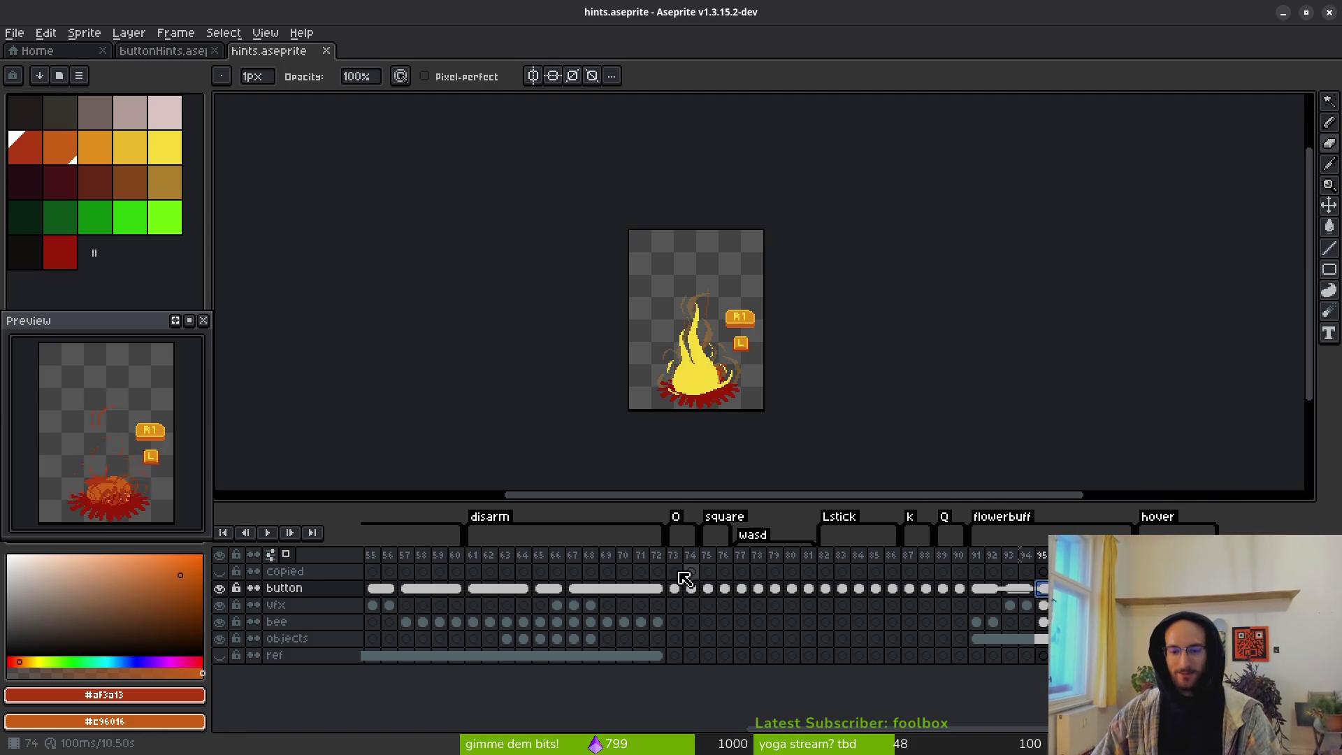
Step: Scrub hints.aseprite through button frames 73–90 and the bee cel at frame 73
left_click_drag(691, 588, 908, 654)
key("Escape")
left_click_drag(674, 589, 959, 589)
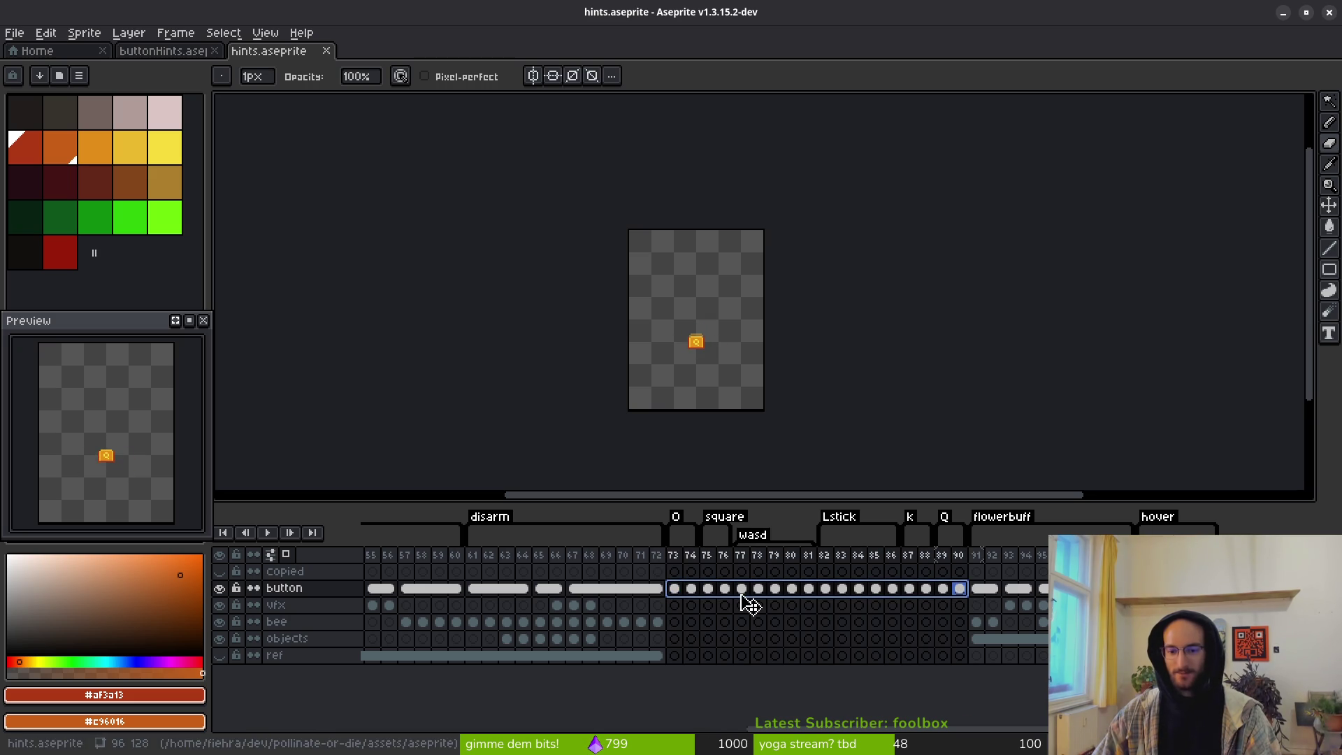
left_click(674, 605)
left_click(675, 622)
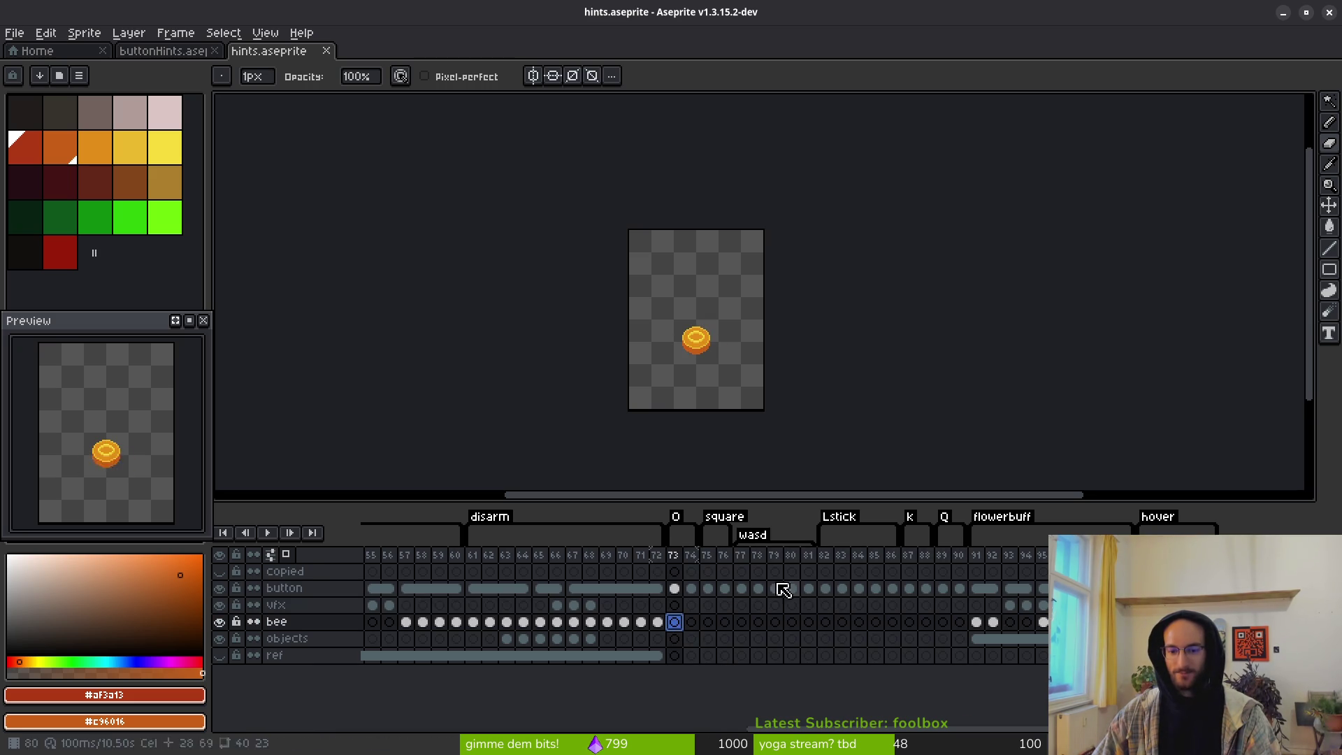
key("Right")
key("Right")
key("Right")
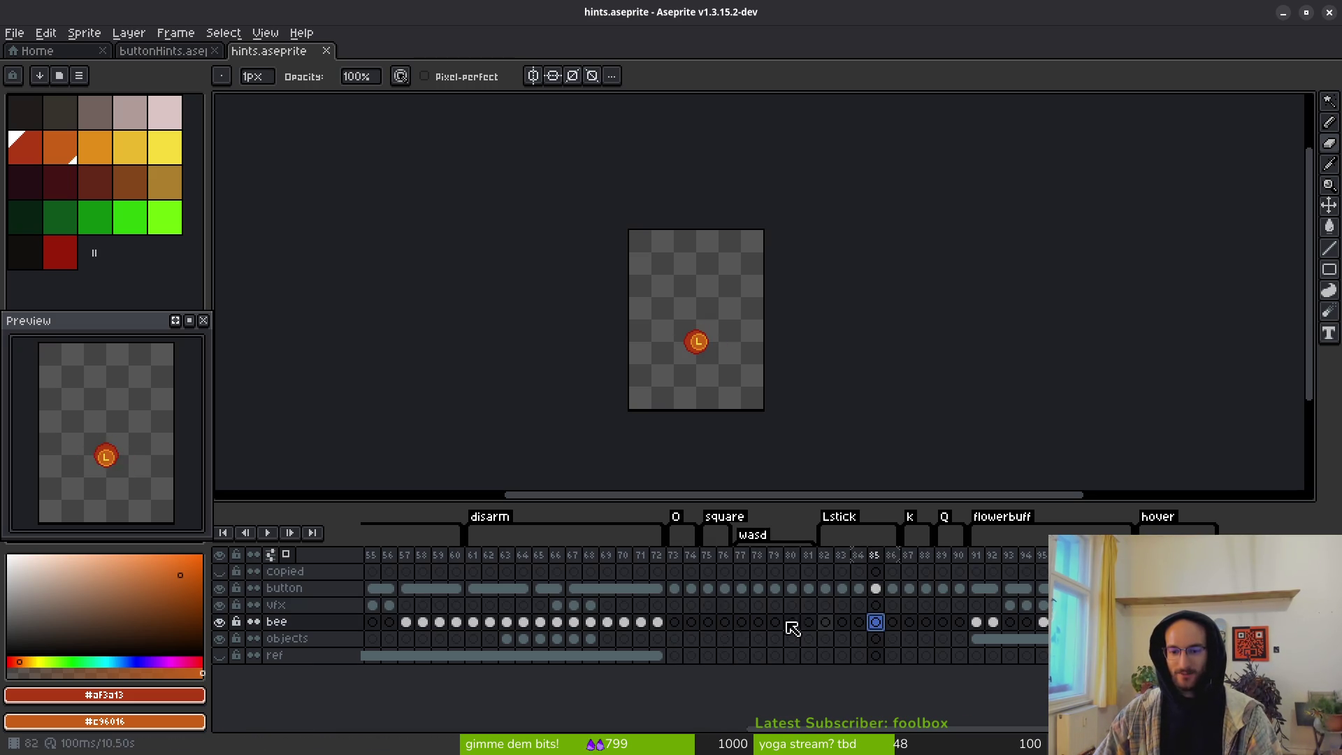
scroll(578, 614, "left", 5)
Step: Play the smash animation from frame 43 and select frames 39–46
left_click(372, 588)
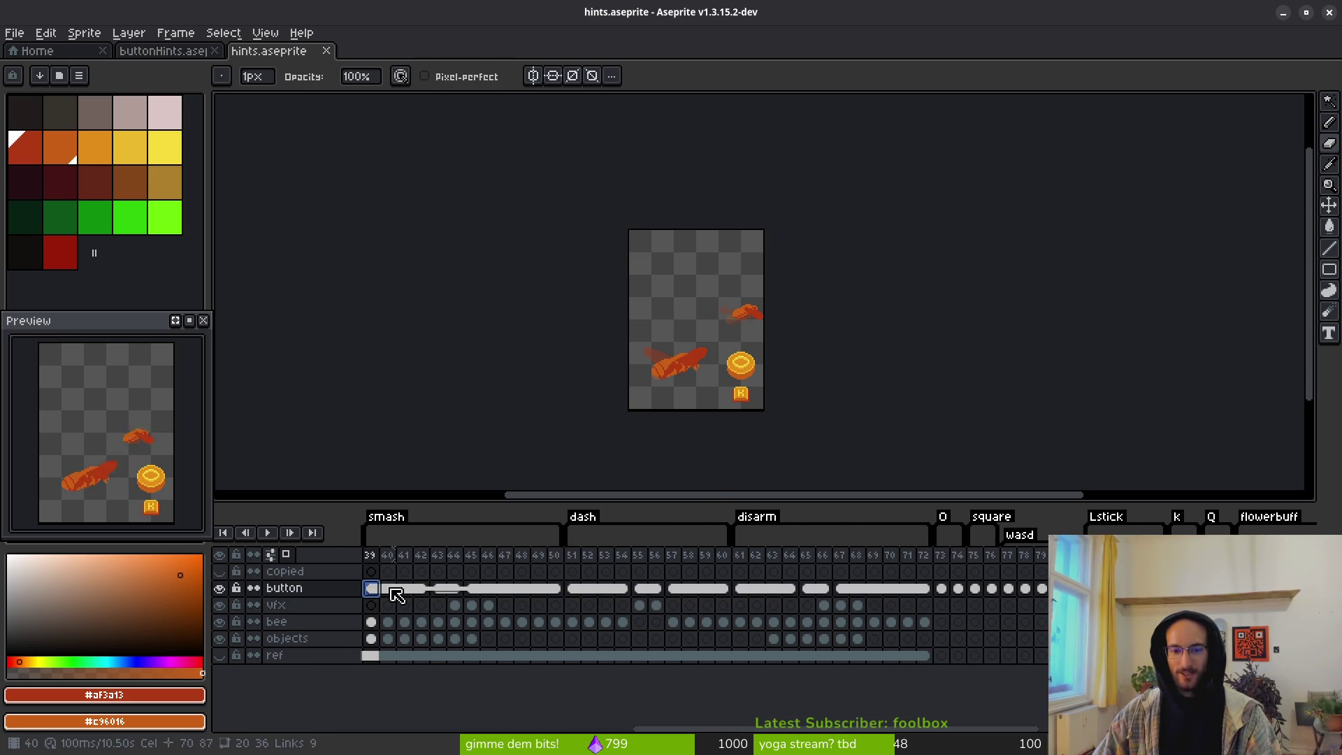
left_click(439, 590)
key("Return")
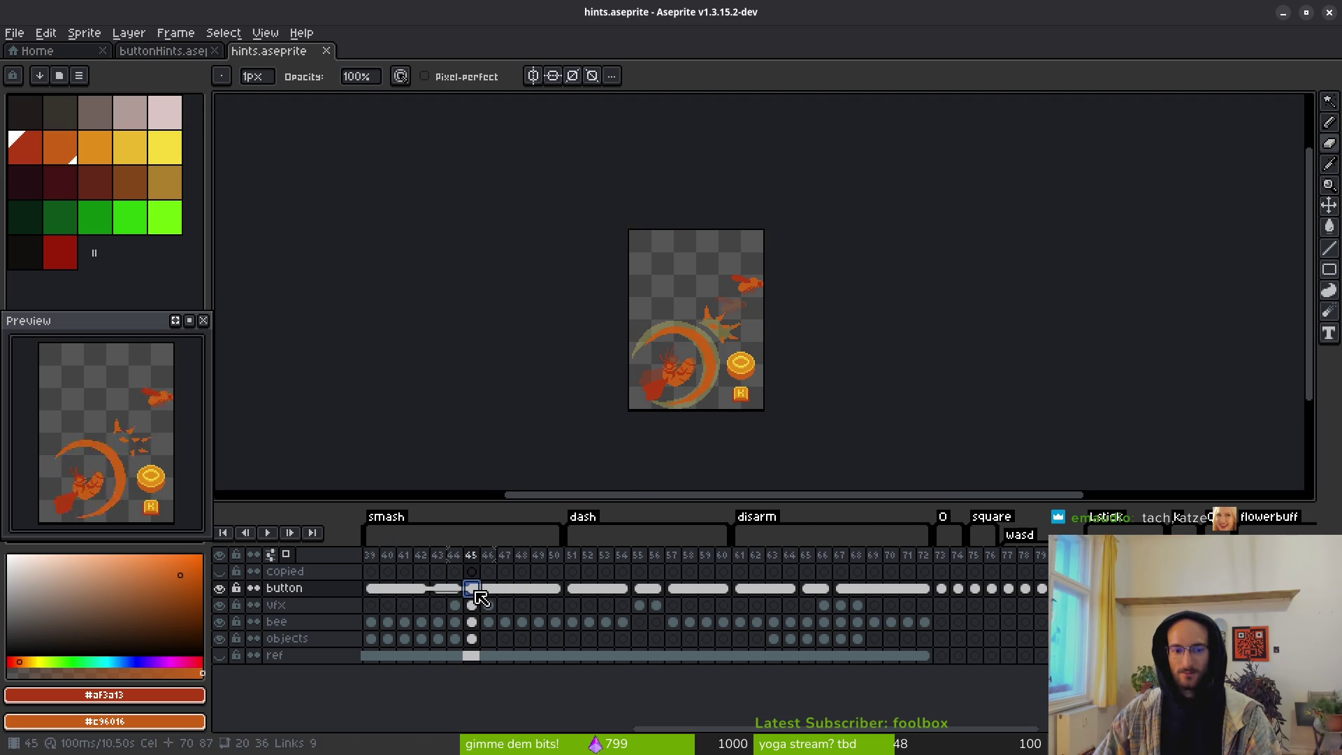
scroll(476, 591, "left", 5)
mouse_move(633, 590)
left_mouse_down()
mouse_move(797, 583)
mouse_move(677, 584)
mouse_move(749, 577)
left_mouse_up()
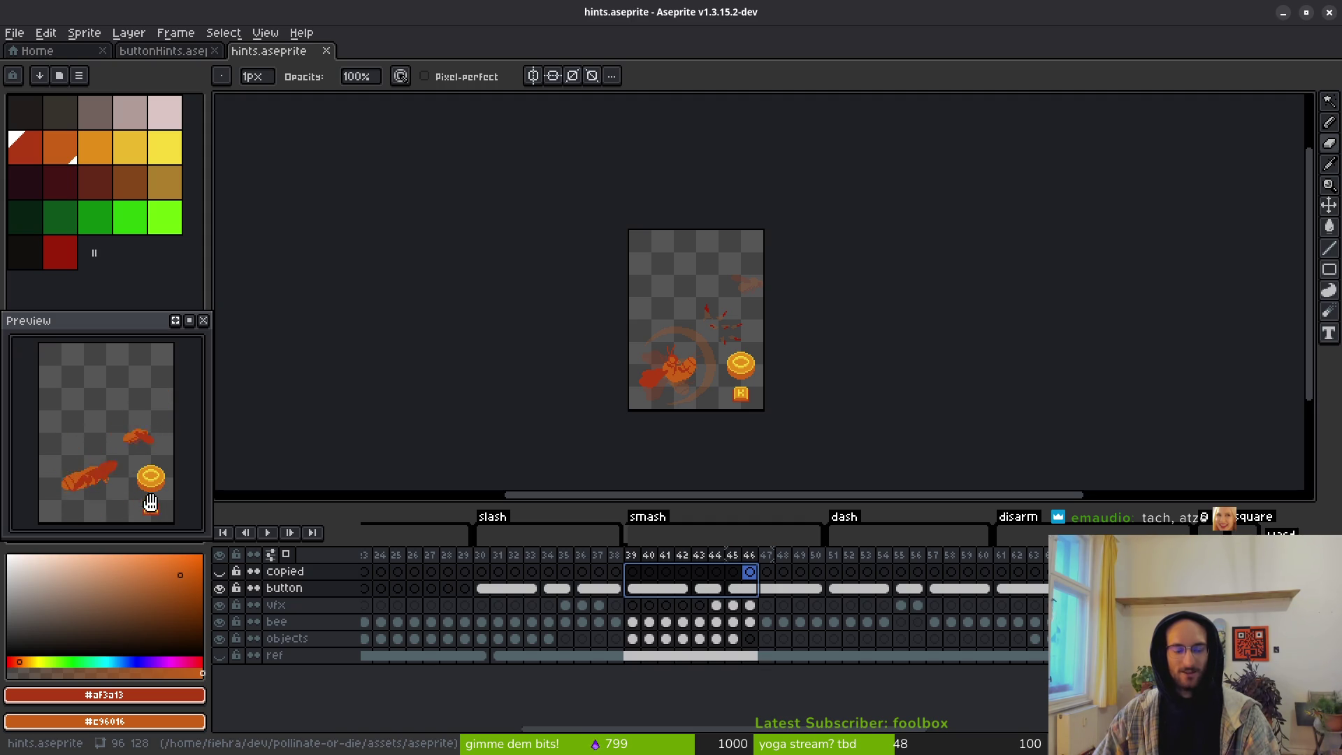
Step: Step through bee frames 41–45, then show the Home page
left_click(649, 605)
left_click(632, 588)
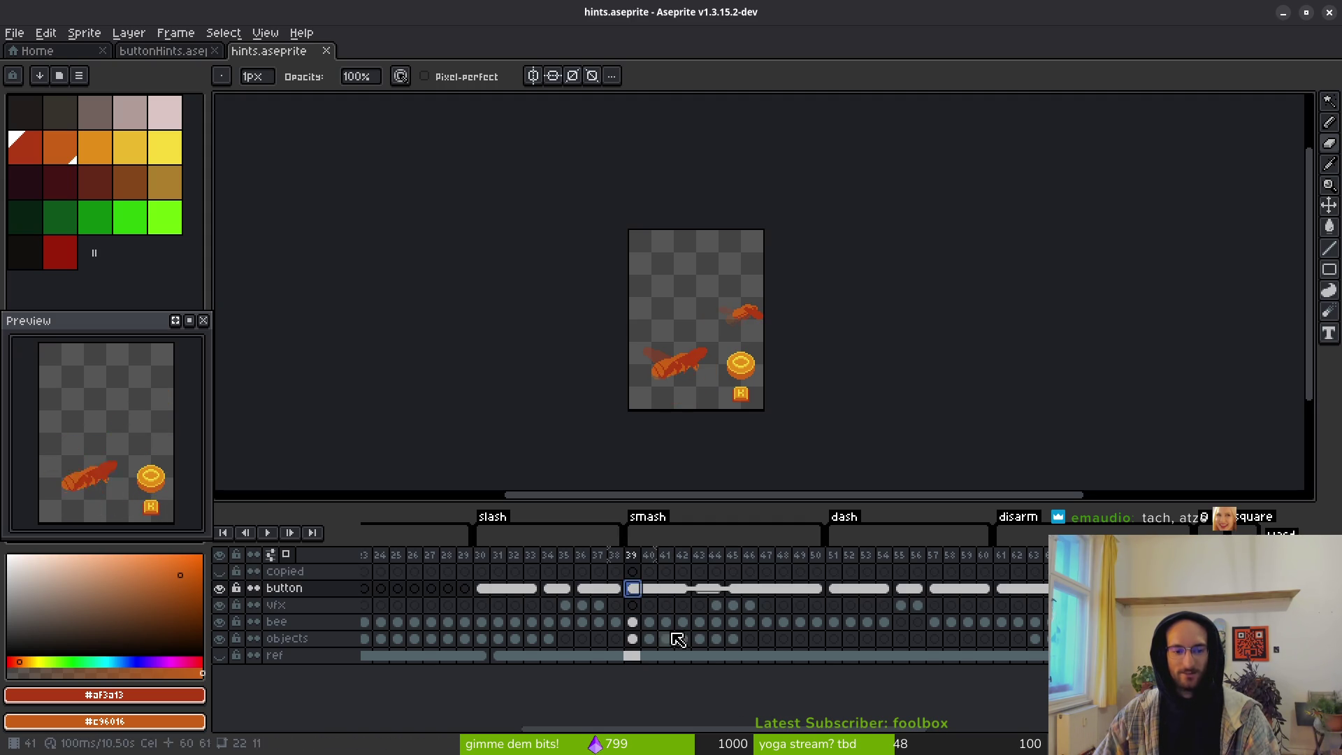
left_click(648, 622)
left_click(665, 621)
left_click(682, 622)
left_click(699, 622)
left_click(716, 622)
left_click(733, 622)
left_click(715, 622)
left_click(51, 54)
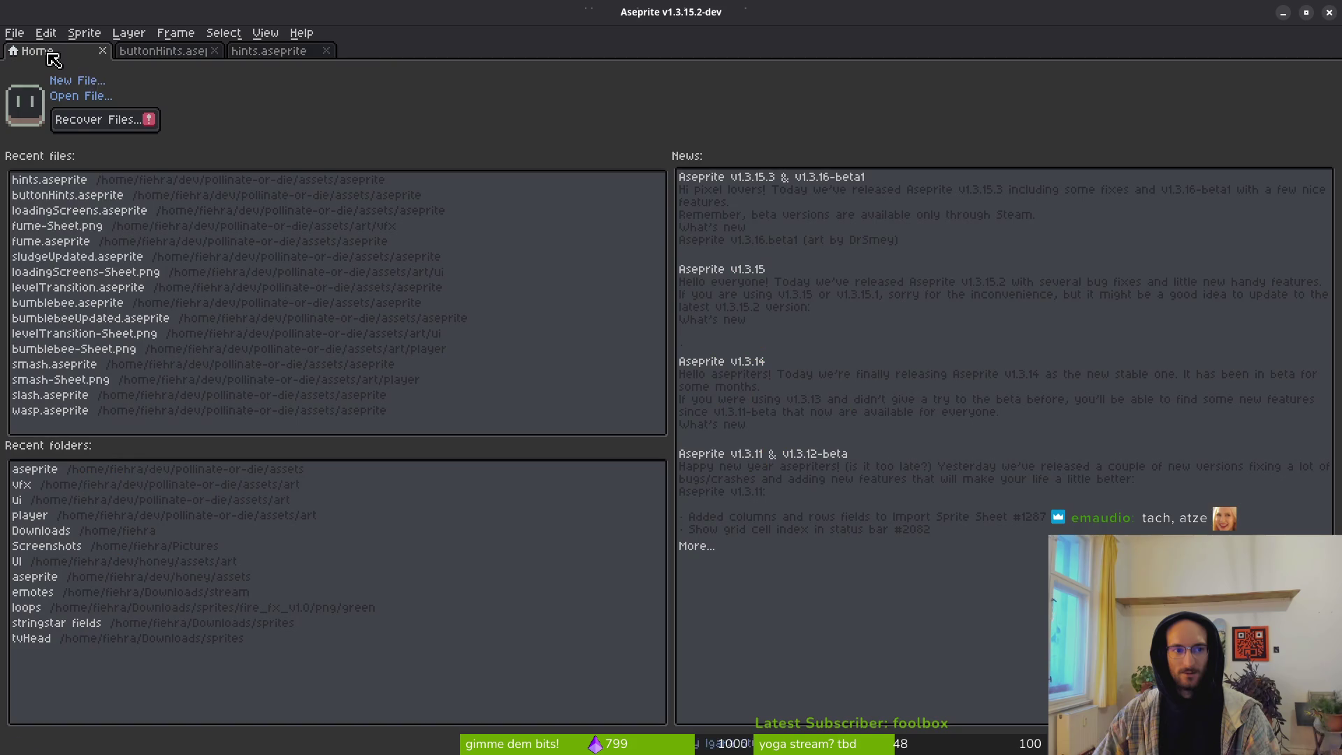
Step: Open bumblebeeUpdated.aseprite from Recent files and select its rearLegs and body layers
left_click(82, 318)
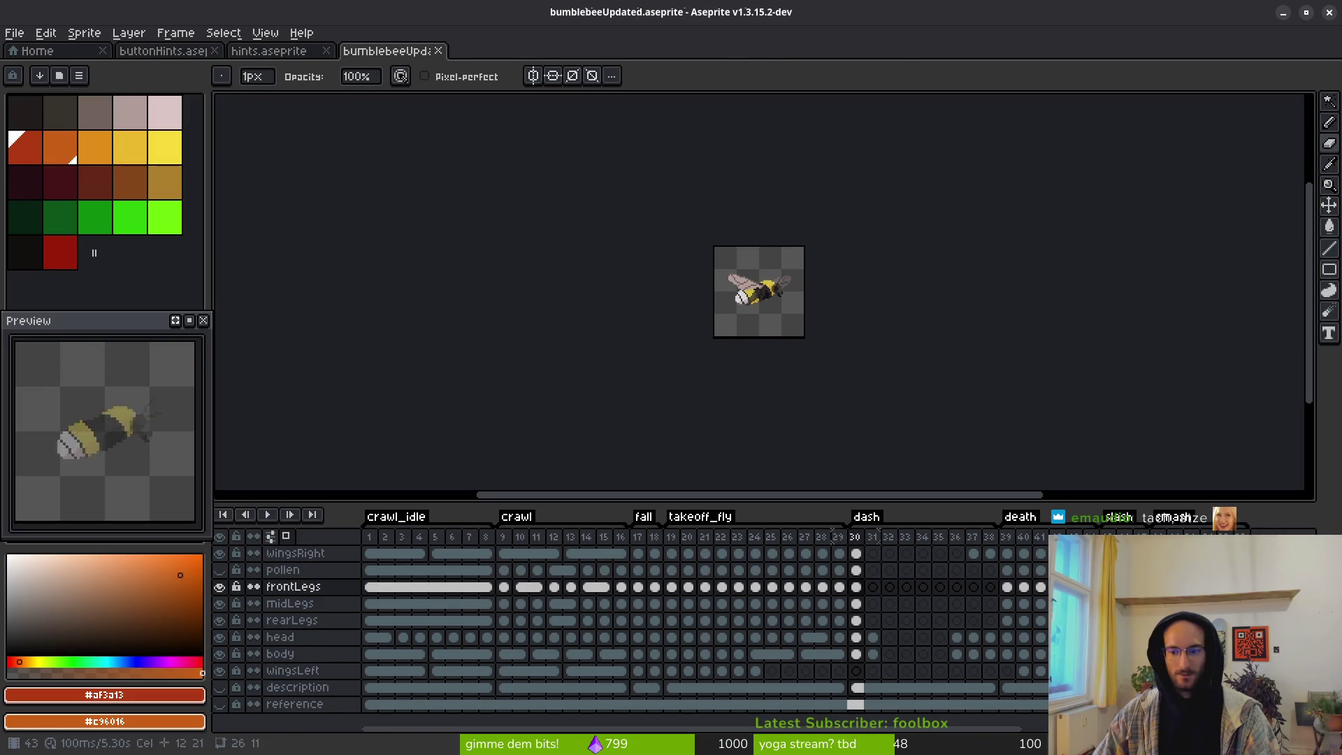
left_click(1141, 620)
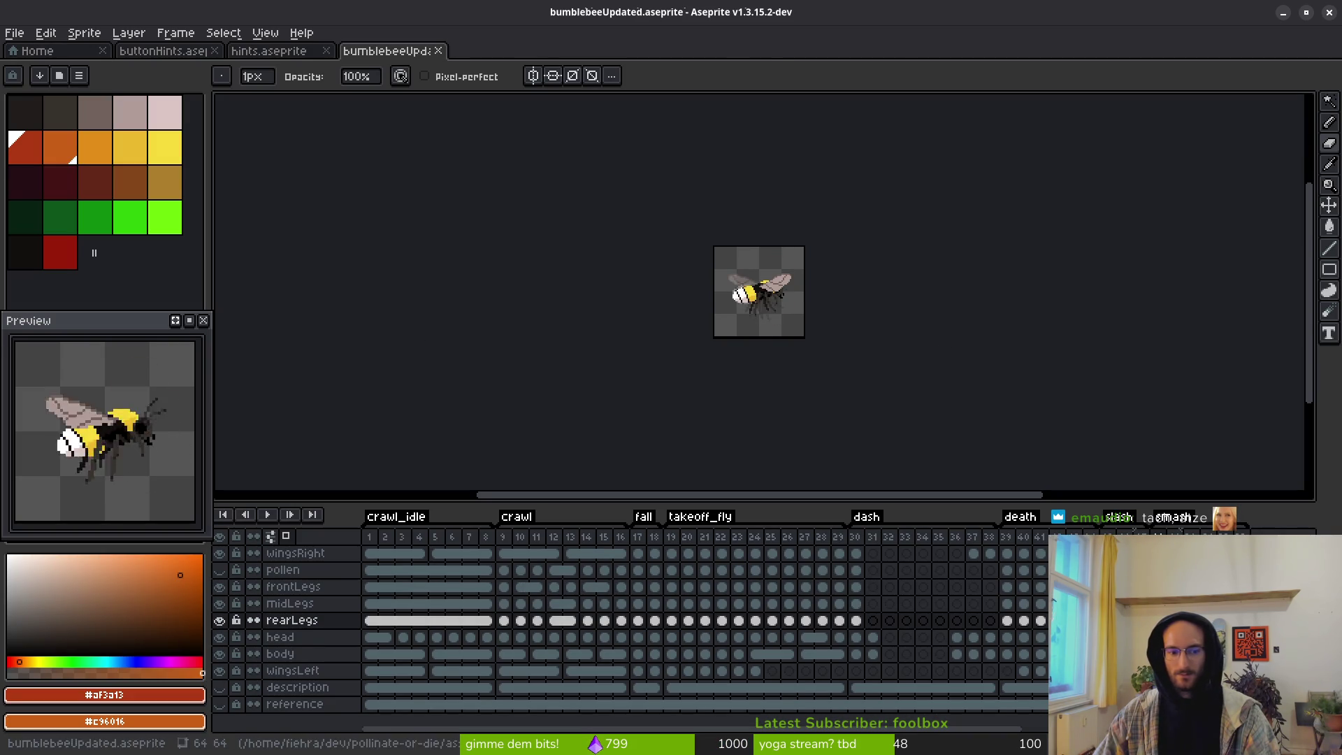
left_click(1141, 654)
scroll(778, 289, "up", 5)
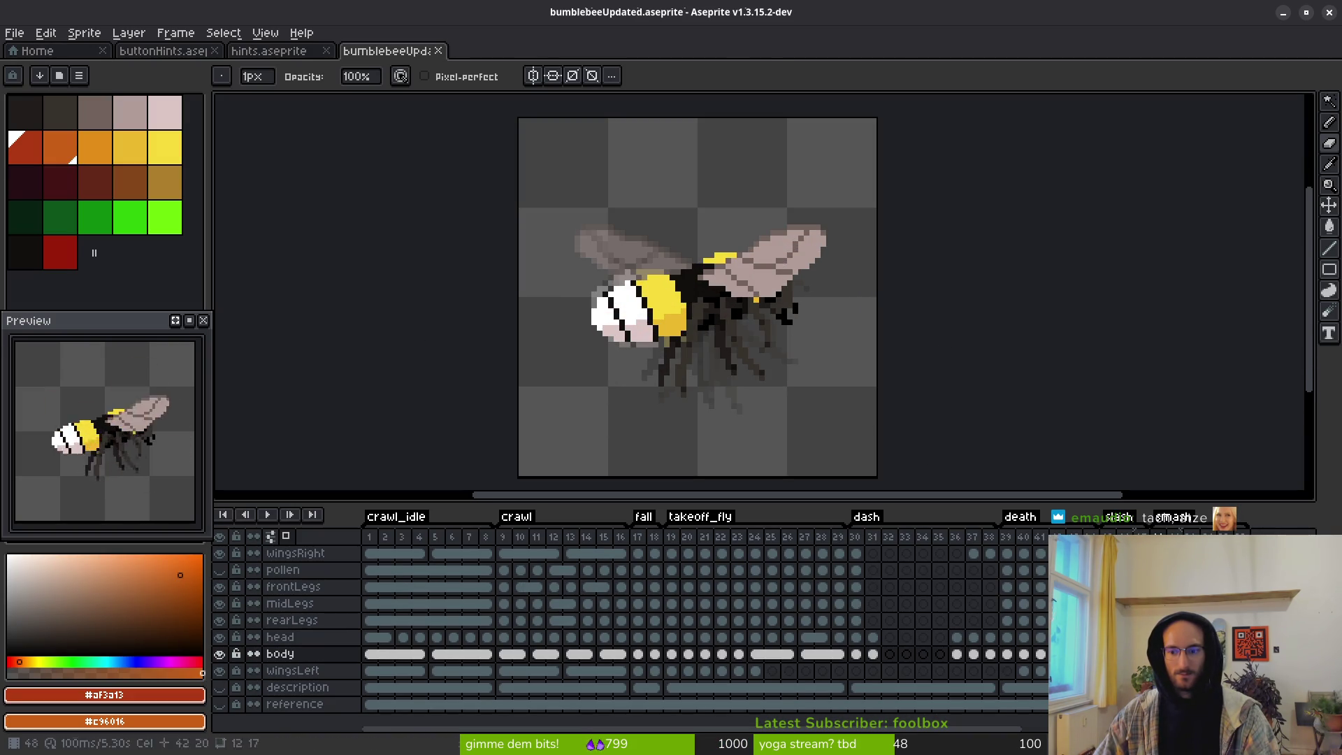
Step: Step through the bee flight frames, then return to hints.aseprite
key("Right")
key("Right")
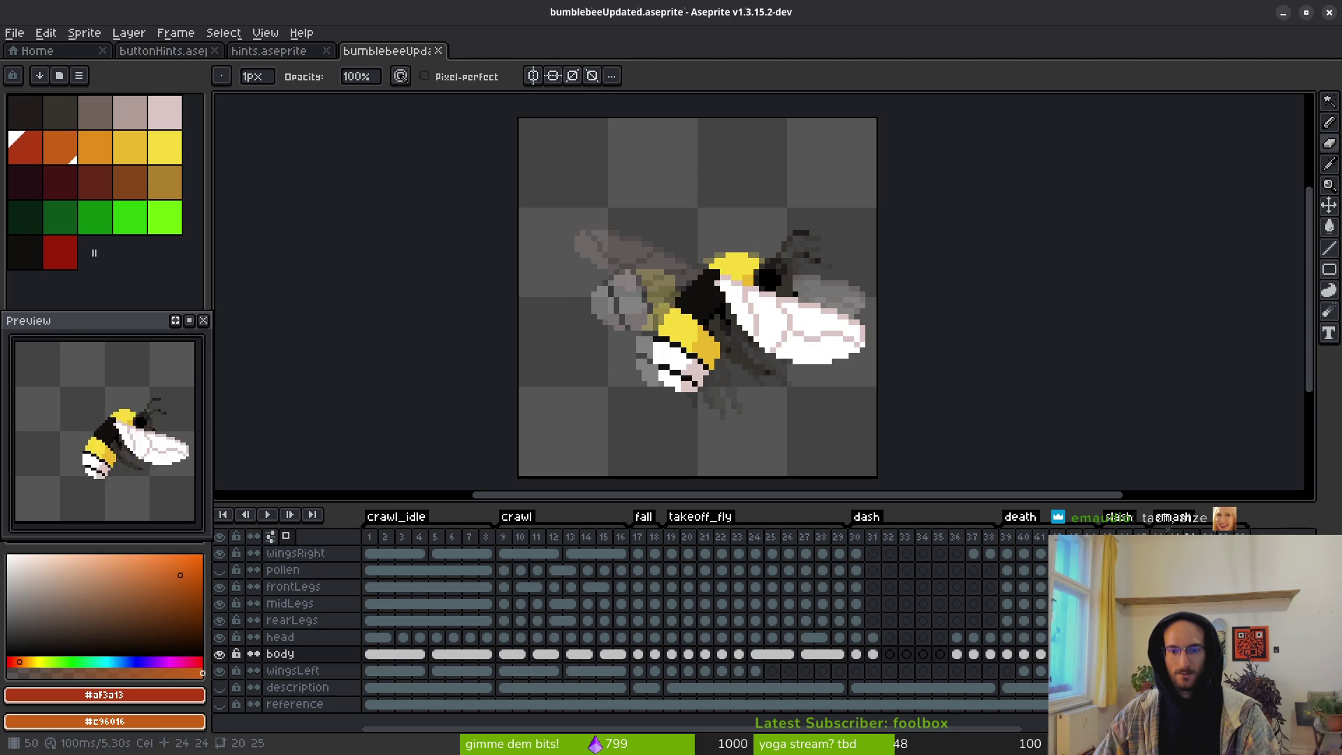
key("Right")
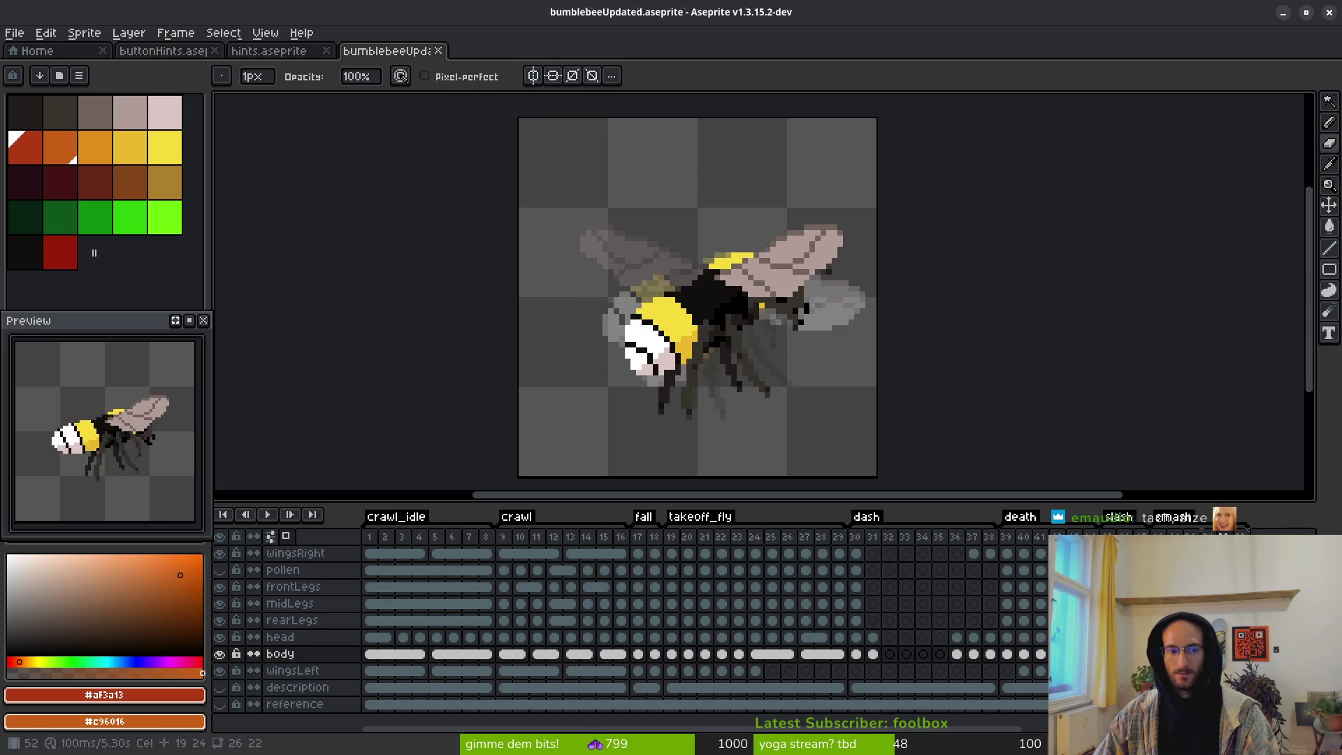
key("Right")
key("Right")
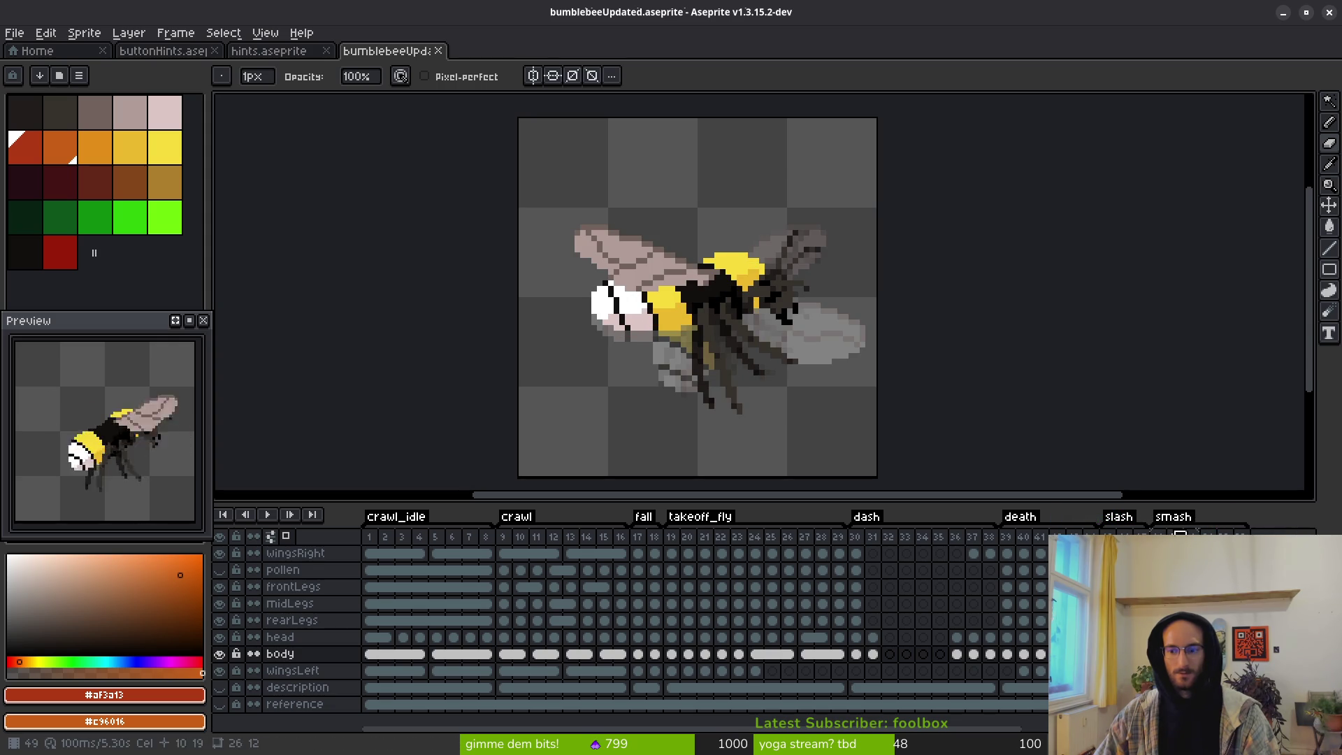
scroll(577, 228, "down", 5)
scroll(699, 279, "up", 3)
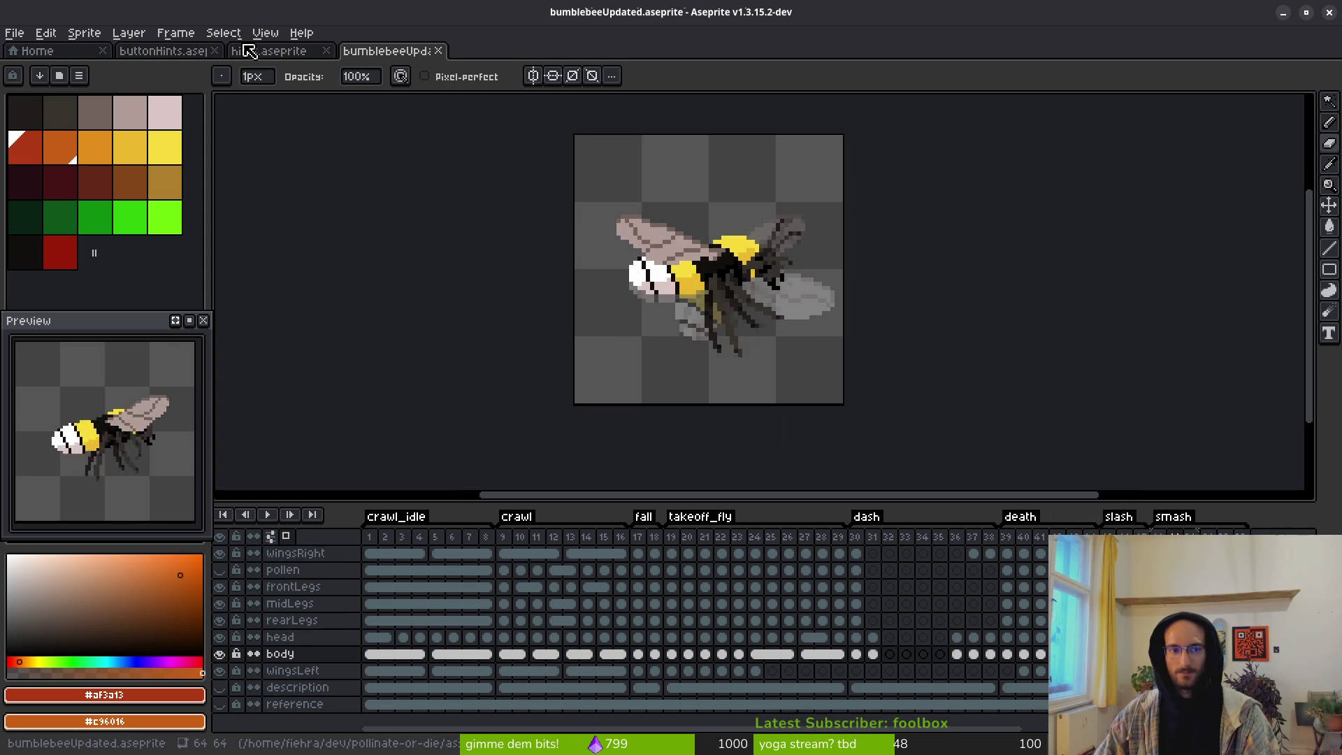
left_click(258, 50)
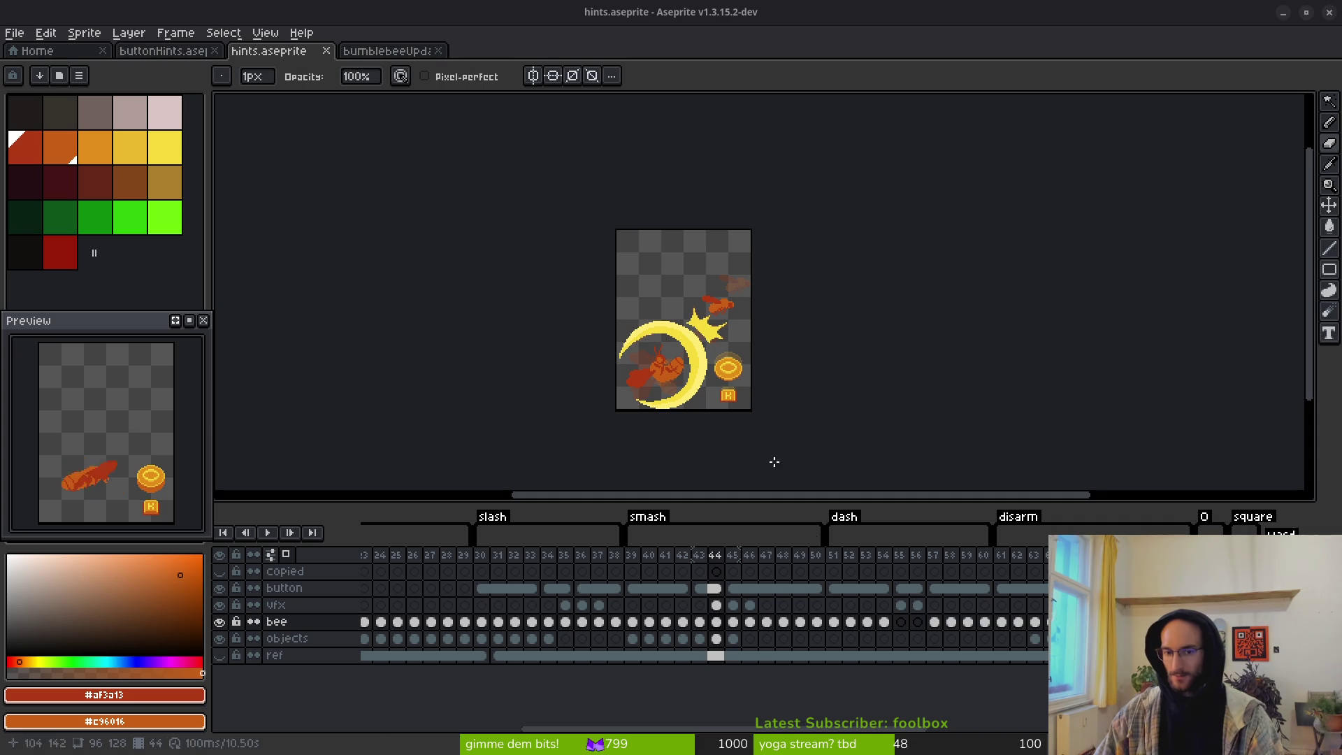
left_click(14, 33)
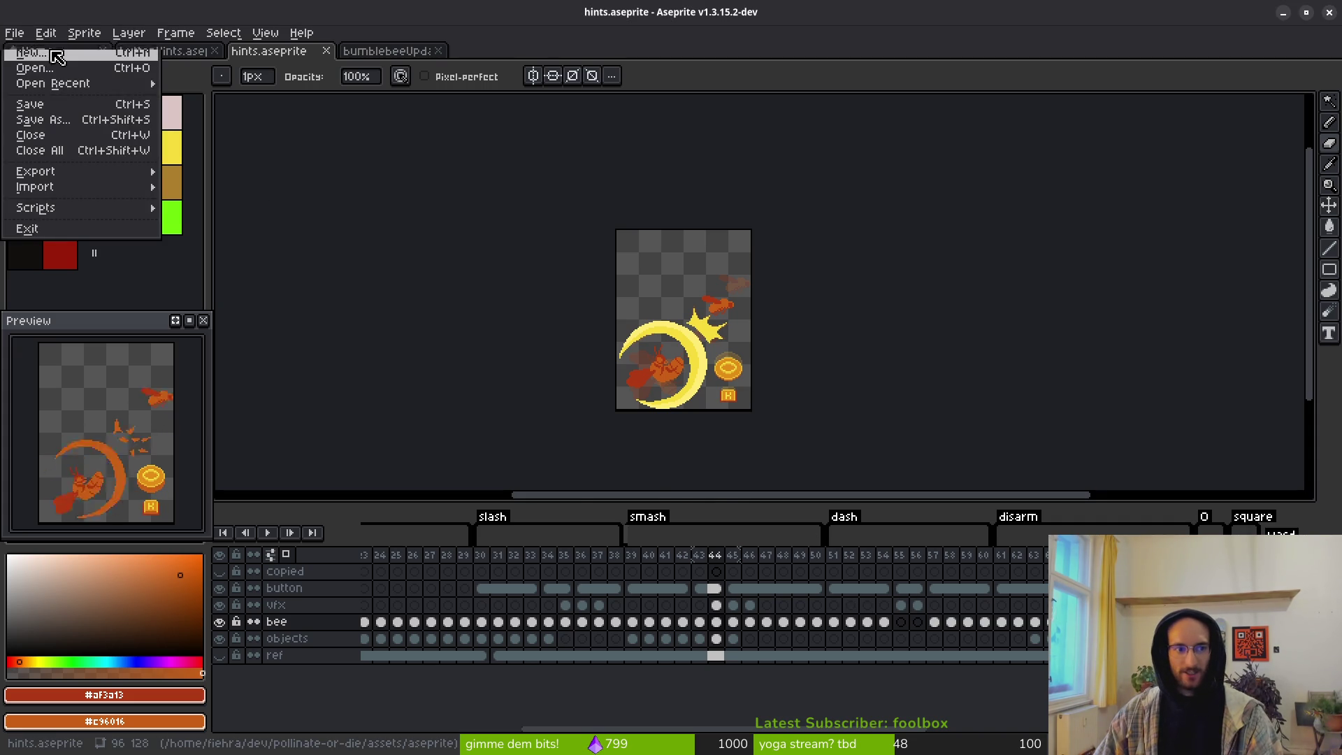
Step: Create a new 32×32 sprite
left_click(45, 50)
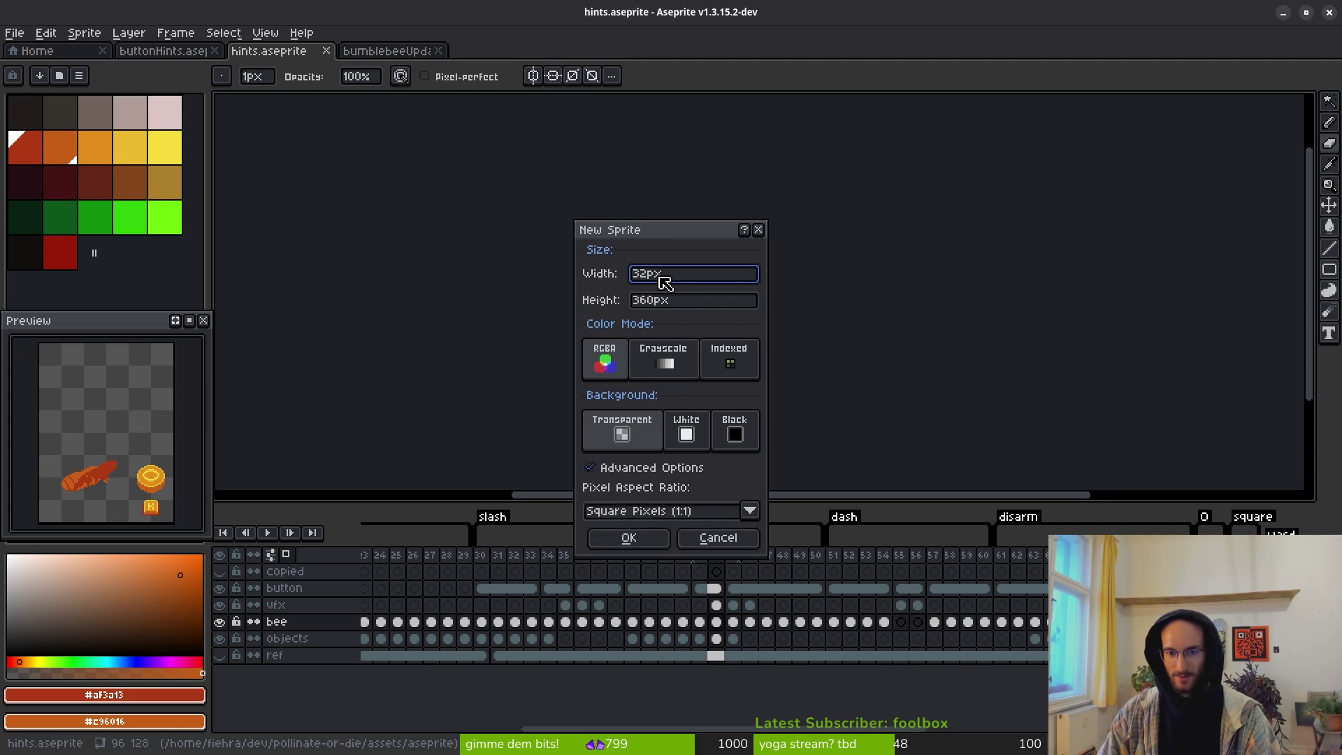
key("Tab")
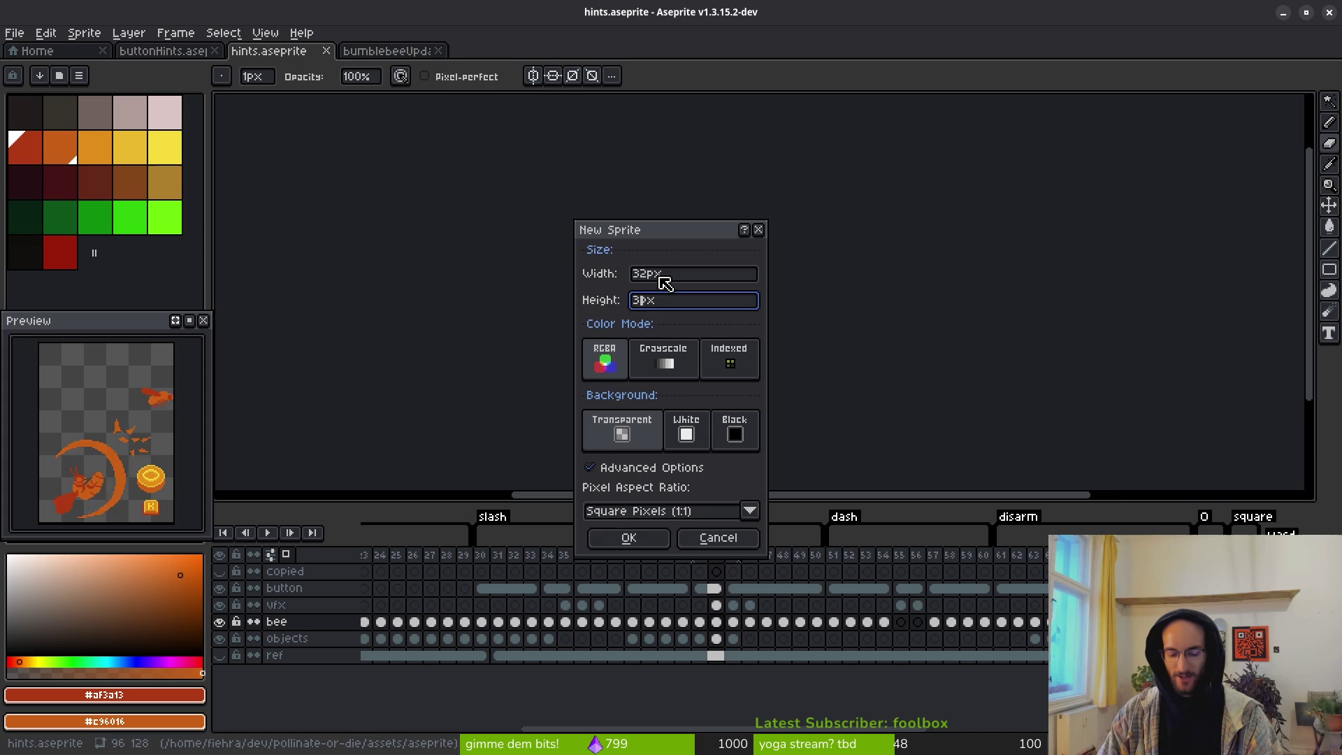
type("32")
key("Return")
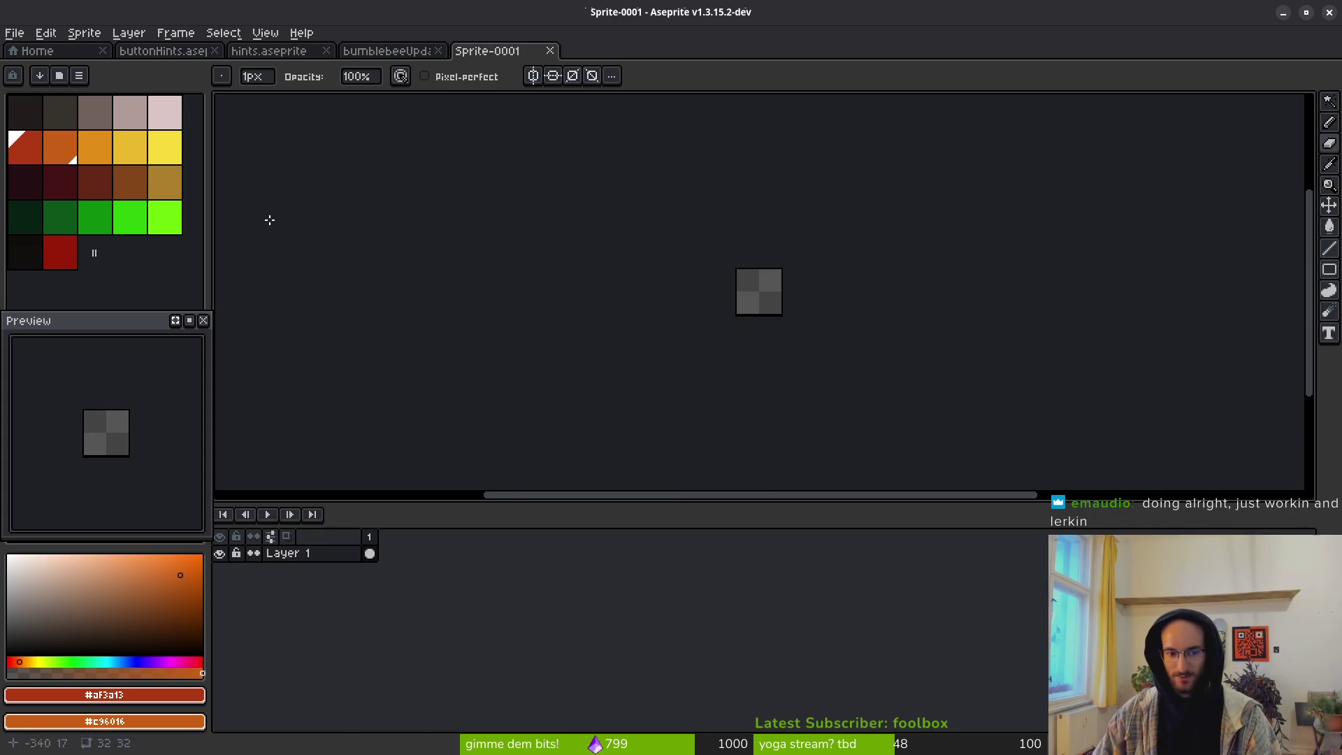
Step: Check bee frame 58 and WASD button frame 77 in hints, then return to Sprite-0001
left_click(266, 51)
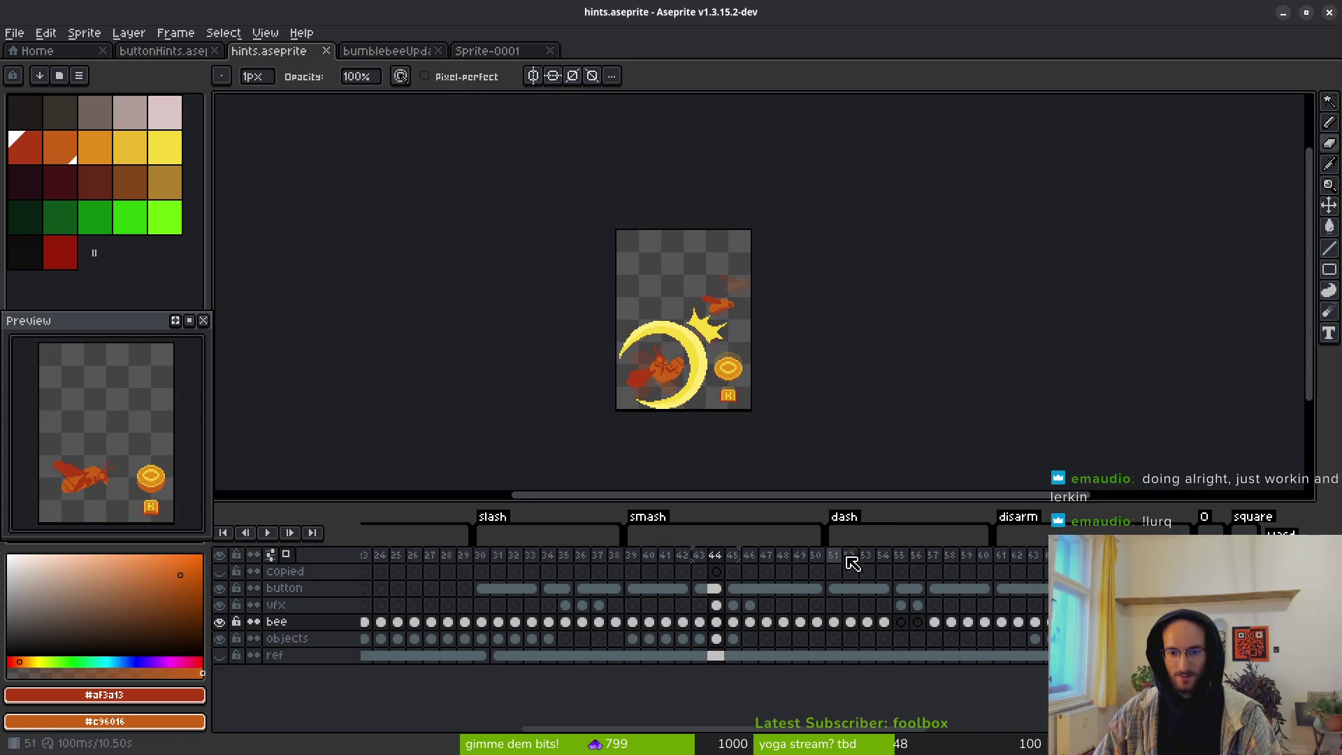
left_click(950, 621)
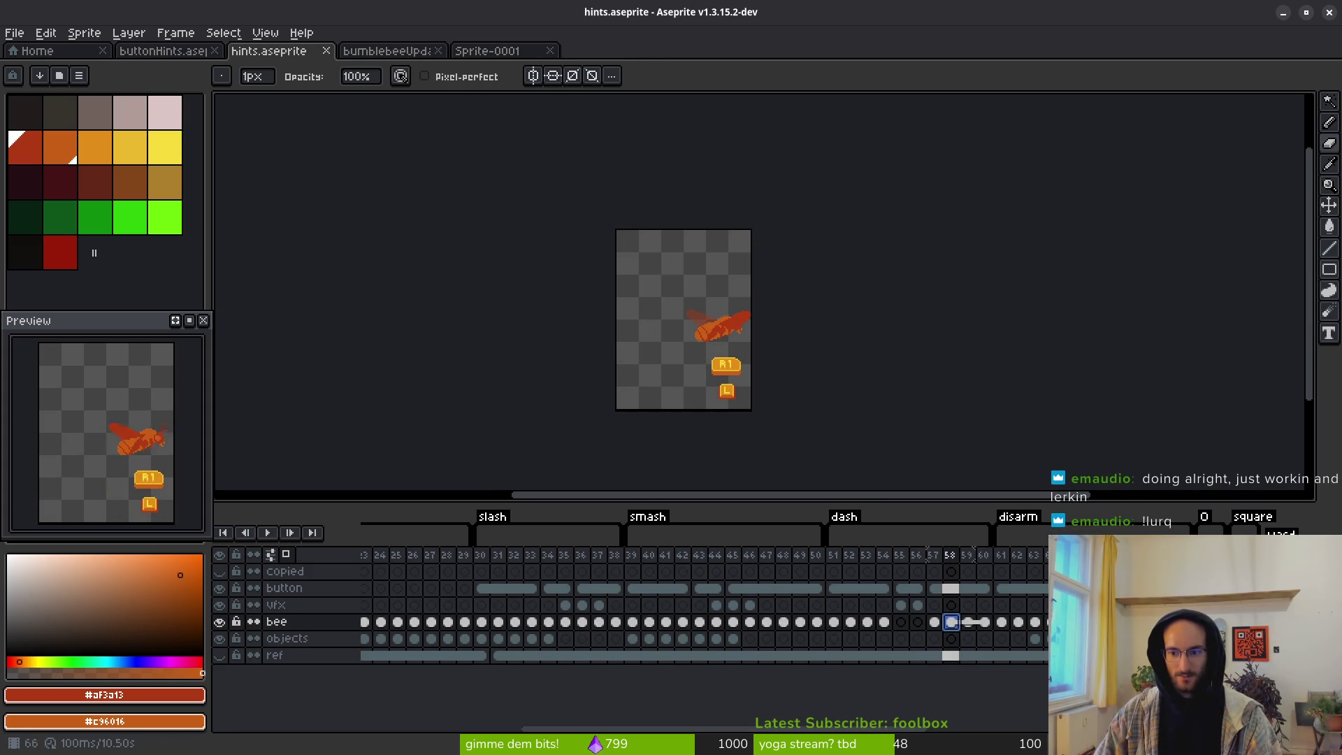
scroll(997, 578, "right", 6)
left_click(967, 588)
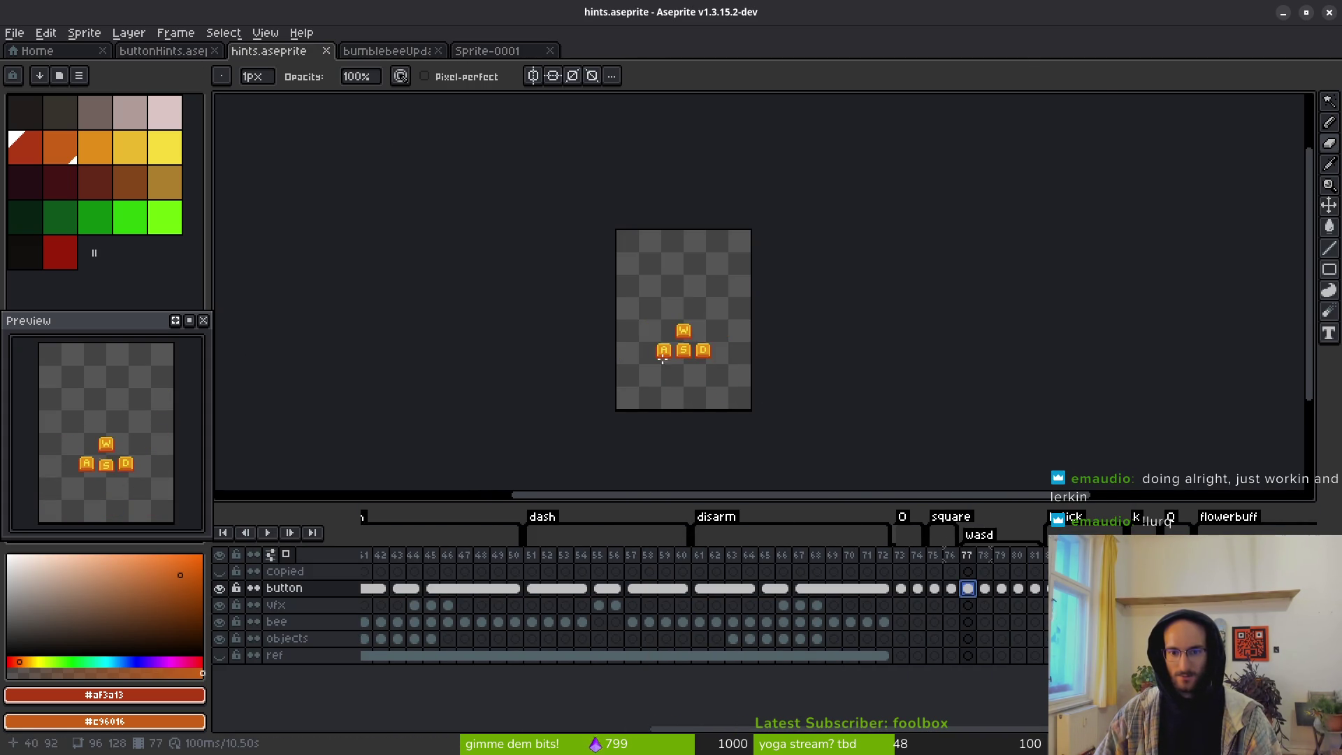
scroll(662, 357, "up", 5)
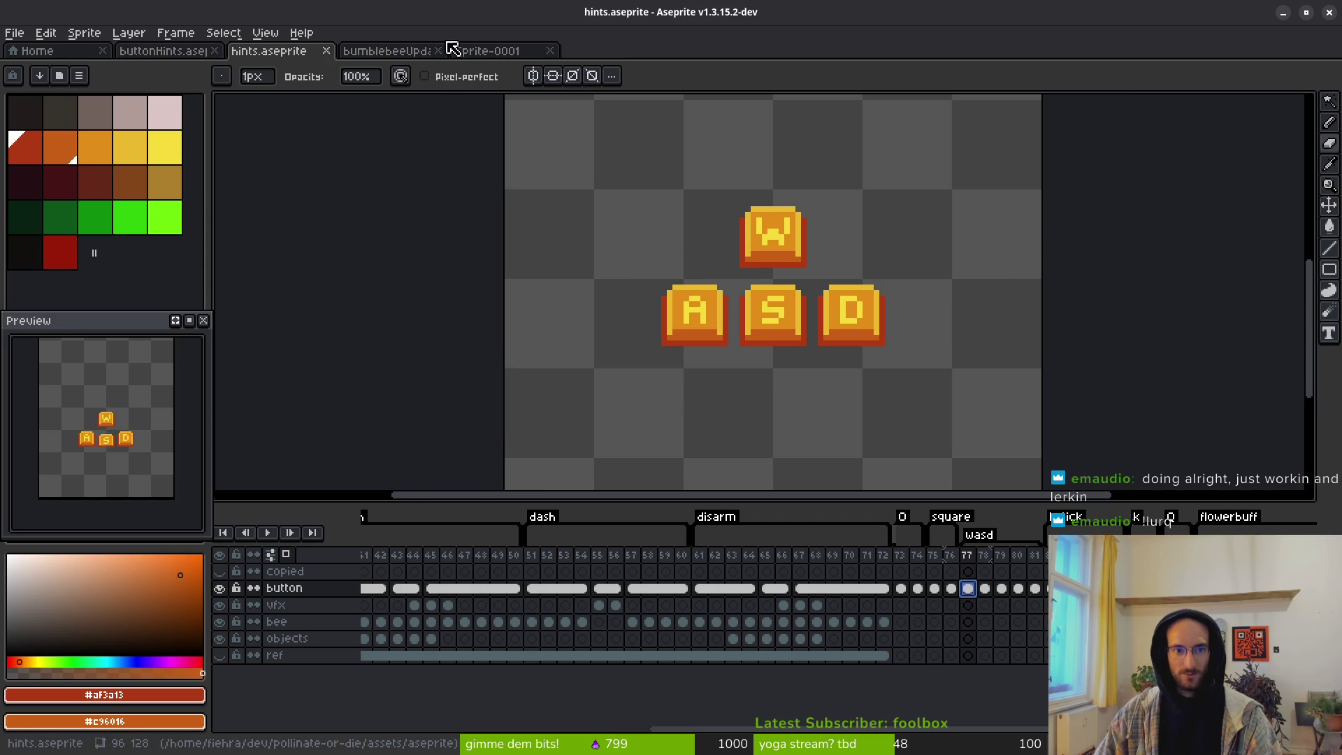
left_click(489, 50)
left_click(69, 35)
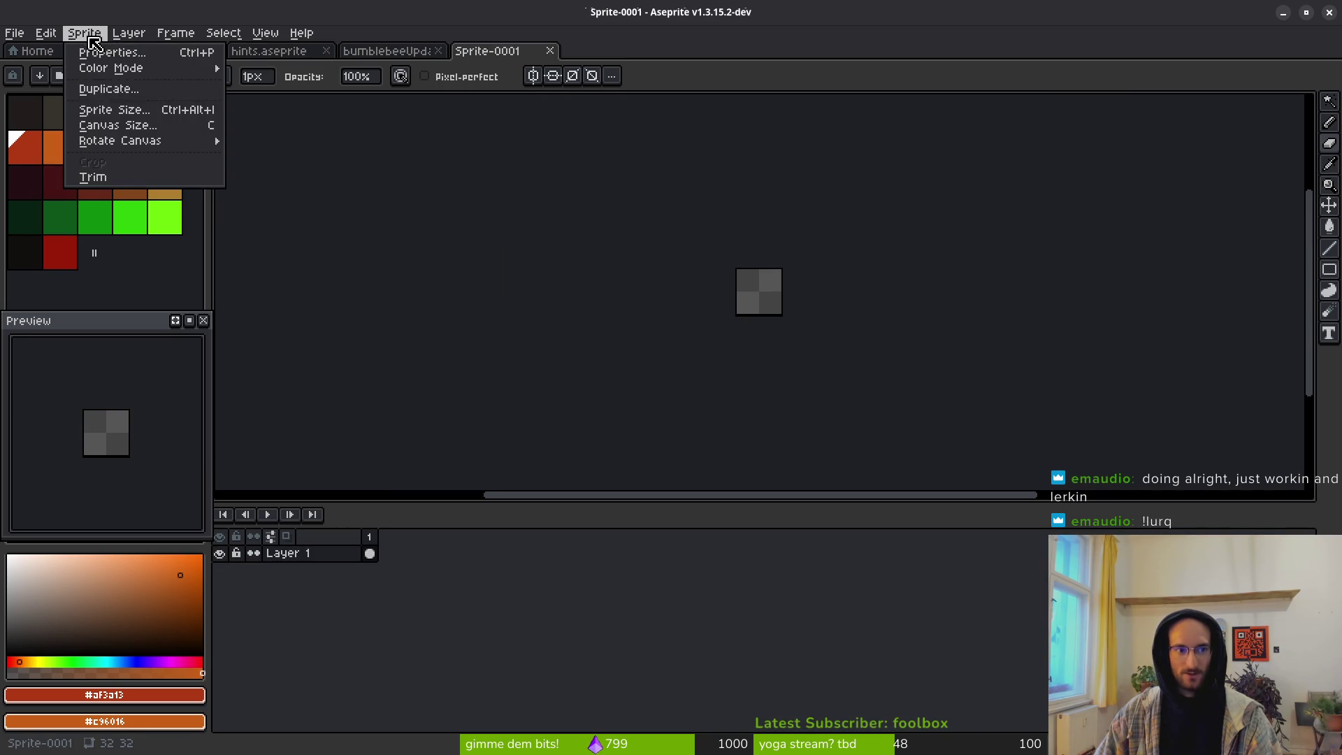
Step: Resize the new sprite's canvas to 64×64
left_click(126, 125)
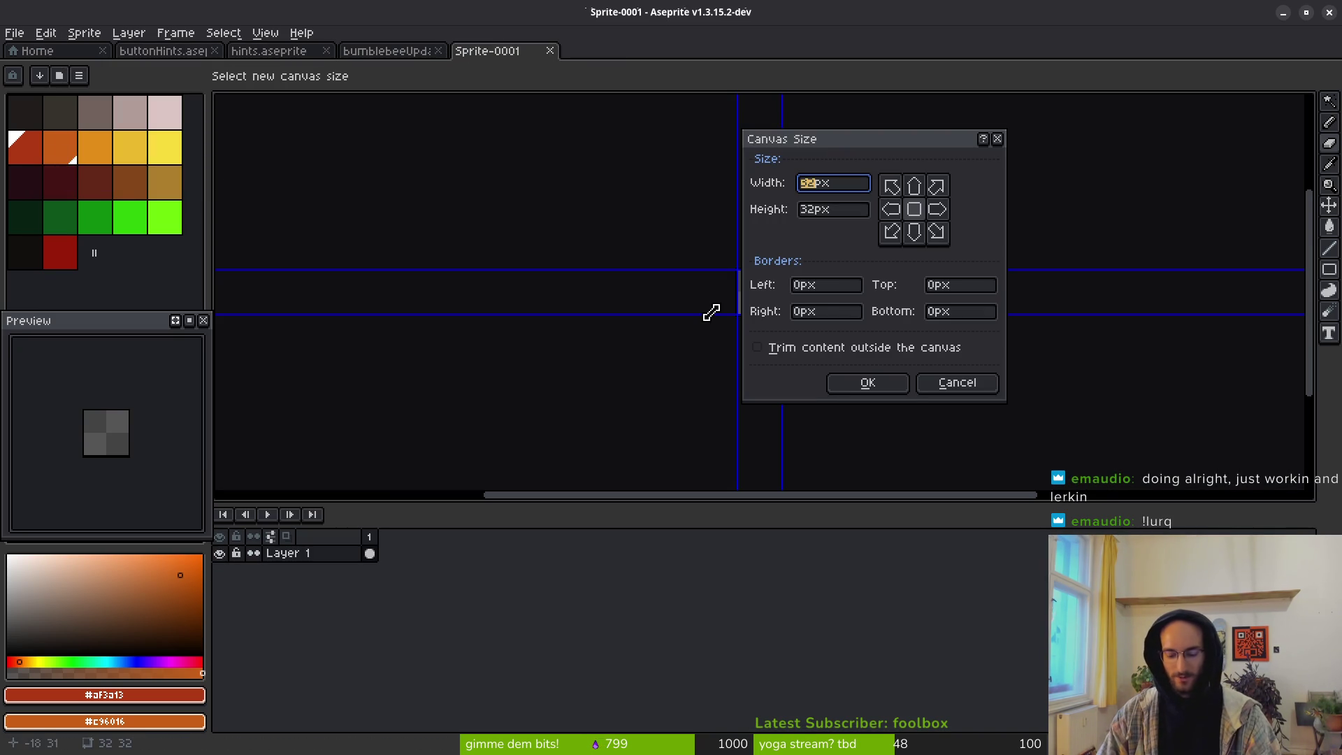
type("4")
key("Tab")
type("6")
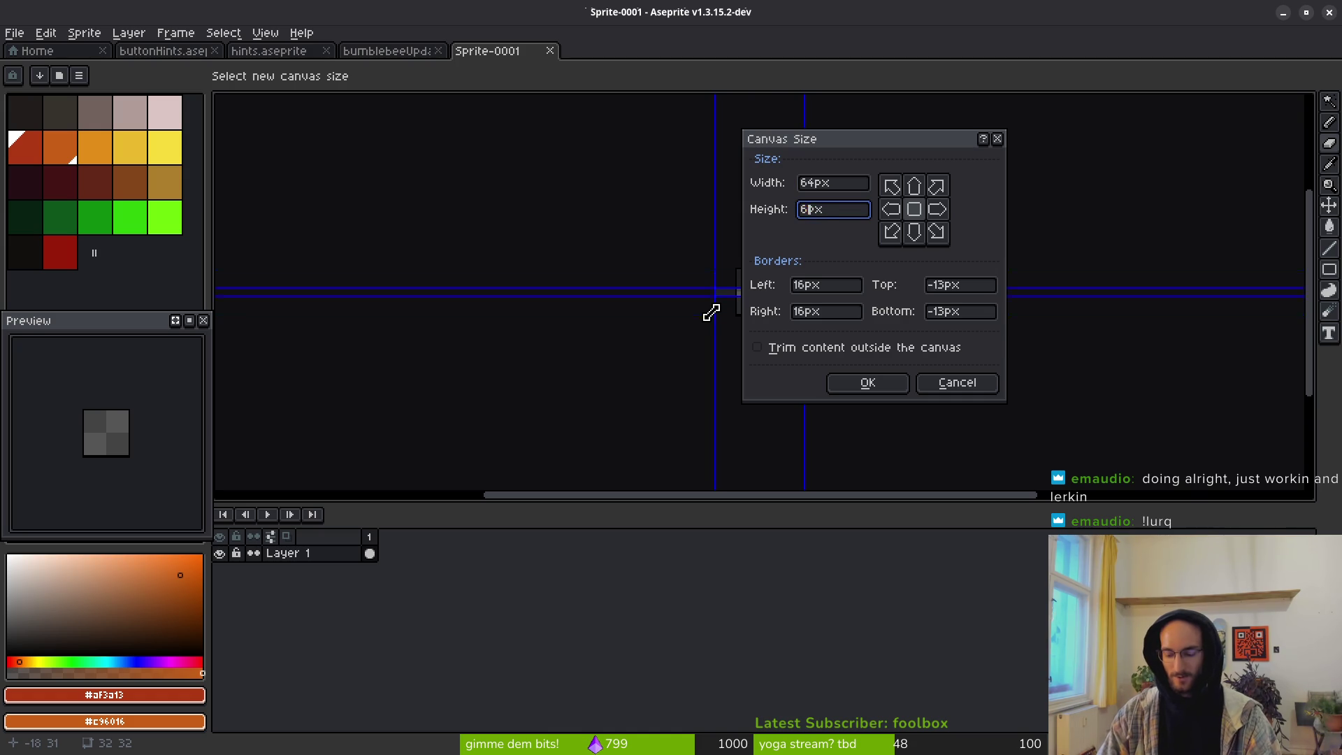
type("4")
key("Return")
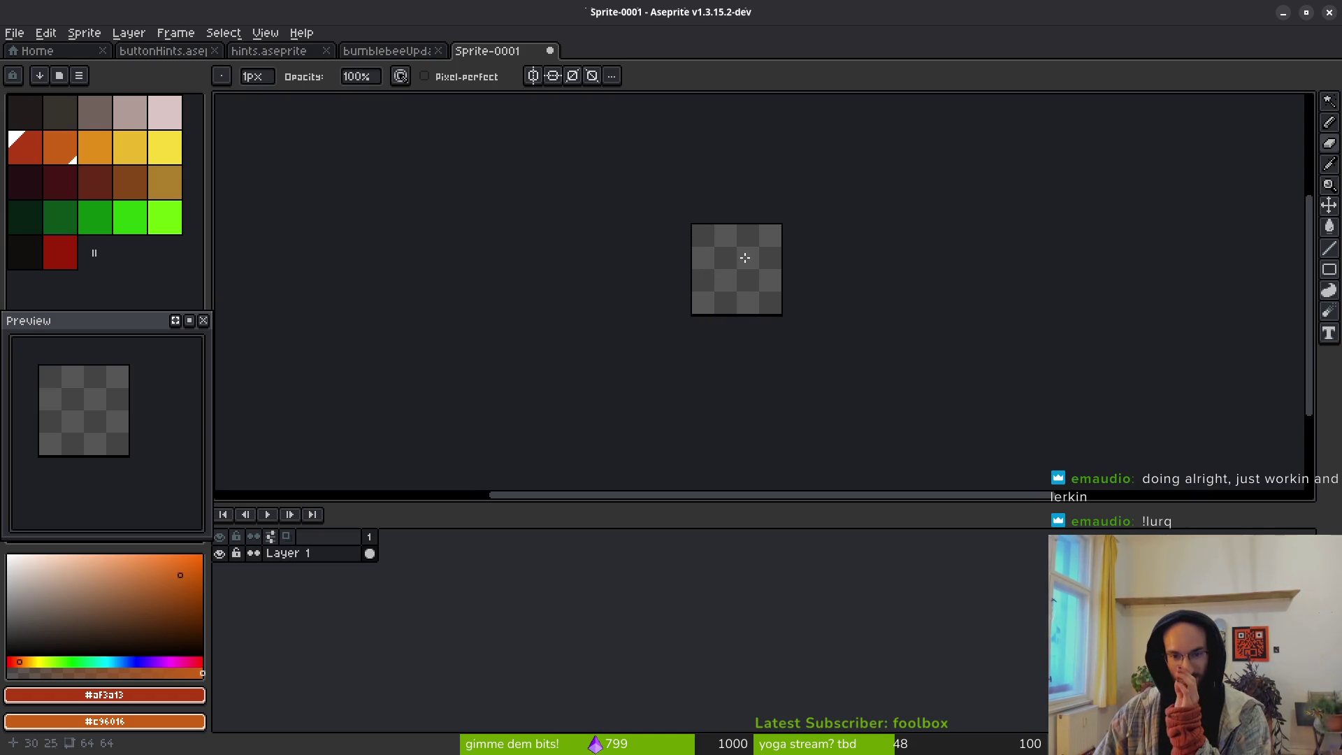
scroll(727, 277, "up", 1)
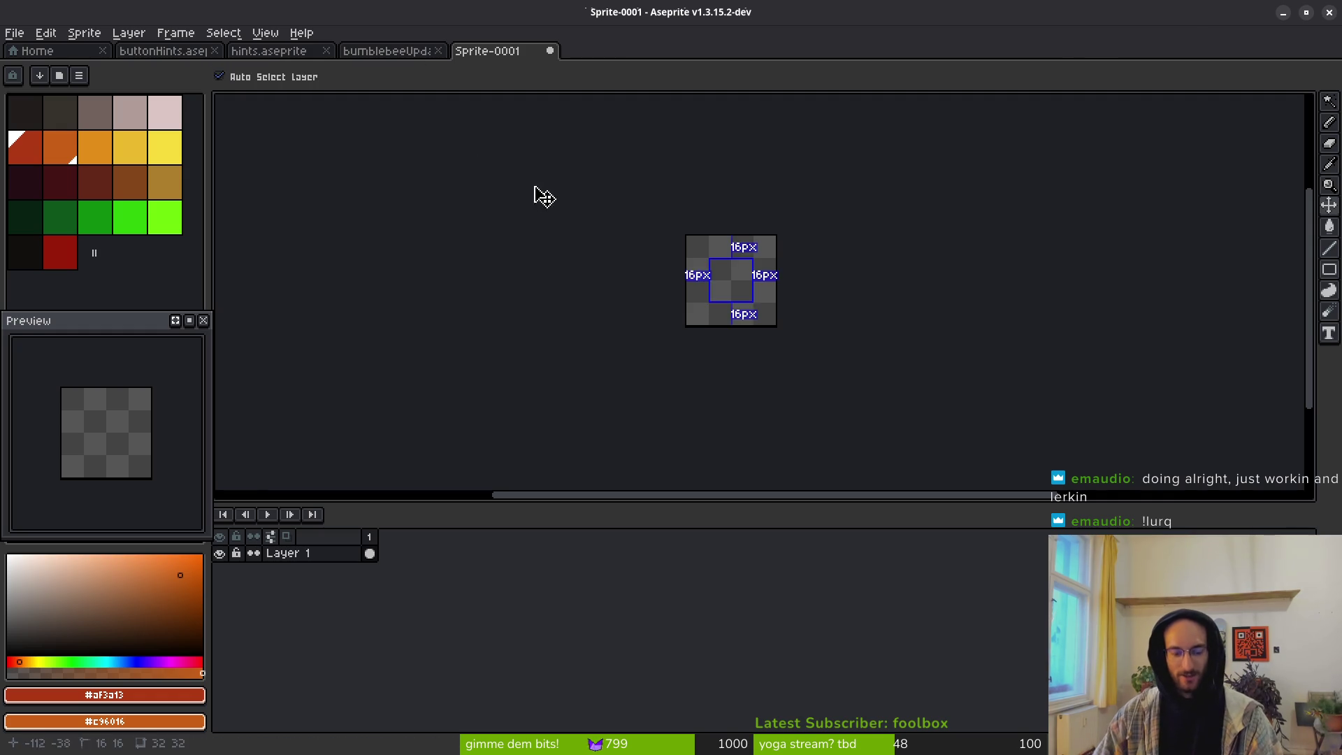
Step: Save the sprite as buttonHints.aseprite
key("ctrl+s")
type("buttonHints")
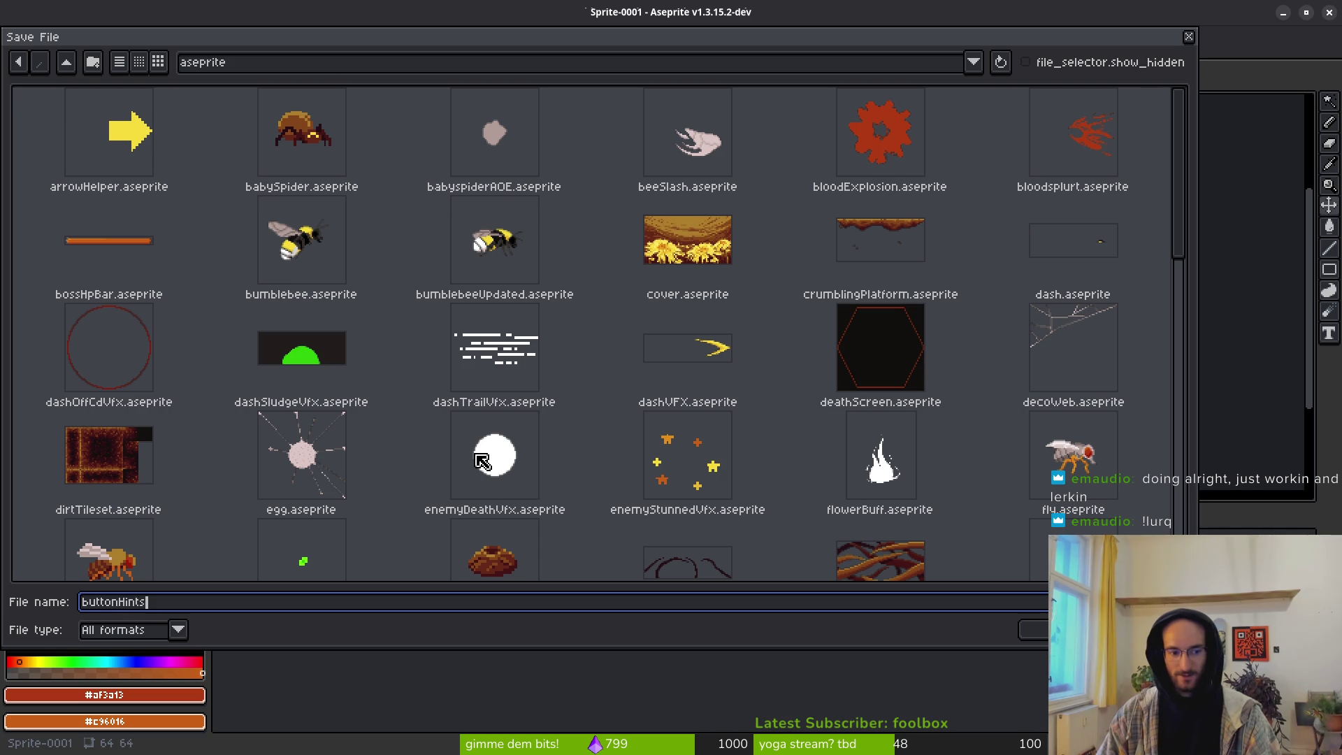
key("Return")
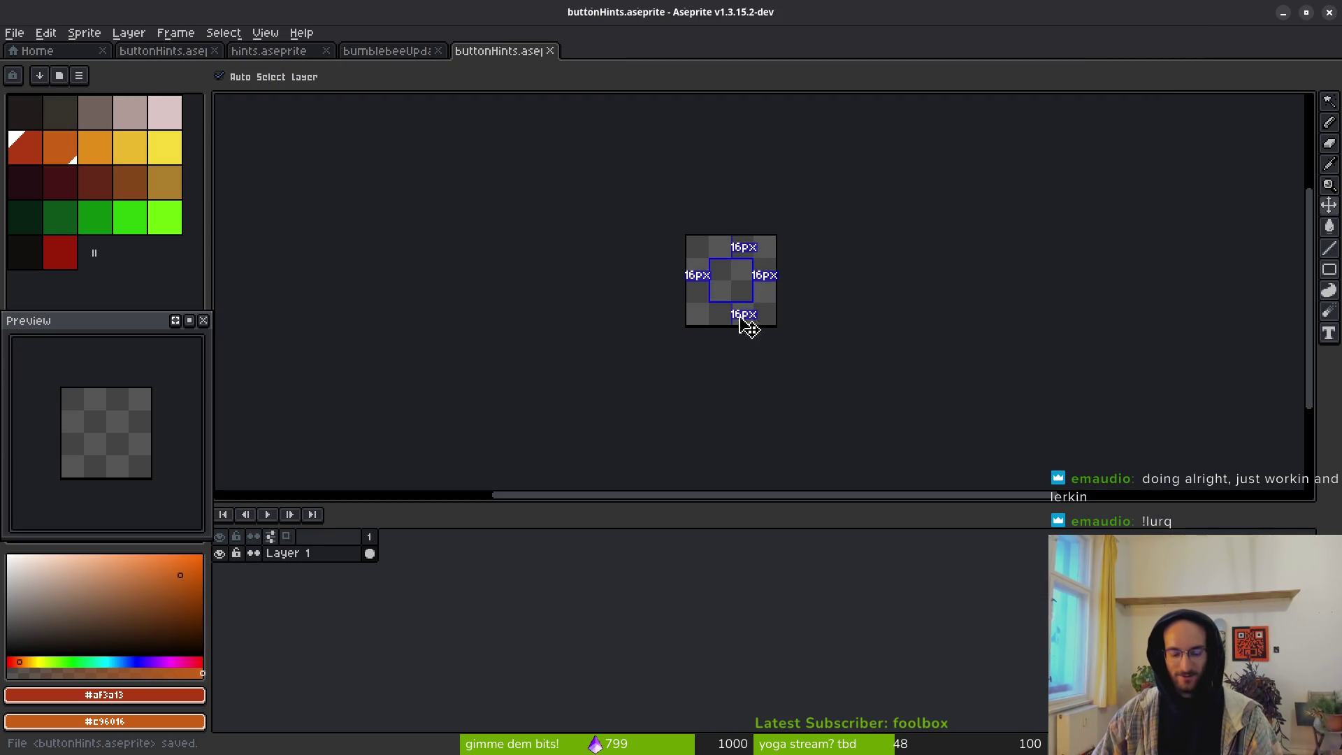
Step: Compare the two sprites and select button frames 73–90 in hints.aseprite
left_click(289, 52)
left_click(464, 51)
left_click(289, 52)
left_click(498, 51)
left_click(278, 51)
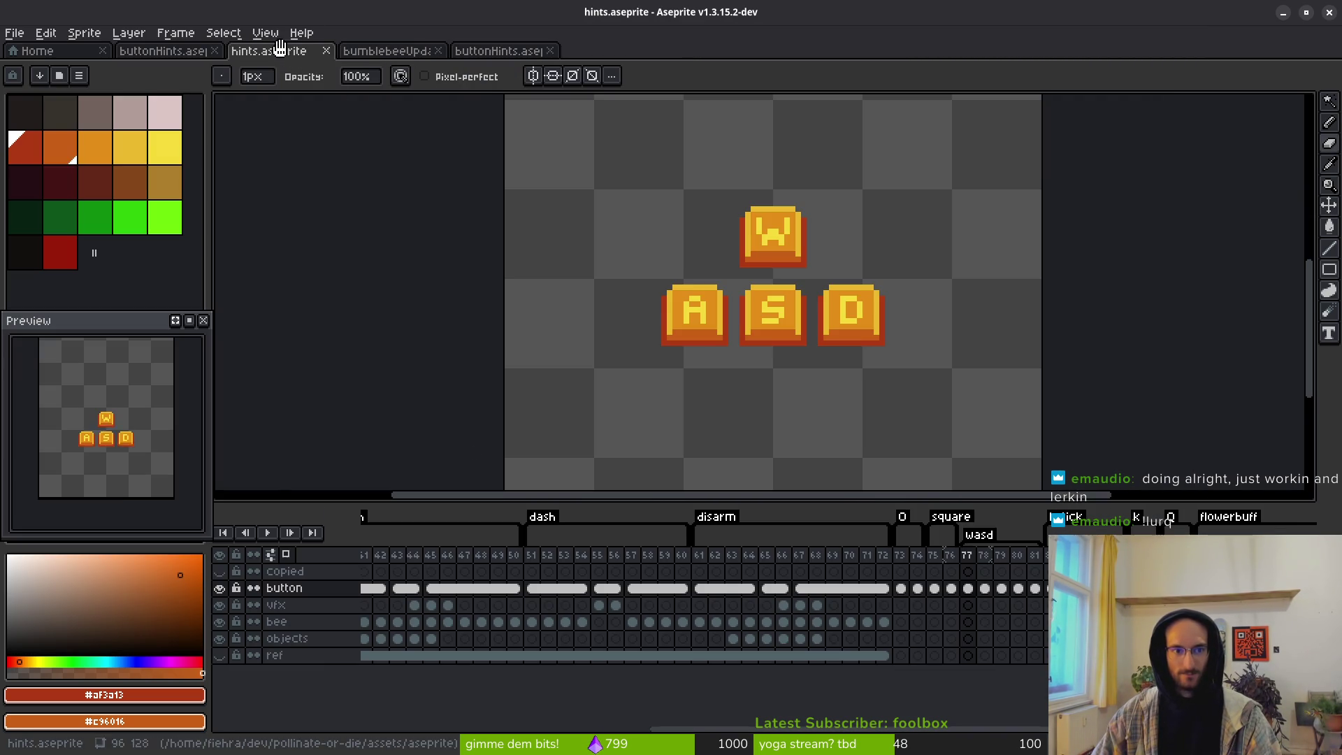
left_click_drag(906, 564, 1185, 557)
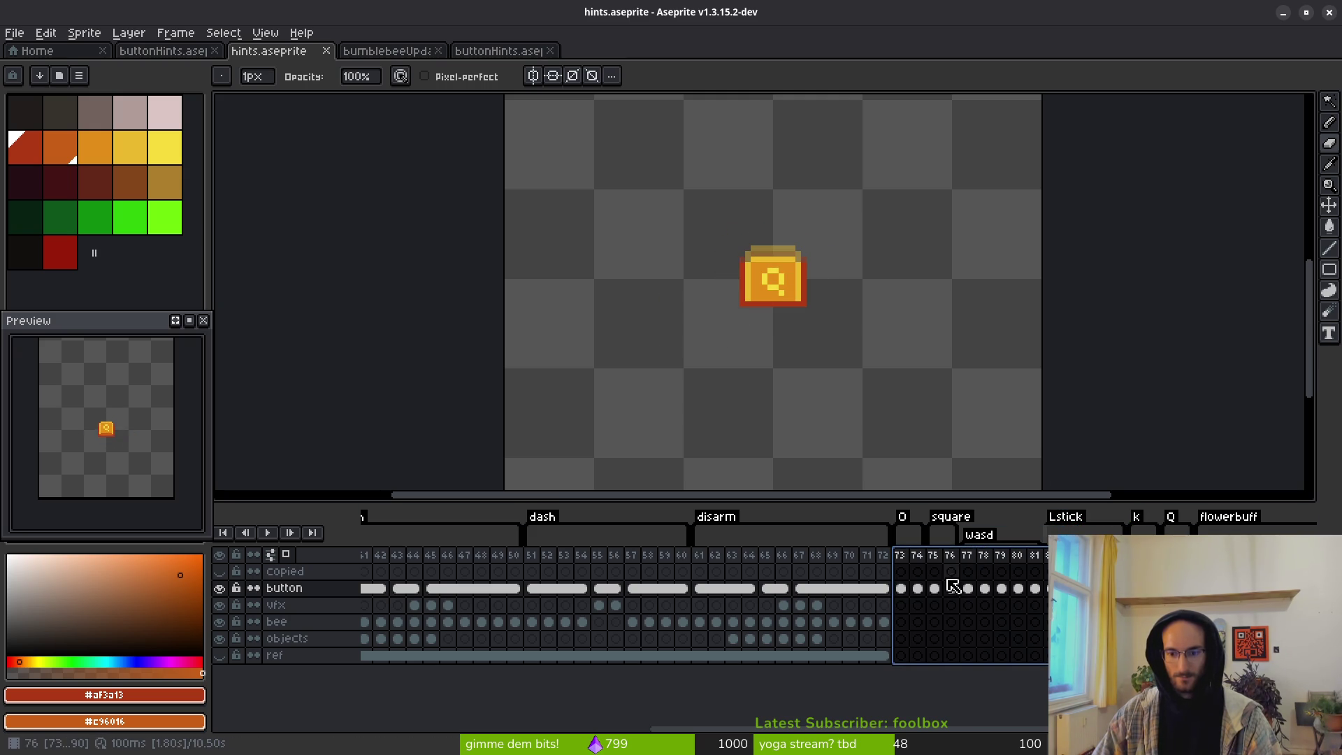
Step: Extend buttonHints to 19 frames by adding a frame and pasting cels
left_click(496, 51)
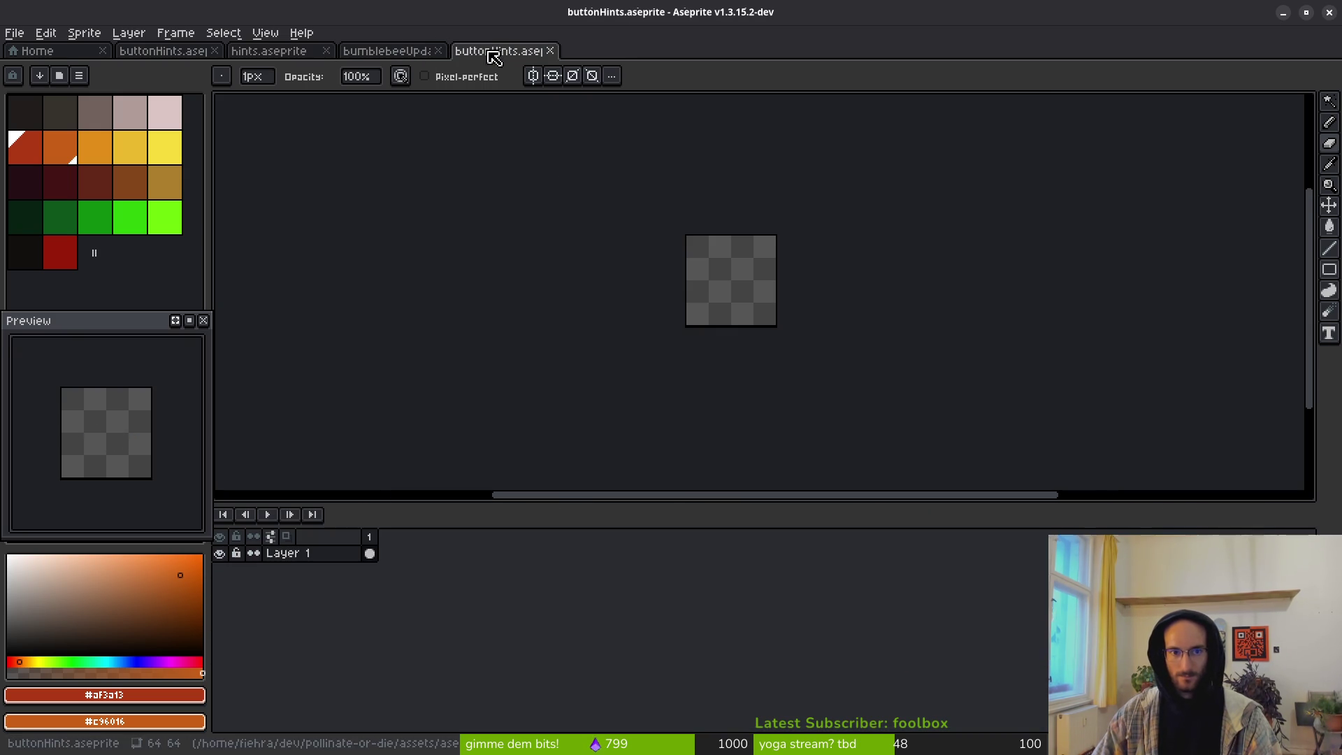
key("alt+n")
key("alt+n")
key("alt+n")
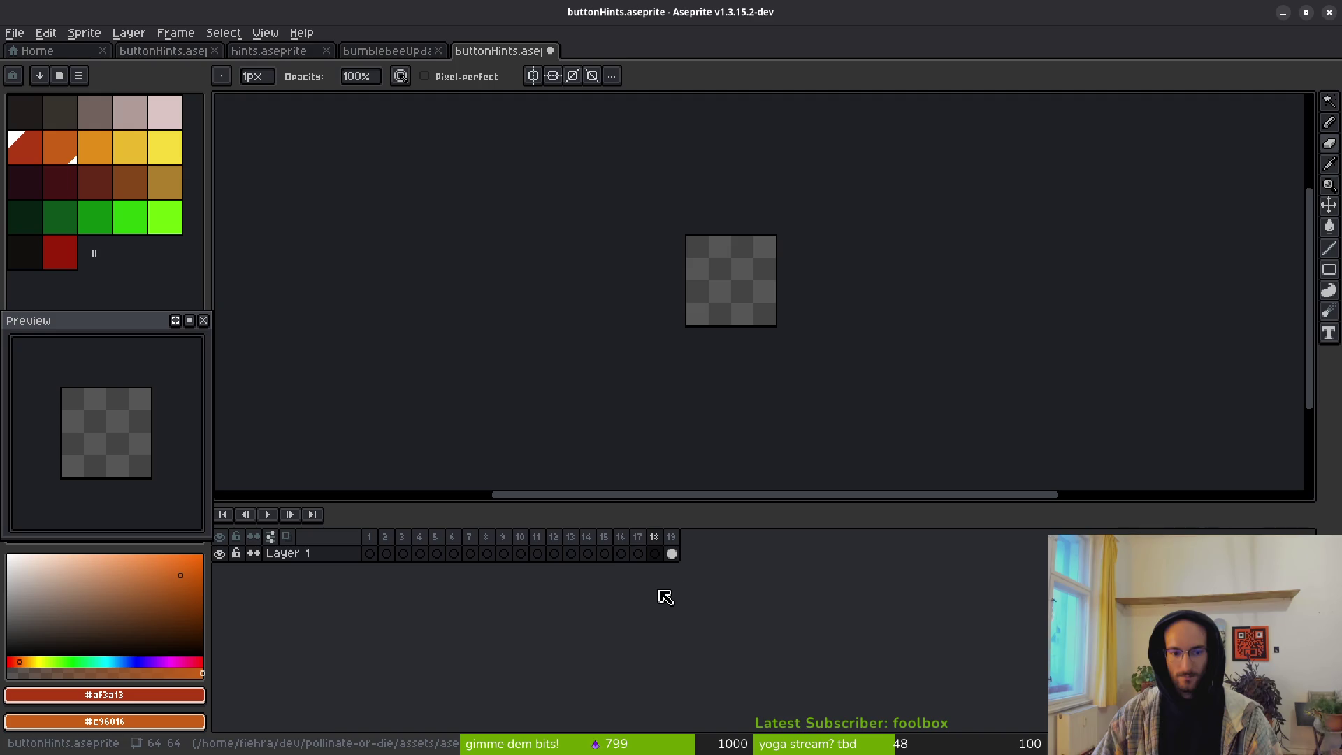
mouse_move(382, 556)
left_mouse_down()
mouse_move(602, 565)
mouse_move(654, 553)
left_mouse_up()
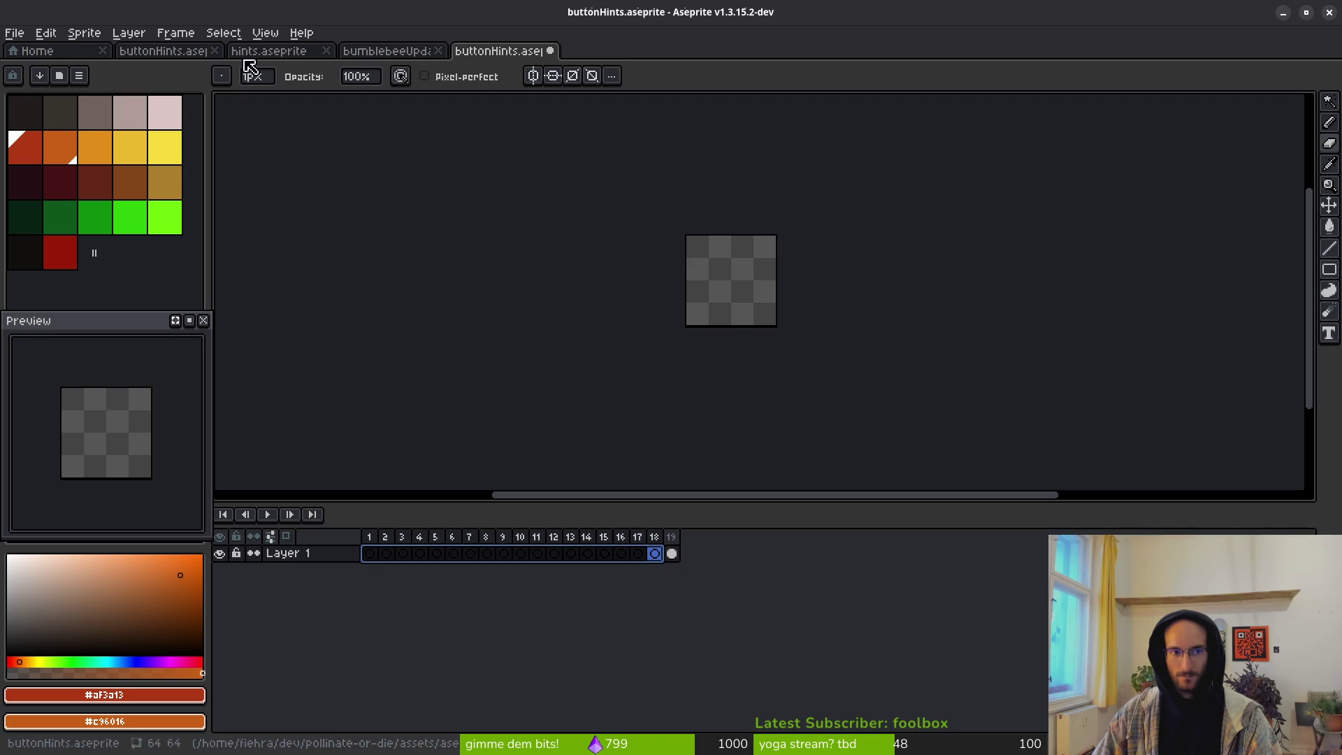
left_click(389, 51)
left_click(286, 56)
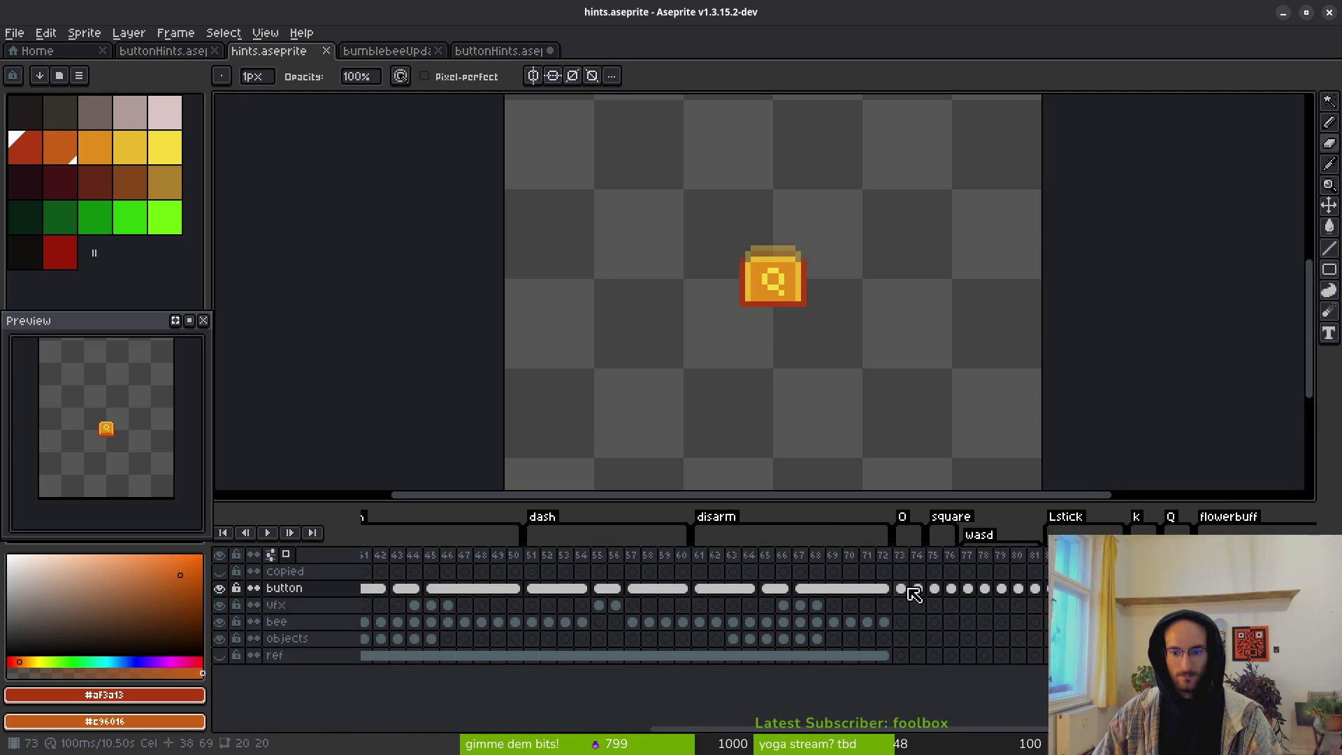
left_click_drag(909, 589, 1035, 589)
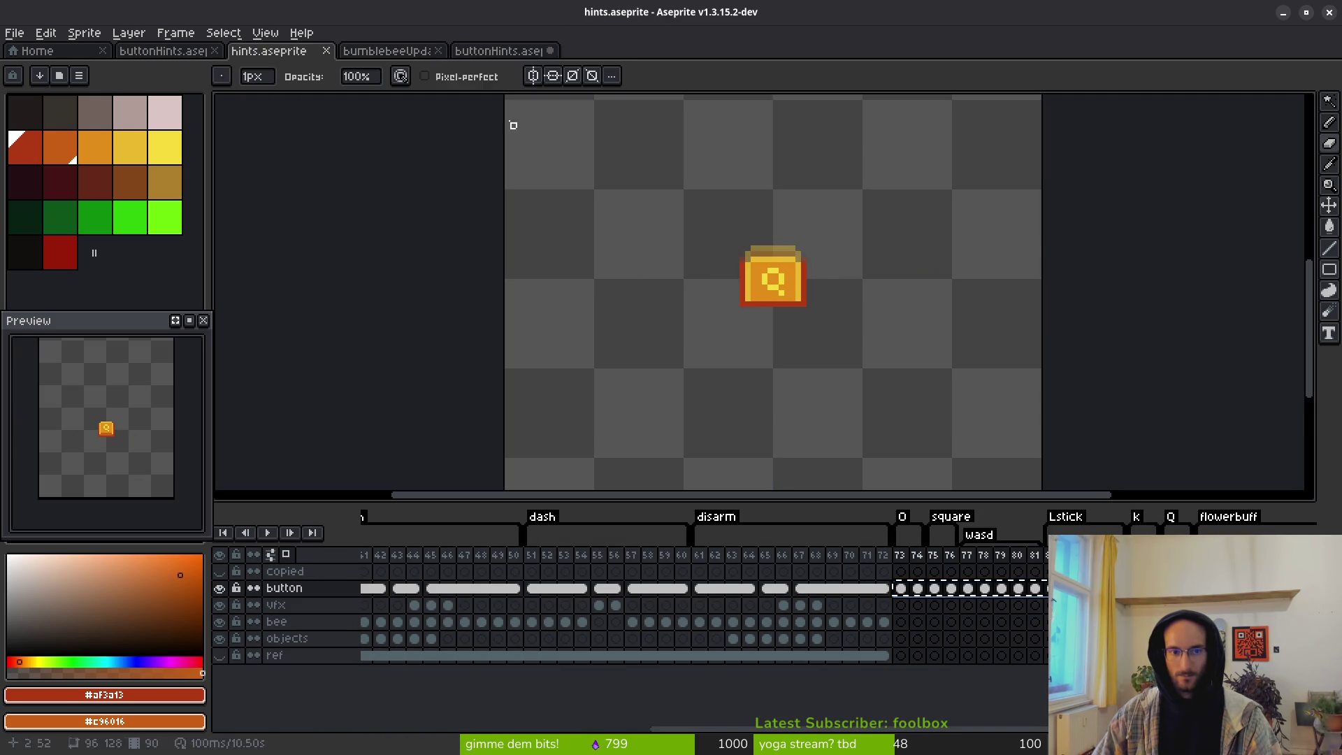
left_click(497, 51)
left_click_drag(382, 559, 372, 558)
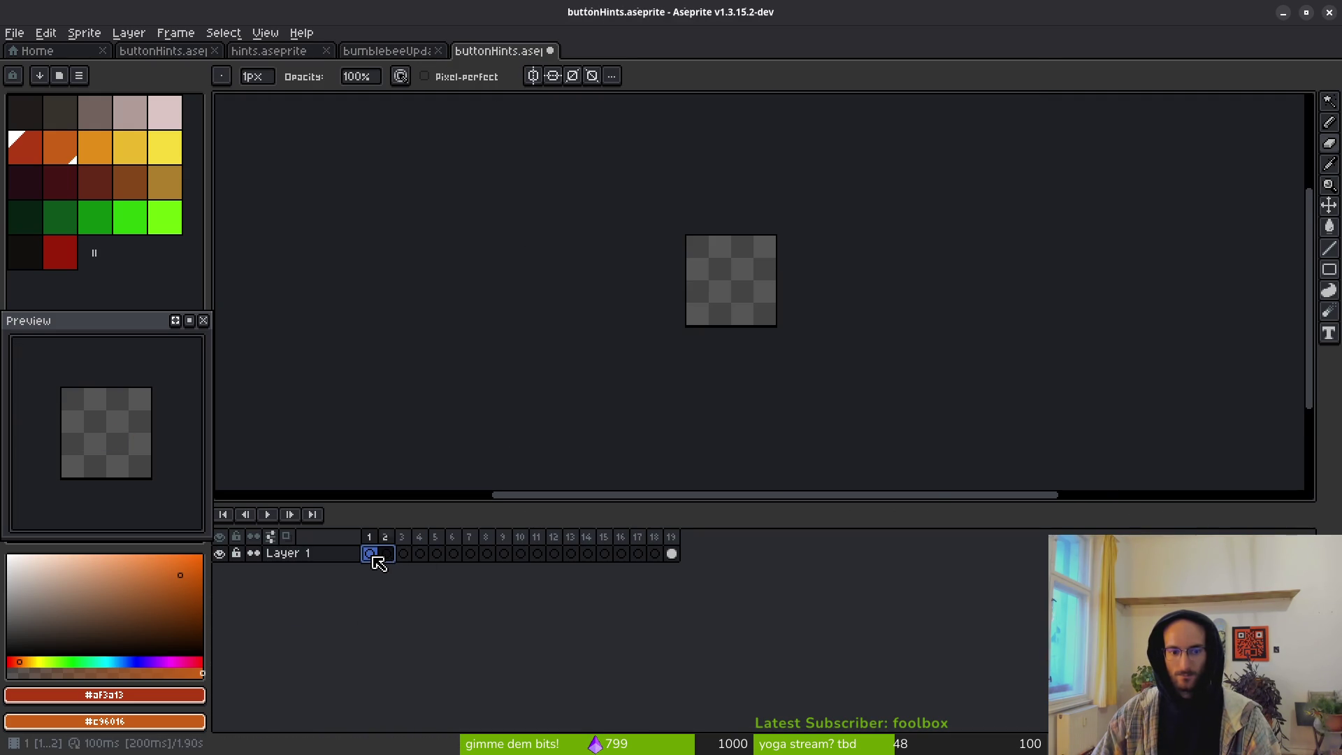
key("ctrl+v")
left_click(420, 553)
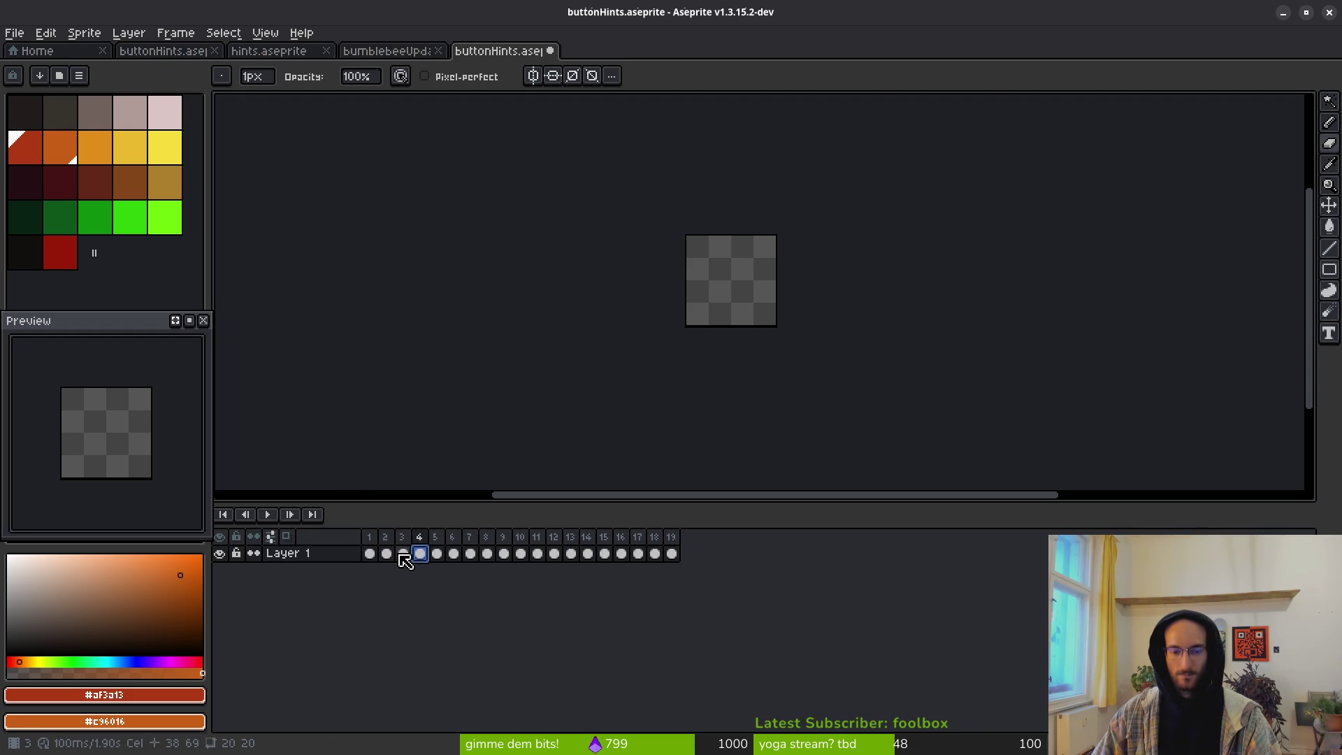
Step: Check the coin button at hints frame 73, then undo and redo buttonHints' 19 frames
left_click(263, 51)
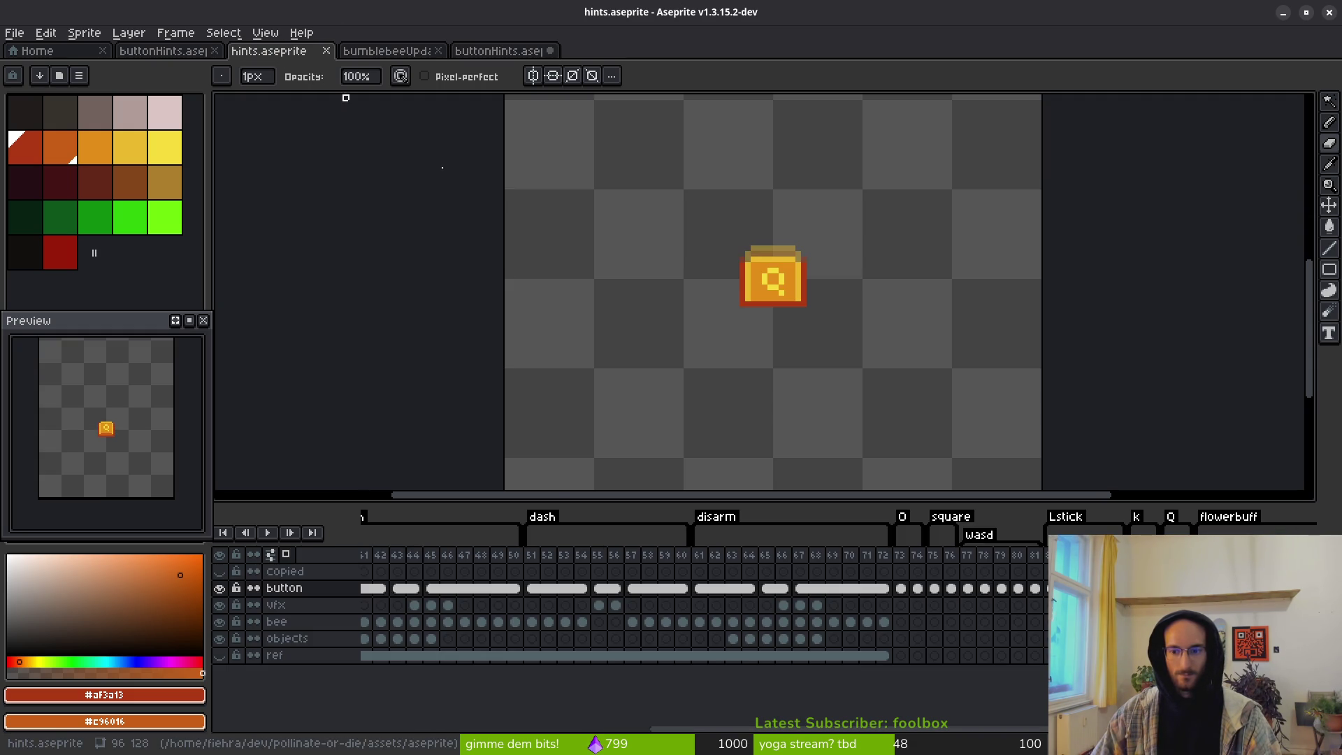
left_click(901, 587)
scroll(809, 308, "down", 5)
scroll(808, 307, "up", 3)
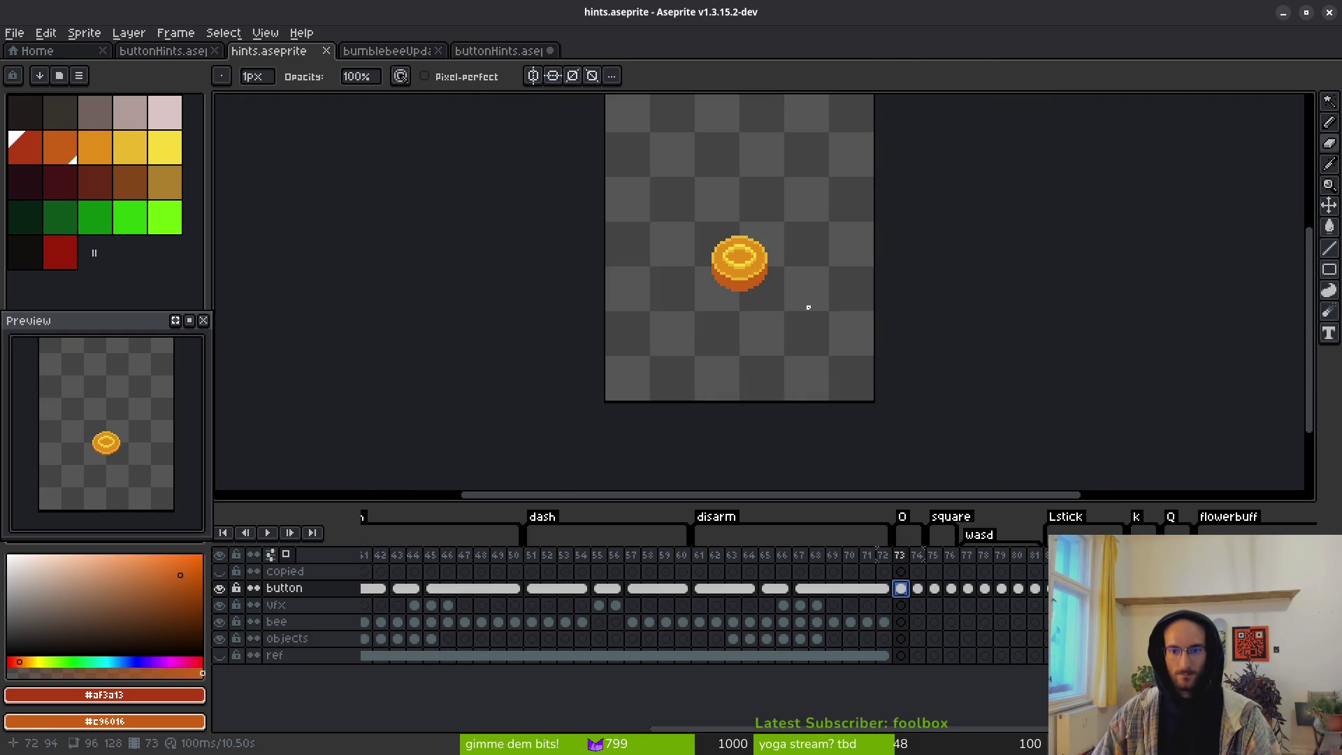
left_click(492, 51)
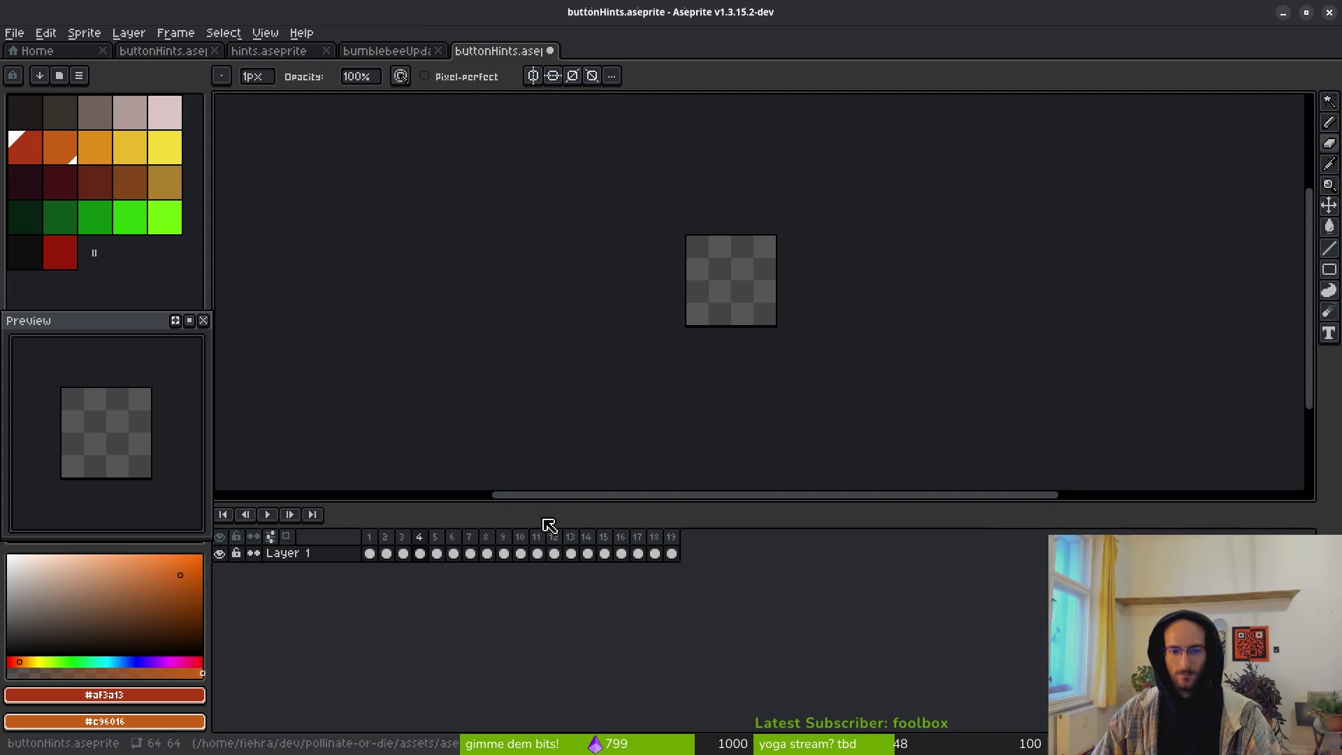
key("ctrl+z")
key("ctrl+z")
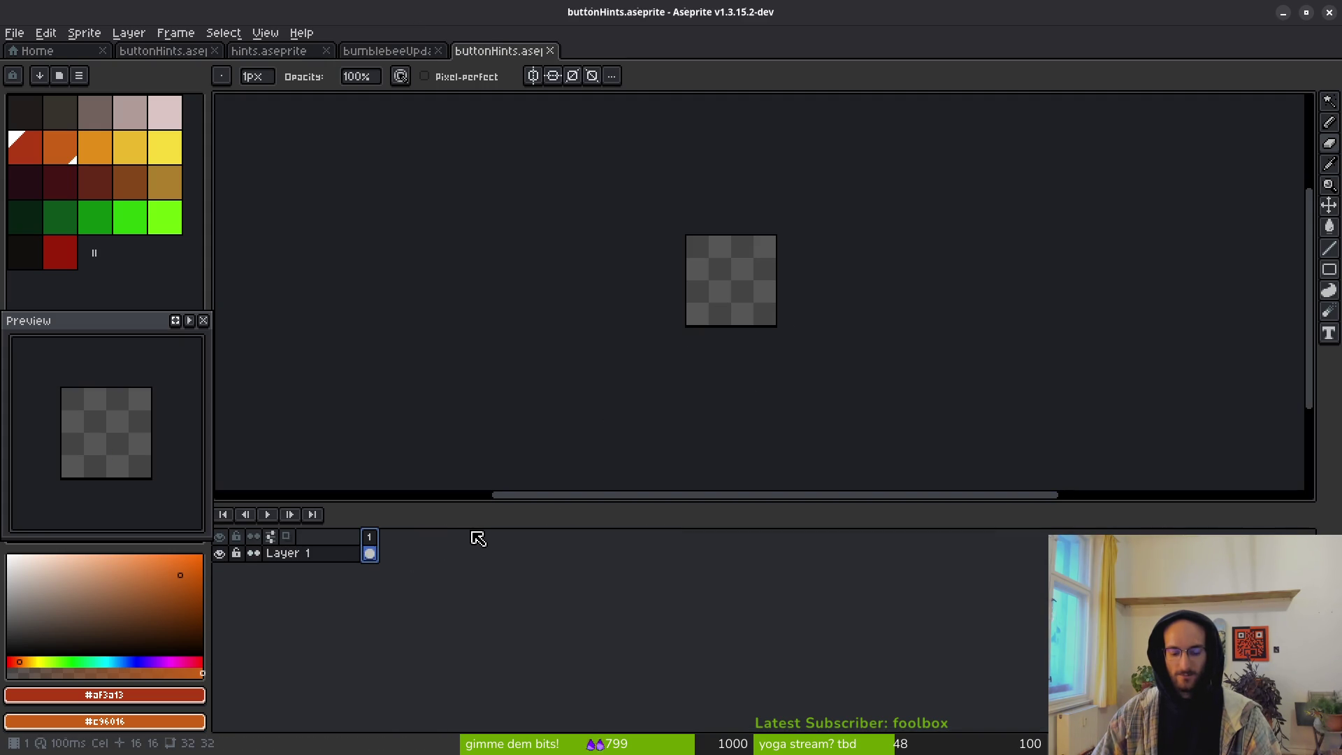
key("ctrl+y")
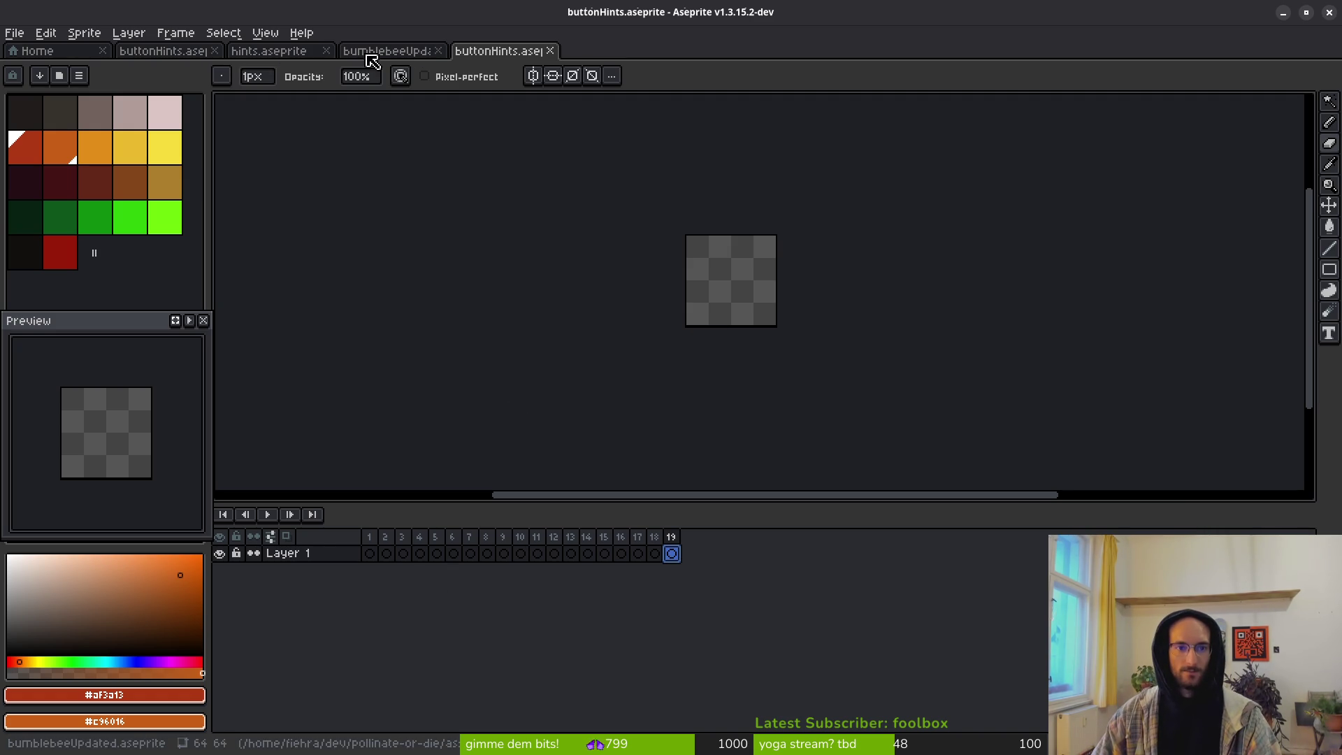
Step: Show hints frames 4 and 3 with the X and SPACE jump hints
left_click(288, 52)
mouse_move(555, 590)
left_mouse_down()
mouse_move(776, 578)
mouse_move(1207, 587)
left_mouse_up()
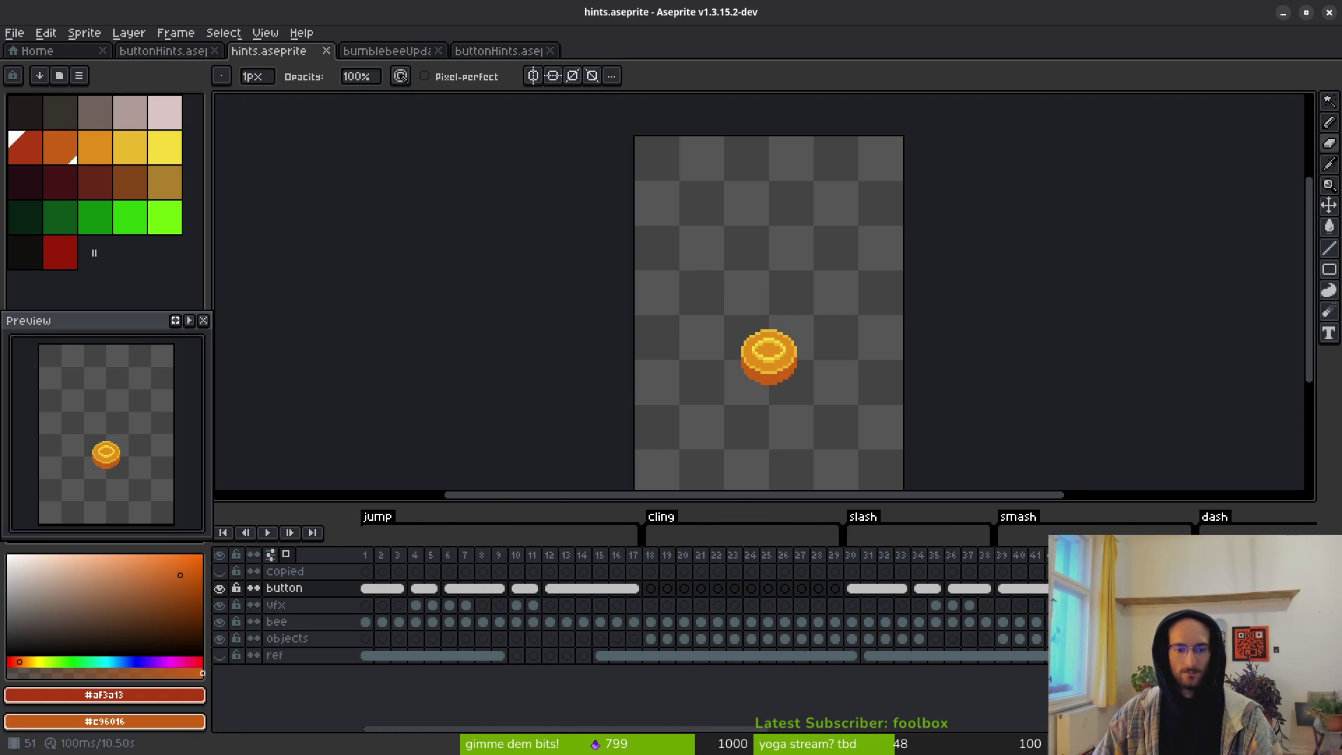
left_click(420, 590)
left_click(403, 589)
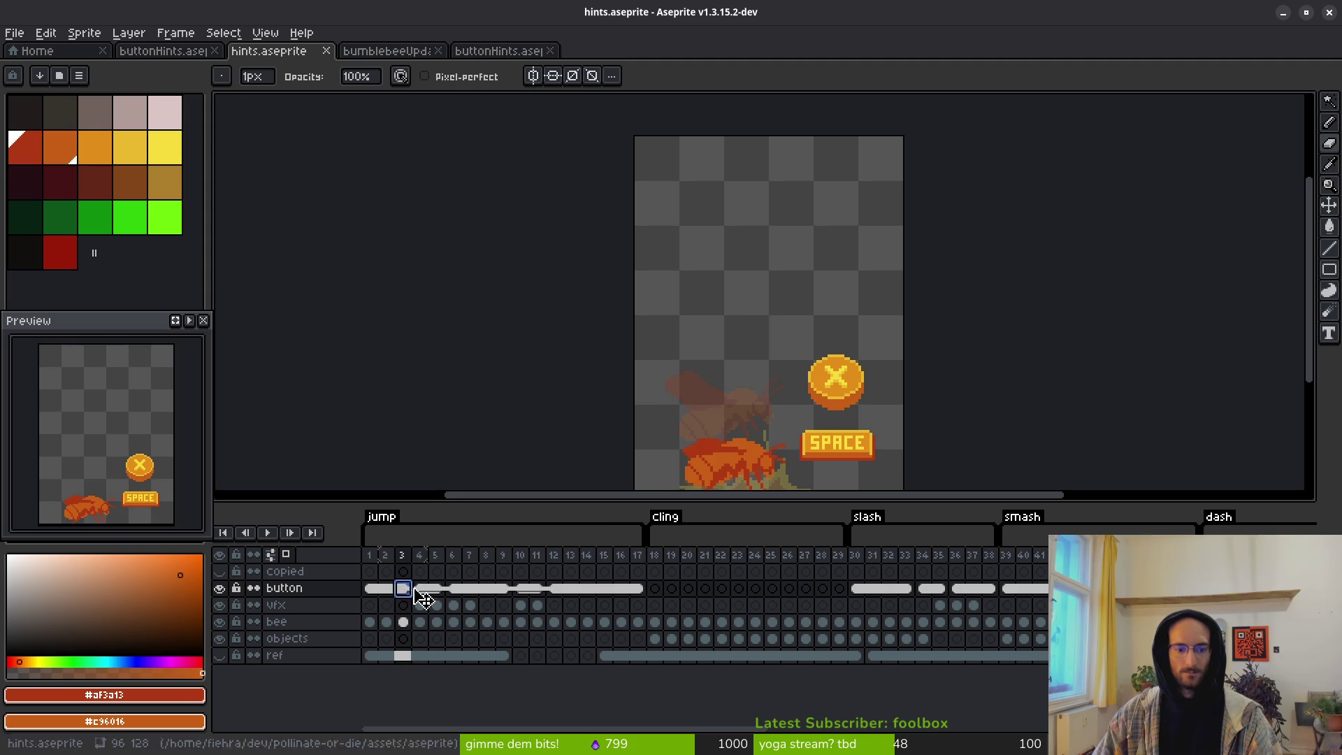
Step: Copy the X button from hints and paste it centred into buttonHints frame 1
scroll(884, 391, "up", 1)
key("m")
left_click_drag(747, 292, 901, 414)
left_click(469, 54)
left_click(369, 553)
key("ctrl+v")
left_click_drag(819, 361, 793, 311)
scroll(793, 302, "up", 4)
key("Return")
Step: Close the bumblebee sprite and split buttonHints beside hints.aseprite
scroll(705, 284, "down", 2)
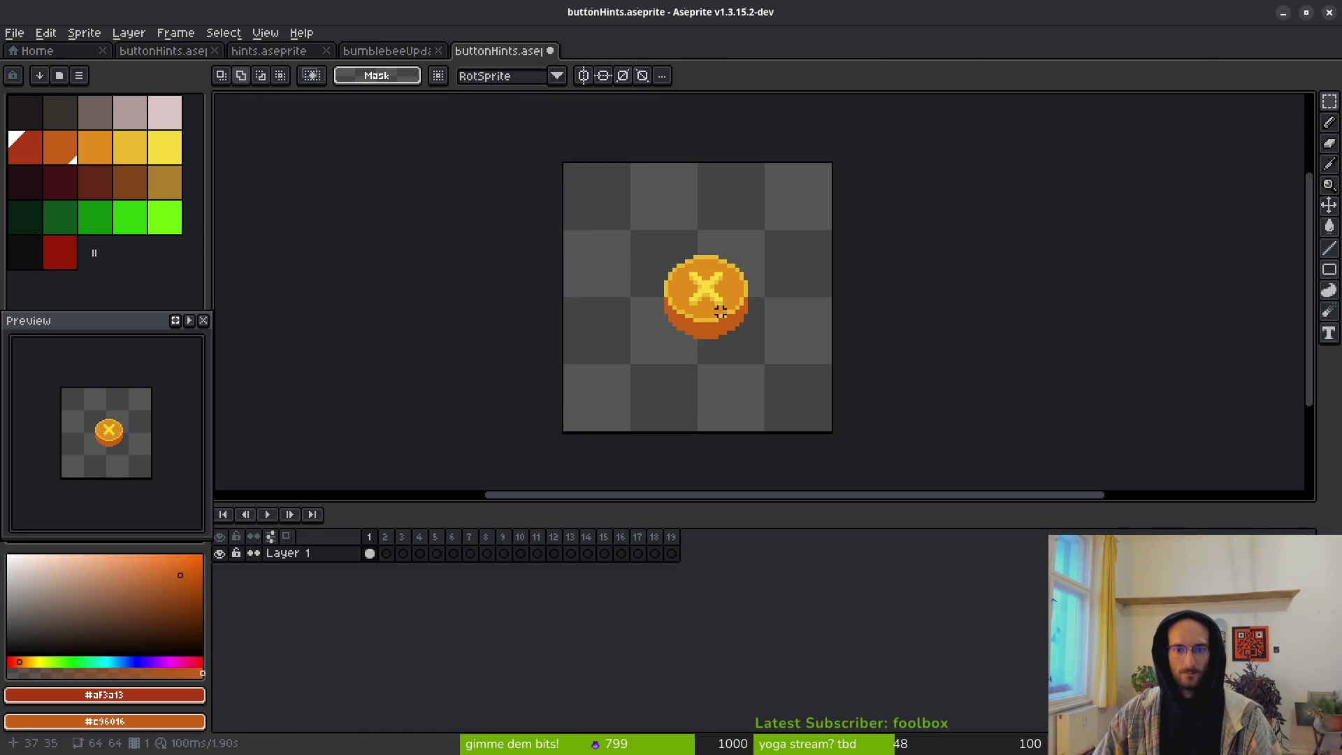
left_click(388, 56)
left_click(438, 51)
mouse_move(381, 51)
left_mouse_down()
mouse_move(366, 182)
mouse_move(247, 133)
mouse_move(217, 179)
mouse_move(224, 196)
left_mouse_up()
left_click(803, 339)
Step: Select the X coin in hints and paste it into buttonHints frame 2
left_click(998, 364)
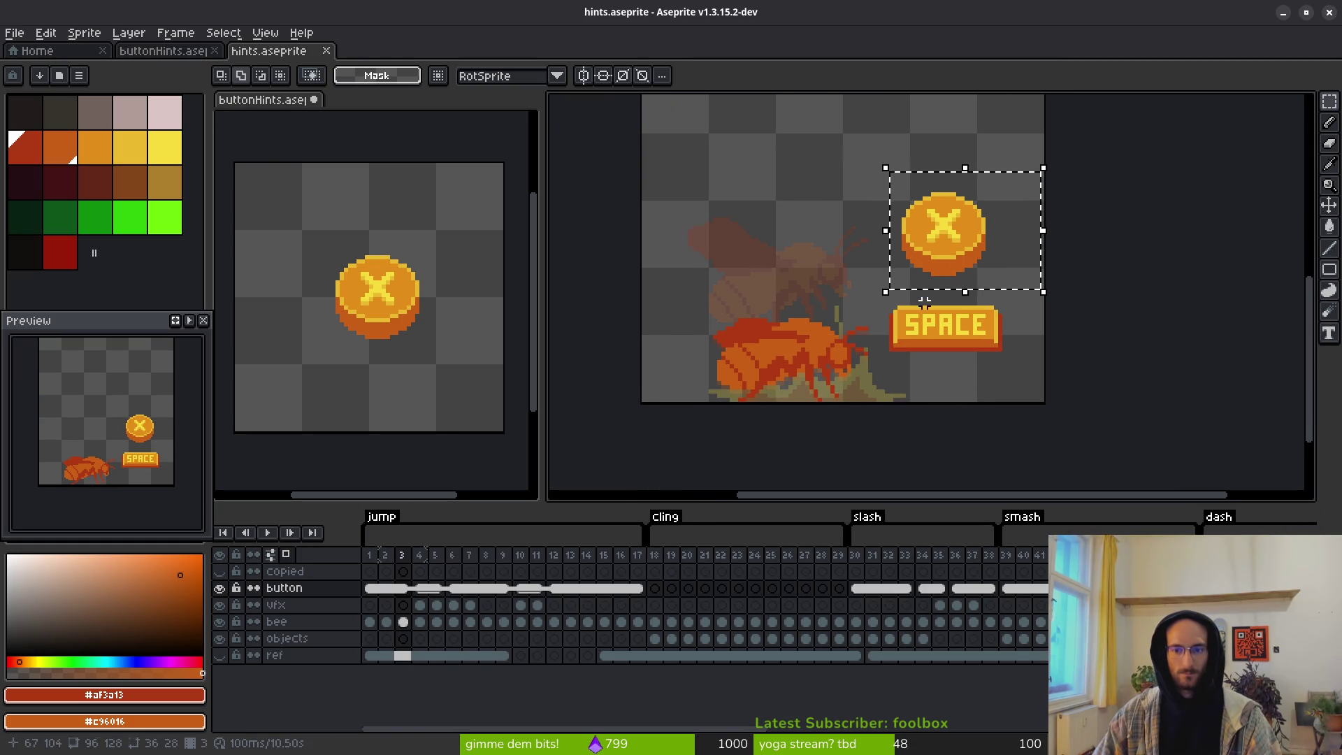
left_click_drag(873, 169, 1022, 283)
left_click(196, 51)
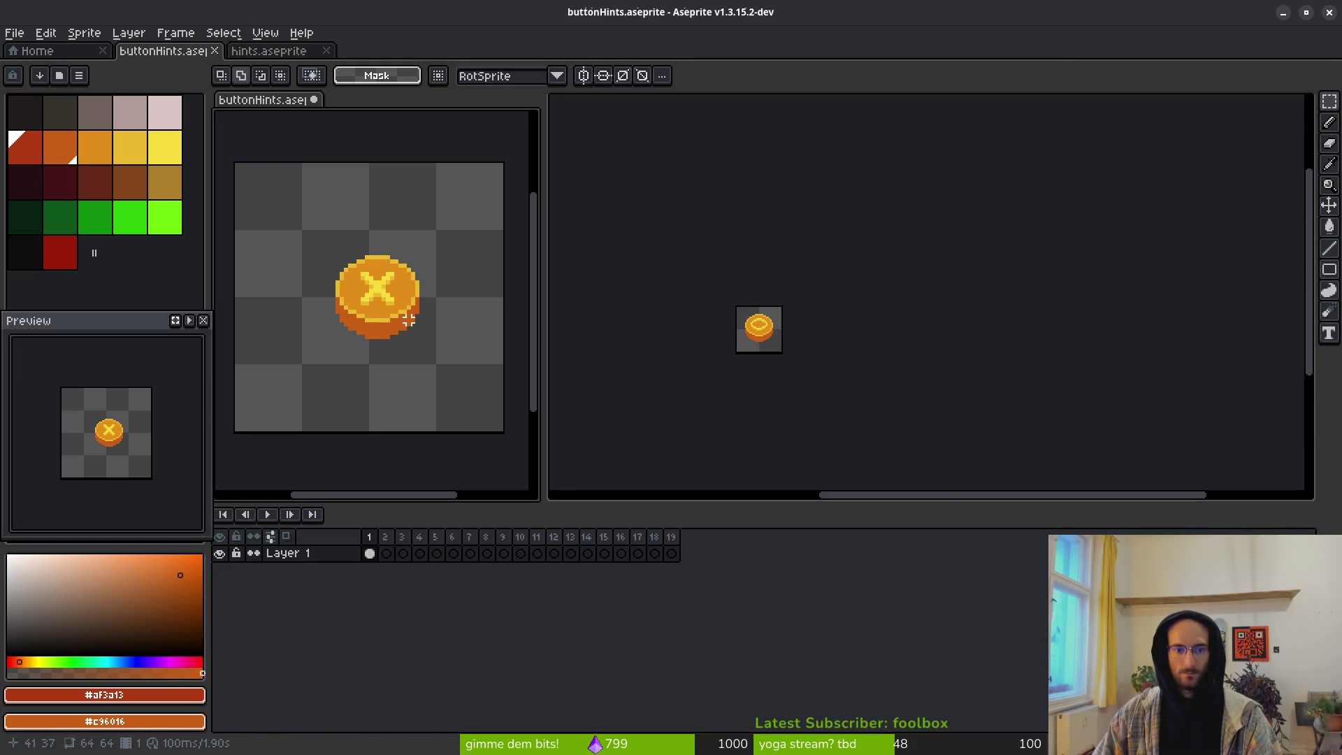
left_click(385, 552)
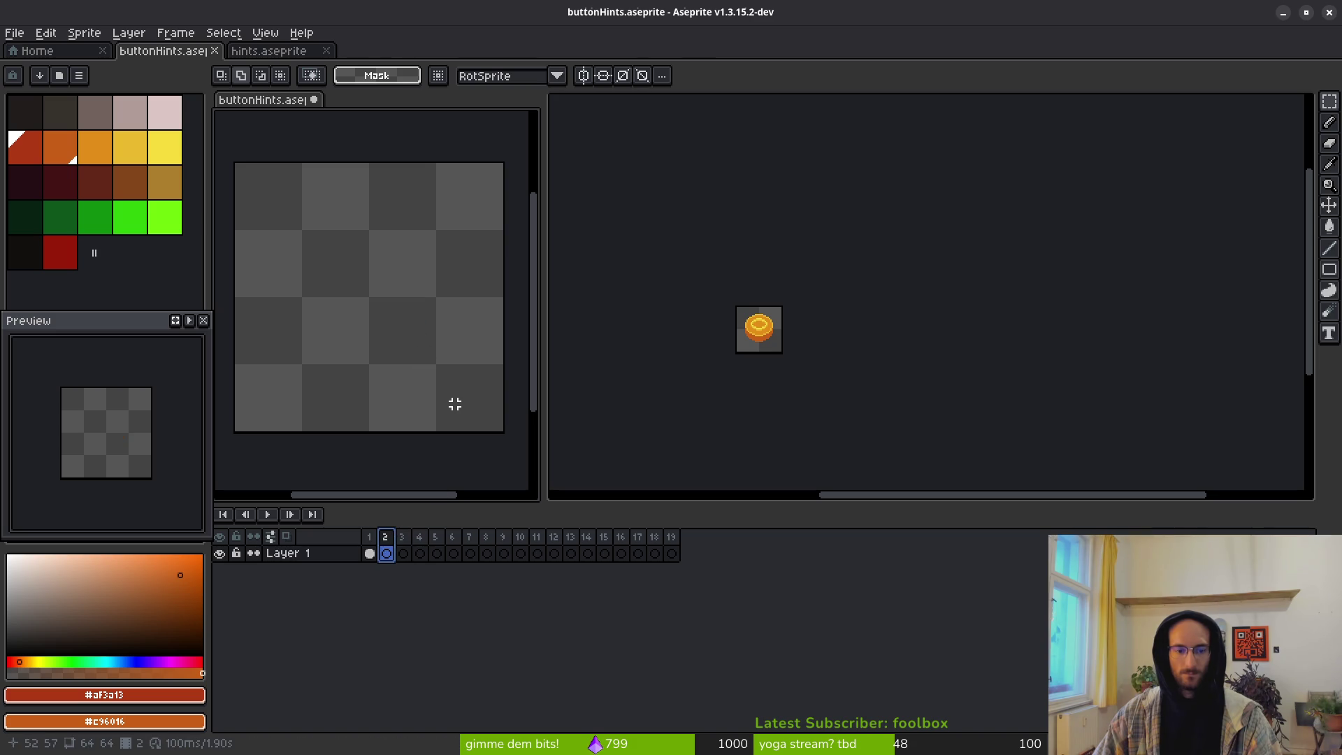
key("ctrl+v")
key("Return")
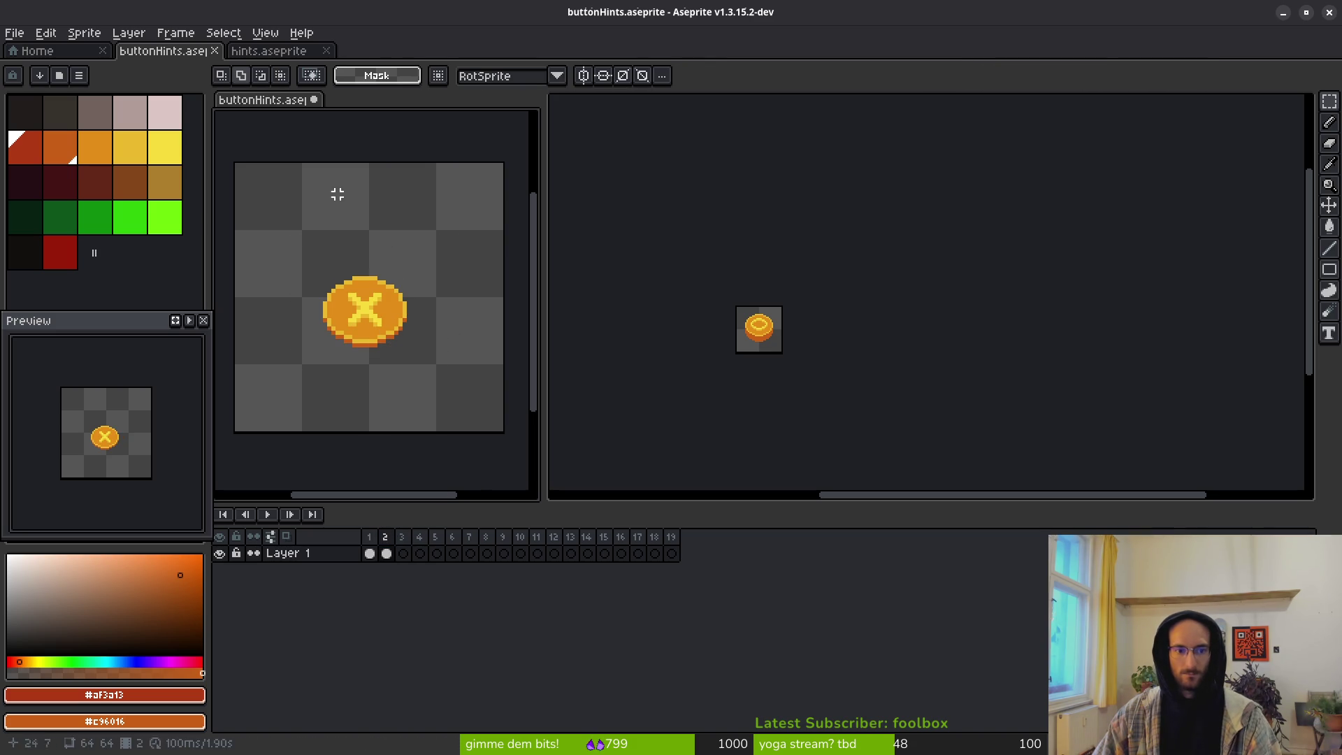
Step: Close the duplicate buttonHints view and clear the selection in hints
left_click(802, 285)
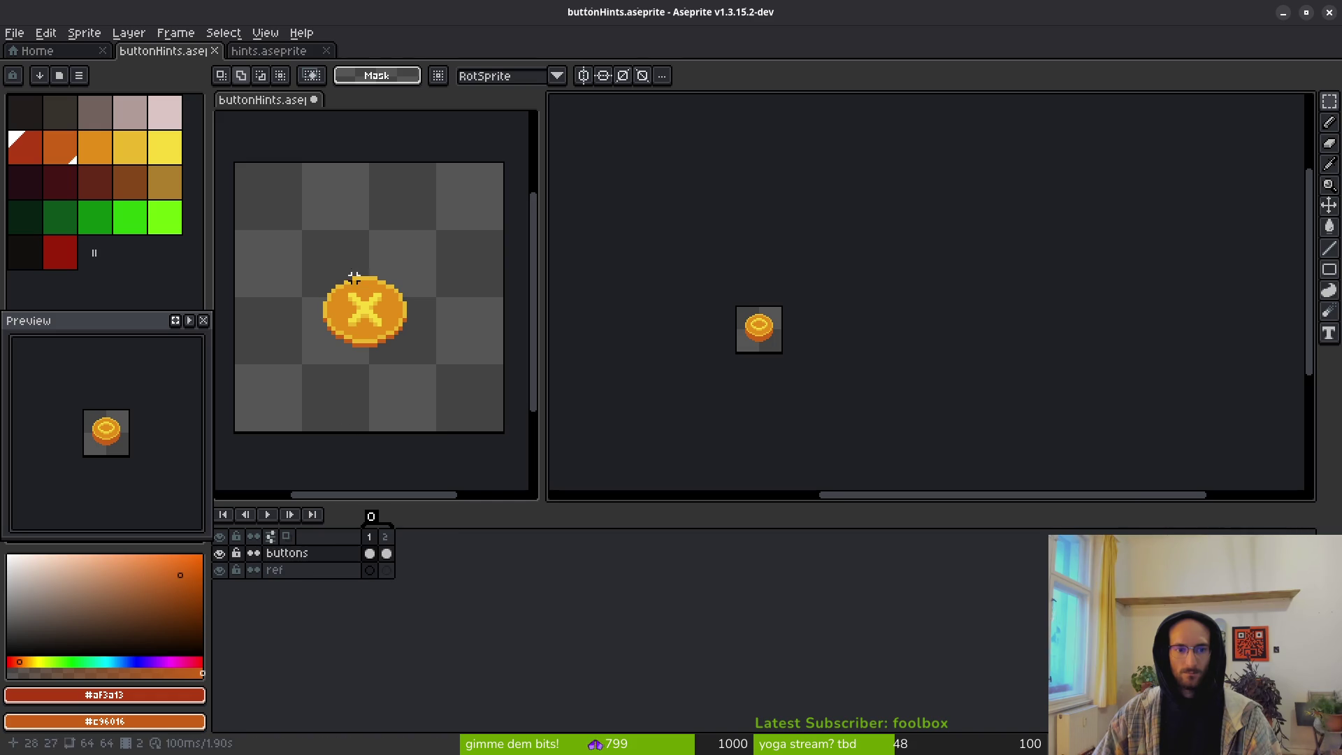
left_click(215, 51)
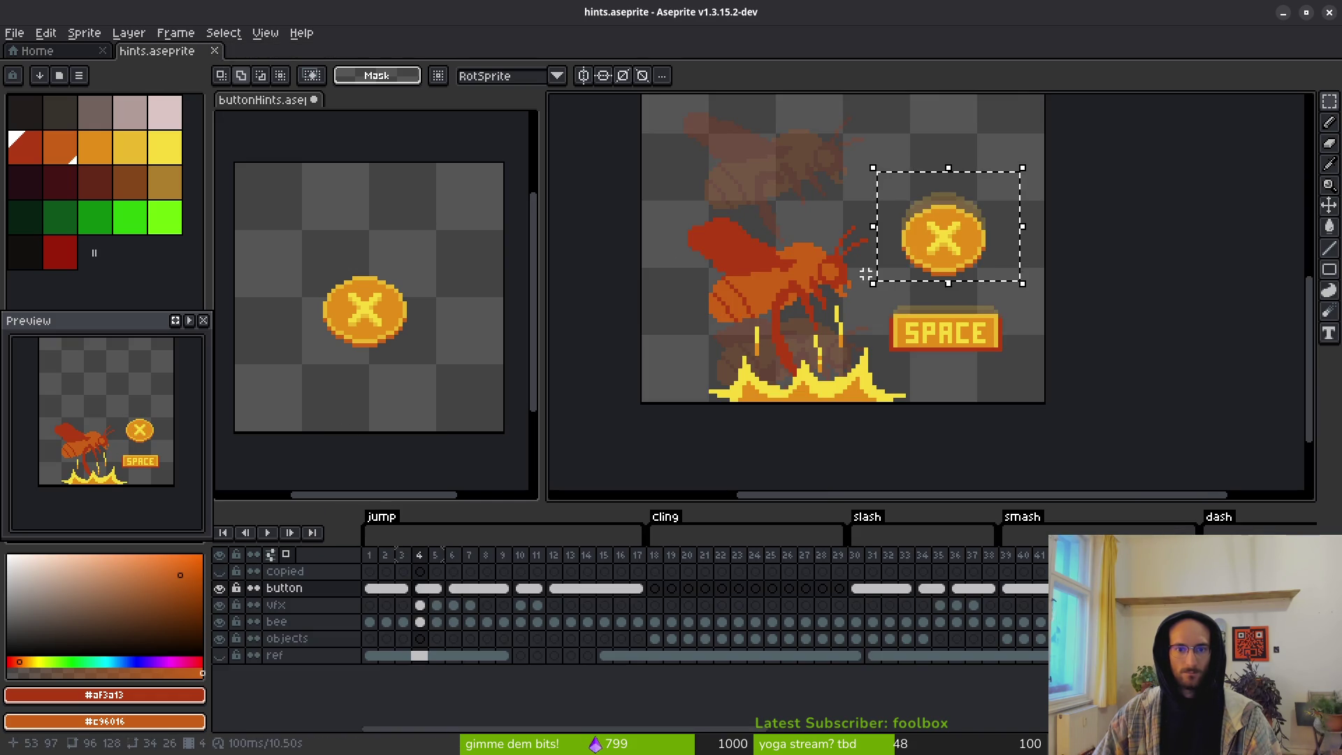
left_click_drag(866, 274, 882, 325)
key("ctrl+d")
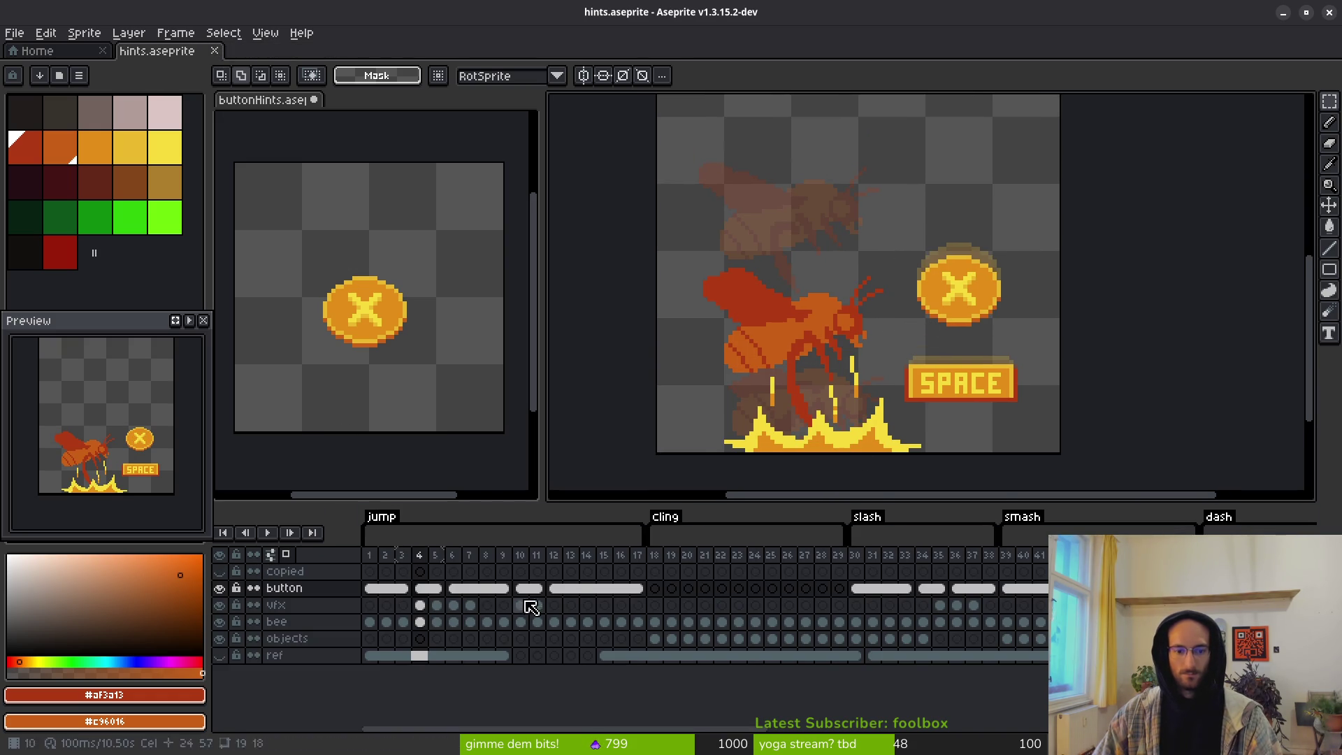
Step: Go to slash frame 30 in hints and select the square coin
mouse_move(469, 592)
left_mouse_down()
mouse_move(629, 590)
mouse_move(570, 588)
left_mouse_up()
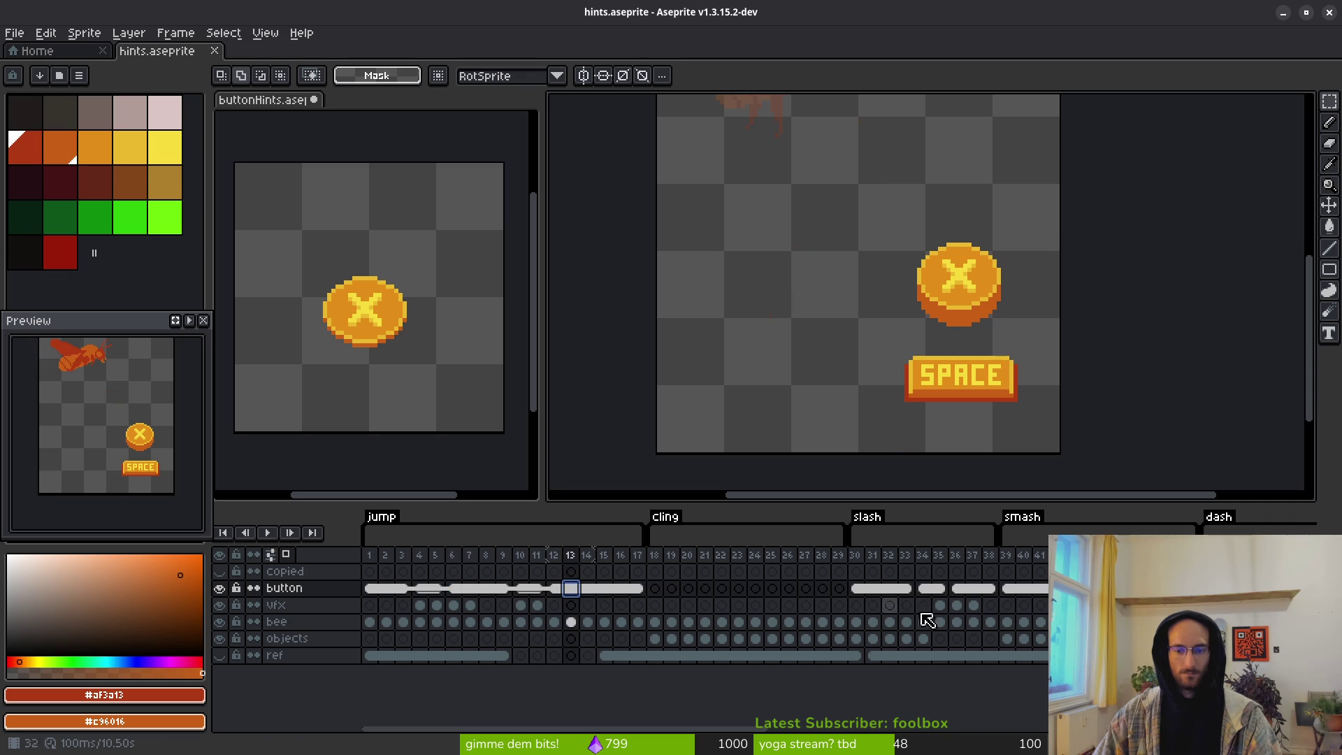
left_click(672, 589)
left_click(856, 589)
left_click_drag(935, 301, 827, 283)
left_click_drag(923, 347, 923, 352)
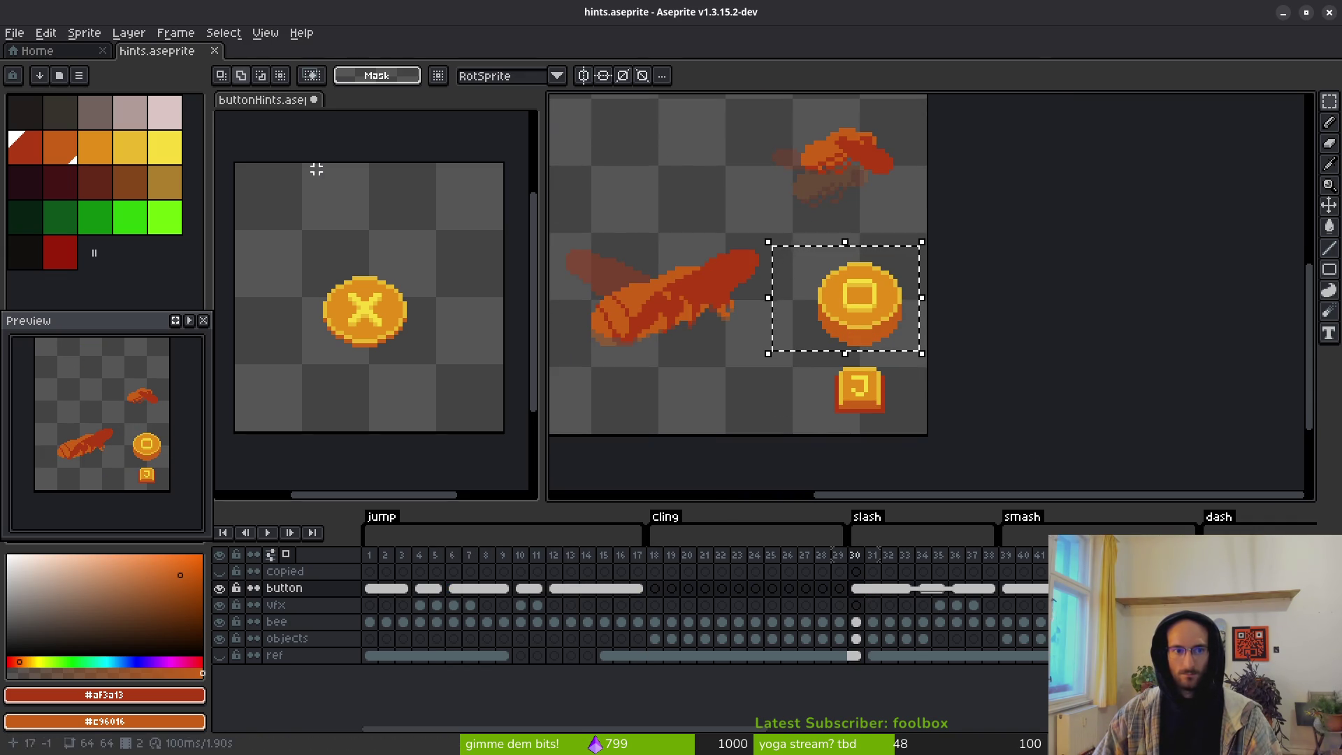
Step: Paste the square coin into buttonHints frame 3
left_click(433, 337)
left_click(417, 555)
key("ctrl+v")
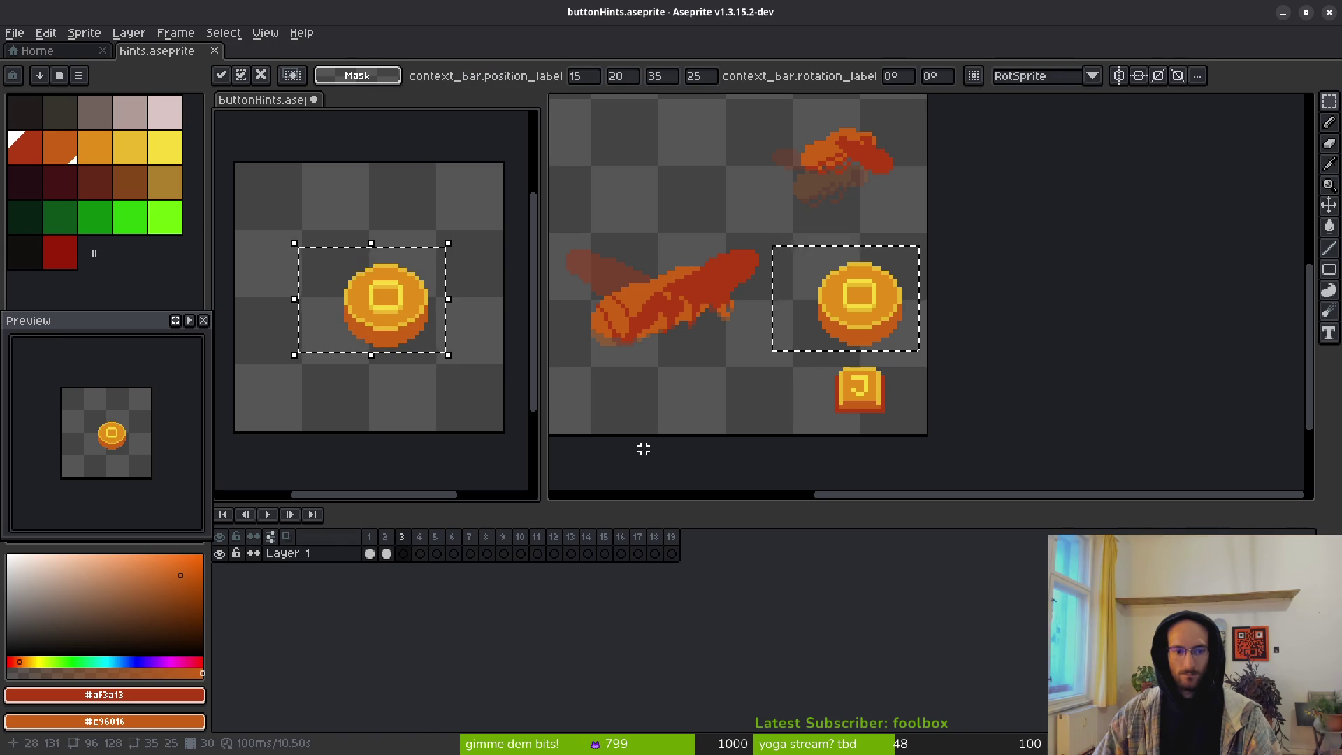
key("Return")
Step: View hints frame 34 and buttonHints frame 4, checking canvas size without changes
left_click(729, 217)
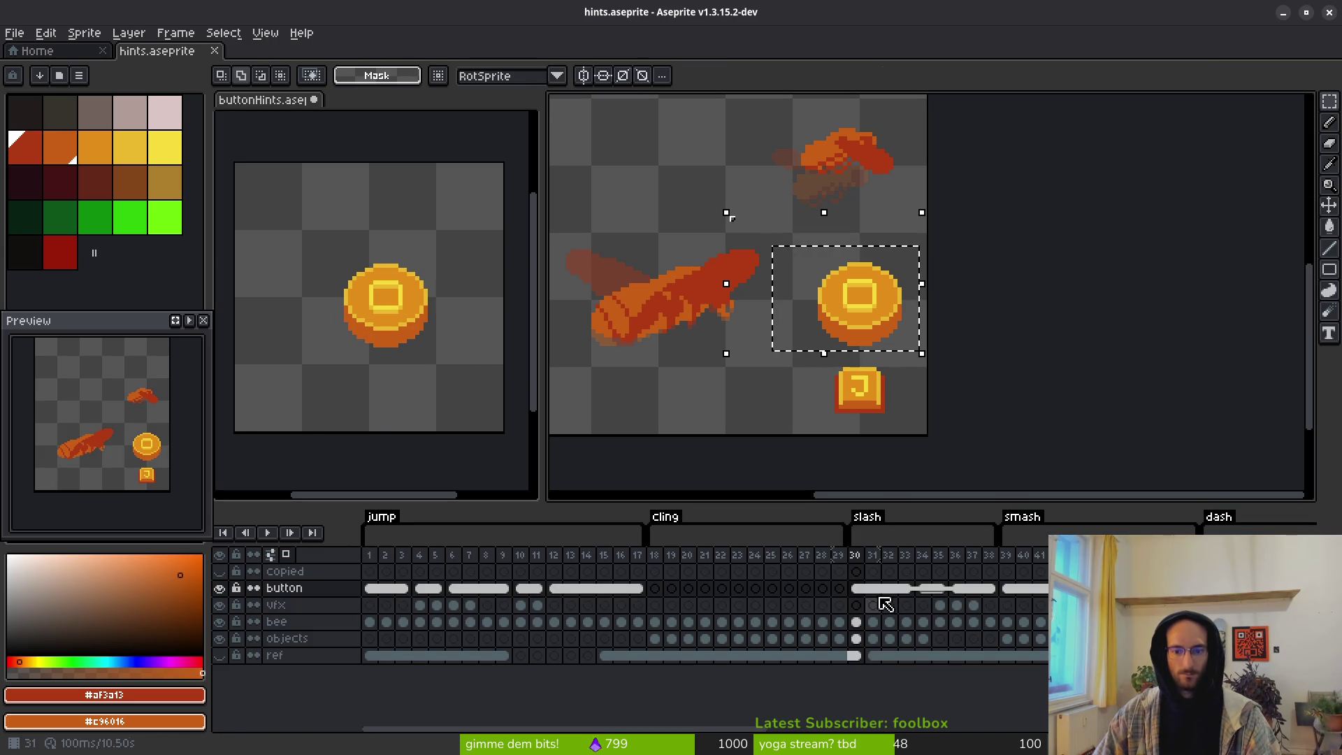
left_click(924, 589)
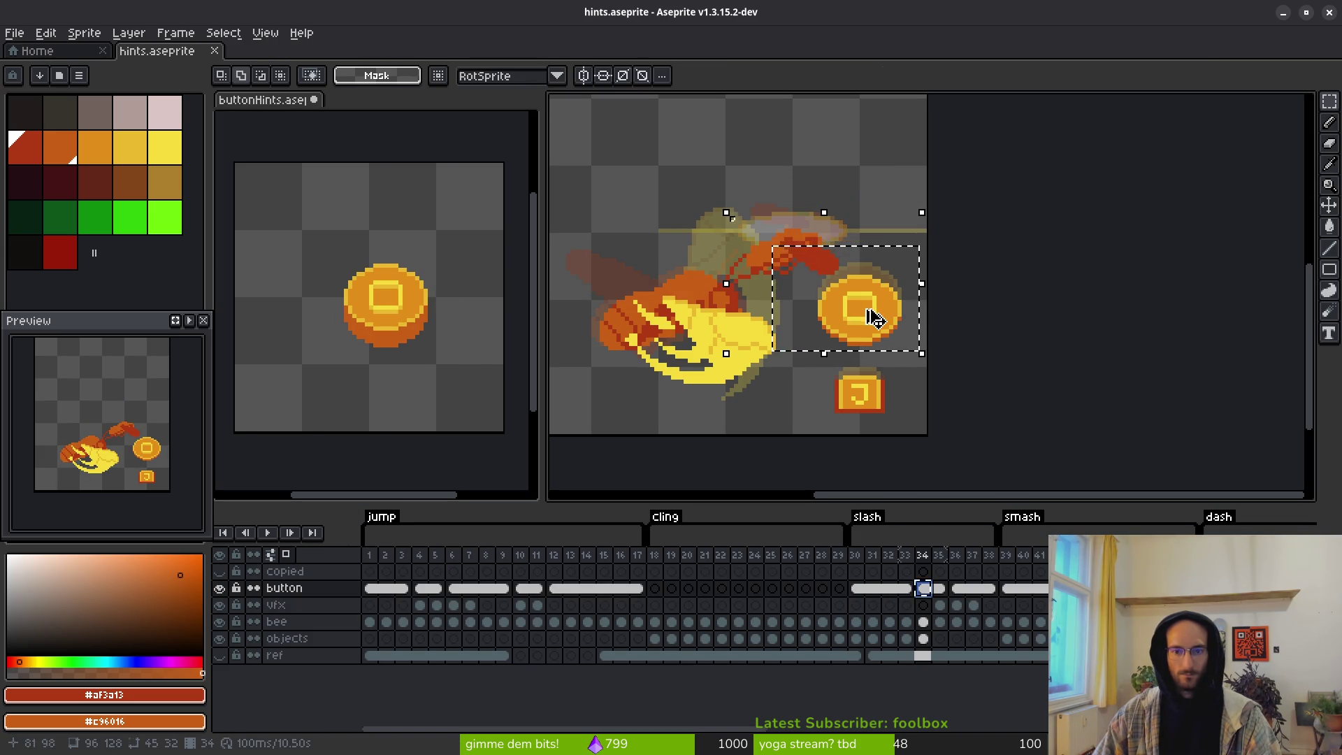
left_click(267, 118)
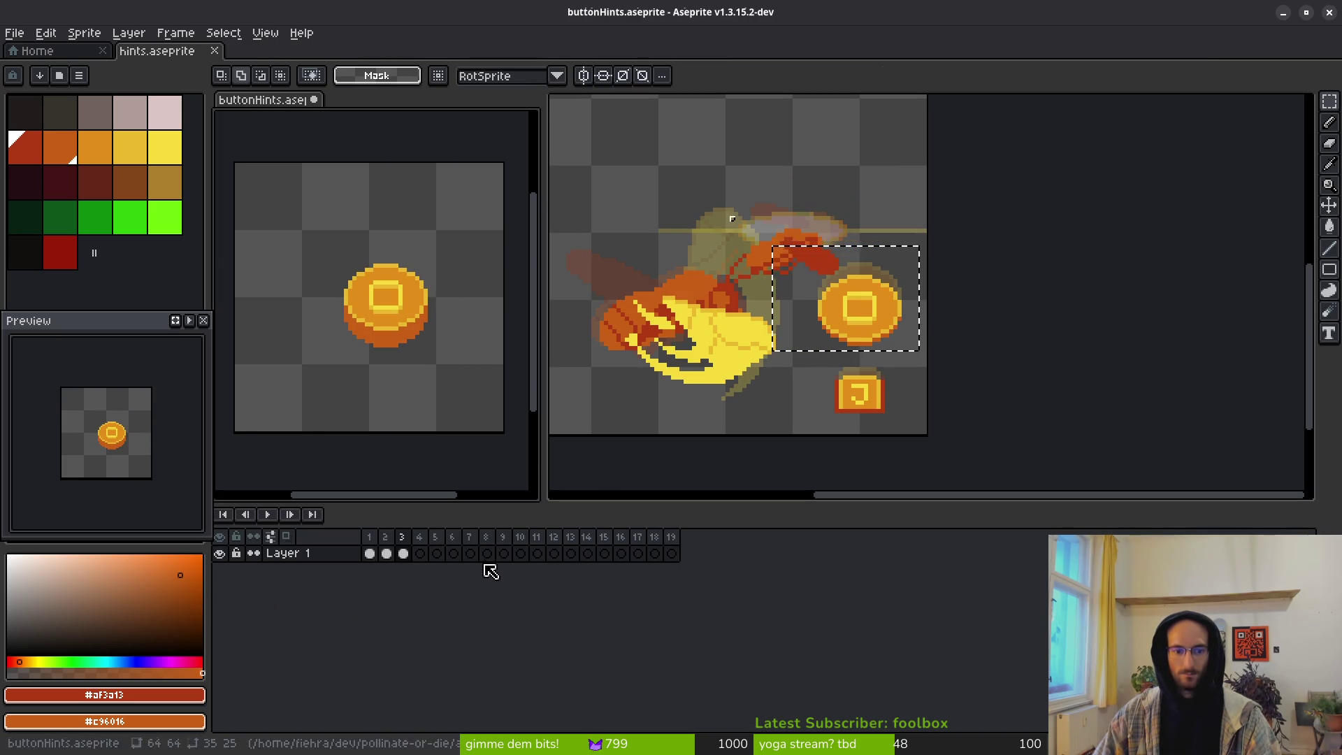
left_click(422, 554)
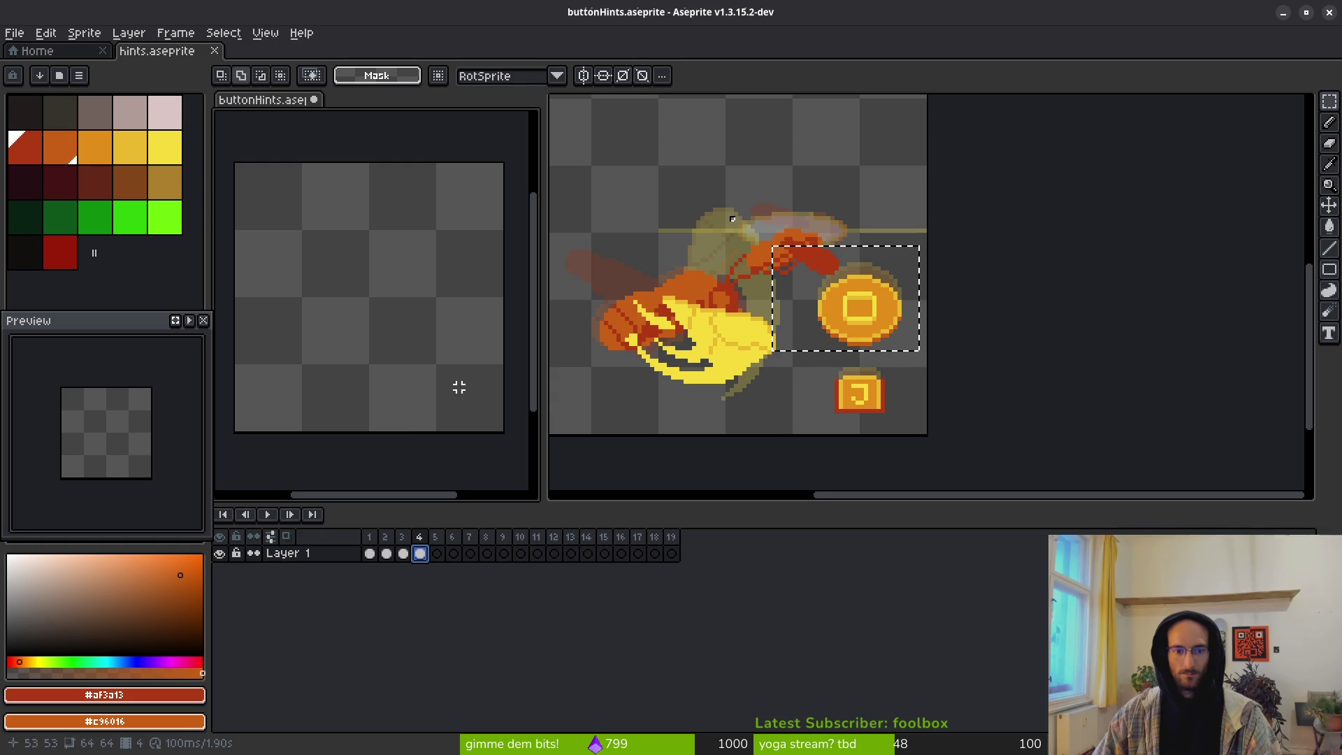
scroll(463, 400, "down", 5)
scroll(898, 305, "up", 2)
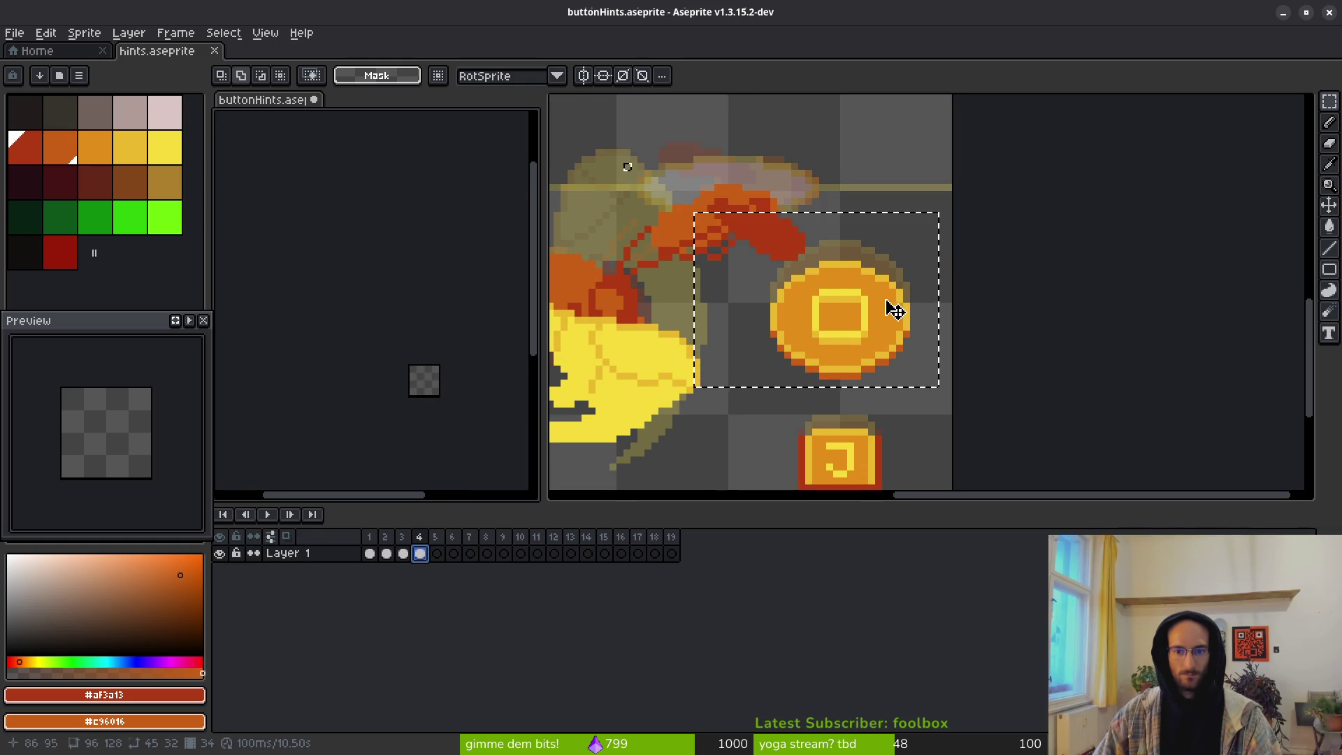
left_click(898, 305)
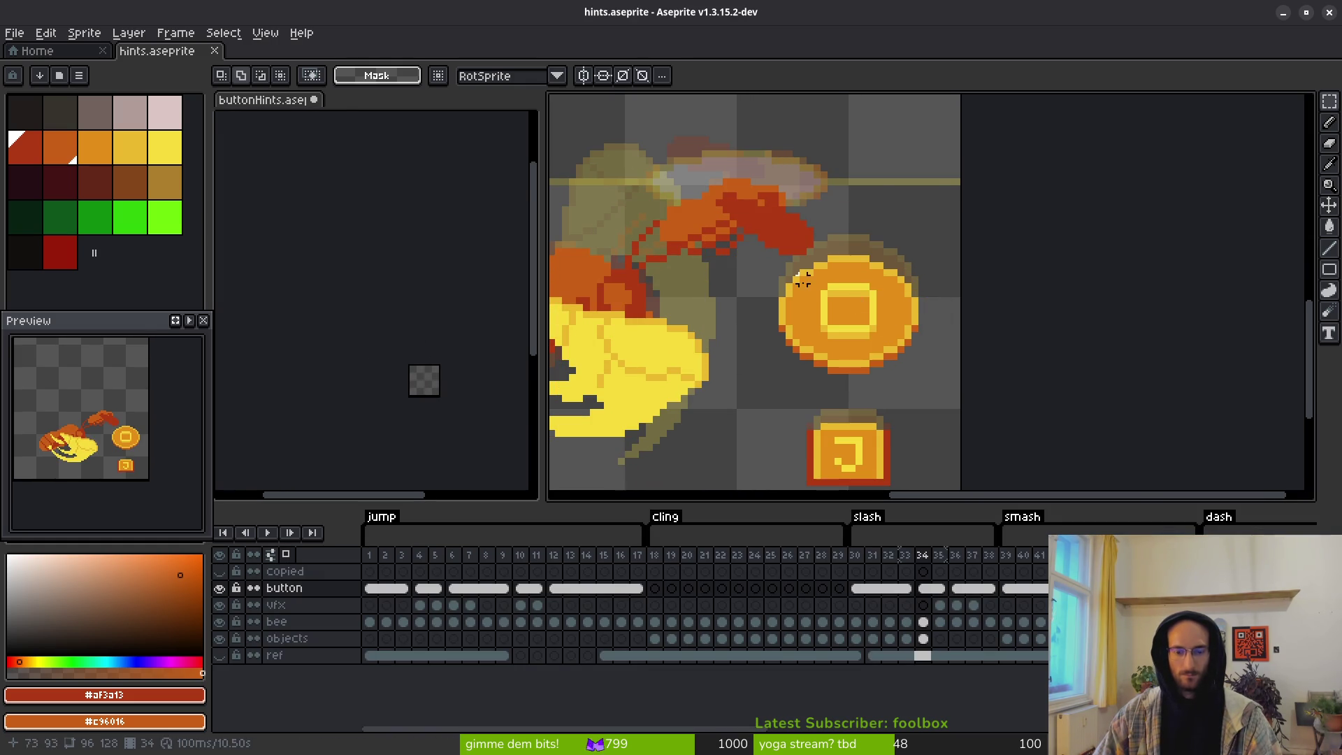
key("ctrl+alt+c")
left_click(903, 378)
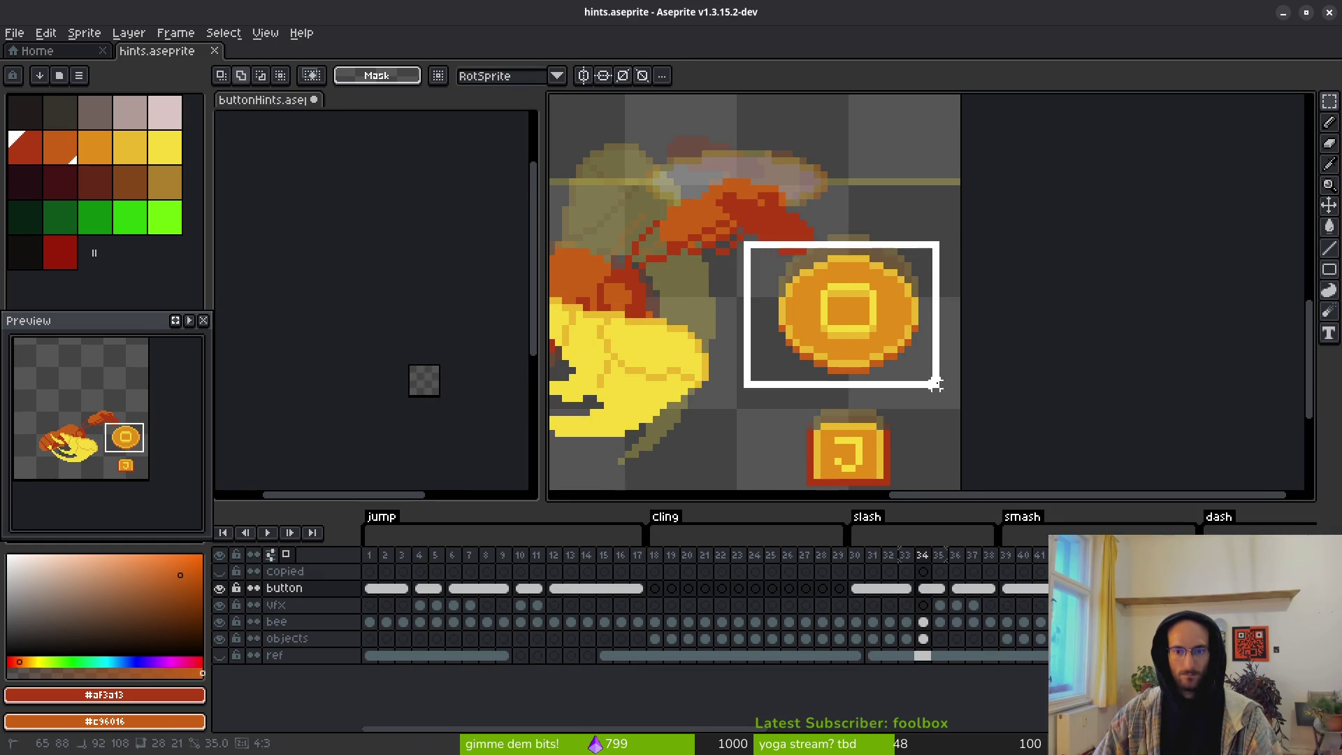
Step: Paste the gold coin into buttonHints frame 5 and show hints frame 40
left_click(448, 405)
left_click(437, 553)
scroll(385, 358, "up", 2)
scroll(385, 358, "up", 4)
scroll(429, 353, "up", 1)
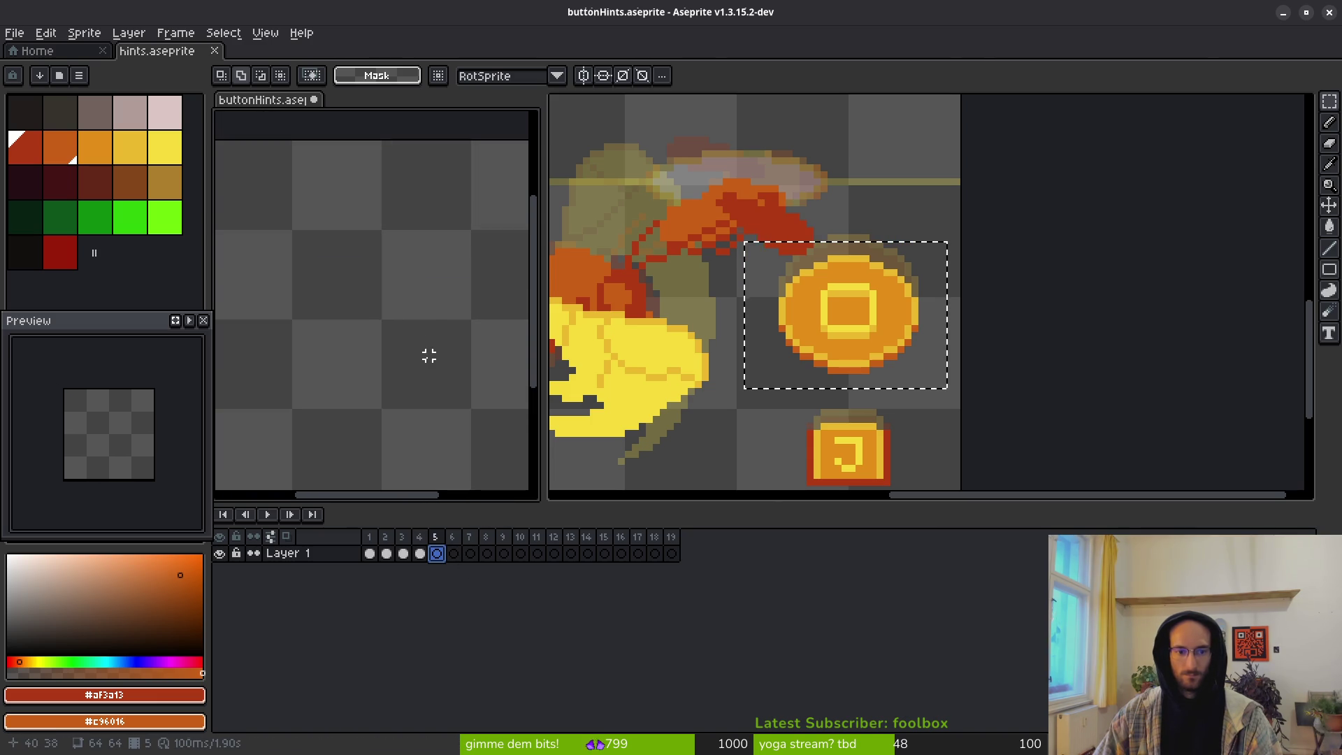
key("ctrl+v")
key("Return")
left_click(869, 359)
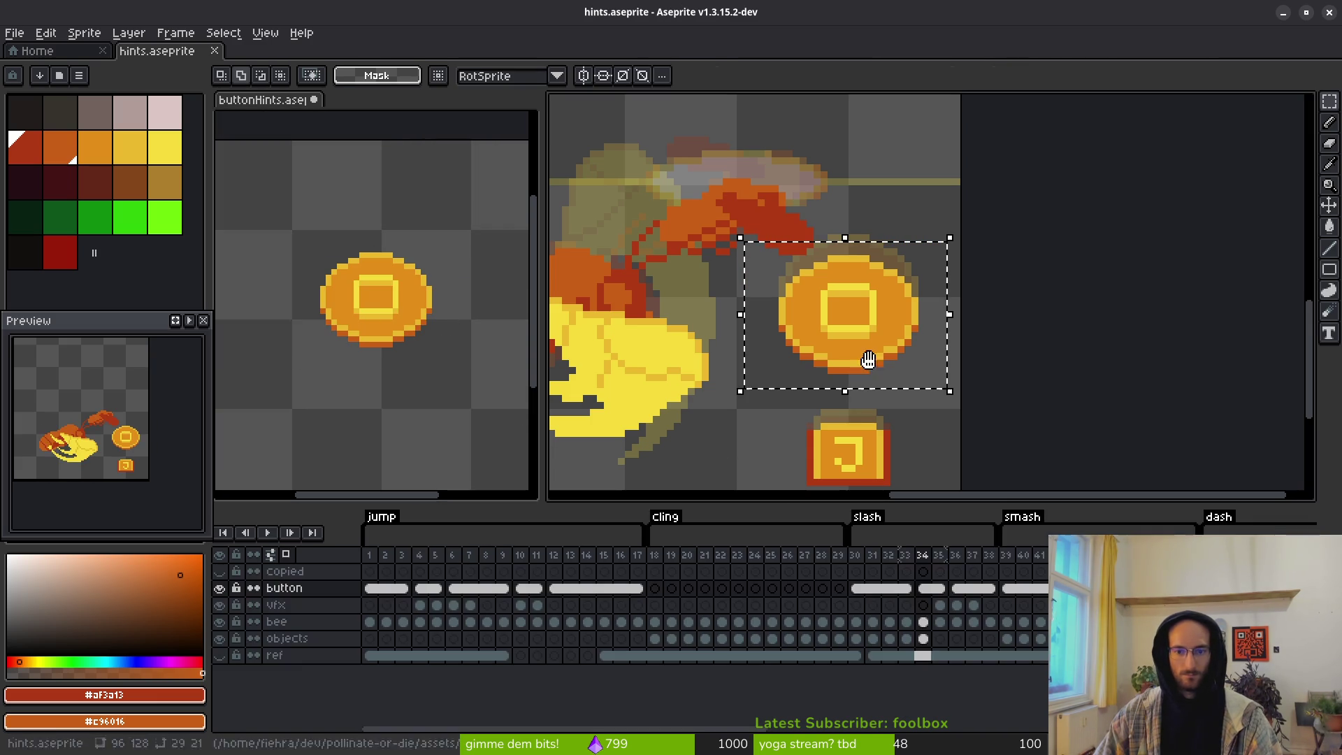
left_click(1028, 588)
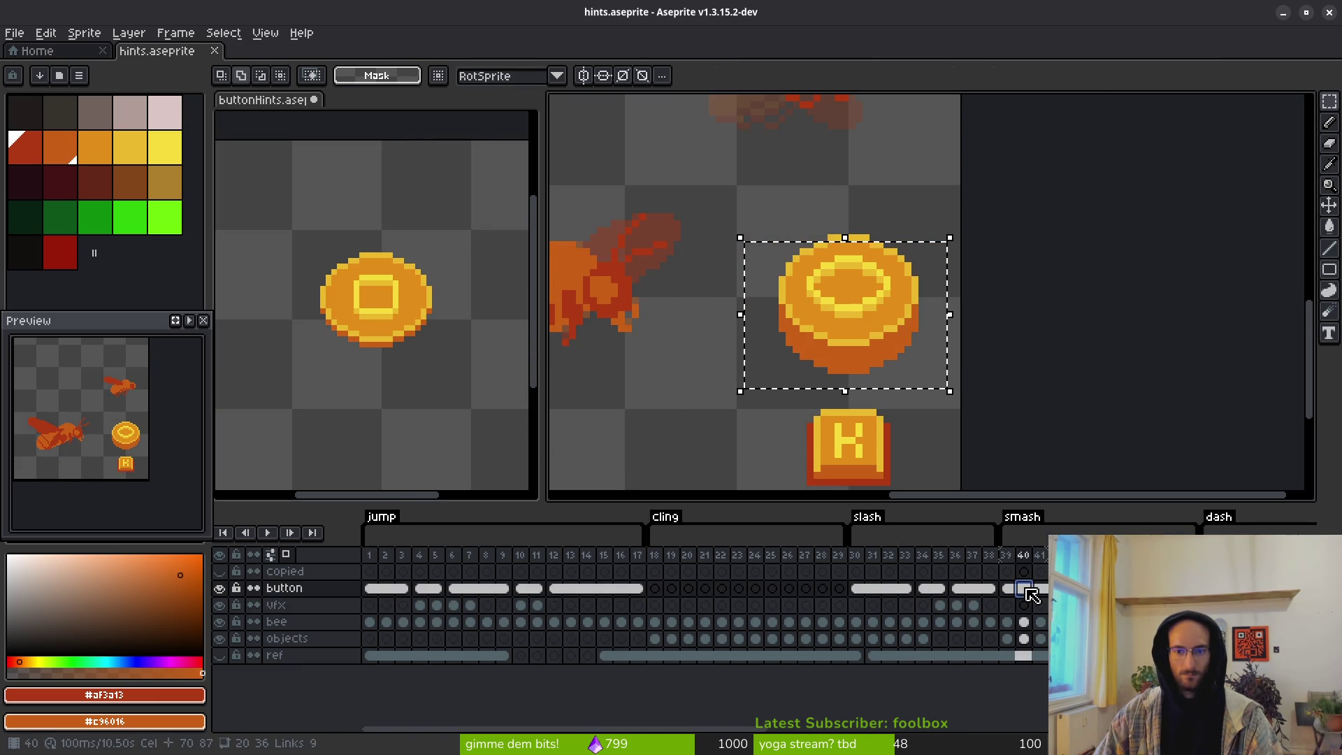
Step: In hints, go to frame 39 and select the 3D coin
left_click(938, 589)
left_click(873, 589)
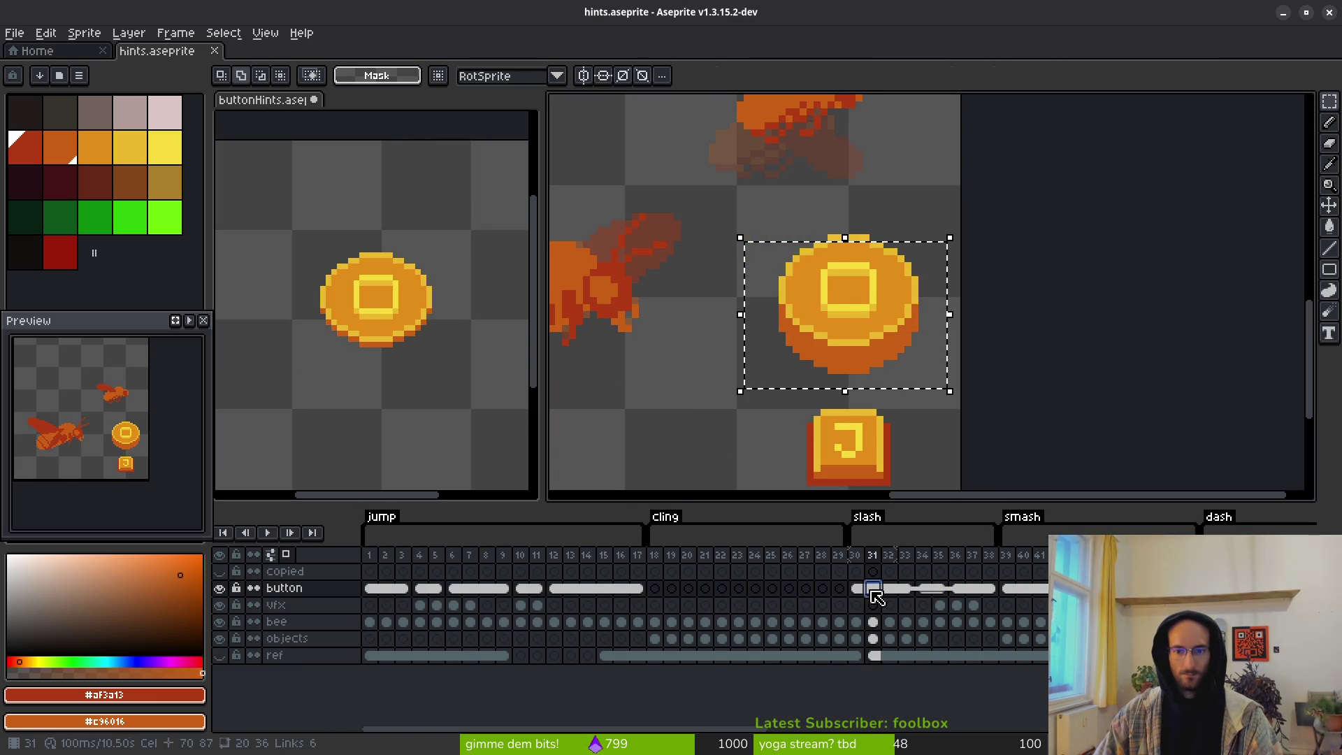
left_click(1007, 589)
left_click_drag(827, 357, 794, 350)
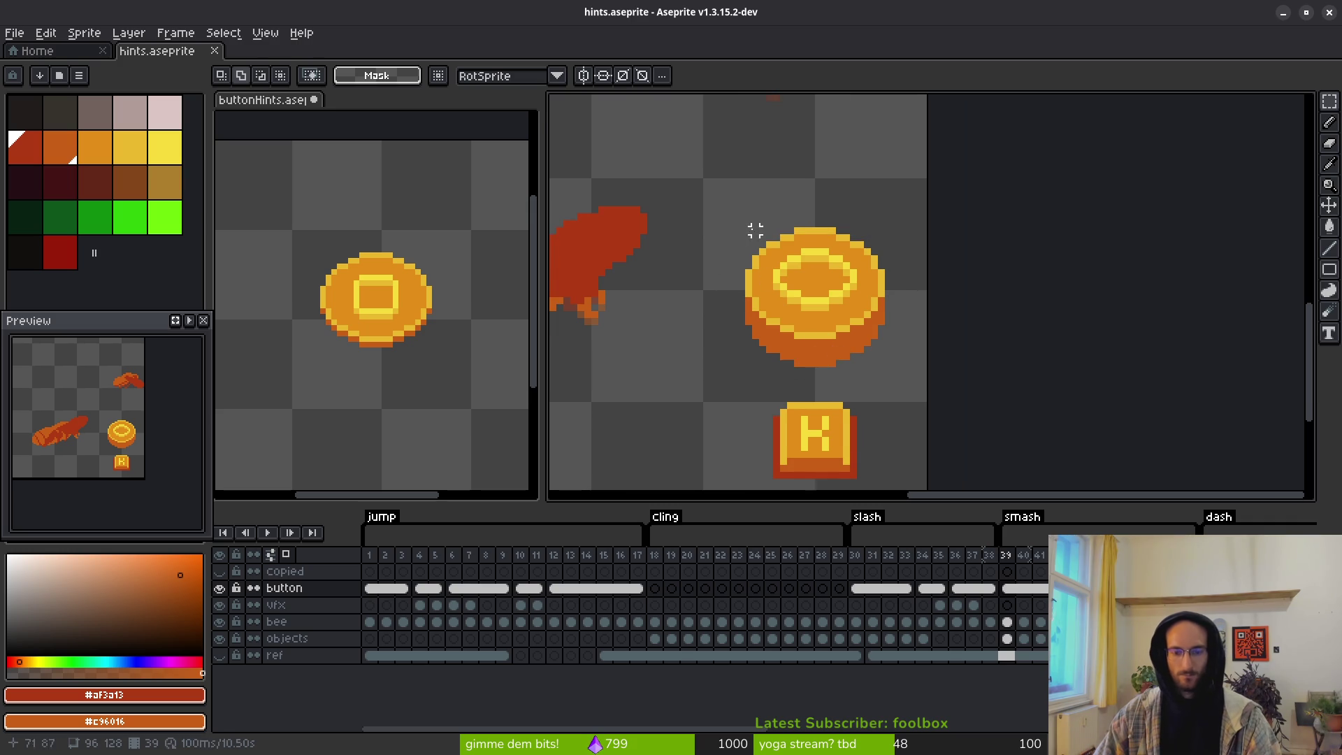
left_click_drag(881, 384, 902, 377)
Step: In buttonHints, review the coins in the earlier frames and select frame 5
left_click(438, 354)
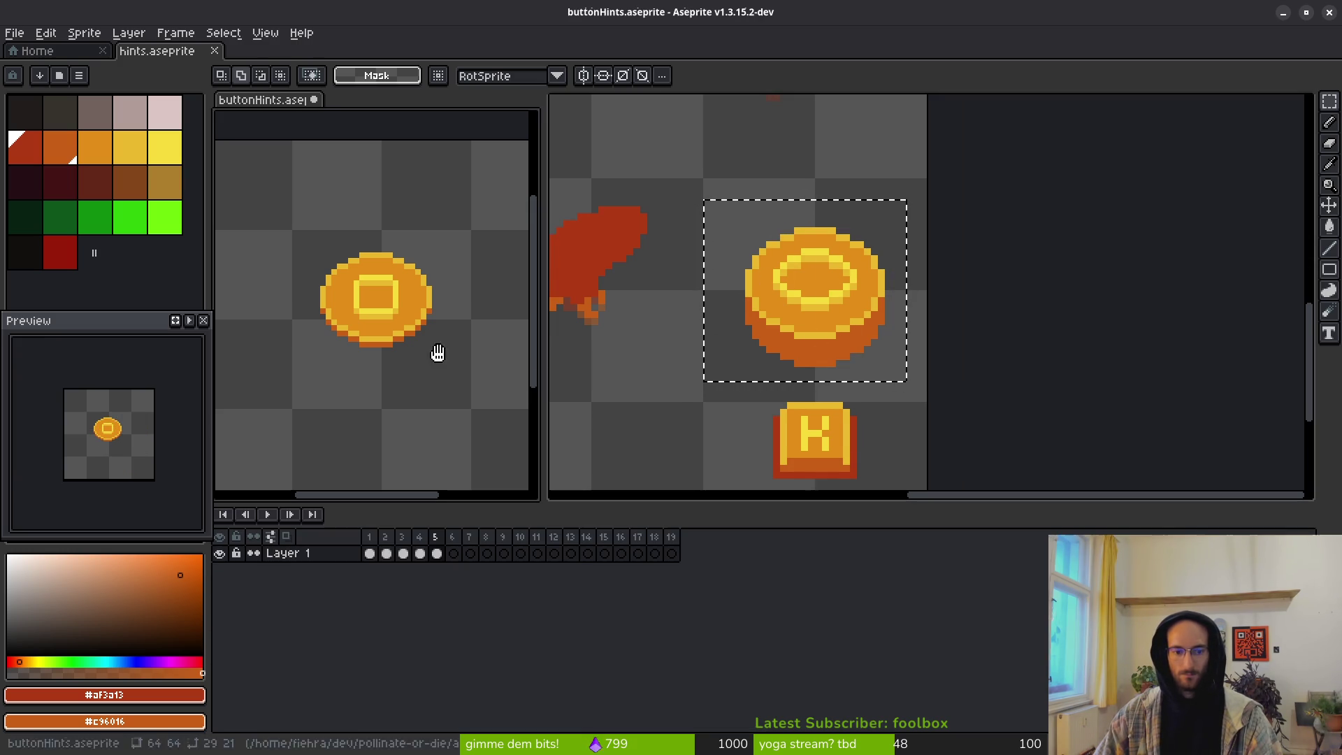
left_click(460, 560)
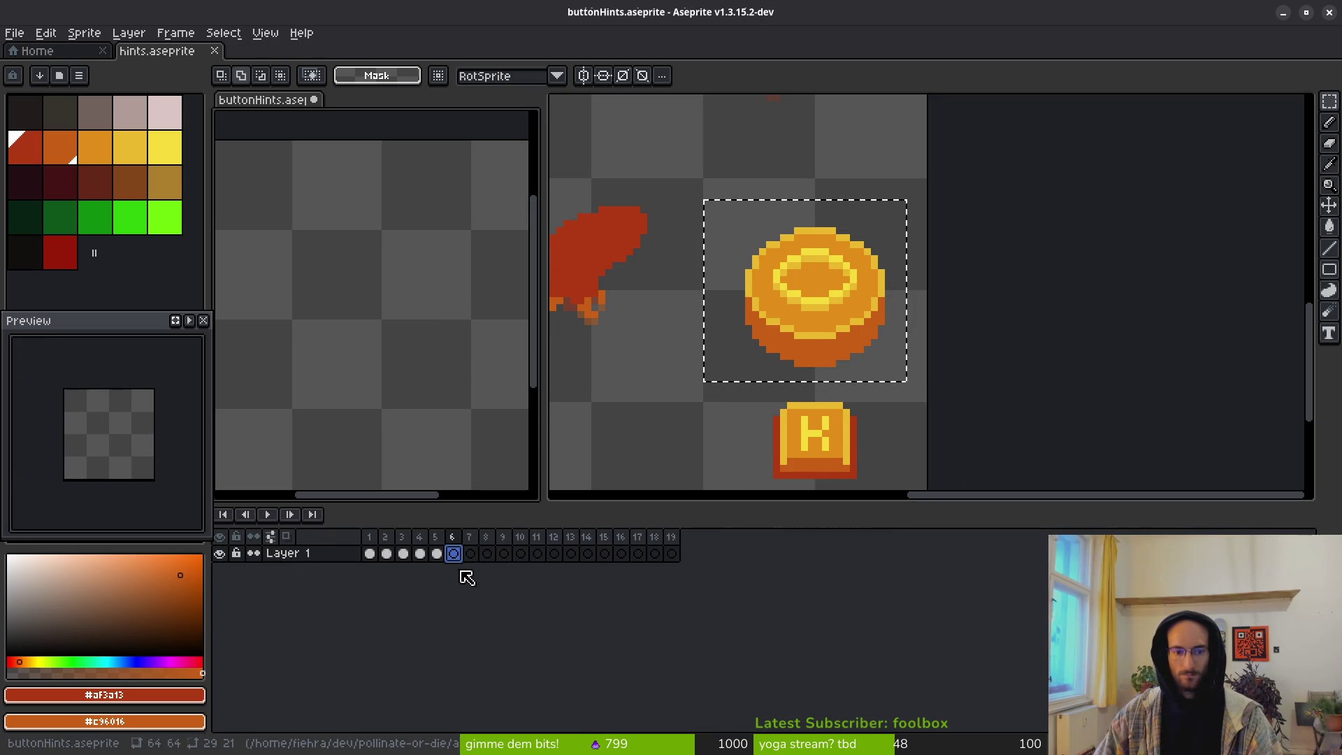
left_click(386, 554)
left_click(403, 554)
left_click(419, 554)
left_click(437, 554)
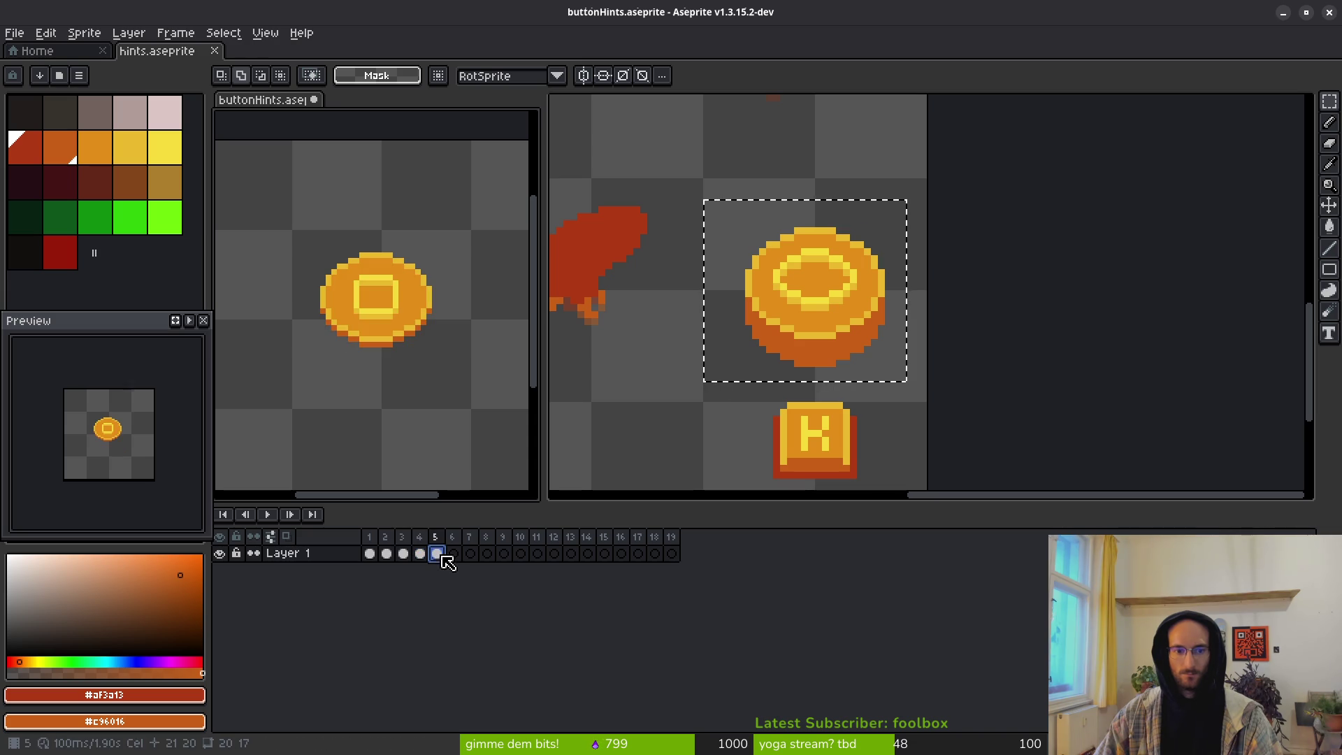
left_click(421, 555)
left_click(437, 555)
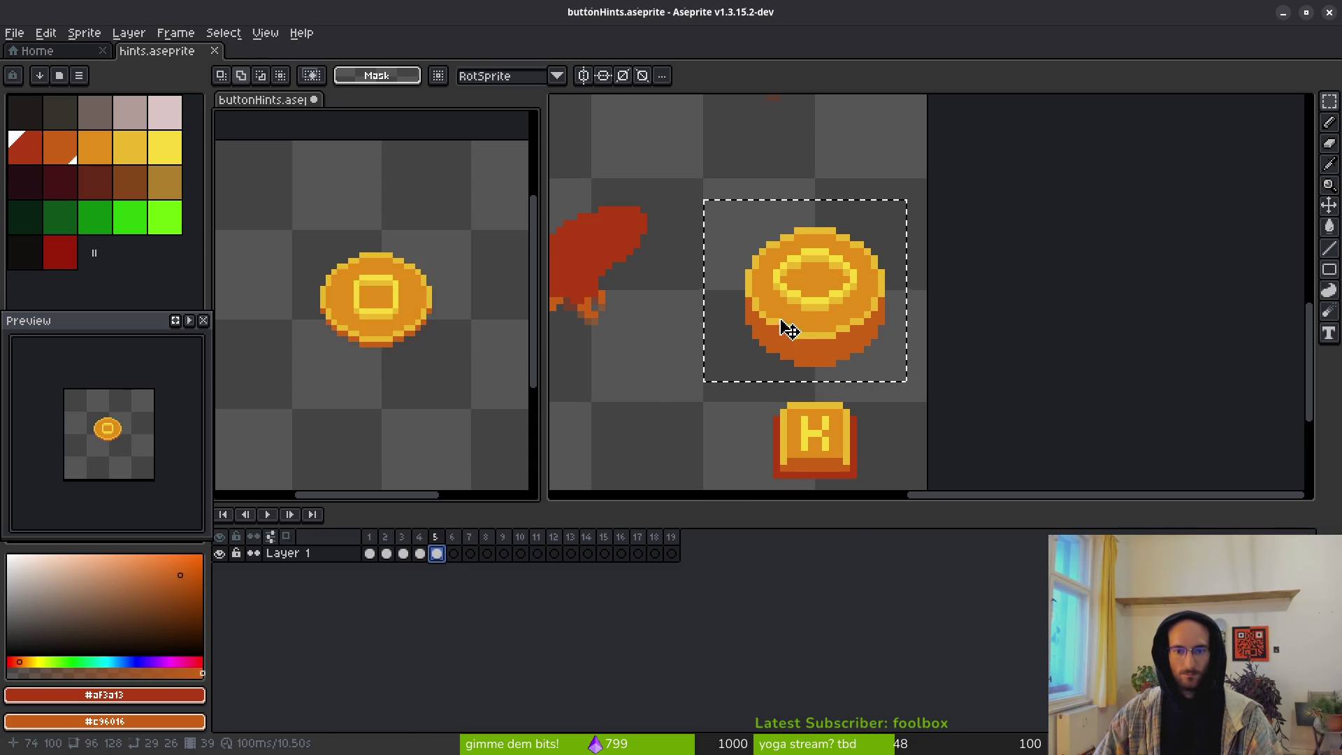
Step: Paste the 3D coin into buttonHints frame 5 and commit it
left_click(820, 320)
left_click(434, 300)
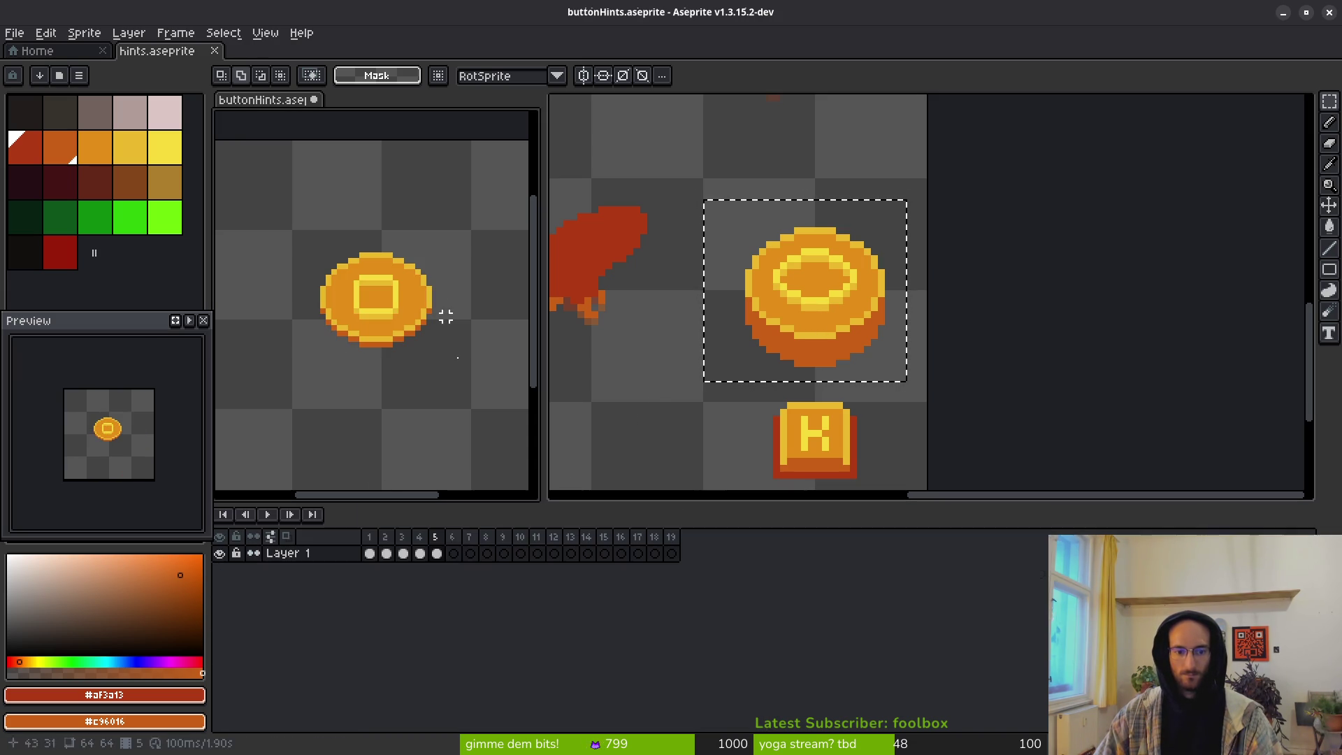
key("ctrl+v")
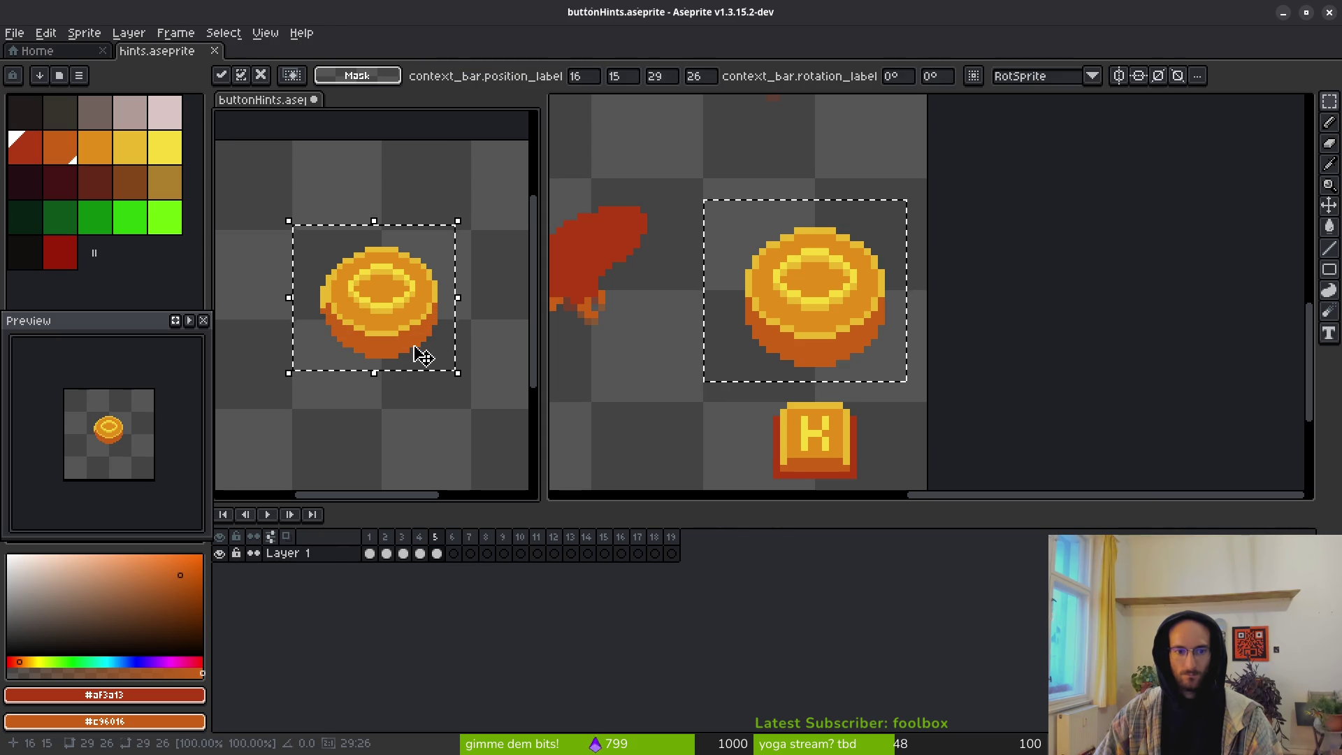
left_click(837, 338)
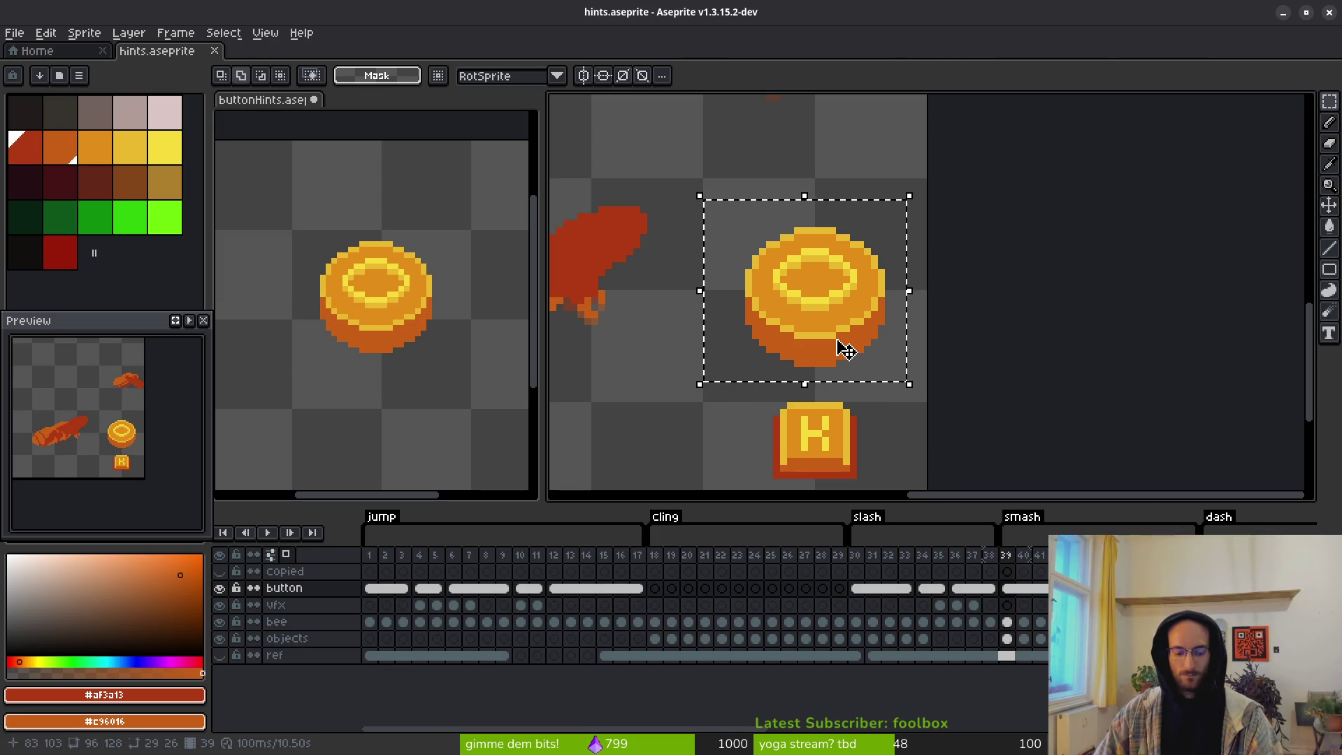
Step: Play the hints animation and select its coin area again
key("i")
key("Return")
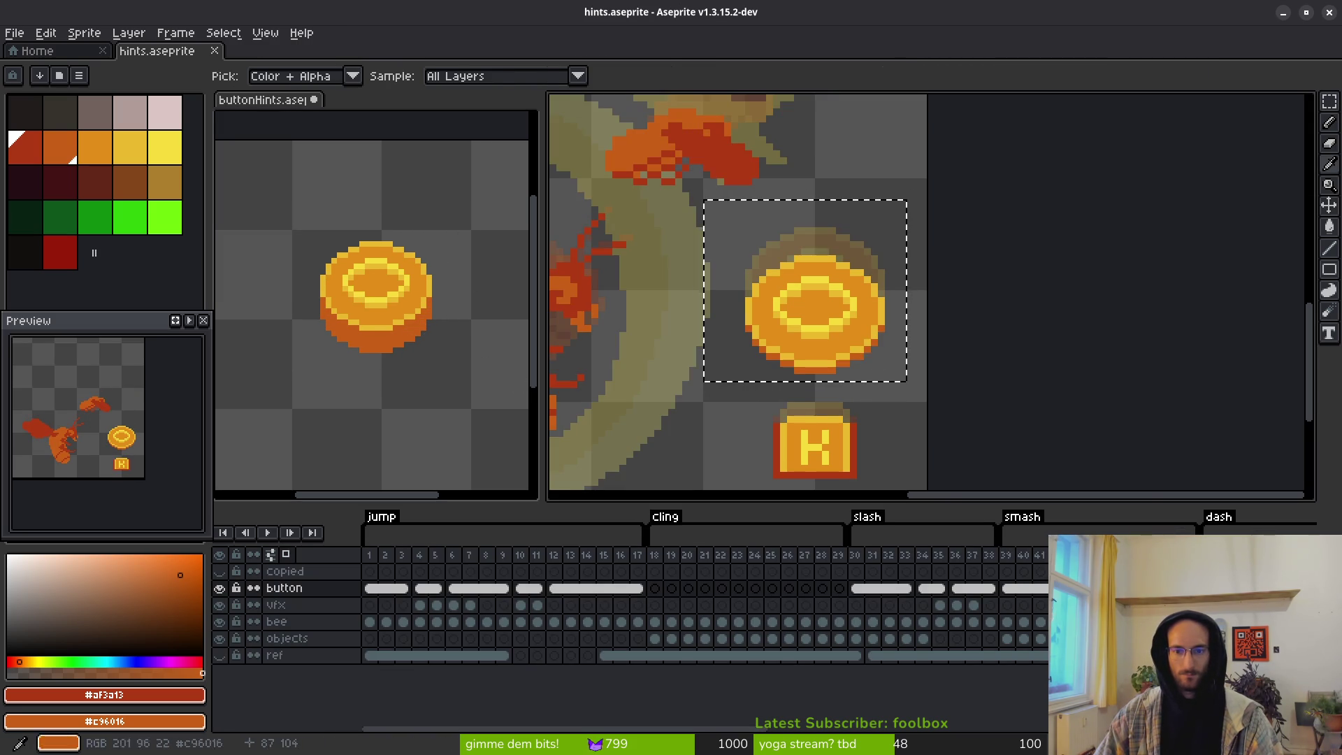
key("m")
left_click(720, 238)
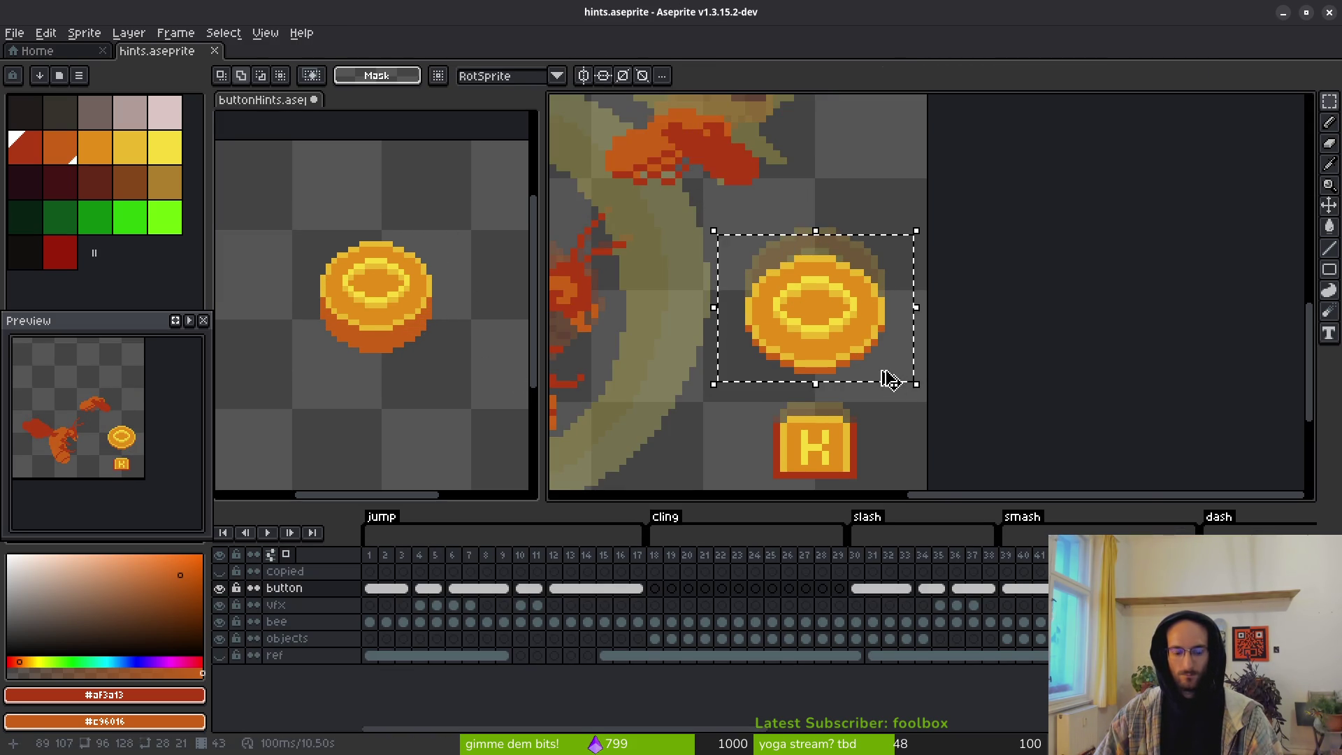
Step: Paste the coin into buttonHints frame 6 and commit it
left_click(339, 356)
left_click(453, 553)
key("ctrl+v")
left_click(445, 360)
left_click(767, 374)
key("i")
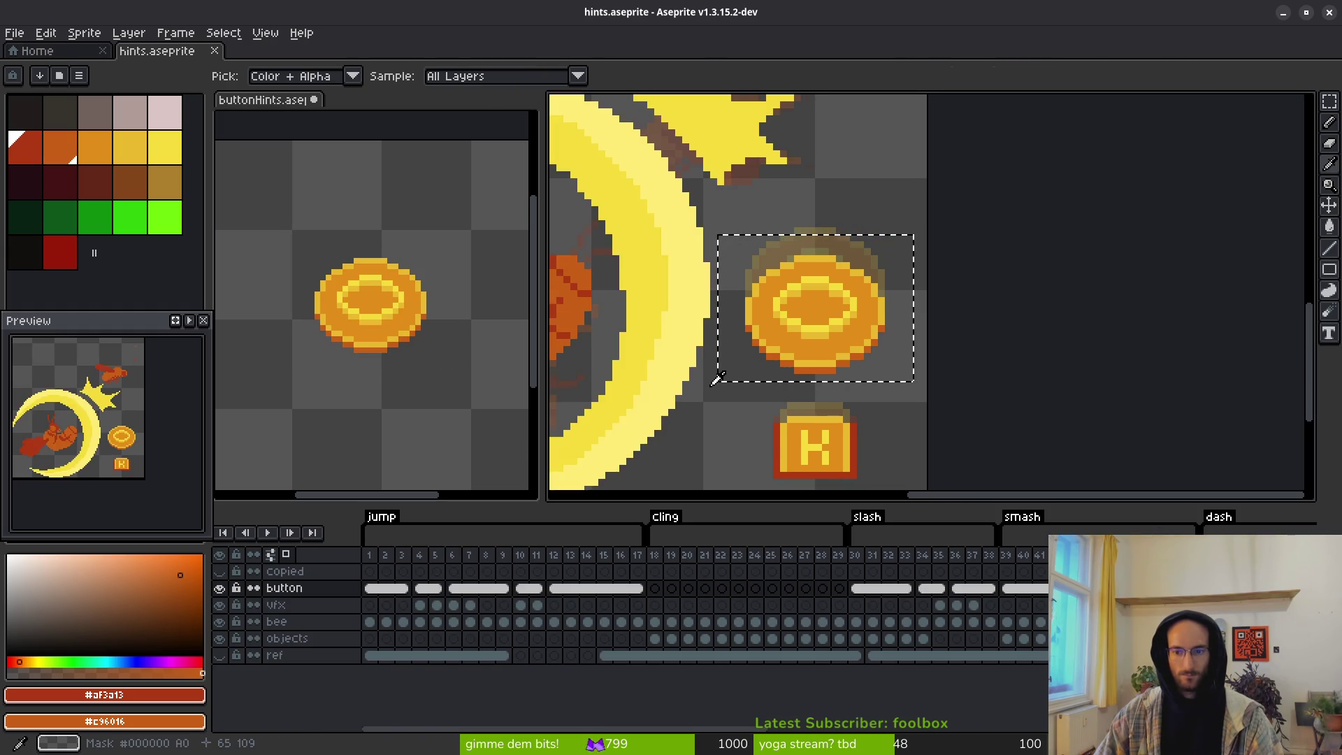
key("m")
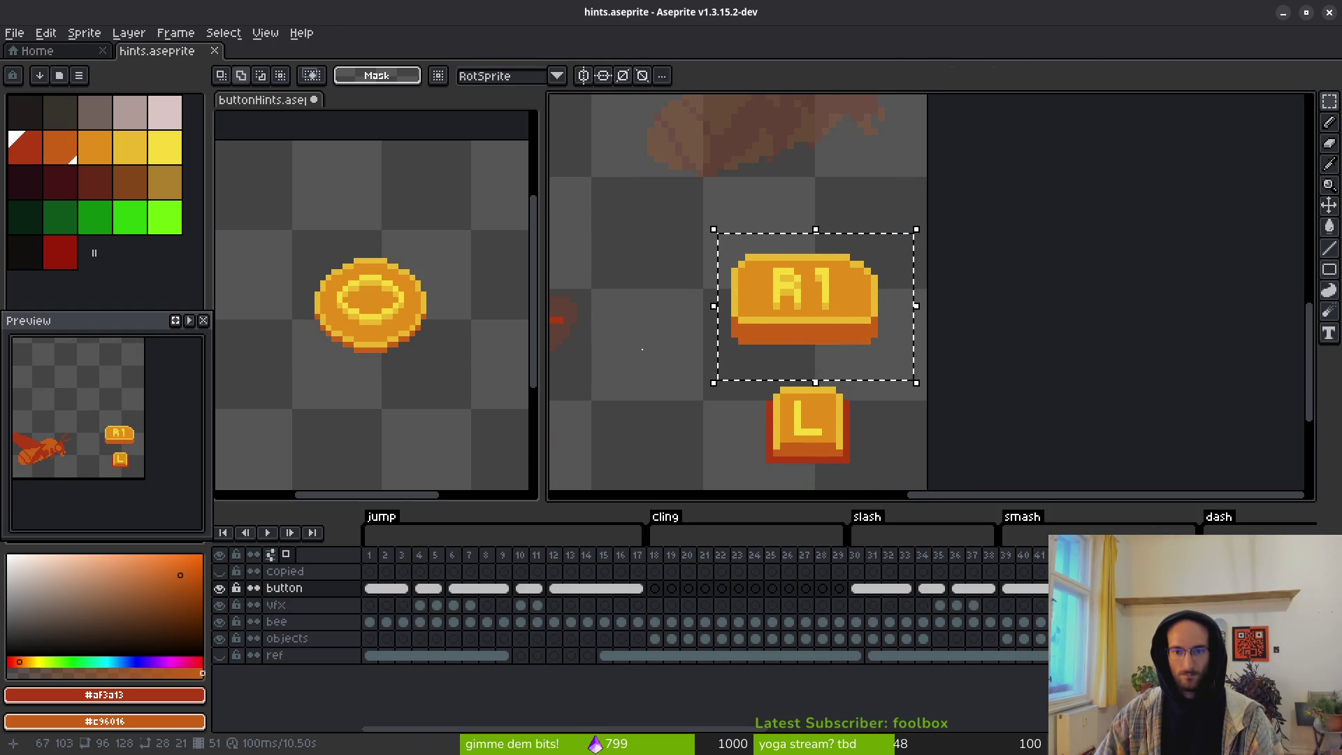
Step: Paste the R1 button into buttonHints frame 7, then return to hints
left_click(441, 392)
left_click(469, 553)
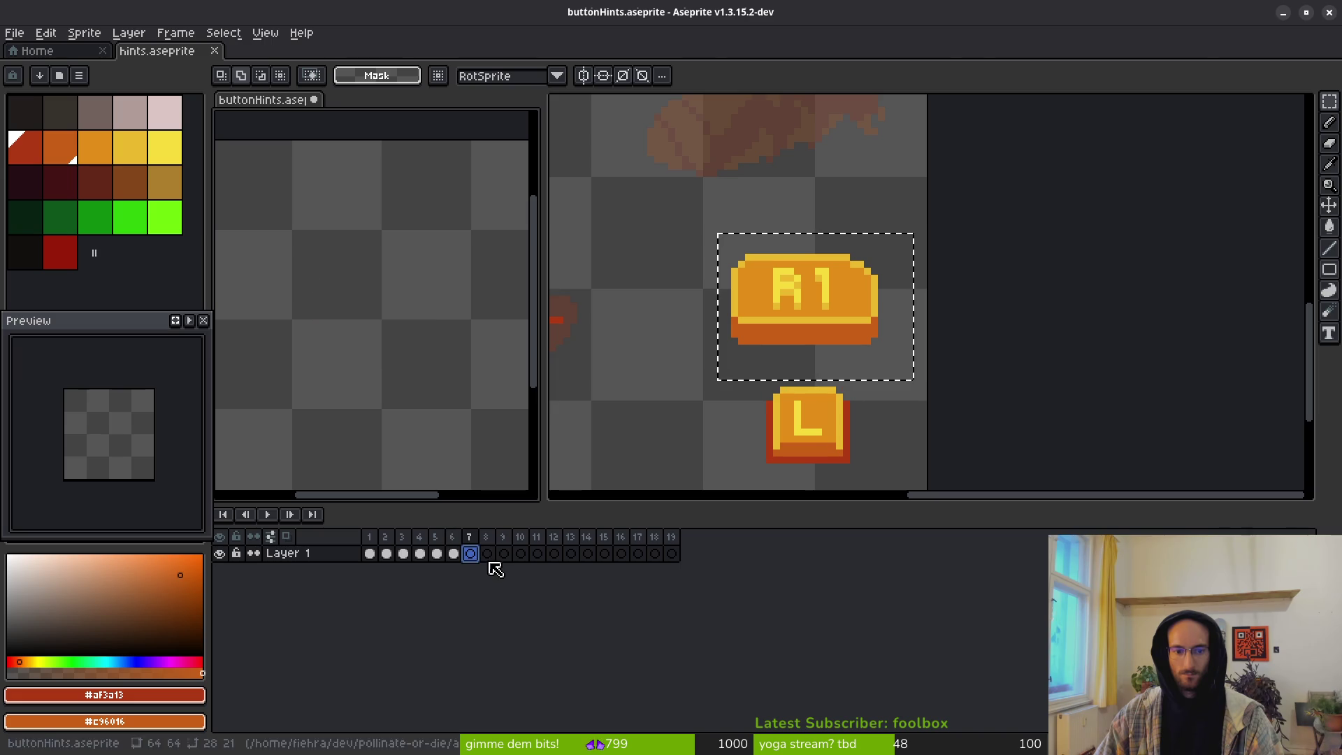
key("ctrl+v")
left_click(907, 379)
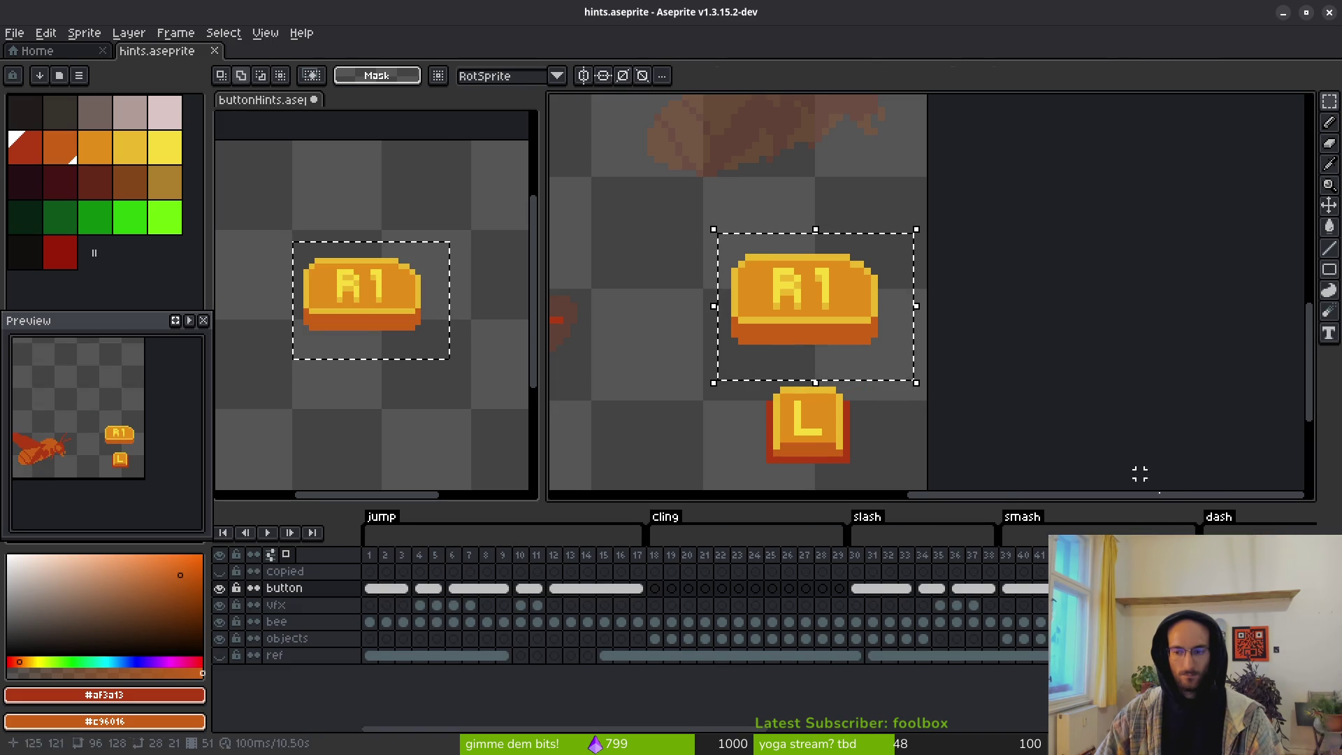
Step: In hints, move to frame 77 and select the WASD keys area
scroll(967, 599, "right", 5)
left_click(945, 600)
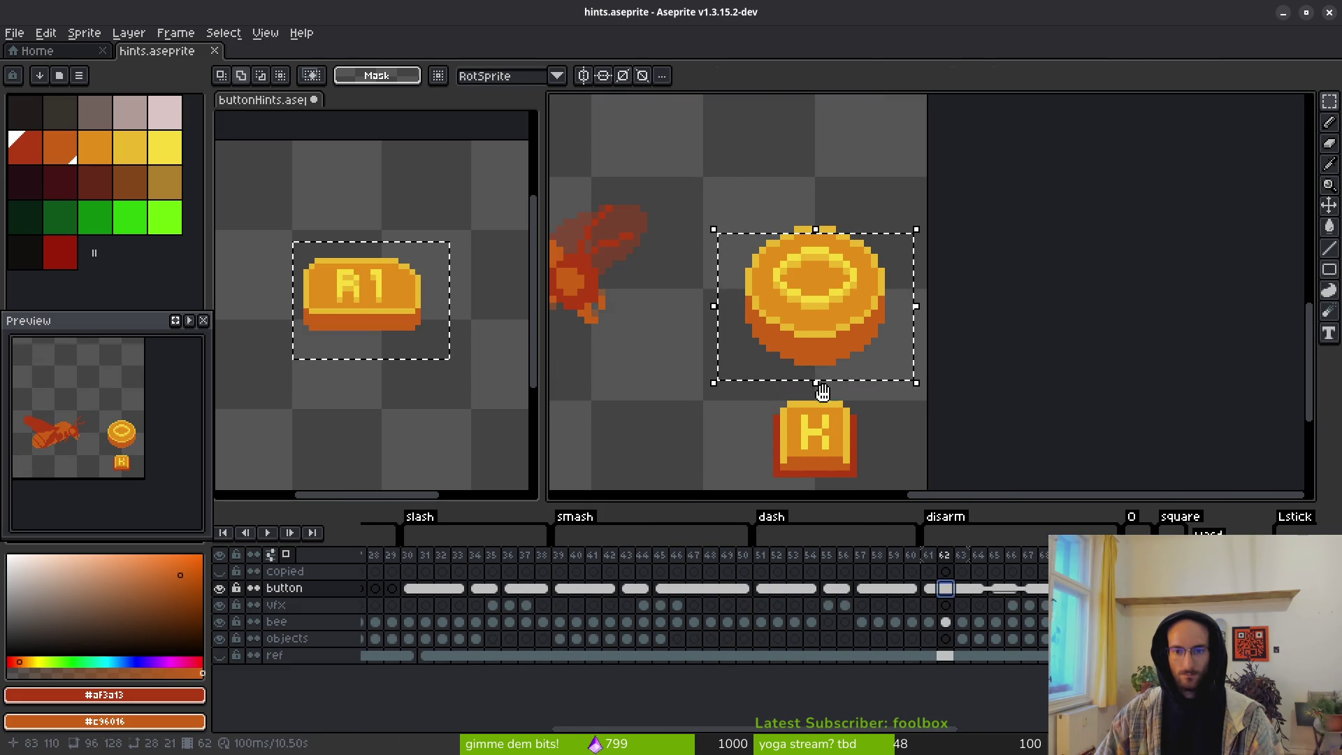
scroll(859, 409, "down", 2)
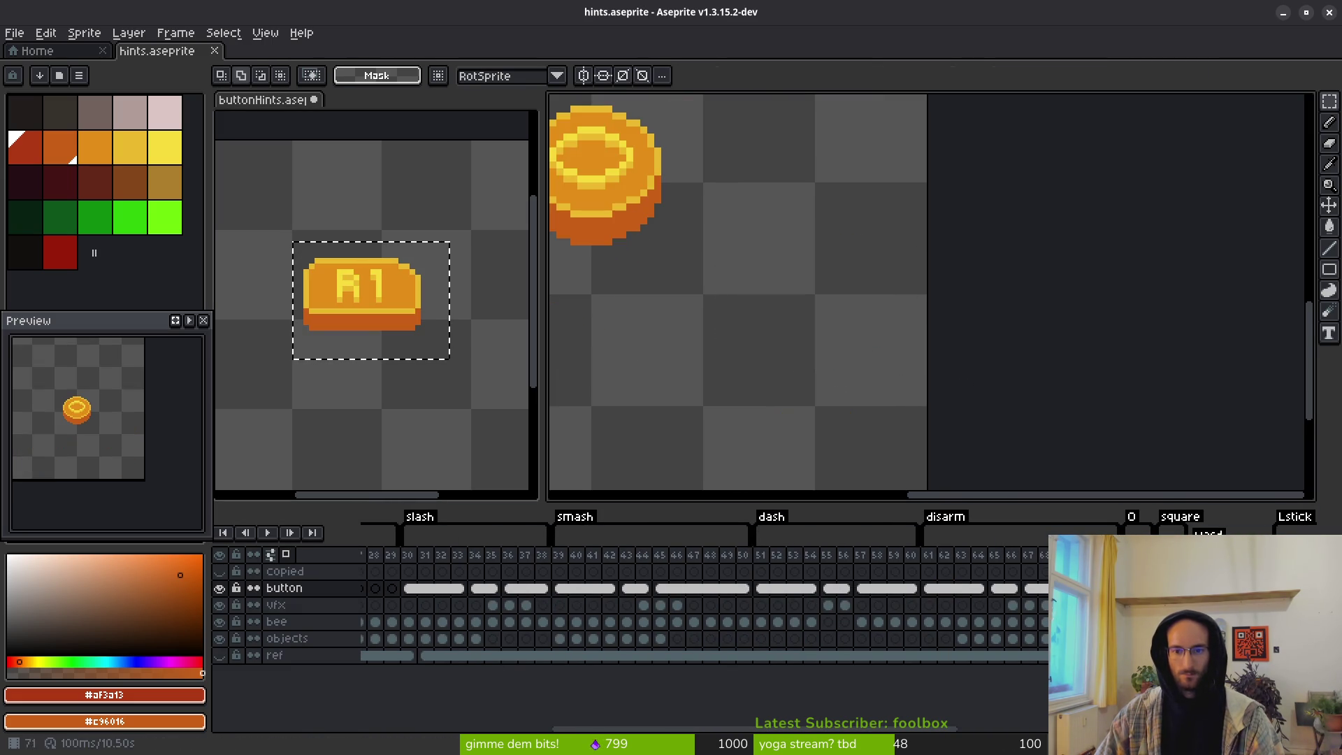
scroll(859, 409, "down", 1)
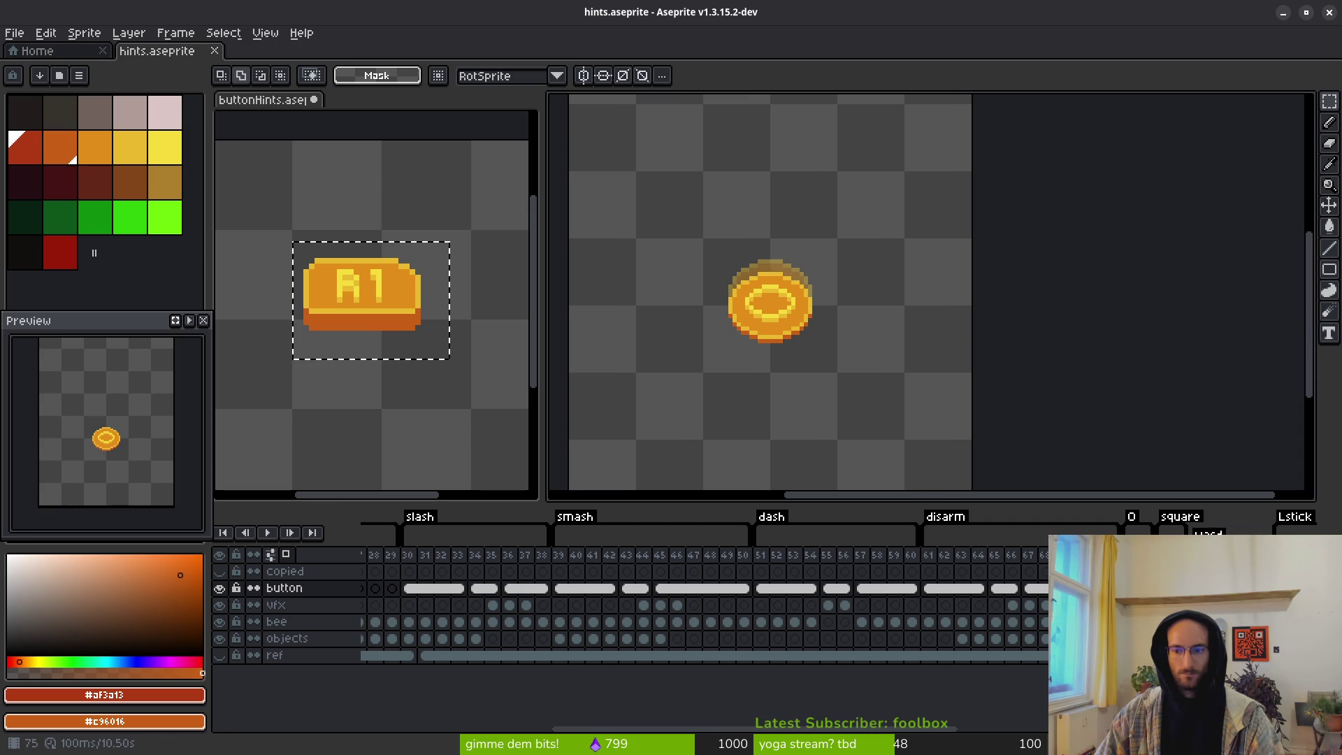
scroll(920, 594, "right", 4)
left_click(909, 588)
left_click(926, 591)
left_click_drag(644, 233, 918, 415)
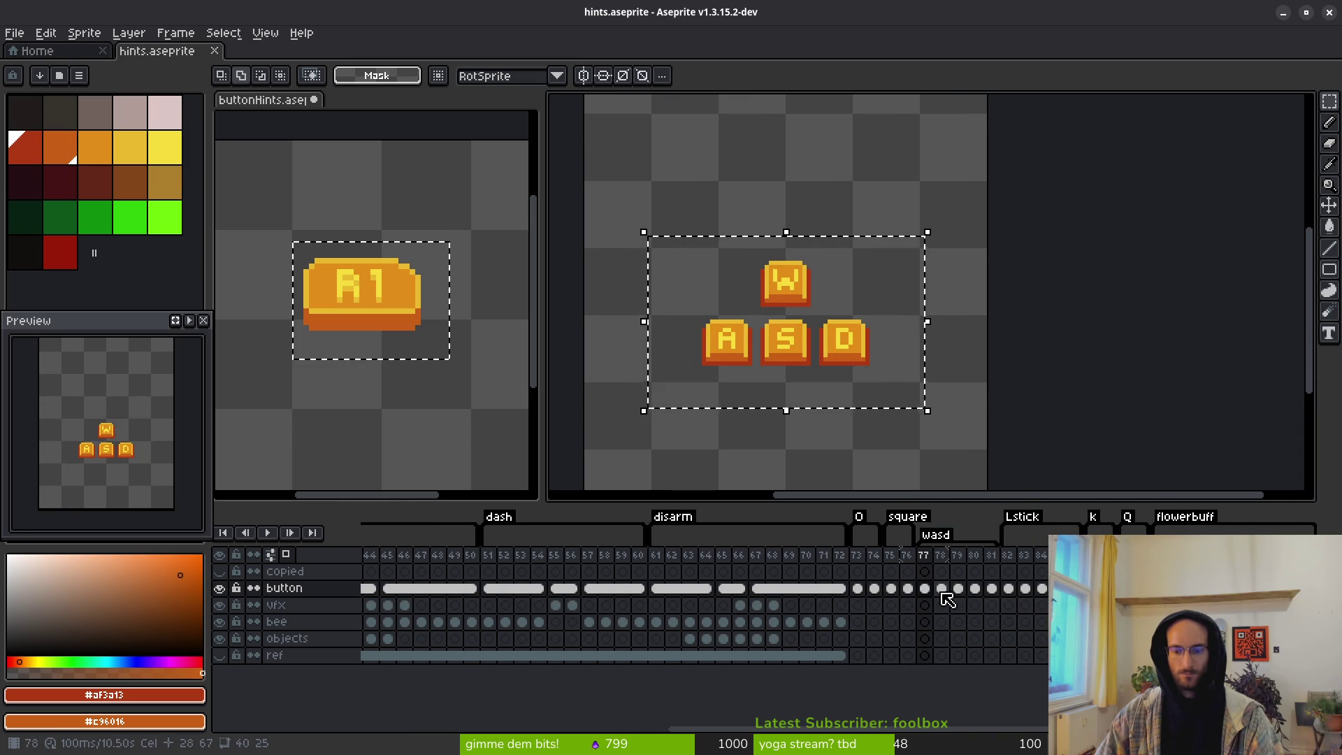
Step: Check the coin in buttonHints frame 6, then show hints frame 55 with the dash sprite
left_click(468, 392)
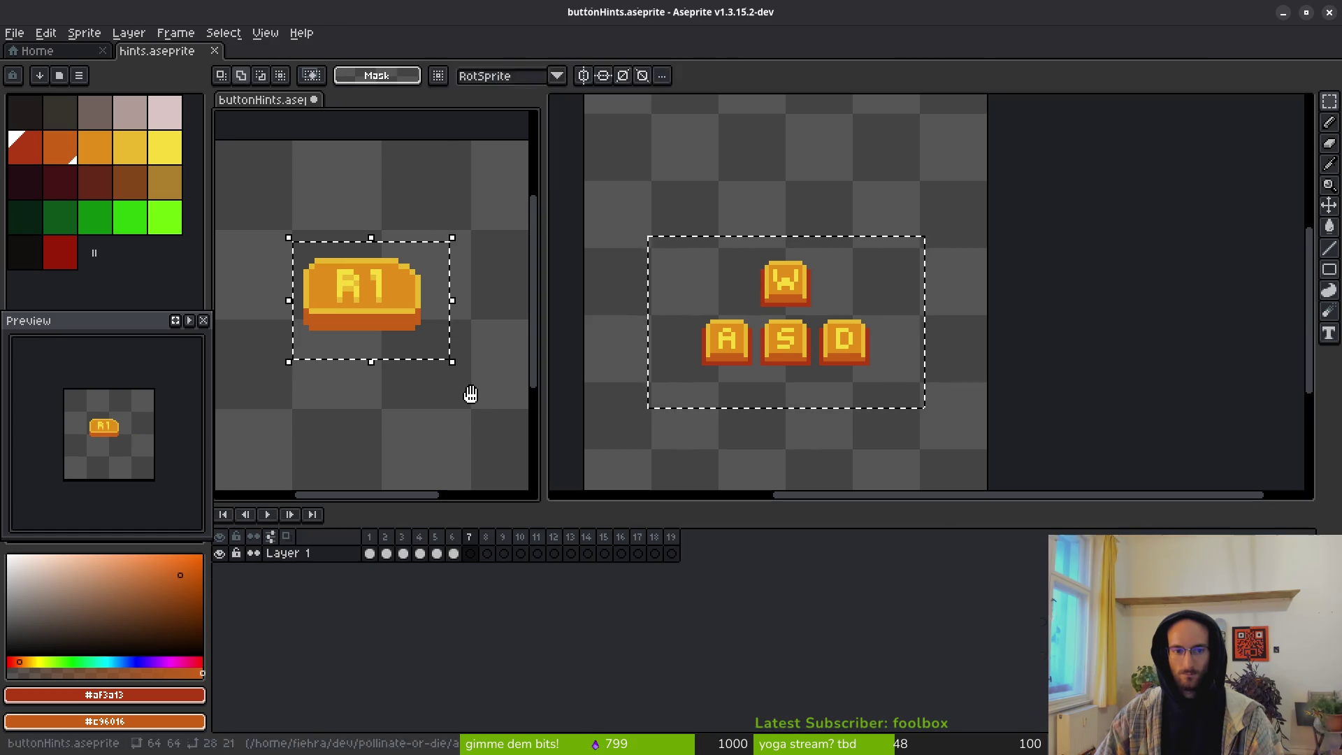
left_click(453, 552)
left_click(803, 380)
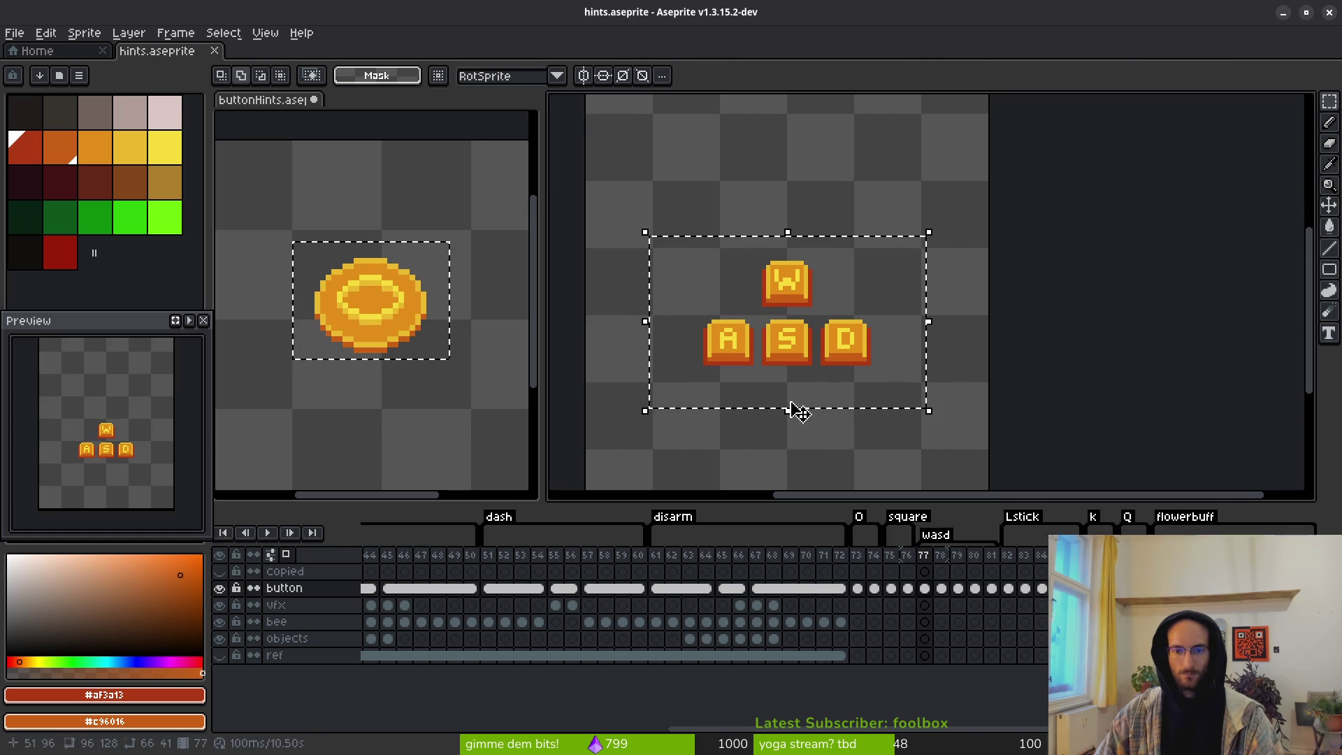
left_click(556, 588)
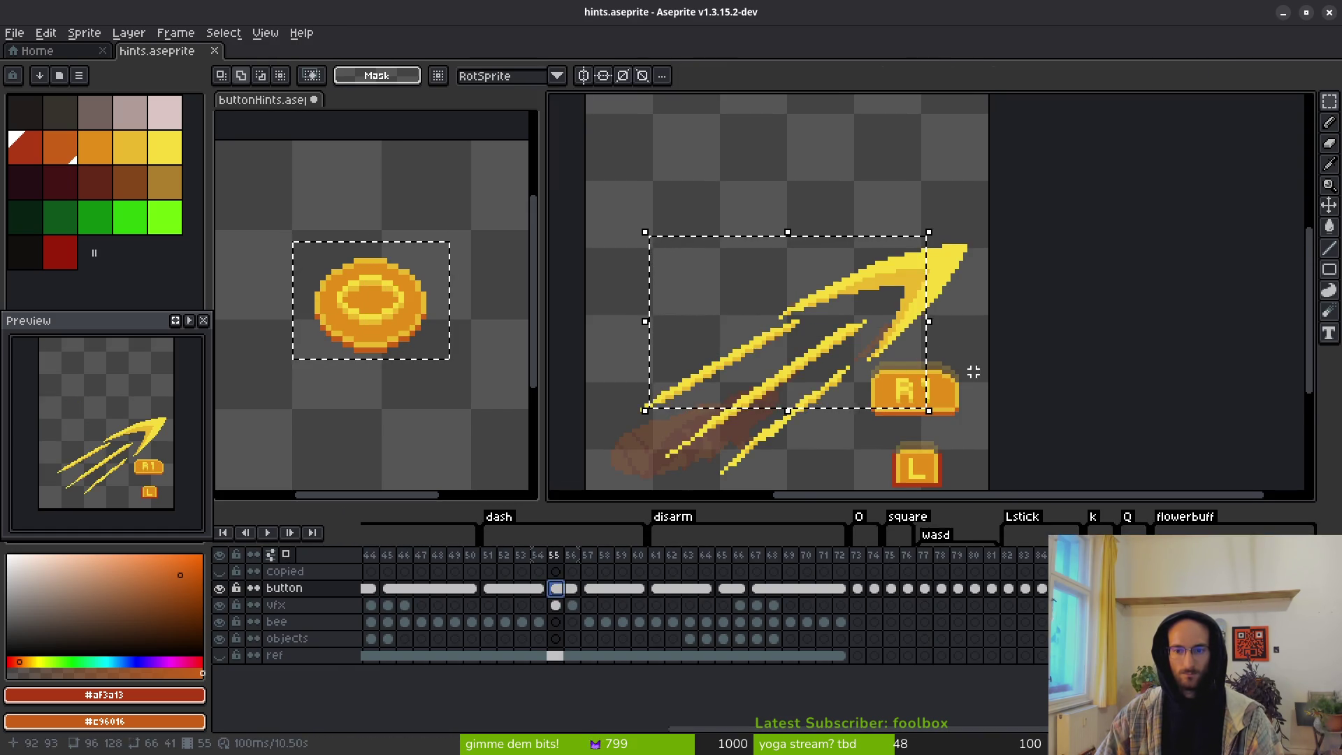
scroll(973, 373, "up", 2)
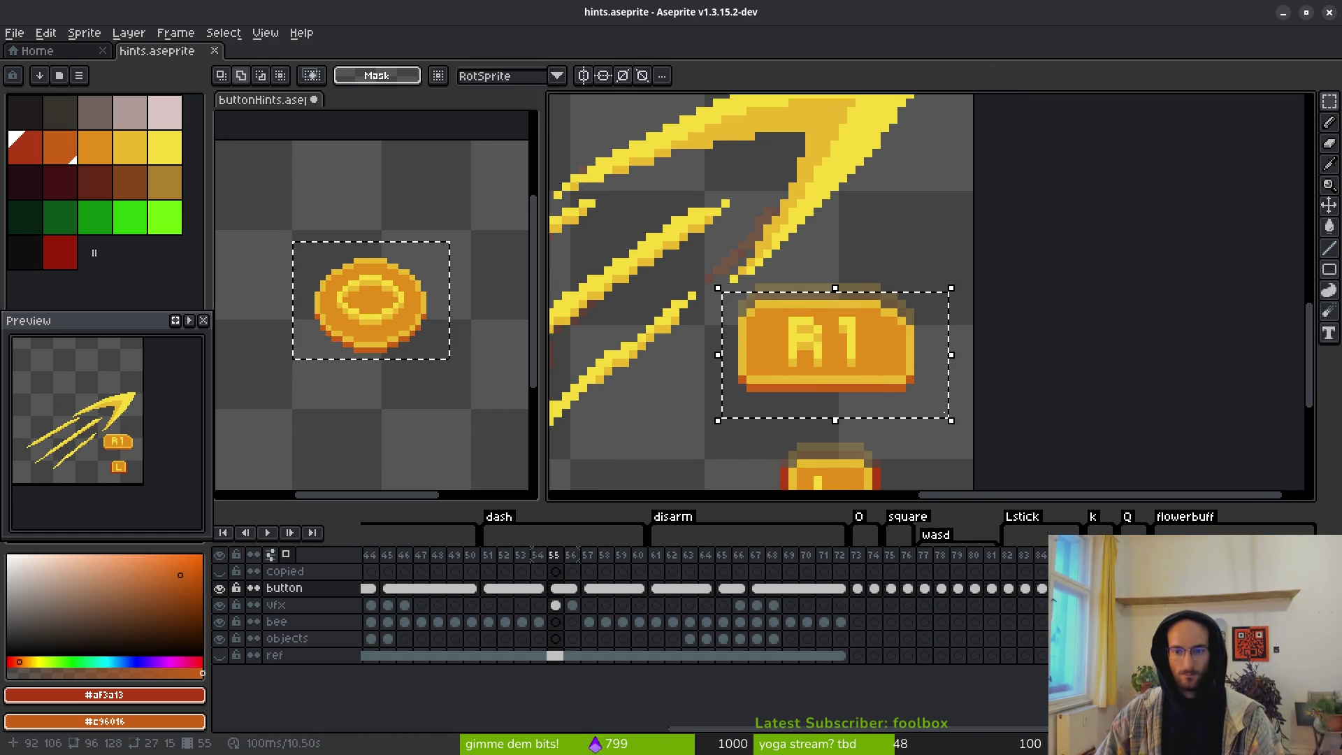
Step: Paste the R1 button into empty buttonHints frame 8 and commit it
left_click(399, 362)
left_click(489, 554)
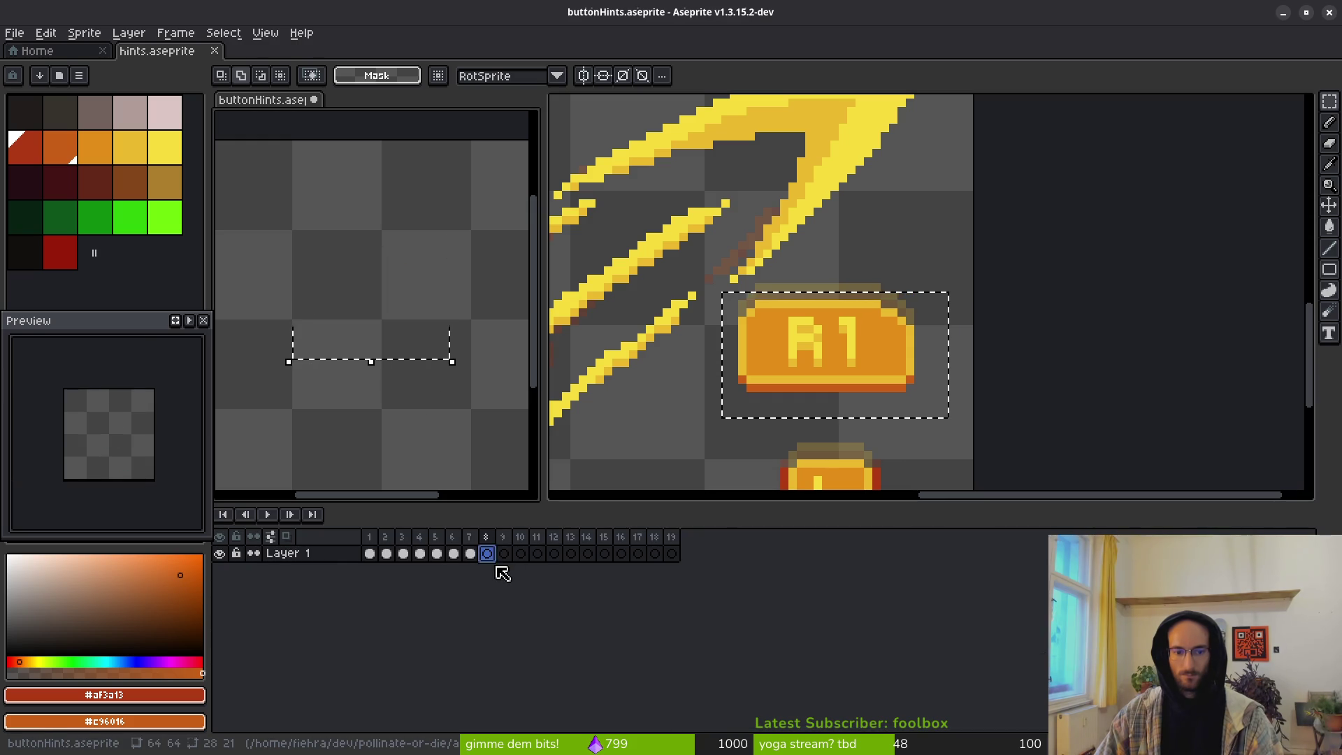
key("ctrl+v")
key("Return")
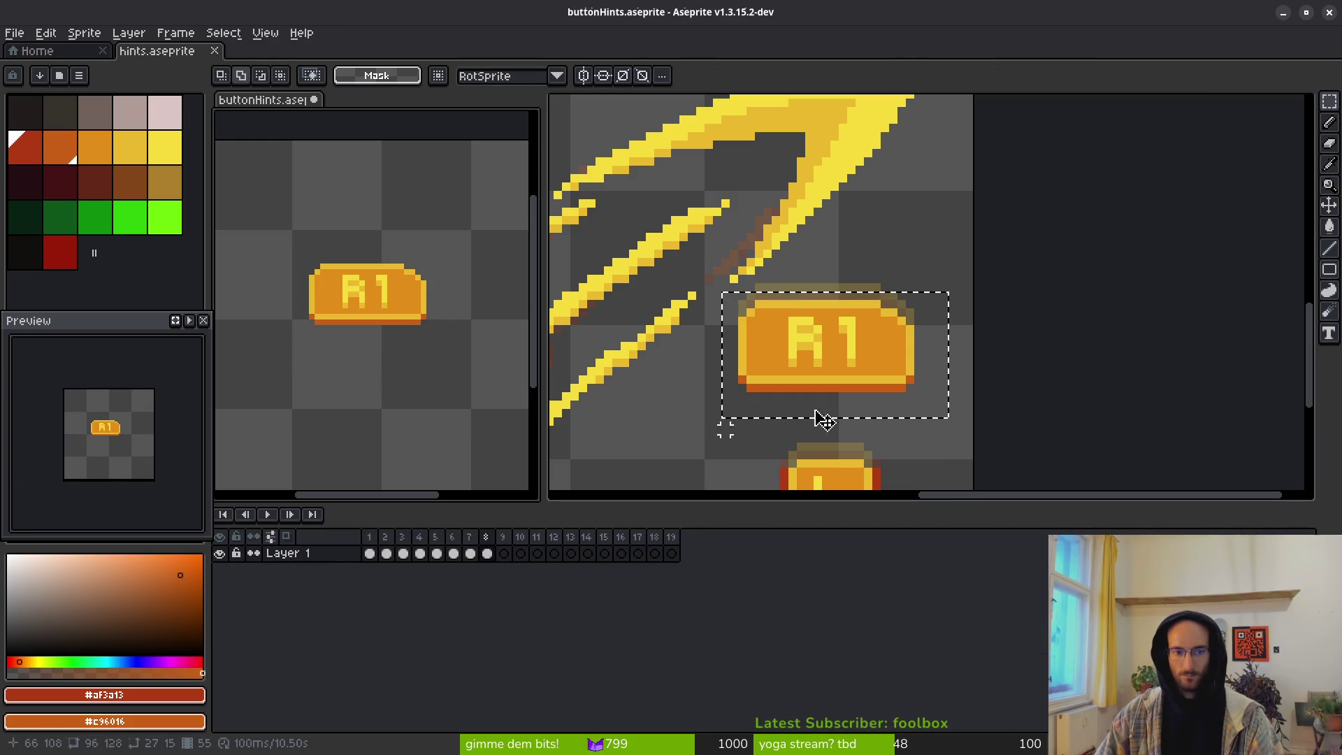
left_click(503, 553)
left_click(885, 392)
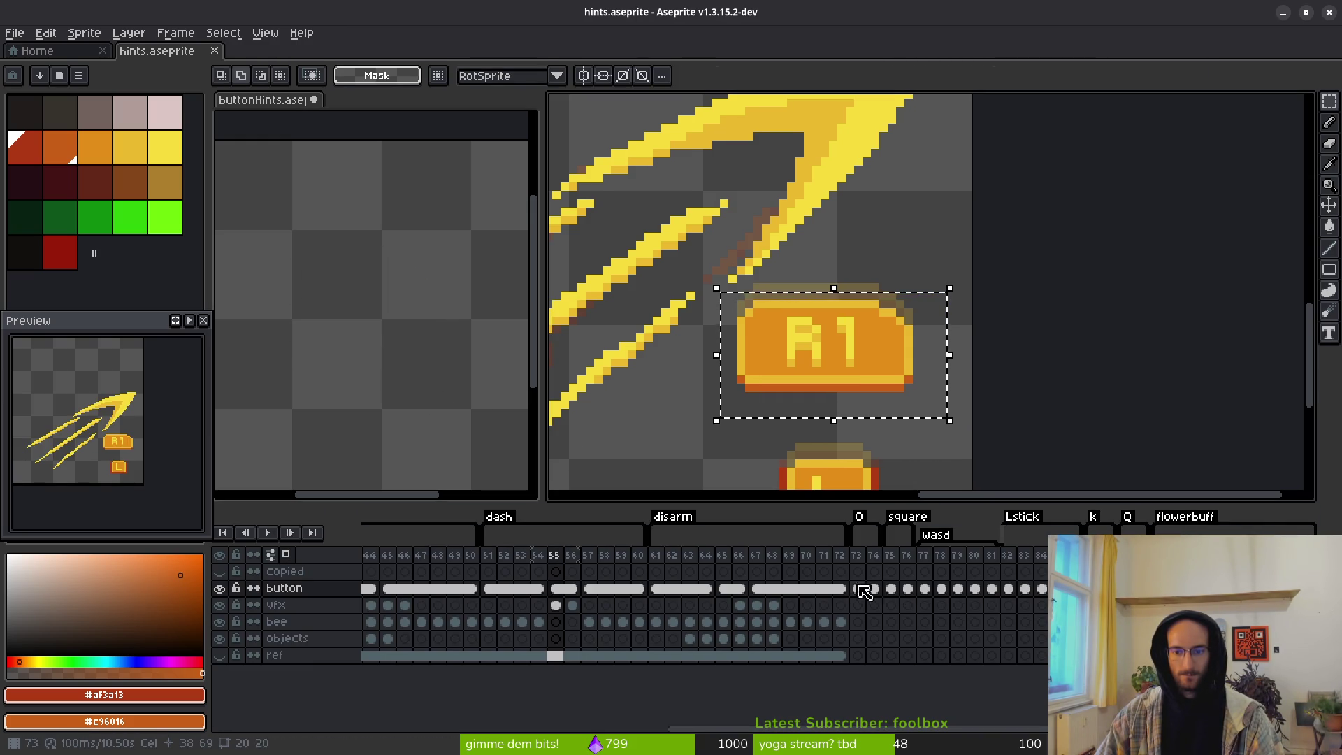
Step: In hints, find frame 77 and select all four WASD keys
left_click(900, 589)
scroll(874, 404, "down", 1)
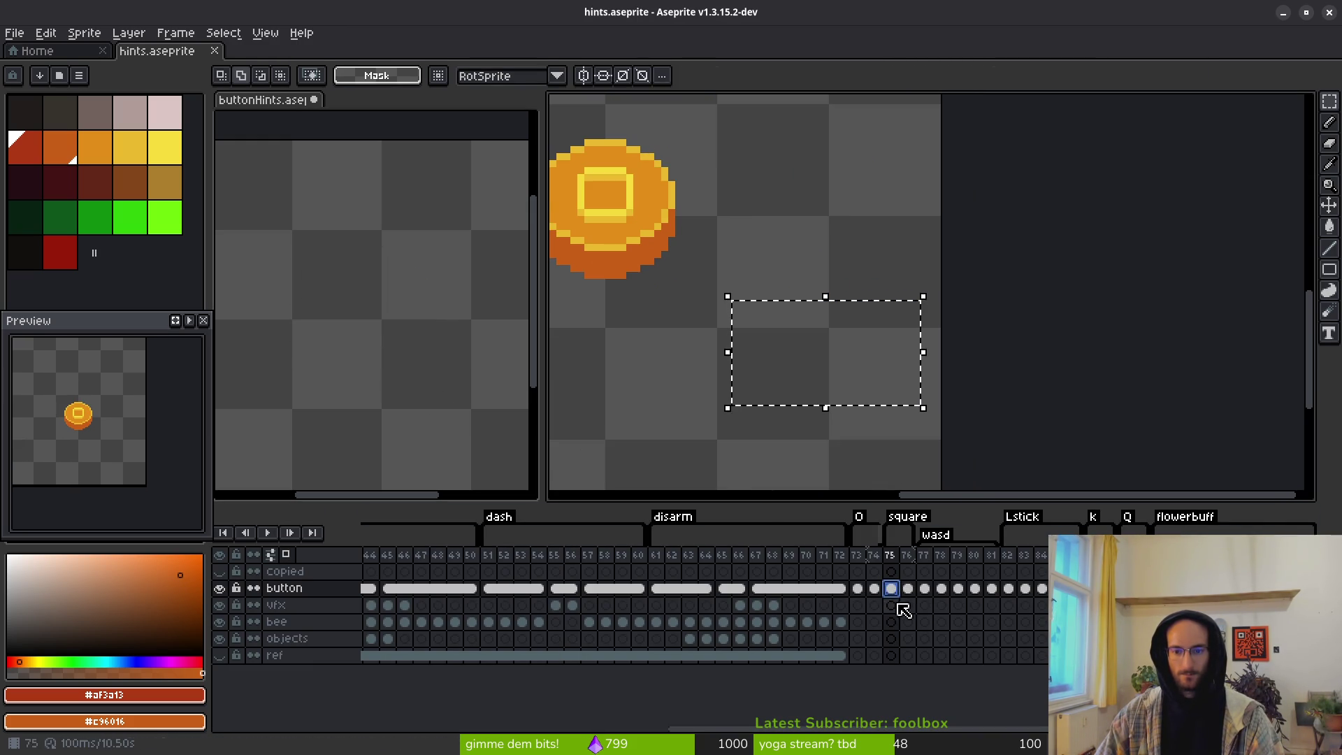
left_click(924, 588)
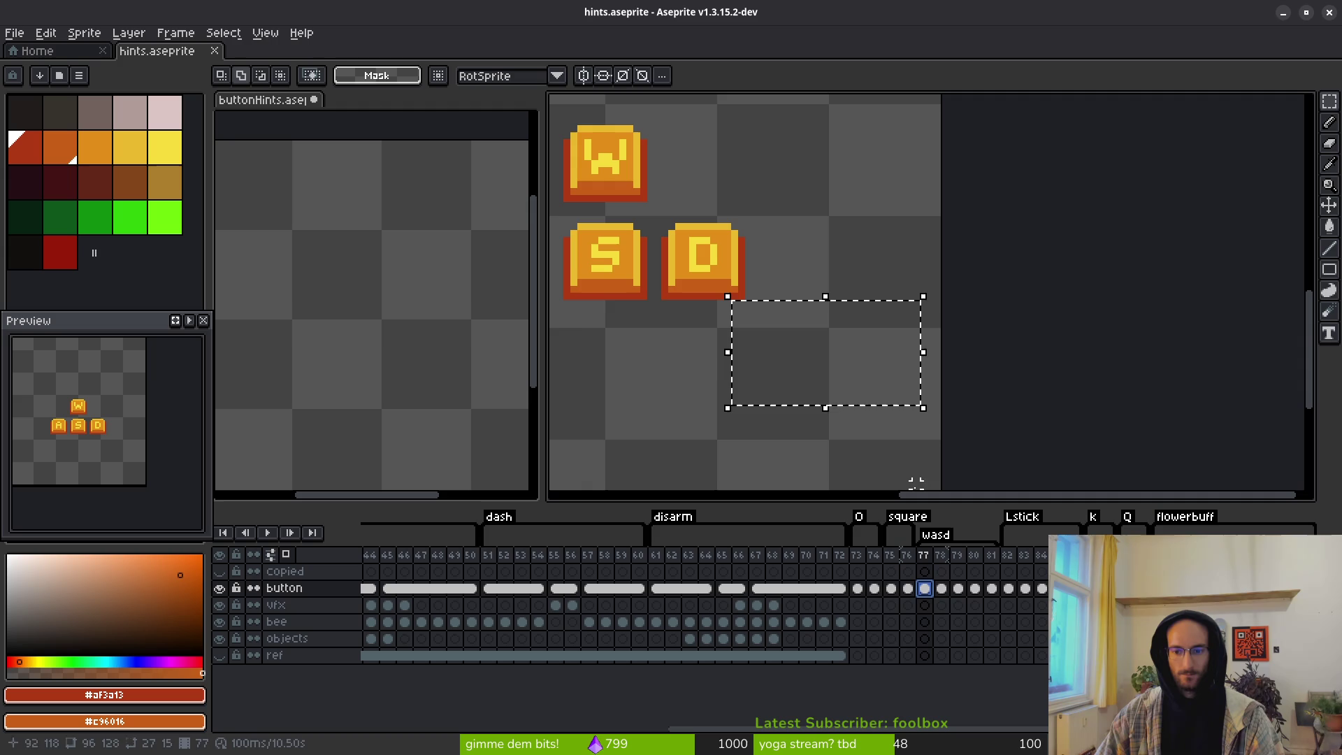
left_click(856, 589)
left_click(873, 588)
left_click(891, 589)
left_click(907, 589)
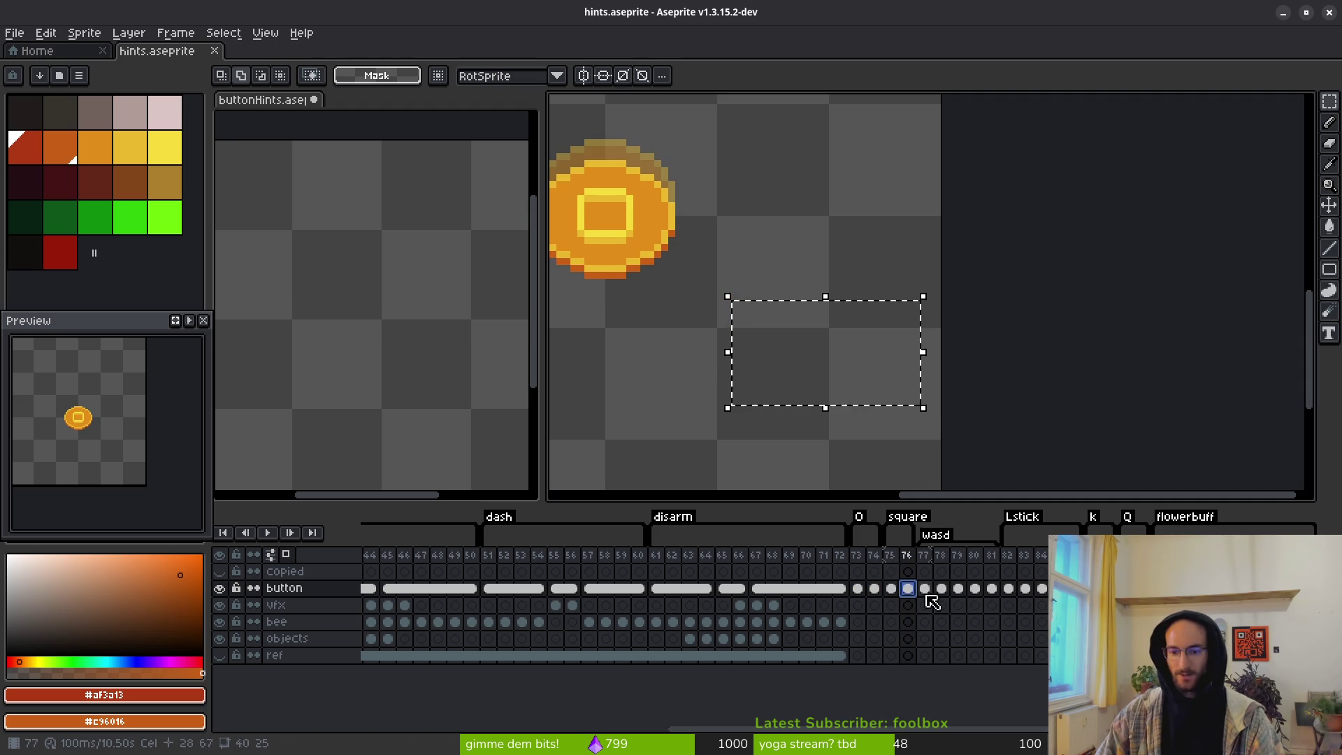
left_click(924, 589)
left_click_drag(770, 354, 850, 363)
key("ctrl+d")
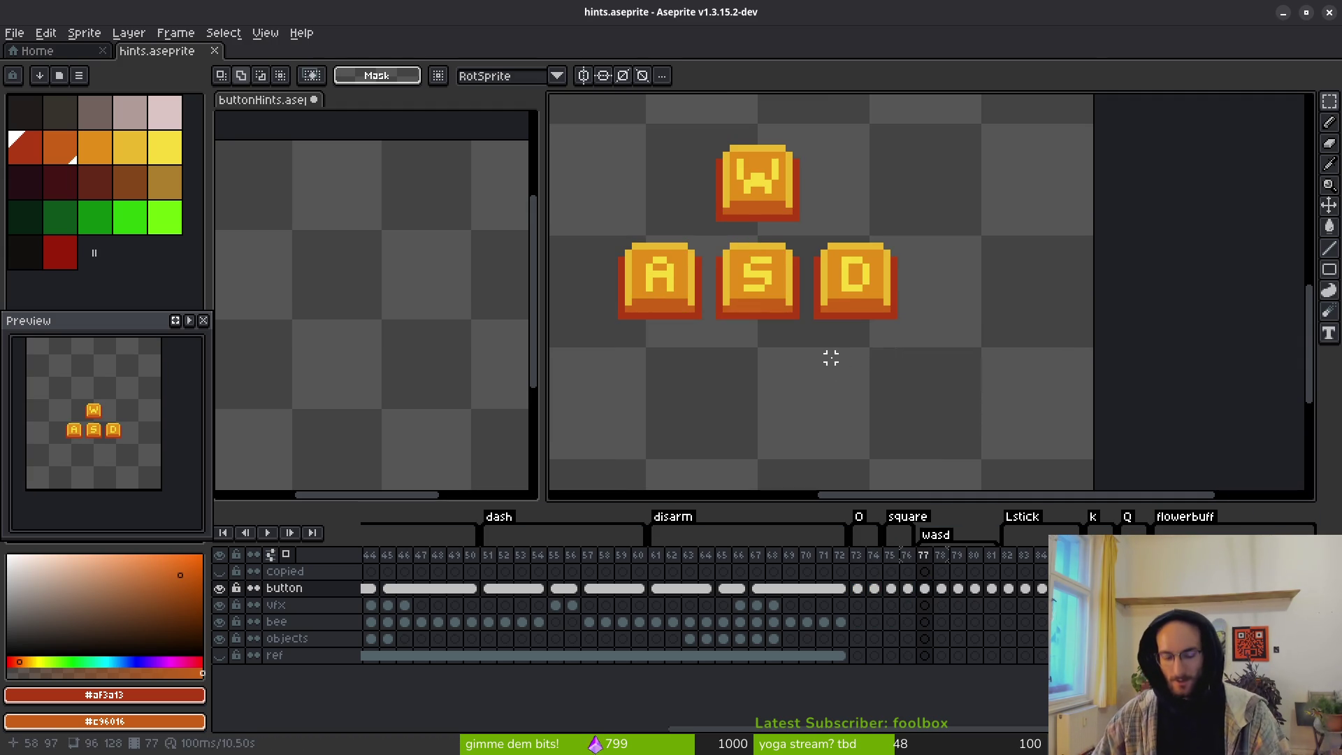
mouse_move(629, 146)
left_mouse_down()
mouse_move(1055, 405)
mouse_move(1034, 396)
left_mouse_up()
Step: Paste the WASD keys into buttonHints frame 9, centred on the canvas
left_click(350, 345)
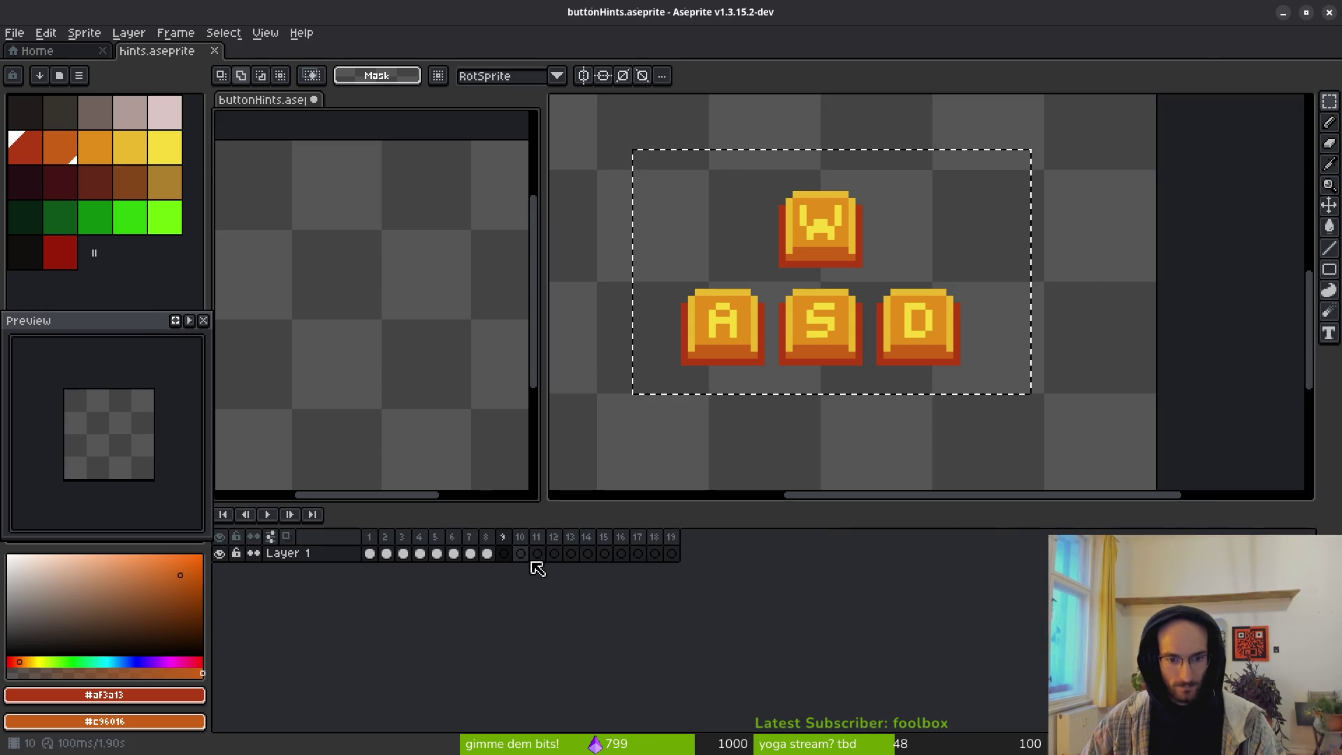
key("ctrl+v")
mouse_move(428, 384)
left_mouse_down()
mouse_move(359, 354)
mouse_move(320, 363)
mouse_move(353, 383)
left_mouse_up()
scroll(353, 383, "down", 1)
left_click(808, 399)
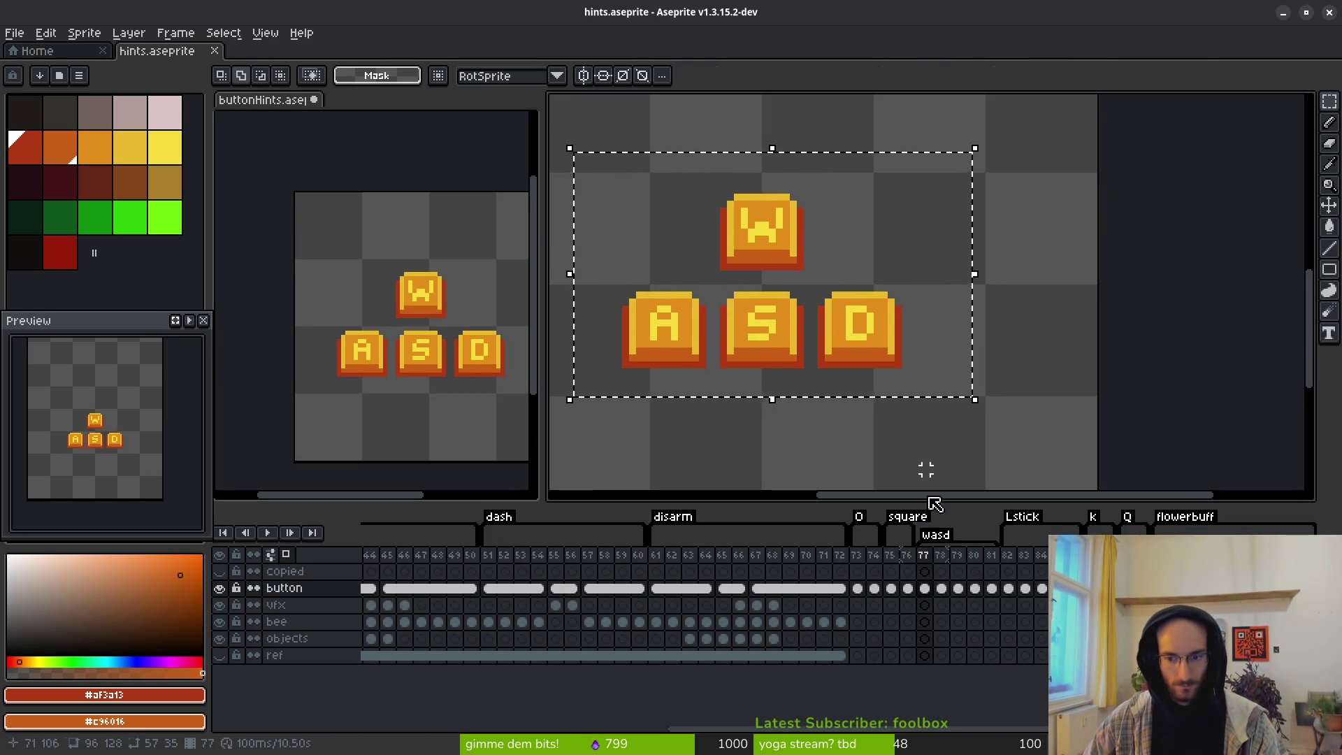
Step: Copy the D-pressed keys from hints frame 78 into buttonHints frame 10, centred
left_click(943, 592)
left_click_drag(563, 148, 940, 406)
left_click(410, 455)
left_click(519, 554)
key("ctrl+v")
mouse_move(462, 305)
left_mouse_down()
mouse_move(384, 335)
mouse_move(398, 345)
left_mouse_up()
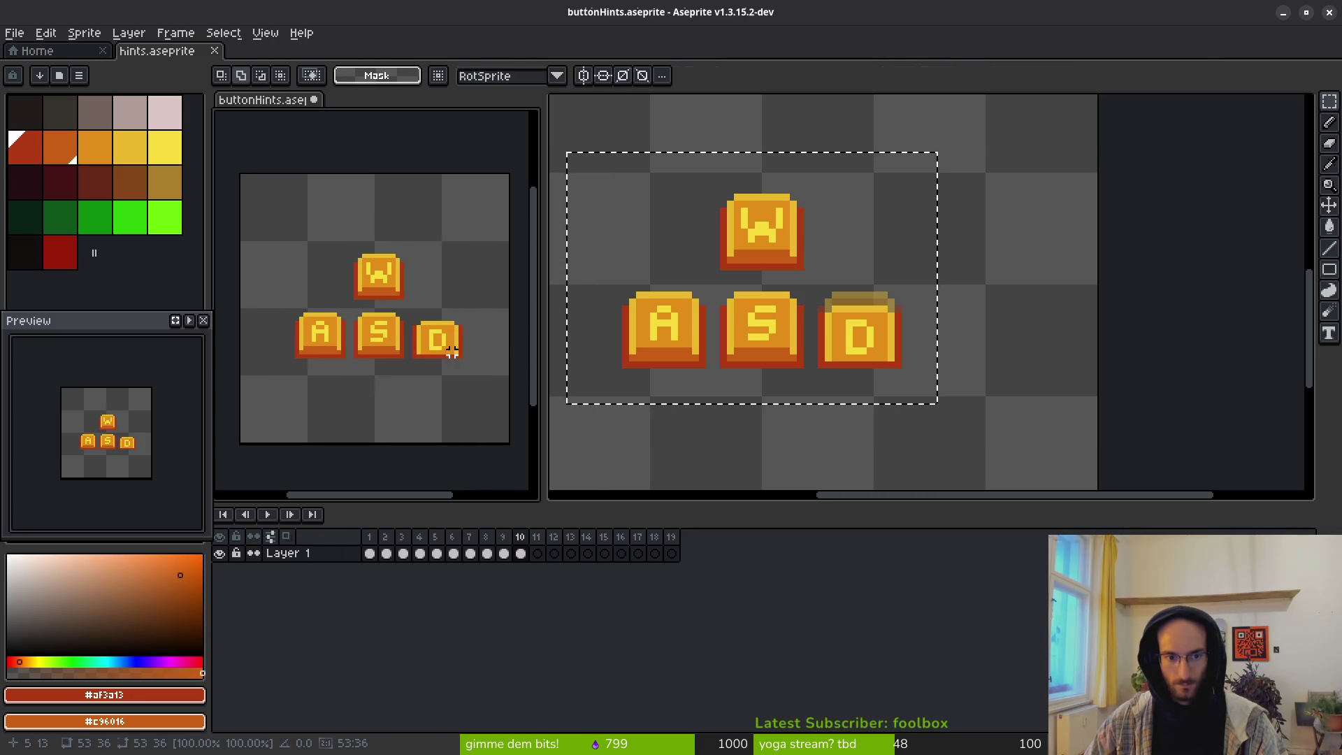
left_click(811, 334)
Step: Copy the A-pressed keys from hints frame 79 into buttonHints frame 11, centred
key("period")
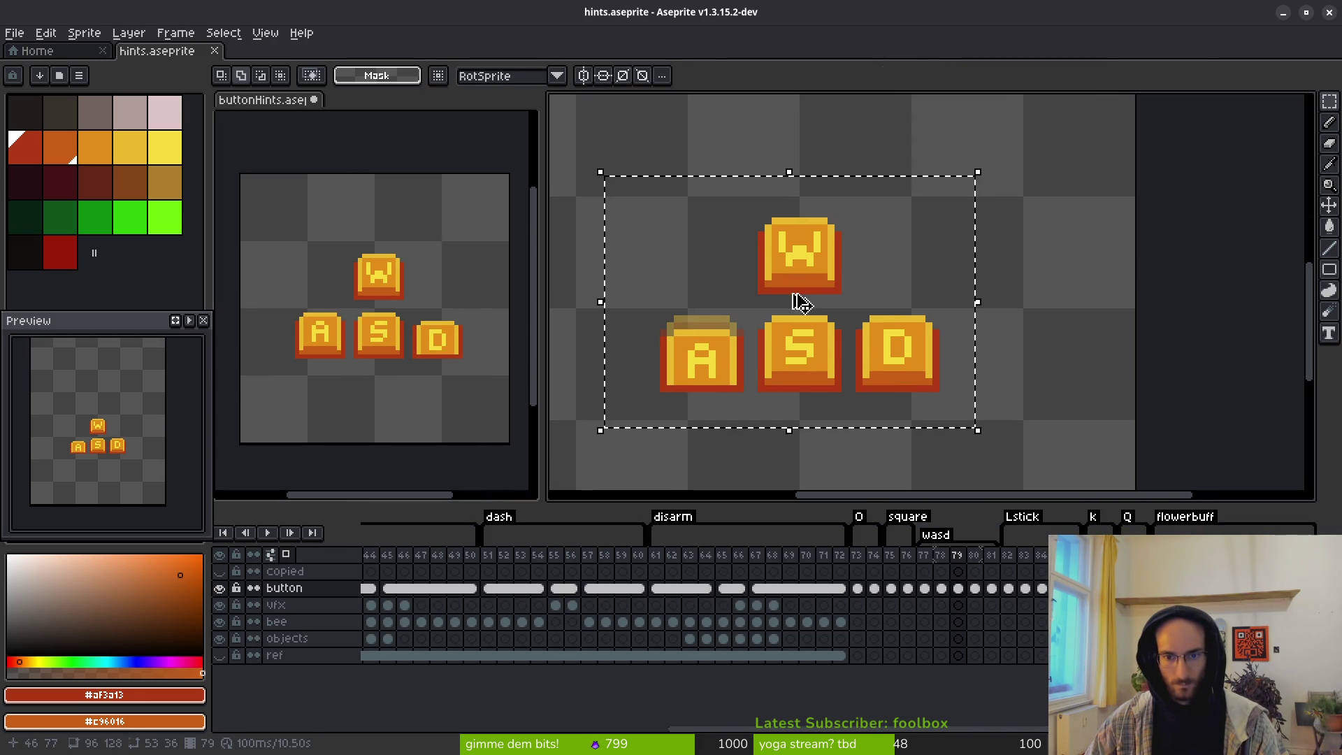
left_click(474, 451)
key("period")
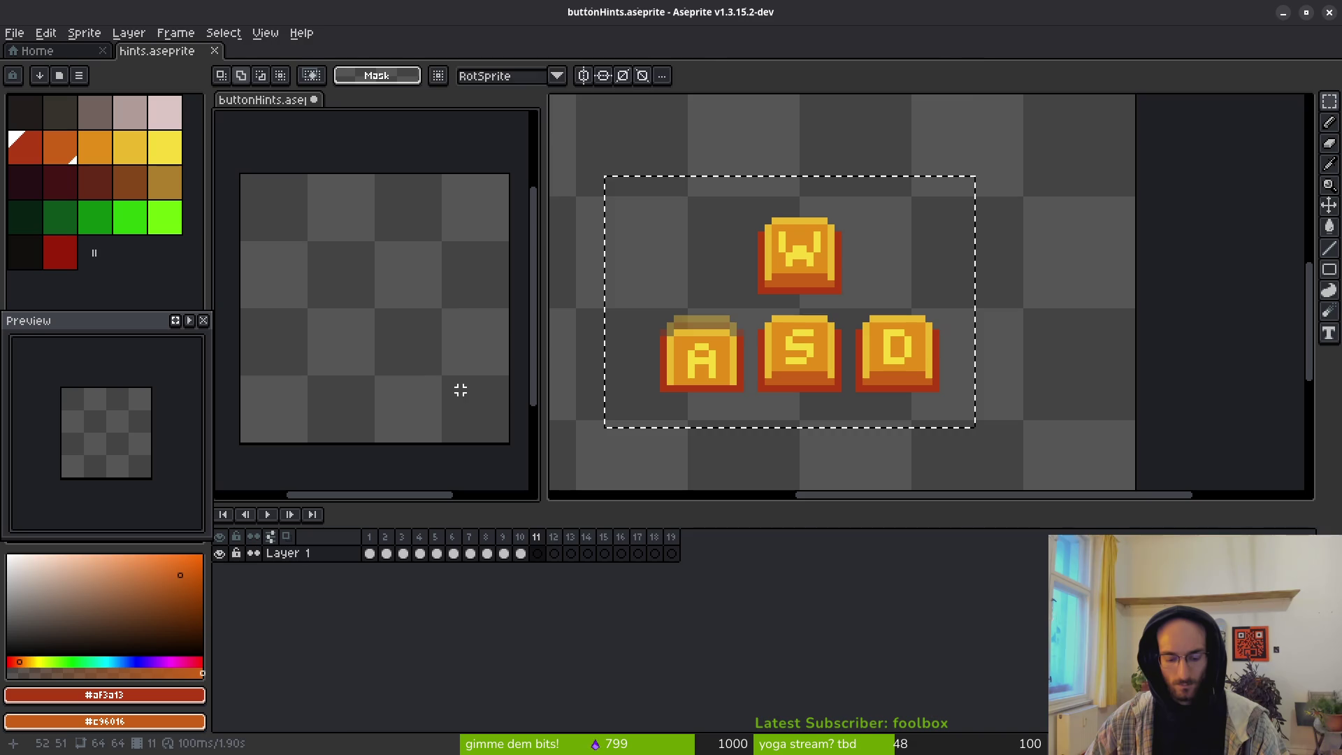
key("ctrl+v")
left_click_drag(449, 354, 388, 348)
left_click(898, 375)
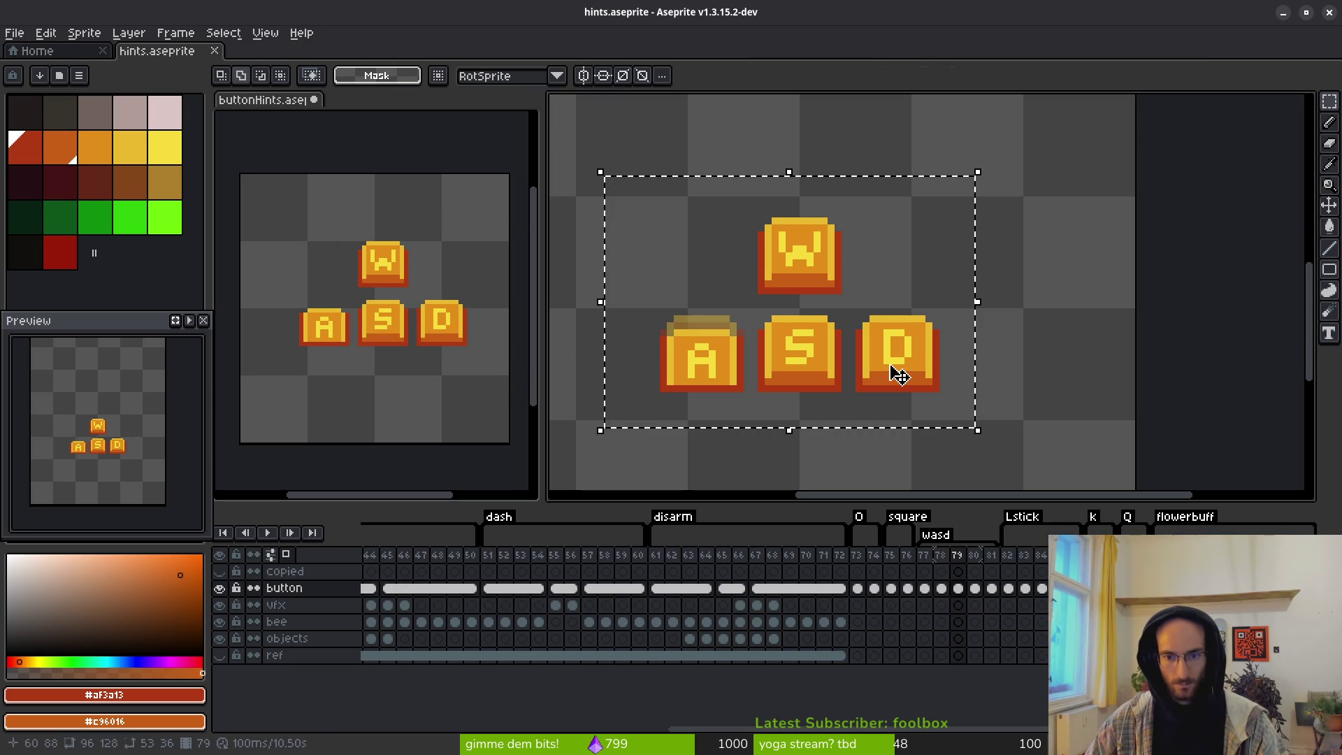
Step: Copy the W-pressed keys from hints frame 80 into buttonHints frame 12, centred
key("period")
left_click(425, 344)
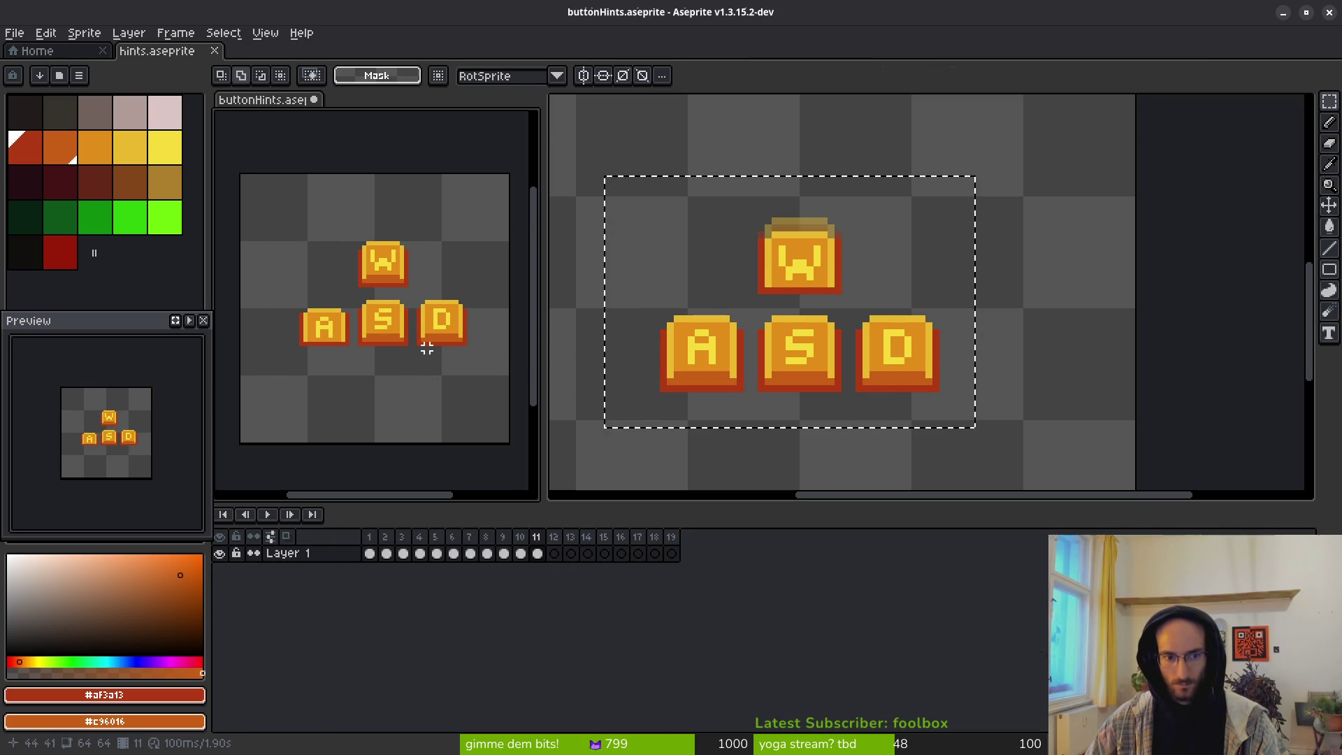
key("period")
key("ctrl+v")
left_click_drag(426, 339, 368, 333)
key("Return")
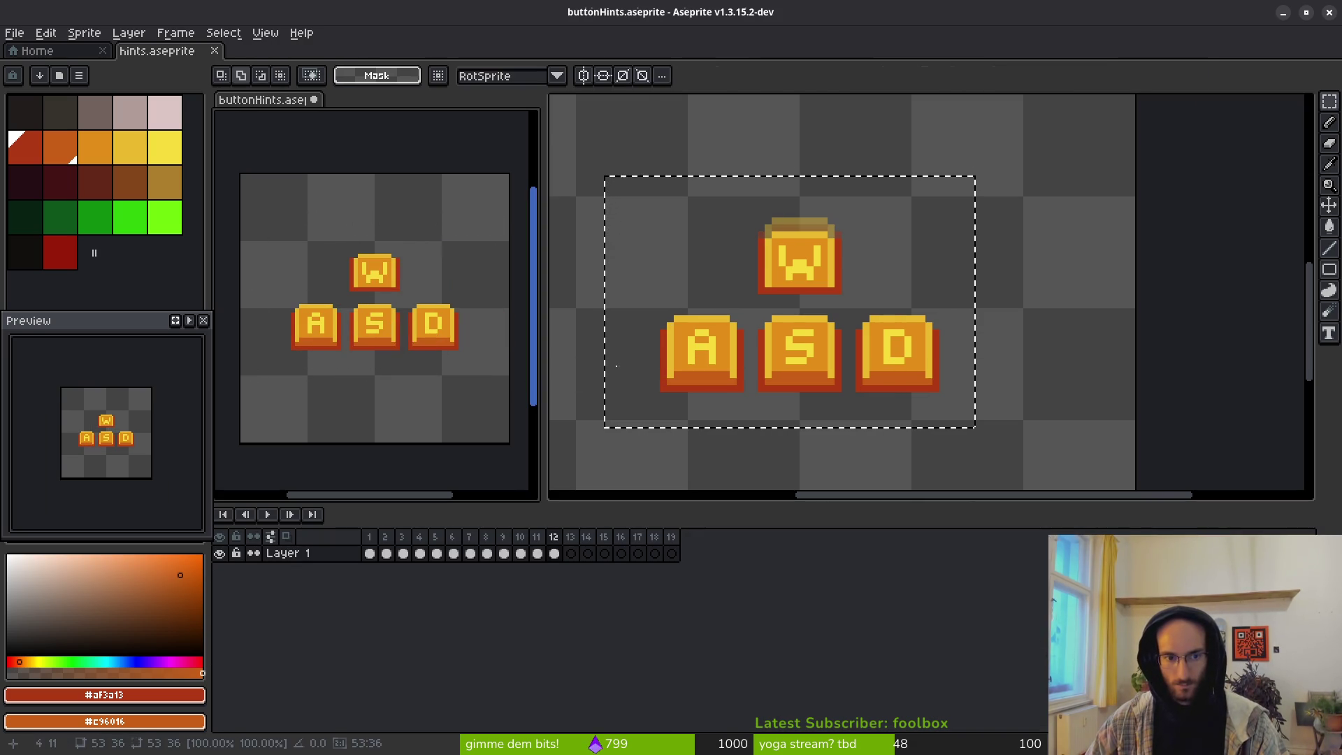
left_click(785, 359)
Step: Copy the S-pressed keys from hints frame 81 into buttonHints frame 13, centred
key("period")
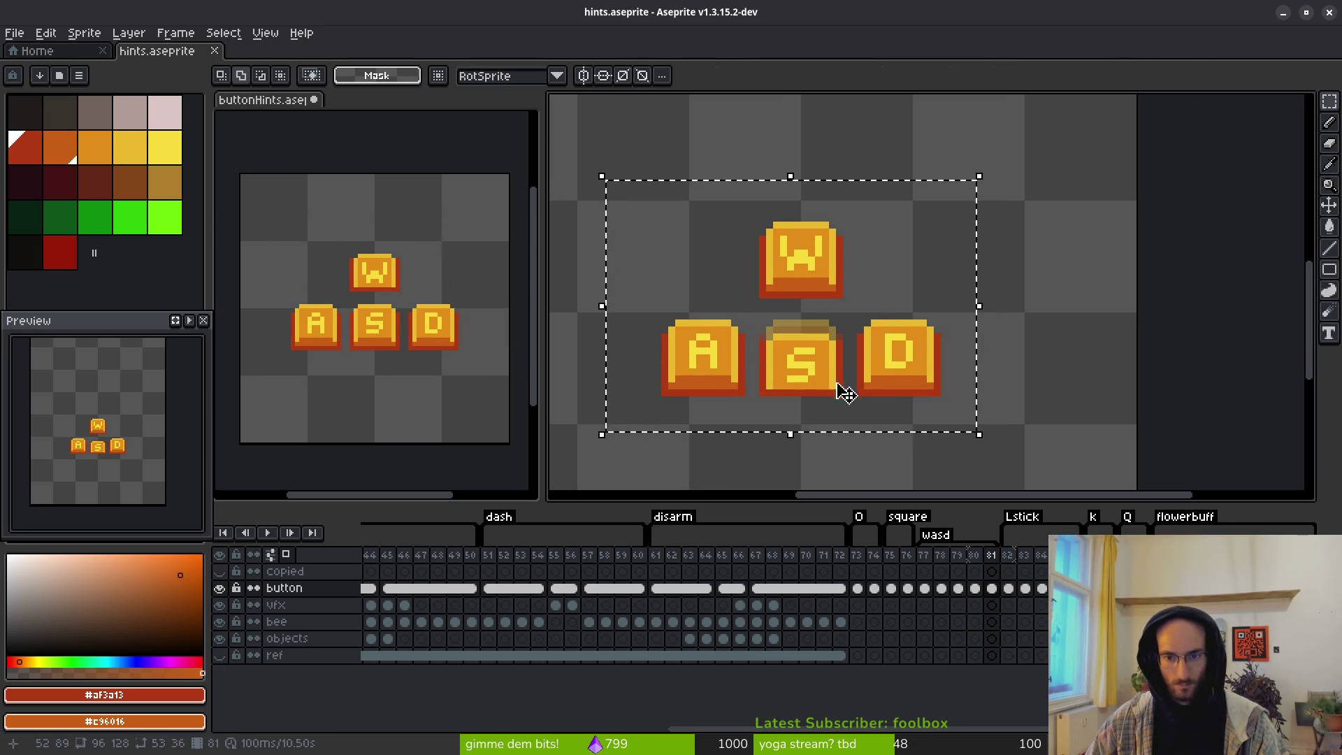
left_click(419, 326)
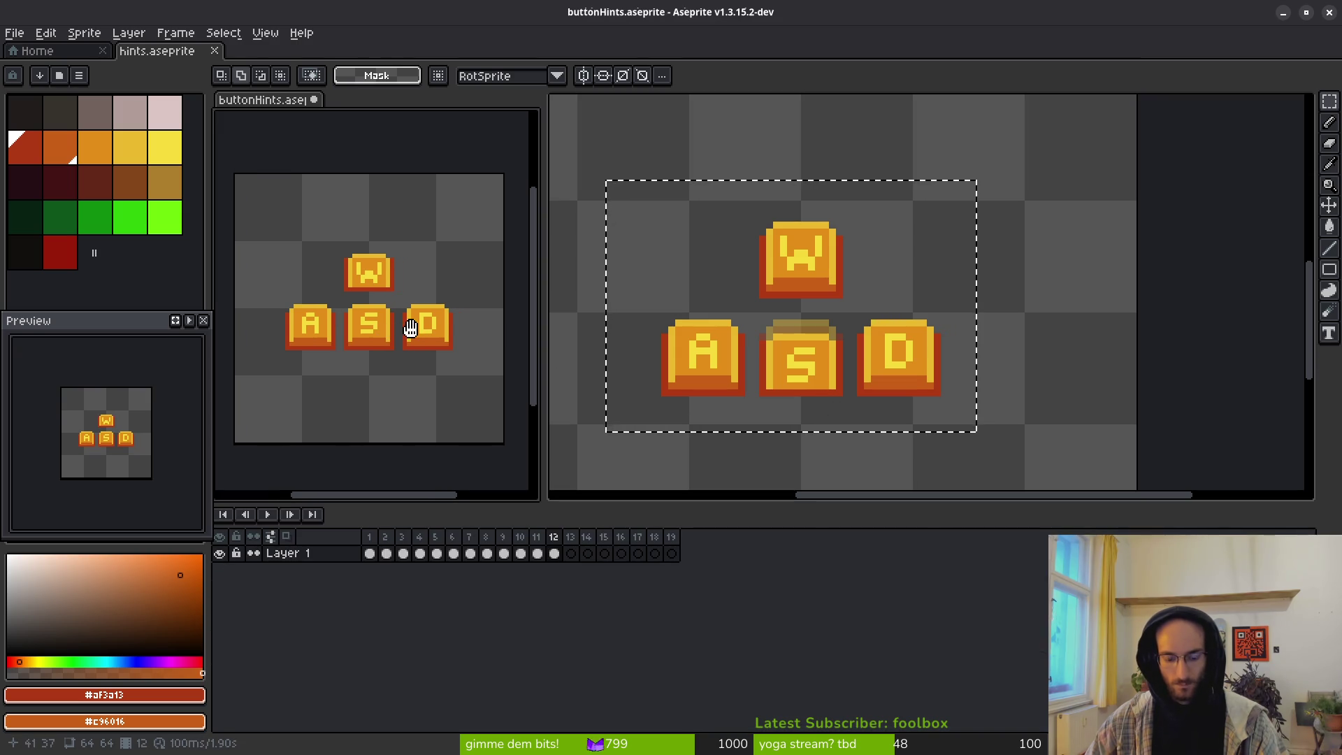
key("period")
key("ctrl+v")
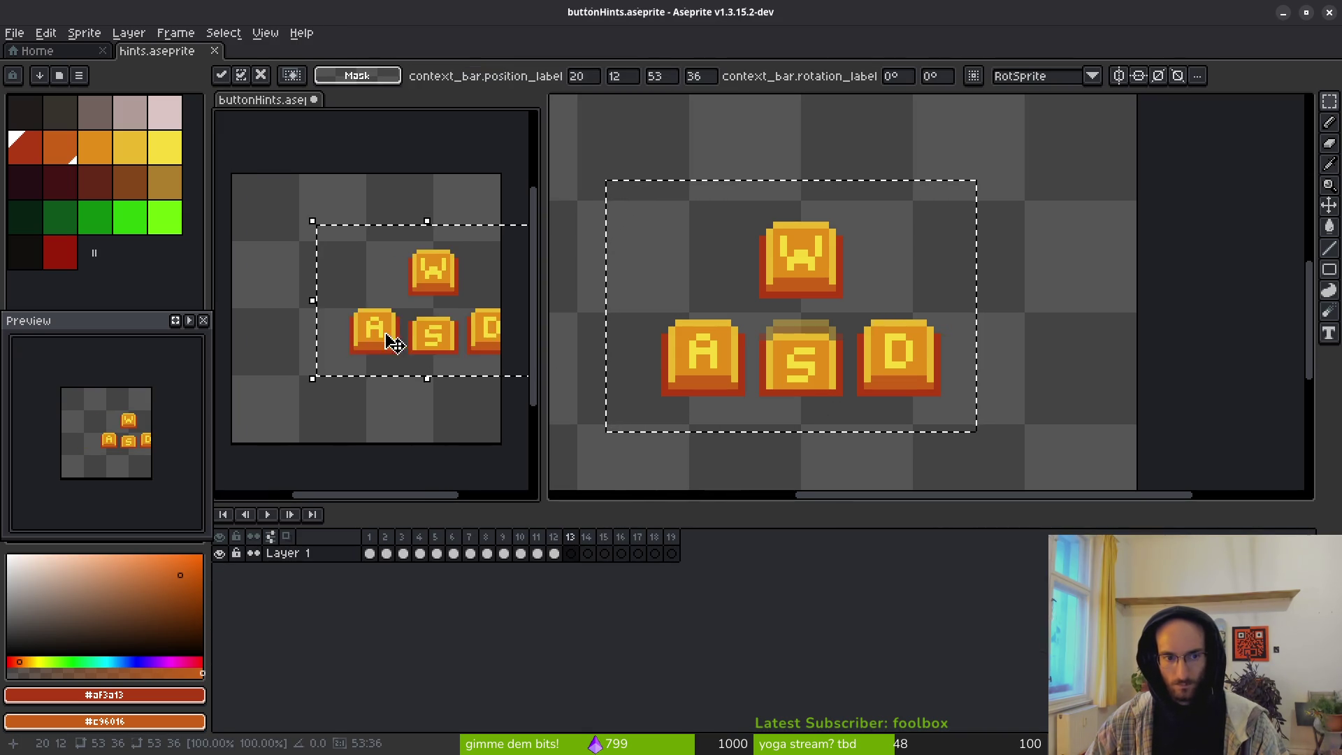
left_click_drag(389, 351, 383, 324)
key("Return")
left_click(832, 372)
Step: Advance hints to frame 82 showing the L button
key("i")
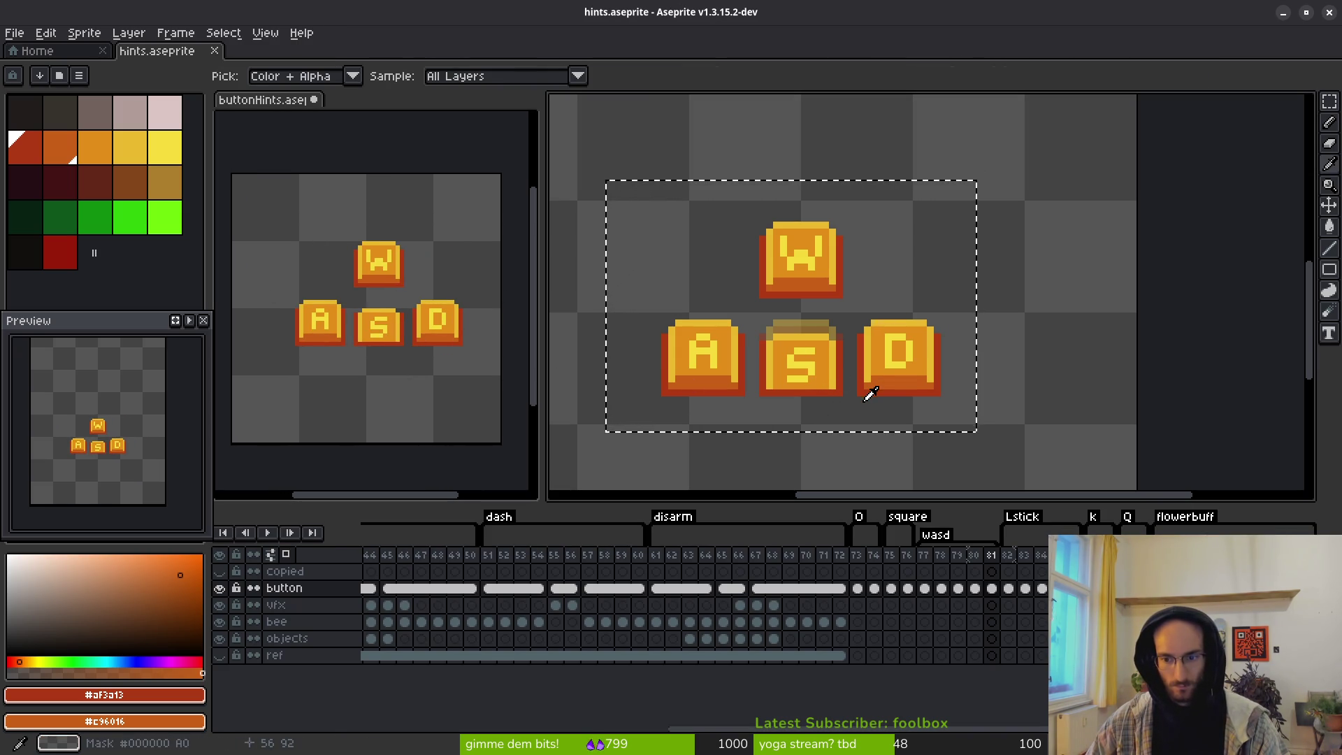
key("period")
key("m")
scroll(908, 433, "right", 1)
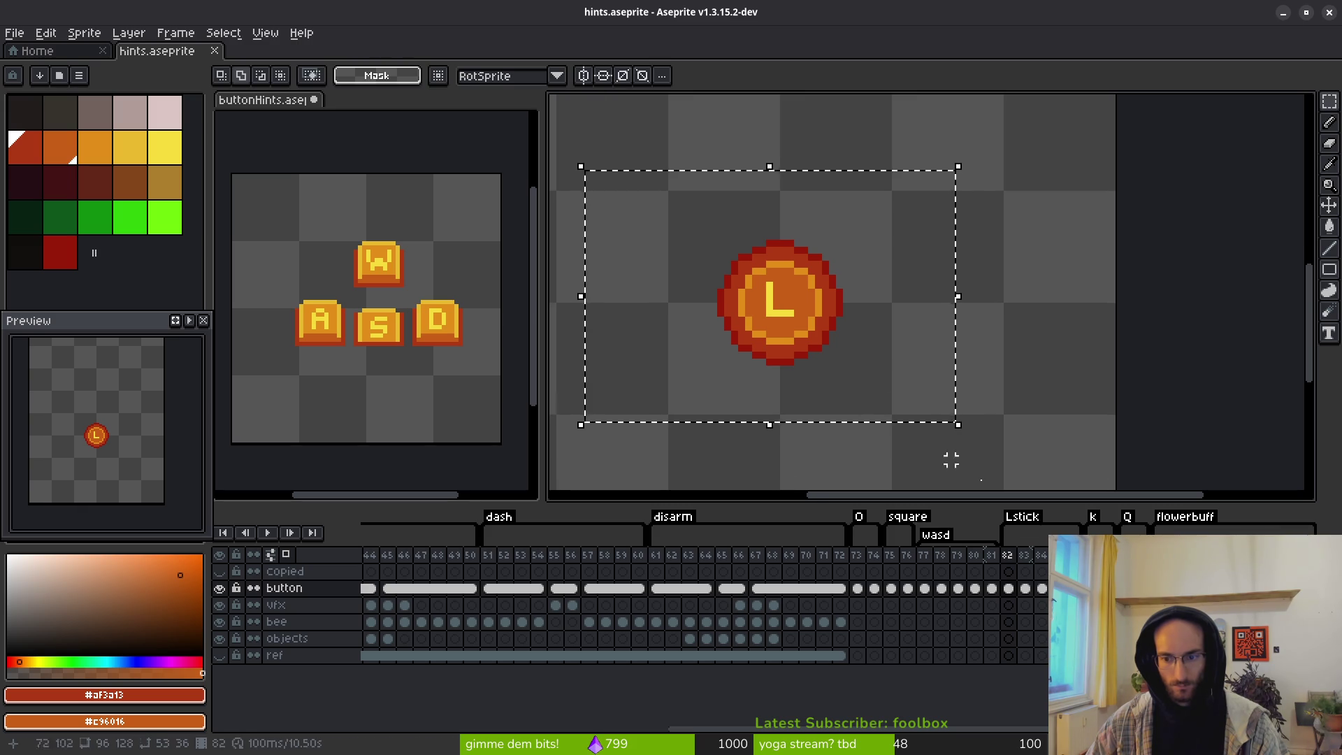
Step: Compare the L button frames 81–83 in hints with buttonHints frames 14 and 15
key("comma")
key("period")
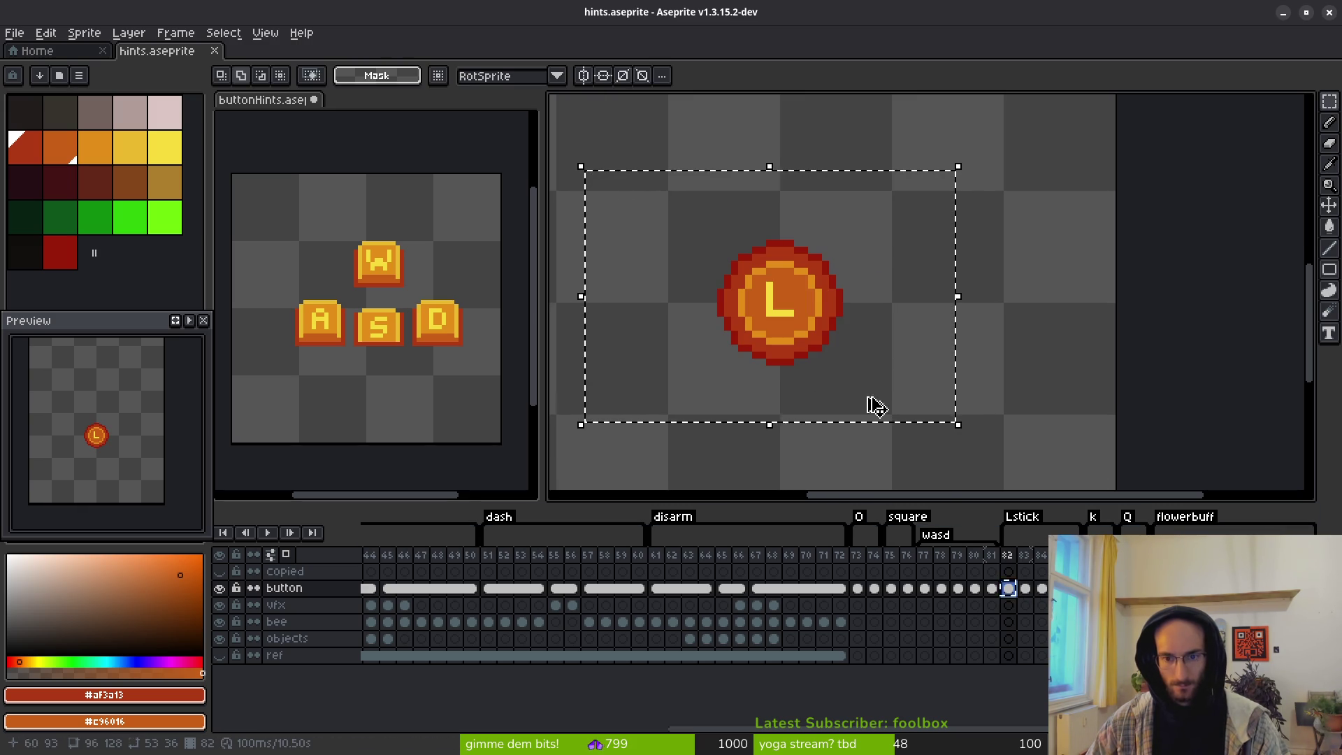
left_click(450, 350)
left_click(588, 553)
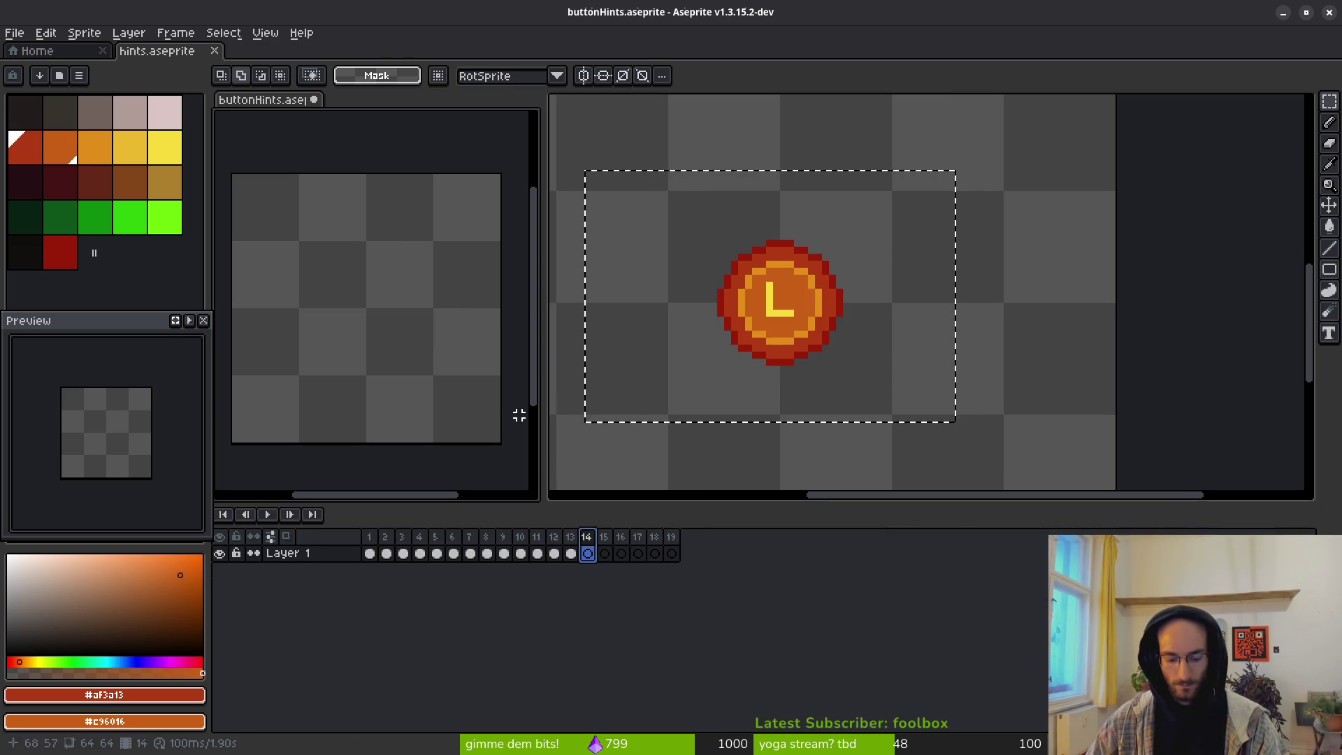
left_click(439, 314)
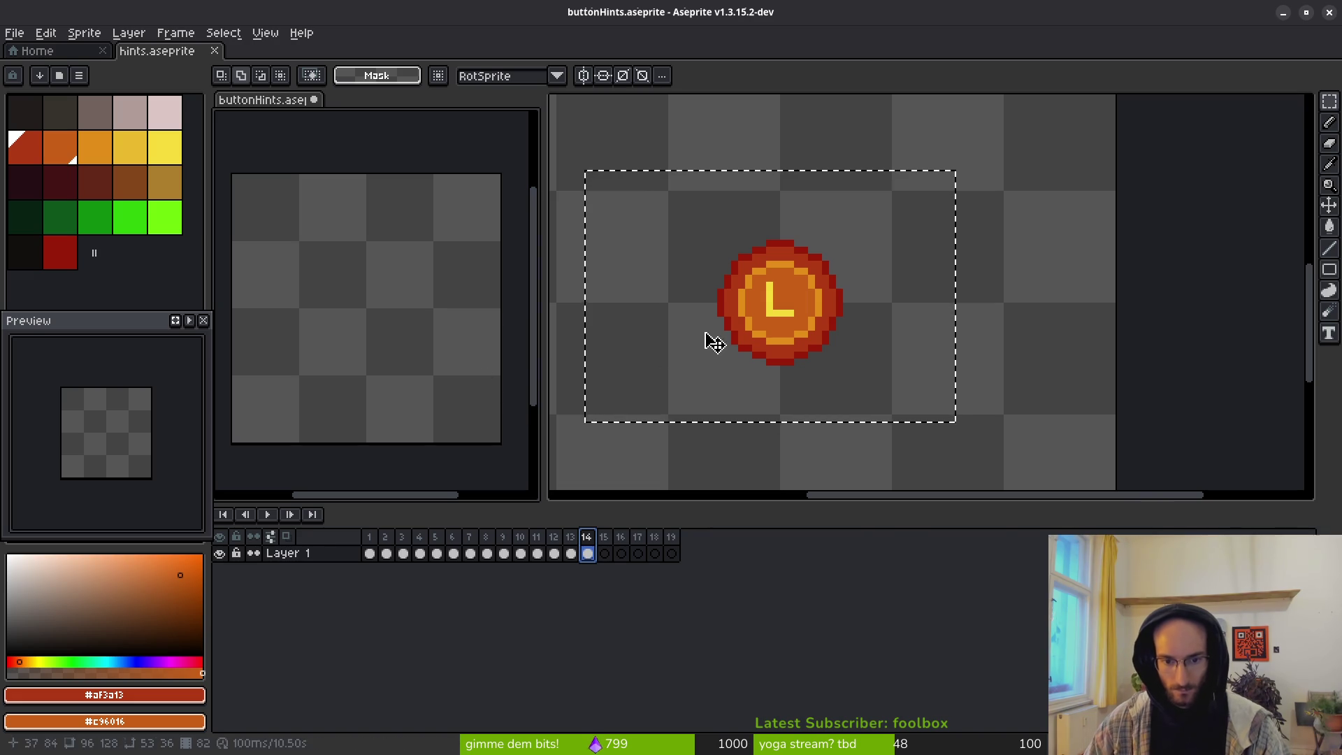
left_click(707, 342)
left_click(1026, 557)
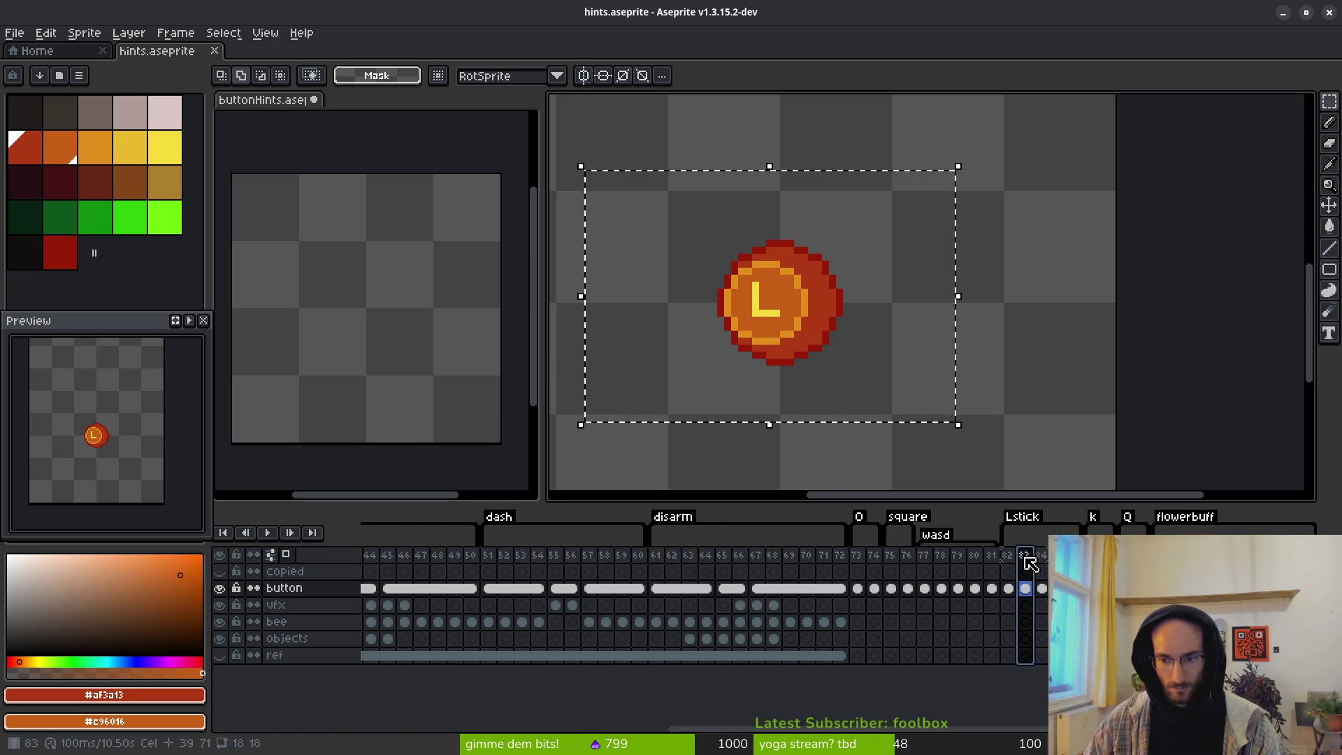
left_click(511, 390)
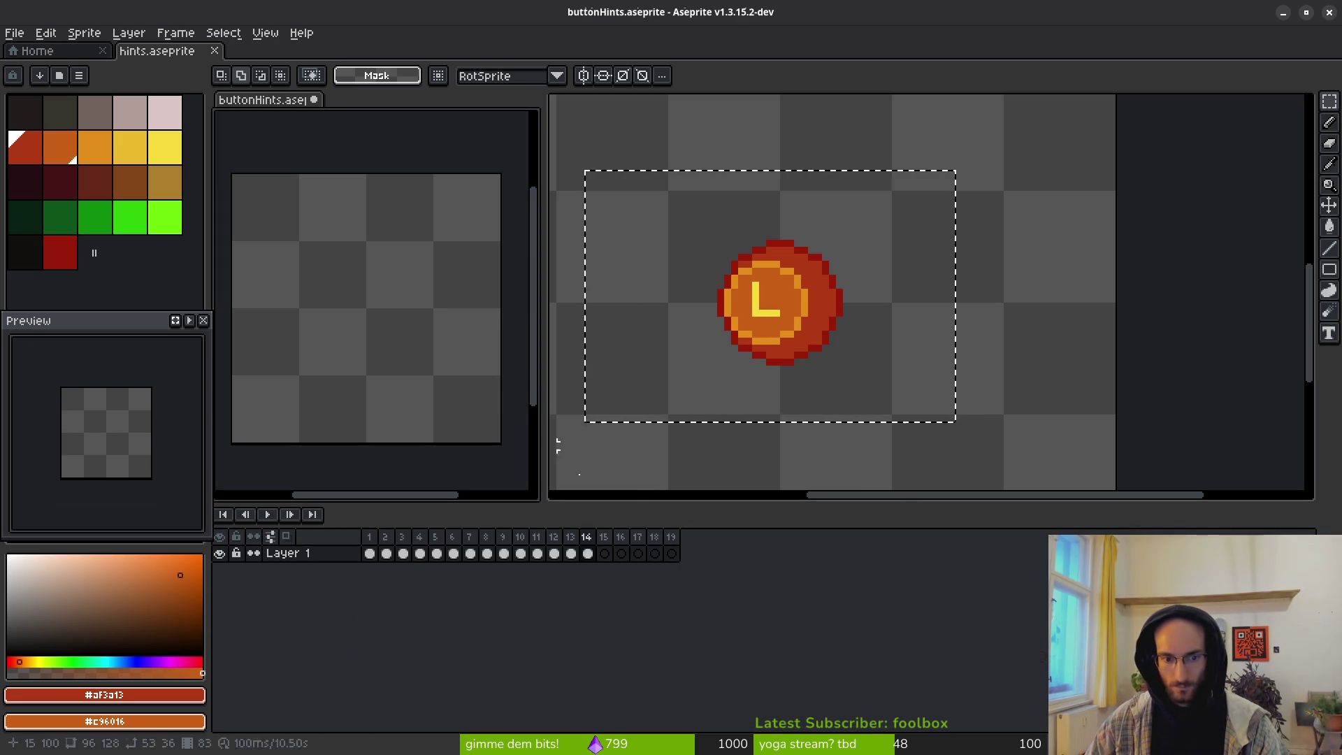
left_click(605, 553)
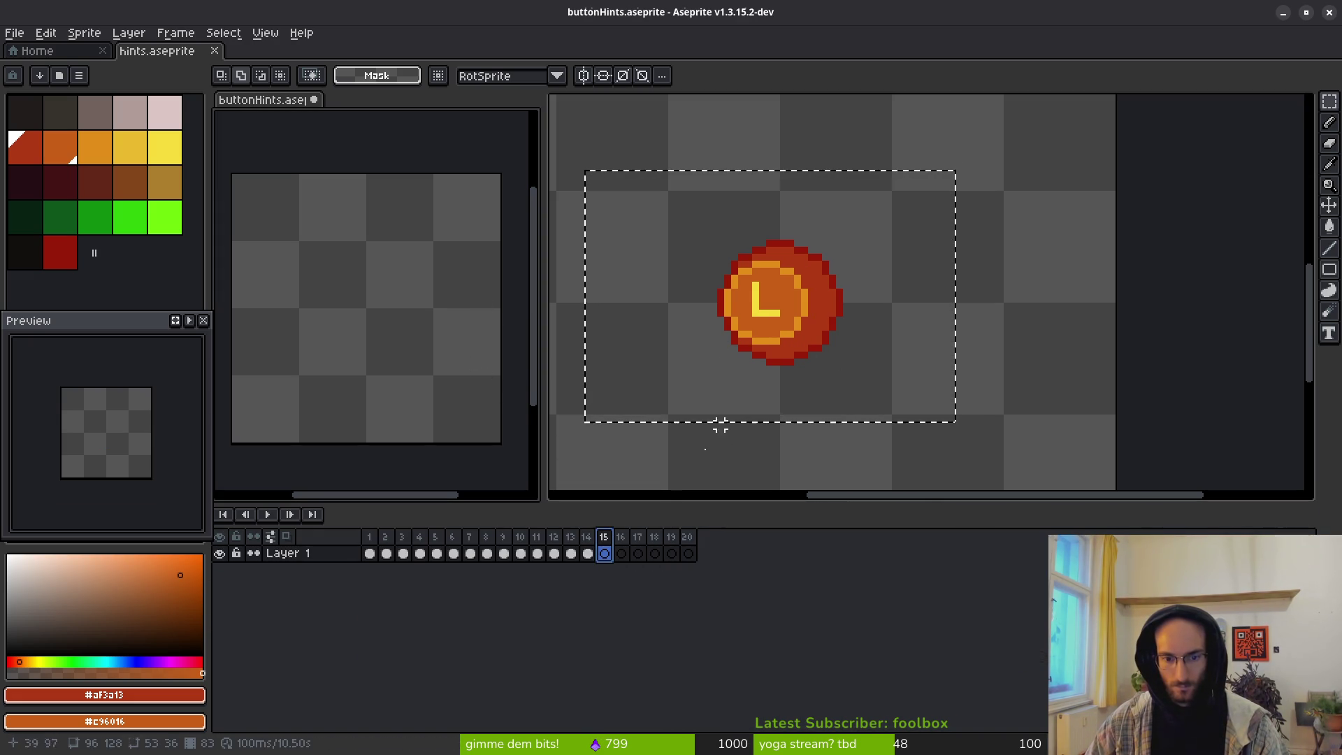
left_click(589, 551)
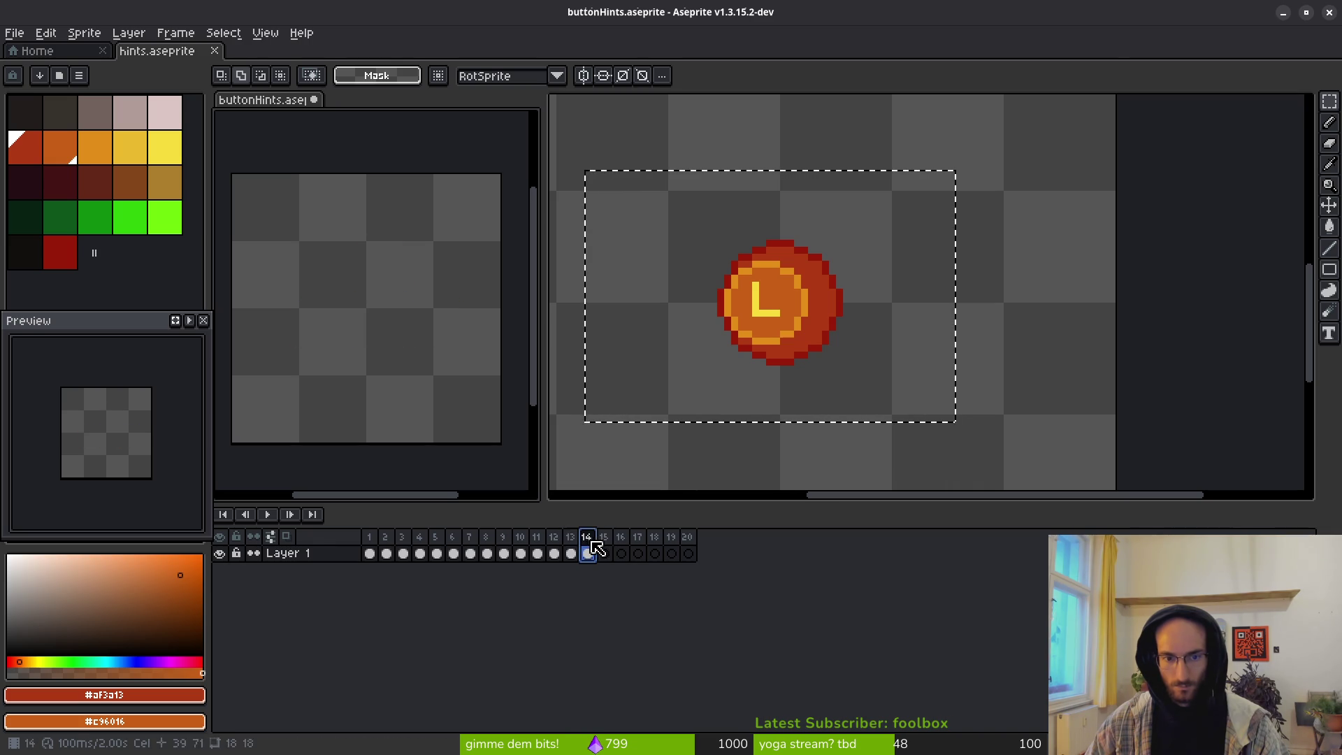
Step: Paste the L button from hints frame 82 into buttonHints frame 14, centred
left_click(833, 332)
left_click(991, 595)
left_click(1007, 594)
left_click(790, 368)
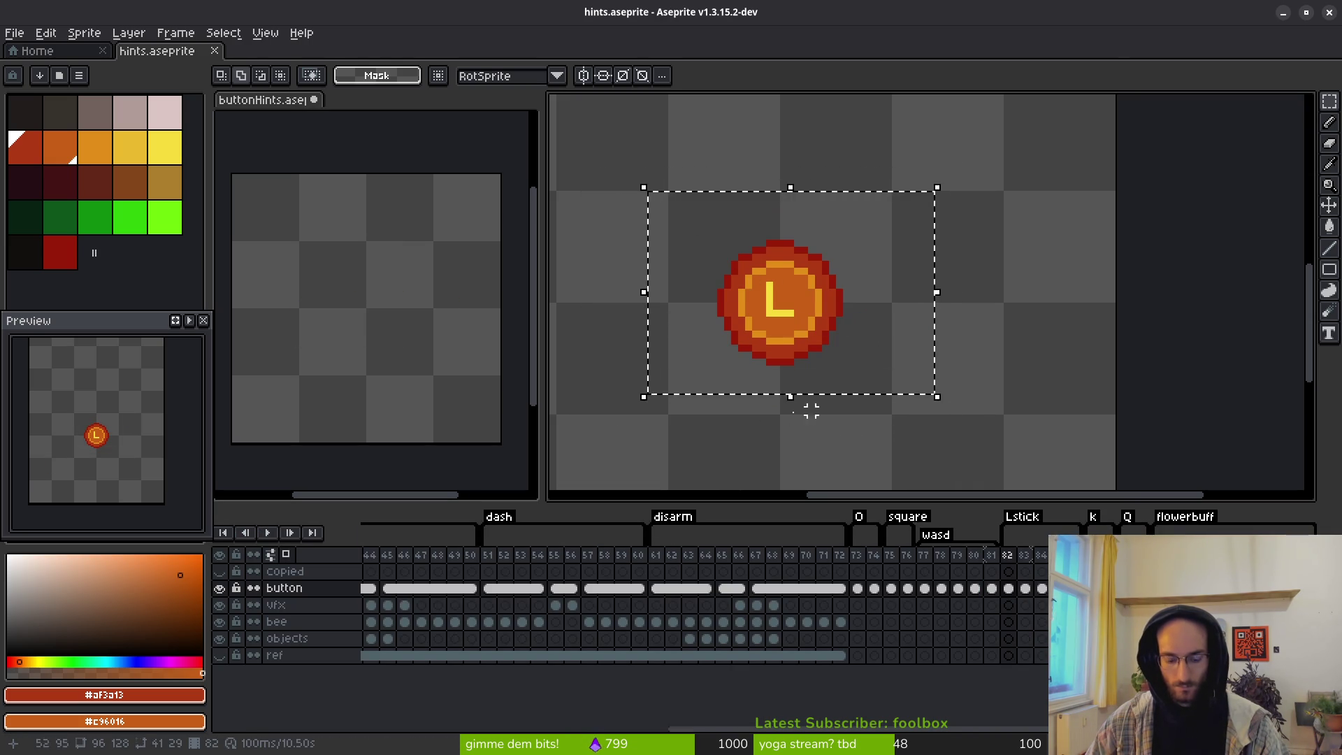
left_click(376, 322)
left_click(587, 556)
key("ctrl+v")
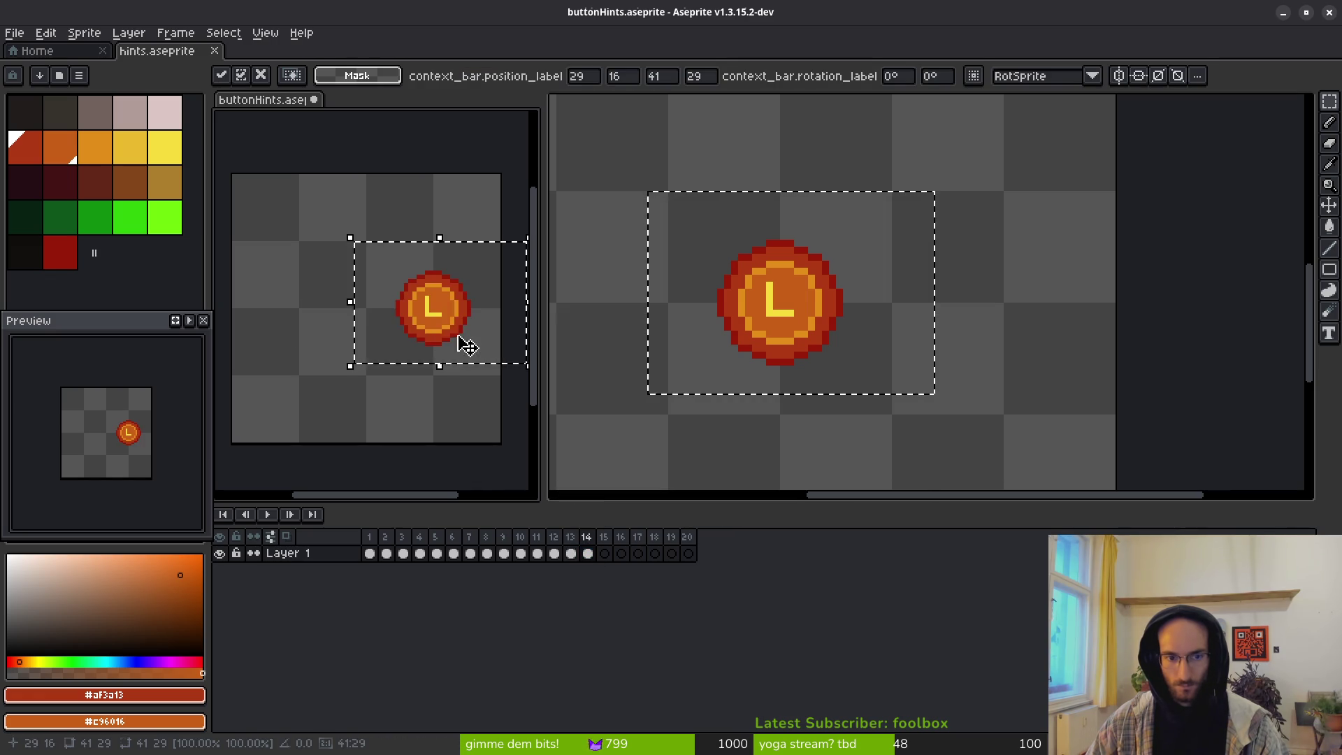
left_click_drag(458, 339, 399, 336)
key("Return")
Step: Paste the L button variant from hints frame 83 into frame 15, centred
left_click(870, 353)
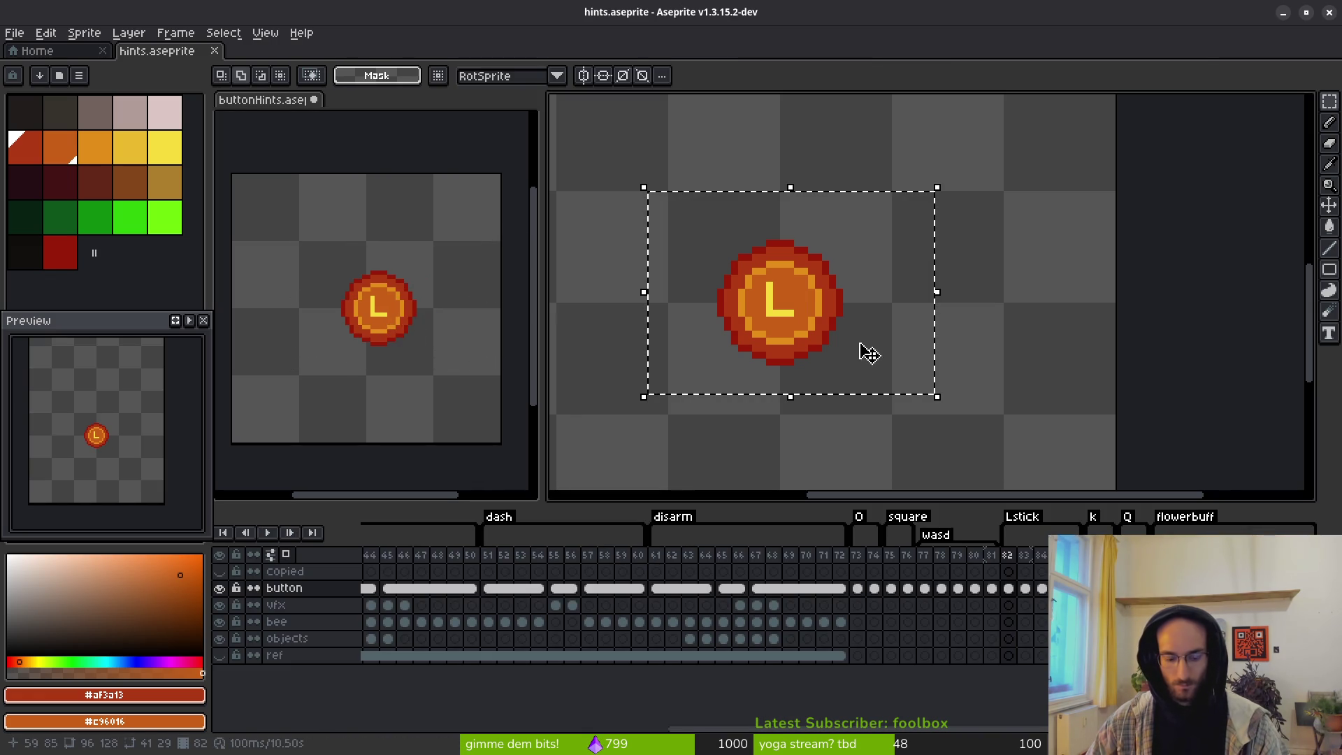
left_click(1025, 589)
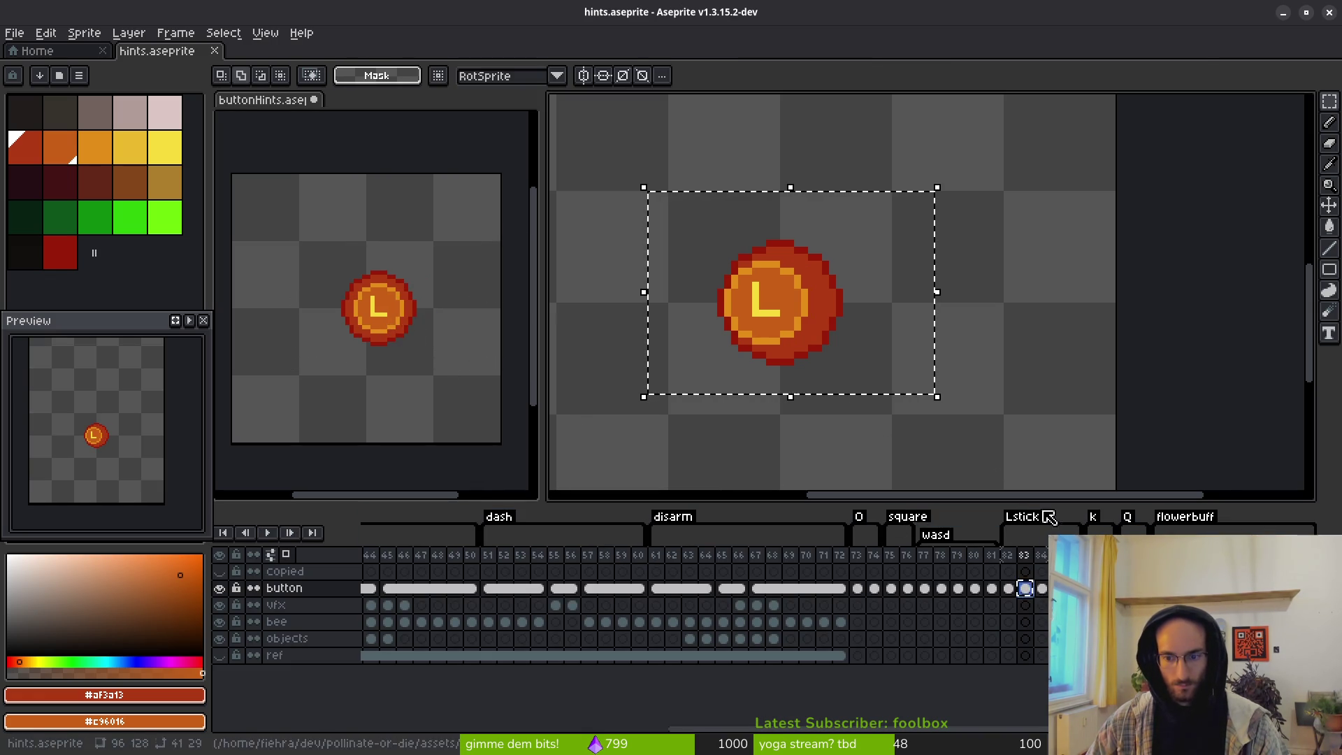
left_click(330, 327)
key("Right")
key("ctrl+v")
left_click_drag(443, 335, 389, 335)
Step: Select the coin in hints frame 84 and paste it centred into frame 16
left_click(884, 376)
left_click(882, 359)
key("Right")
left_click_drag(651, 224, 888, 369)
left_click(460, 352)
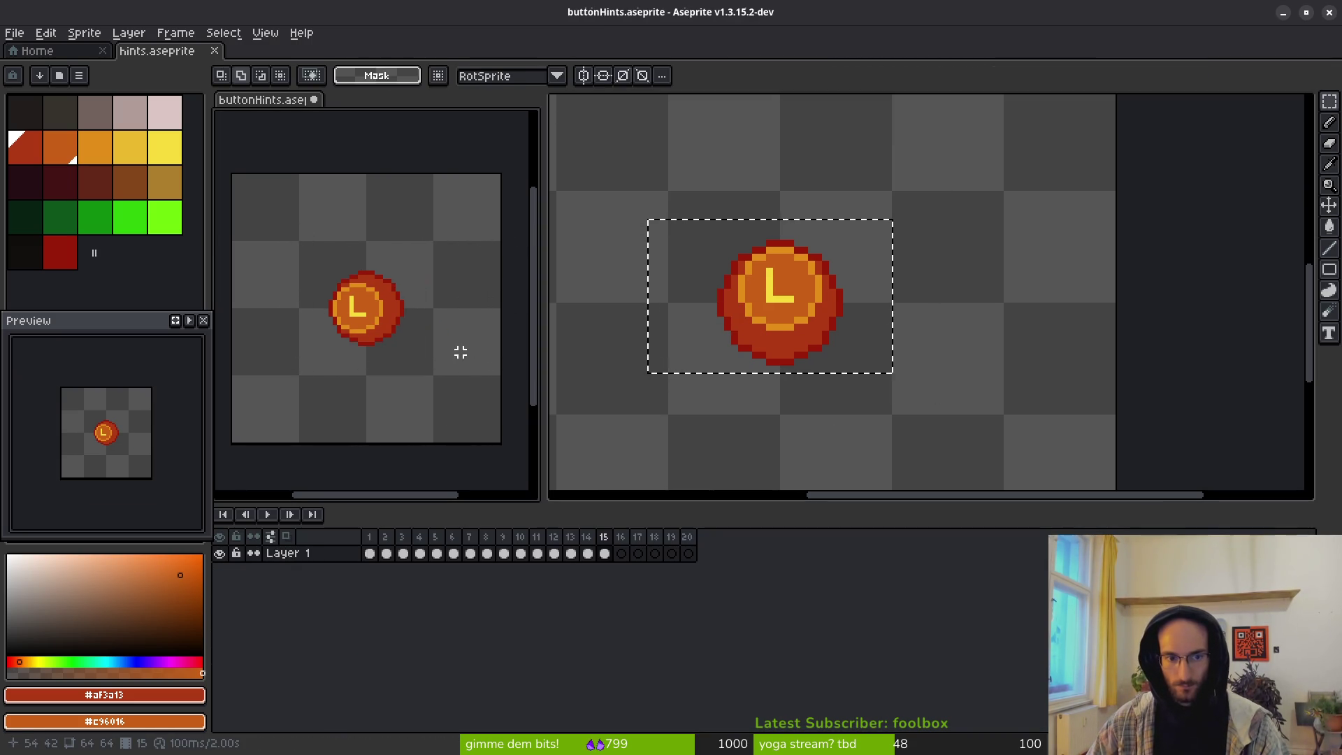
key("Right")
key("ctrl+v")
left_click_drag(441, 342, 363, 338)
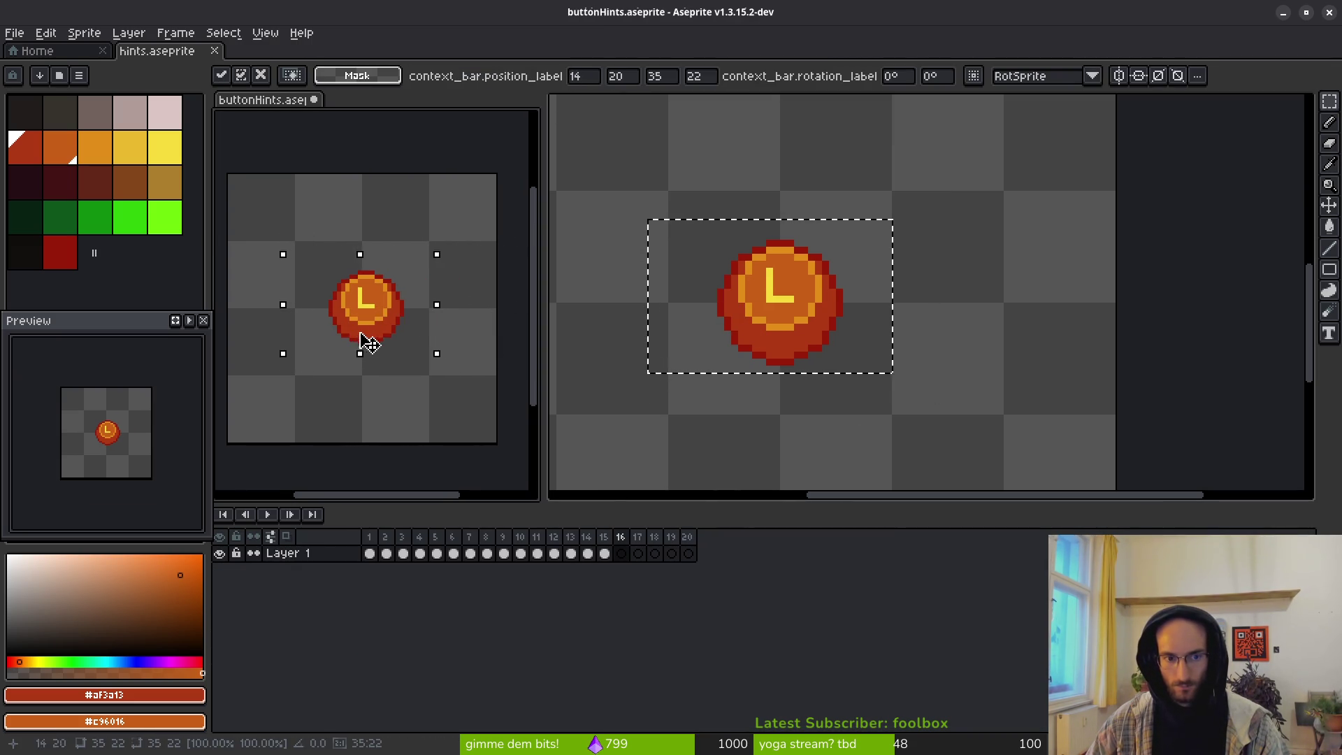
key("Return")
Step: Paste the L coin from the next hints frame centred into frame 17
left_click(800, 340)
key("Right")
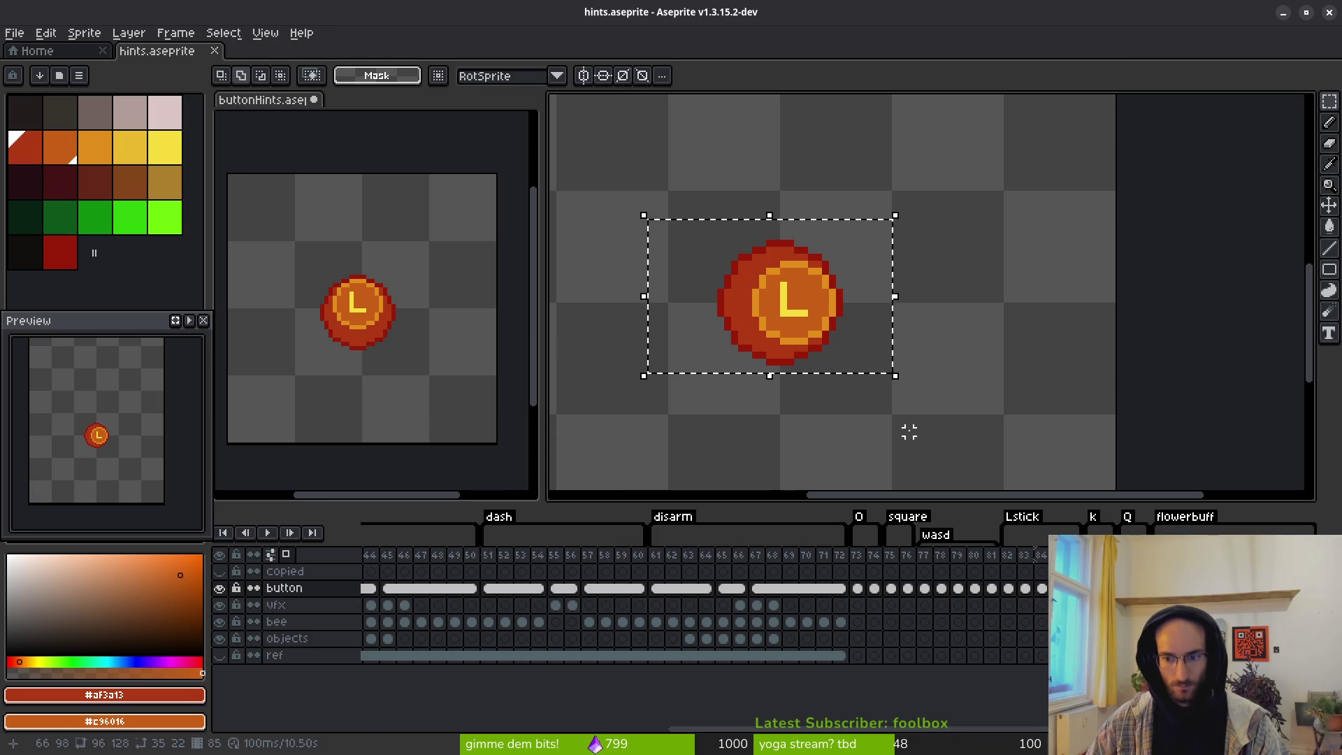
left_click(343, 330)
key("Right")
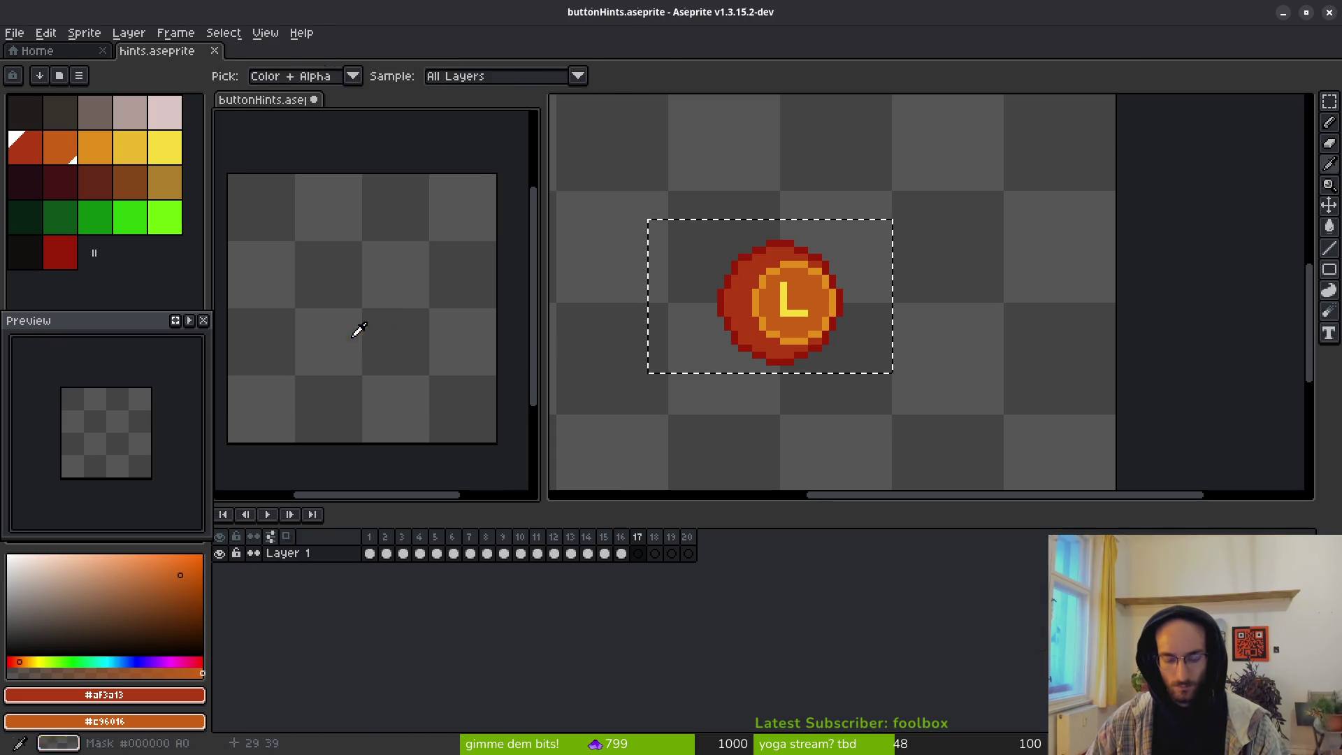
key("ctrl+v")
left_click_drag(437, 330, 383, 330)
Step: Paste the L coin centred into frame 18 of buttonHints
left_click(831, 355)
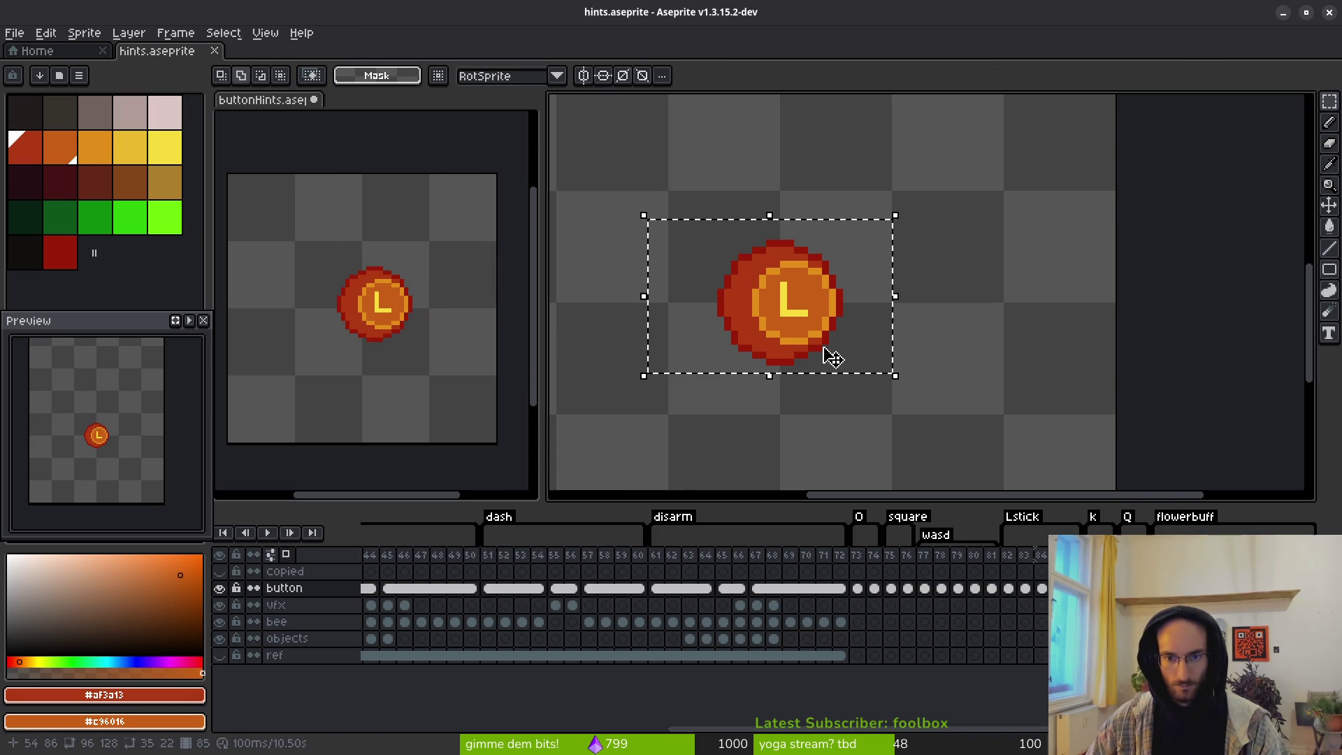
key("m")
left_click(464, 345)
key("Right")
key("ctrl+v")
mouse_move(458, 332)
left_mouse_down()
mouse_move(339, 329)
mouse_move(374, 329)
left_mouse_up()
left_click(872, 329)
Step: Replace the L coin in frame 19 with the K button, centred
key("i")
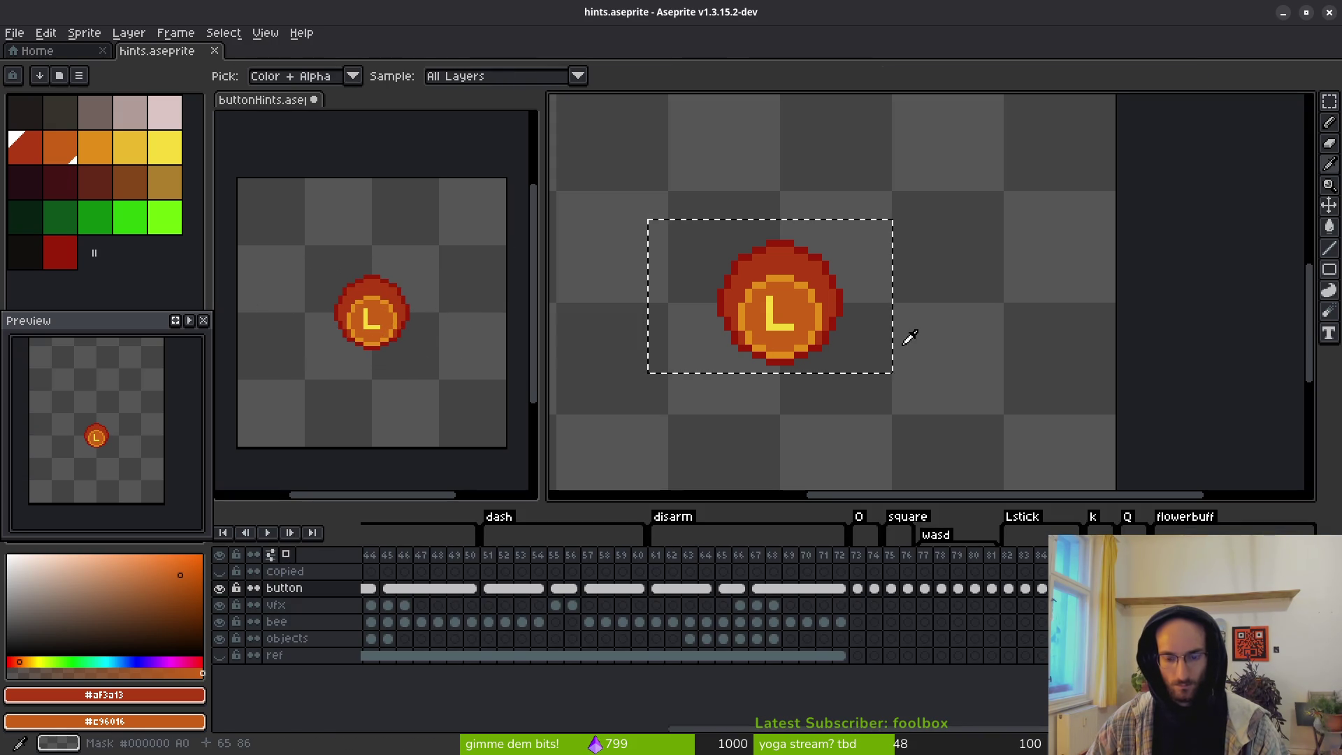
key("m")
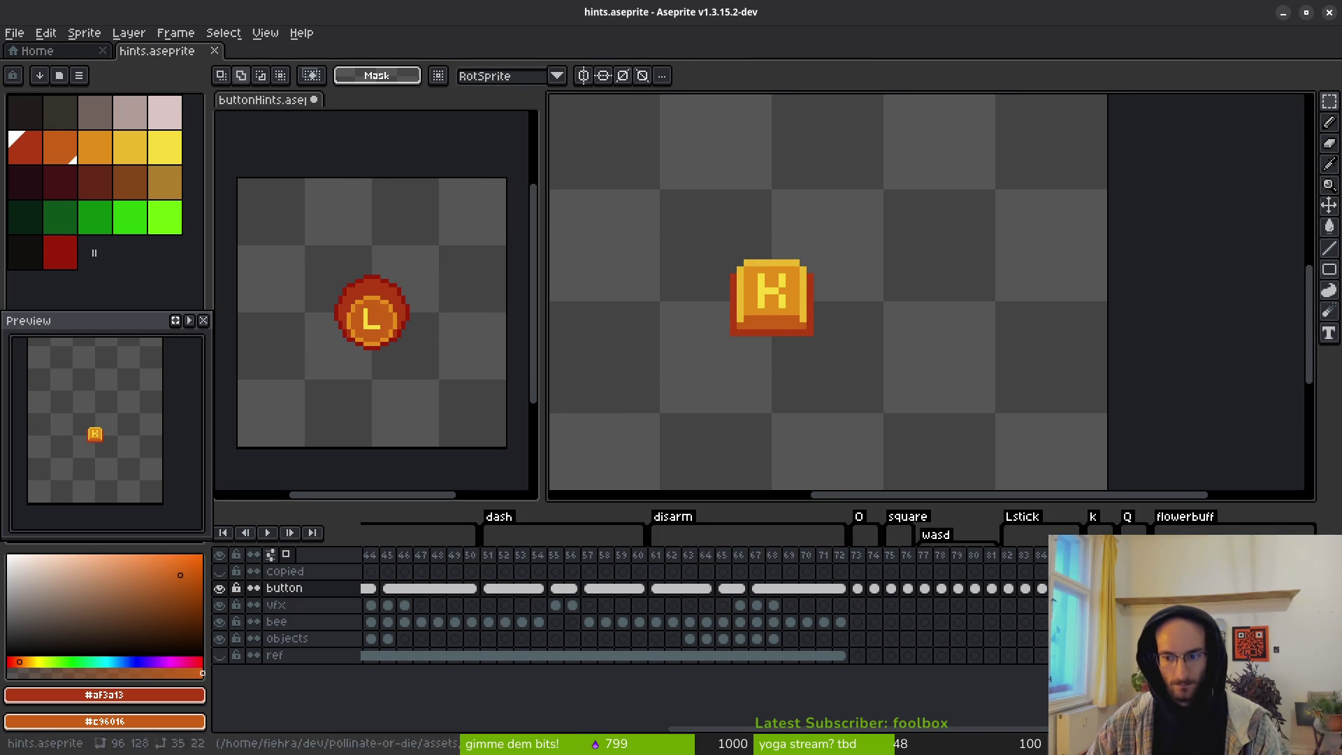
left_click_drag(656, 207, 900, 381)
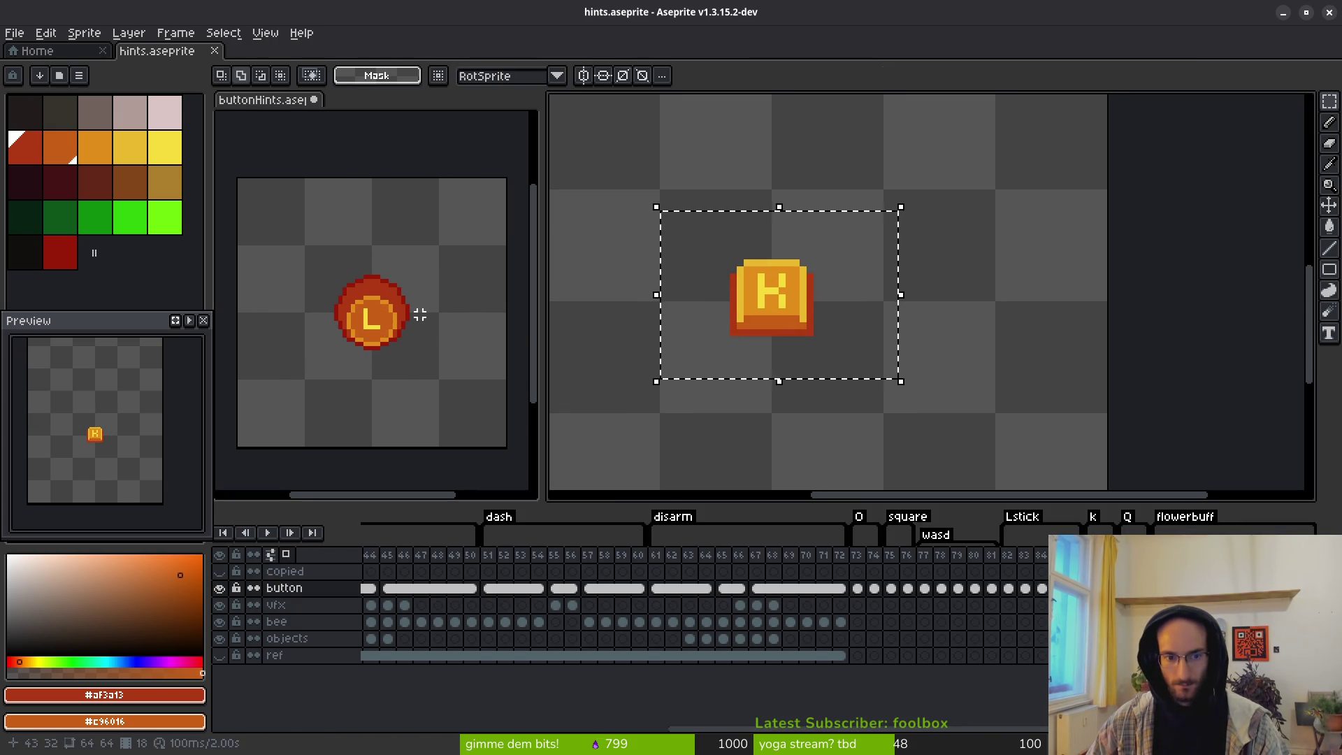
left_click(422, 311)
key("Delete")
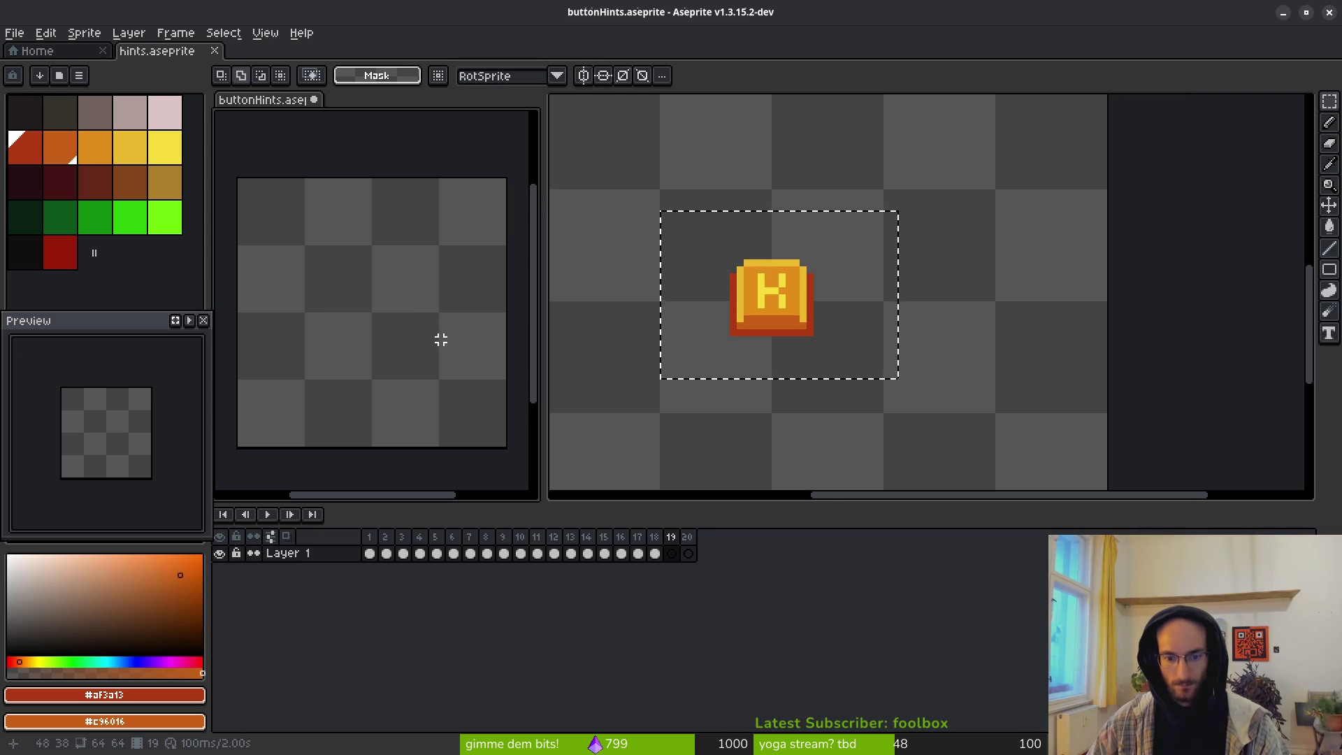
key("ctrl+v")
left_click_drag(444, 344, 381, 324)
Step: Put the pressed K button centred into frame 20
left_click(935, 336)
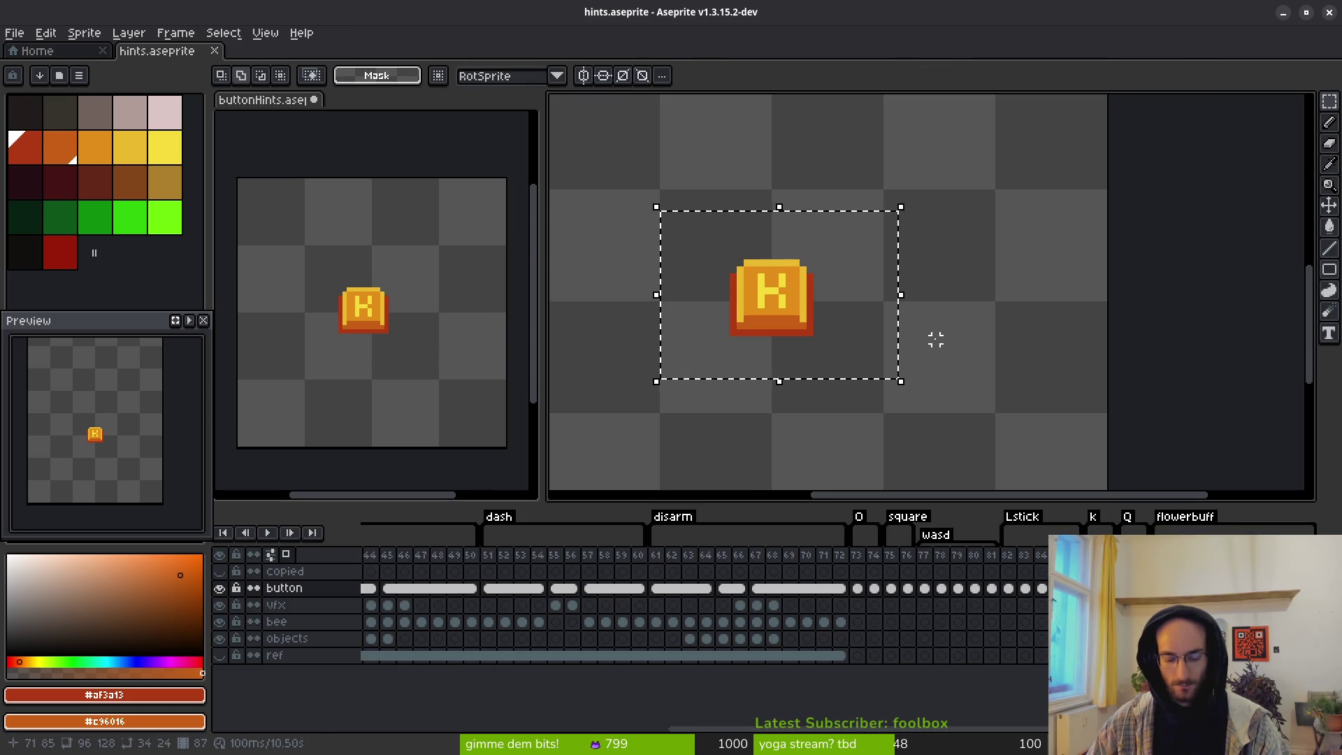
key(".")
left_click(380, 314)
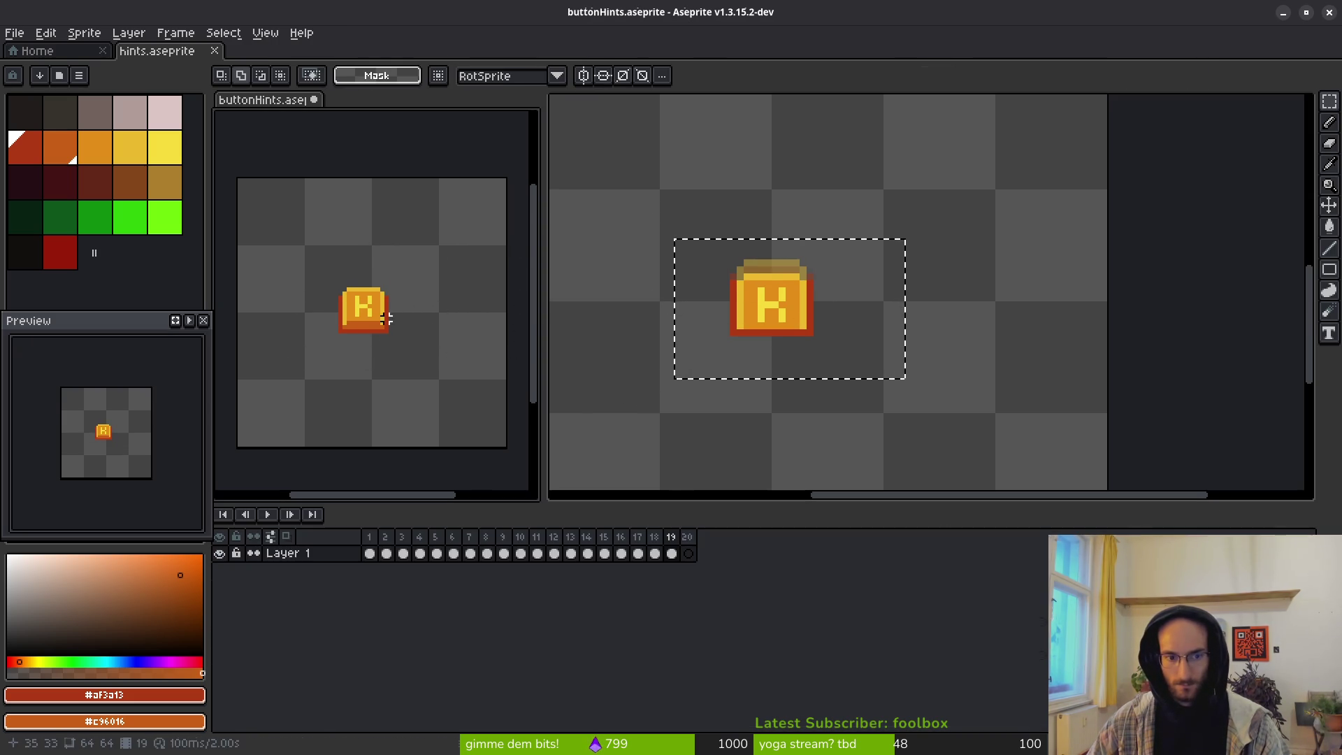
key("Delete")
key("ctrl+v")
left_click_drag(419, 346, 365, 322)
Step: Select the Q button in hints and add ten frames to buttonHints, reaching 30
left_click(893, 345)
key(".")
left_click_drag(809, 357, 877, 368)
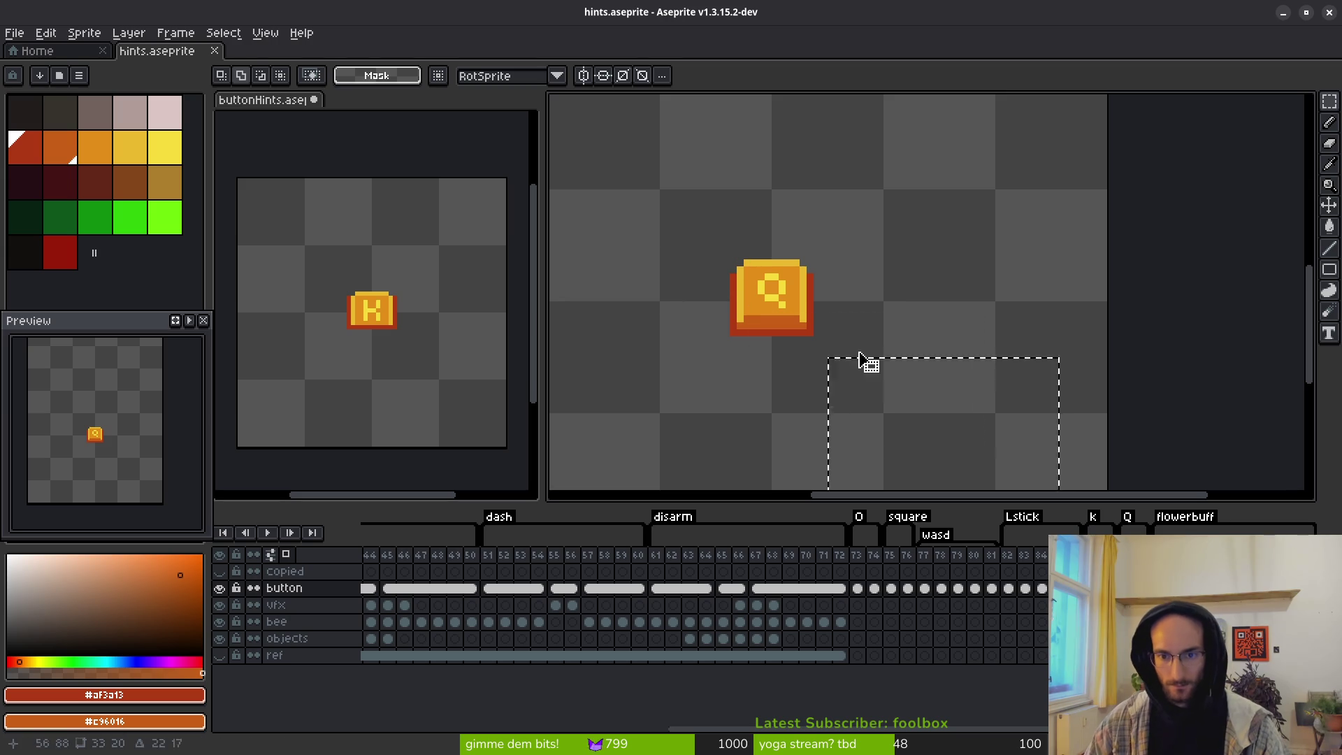
left_click(396, 330)
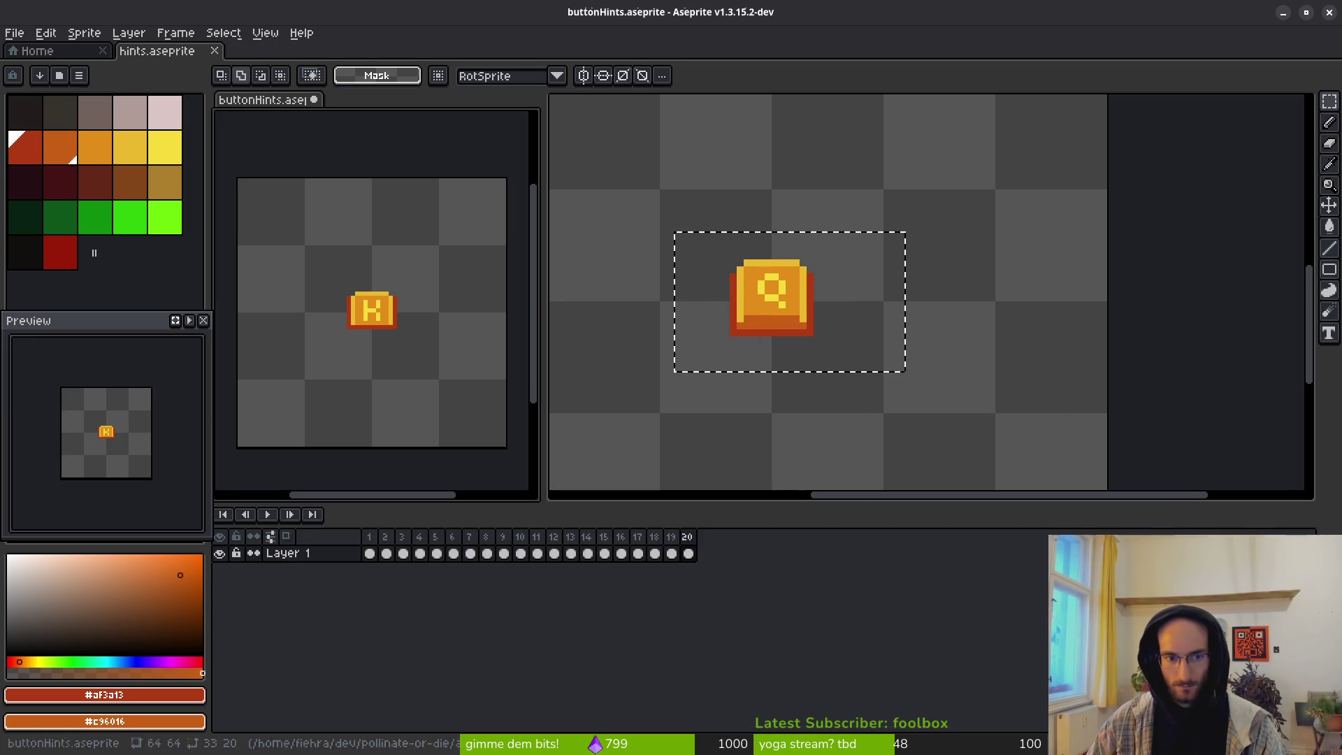
key(".")
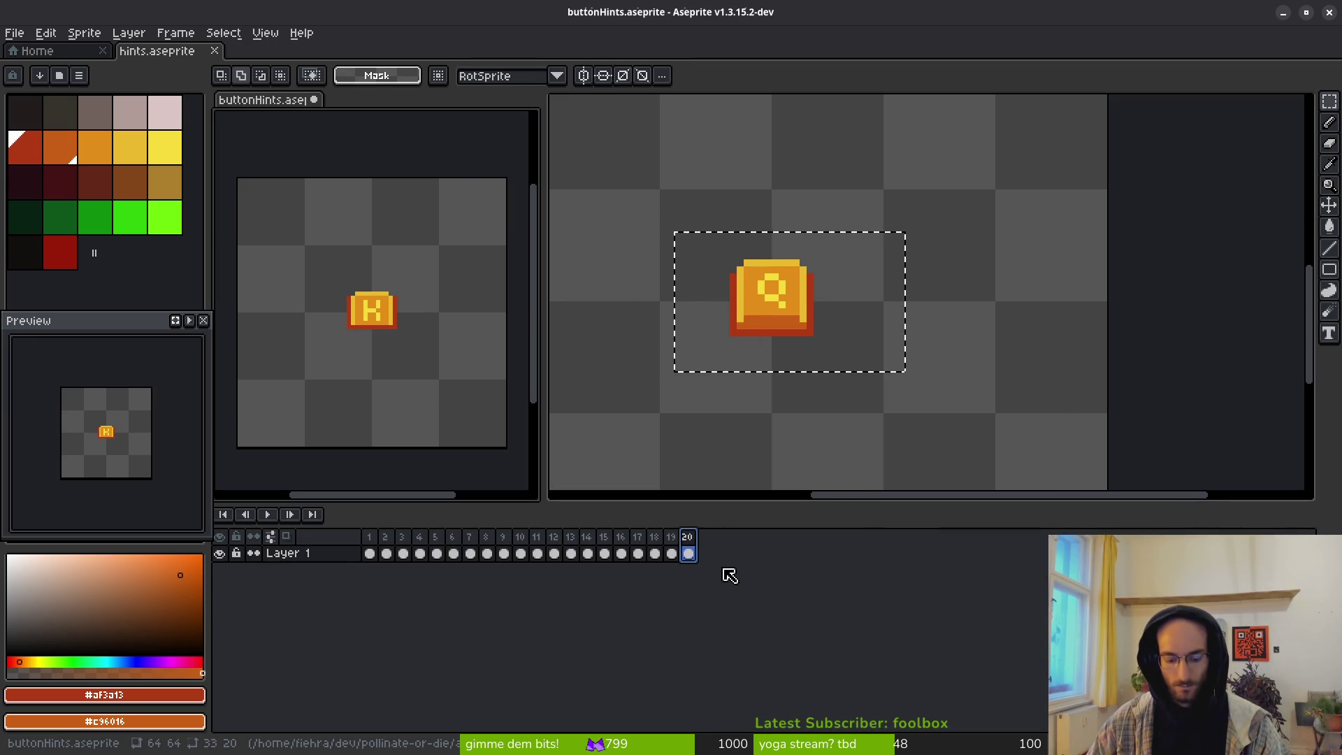
key("alt+b")
key("alt+b")
key("alt+b")
Step: Paste the Q button centred into frame 21 and commit it
left_click(687, 536)
left_click(704, 536)
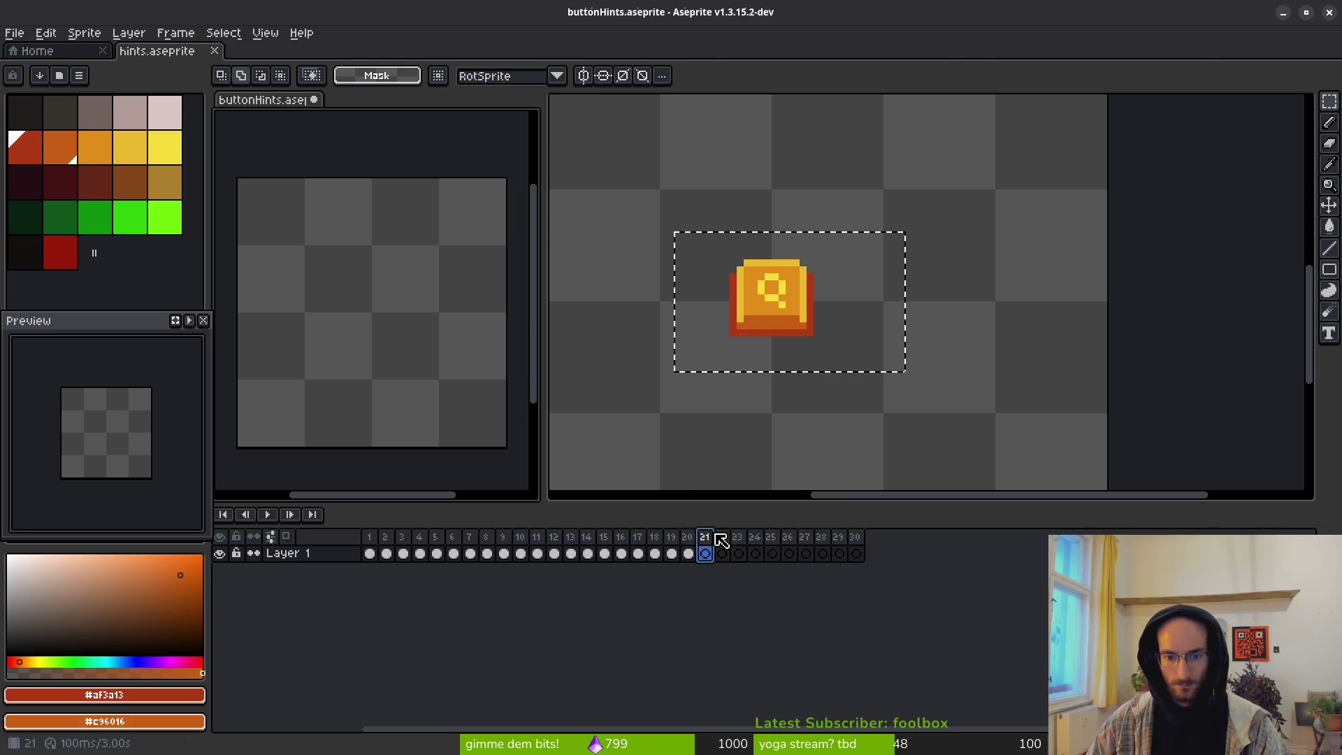
key("ctrl+v")
left_click_drag(443, 308, 382, 315)
key("Return")
Step: Paste the Q button centred into frame 22, discarding the accidental Q brush
left_click(817, 343)
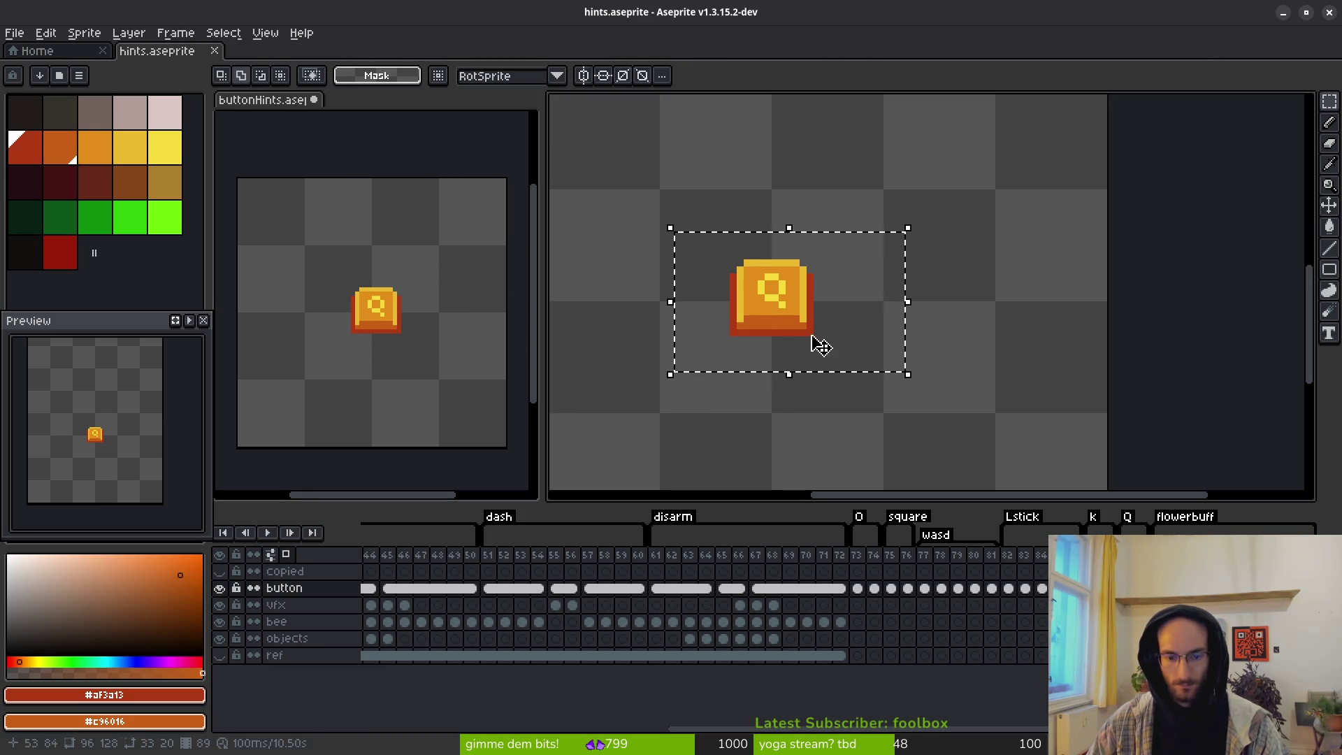
left_click(374, 328)
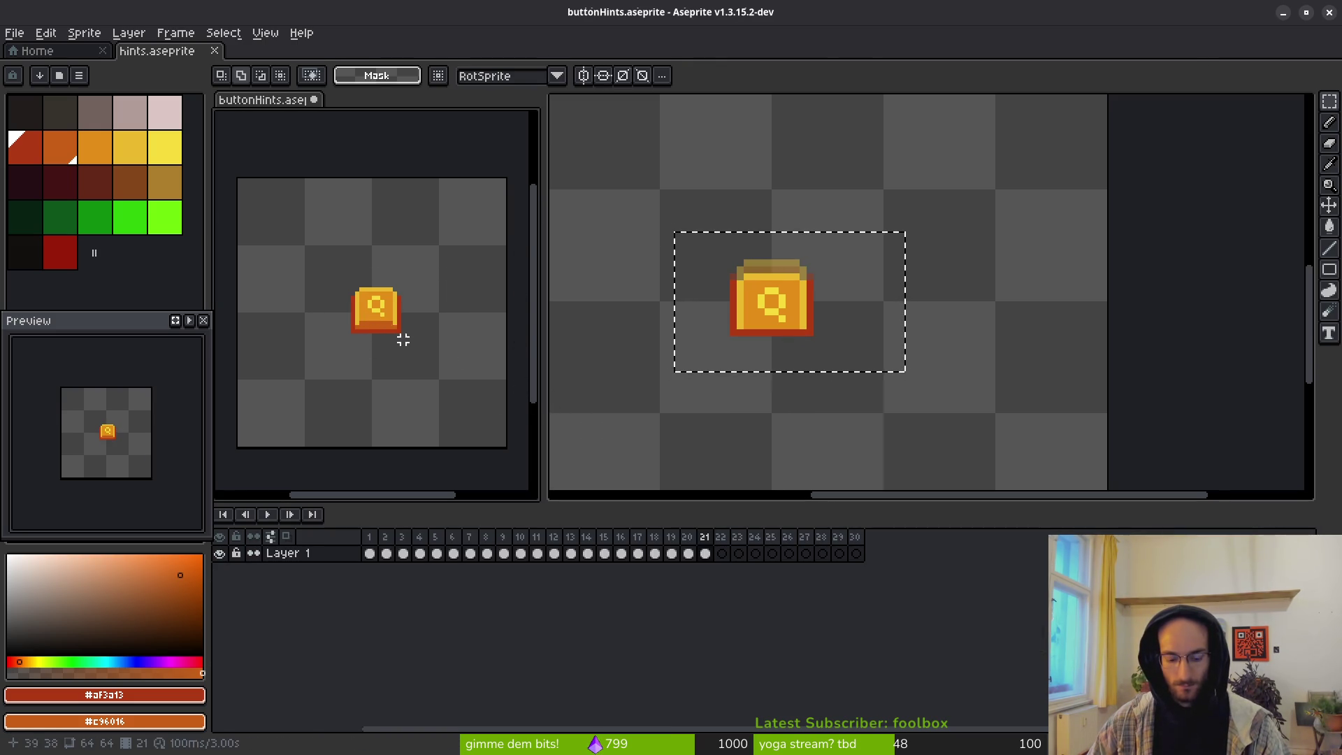
key("ctrl+b")
key("Escape")
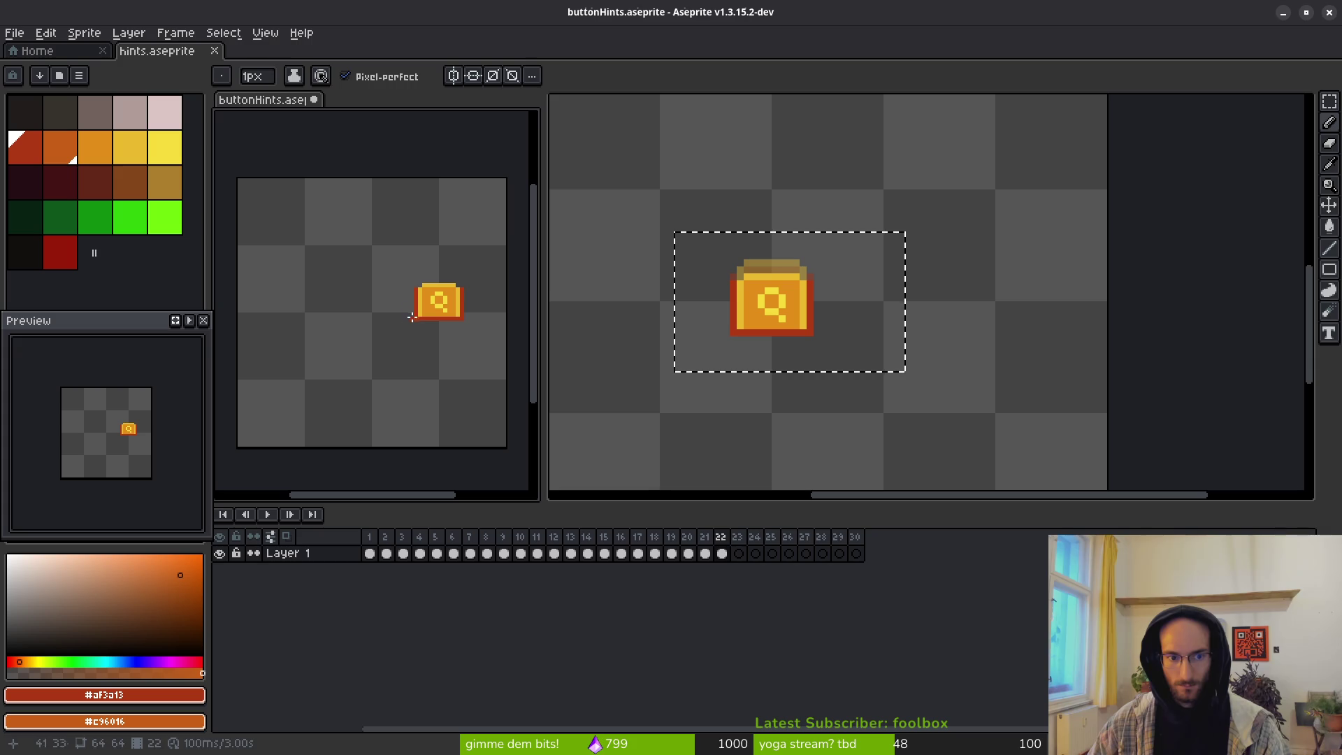
key("ctrl+v")
left_click_drag(426, 317, 380, 314)
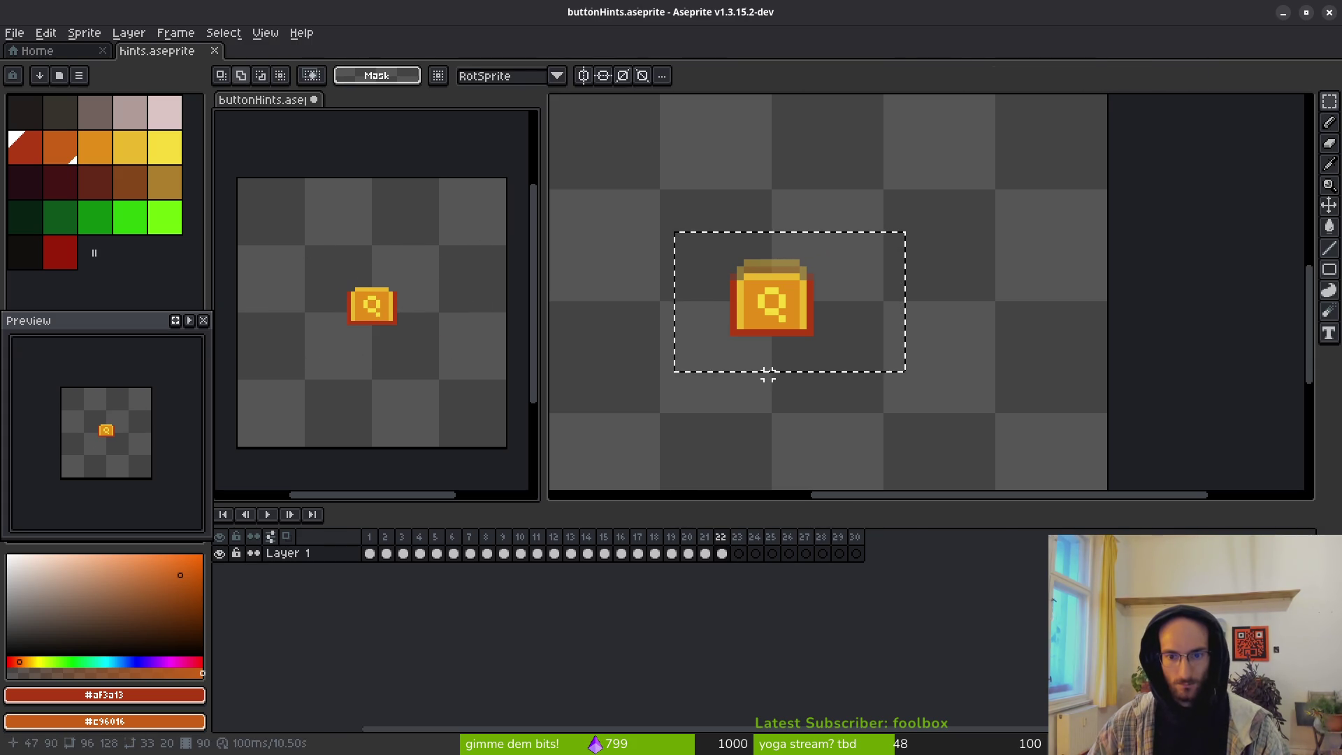
Step: Bring up the J button frame in hints.aseprite and clear the old selection
left_click(767, 376)
key("i")
key("ctrl+z")
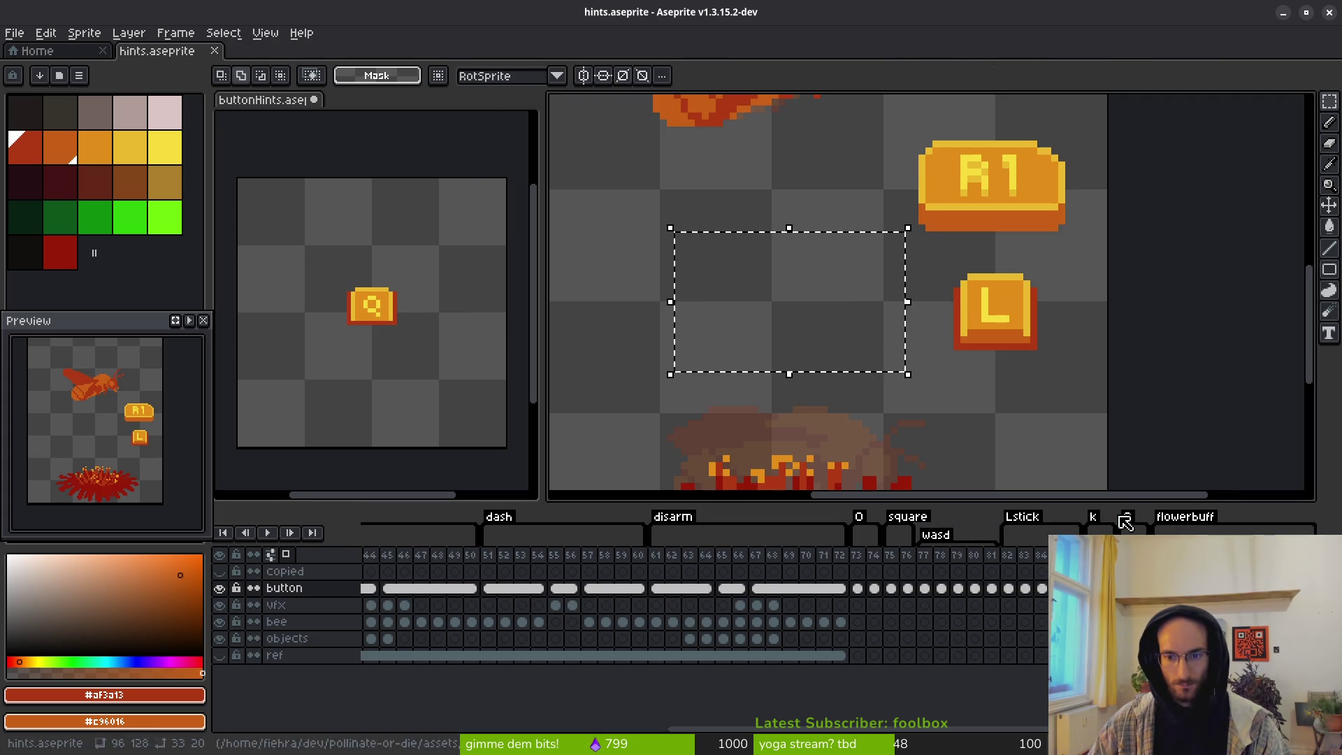
left_click(1023, 587)
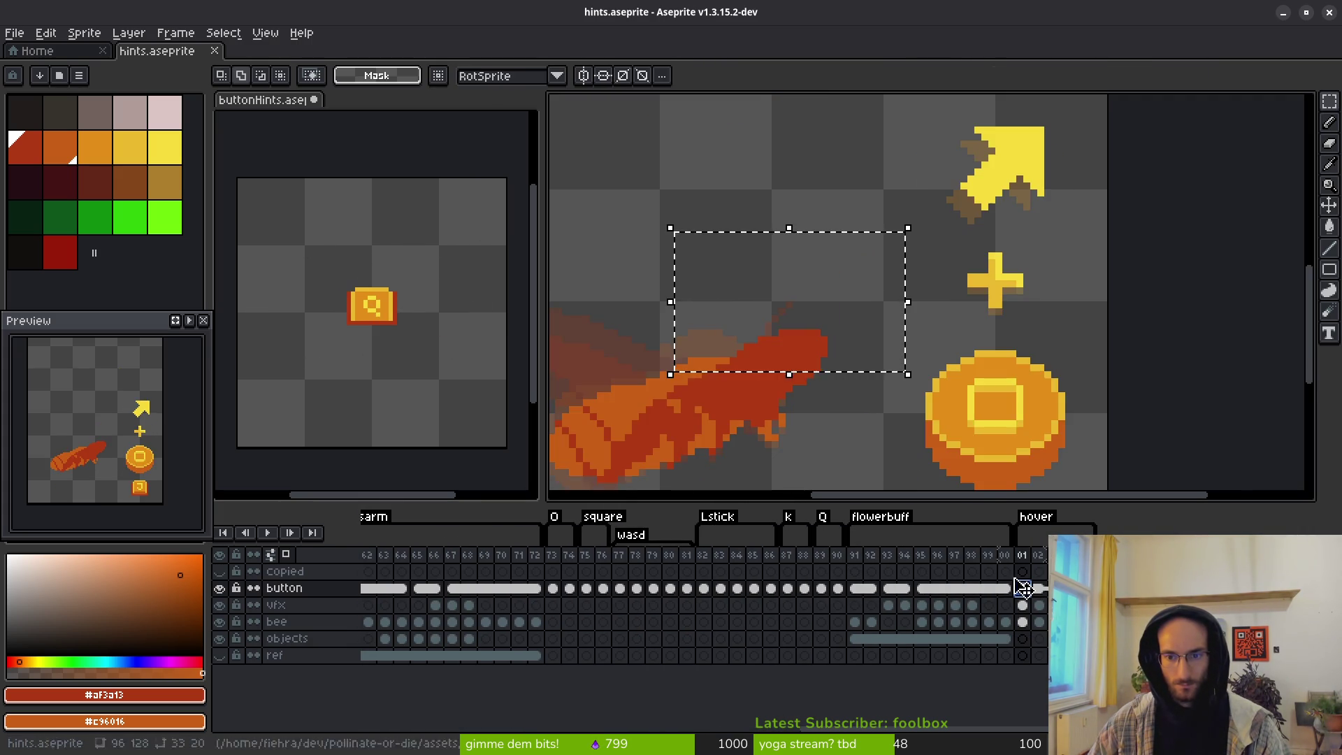
scroll(948, 385, "down", 3)
scroll(948, 385, "up", 2)
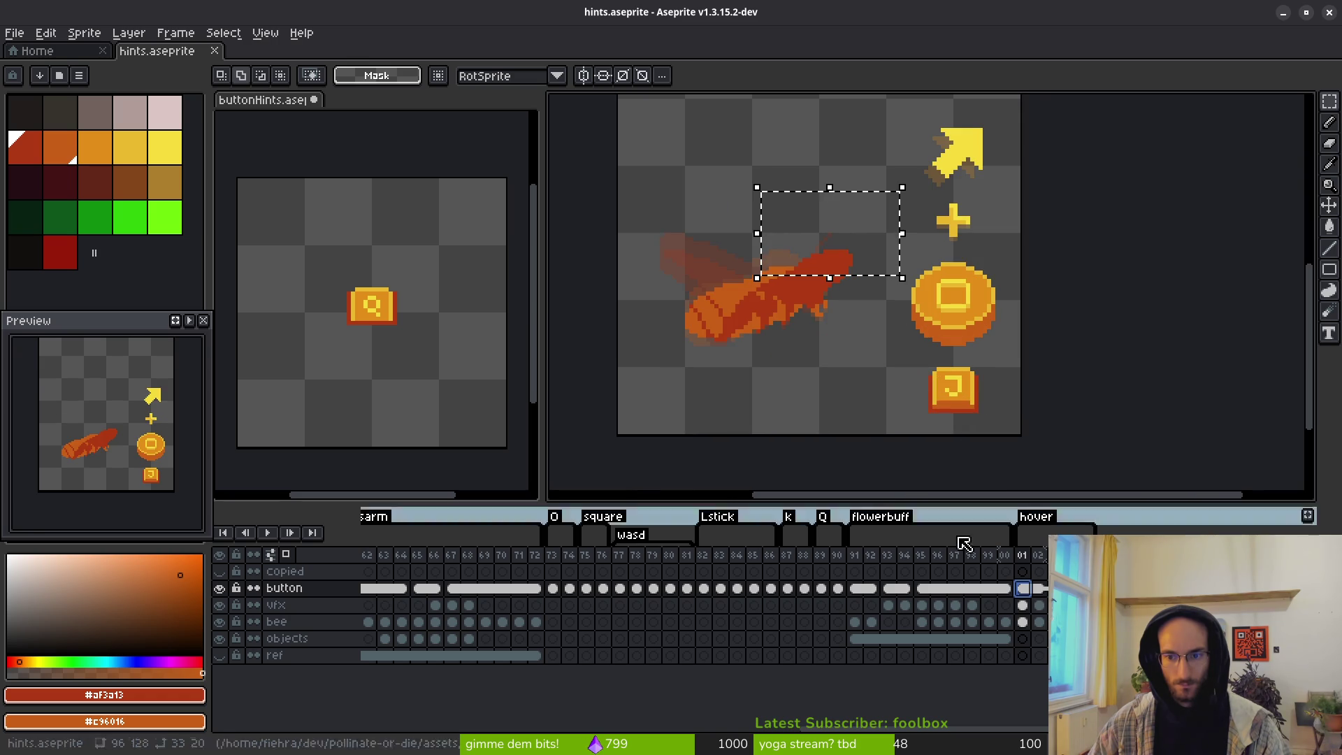
scroll(638, 593, "left", 10)
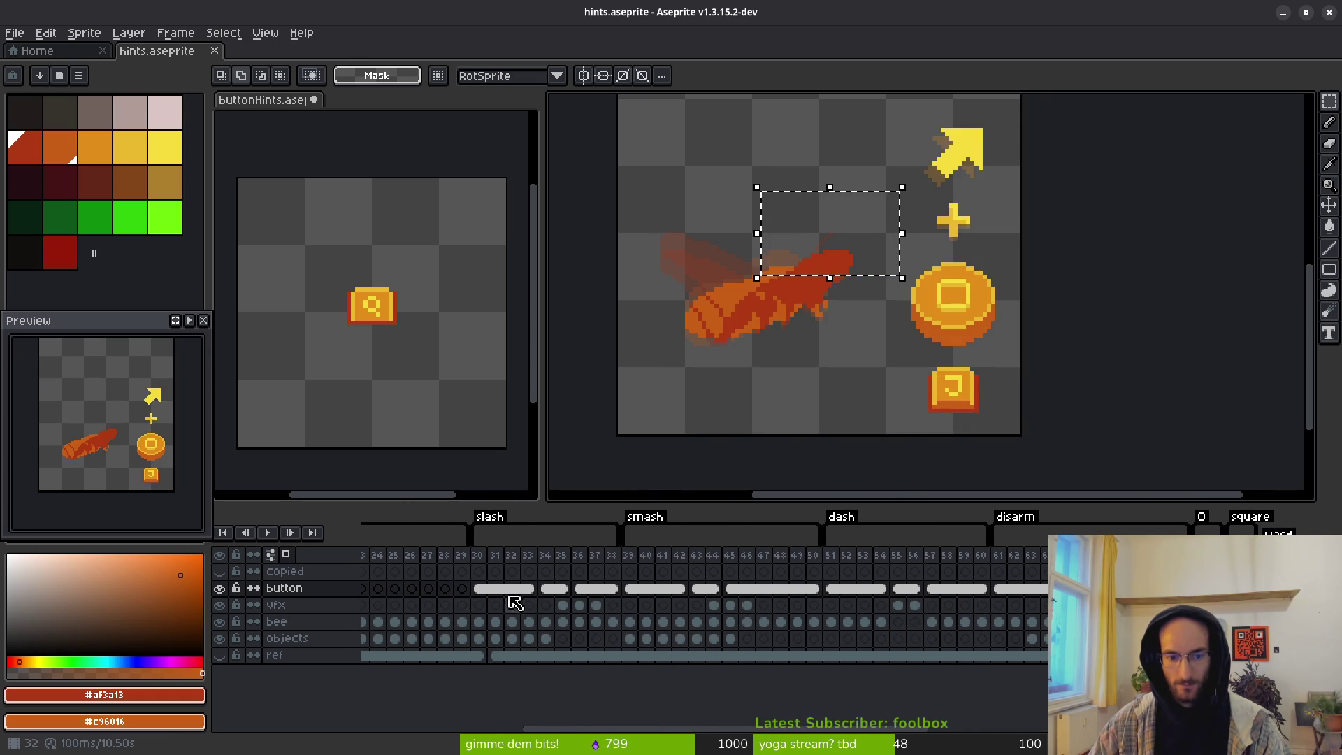
left_click(488, 591)
scroll(846, 367, "right", 3)
left_click(839, 370)
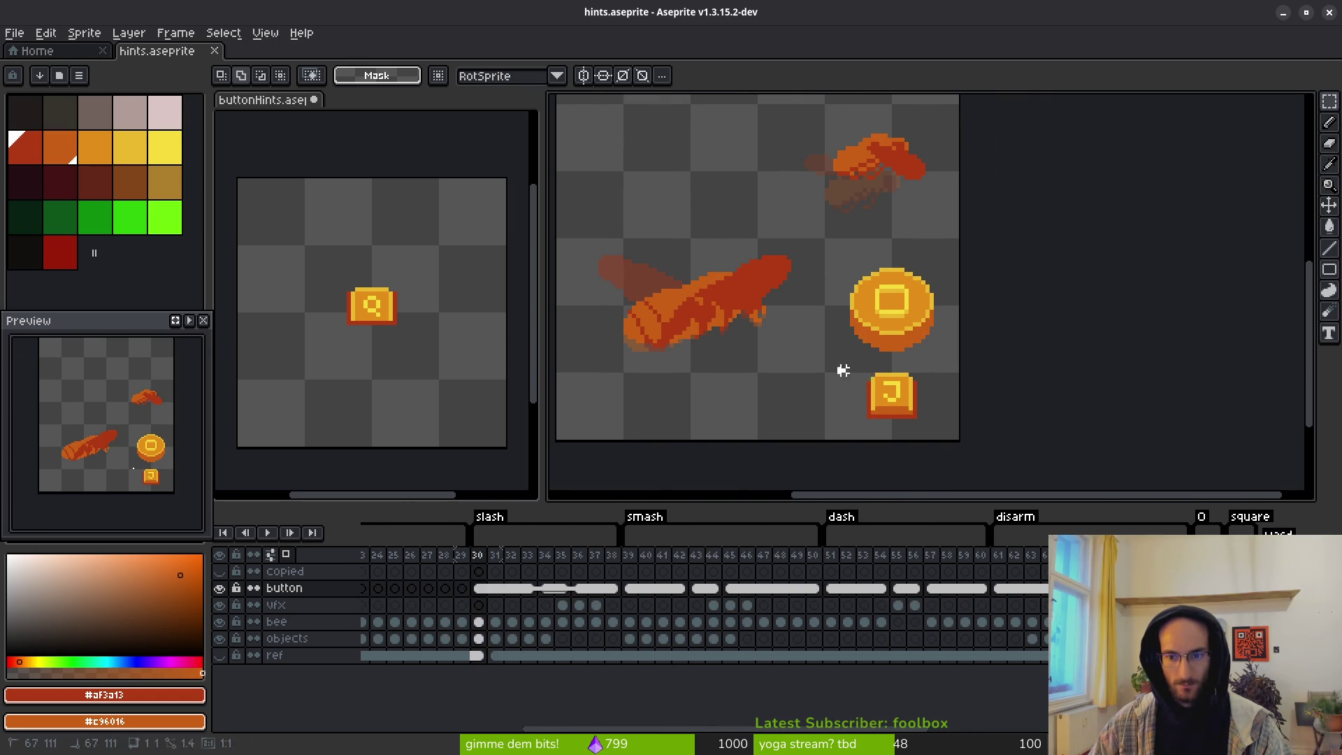
Step: Paste the J button into buttonHints frame 23 and commit it
left_click(287, 323)
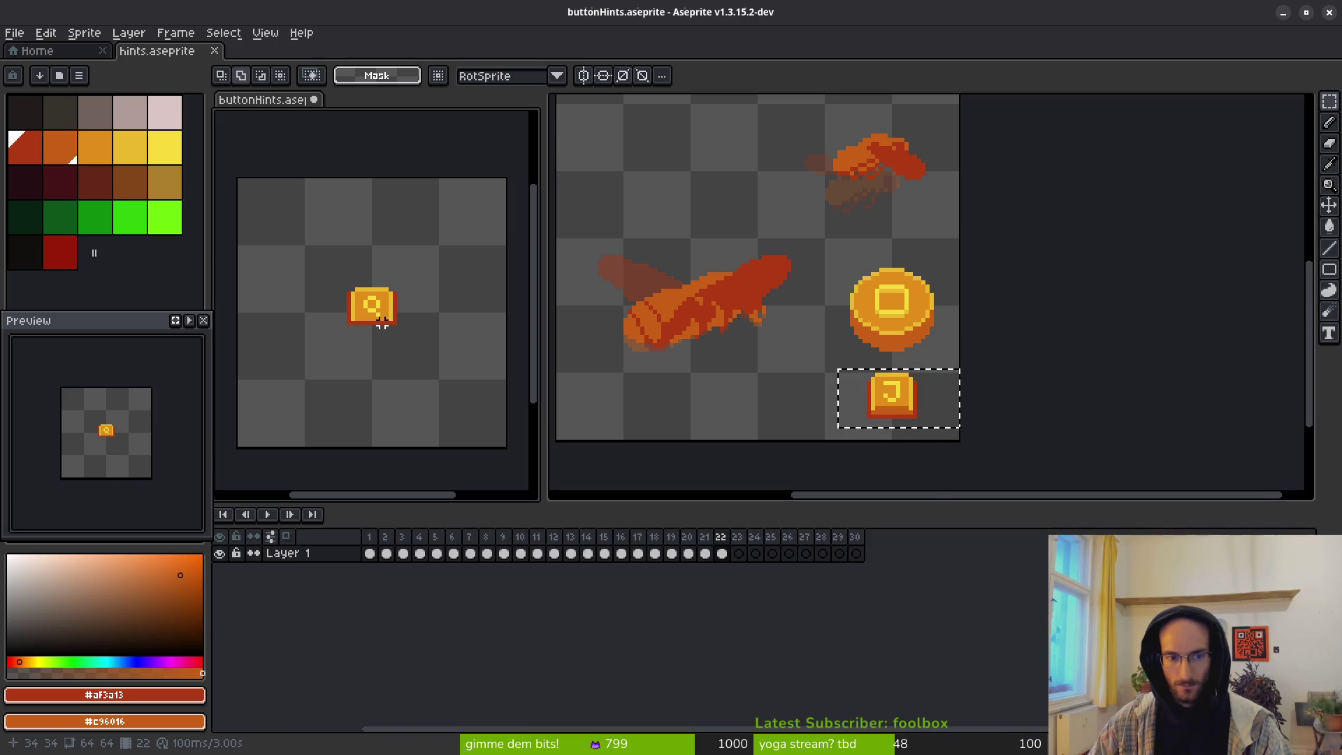
left_click(740, 552)
key("ctrl+v")
key("Return")
Step: Paste the next J button into frame 24, then select all of Layer 1
left_click(907, 347)
key("m")
key("Right")
key("Right")
key("Right")
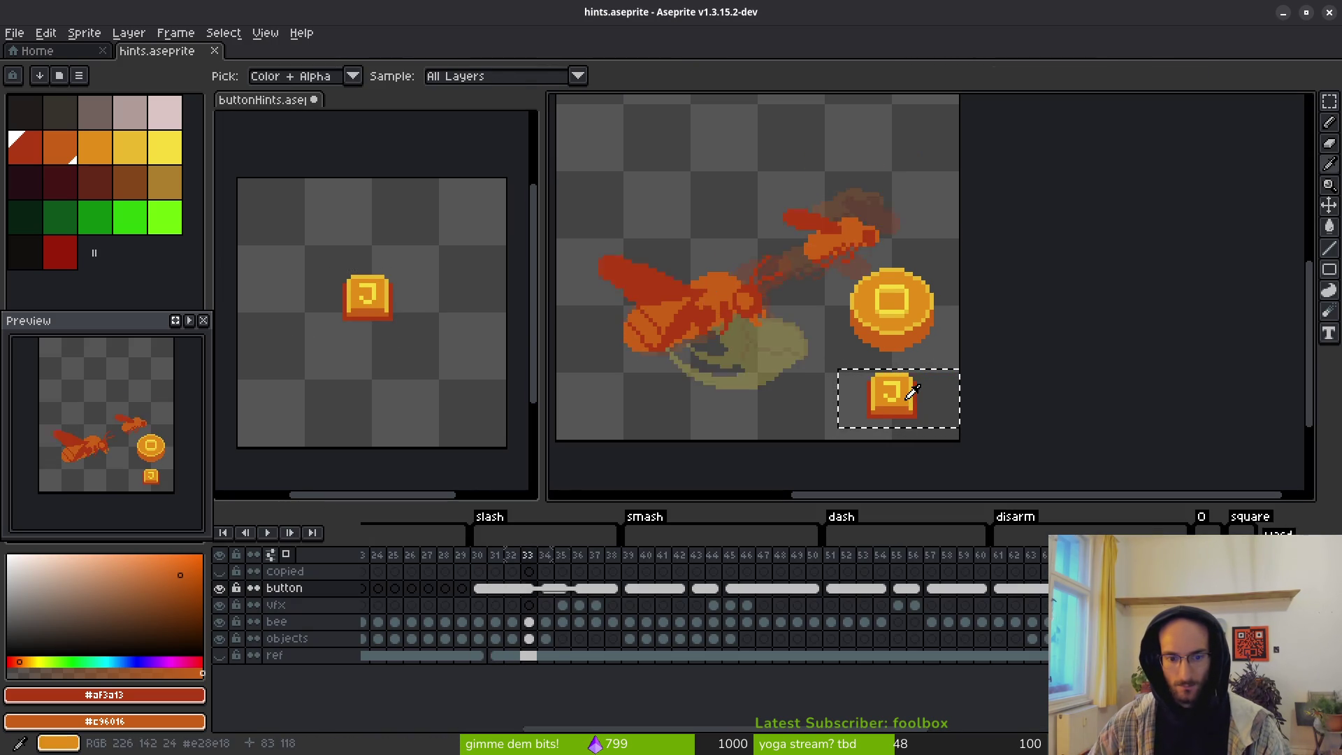
scroll(902, 412, "up", 2)
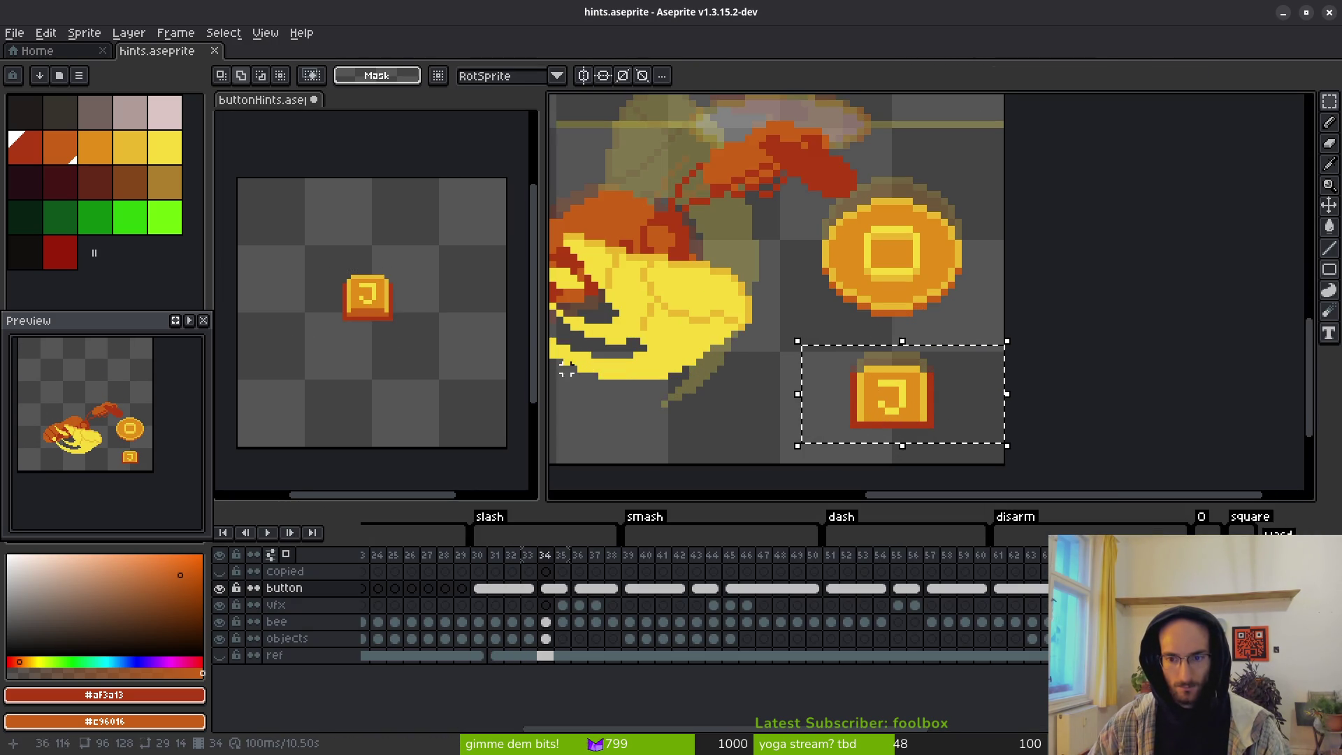
left_click(413, 333)
key("Right")
key("ctrl+v")
key("Return")
scroll(856, 365, "down", 2)
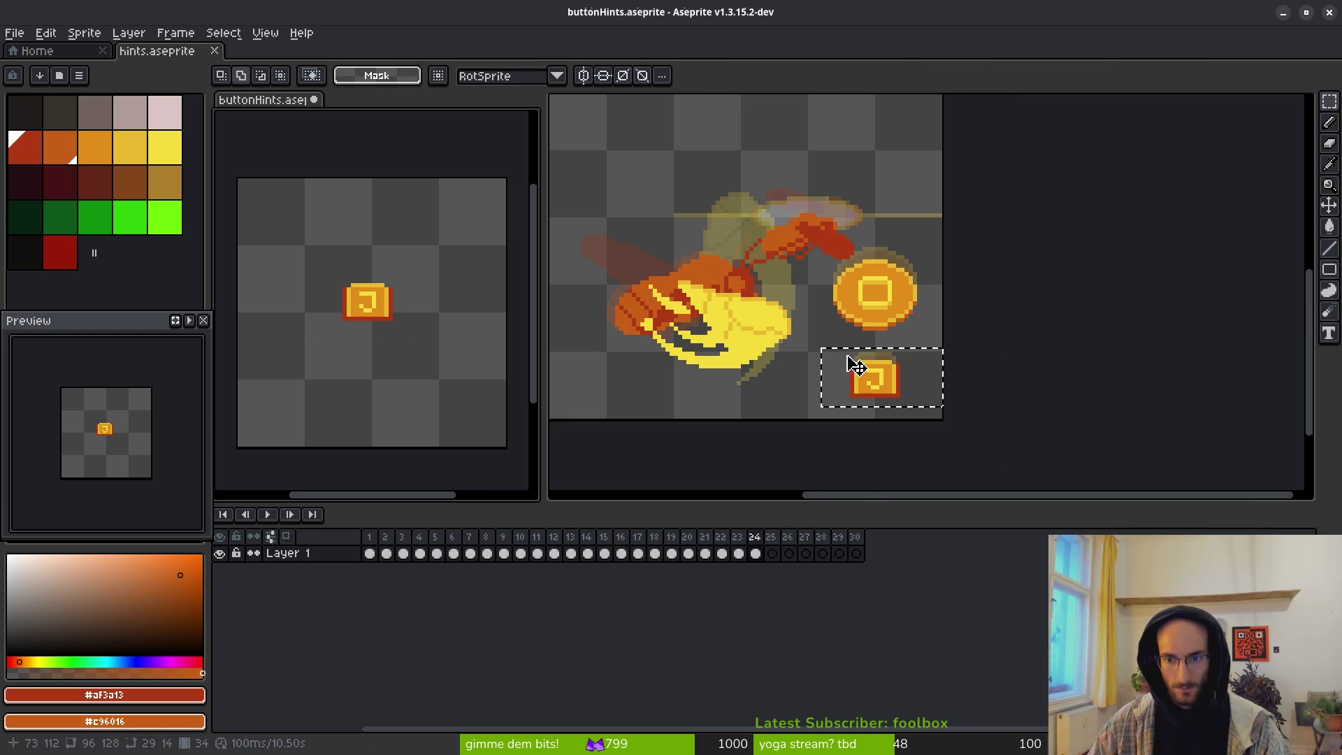
left_click(369, 553)
left_click(314, 553)
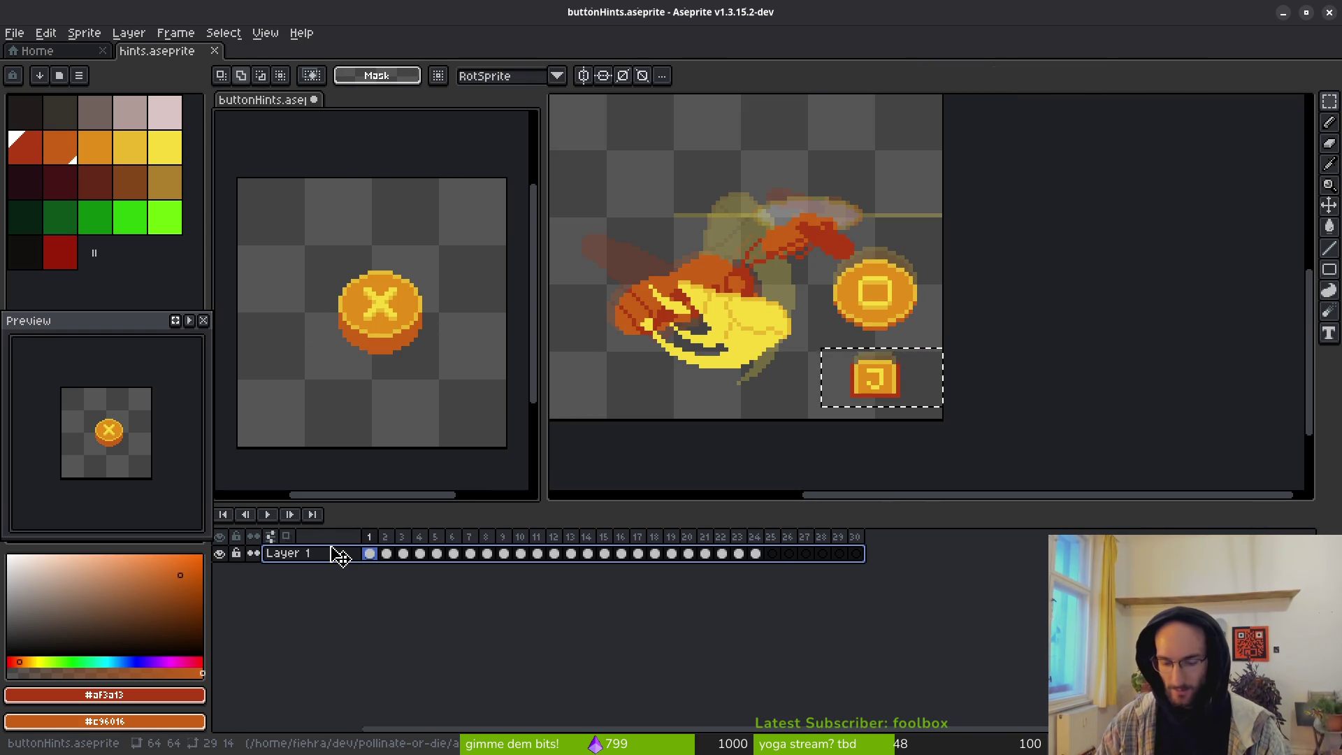
Step: Add a new layer above Layer 1 and name it controller
key("shift+n")
left_click(312, 554)
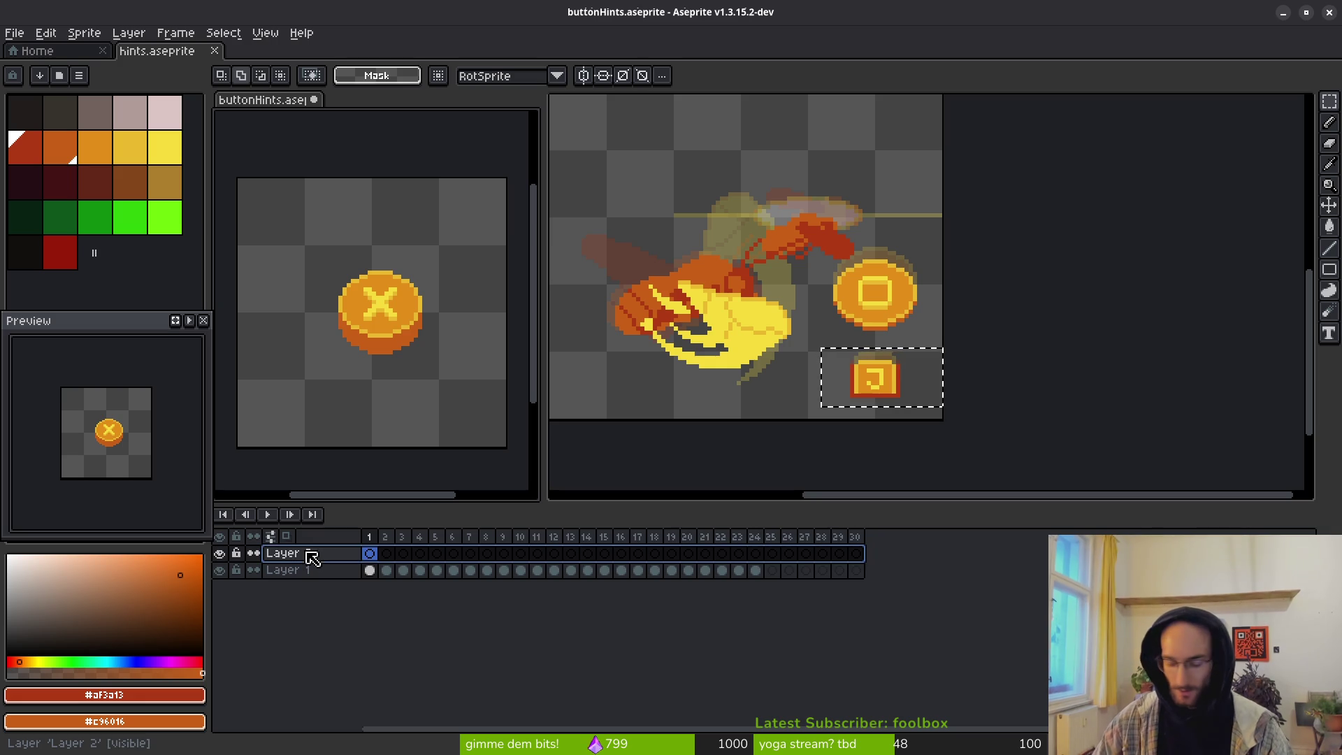
double_click(312, 555)
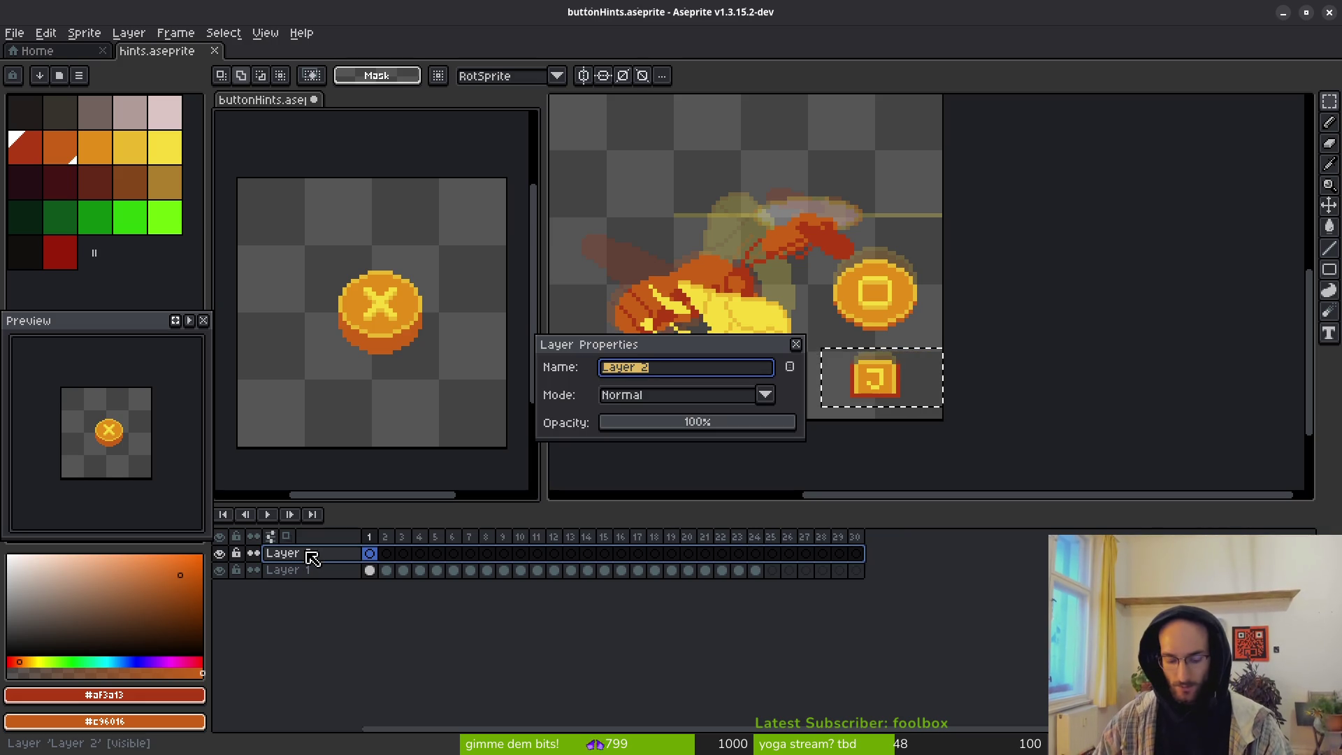
type("controller")
key("Return")
Step: Rename Layer 1 to keyboard
left_click(285, 569)
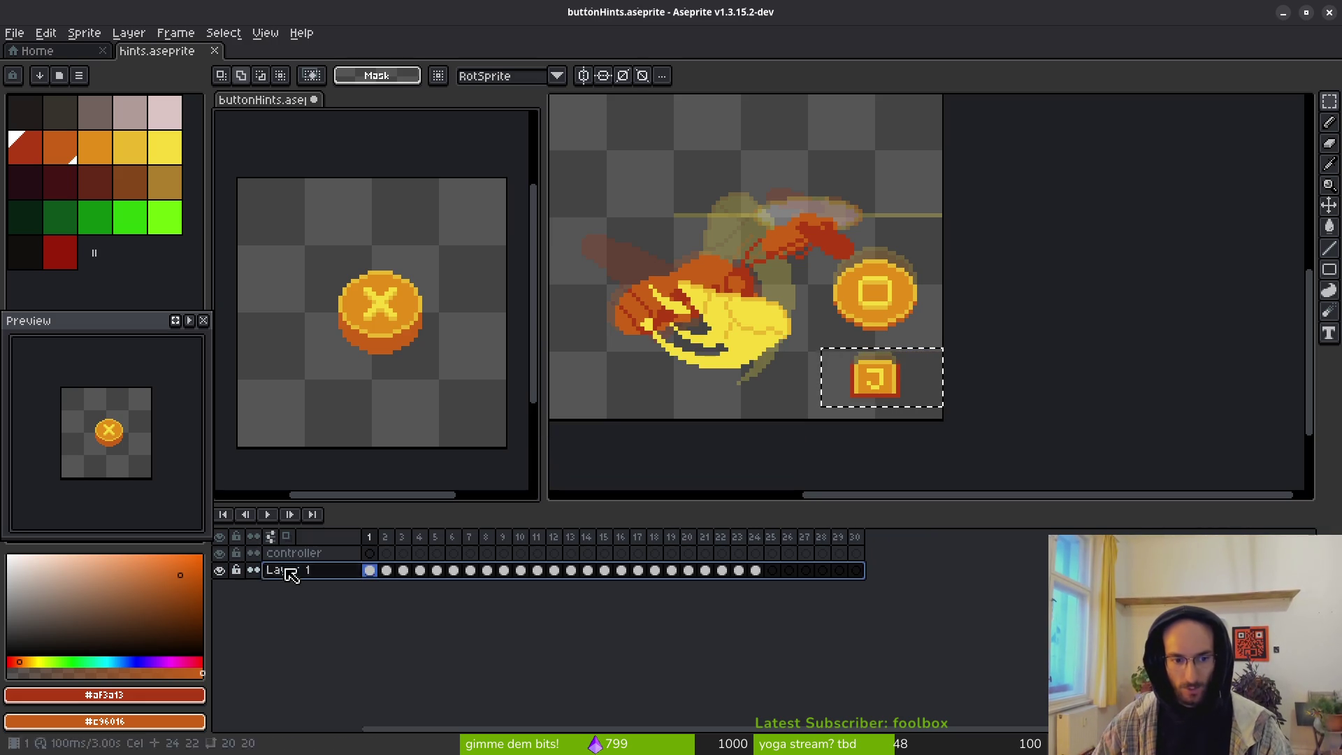
key("shift+p")
type("keyboard")
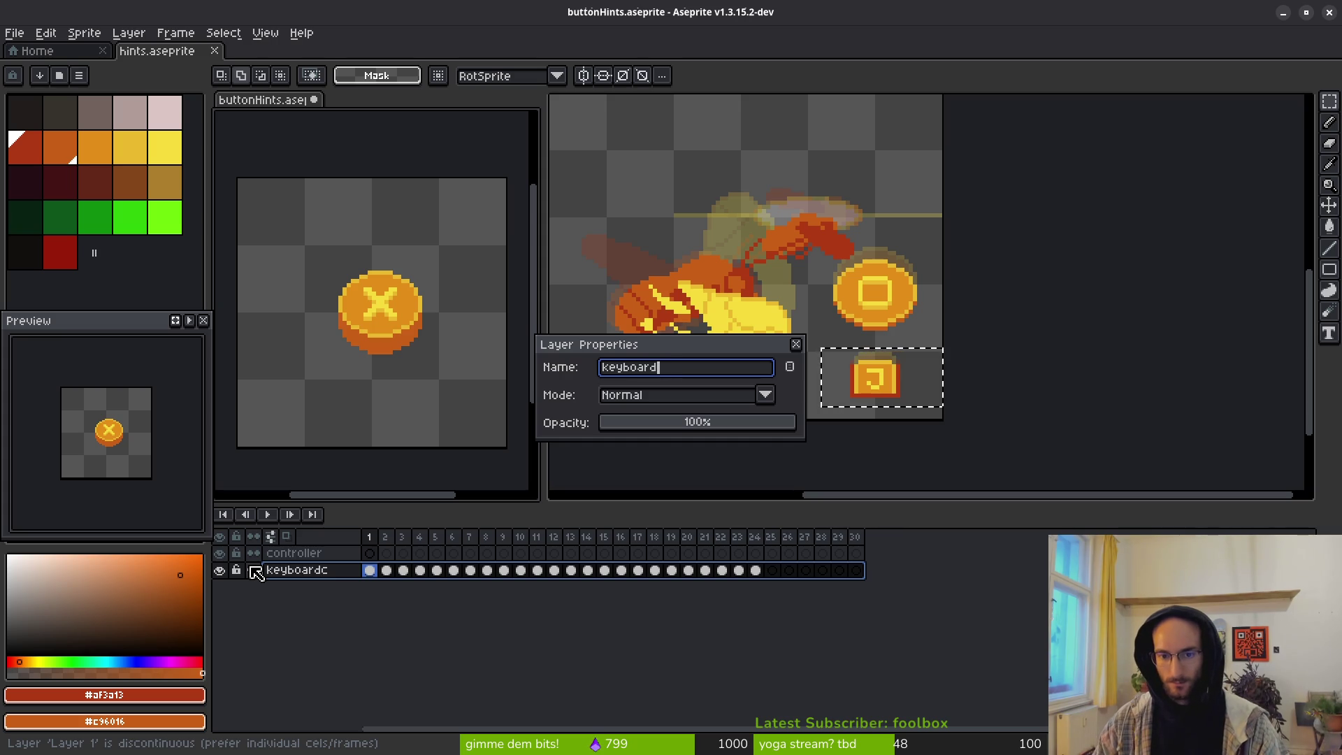
key("Return")
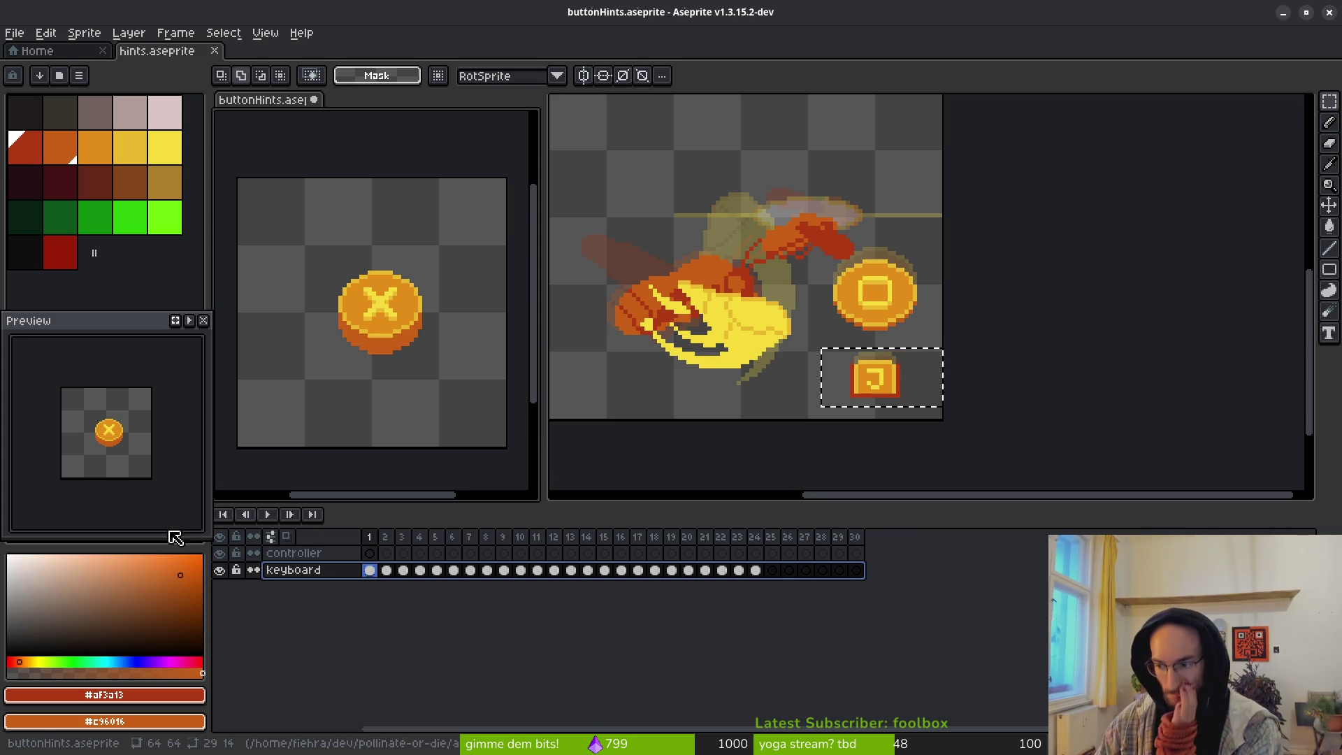
left_click_drag(718, 399, 928, 455)
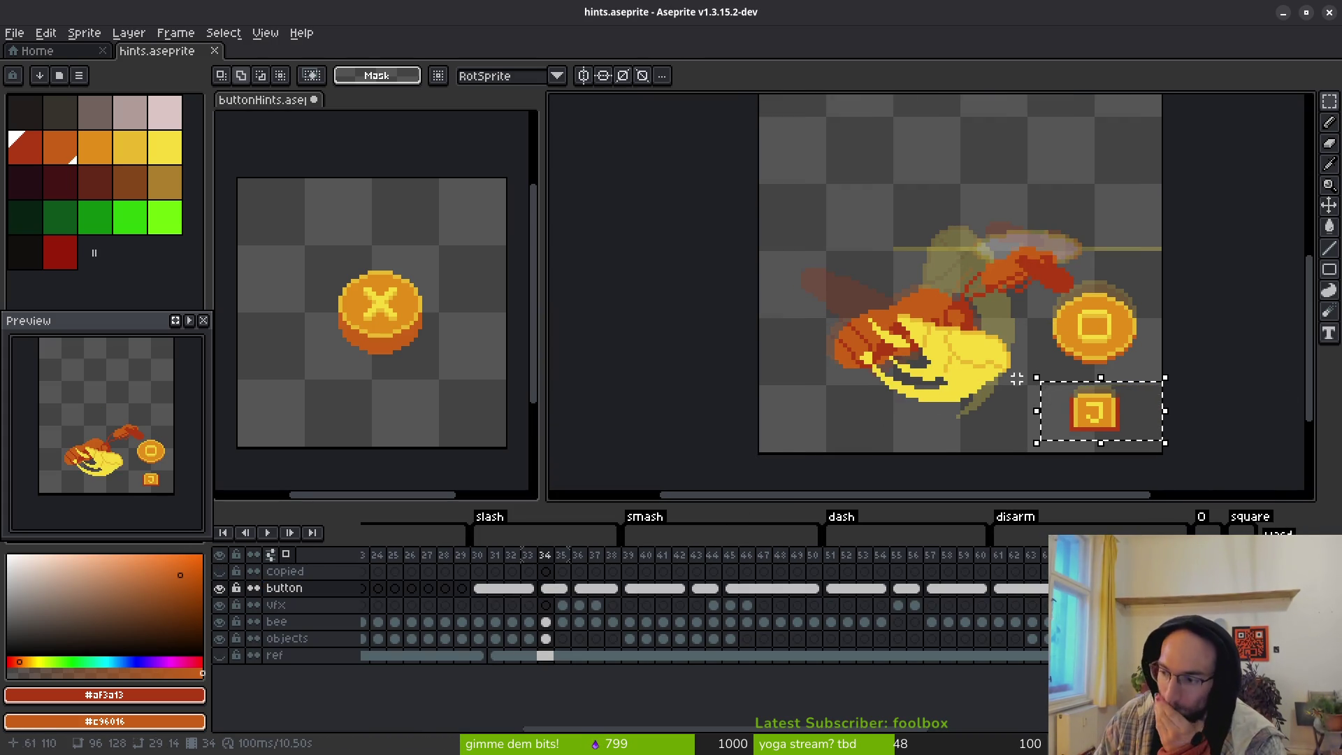
Step: Review the vfx fire, arrow, slash and swirl frames in hints.aseprite
left_click_drag(861, 307, 815, 316)
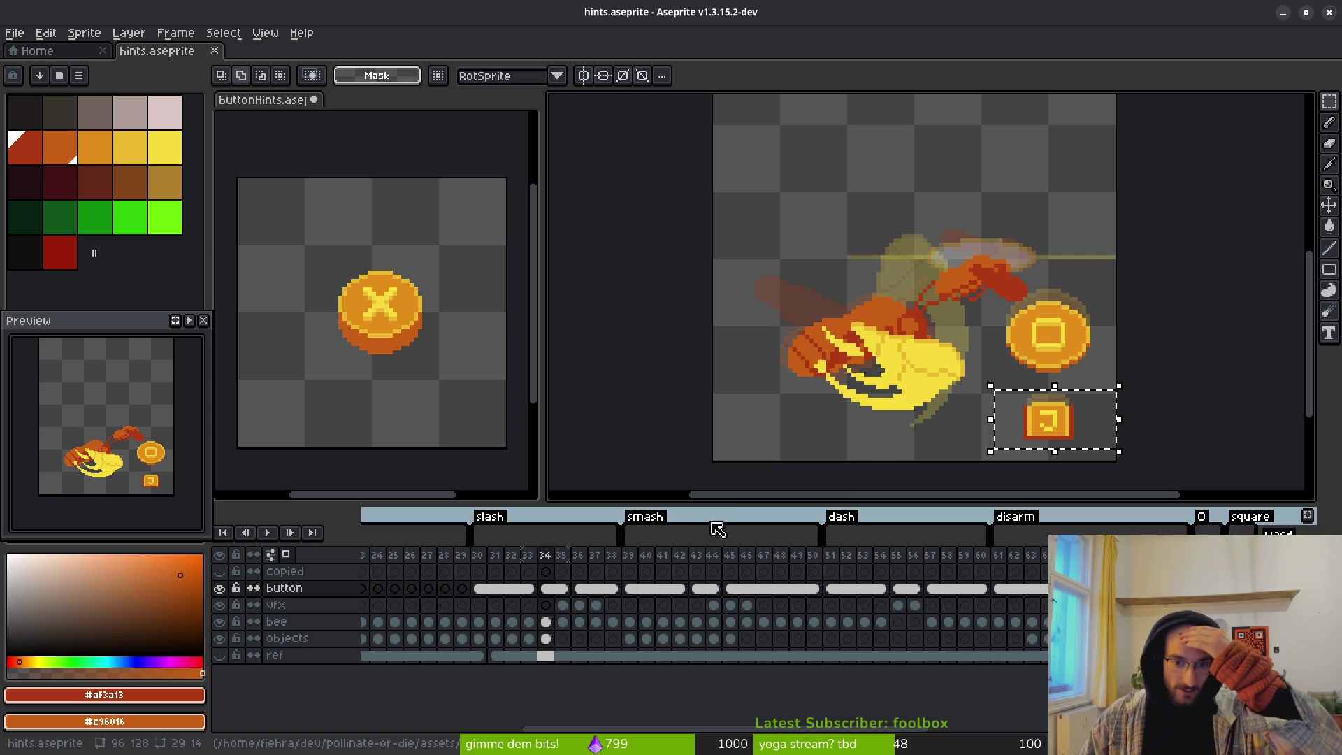
left_click_drag(699, 503, 699, 533)
scroll(699, 575, "right", 10)
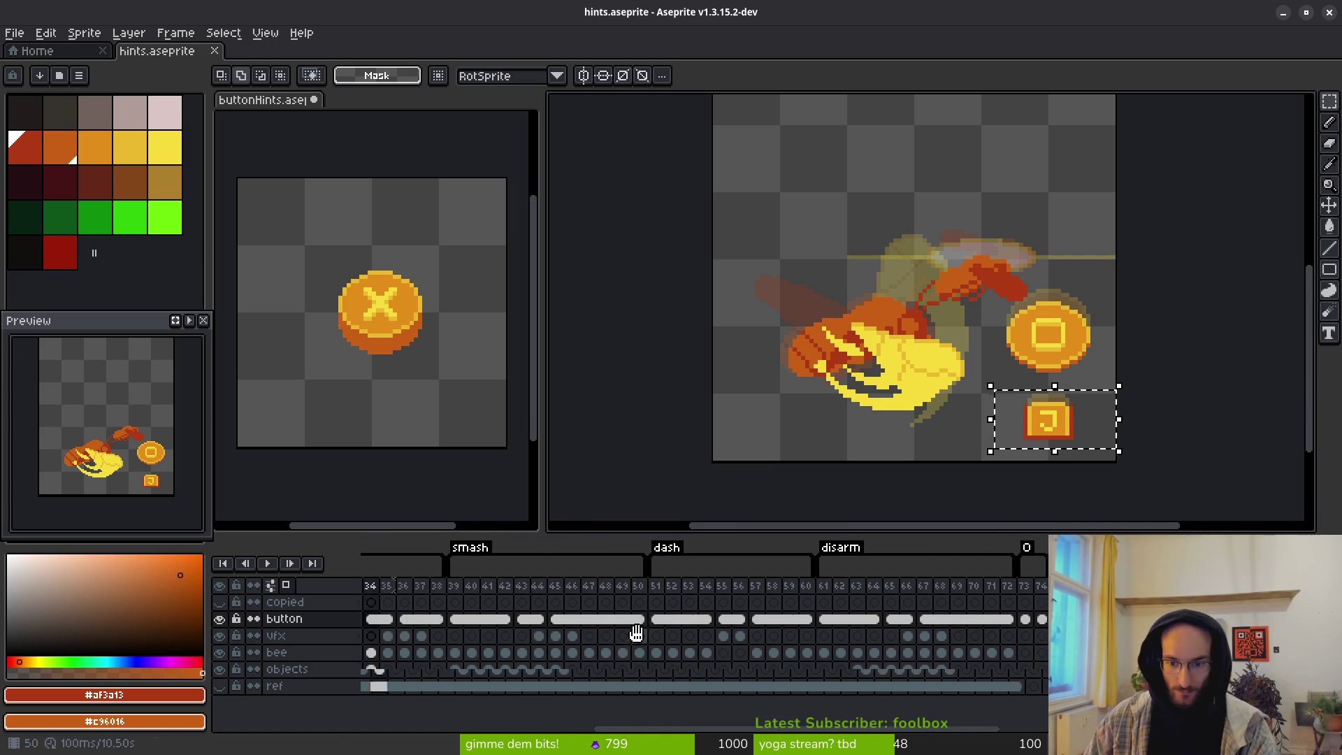
mouse_move(987, 635)
left_mouse_down()
mouse_move(1007, 636)
mouse_move(1033, 585)
left_mouse_up()
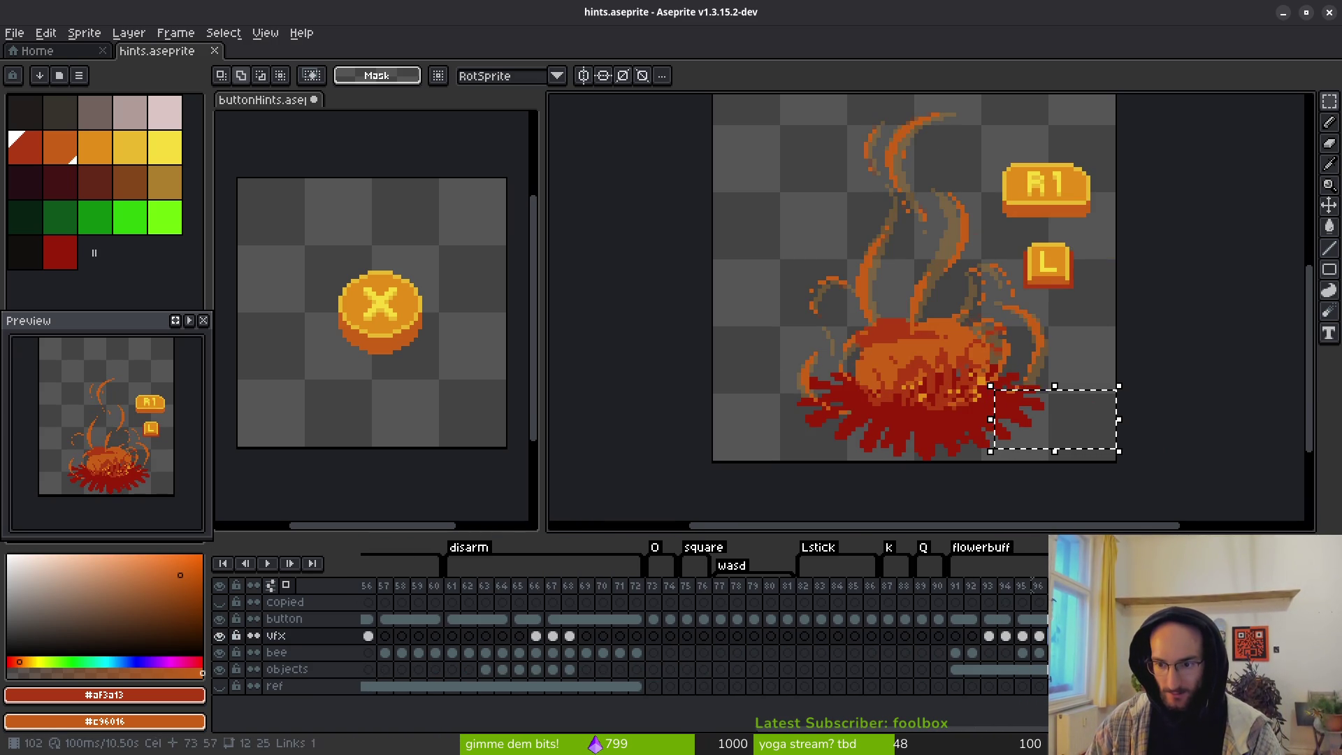
left_click(615, 636)
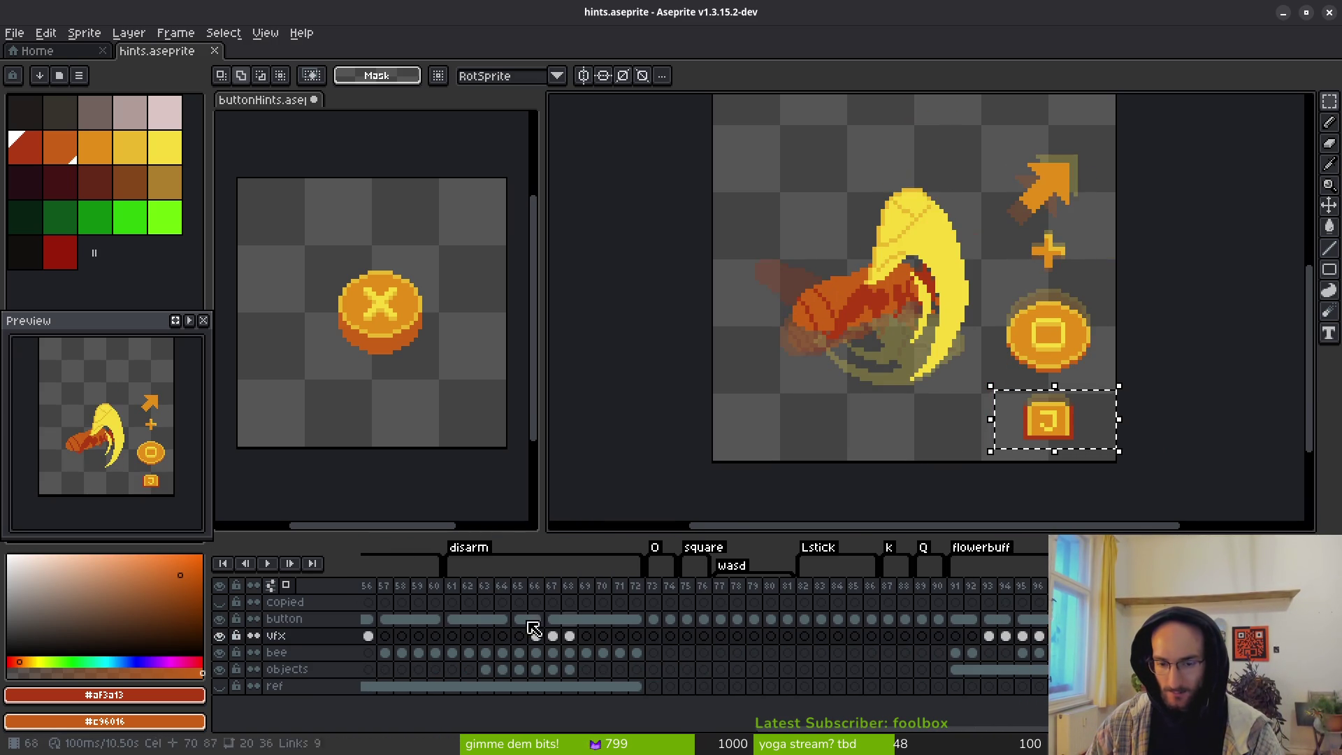
scroll(615, 635, "left", 5)
left_click(629, 637)
left_click(617, 637)
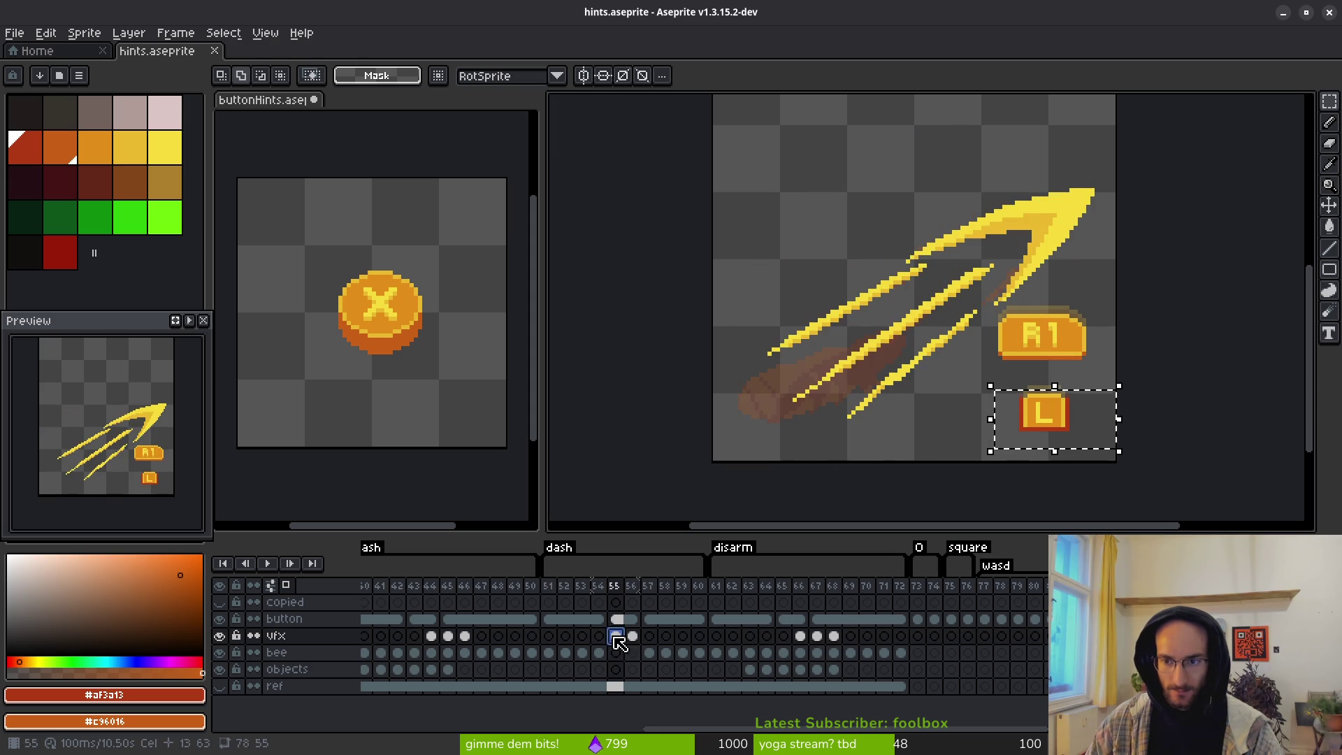
left_click(448, 635)
scroll(480, 643, "right", 5)
Step: Check the bee frames, save hints.aseprite, and return to buttonHints
left_click(499, 652)
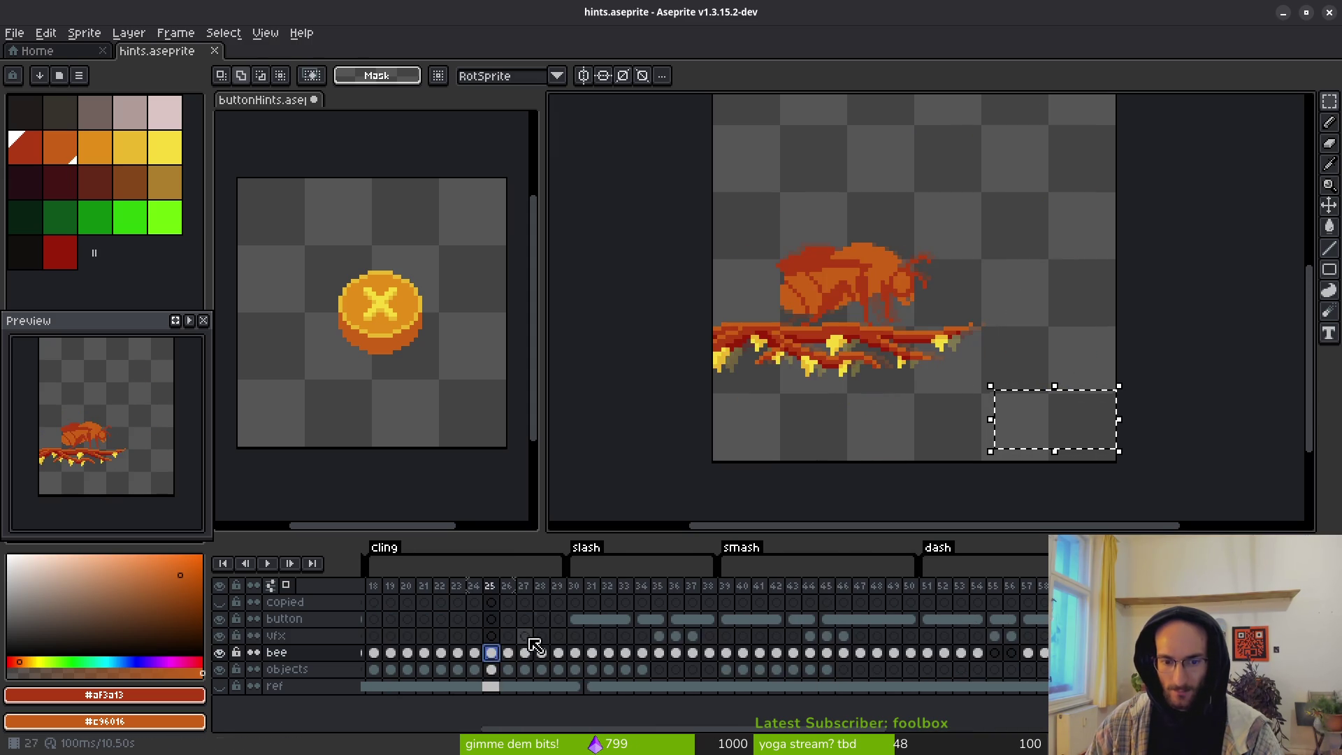
left_click(378, 315)
mouse_move(644, 354)
left_mouse_down()
mouse_move(495, 339)
mouse_move(657, 330)
left_mouse_up()
scroll(1085, 353, "down", 5)
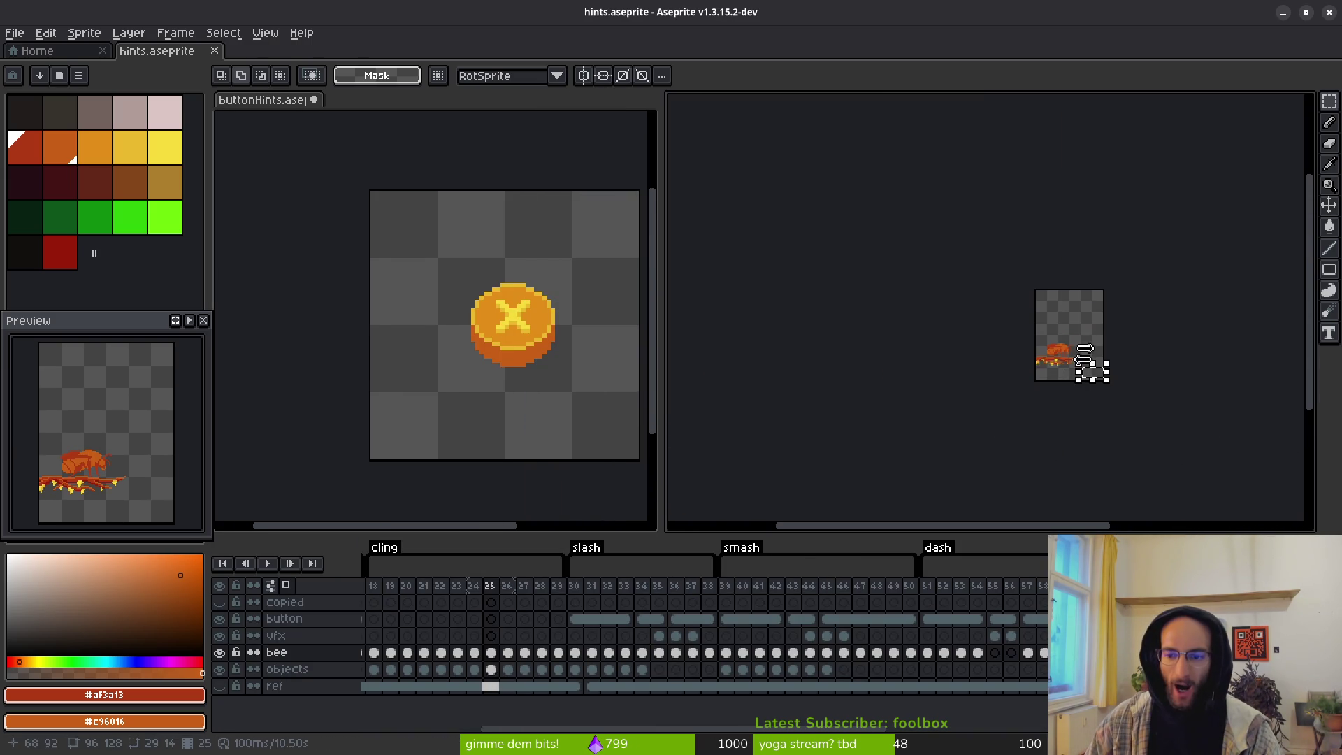
scroll(1036, 351, "up", 5)
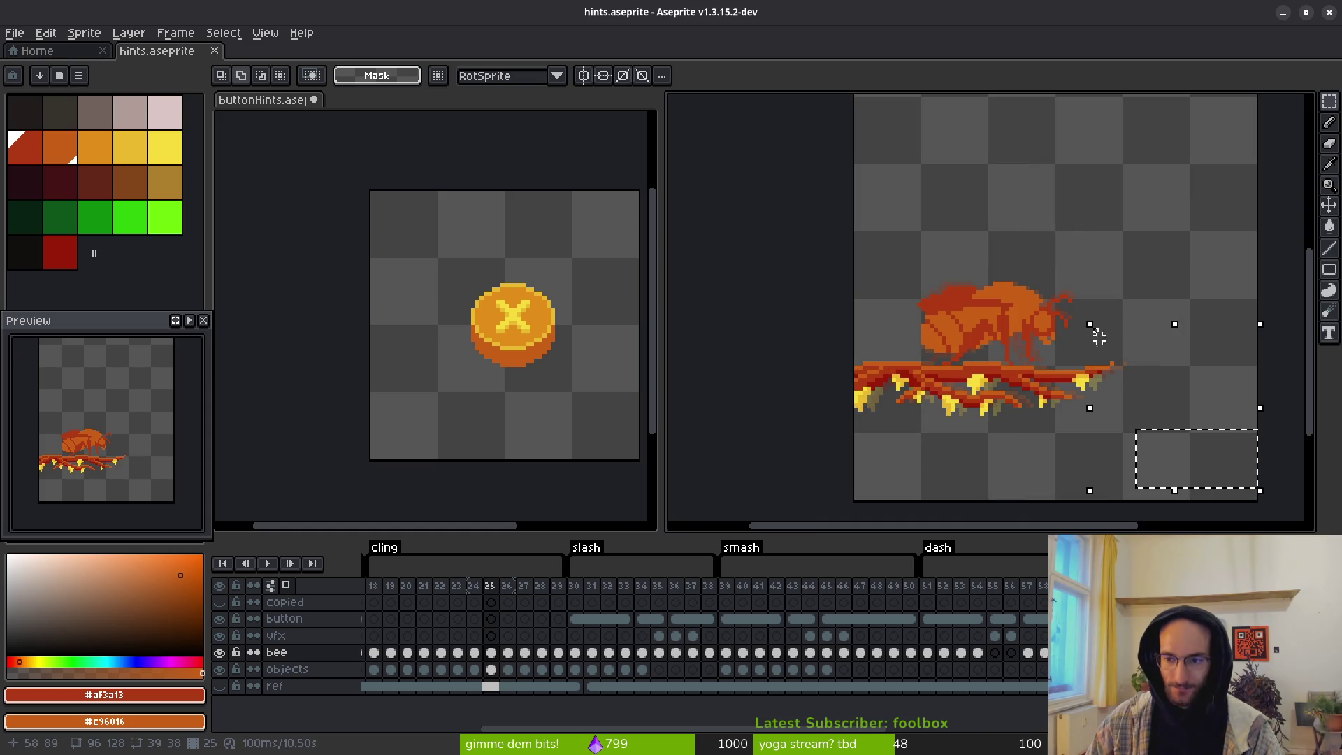
scroll(1099, 377, "down", 2)
key("ctrl+s")
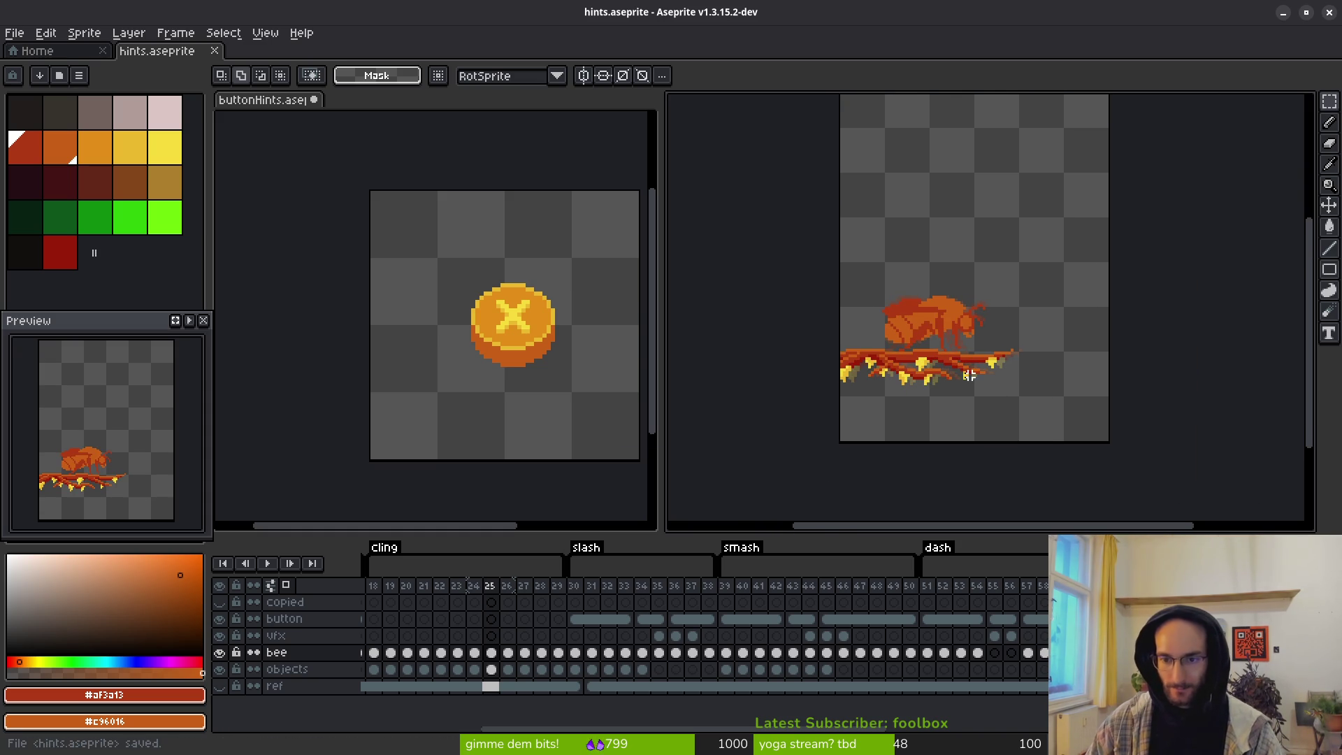
left_click(485, 366)
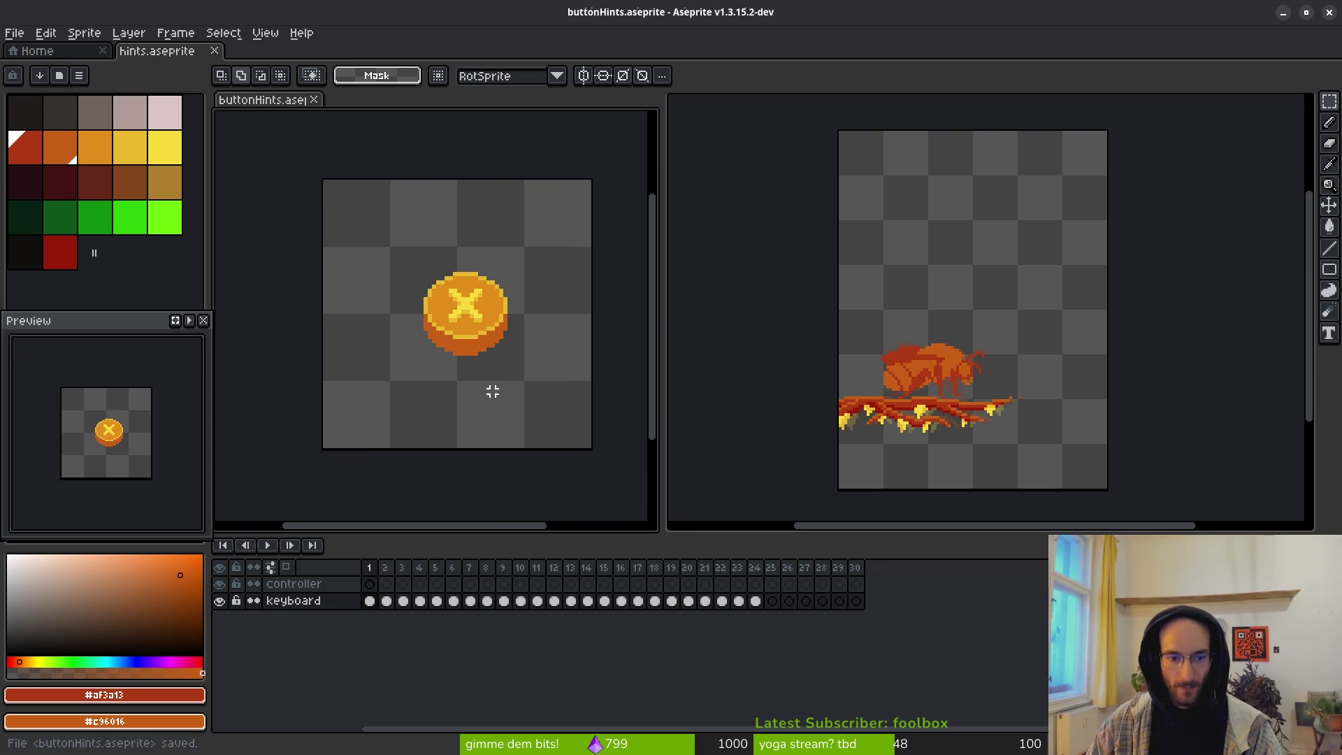
Step: Move the X coin cels in frames 1–2 from the keyboard layer up to the controller layer
left_click(369, 603)
key("Right")
key("Right")
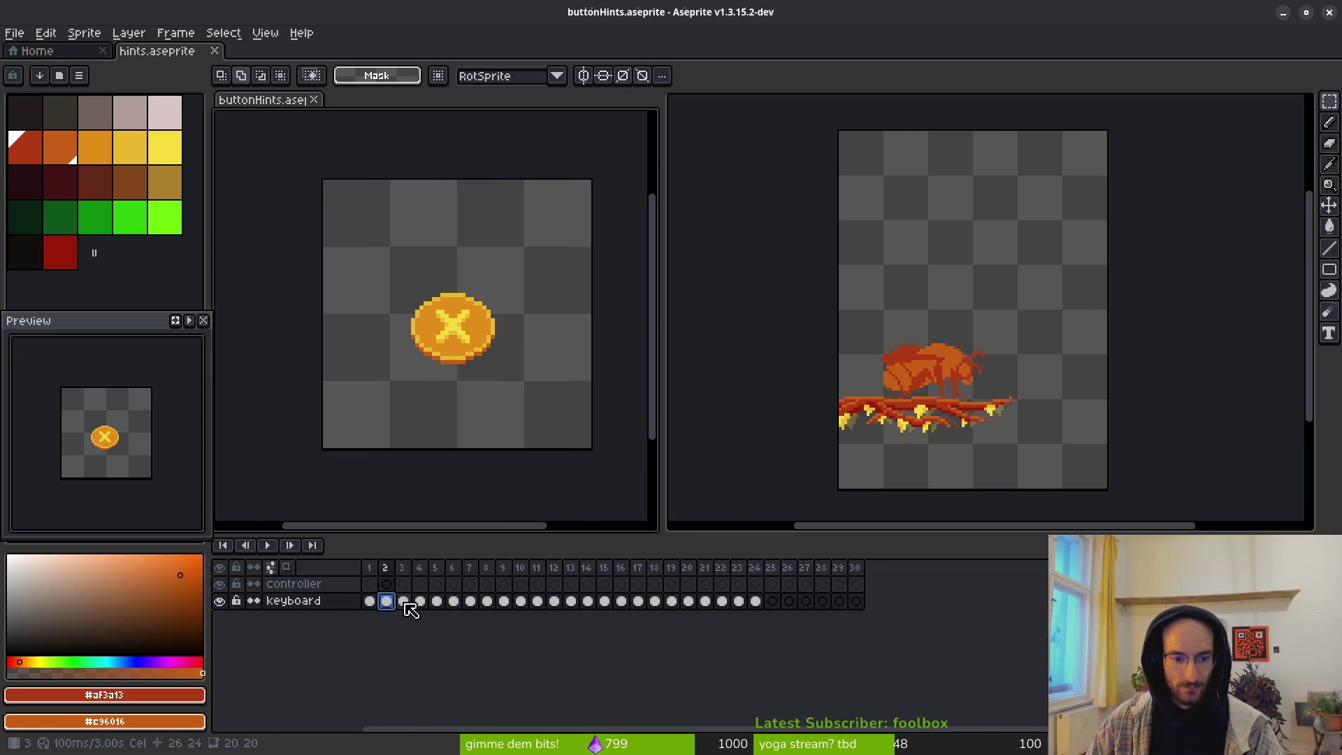
left_click(397, 601)
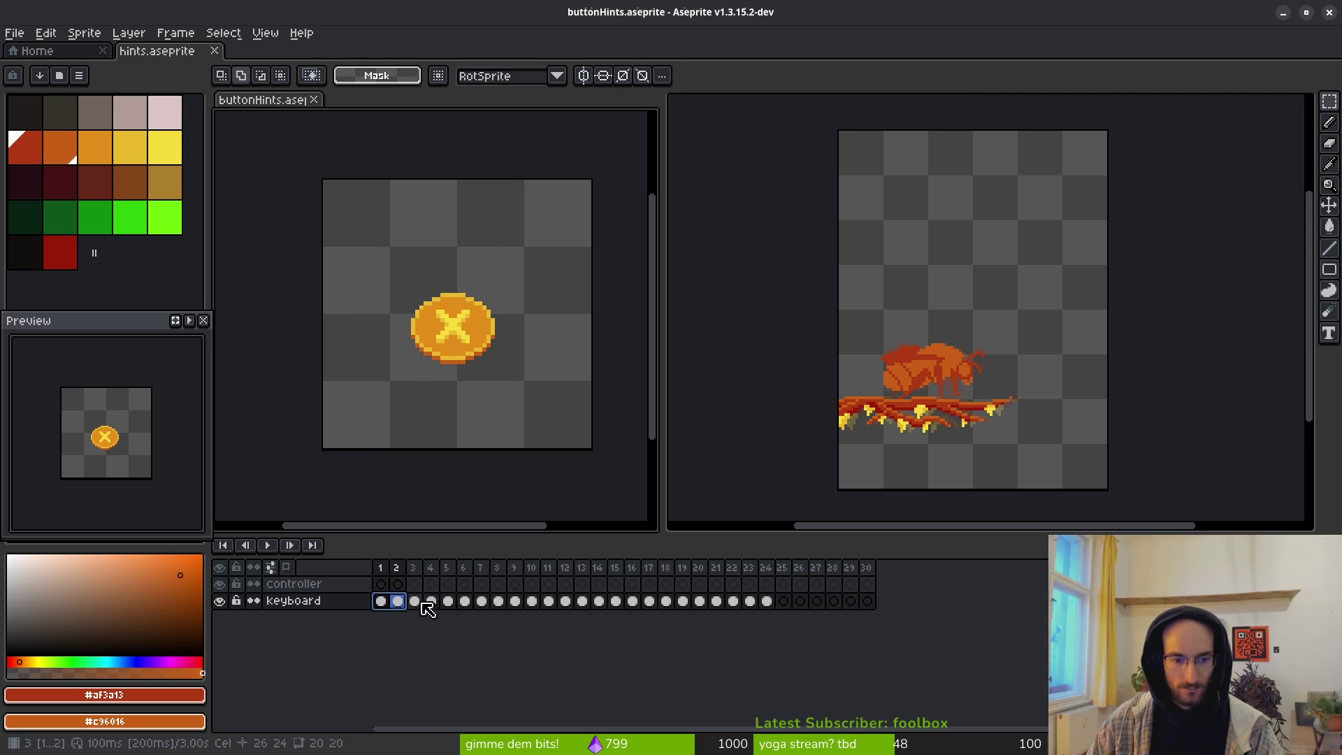
left_click(380, 586)
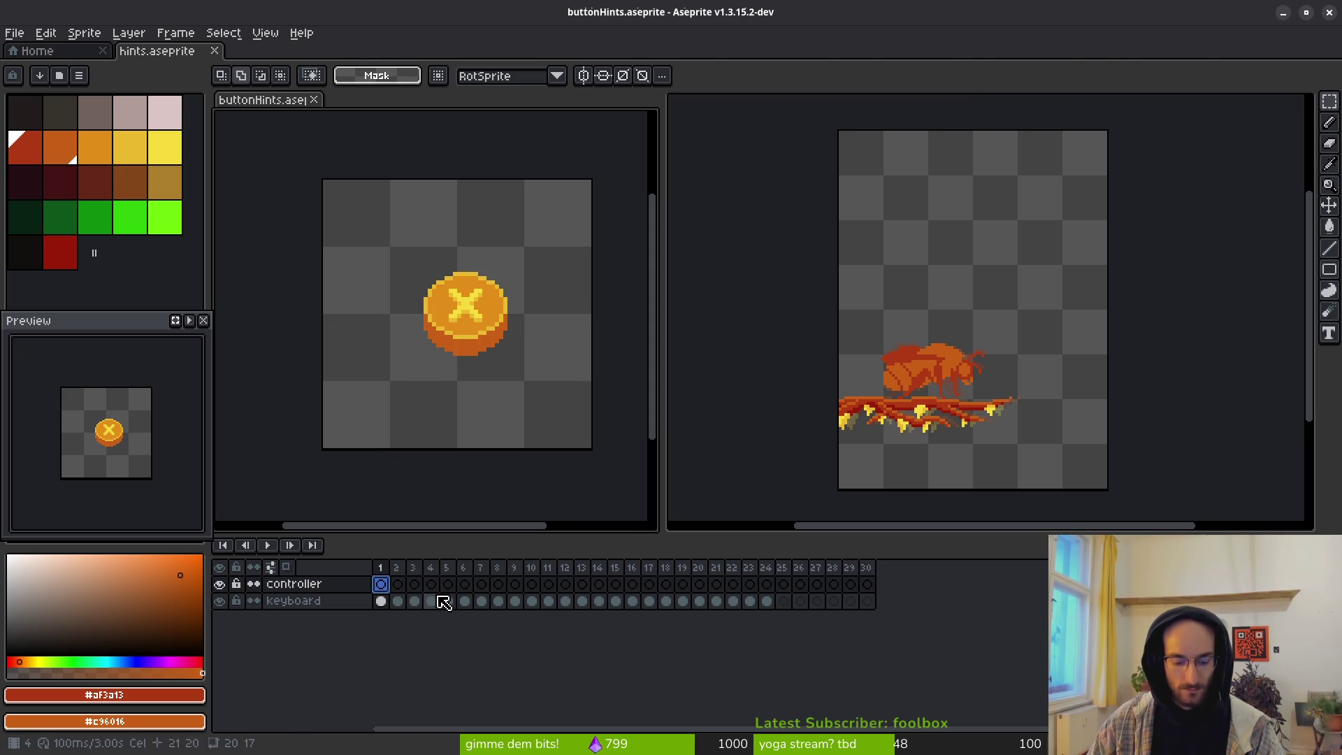
key("ctrl+v")
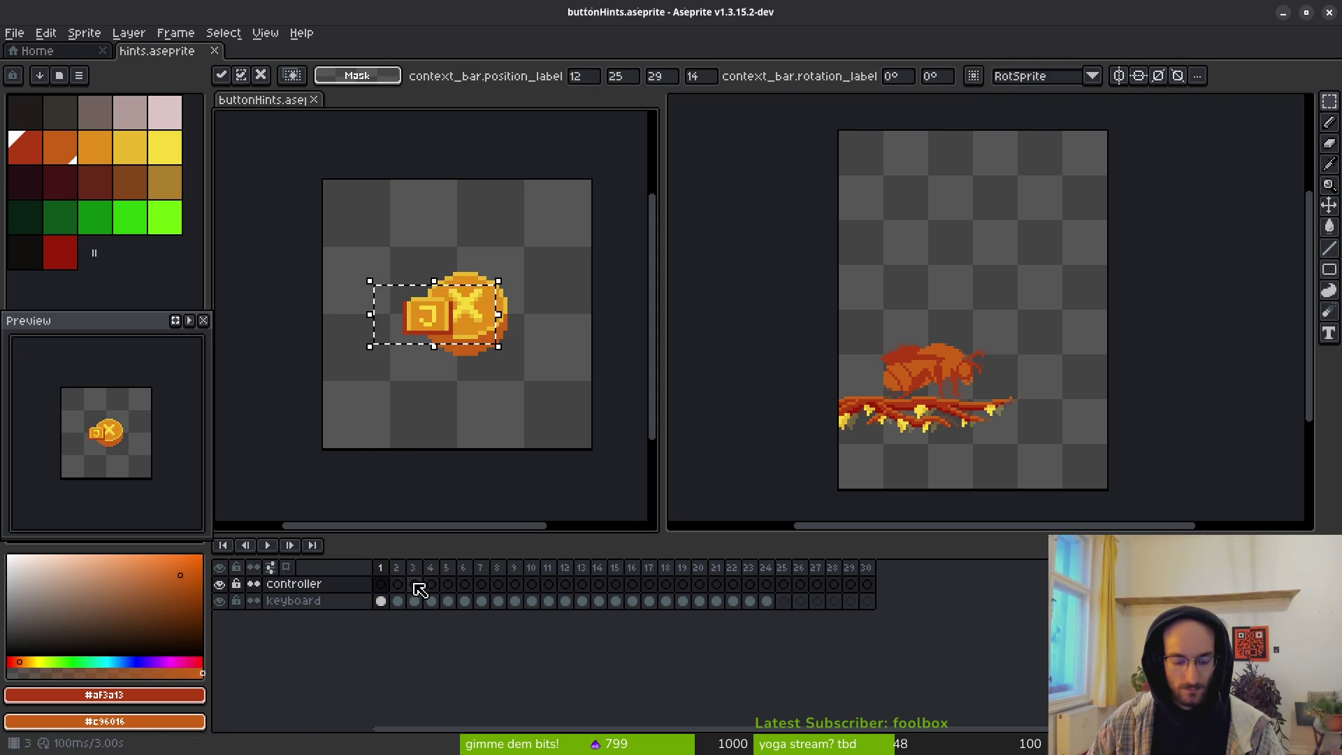
key("Escape")
left_click(382, 602)
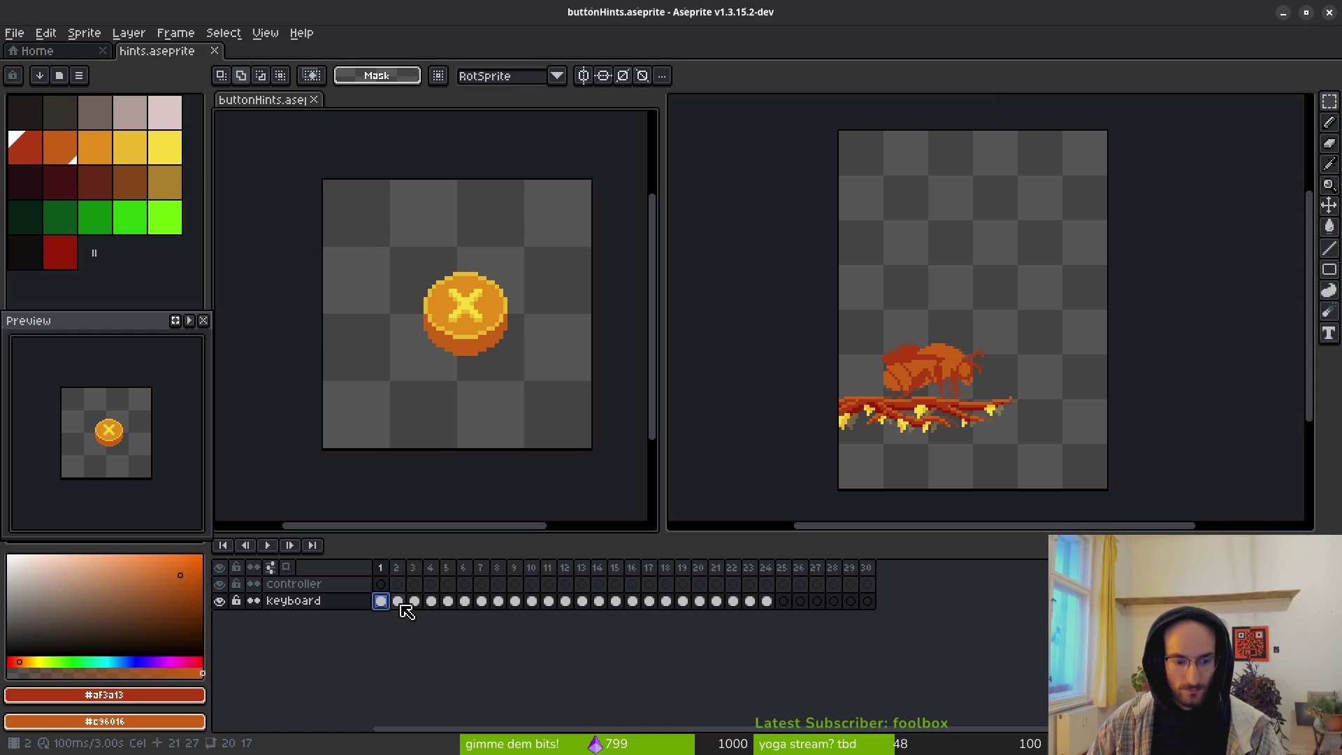
left_click(398, 603)
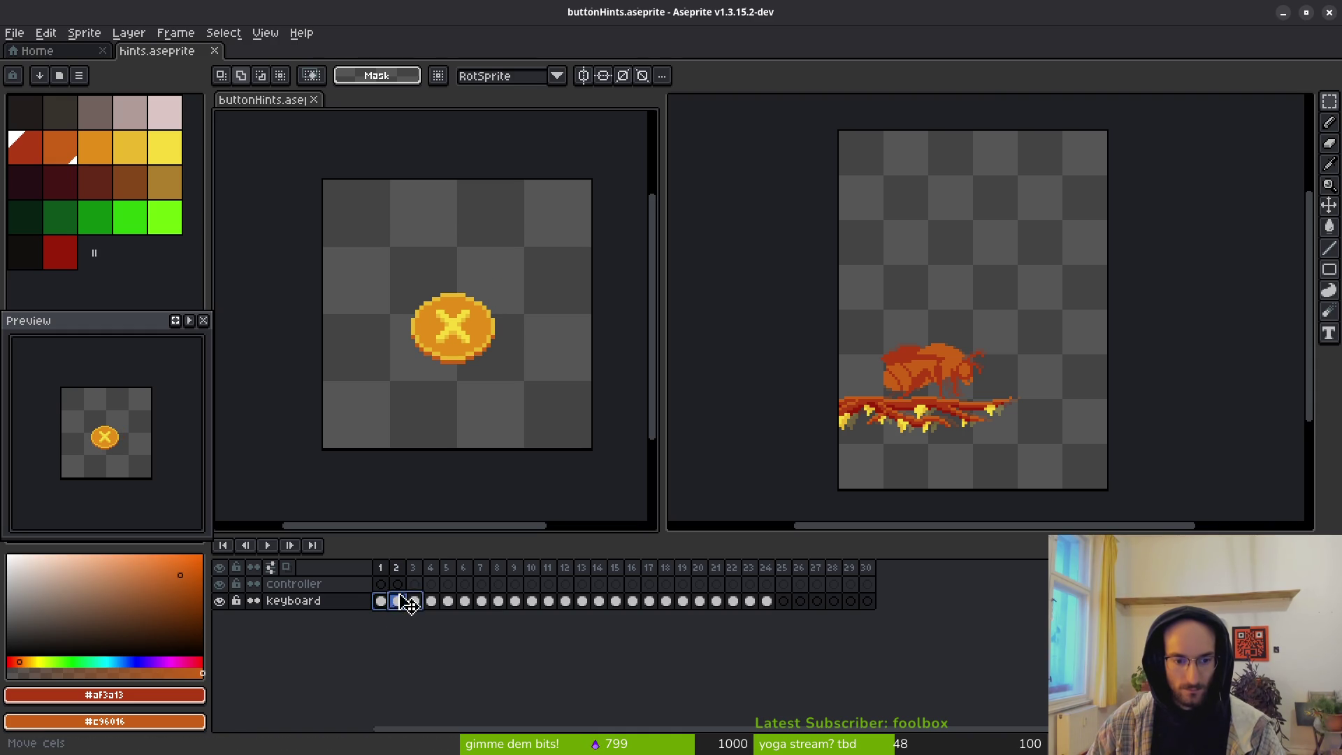
left_click_drag(397, 601, 396, 584)
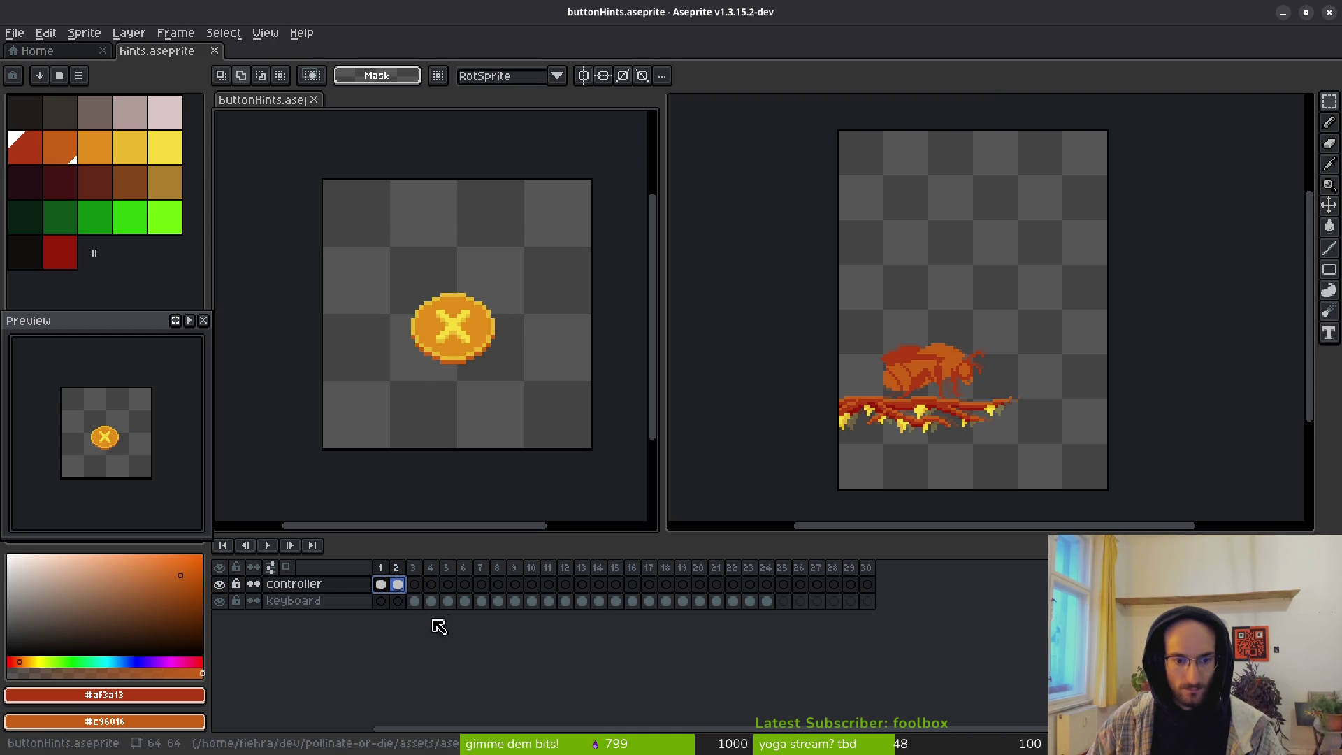
Step: Move the coin cels for frames 3–8, through the R1 button, up onto the controller layer
left_click(417, 604)
left_click(430, 602)
left_click(447, 603)
left_click(464, 602)
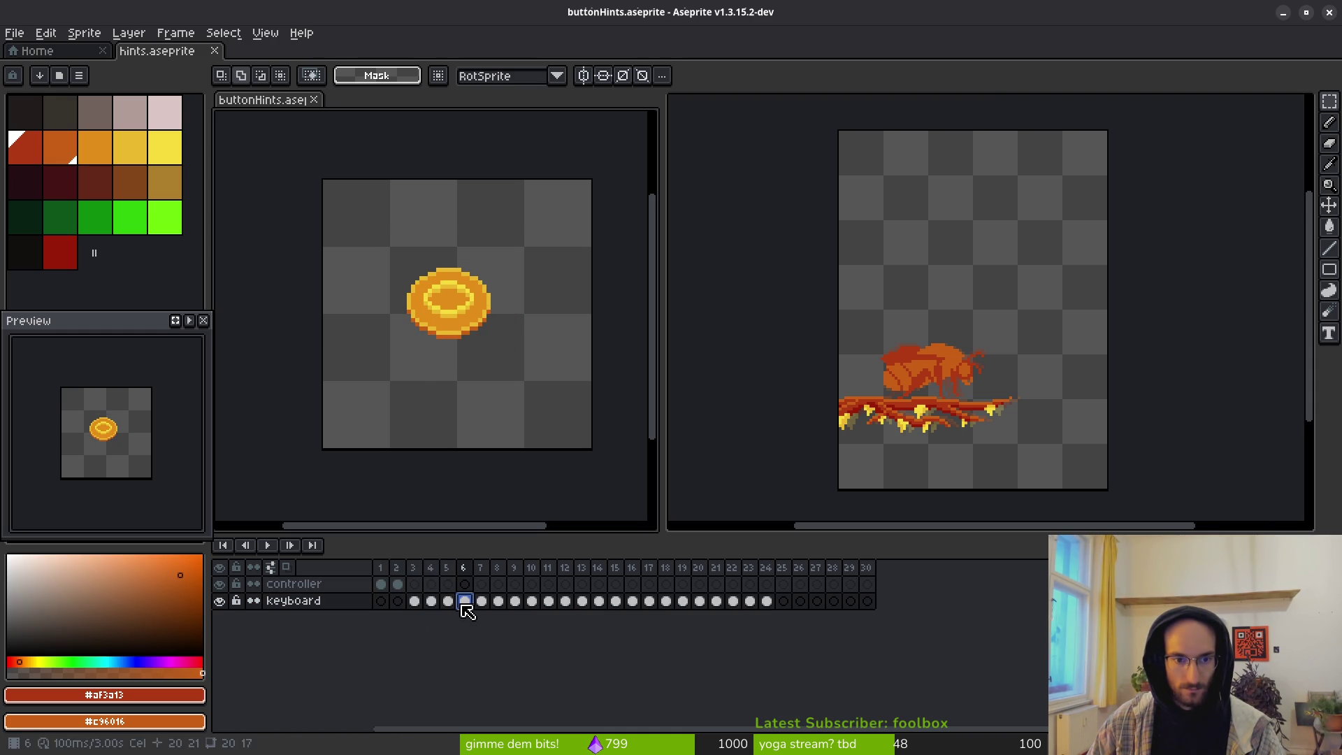
left_click(482, 603)
left_click(498, 602)
left_click(447, 603)
mouse_move(414, 602)
left_mouse_down()
mouse_move(506, 608)
mouse_move(450, 585)
left_mouse_up()
left_click(531, 602)
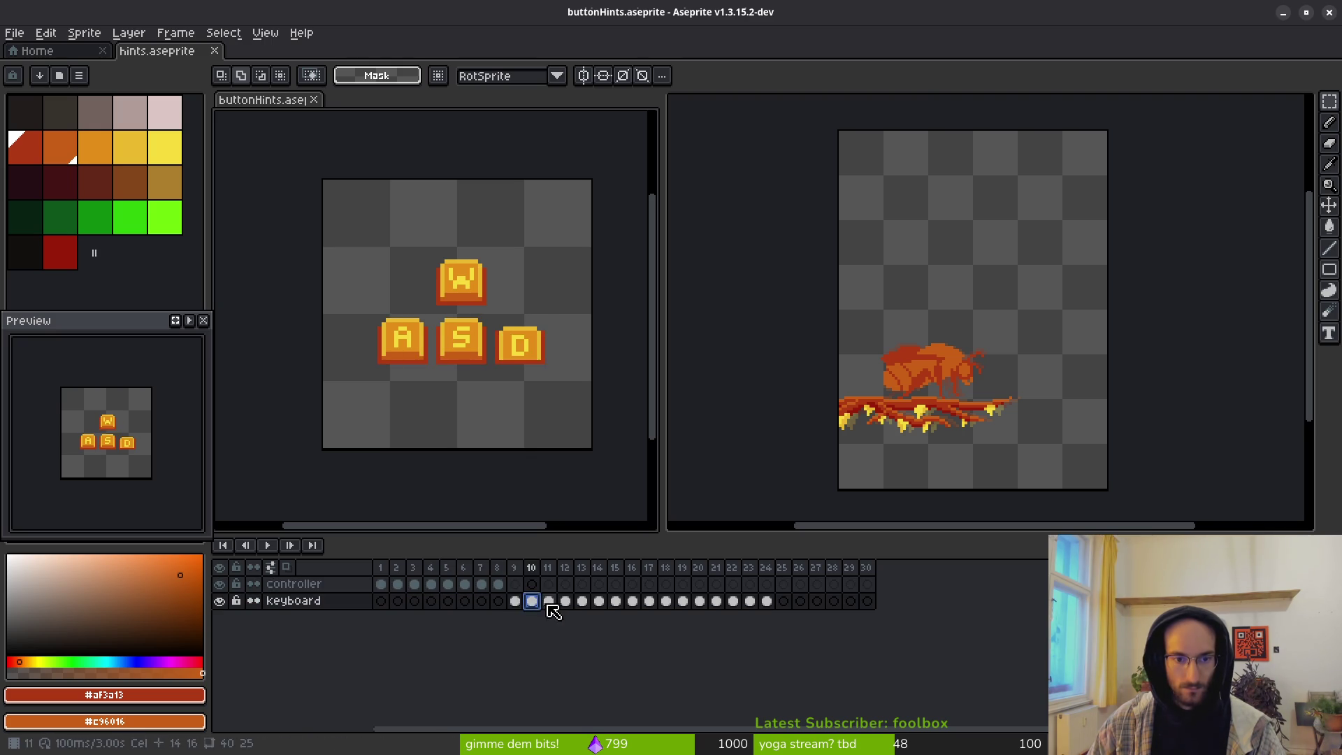
left_click(580, 602)
key("Right")
Step: Move the remaining coins to the controller layer and shift keyboard cels 14–24 to frames 1–11
mouse_move(627, 605)
left_mouse_down()
mouse_move(606, 600)
mouse_move(683, 602)
mouse_move(564, 587)
mouse_move(580, 585)
left_mouse_up()
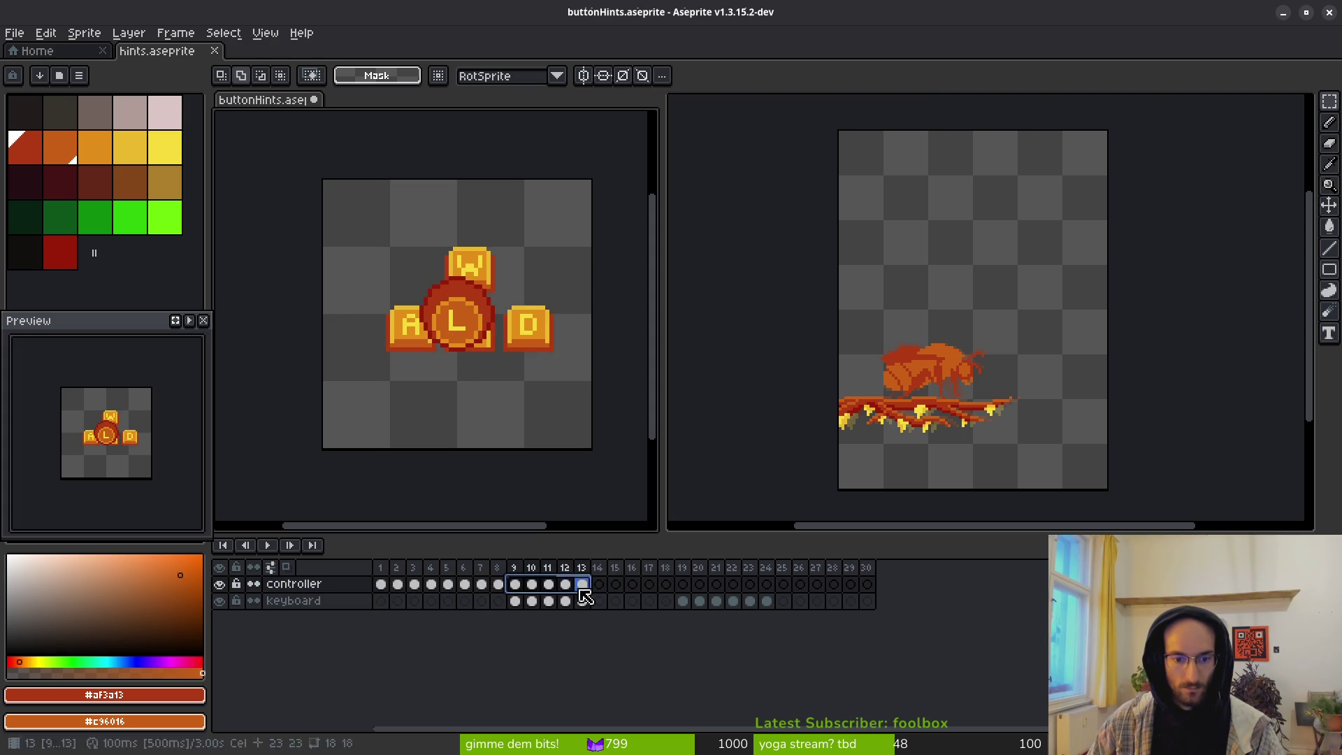
mouse_move(497, 605)
left_mouse_down()
mouse_move(584, 609)
mouse_move(530, 619)
mouse_move(695, 605)
left_mouse_up()
left_click(683, 602)
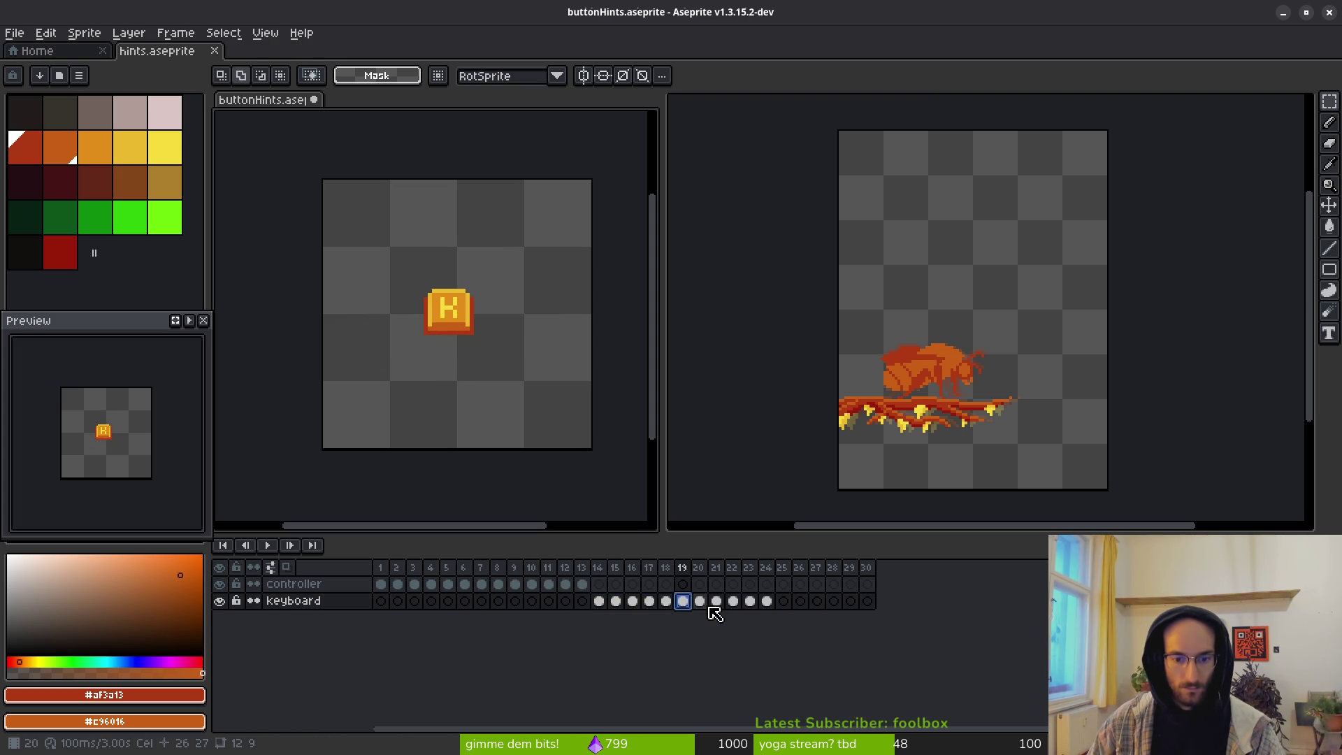
key("Return")
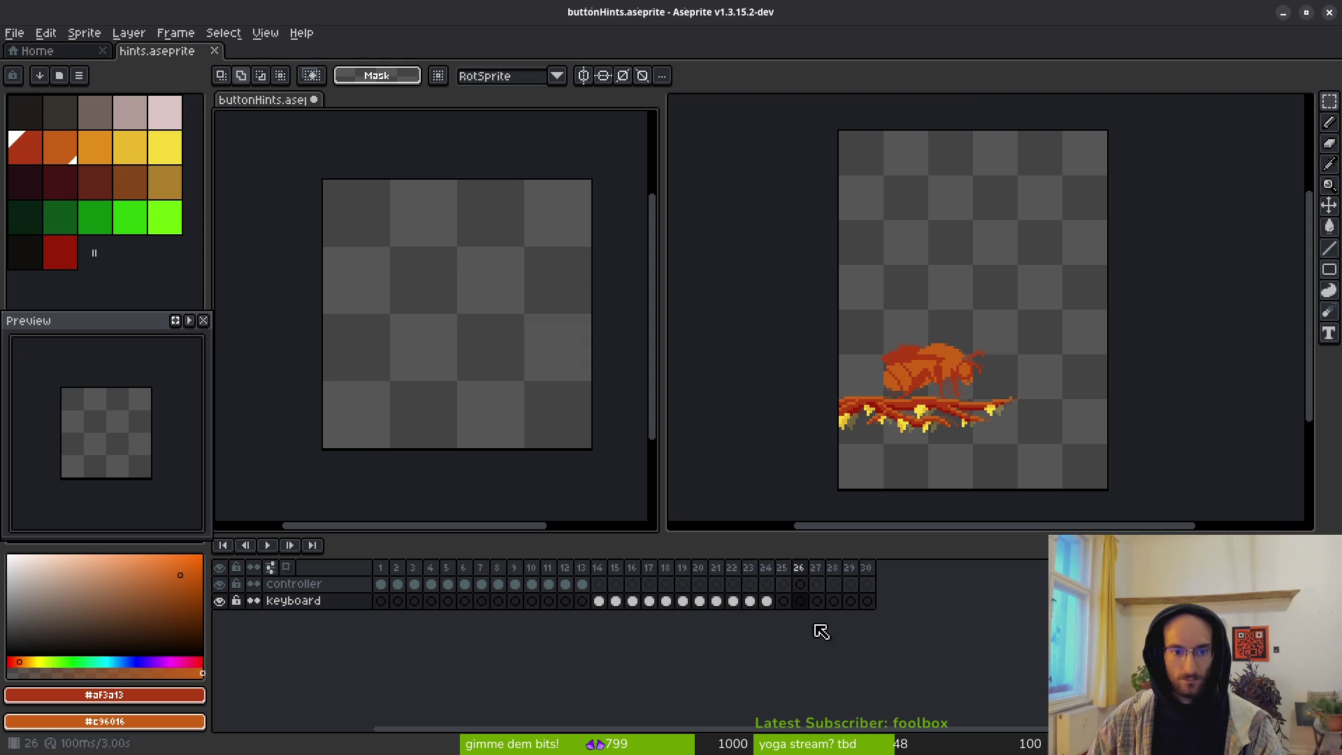
left_click_drag(600, 604, 764, 605)
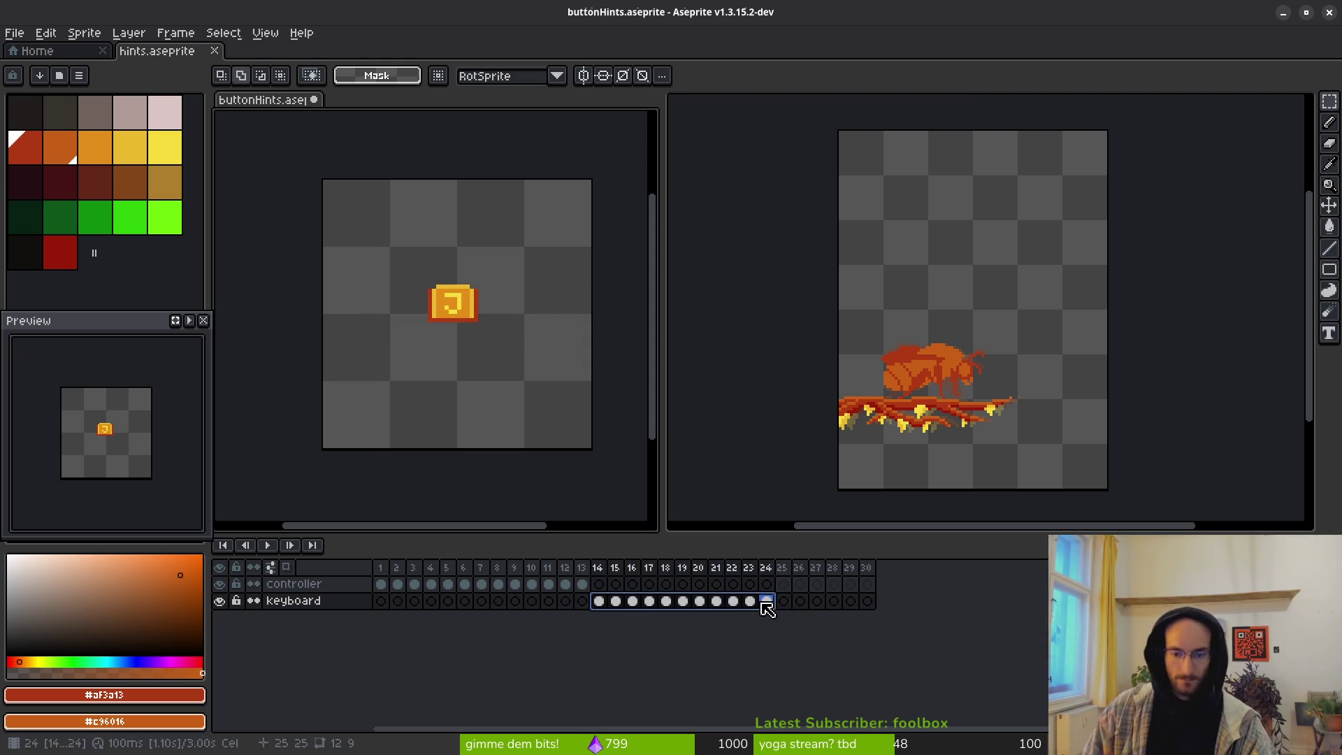
left_click_drag(671, 617, 452, 602)
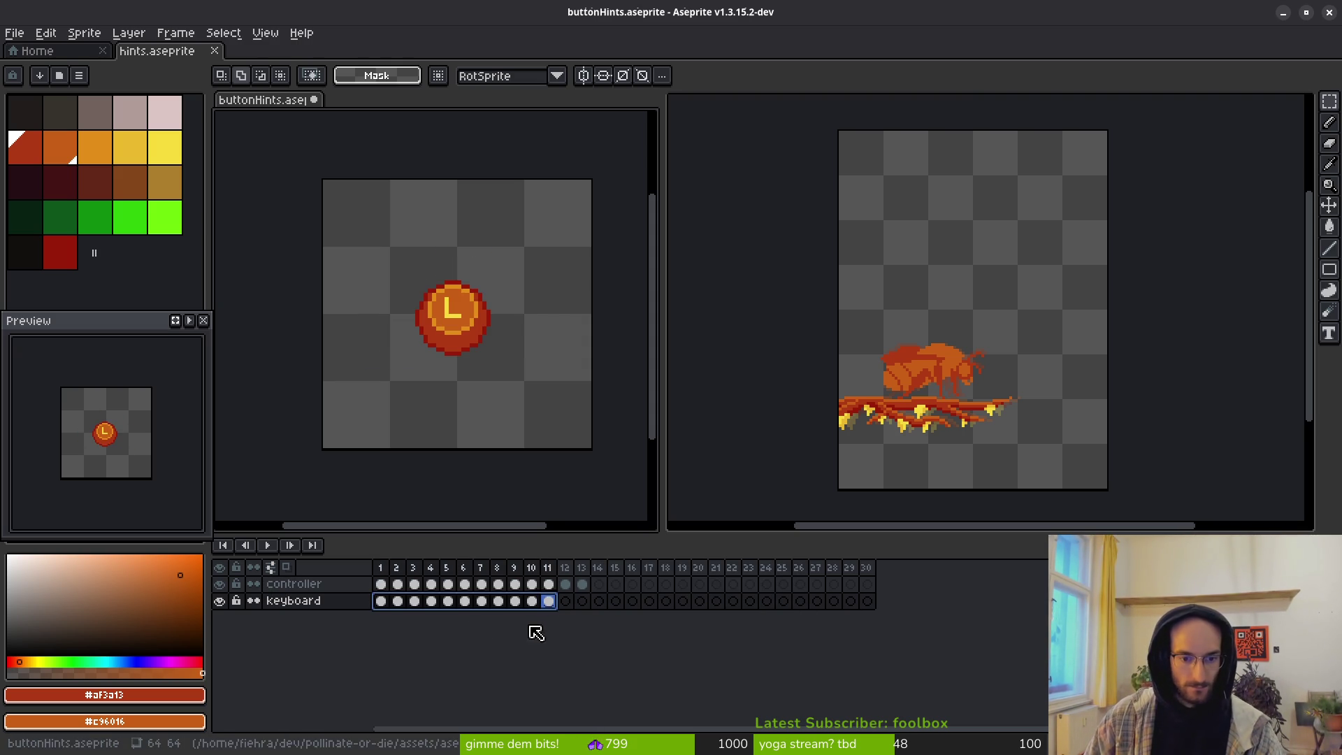
Step: On frame 1, hide the keyboard layer so only the controller's X coin shows
left_click(383, 568)
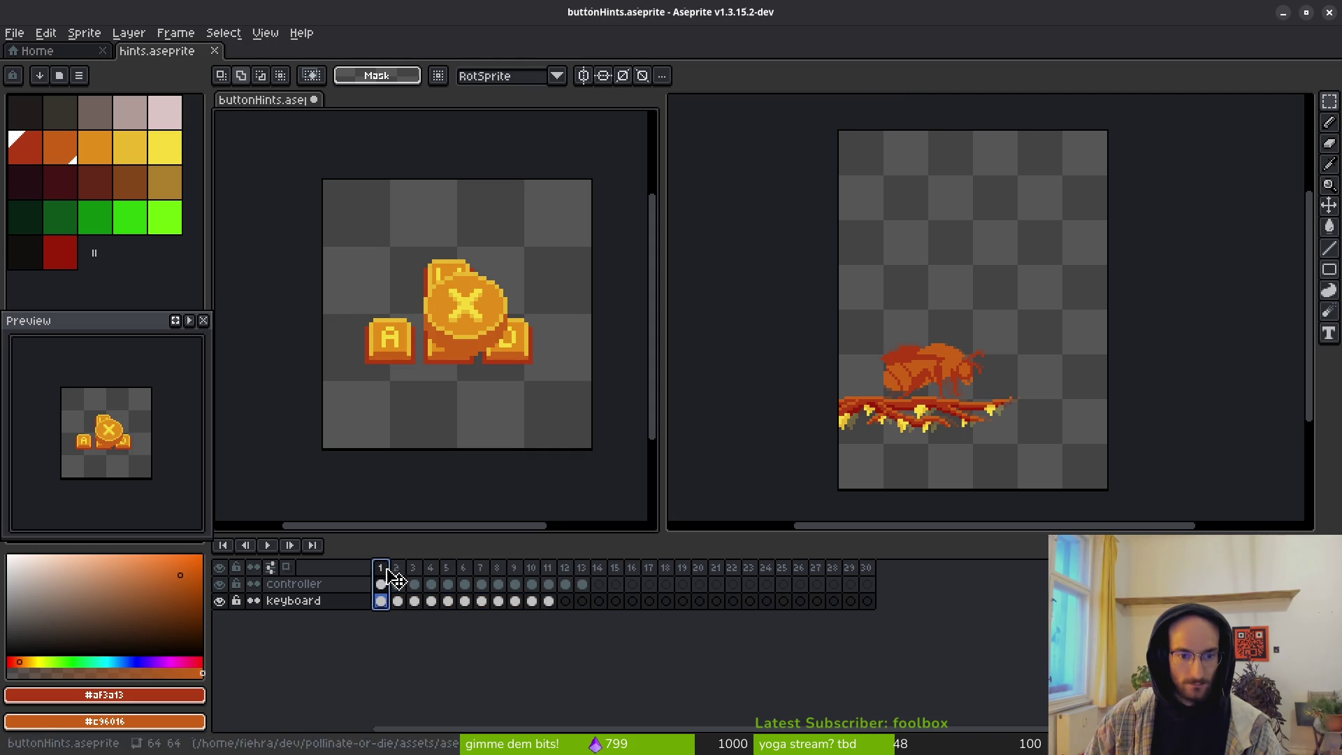
left_click(220, 584)
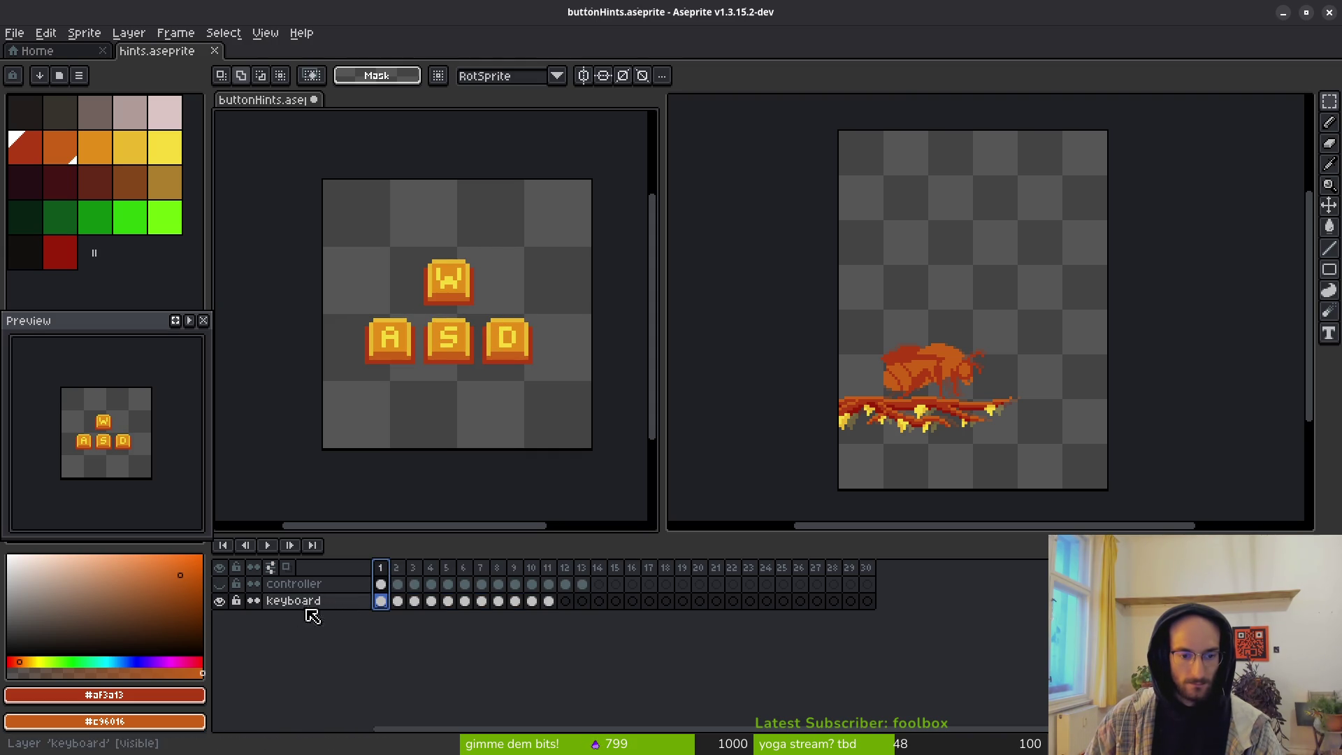
left_click(220, 601)
left_click(220, 584)
mouse_move(371, 327)
left_mouse_down()
mouse_move(434, 345)
mouse_move(363, 316)
left_mouse_up()
Step: Place buttonHints.aseprite in the editor pane beside hints.aseprite
left_click(986, 201)
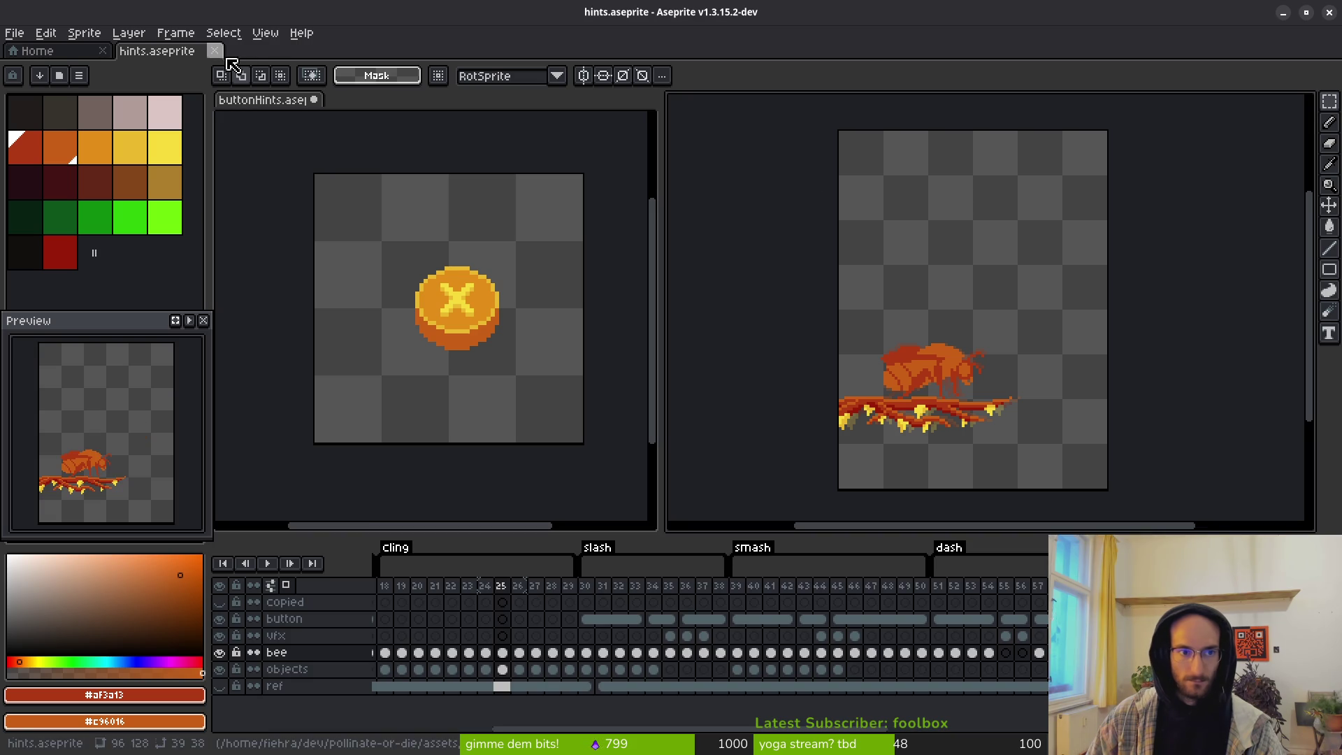
mouse_move(301, 99)
left_mouse_down()
mouse_move(884, 111)
mouse_move(330, 48)
mouse_move(827, 134)
mouse_move(818, 94)
mouse_move(817, 116)
mouse_move(335, 53)
left_mouse_up()
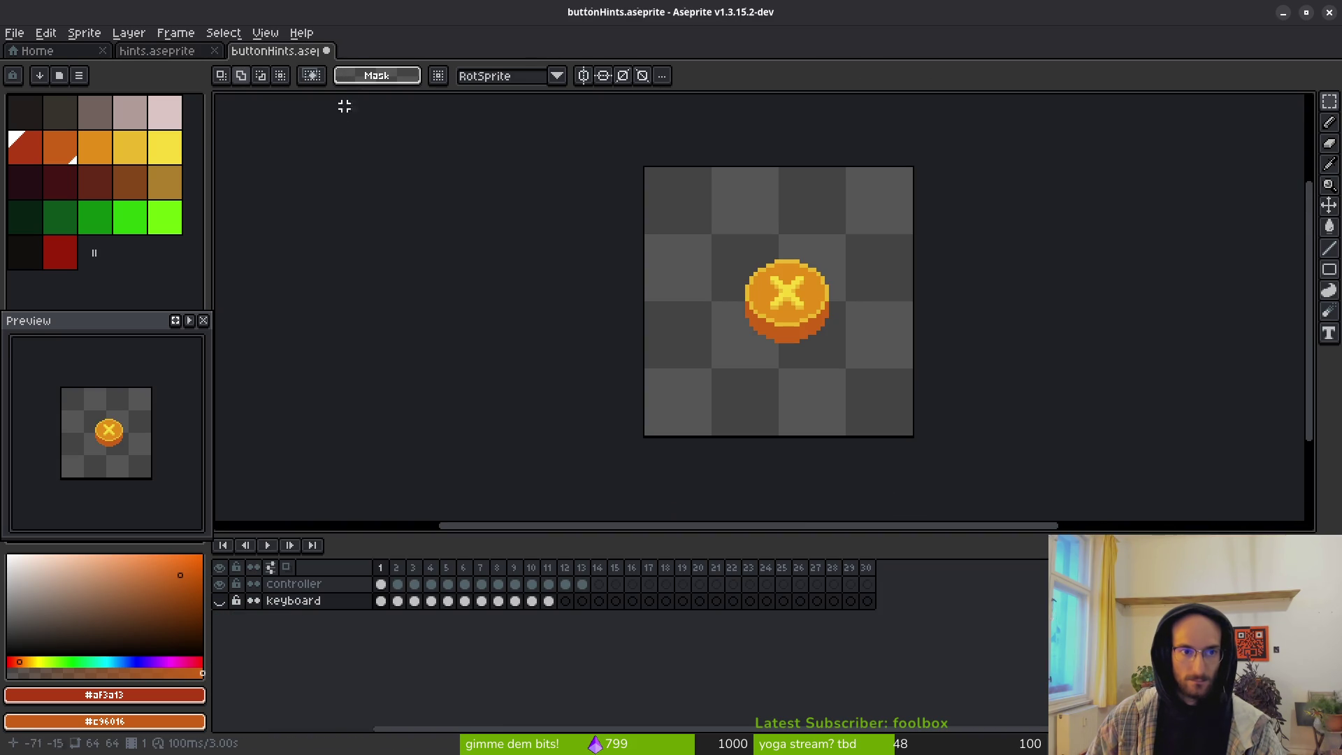
scroll(653, 368, "right", 3)
scroll(629, 262, "up", 2)
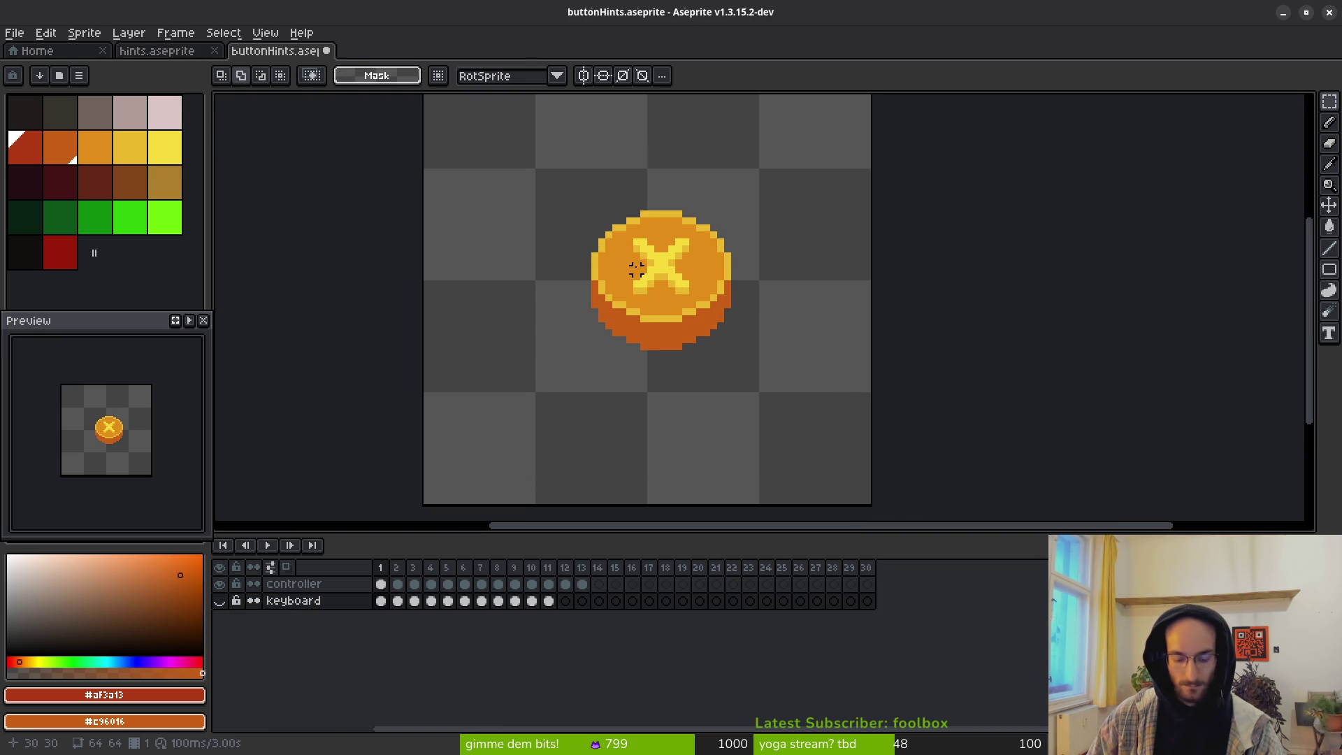
Step: Enable vertical and horizontal symmetry and drag both axes to the sprite centre at 32/32
left_click(583, 75)
left_click(603, 75)
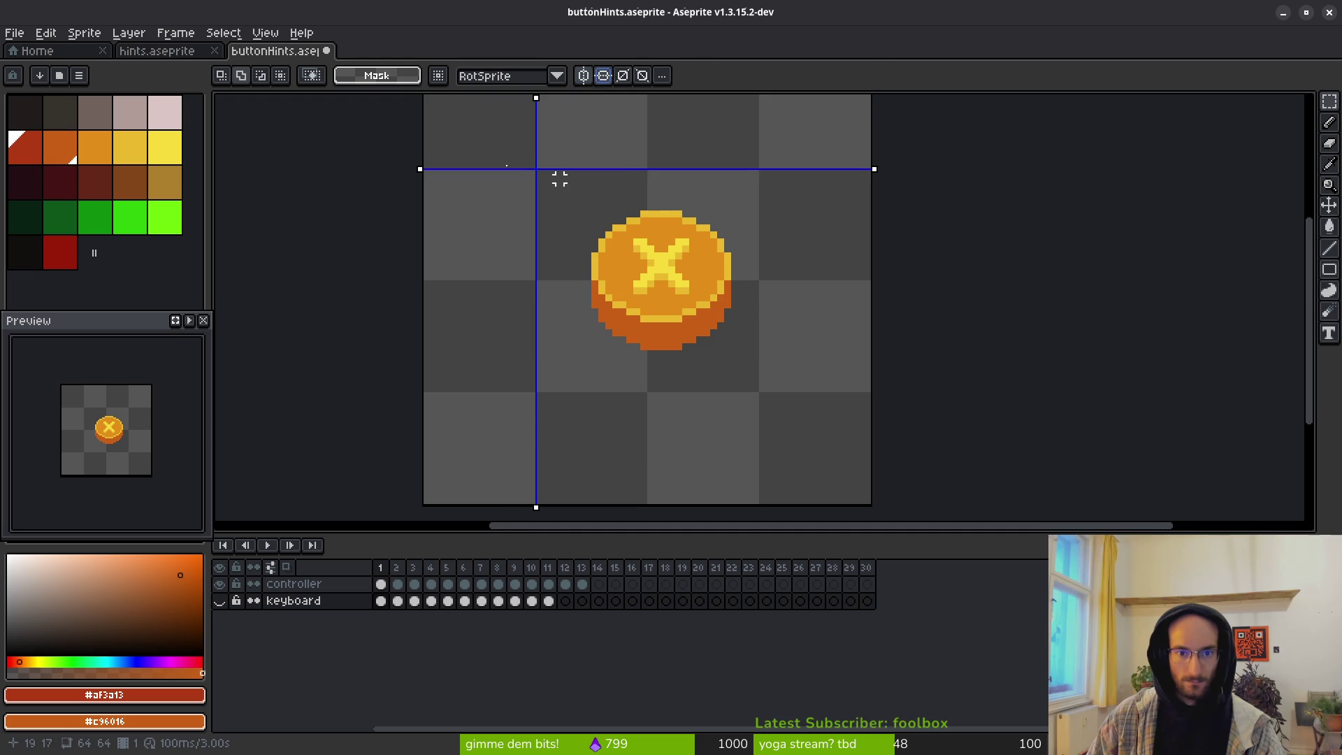
scroll(654, 192, "down", 2)
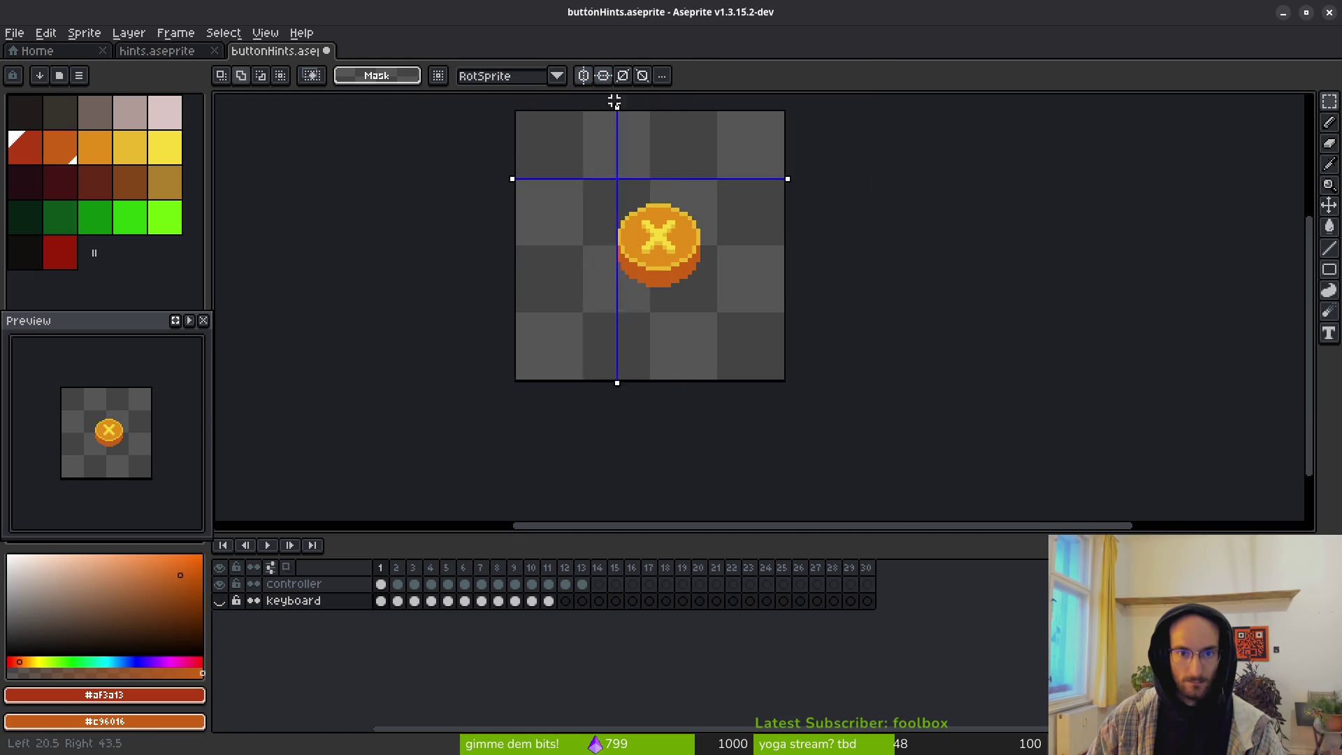
left_click_drag(611, 101, 665, 102)
scroll(664, 102, "up", 3)
left_click_drag(362, 246, 340, 376)
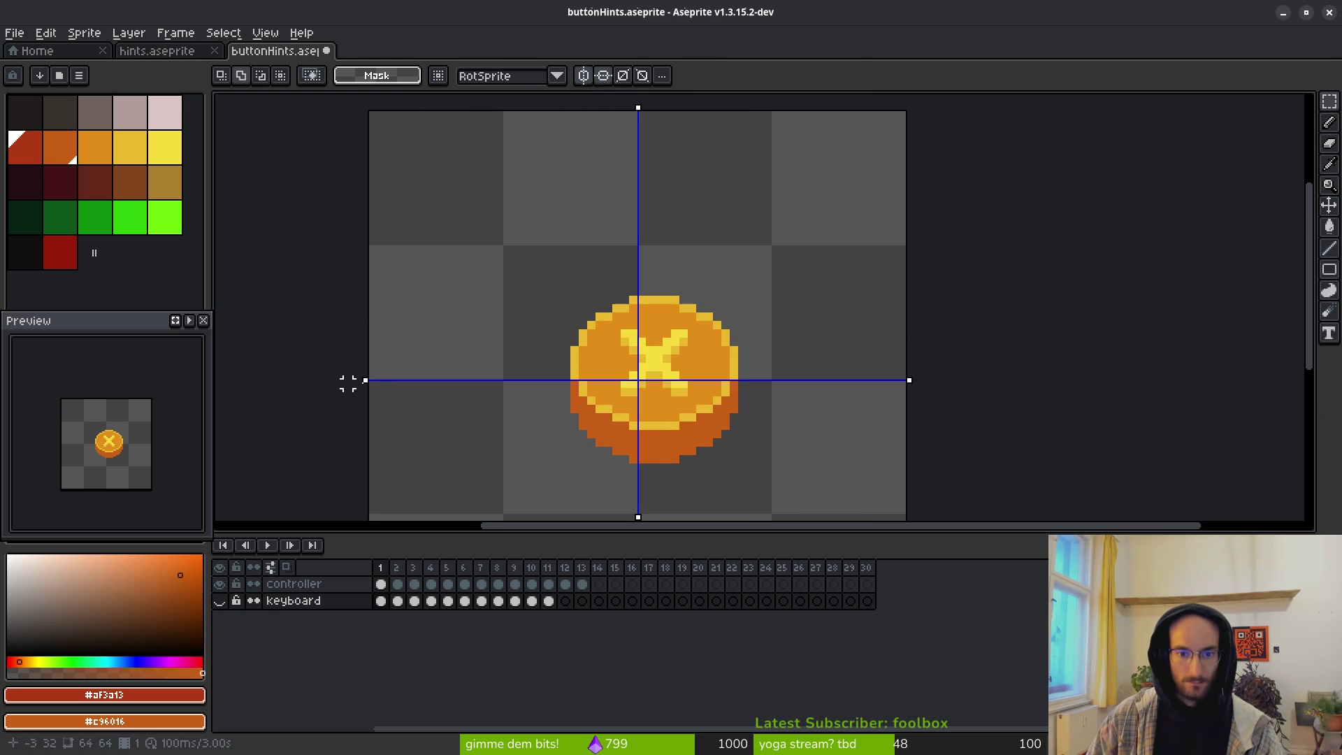
Step: Turn symmetry off, show the grid with Ctrl+', and marquee-select the X coin in frame 1
left_click(583, 76)
left_click(603, 76)
key("ctrl+'")
left_click_drag(464, 162, 776, 399)
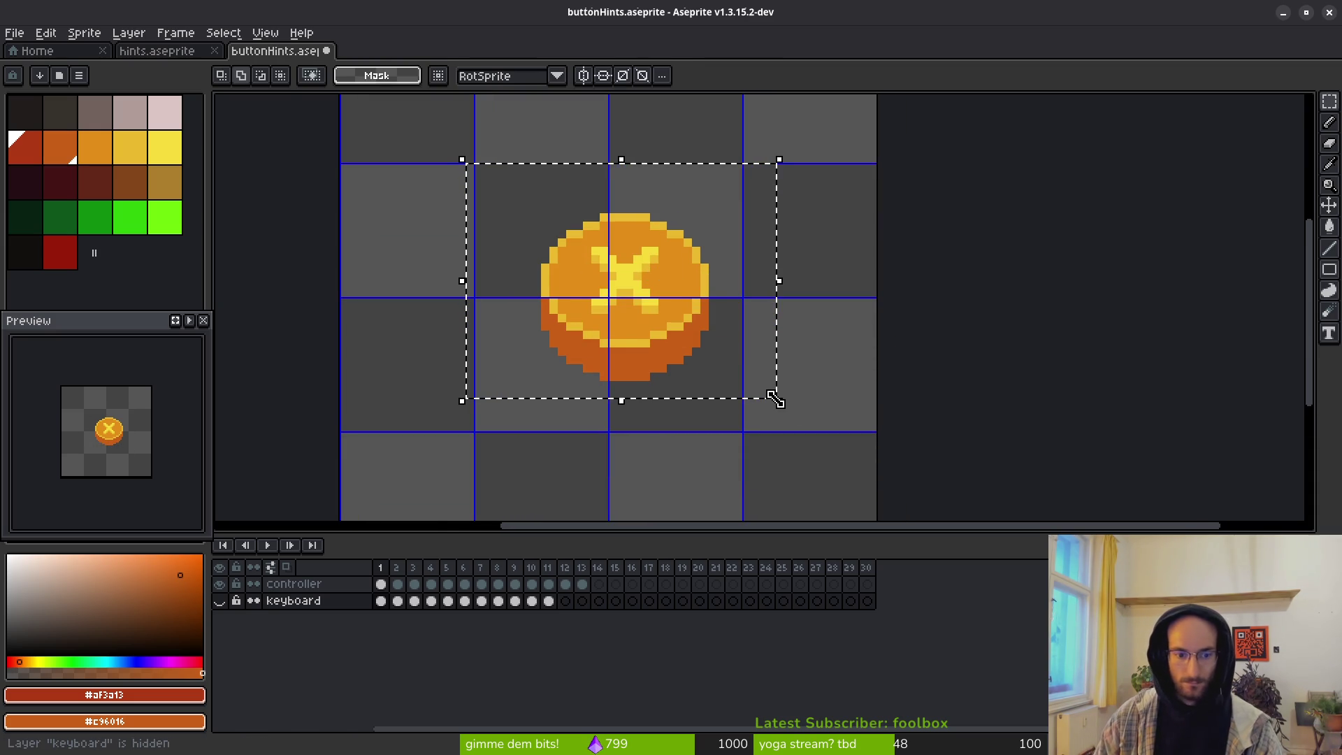
Step: Nudge the frame 1 X coin left to centre it and commit the move
left_click(380, 584)
key("Left")
key("Left")
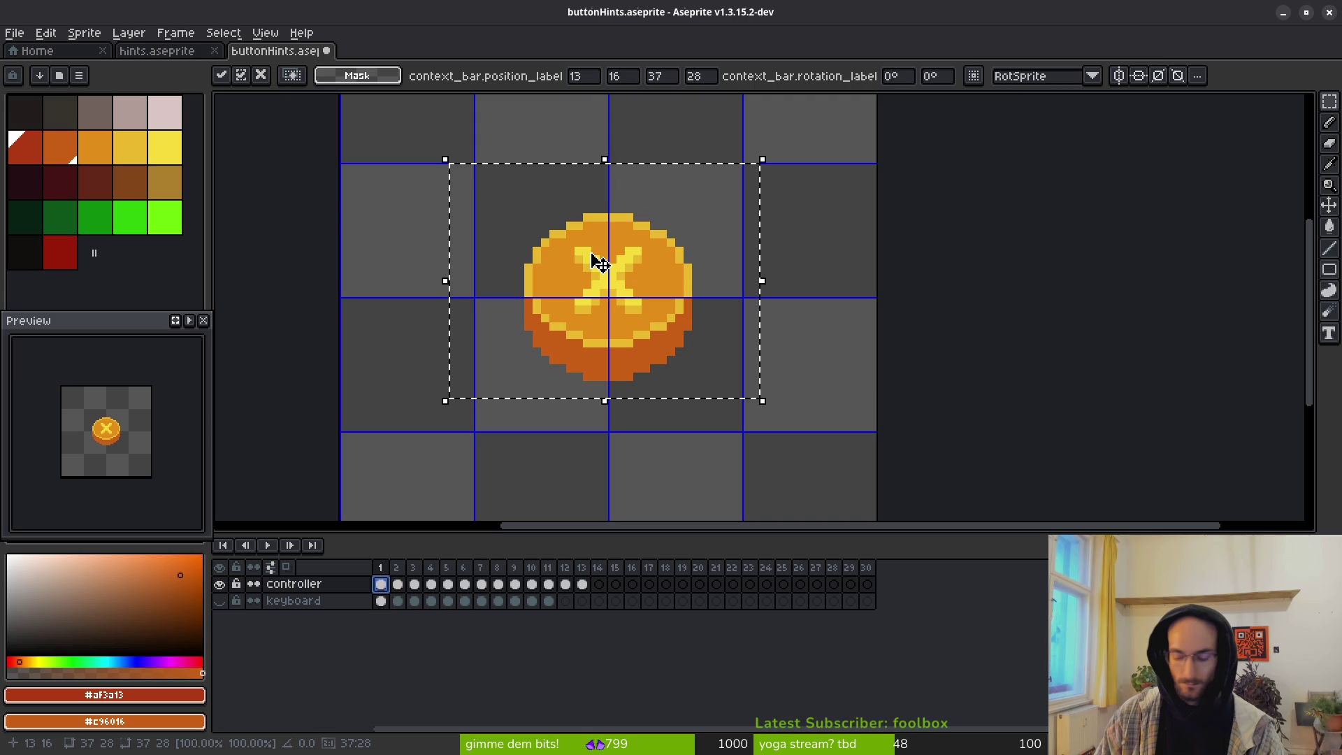
key("Up")
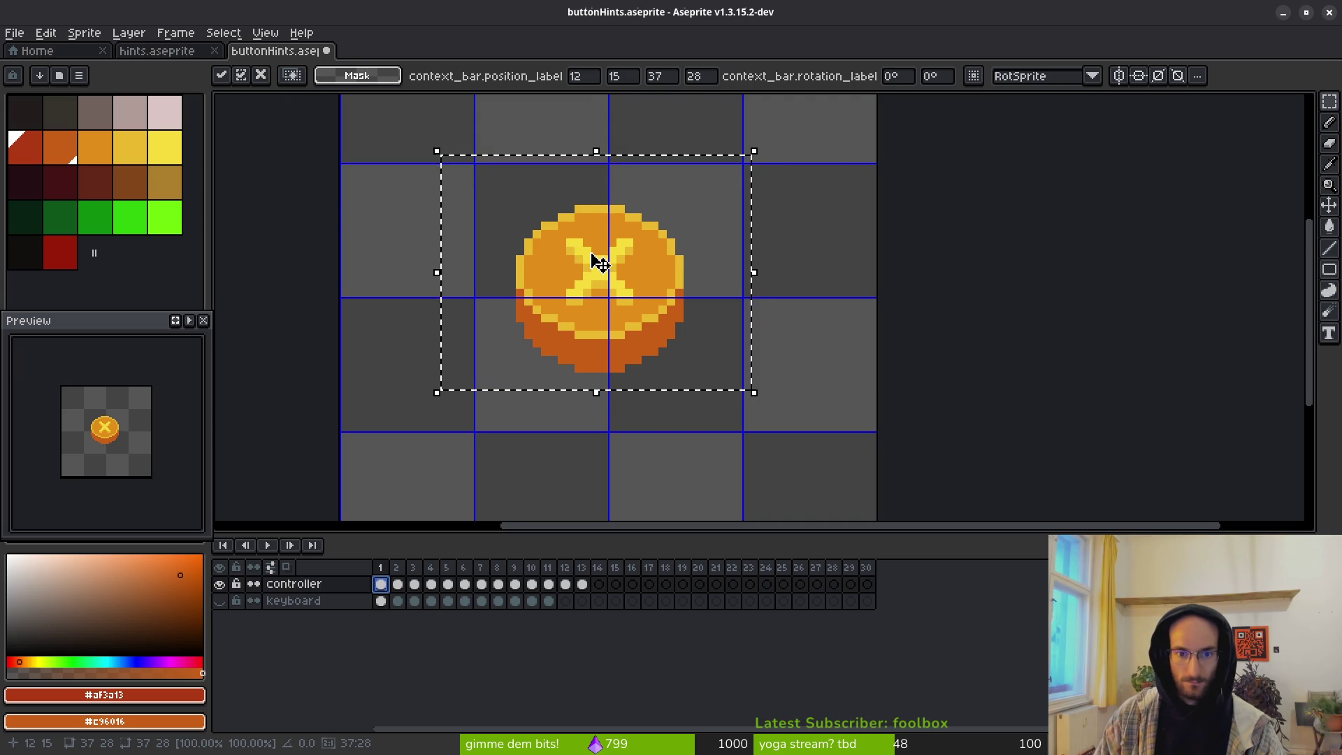
key("Down")
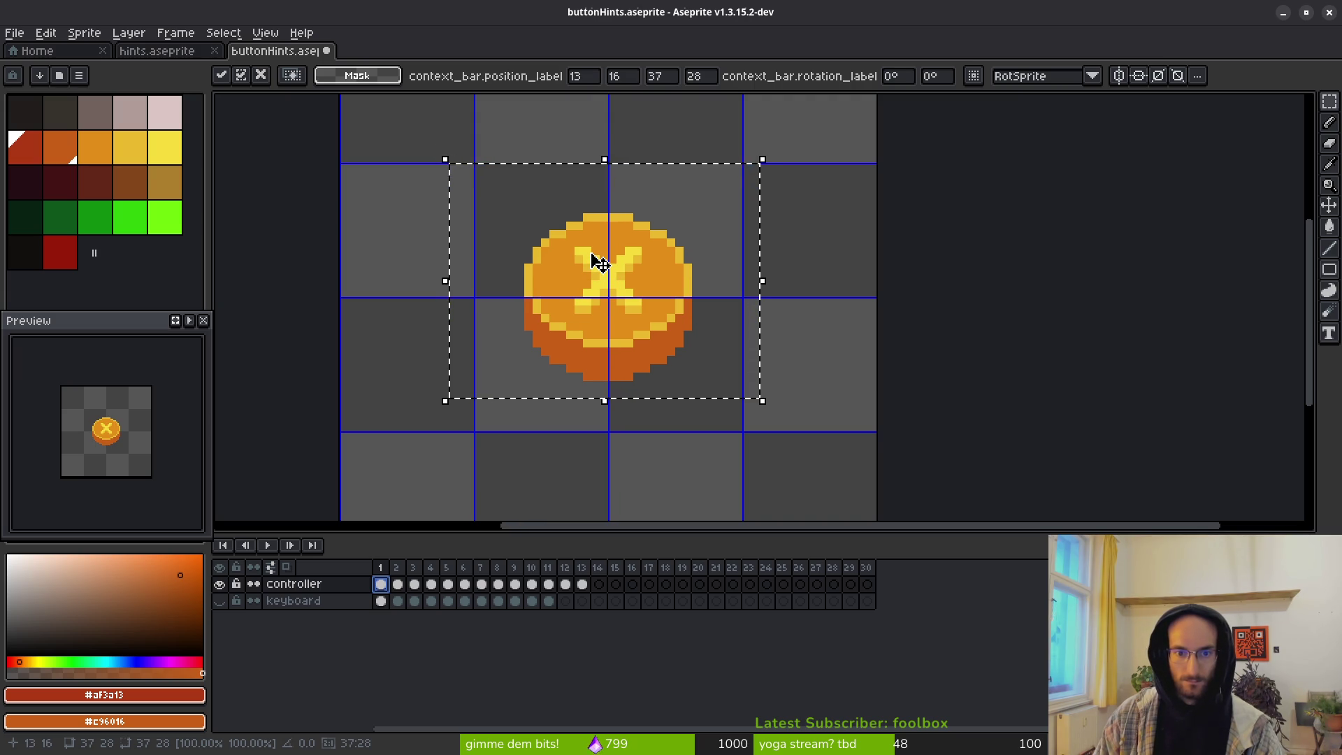
key("ctrl+d")
Step: Align the pressed X coin in frame 2 with frame 1's coin using onion skin
scroll(643, 295, "down", 2)
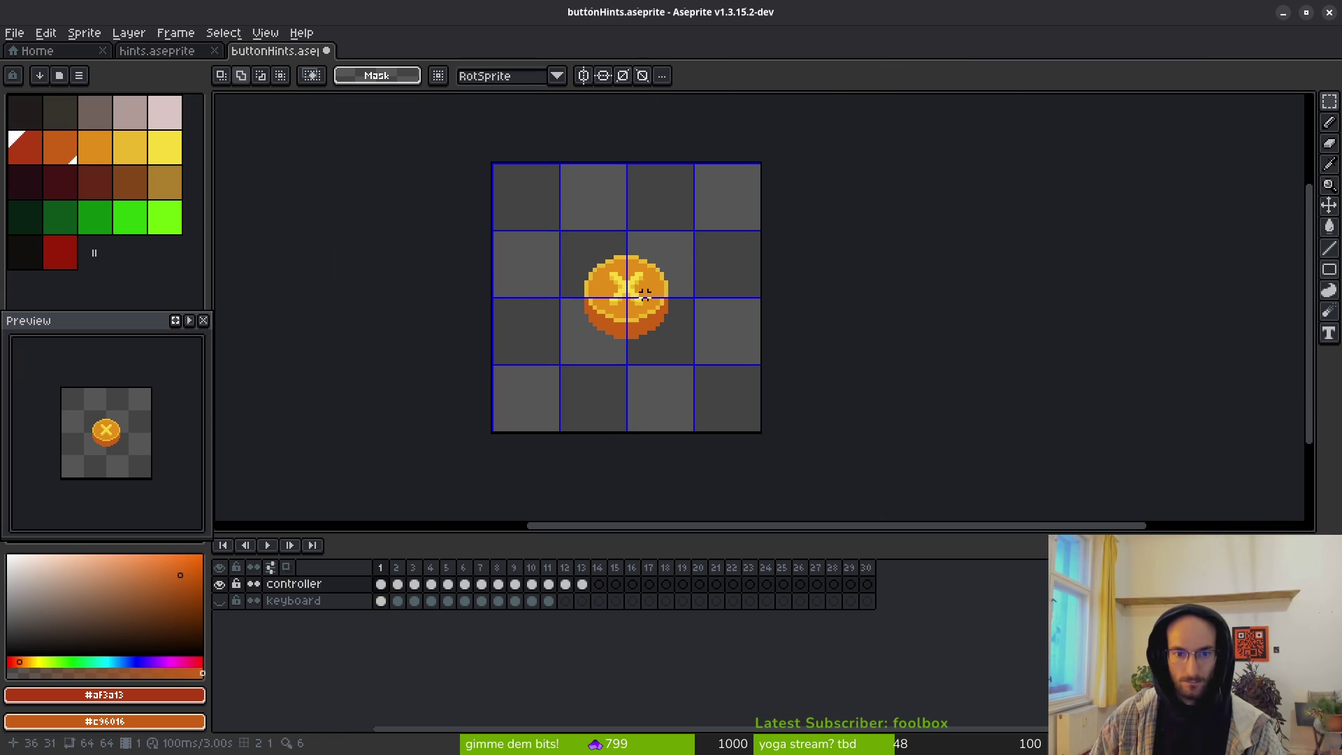
key("ctrl+z")
scroll(643, 279, "up", 2)
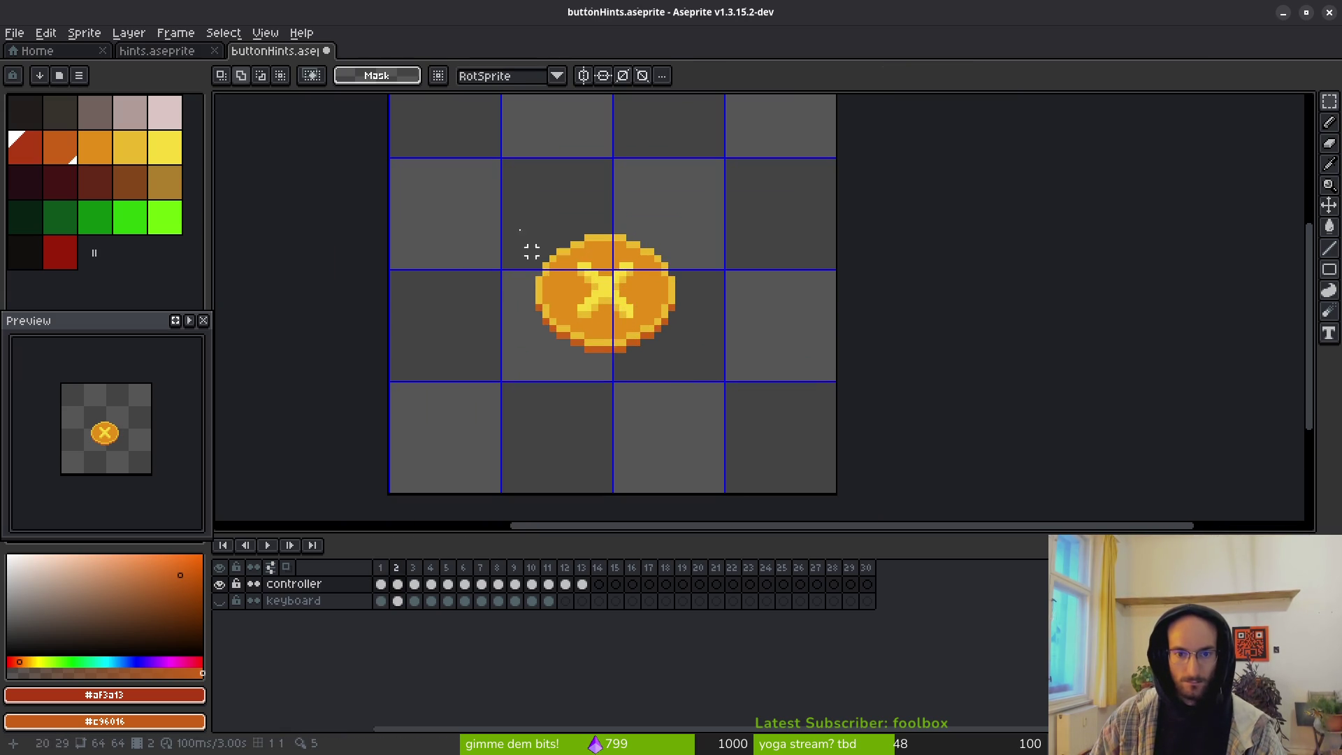
key("Up")
key("Up")
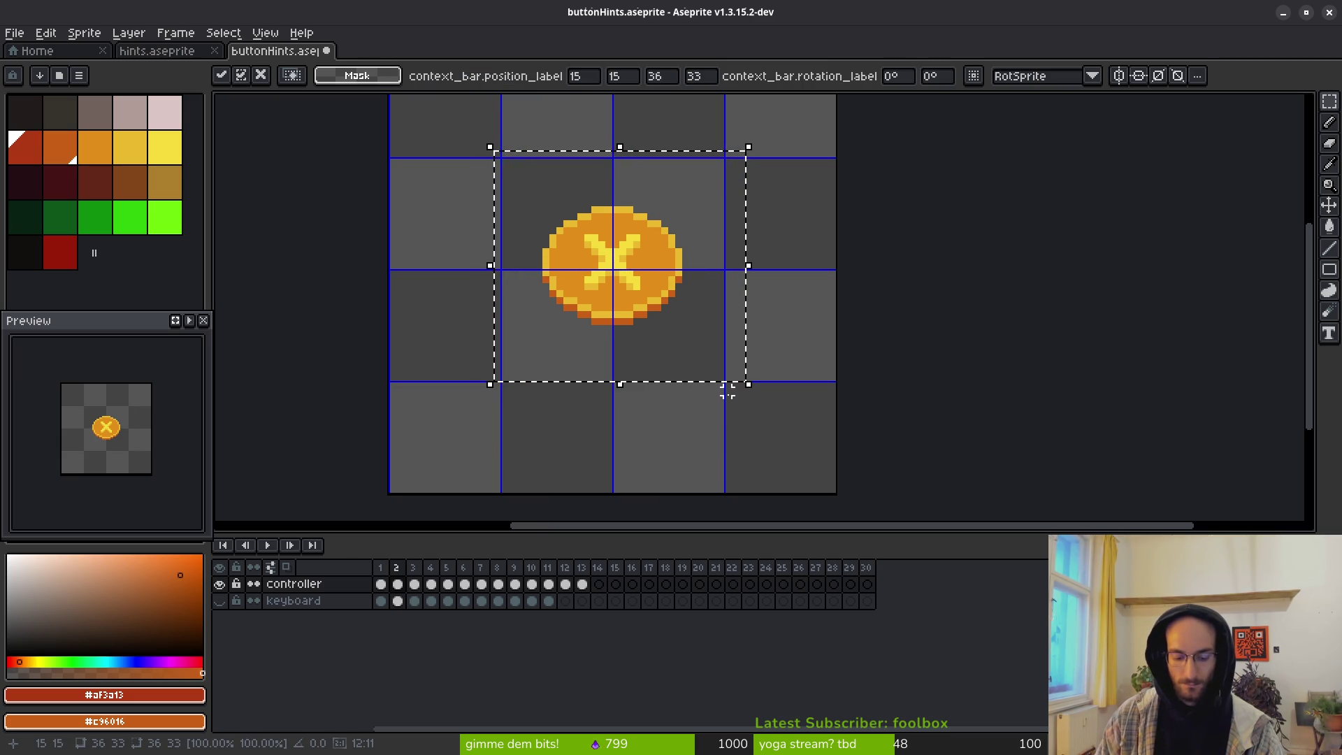
key("F3")
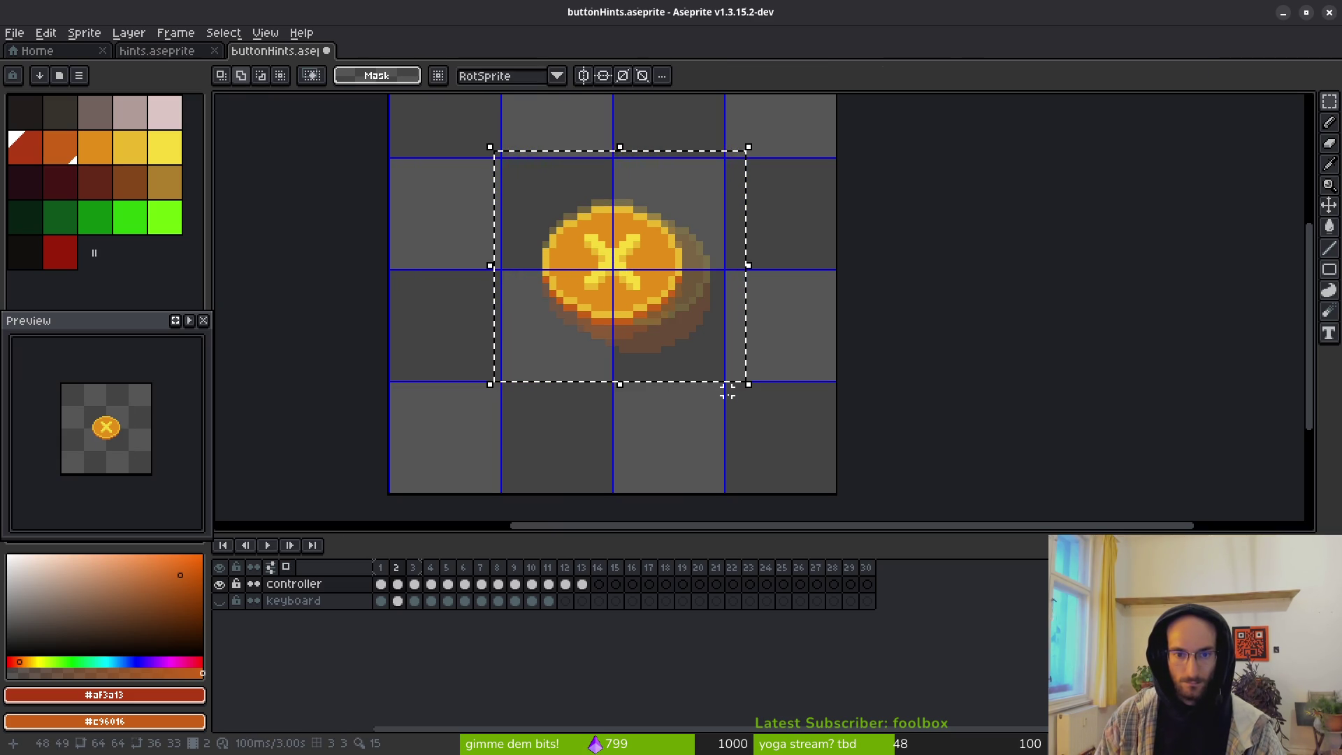
left_click(400, 569)
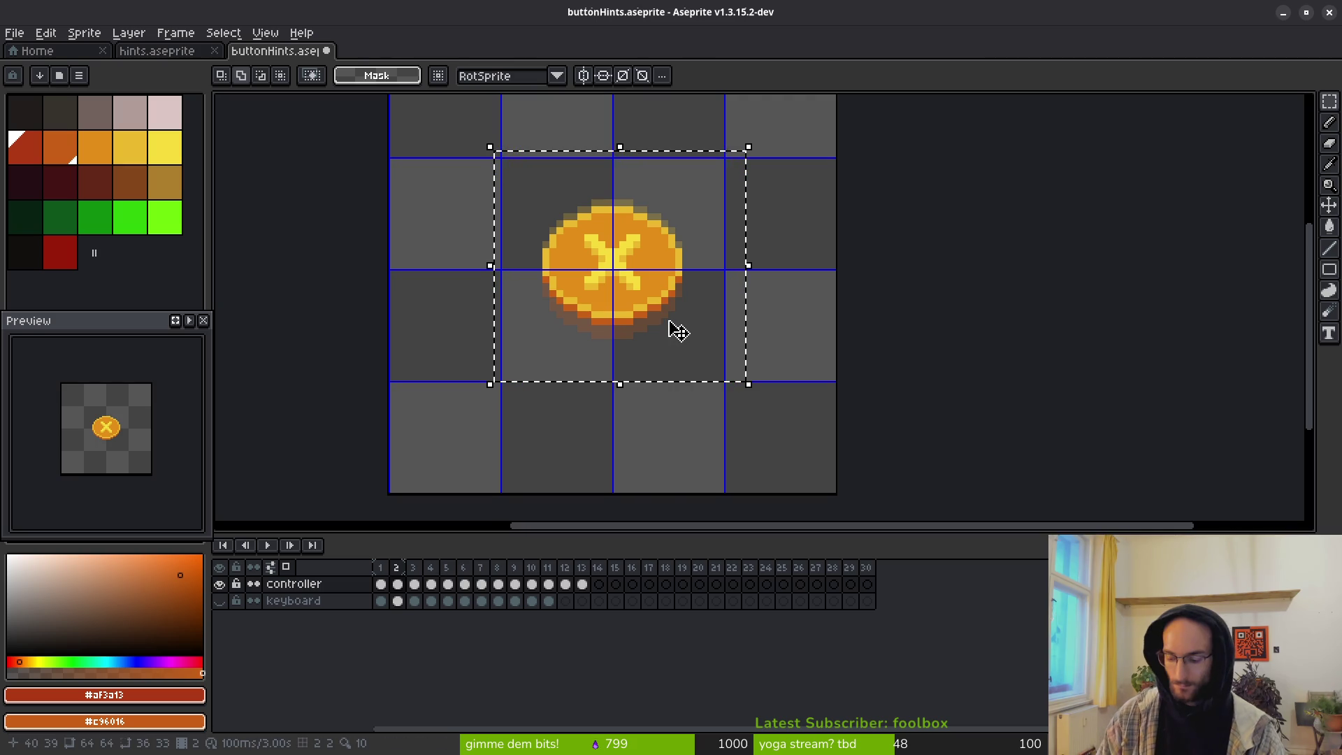
key("Down")
key("Down")
key("Down")
key("ctrl+d")
scroll(675, 327, "up", 1)
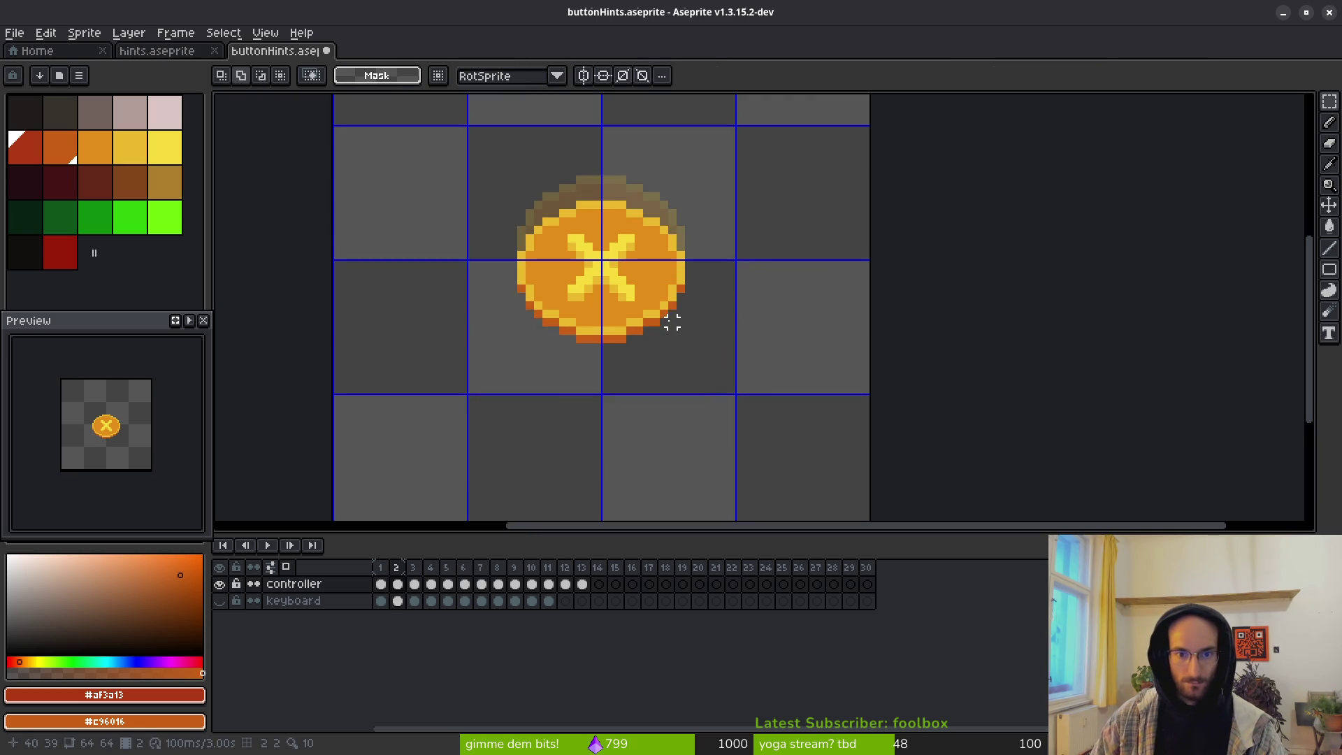
scroll(664, 329, "down", 2)
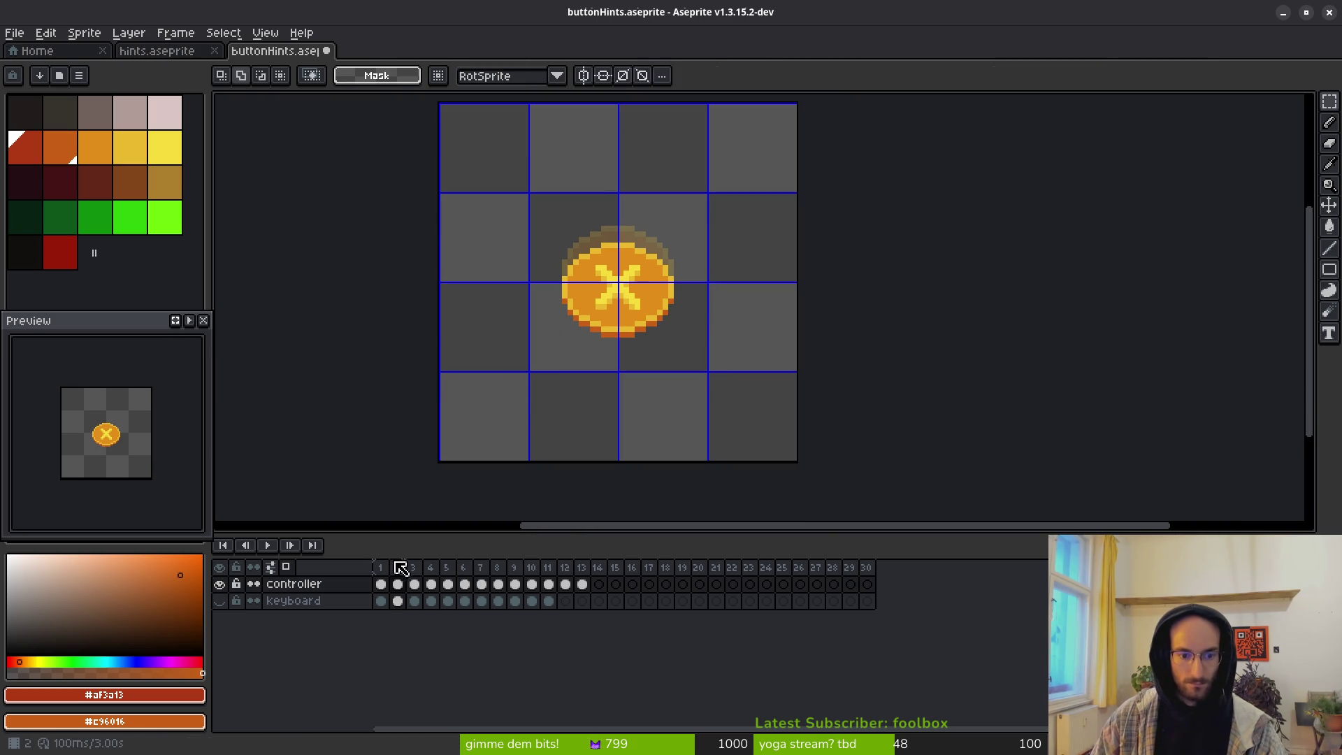
left_click(417, 577)
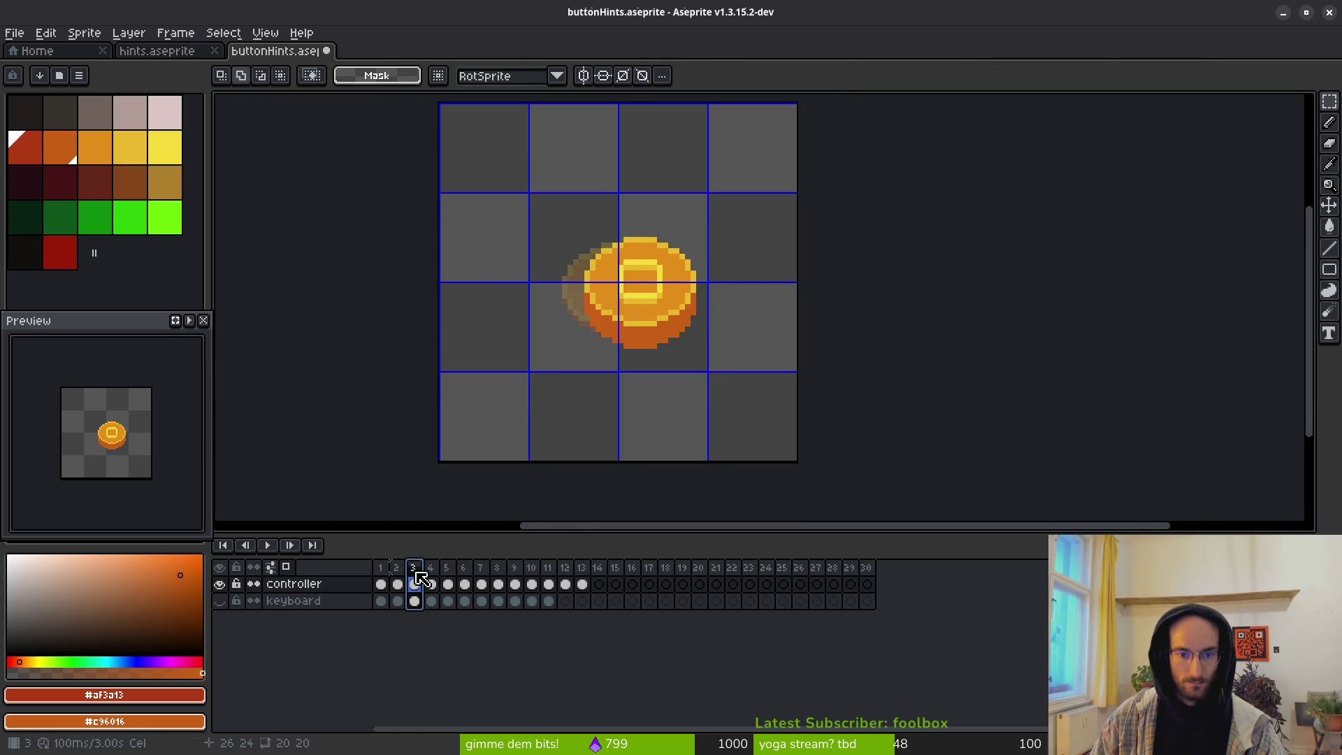
Step: Marquee-select the square-button coin in frame 3 and nudge it to the canvas centre
scroll(608, 345, "up", 1)
left_click_drag(463, 120, 875, 405)
key("Left")
key("Left")
key("Left")
key("Up")
key("Up")
key("Up")
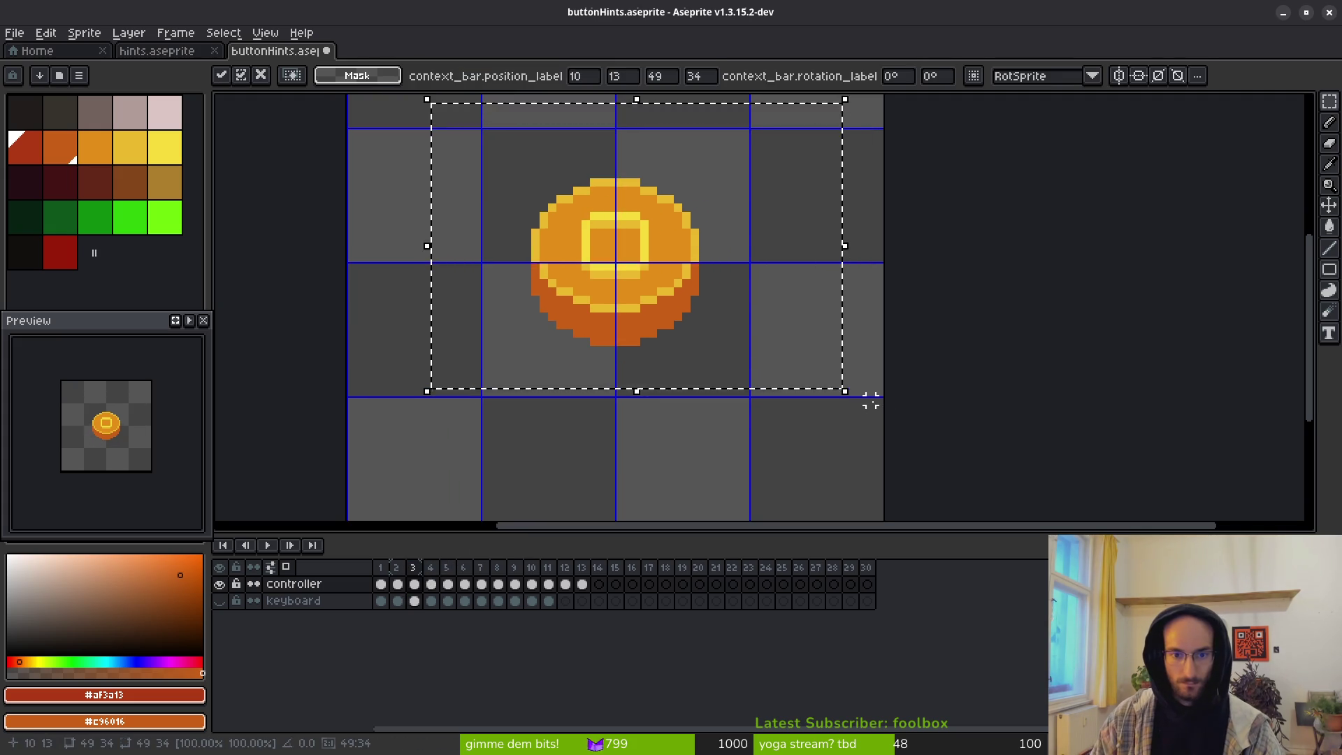
key("Down")
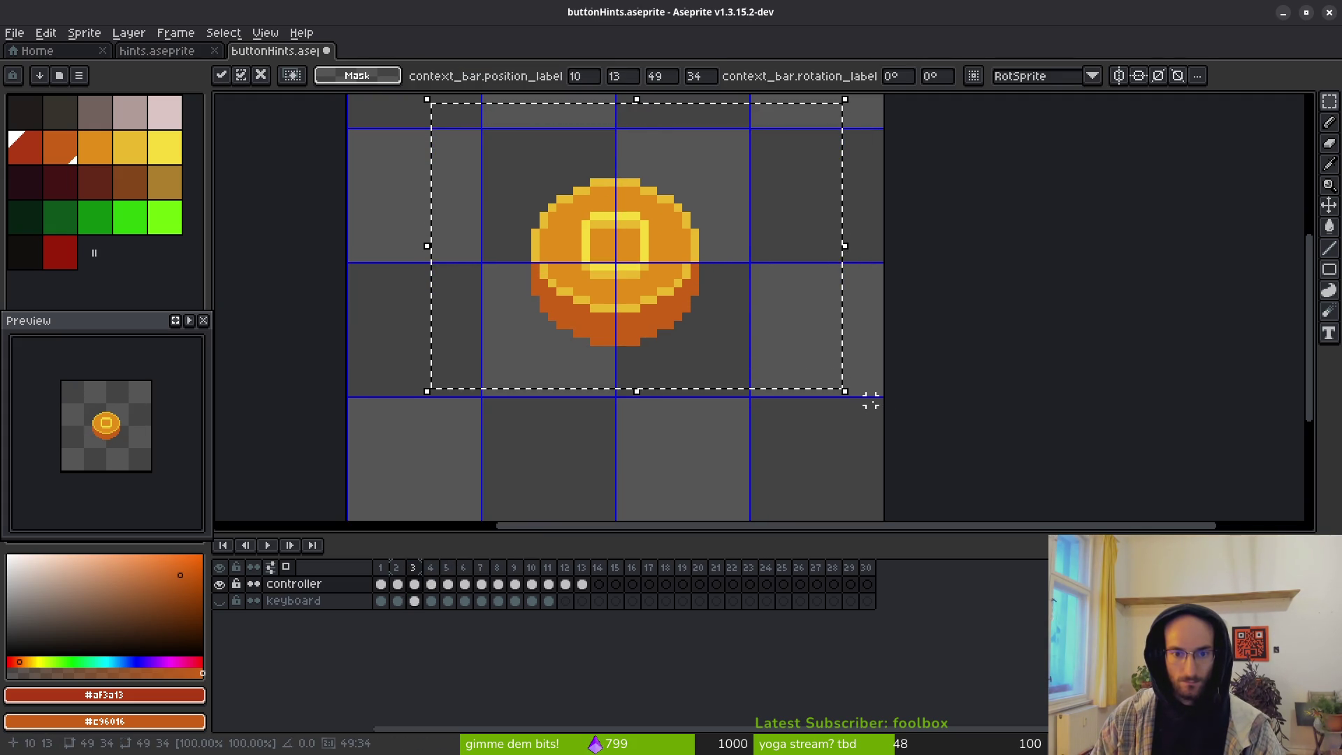
key("ctrl+d")
Step: Re-centre the coins in frames 4 and 5 by nudging each one down
key("Right")
key("i")
key("m")
left_click_drag(443, 124, 777, 357)
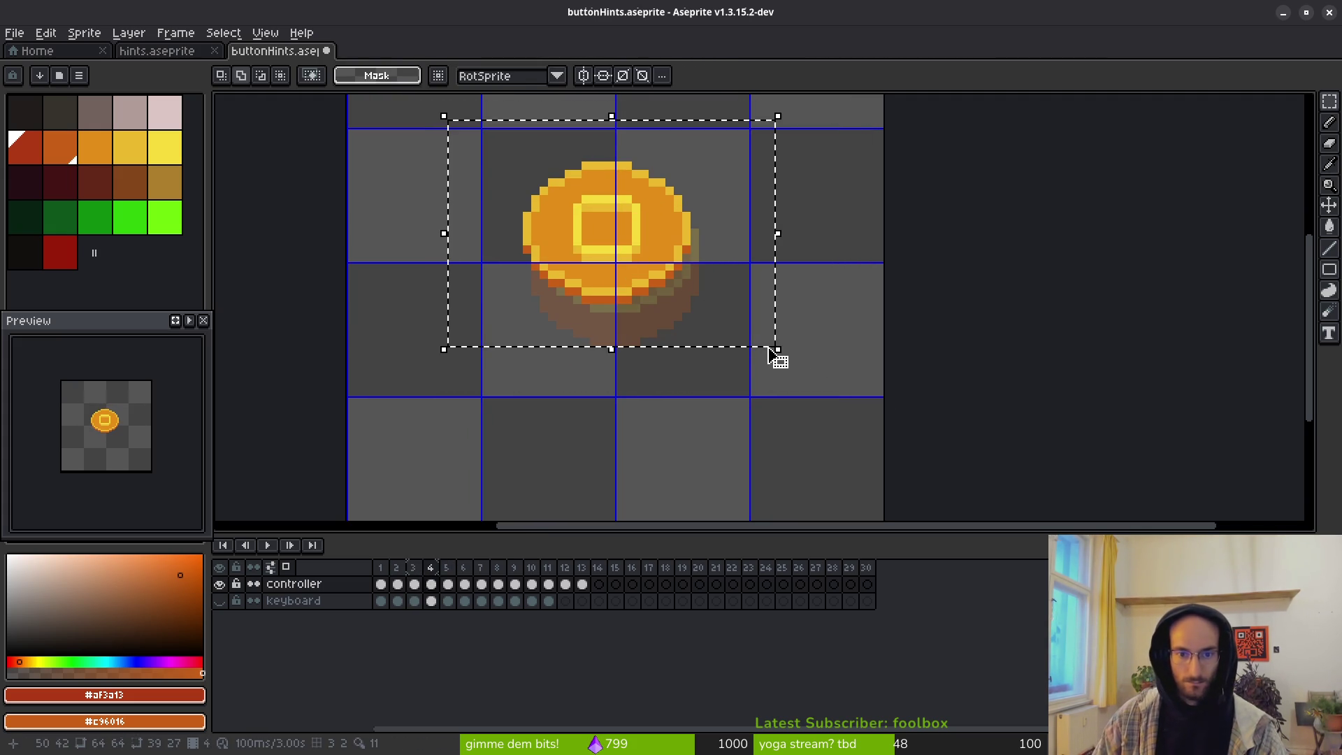
key("Down")
key("Down")
key("Down")
key("Down")
key("ctrl+d")
key("Right")
left_click_drag(448, 95, 777, 372)
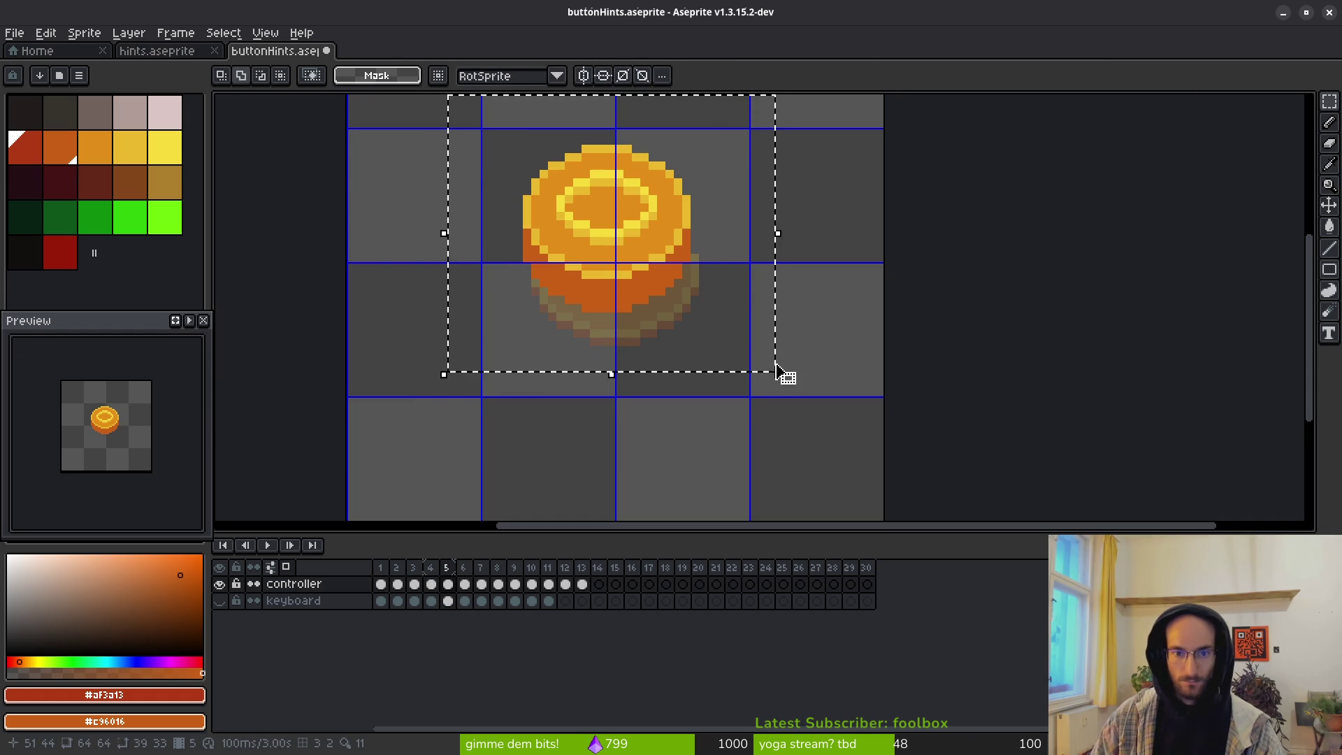
key("Down")
key("Down")
key("Down")
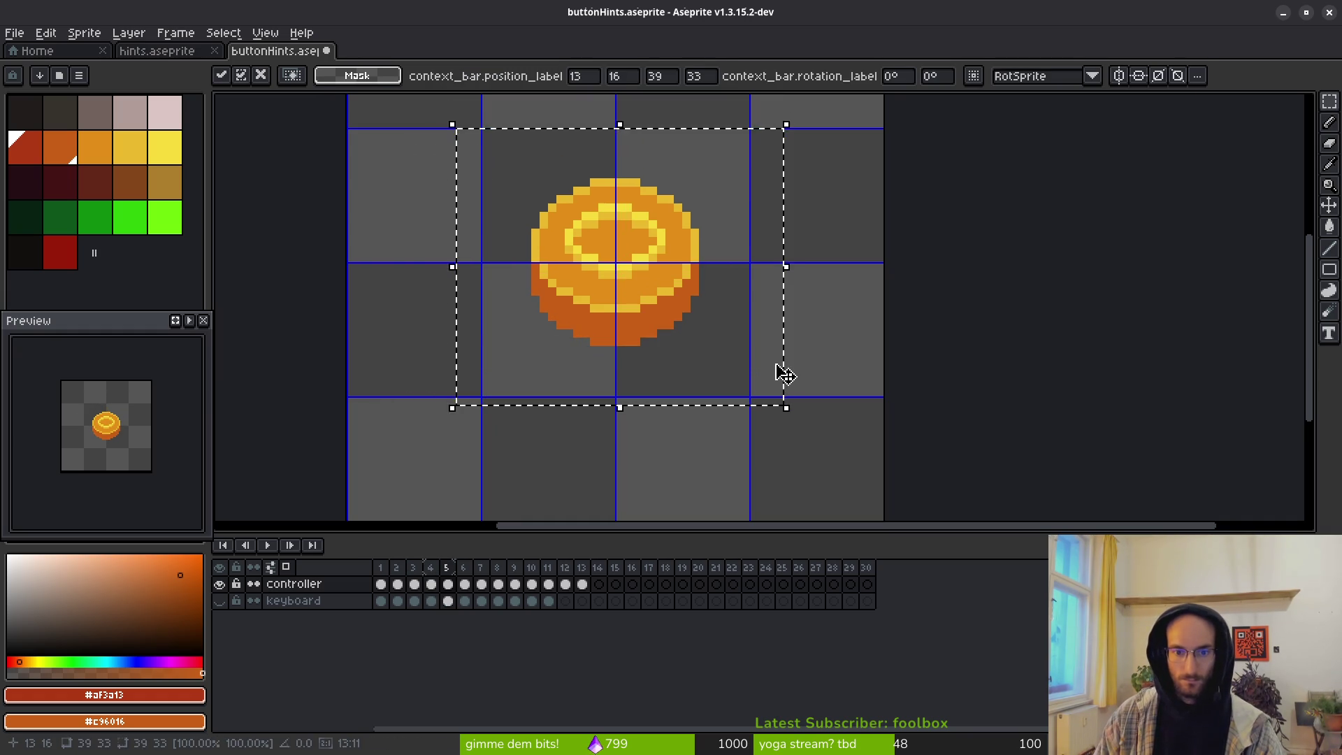
key("ctrl+d")
Step: Centre the frame 6 coin and shift the frame 7 R1 button 4 px right, 5 px down
key("Right")
left_click_drag(427, 116, 744, 333)
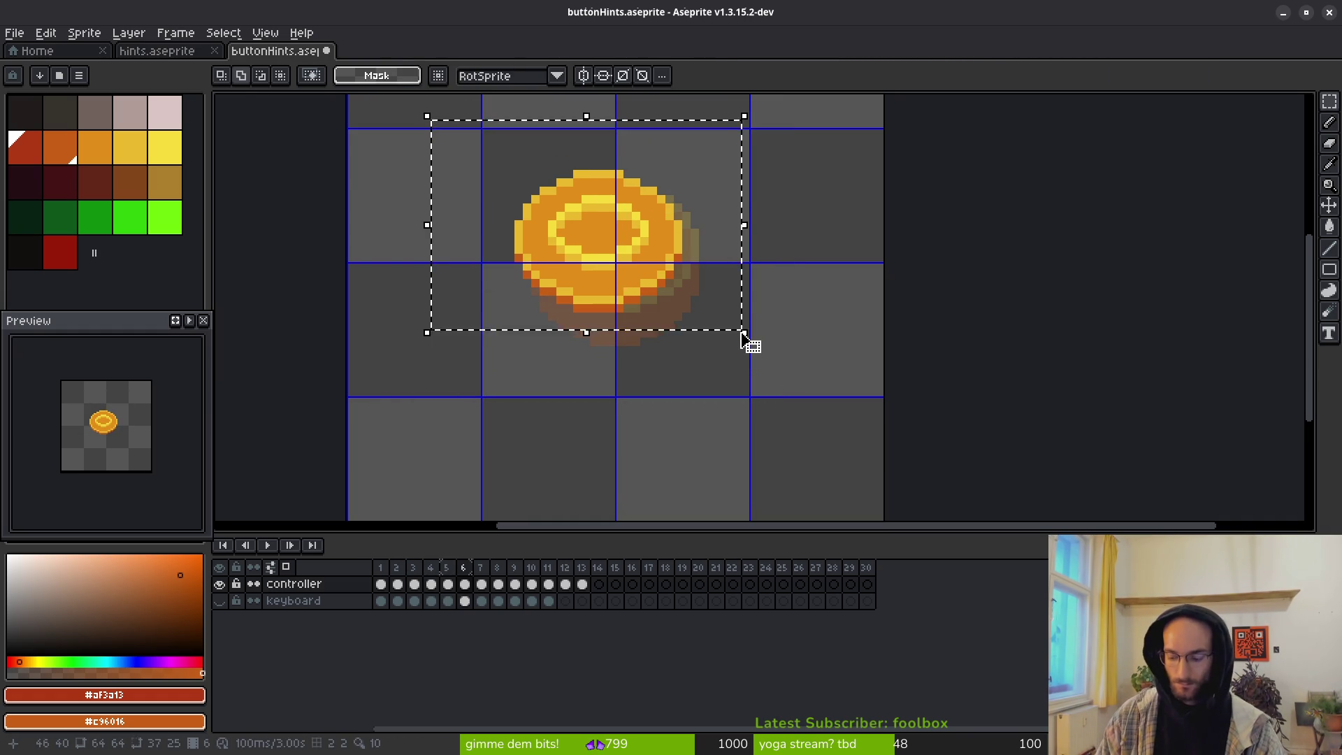
key("Down")
key("Down")
key("Down")
key("Right")
key("Down")
key("Right")
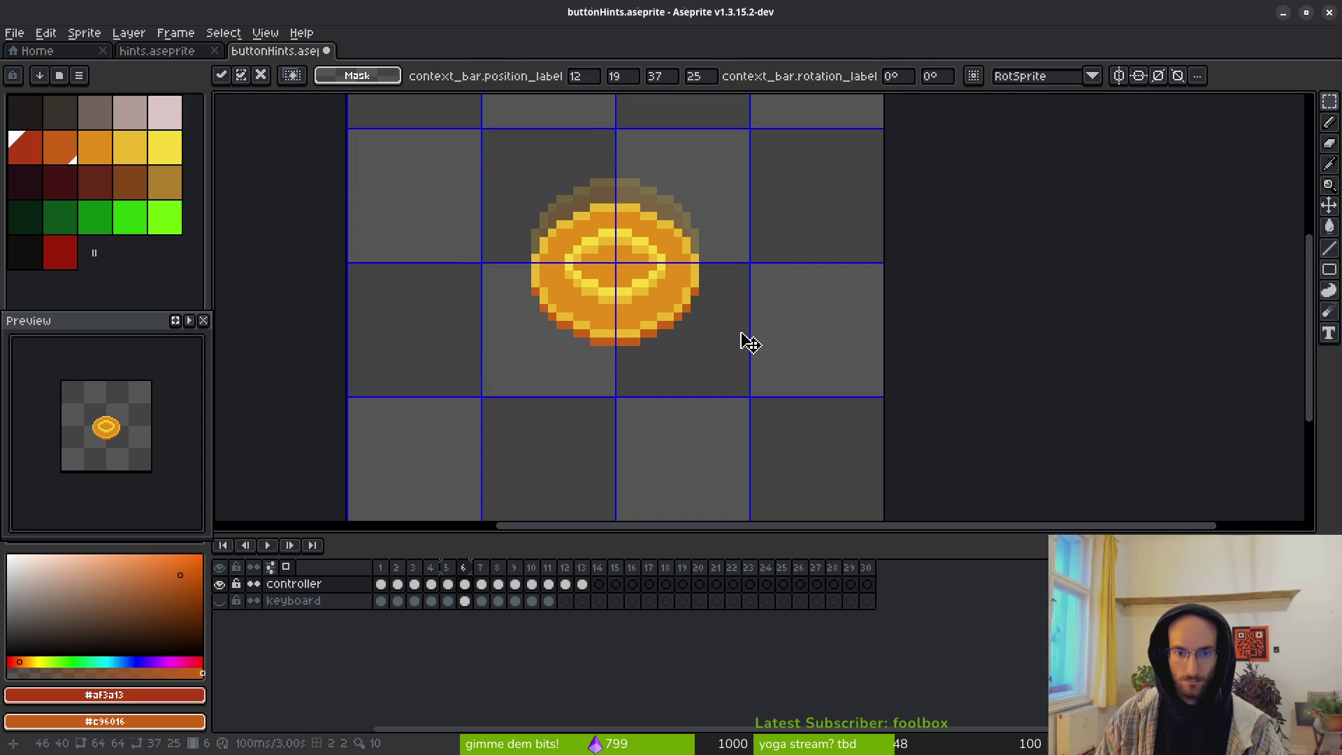
key("ctrl+d")
key("Right")
mouse_move(402, 124)
left_mouse_down()
mouse_move(701, 311)
mouse_move(783, 346)
left_mouse_up()
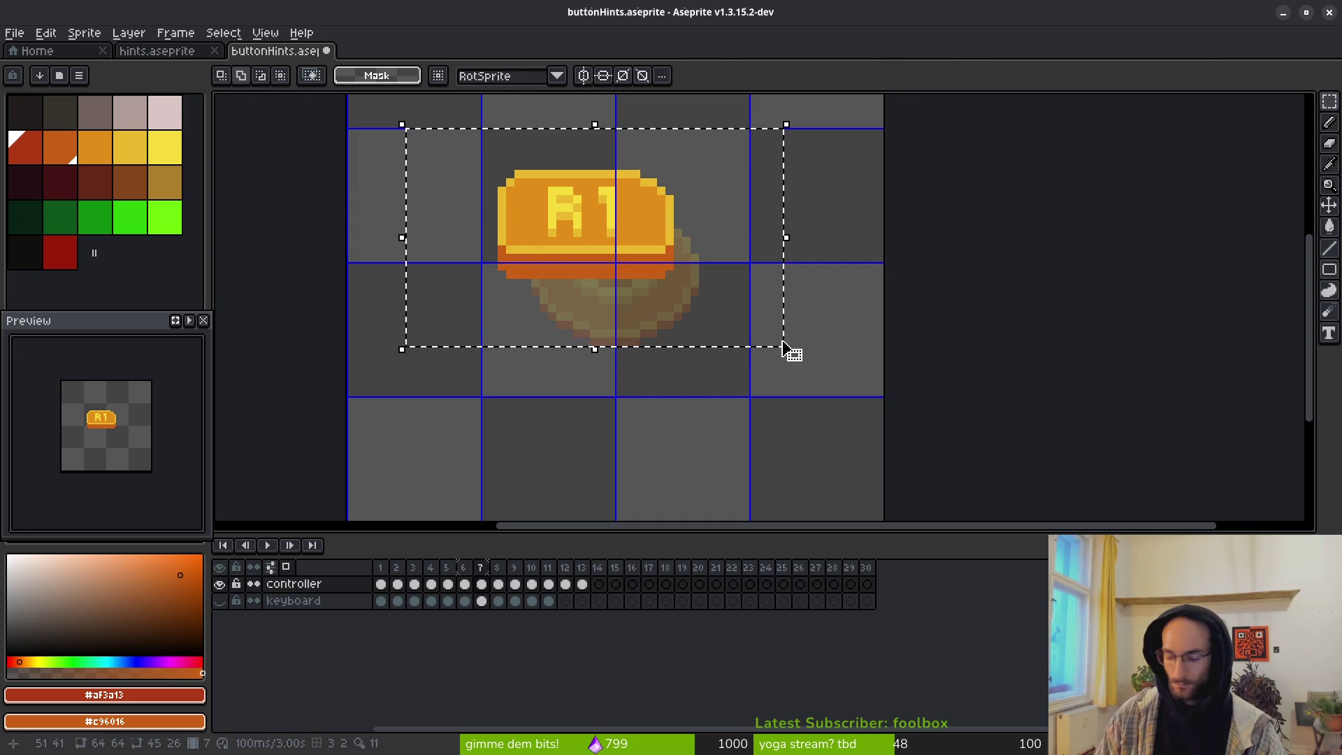
key("Right")
key("Right")
key("Right")
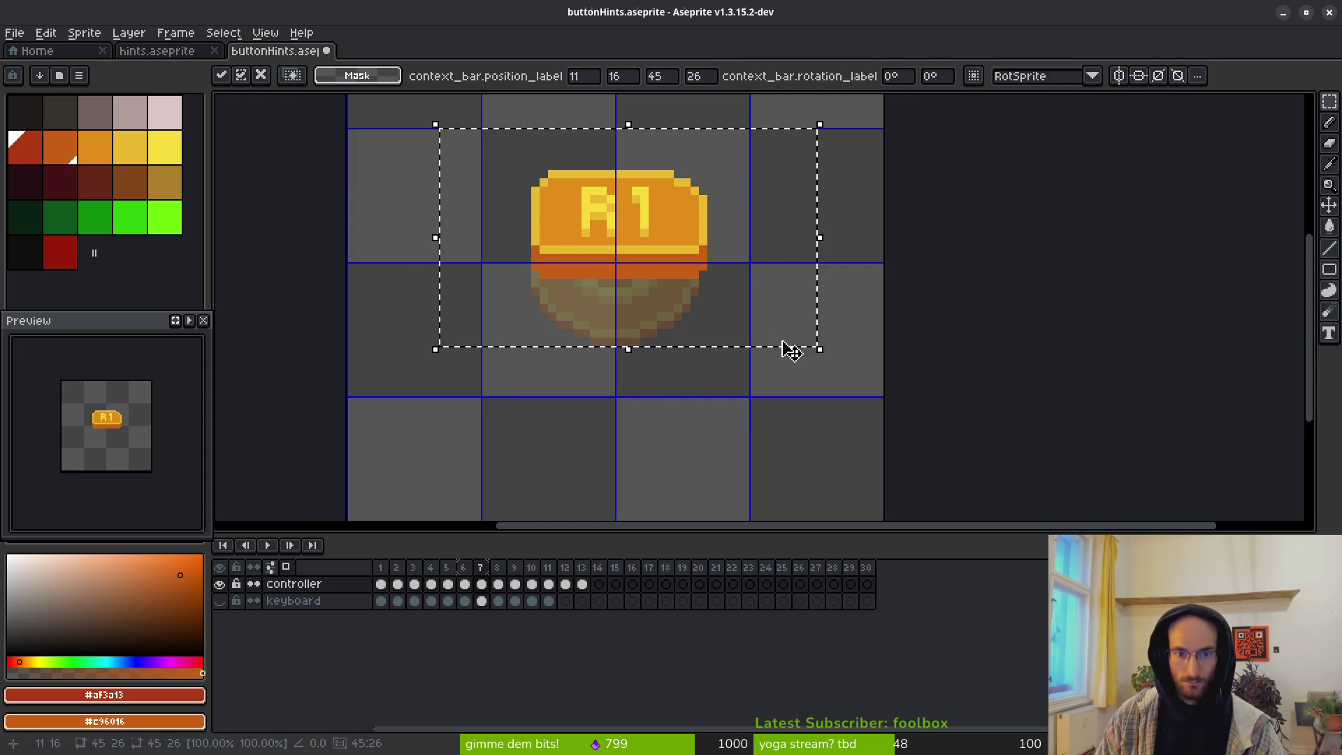
key("Down")
key("Down")
key("Down")
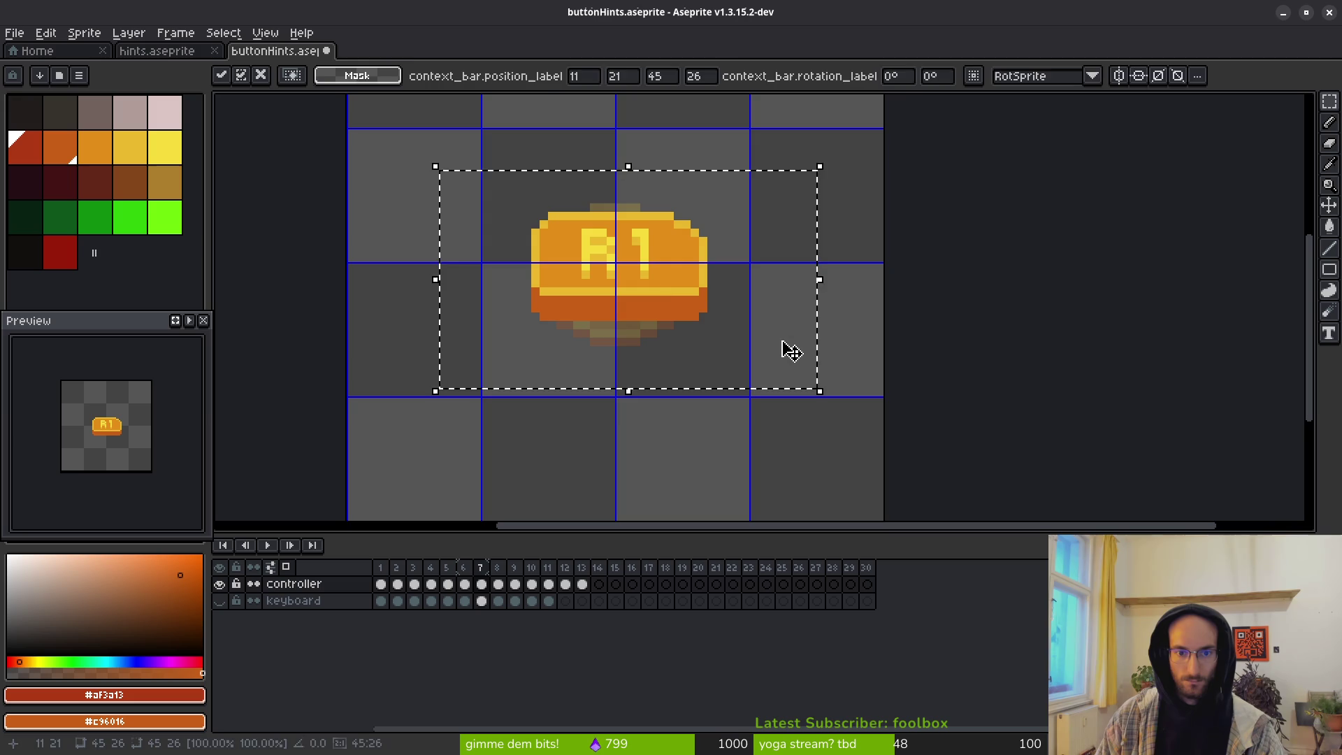
key("ctrl+d")
Step: Centre the frame 8 button and nudge the frame 9 L coin 3 pixels left
key("Right")
left_click_drag(365, 123, 783, 327)
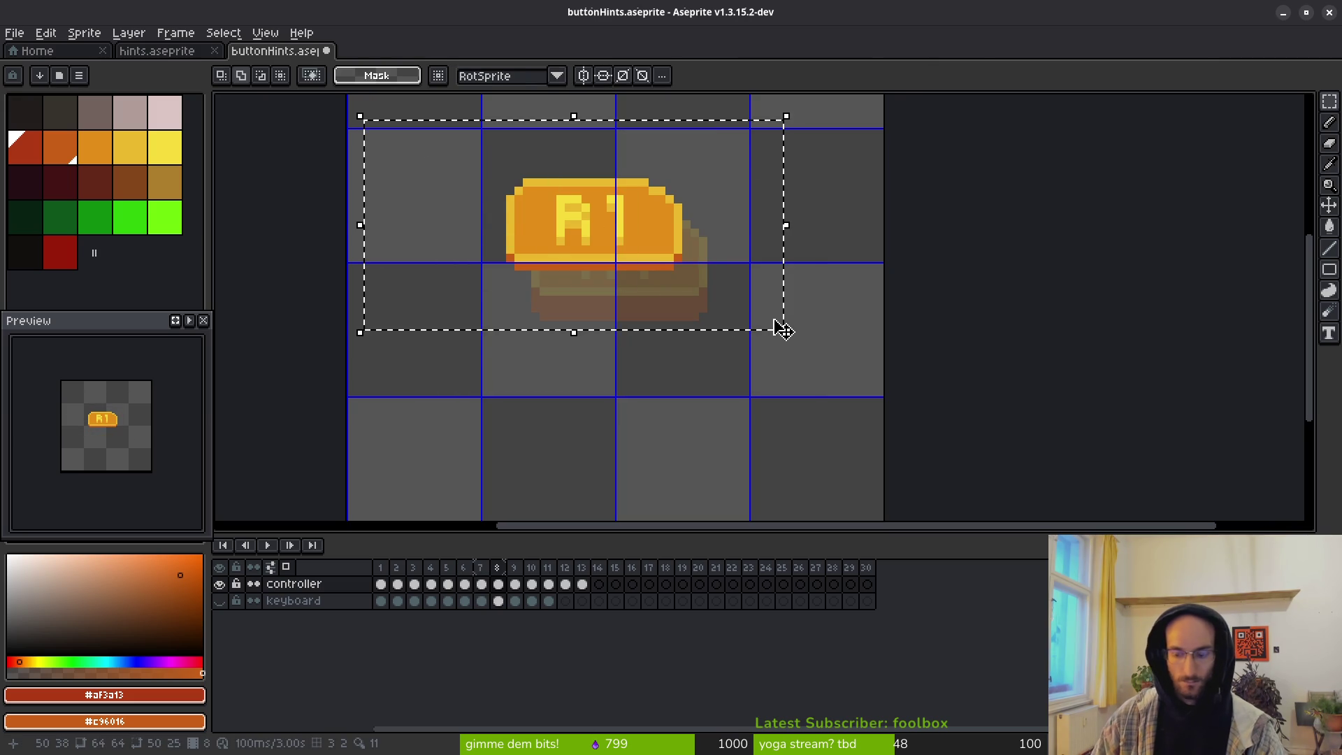
key("Down")
key("Down")
key("Down")
key("Right")
key("Right")
key("Right")
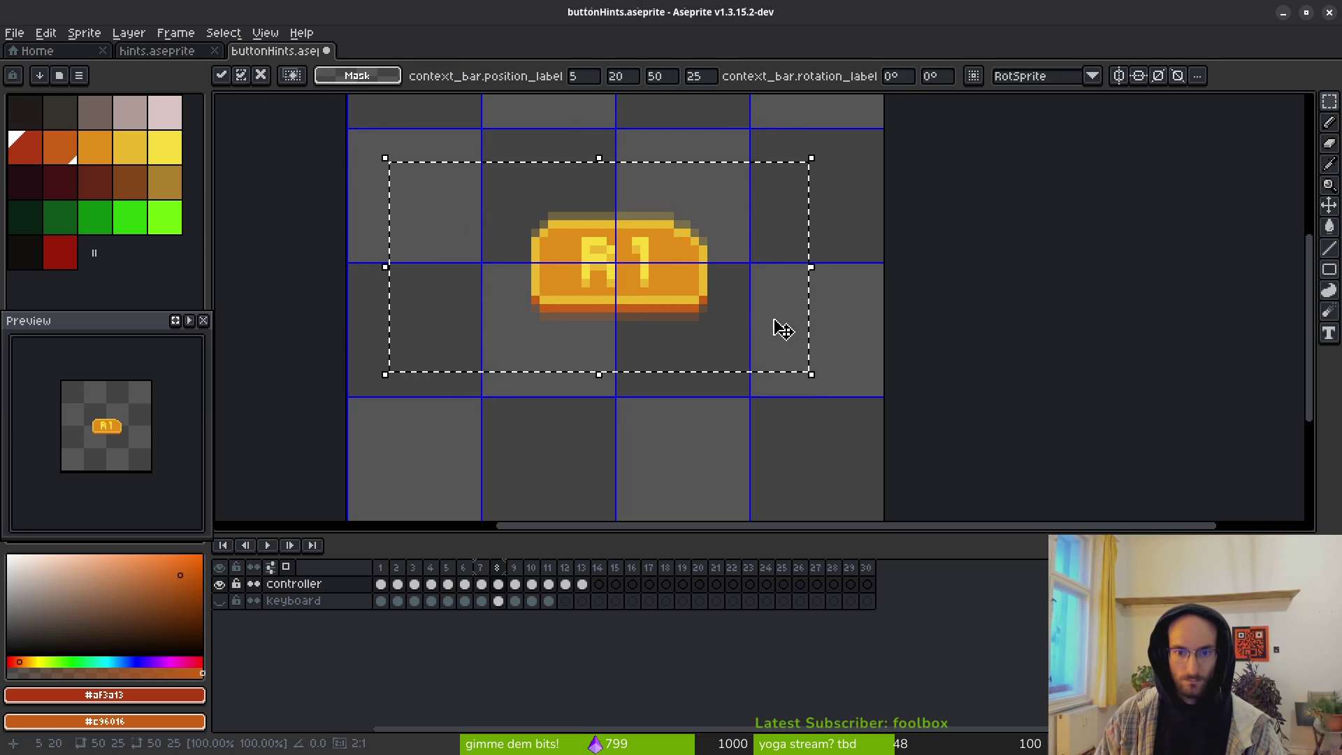
key("Down")
key("ctrl+d")
key("Right")
left_click_drag(483, 144, 828, 409)
key("Left")
key("Left")
key("Left")
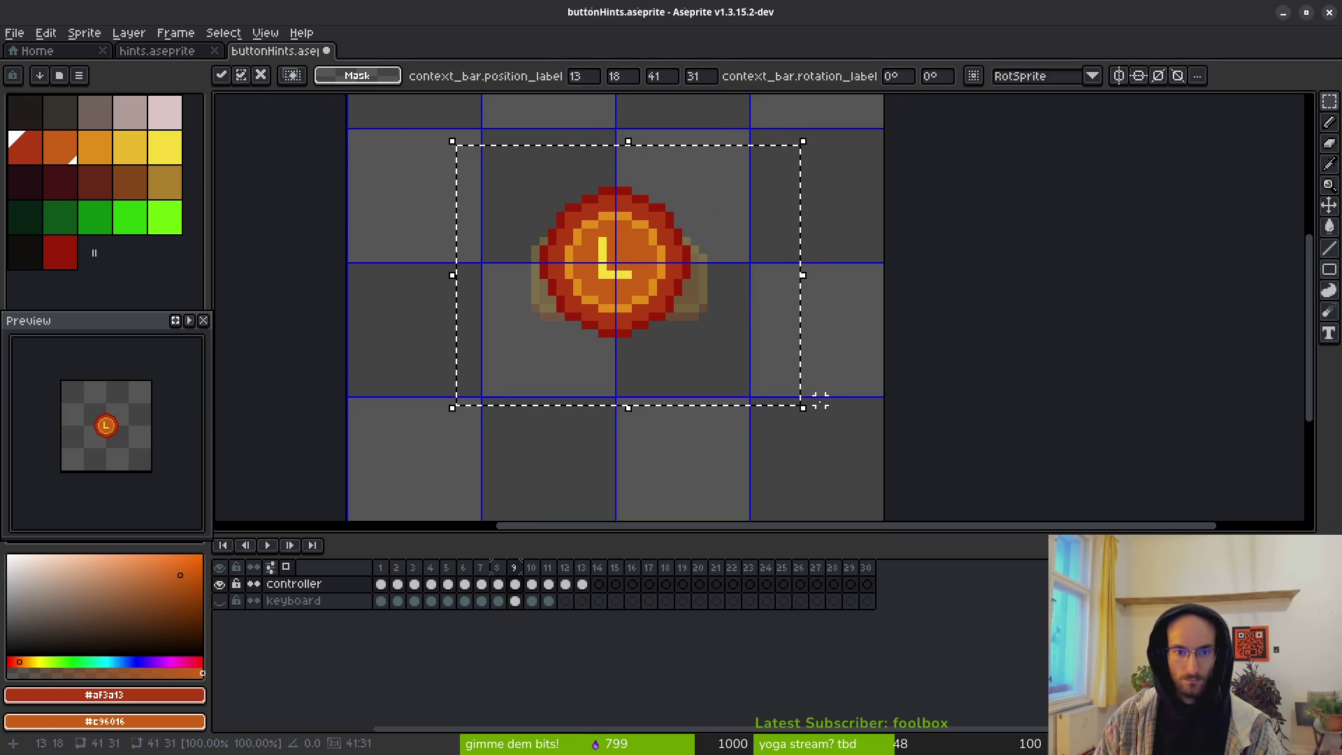
key("ctrl+d")
Step: Leave the frame 10 coin as is and nudge the frame 11 L coin 1 px up and right
key("Right")
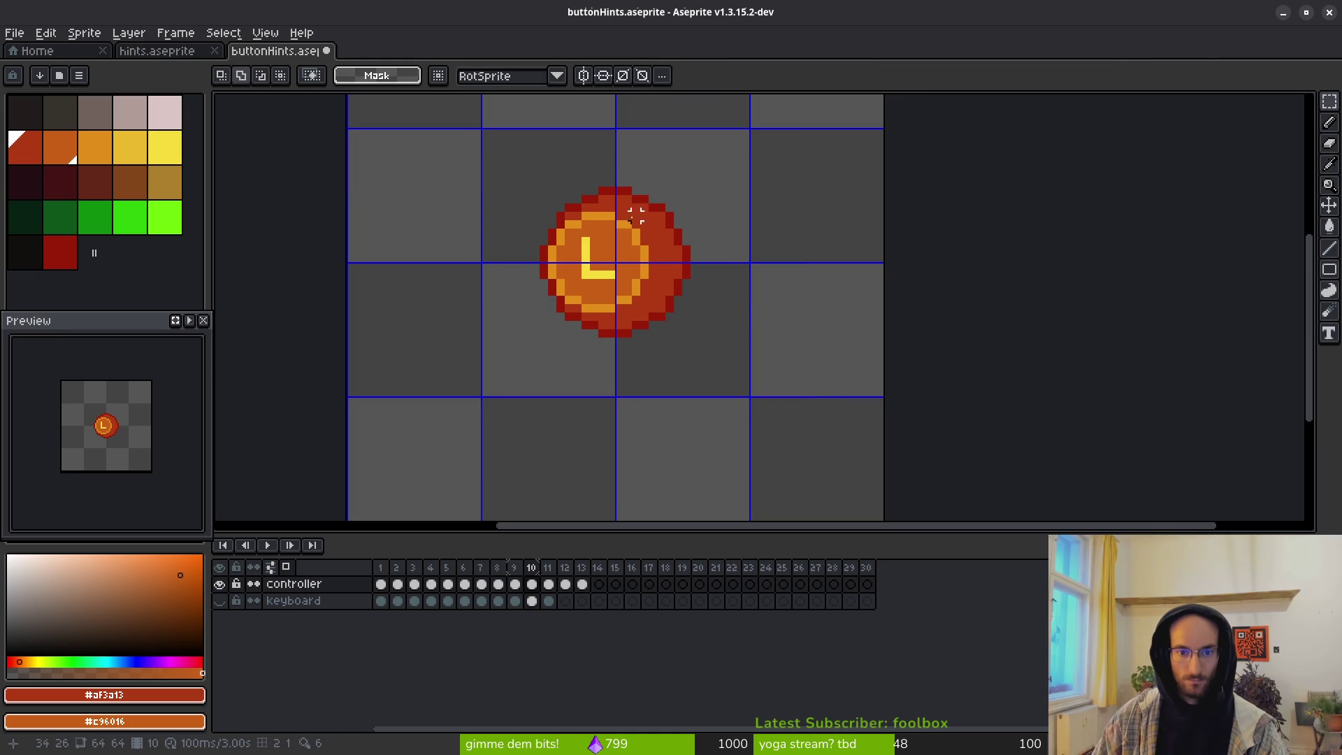
mouse_move(515, 144)
left_mouse_down()
mouse_move(590, 240)
mouse_move(777, 388)
left_mouse_up()
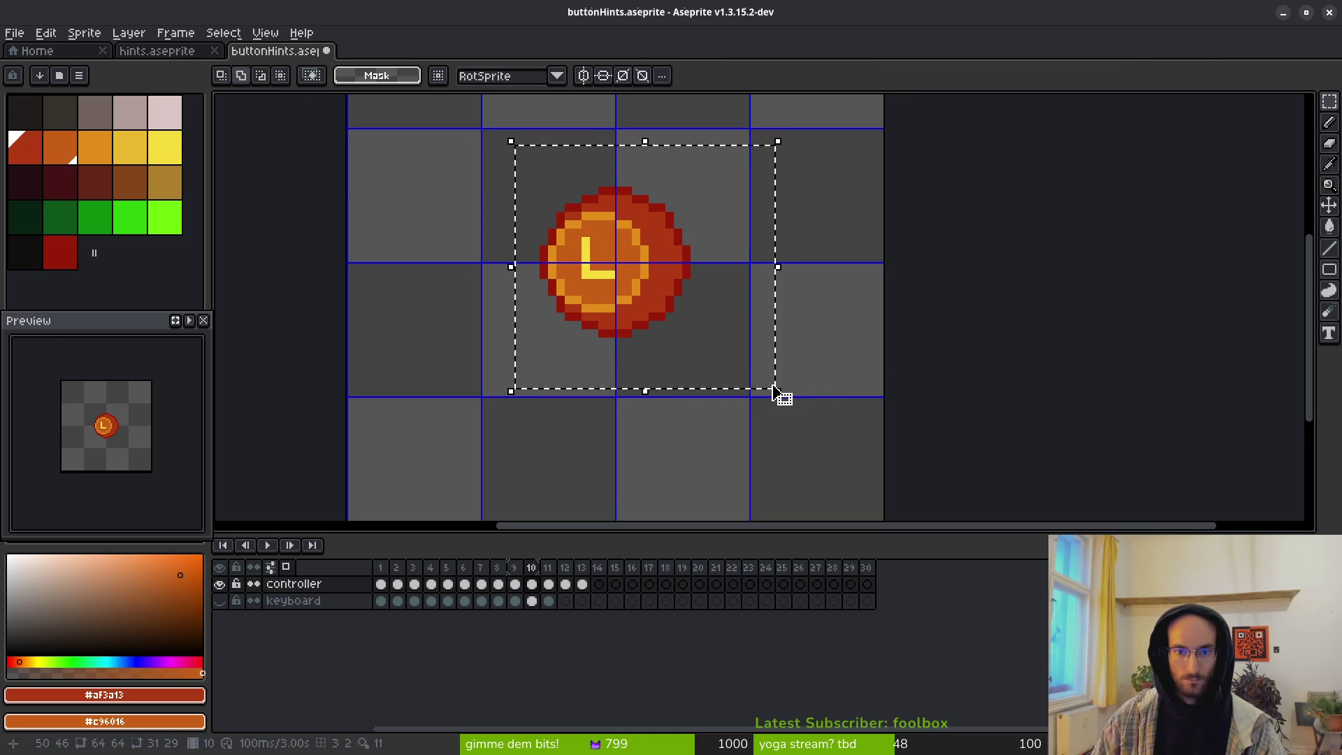
key("ctrl+d")
key("Right")
mouse_move(505, 144)
left_mouse_down()
mouse_move(563, 230)
mouse_move(818, 398)
left_mouse_up()
key("Up")
key("Right")
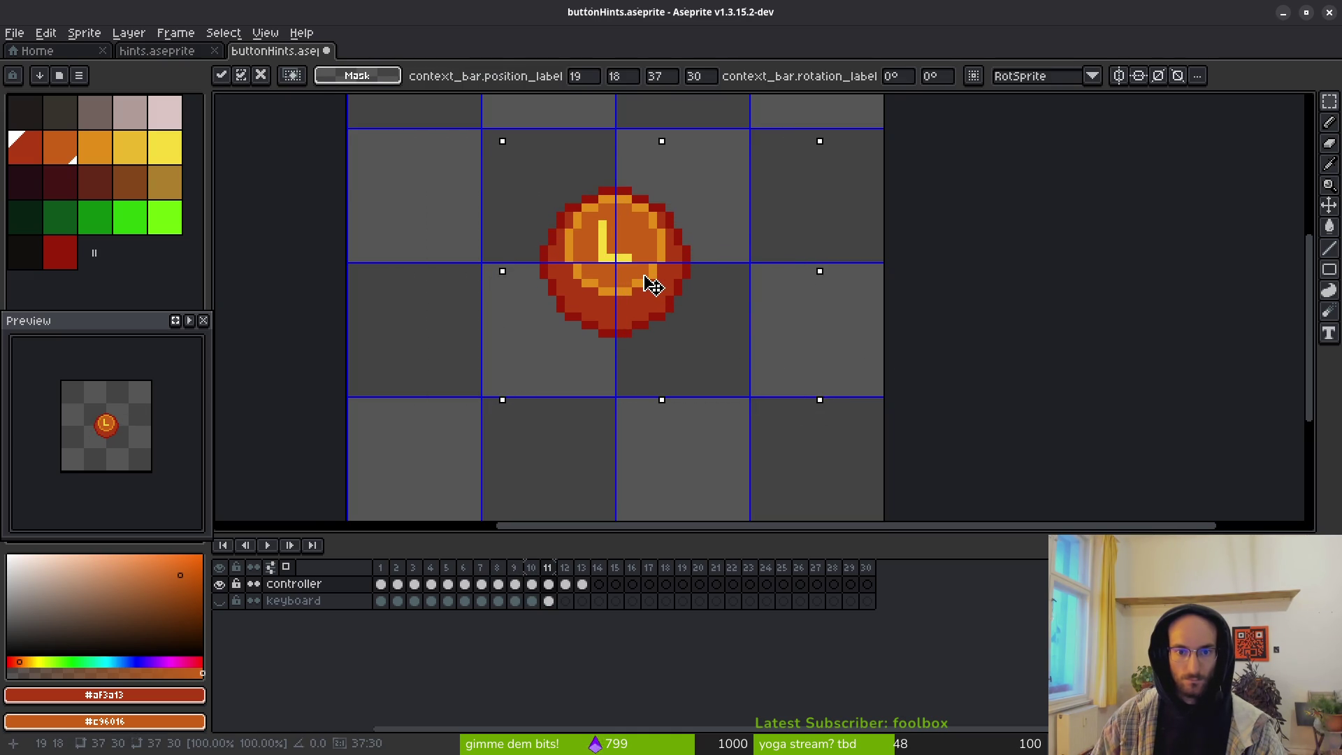
key("ctrl+d")
Step: Drag the frame 12 L coin left and down to the canvas centre and drop it
key("Right")
left_click_drag(503, 132, 826, 383)
left_click_drag(683, 287, 661, 291)
key("ctrl+d")
key("Right")
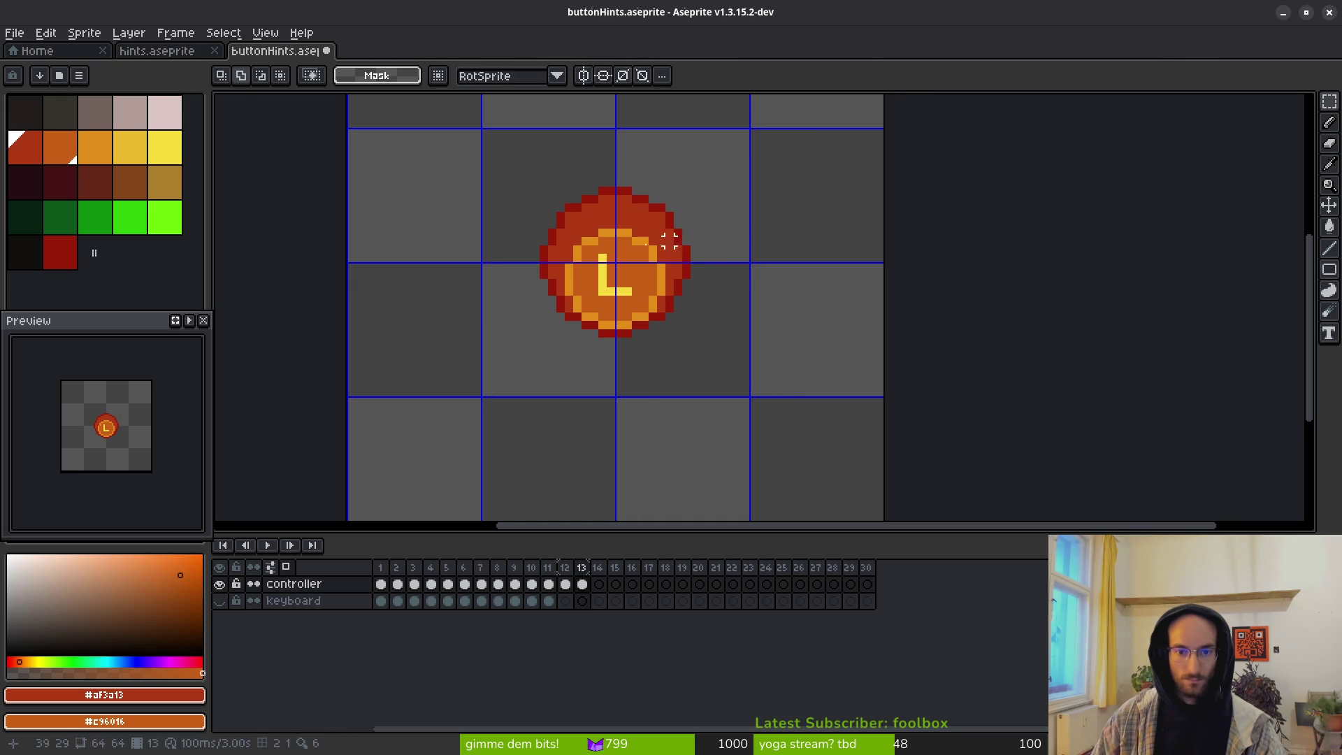
key("i")
key("Left")
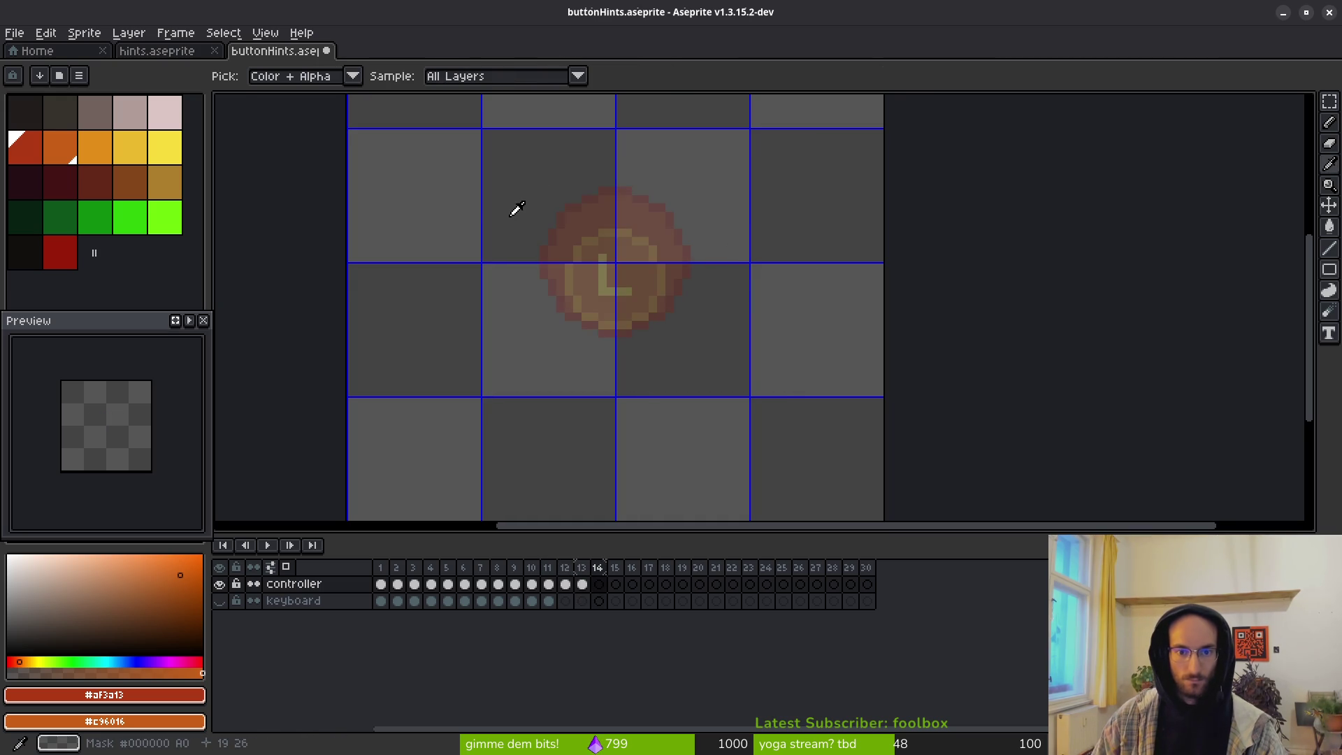
key("Left")
key("Left")
key("Left")
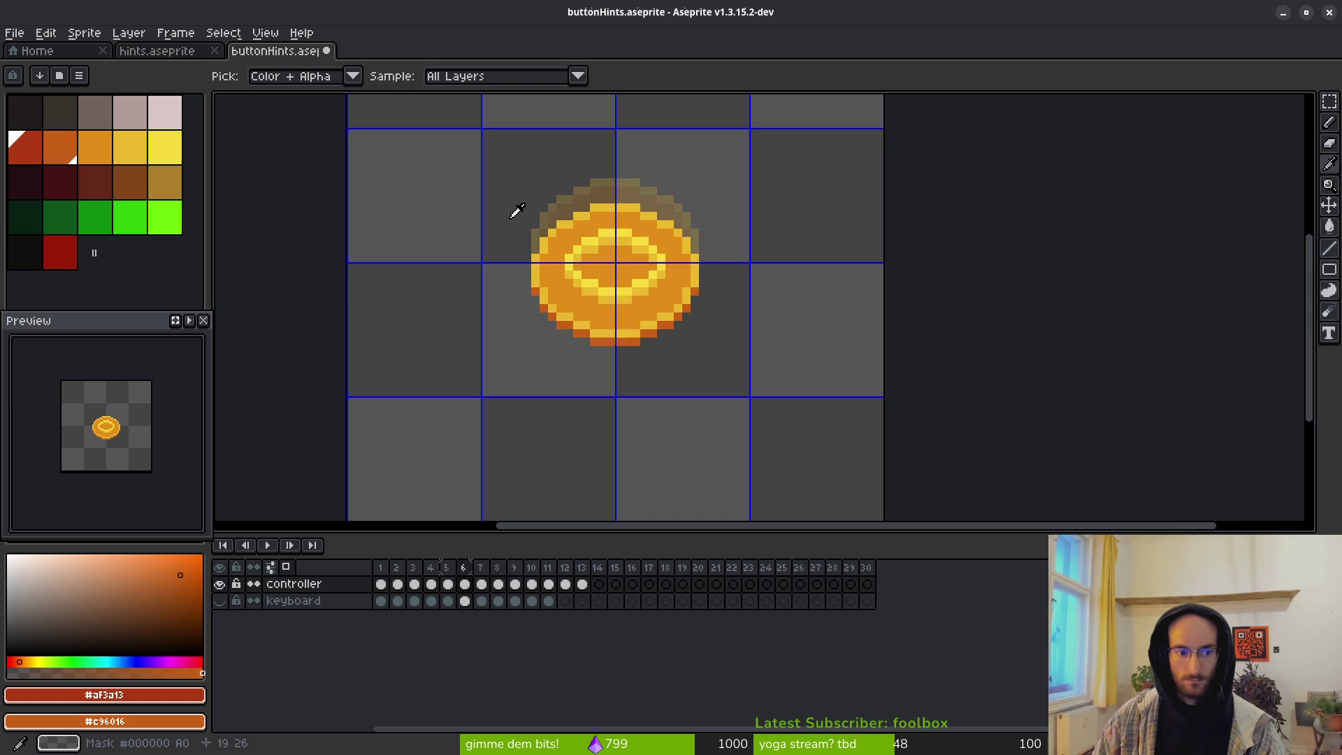
key("Right")
key("Left")
key("Left")
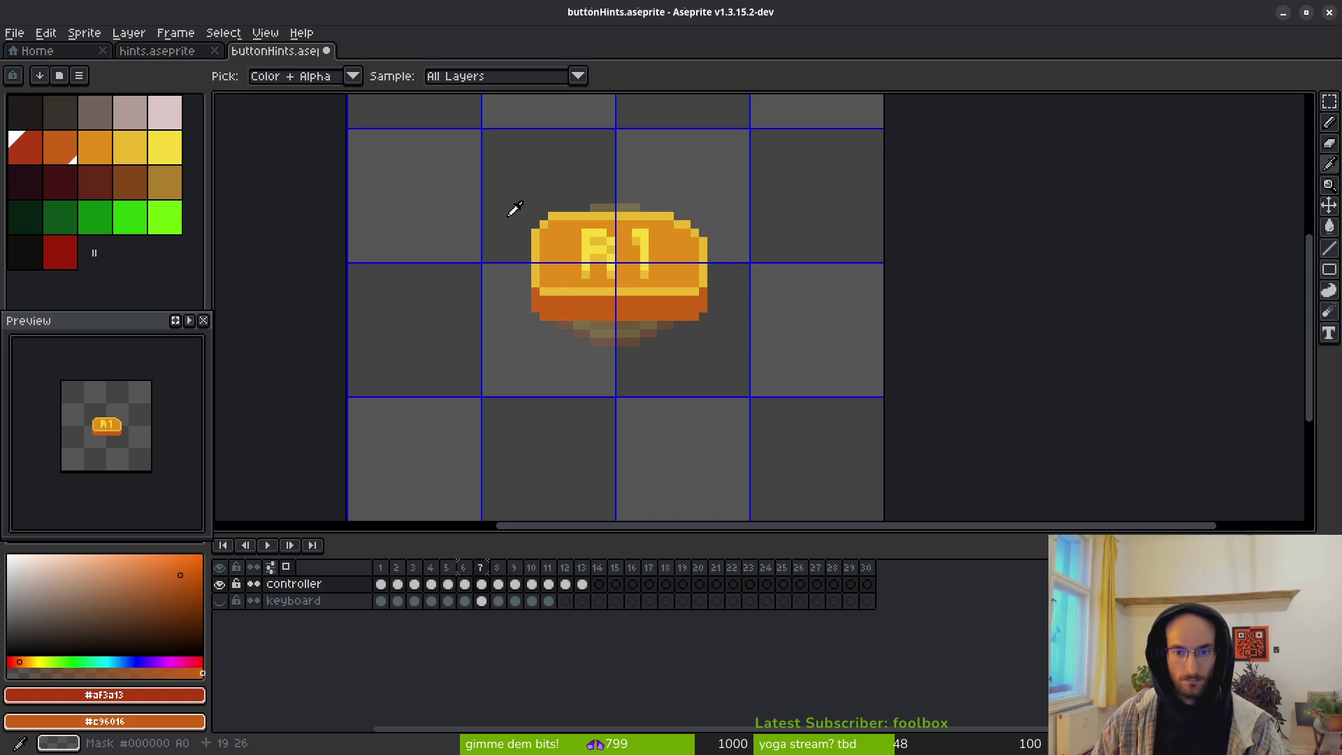
key("Left")
key("Right")
key("Left")
key("Left")
key("Left")
key("Left")
key("Left")
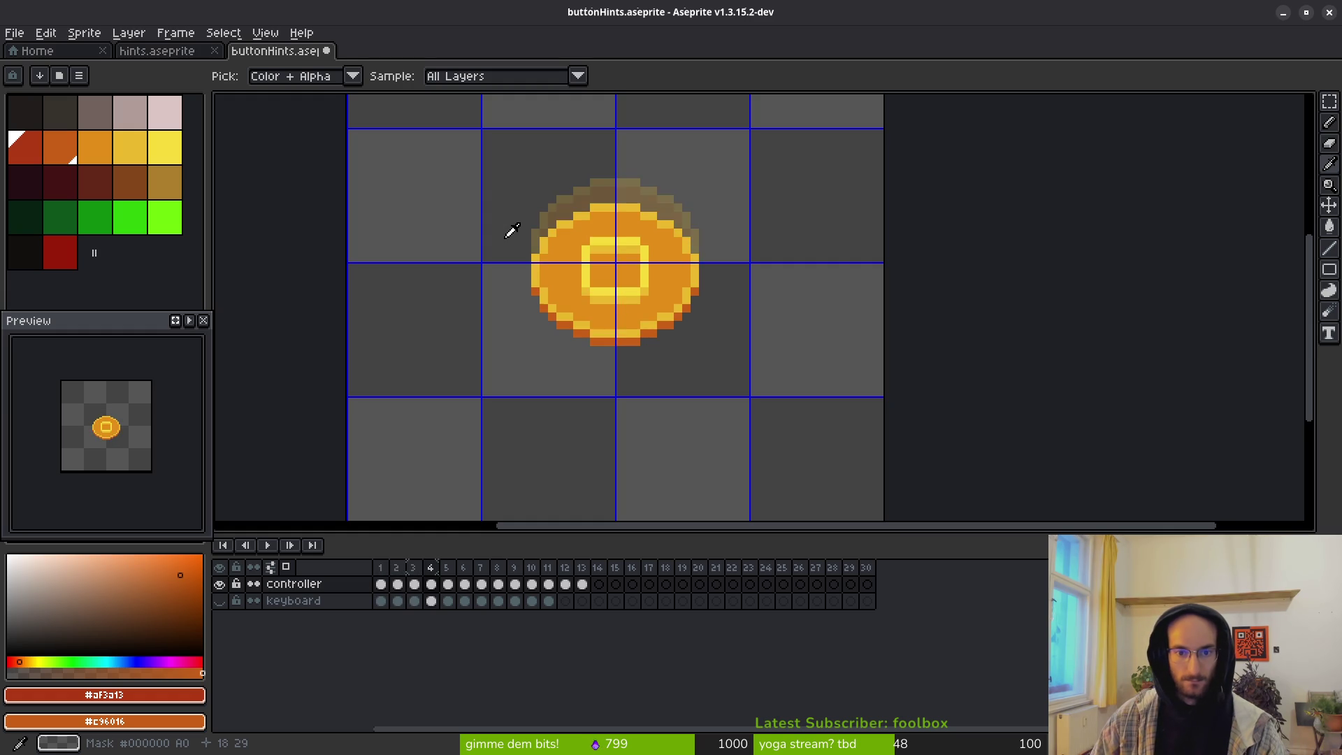
key("Right")
key("Right")
key("Right")
key("Right")
key("Right")
key("Right")
key("Left")
key("Left")
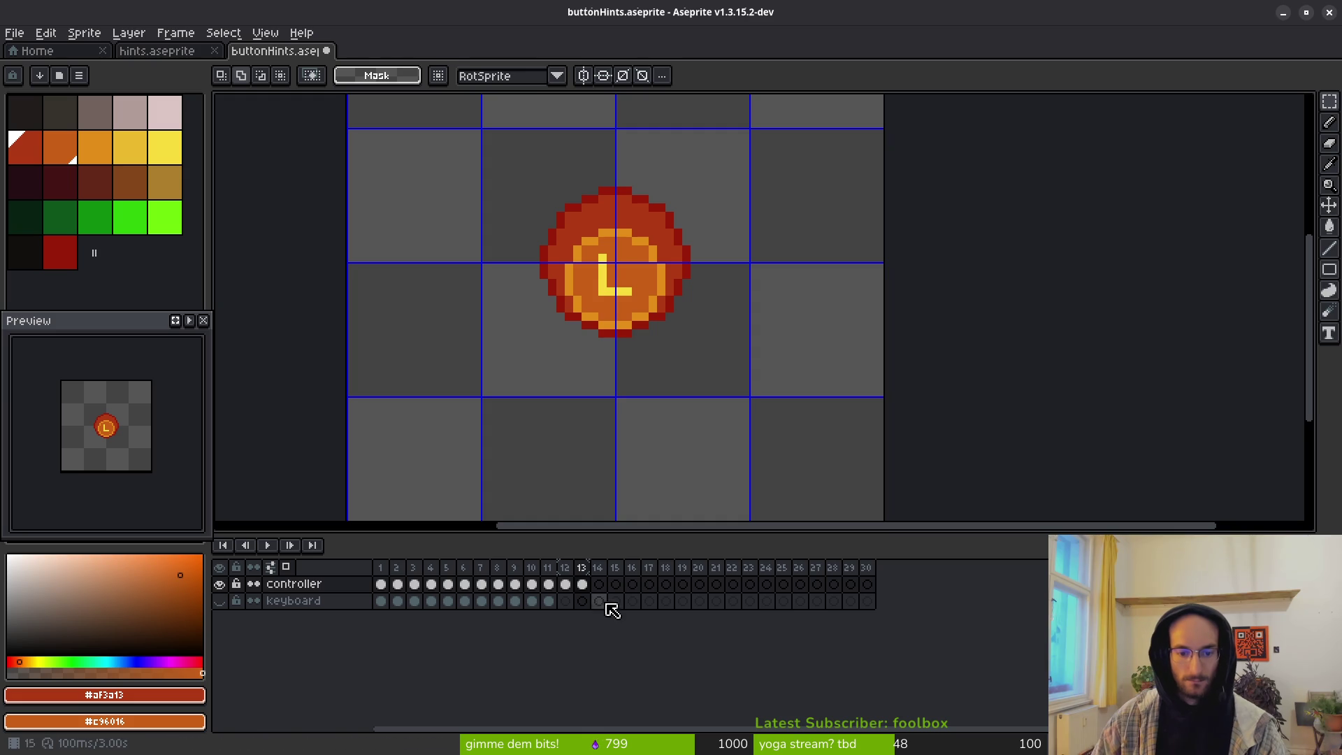
mouse_move(430, 605)
left_mouse_down()
mouse_move(390, 603)
mouse_move(545, 608)
left_mouse_up()
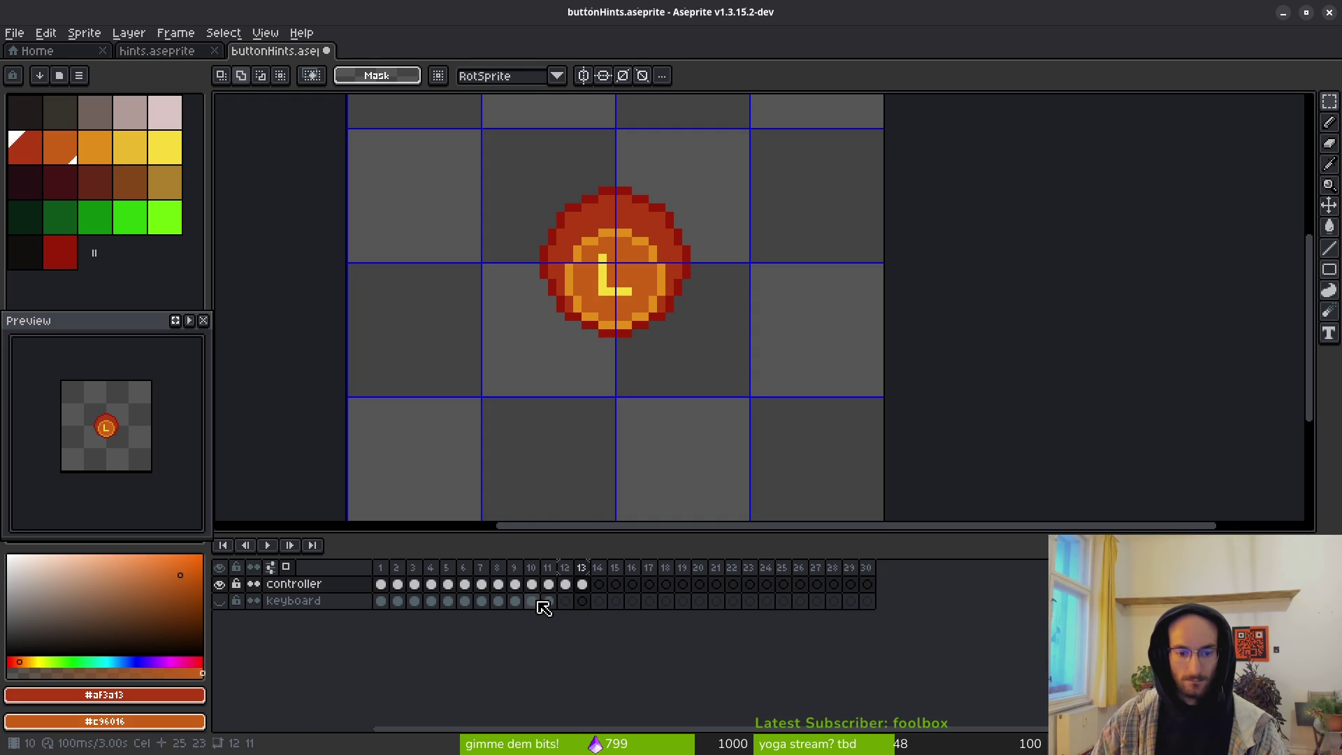
Step: Hide the controller layer and show the keyboard layer
left_click(481, 605)
key("Right")
key("Left")
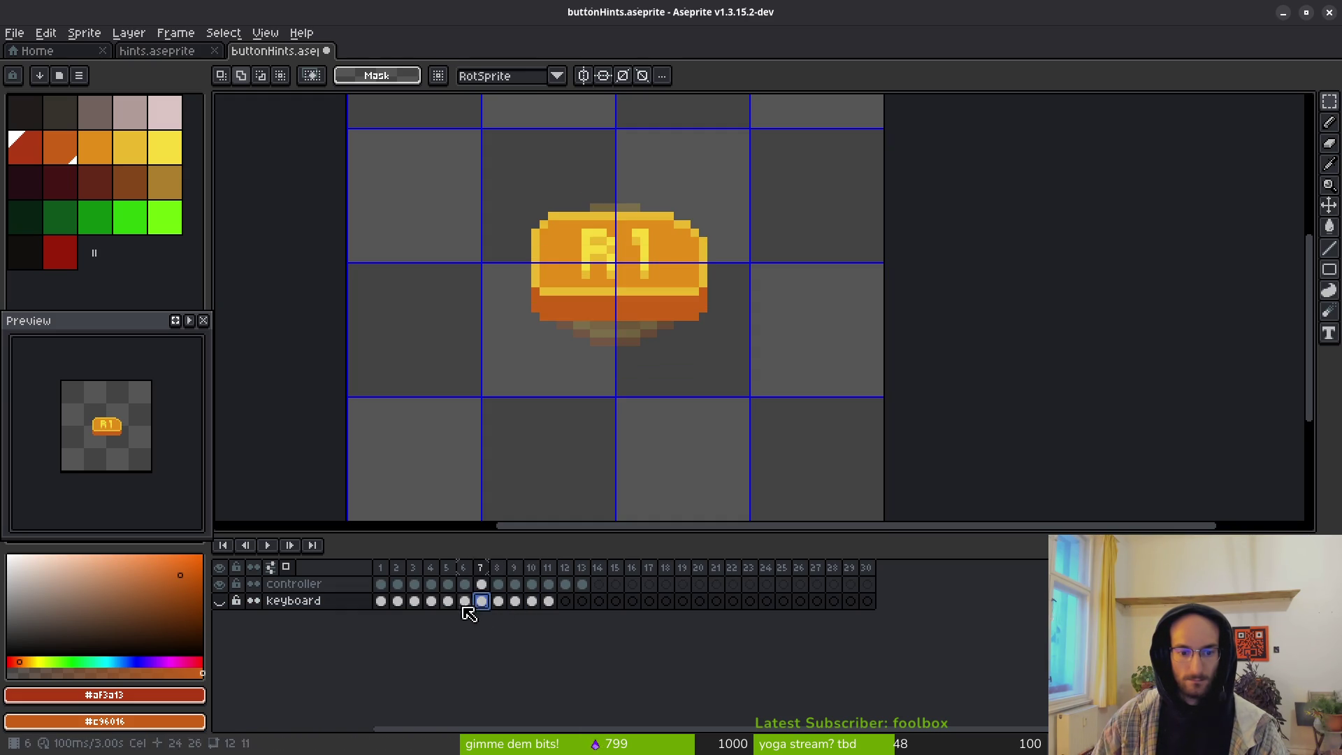
left_click(219, 583)
left_click(218, 600)
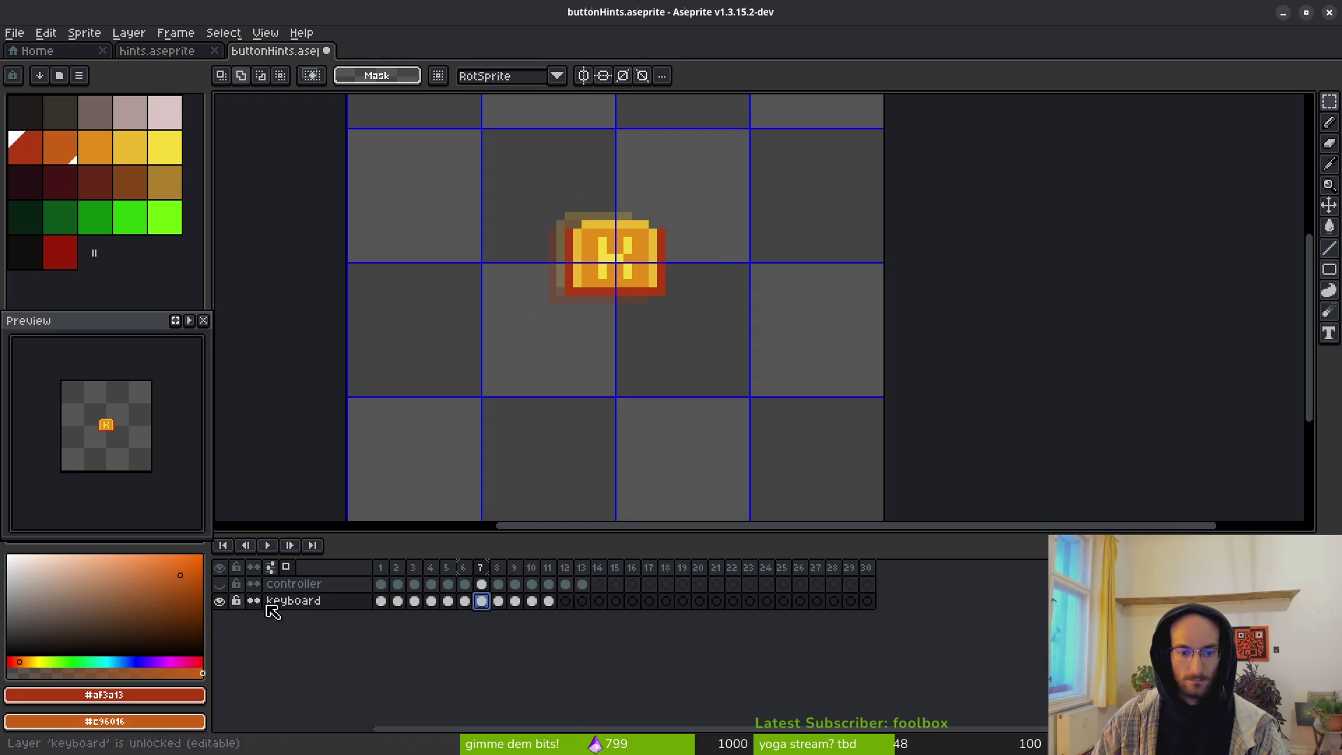
Step: Drag the keyboard key cels so they occupy frames 6 to 16
left_click(381, 601)
left_click(397, 601)
scroll(727, 354, "down", 1)
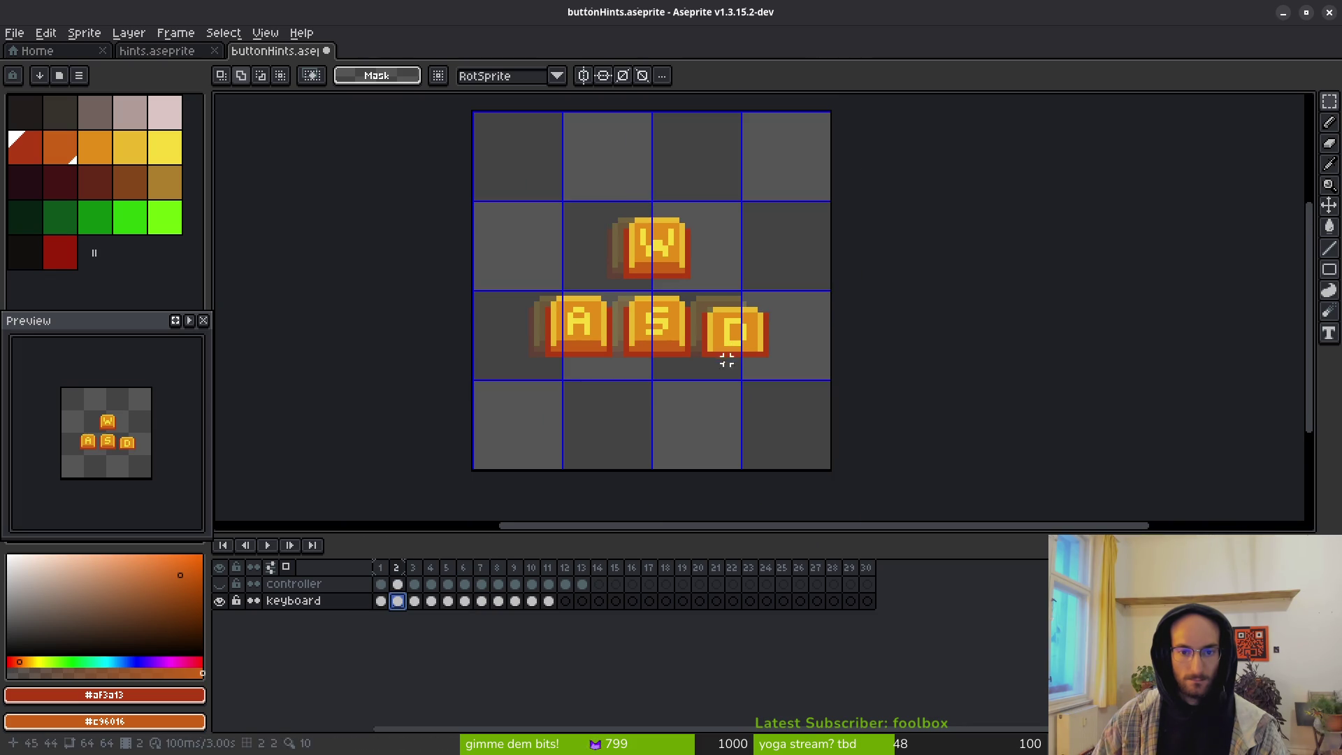
mouse_move(385, 601)
left_mouse_down()
mouse_move(633, 623)
mouse_move(469, 605)
left_mouse_up()
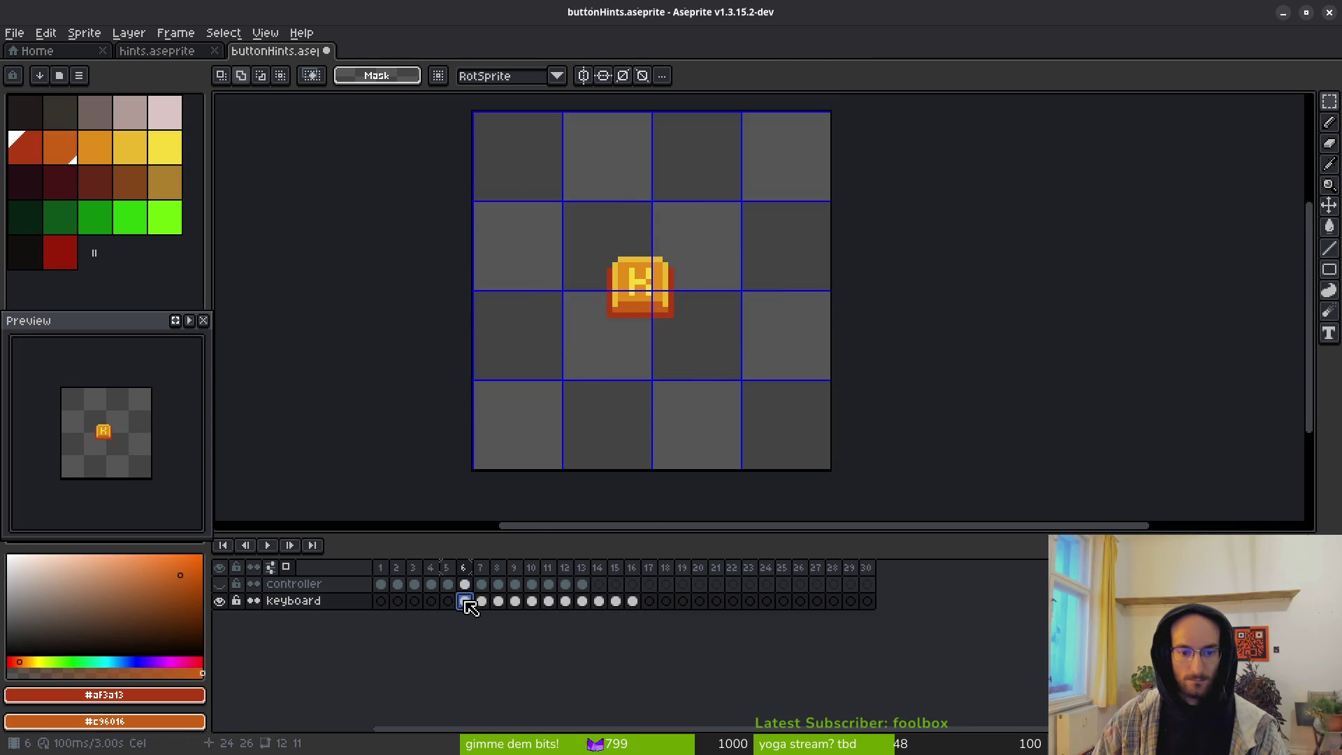
left_click(497, 605)
left_click(535, 608)
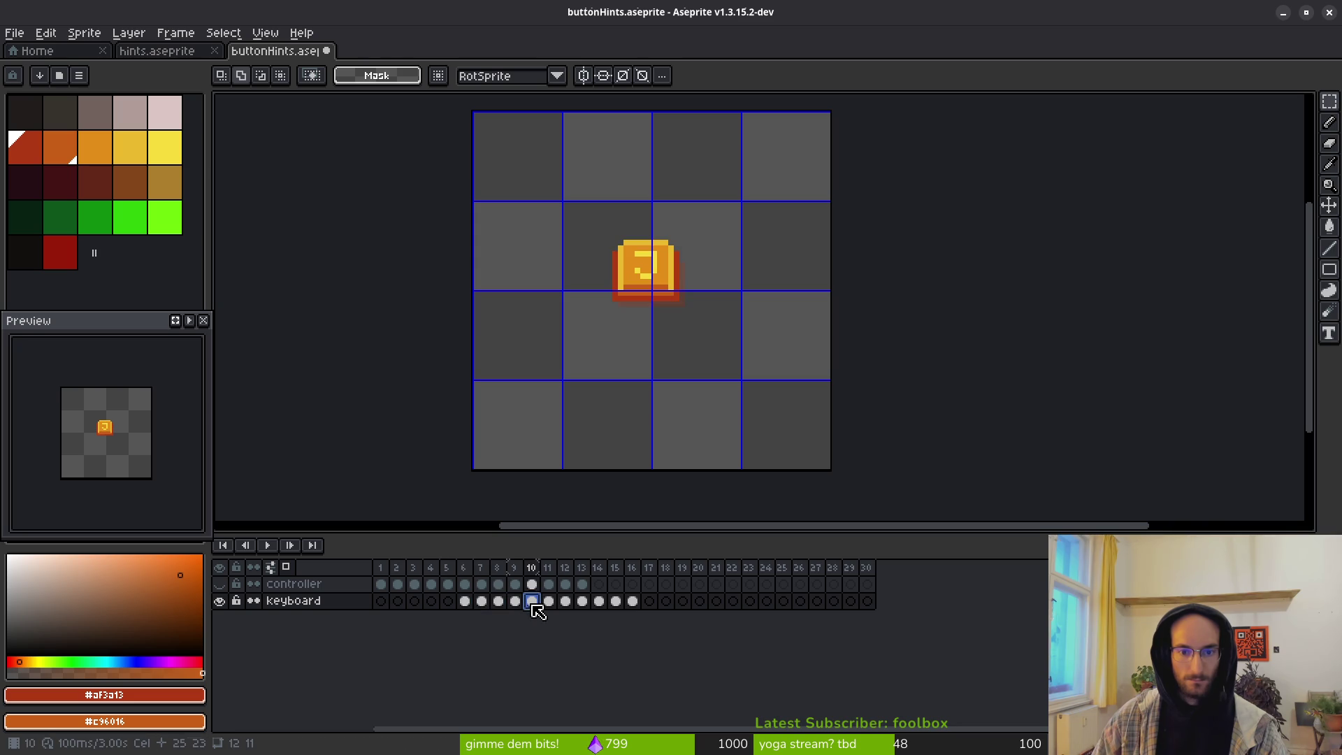
key("Right")
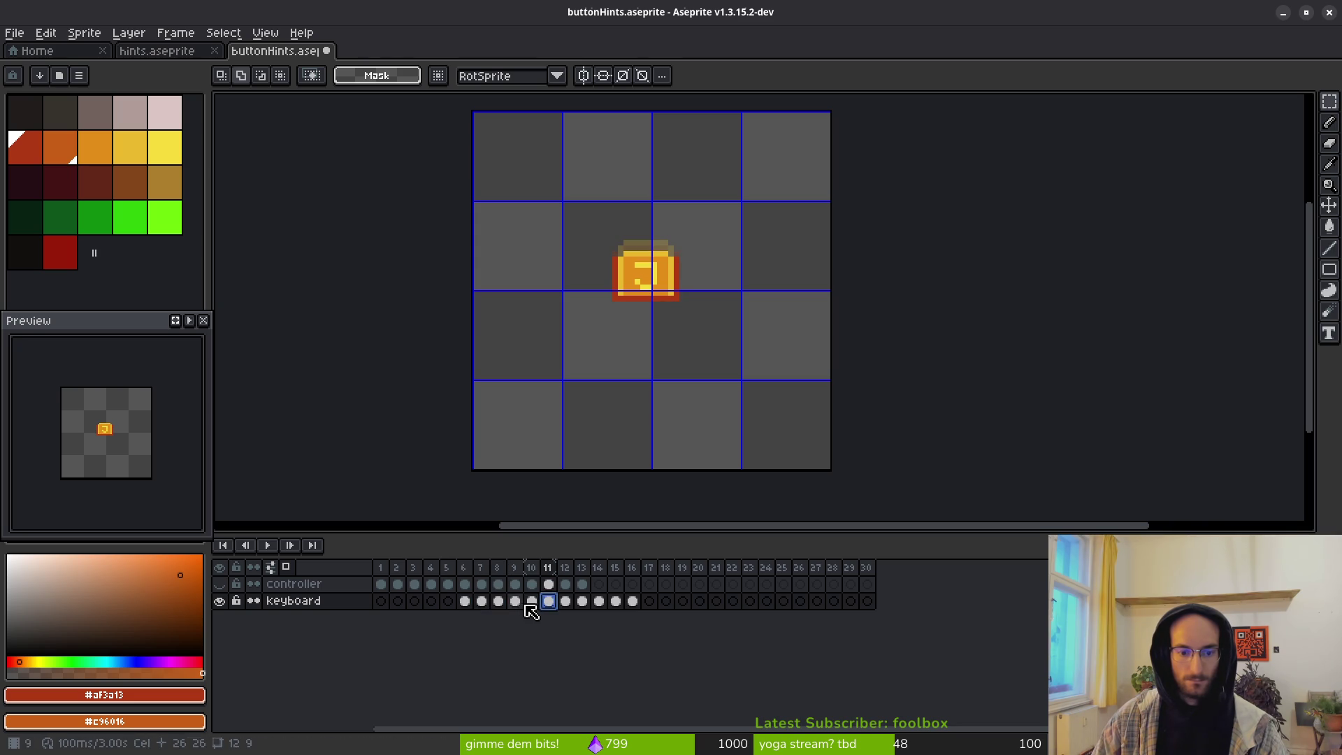
left_click(187, 51)
Step: Marquee-select the SPACE key on frame 3 of hints.aseprite, then return to buttonHints
scroll(899, 646, "left", 6)
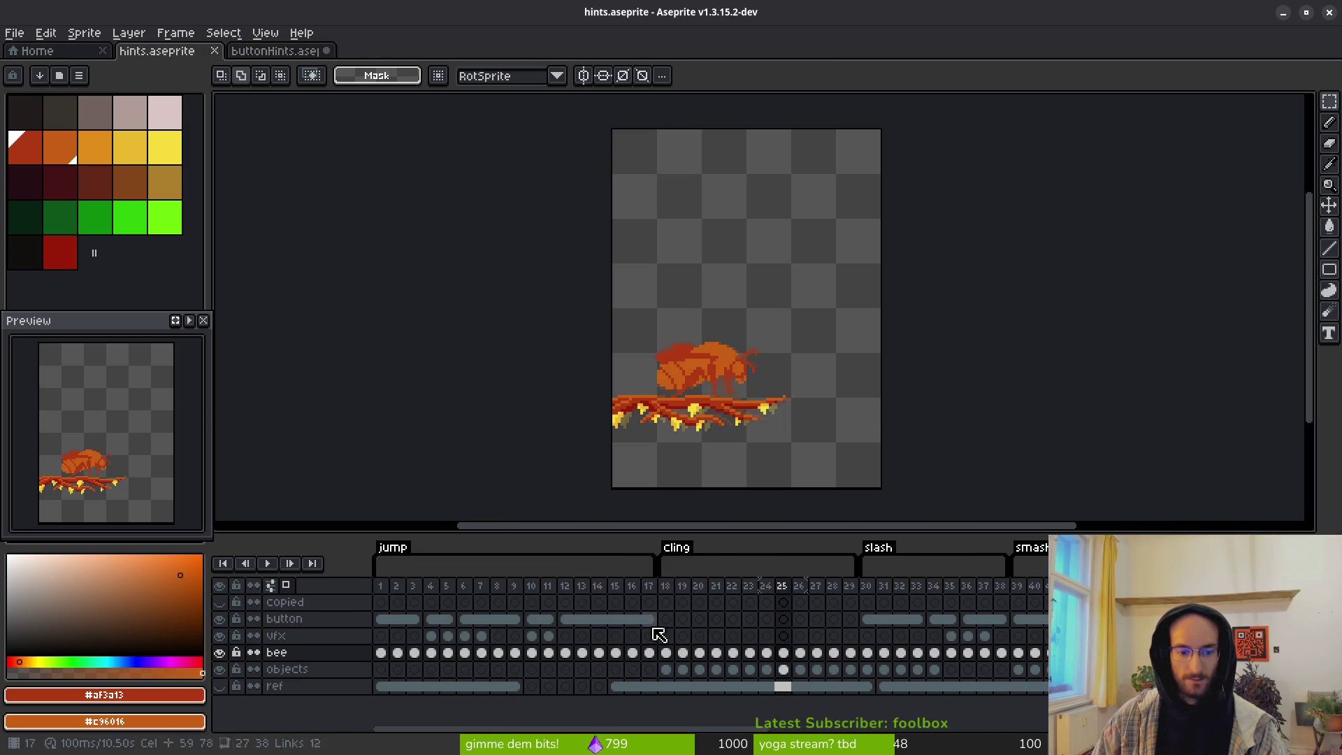
left_click(439, 624)
scroll(830, 389, "up", 3)
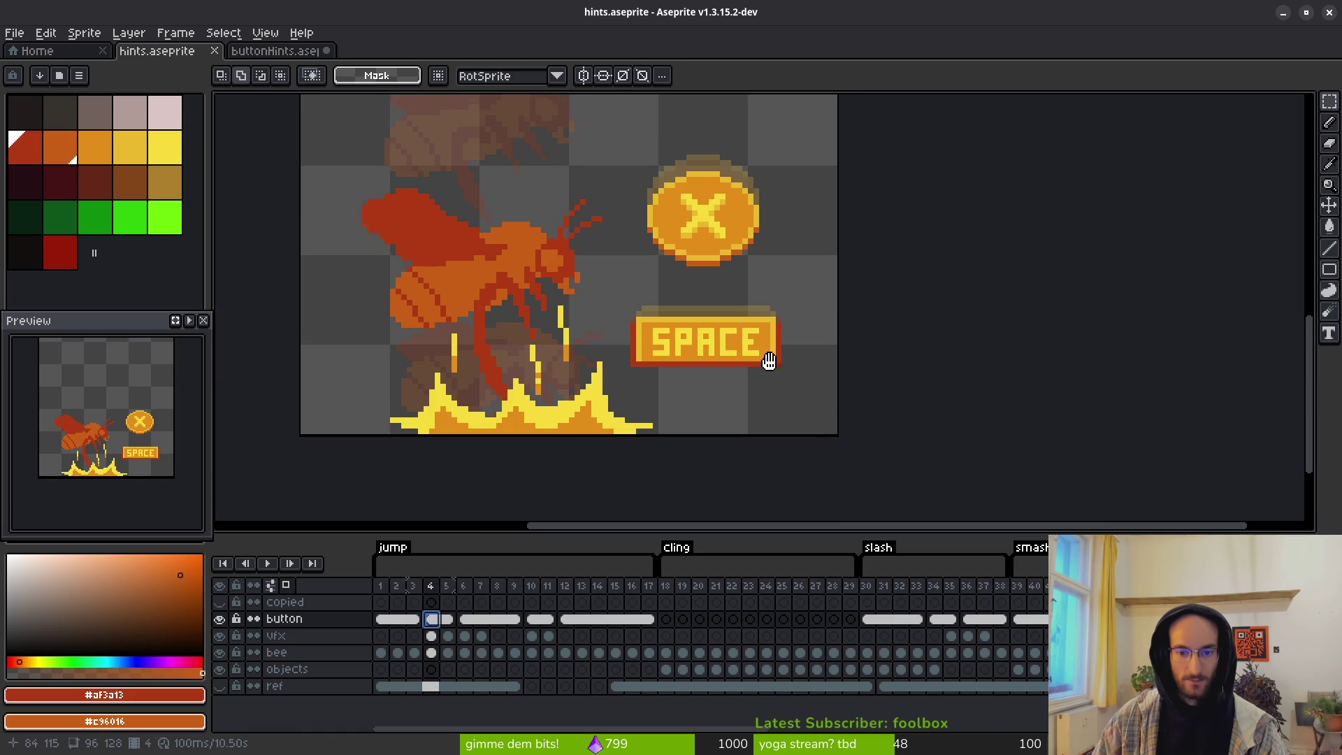
key("m")
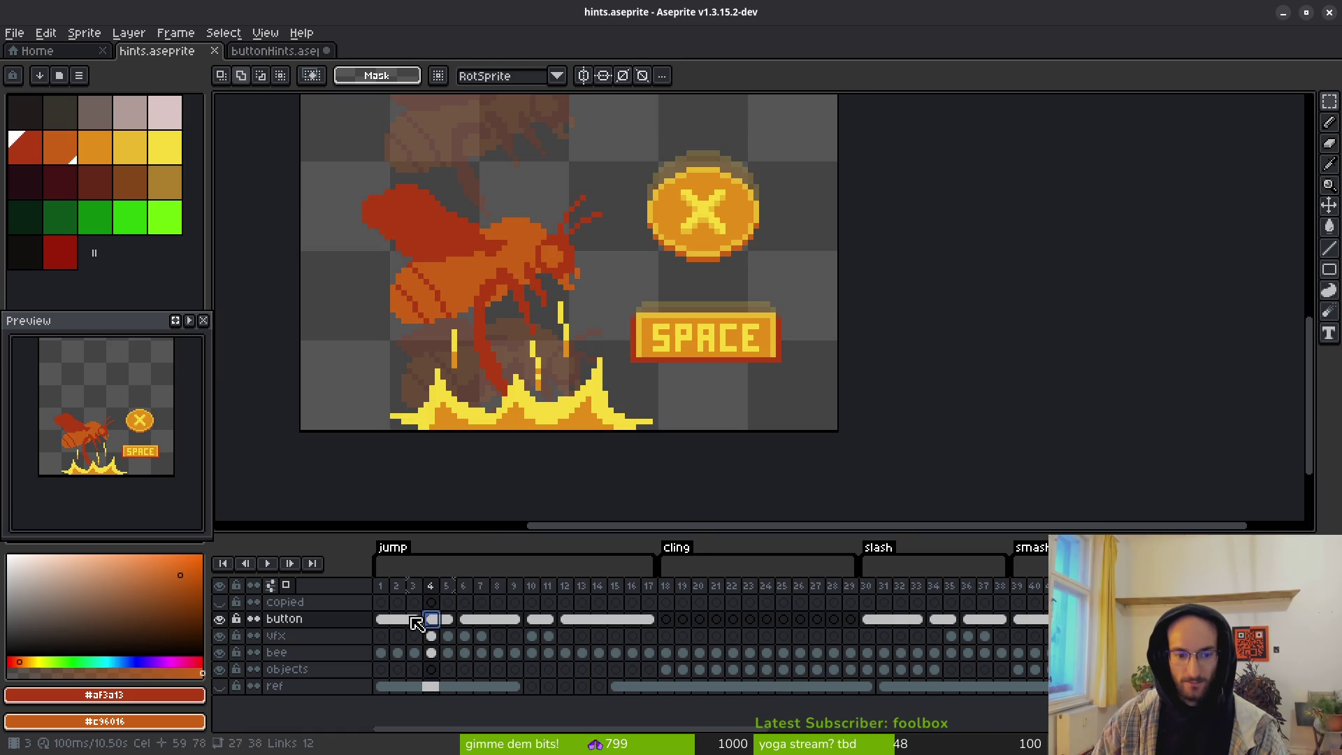
left_click(414, 620)
left_click_drag(615, 275, 811, 370)
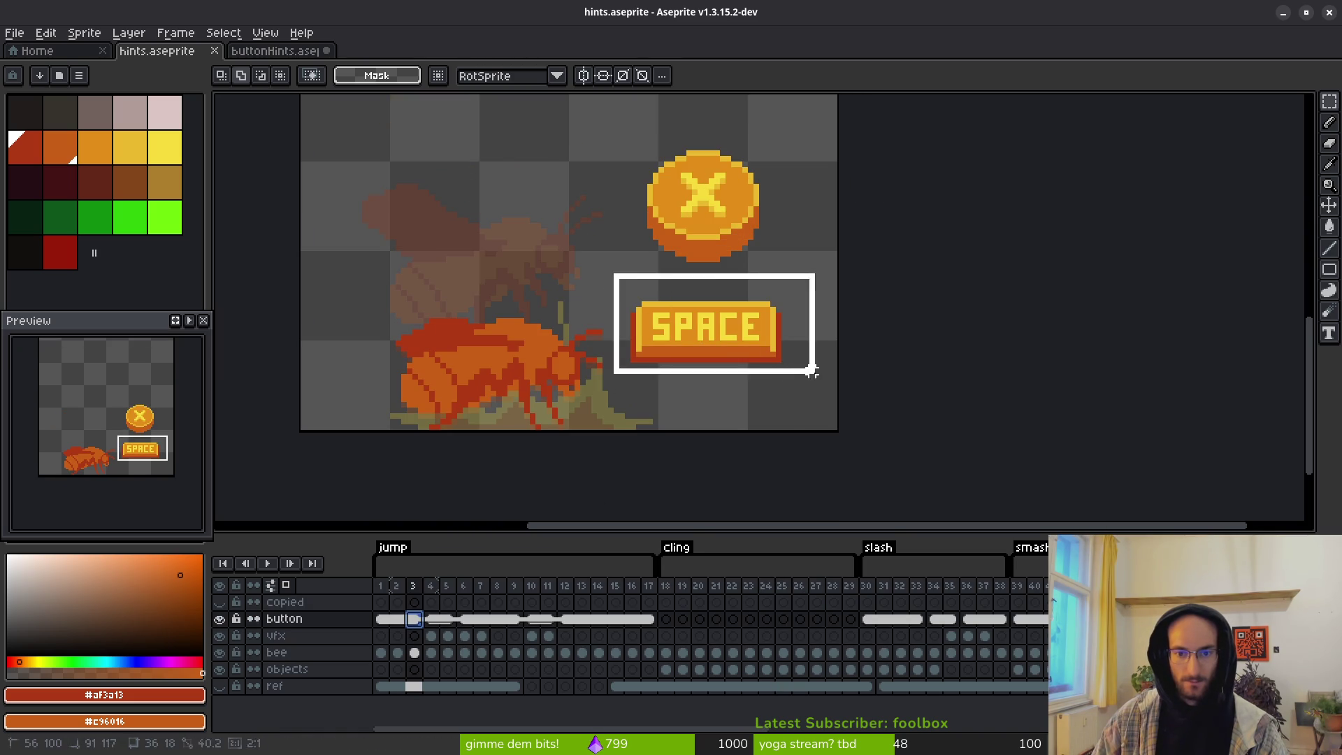
left_click(278, 50)
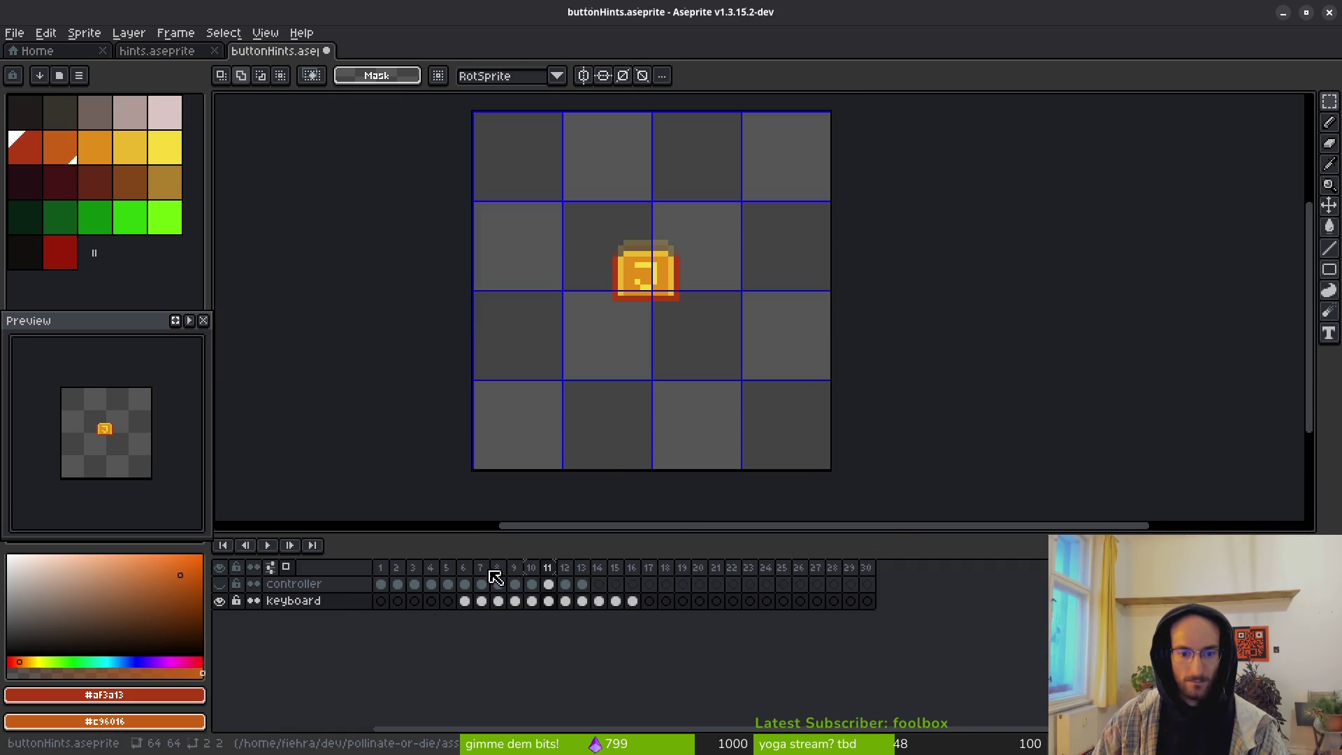
Step: Paste the SPACE button into keyboard frame 1 and commit it at the canvas centre
left_click(380, 603)
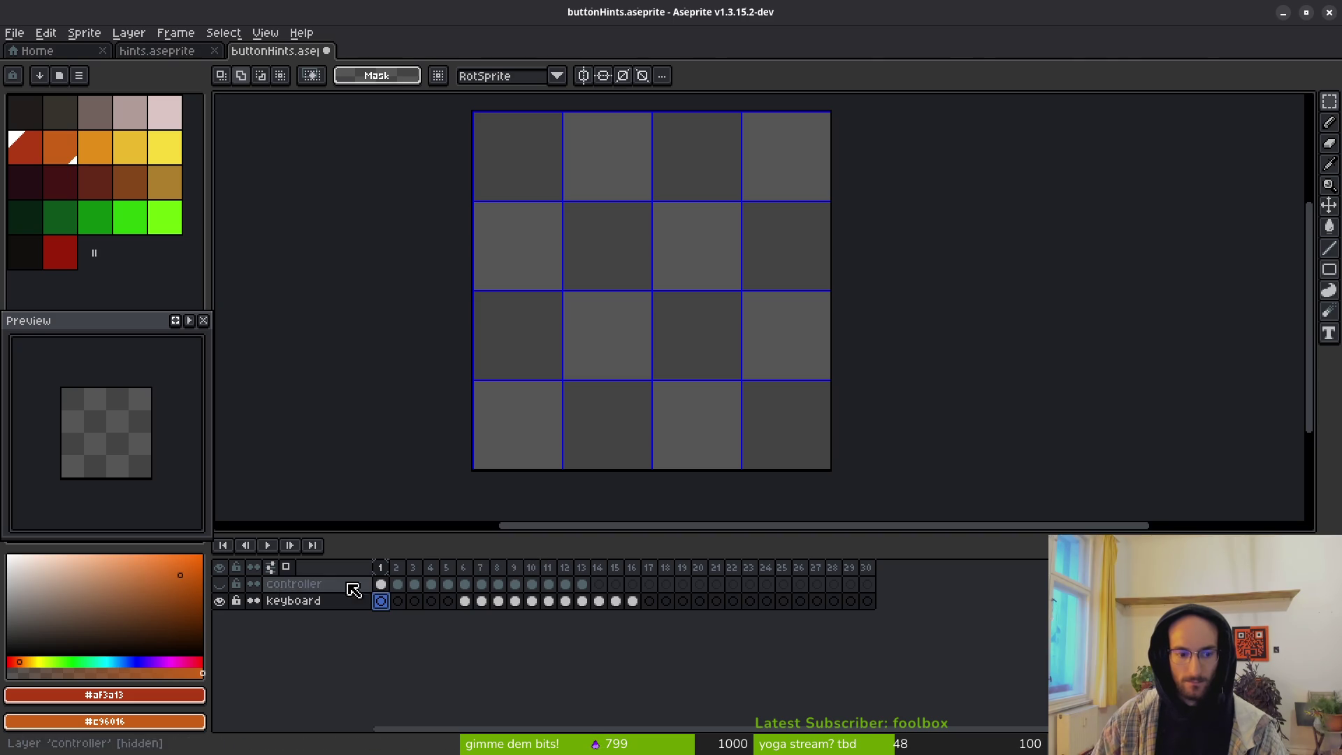
key("ctrl+v")
left_click_drag(829, 329, 609, 299)
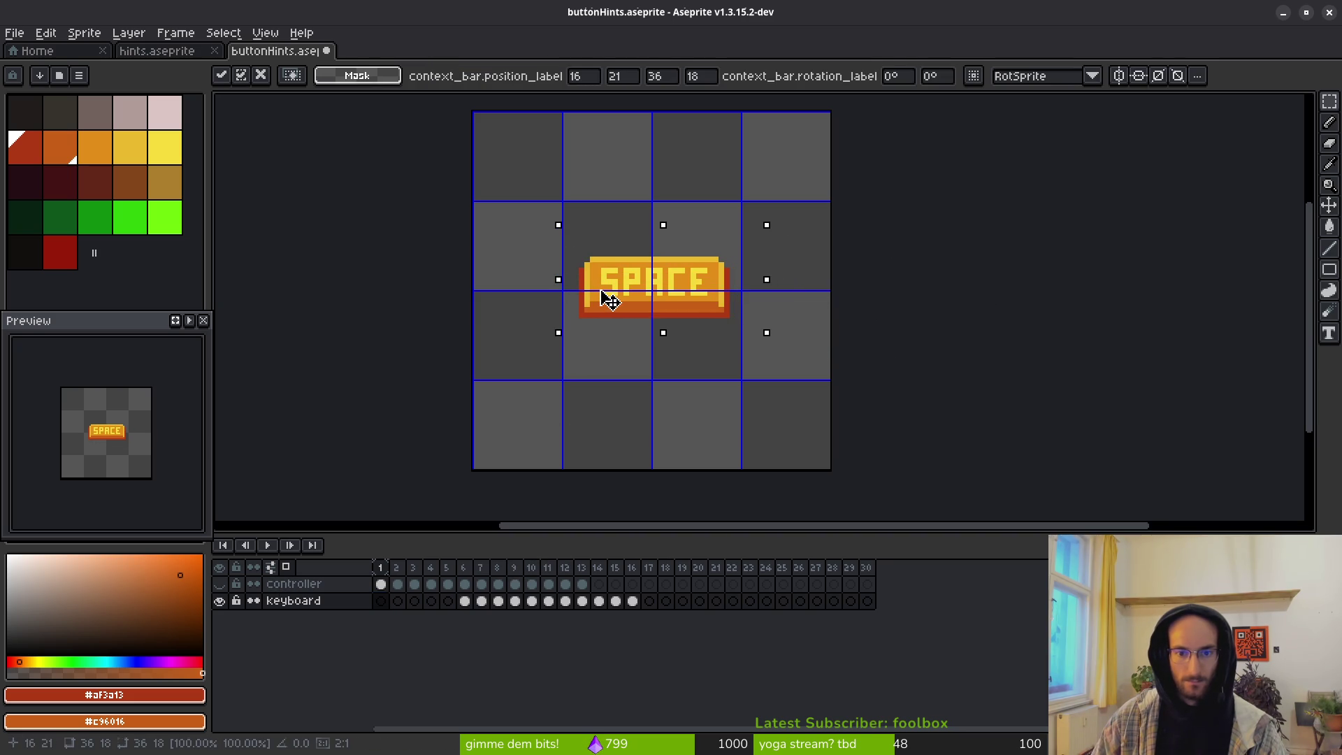
key("Return")
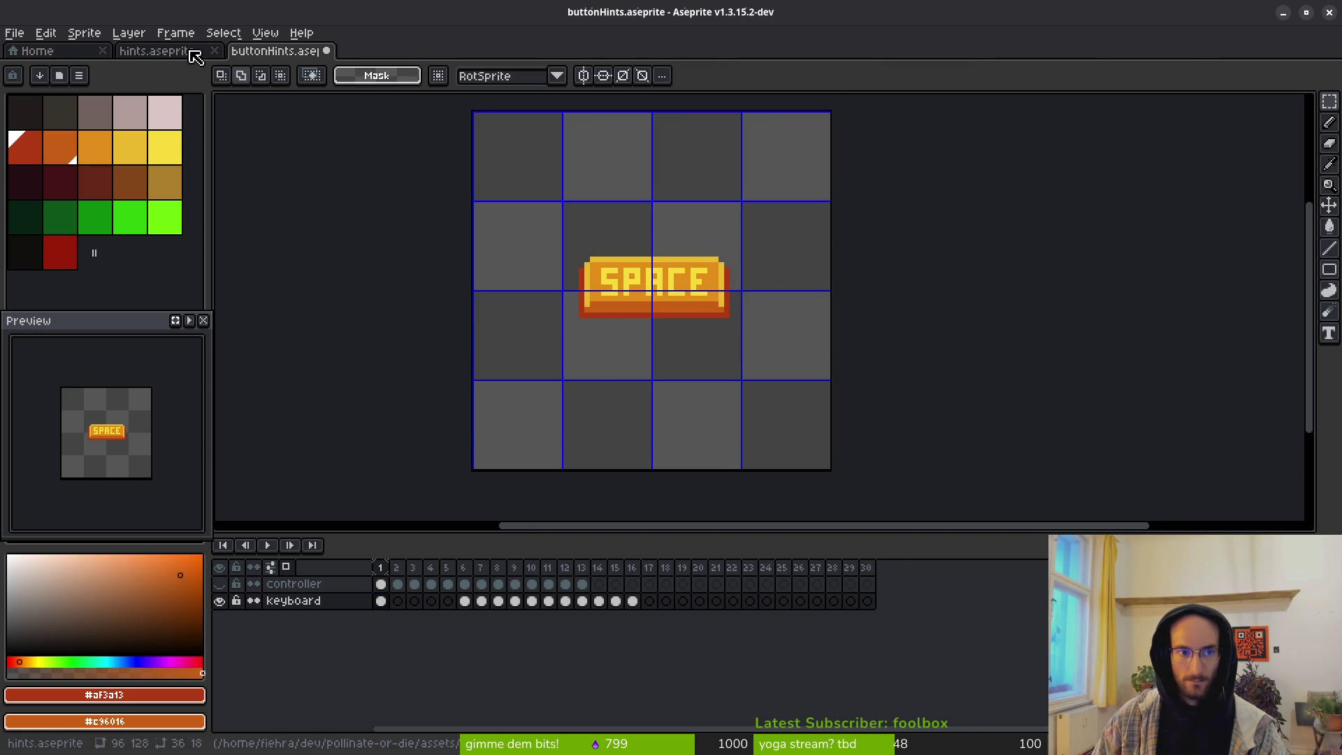
Step: Recopy the SPACE button from frame 4 of hints.aseprite, saving that file
left_click(158, 51)
left_click(431, 619)
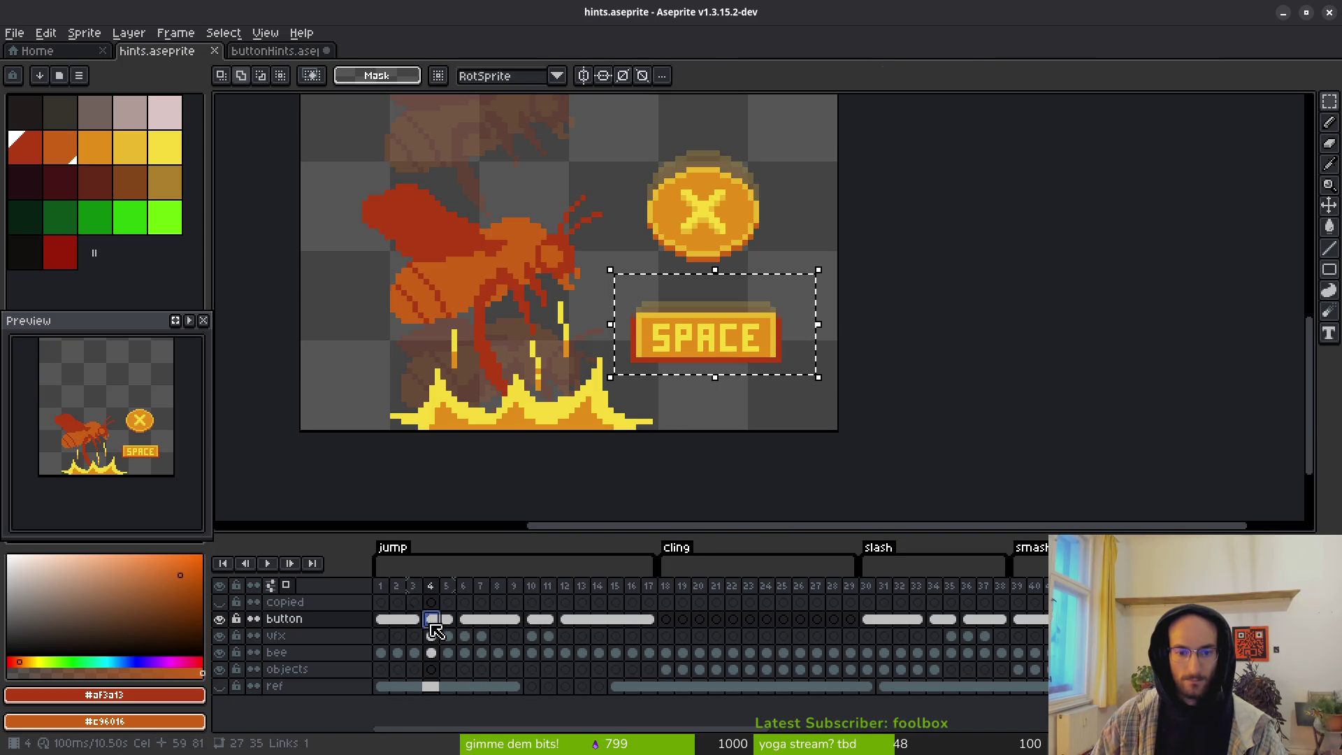
key("ctrl+s")
right_click(656, 337)
key("Escape")
key("Delete")
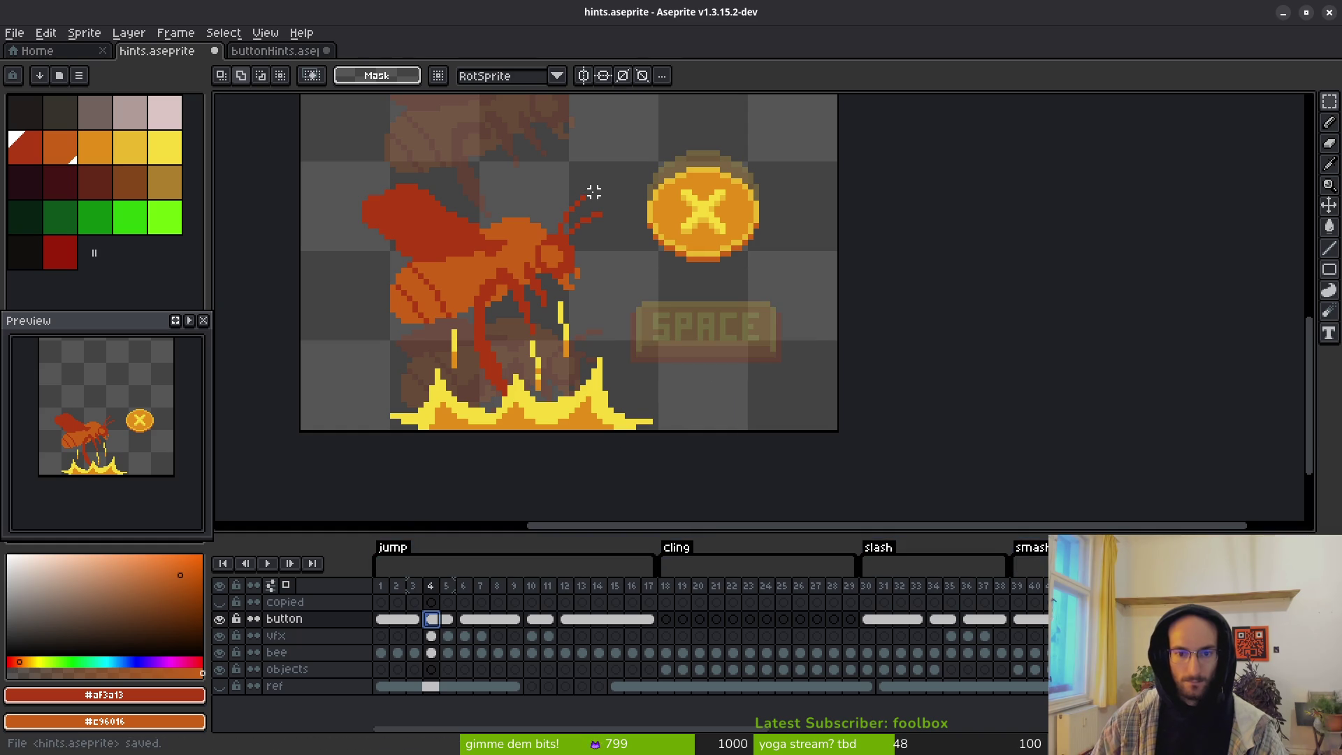
key("ctrl+z")
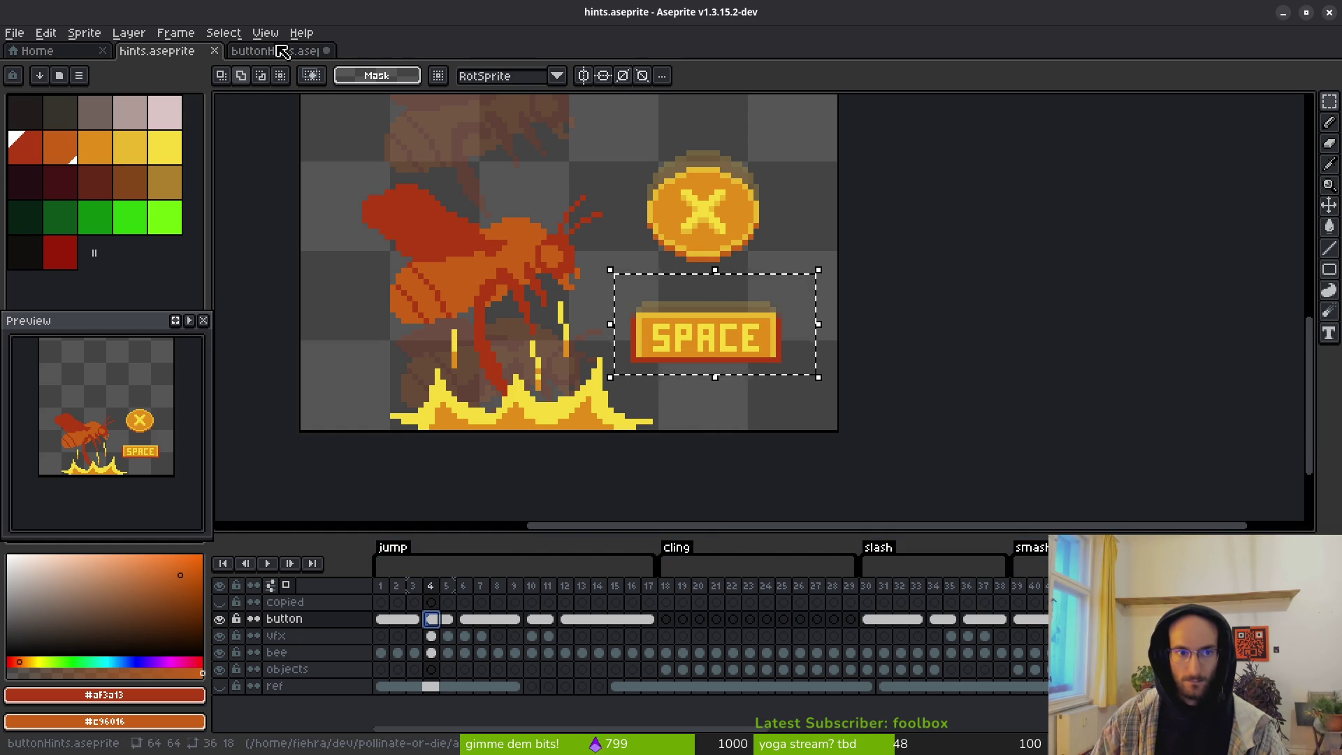
Step: Paste another SPACE copy into keyboard frame 2 of buttonHints
left_click(280, 51)
left_click(400, 603)
key("ctrl+v")
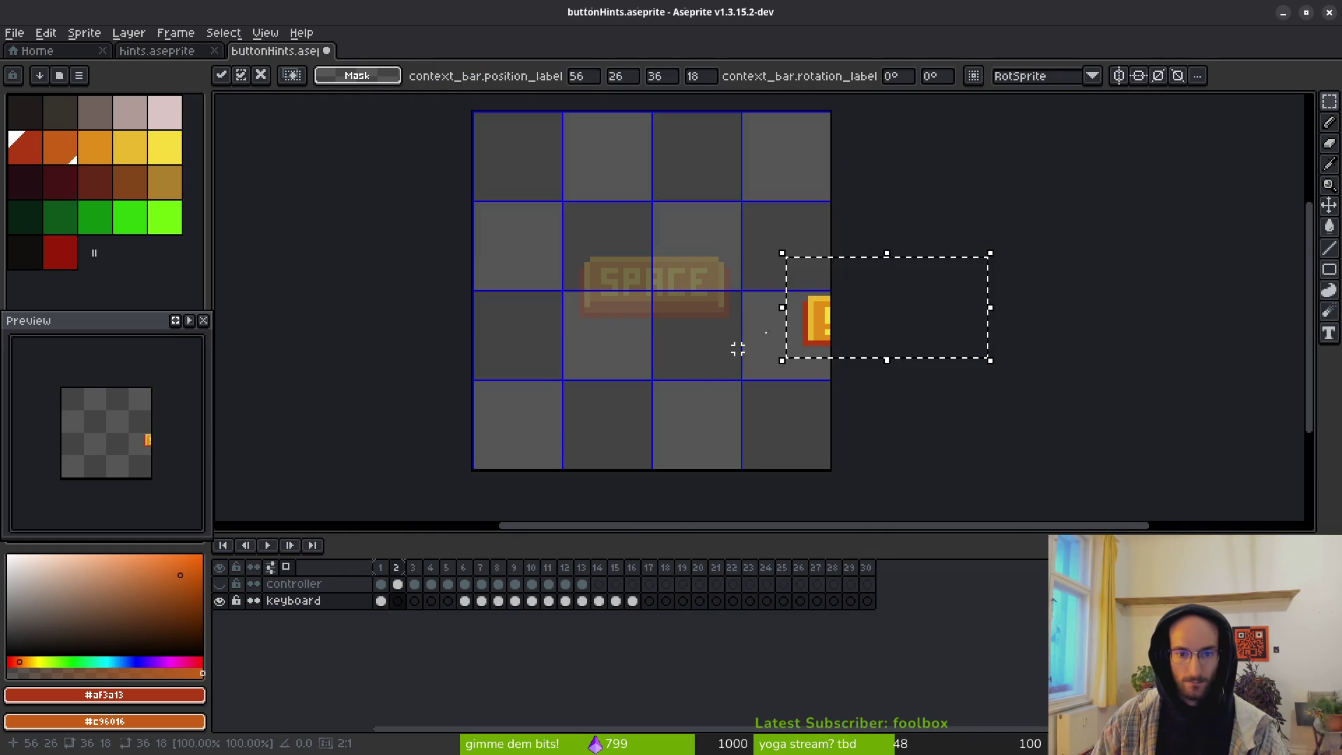
Step: Drag the pasted SPACE in frame 2 toward the centre and commit it
mouse_move(817, 335)
left_mouse_down()
mouse_move(620, 297)
mouse_move(602, 311)
left_mouse_up()
scroll(633, 328, "up", 1)
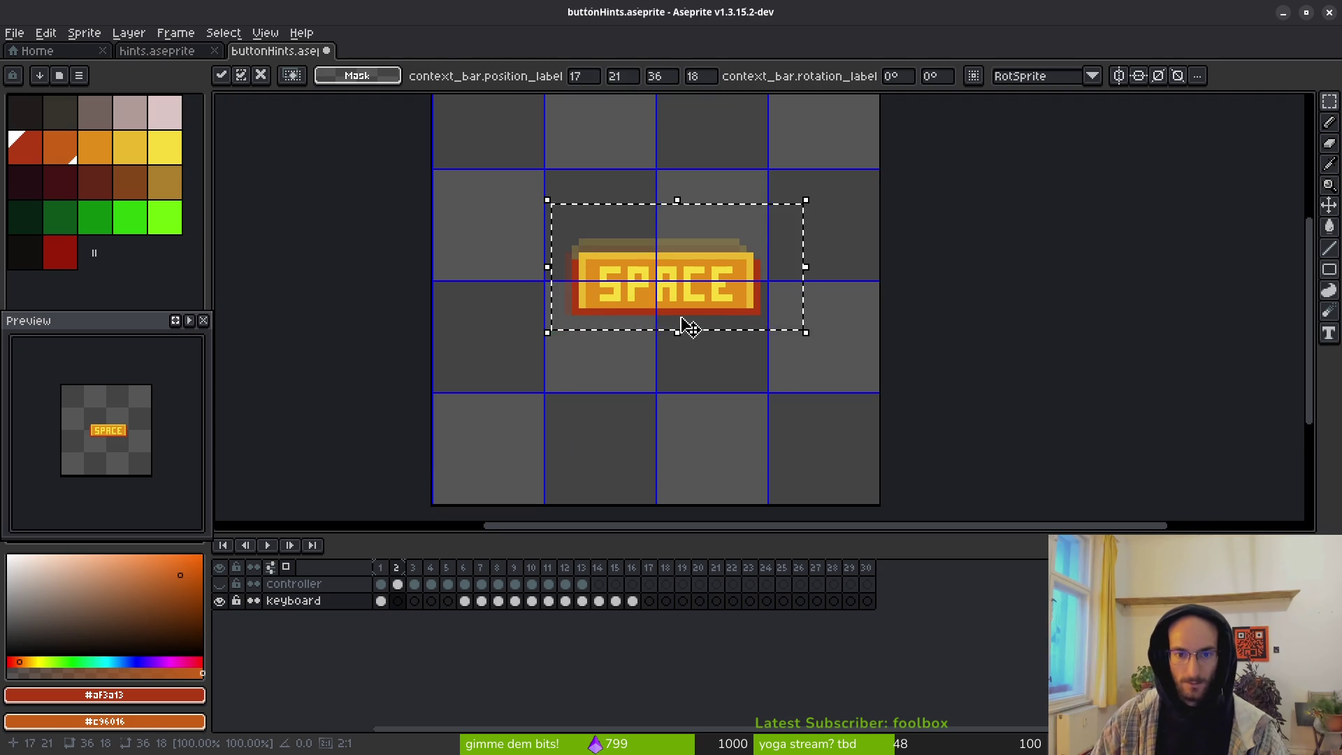
key("ctrl+d")
Step: Select frame 1's SPACE icon and nudge it pixel by pixel into the centre
key("Left")
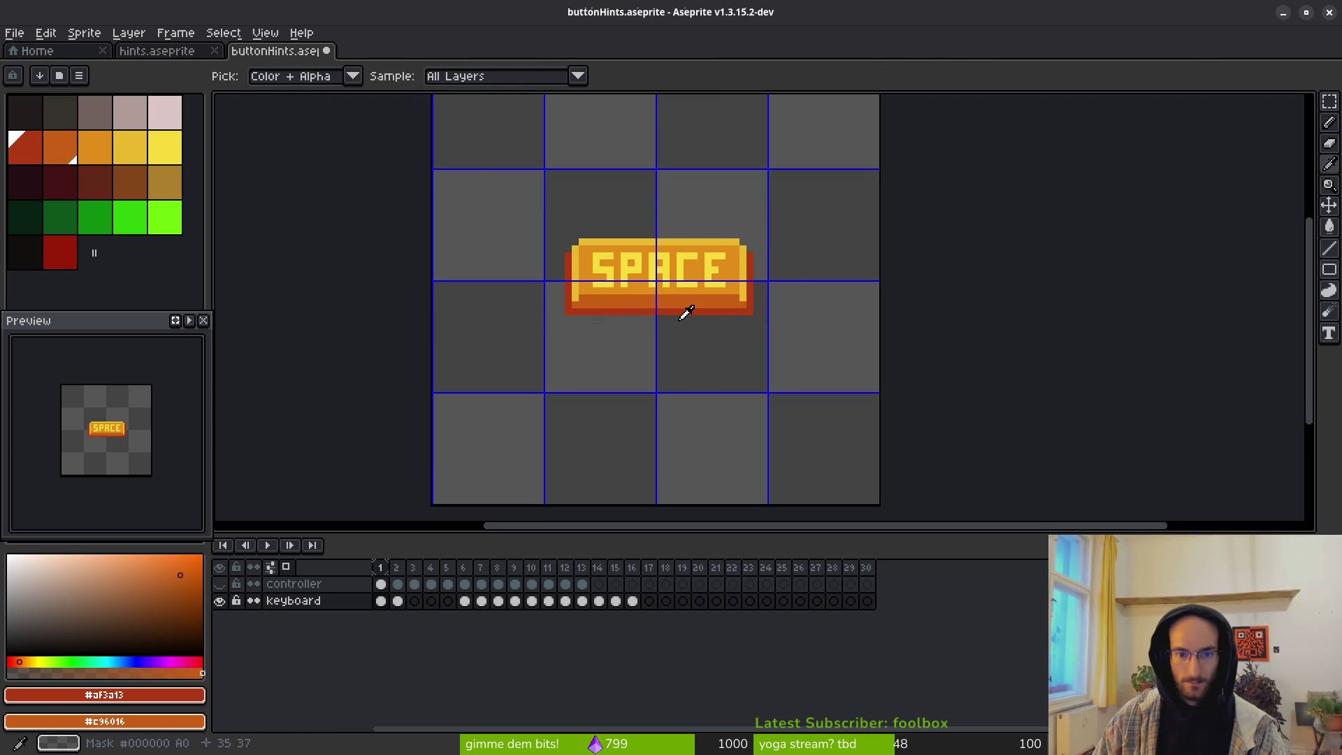
left_click_drag(496, 196, 834, 360)
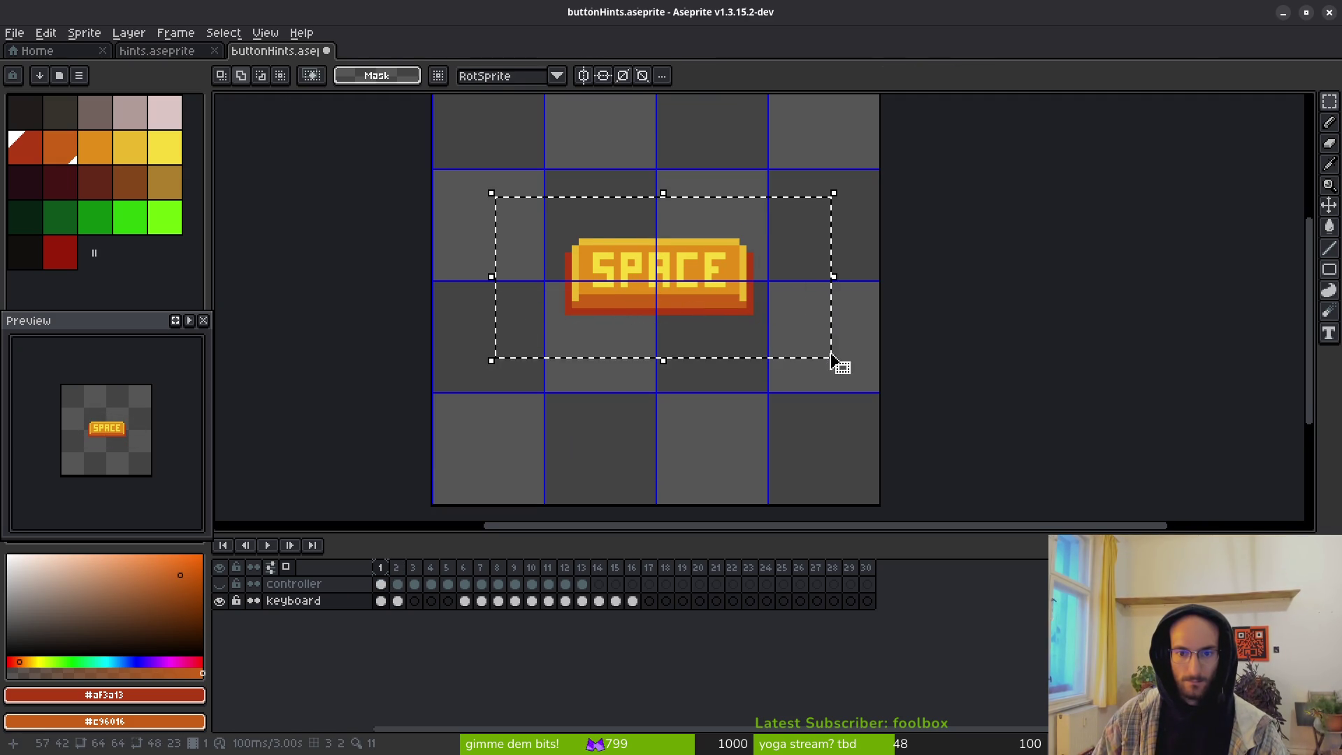
scroll(677, 329, "up", 1)
key("Left")
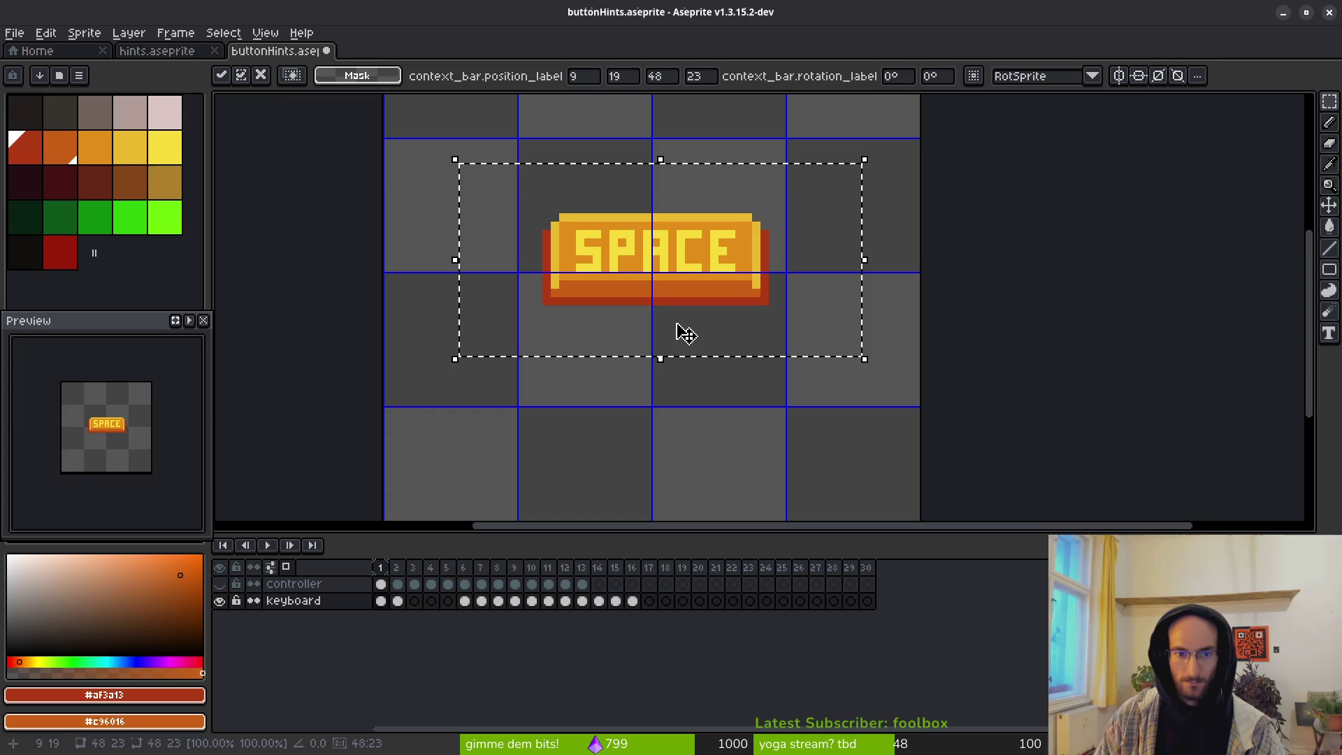
key("Up")
key("Up")
key("Down")
key("Down")
key("Up")
key("Right")
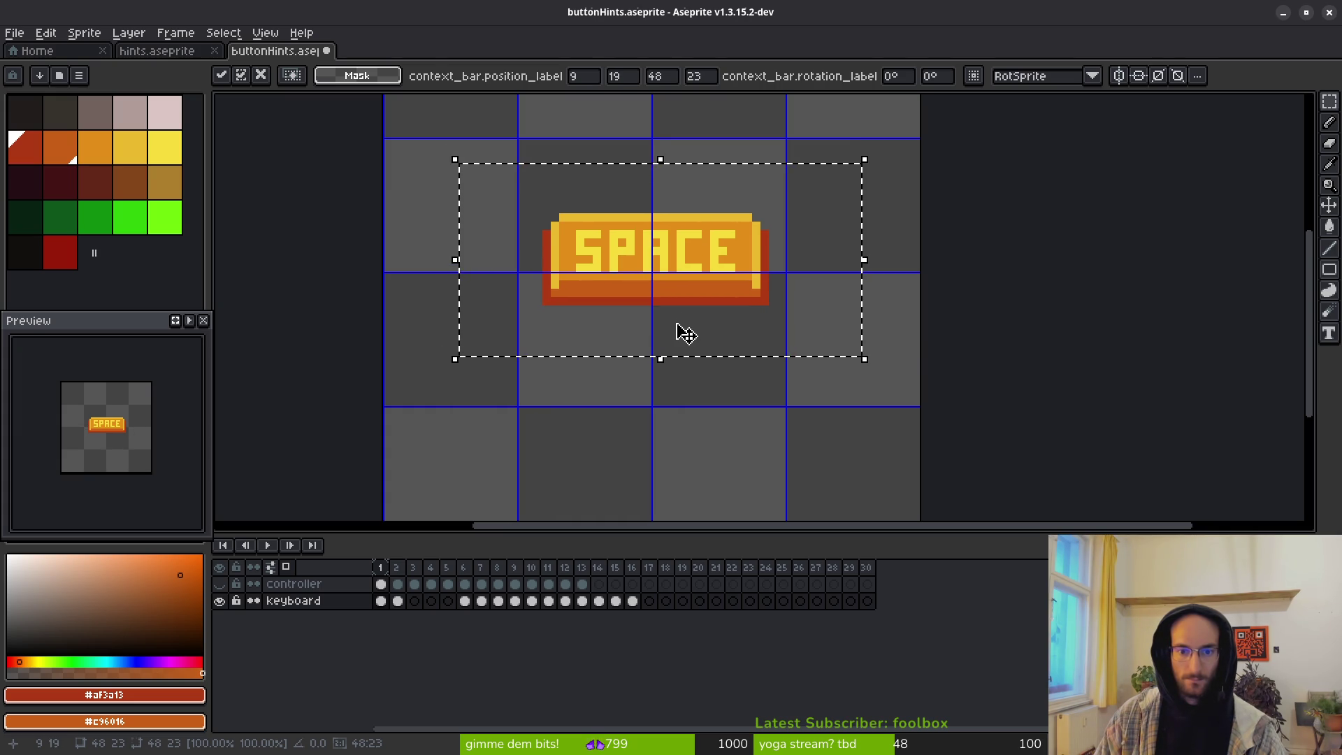
key("Left")
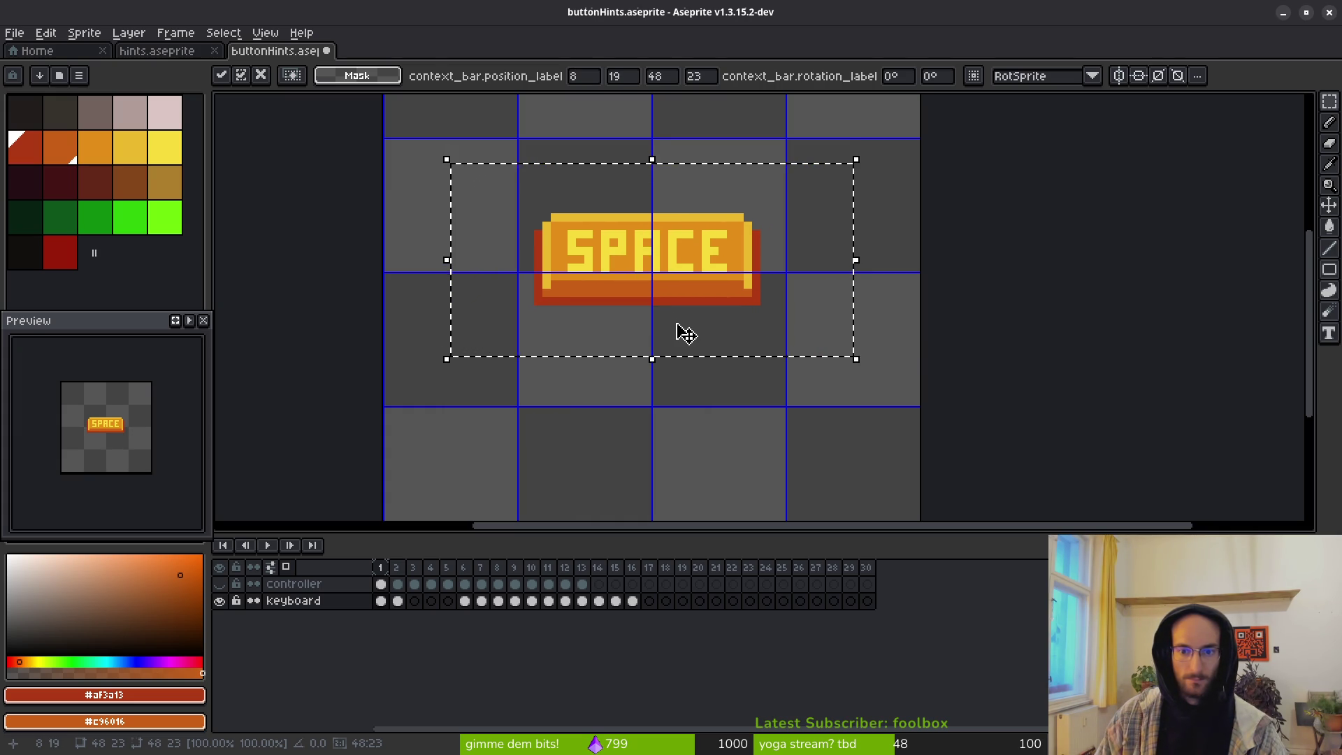
key("Right")
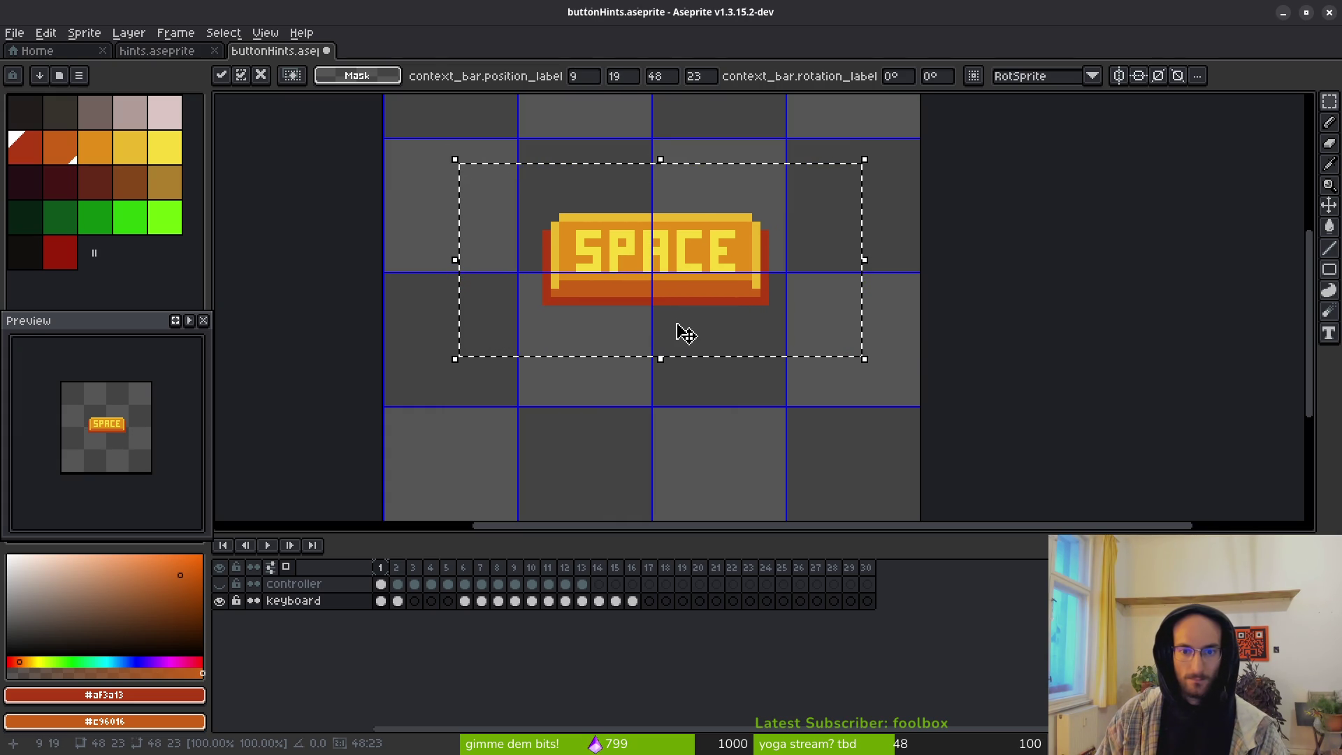
key("Down")
key("ctrl+d")
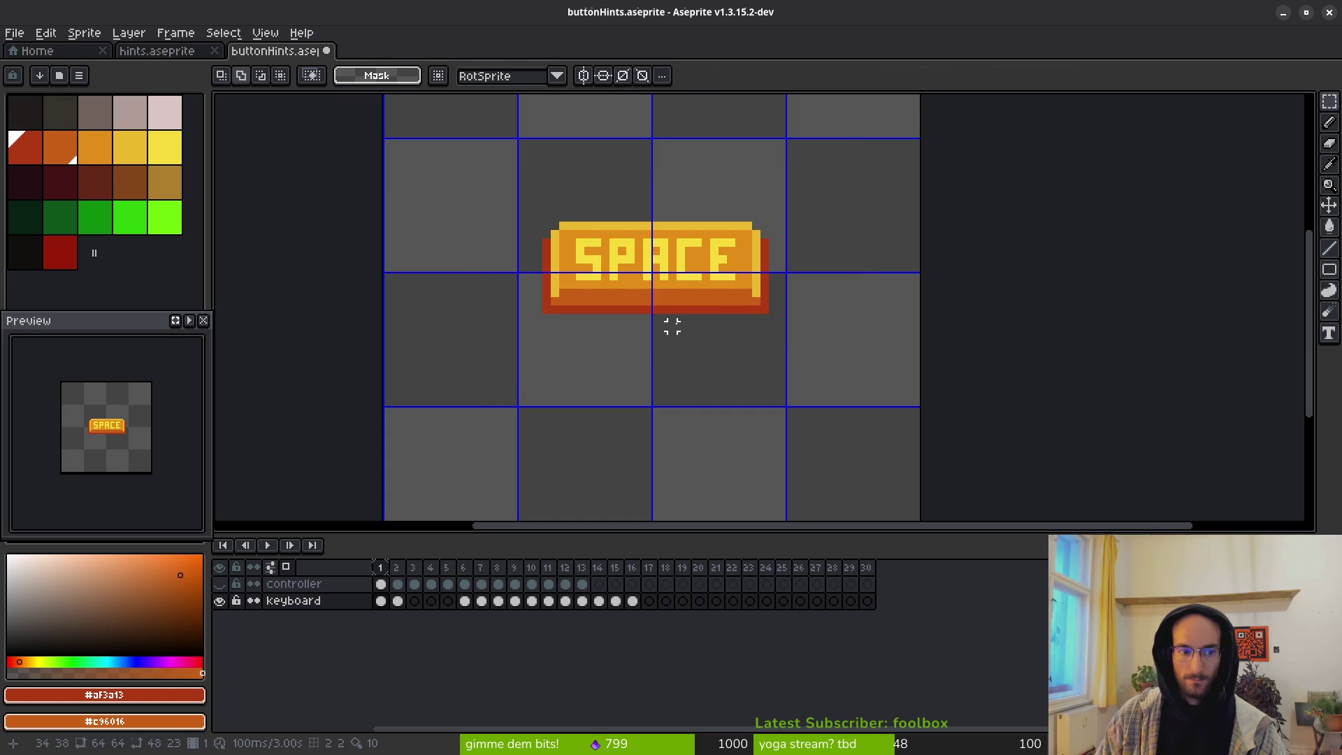
Step: Nudge frame 2's SPACE icon left and up to match frame 1
key("Right")
mouse_move(501, 164)
left_mouse_down()
mouse_move(646, 283)
mouse_move(863, 339)
left_mouse_up()
key("Left")
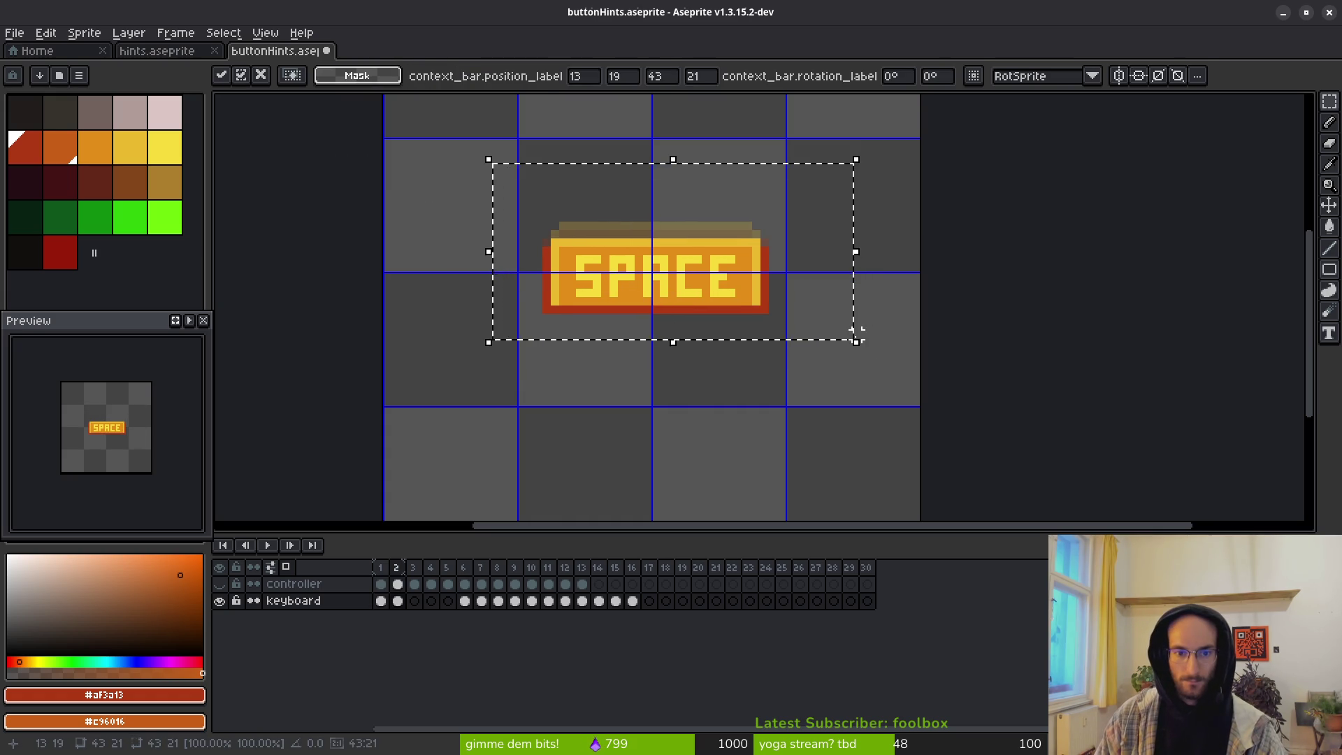
key("Up")
key("Down")
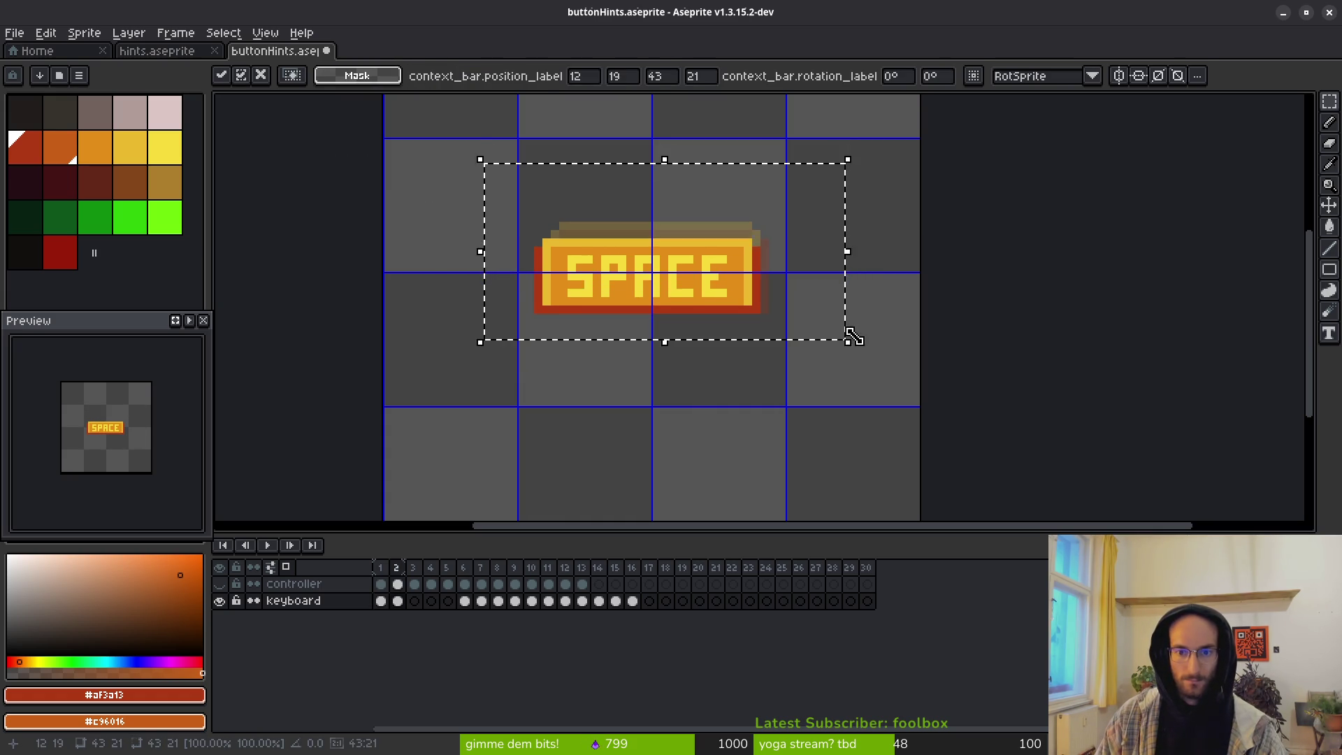
key("ctrl+d")
Step: Flip between frames 1 and 2 to compare the SPACE icon positions
scroll(855, 332, "up", 1)
scroll(811, 287, "down", 2)
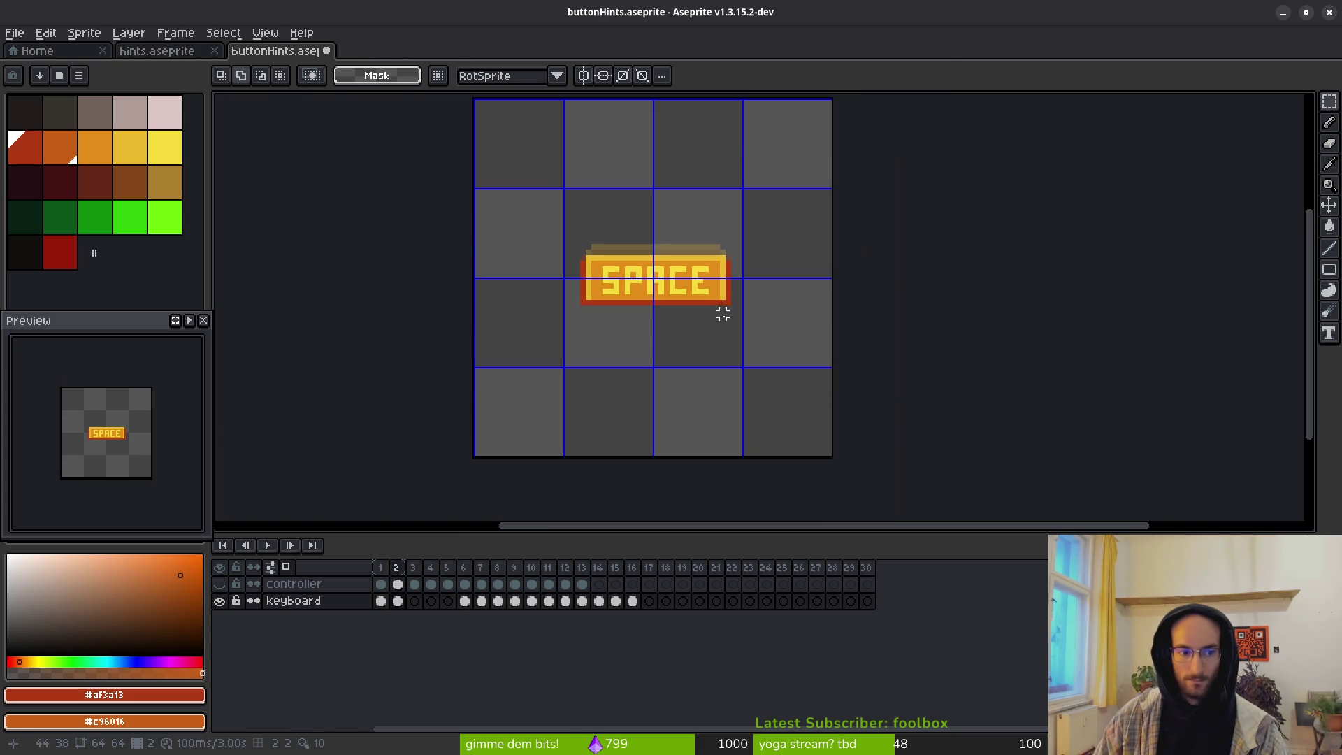
key("alt")
key("Right")
key("Left")
key("Left")
key("Left")
key("Right")
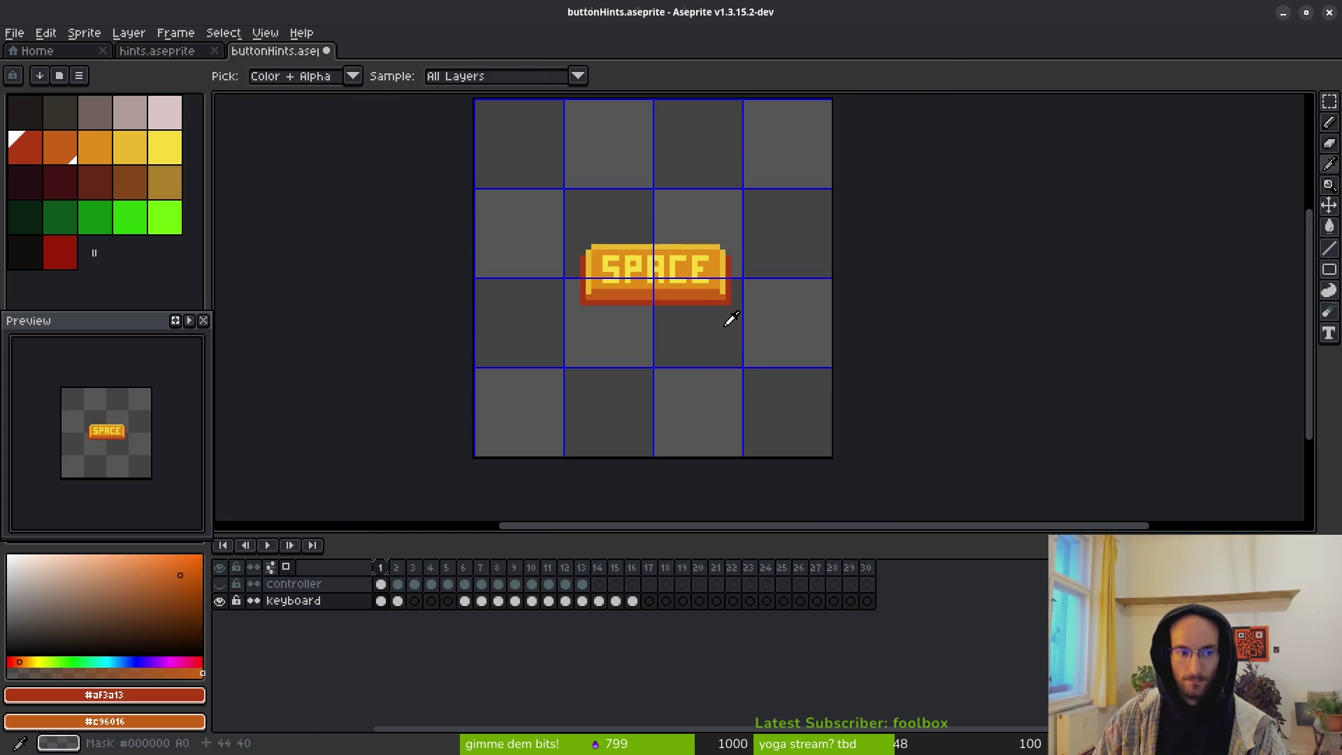
key("Right")
key("Left")
key("Right")
key("Left")
key("Right")
key("Right")
key("Right")
key("Right")
key("Right")
key("Left")
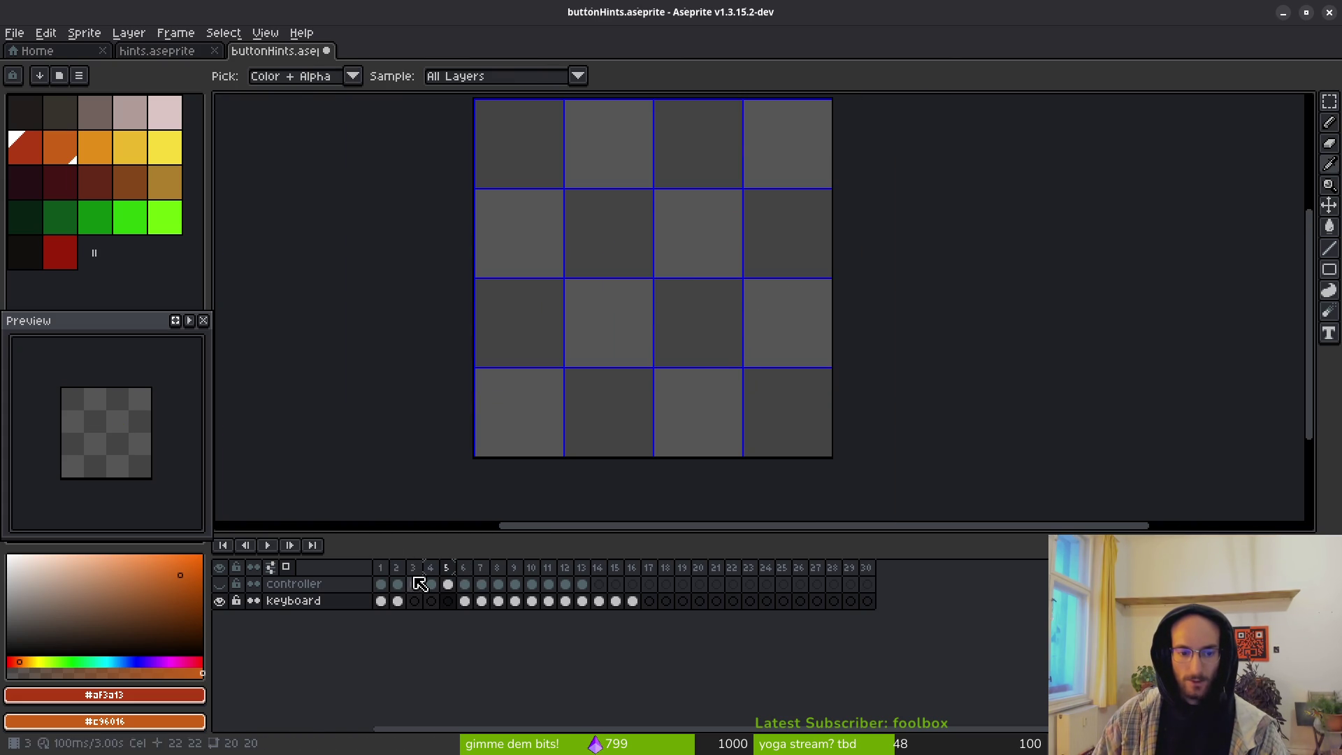
Step: Toggle the controller layer to review the cels at frames 3 and 8–10
left_click(415, 584)
left_click(219, 584)
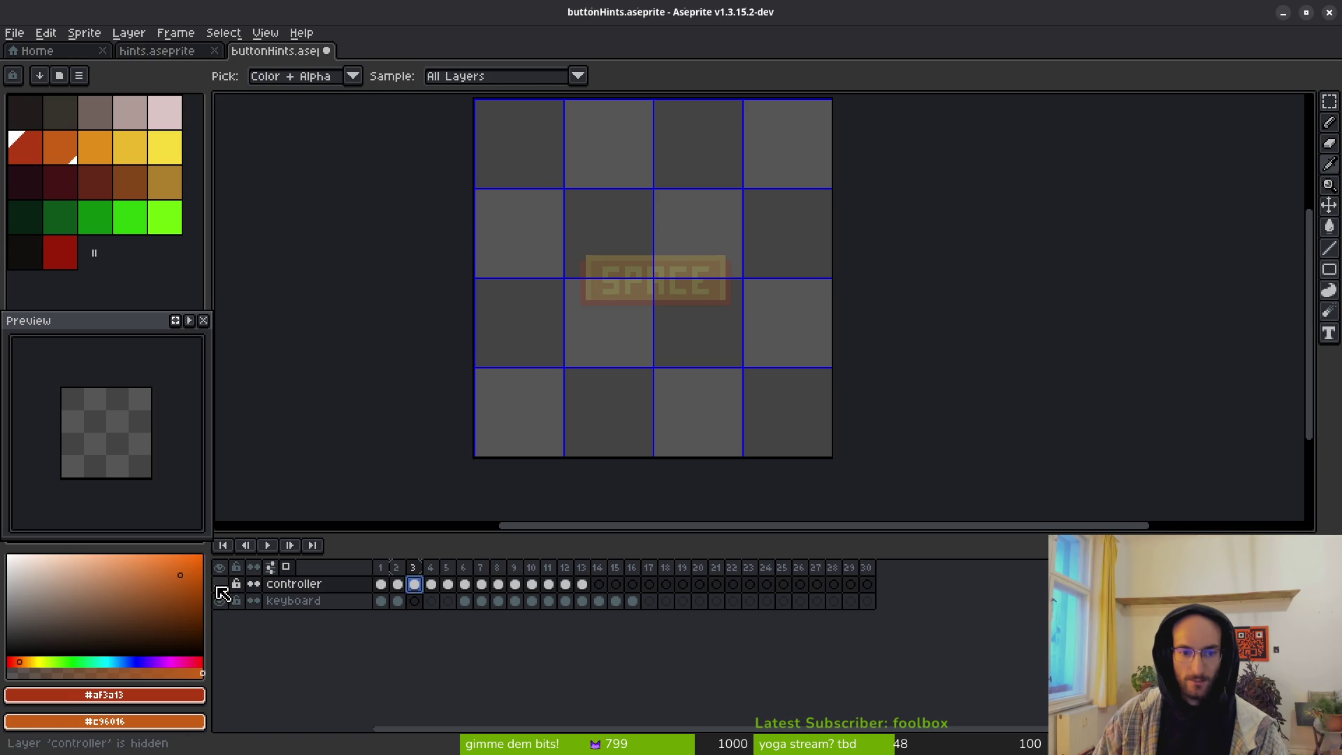
key("v")
key("w")
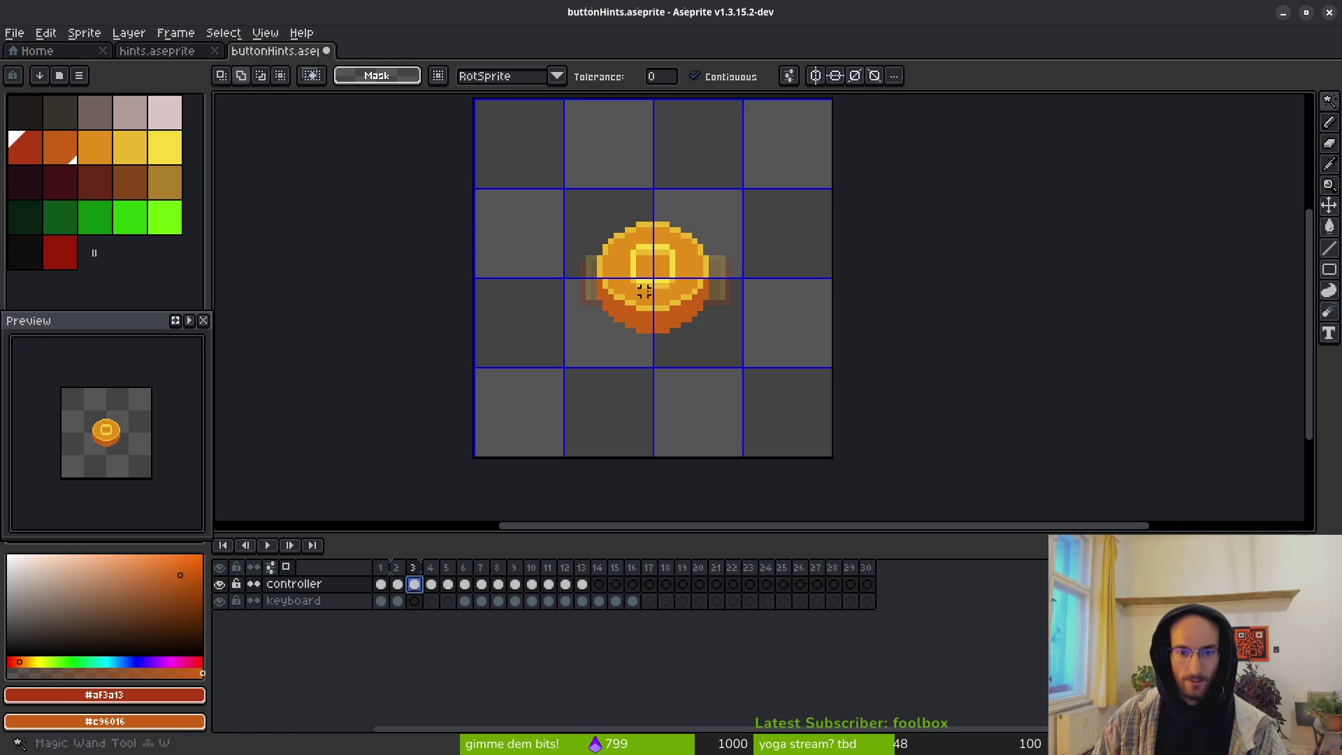
left_click(519, 599)
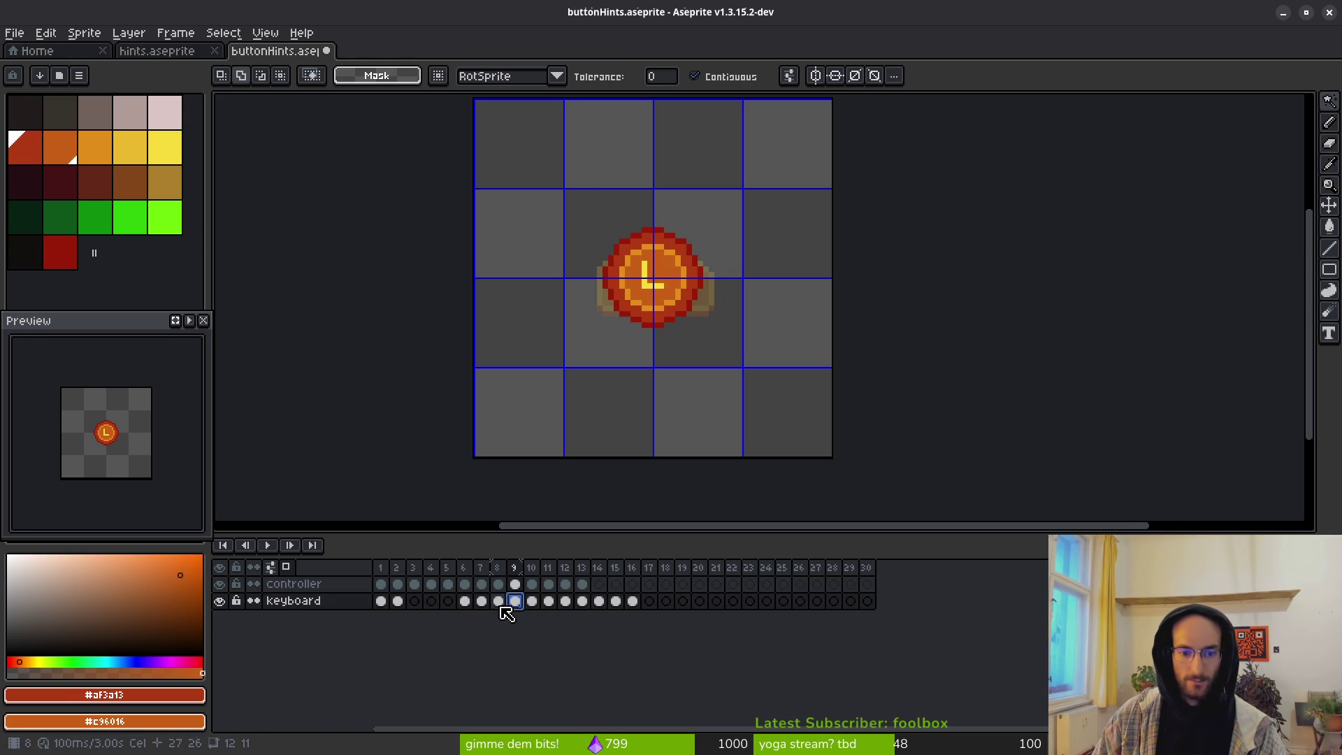
left_click(499, 604)
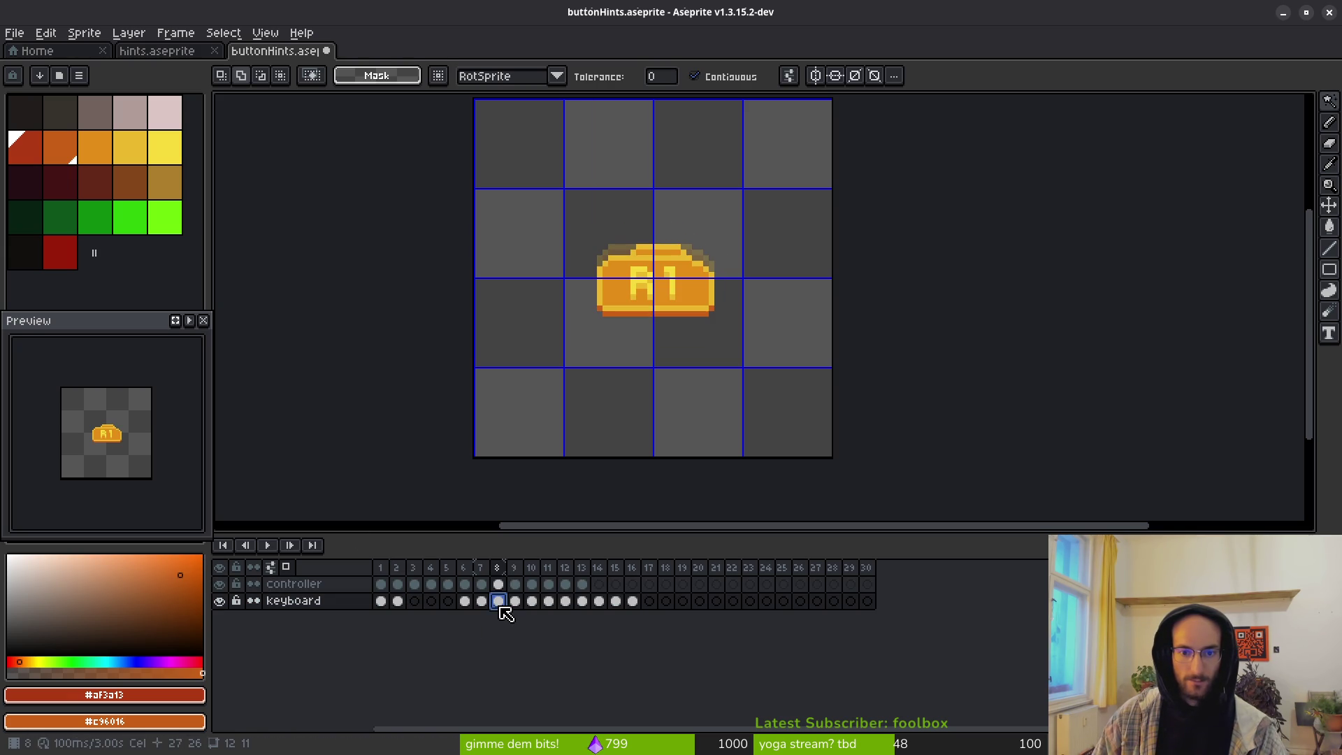
left_click(219, 584)
left_click(517, 604)
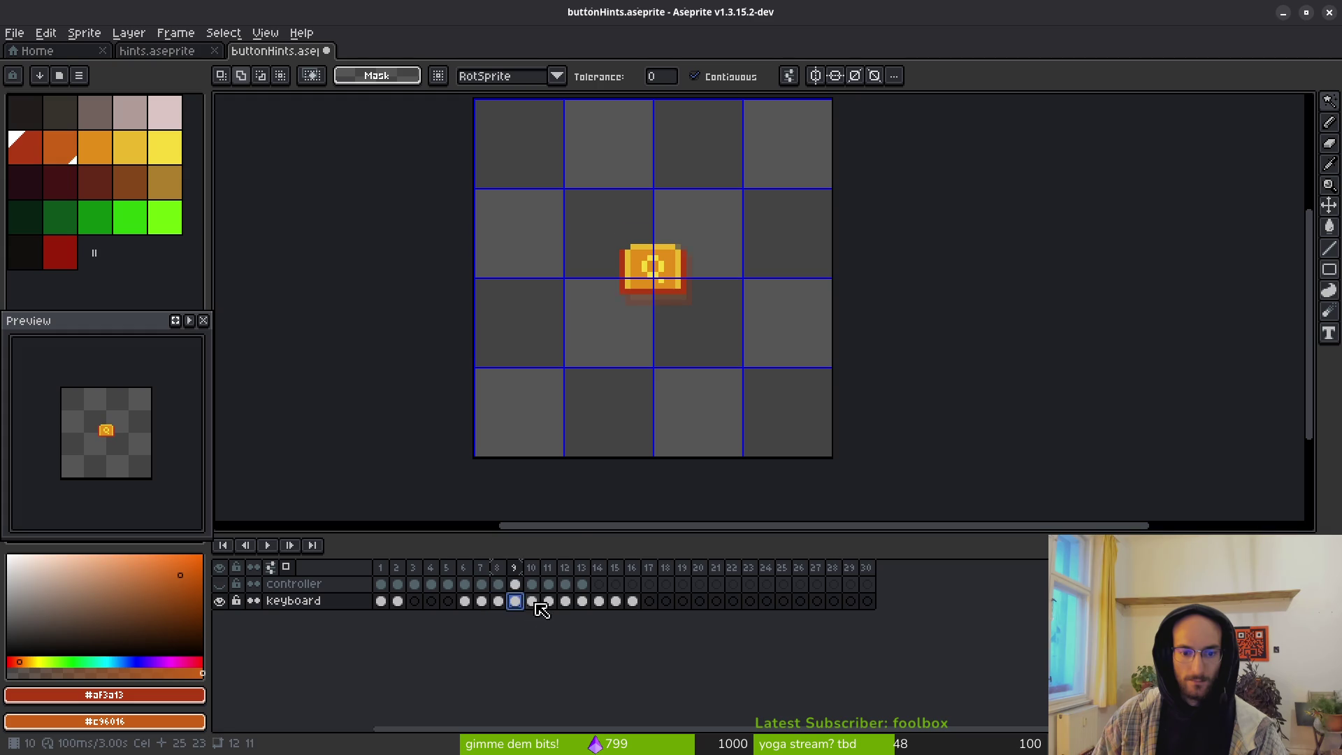
left_click(535, 604)
Step: Move the keyboard J-key cels from frames 10–11 to frames 3–4
key("ctrl+a")
key("ctrl+d")
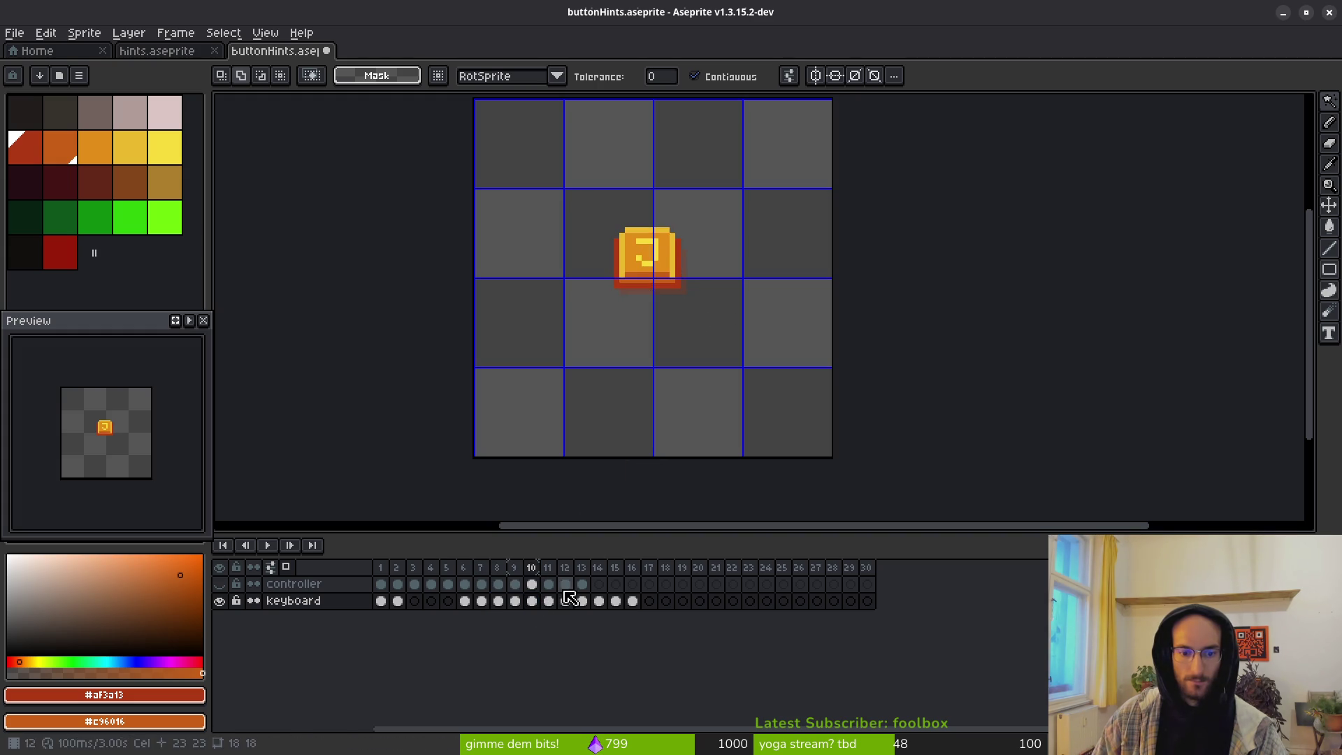
mouse_move(532, 606)
left_mouse_down()
mouse_move(547, 605)
mouse_move(428, 609)
left_mouse_up()
left_click_drag(378, 567, 397, 568)
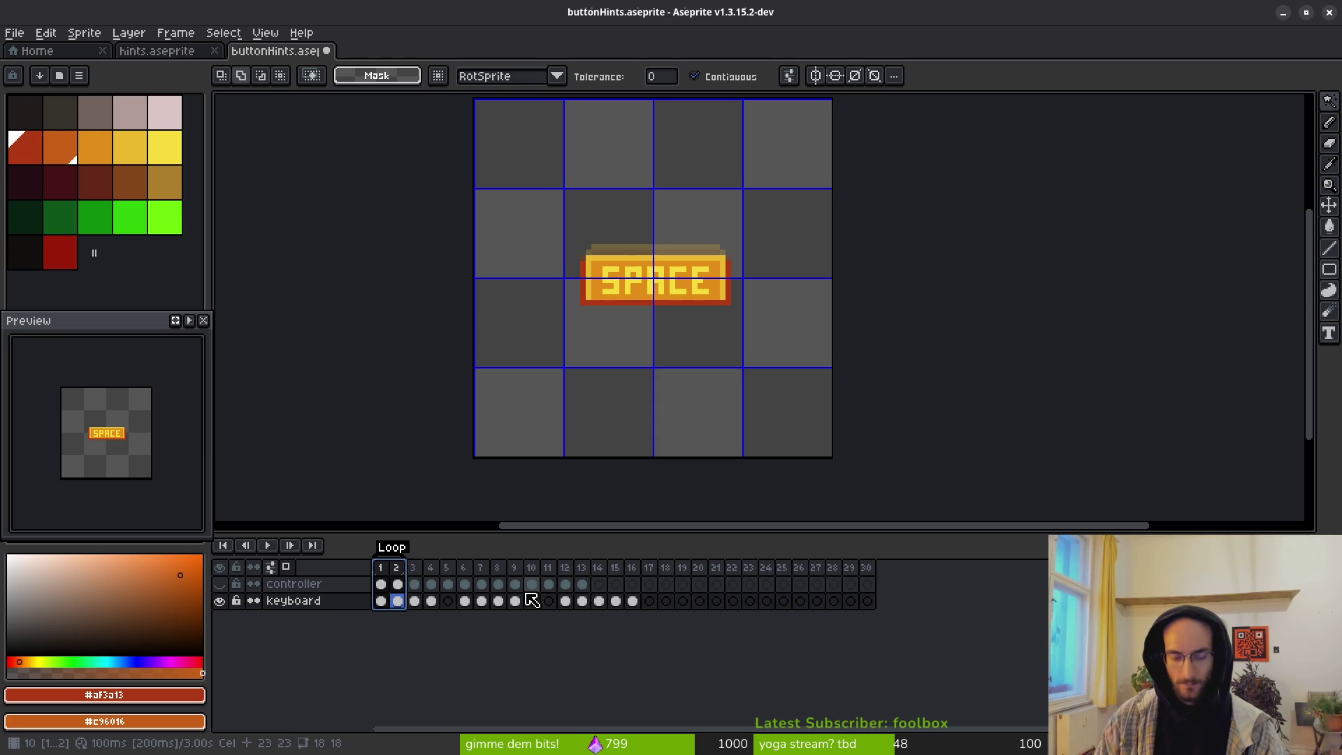
key("F2")
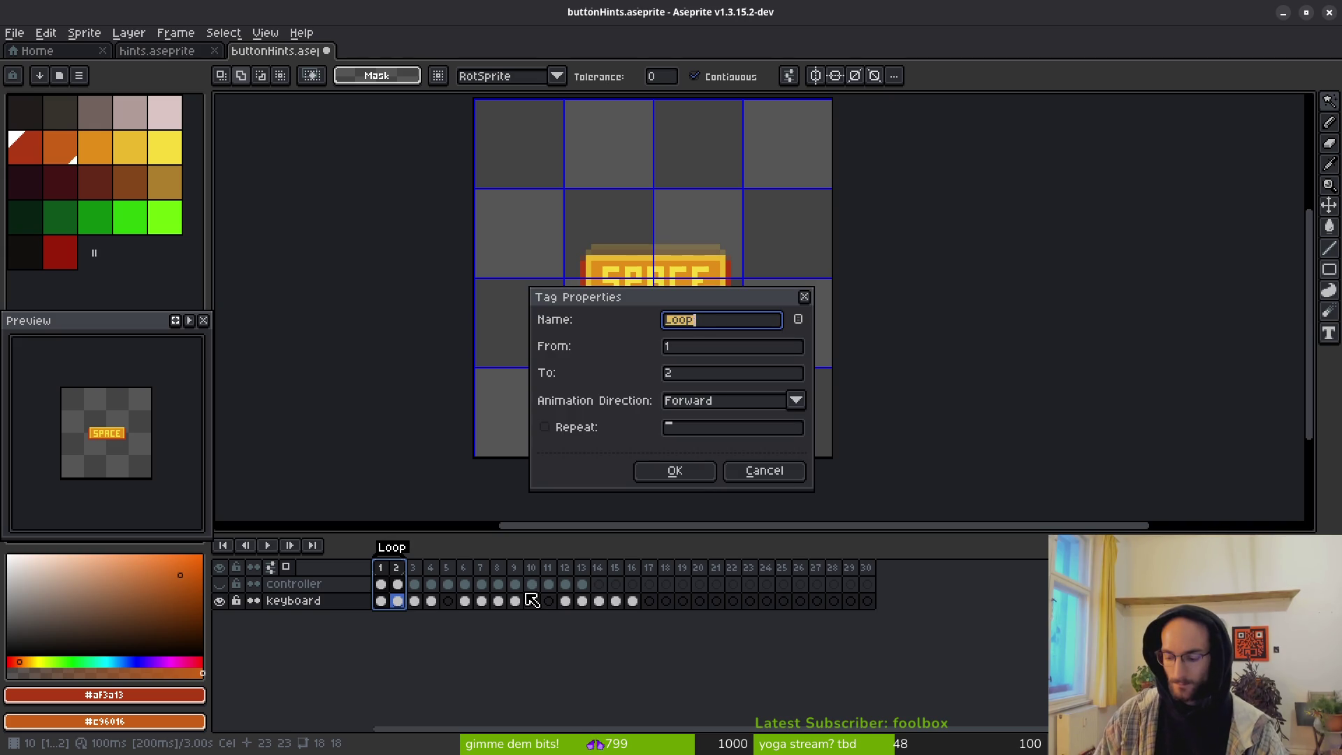
Step: Rename the frames 1–2 Loop tag to jmp and the frames 3–4 tag to slsh
key("Return")
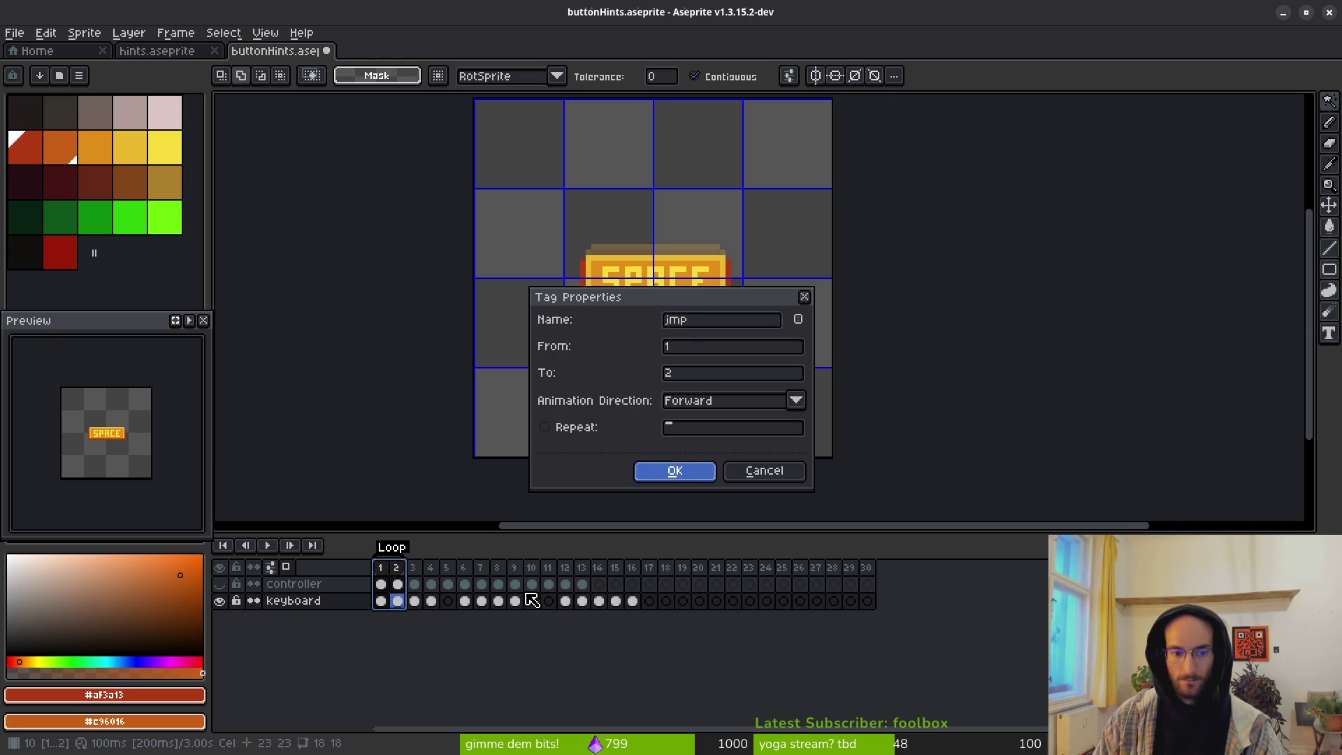
left_click_drag(421, 567, 429, 569)
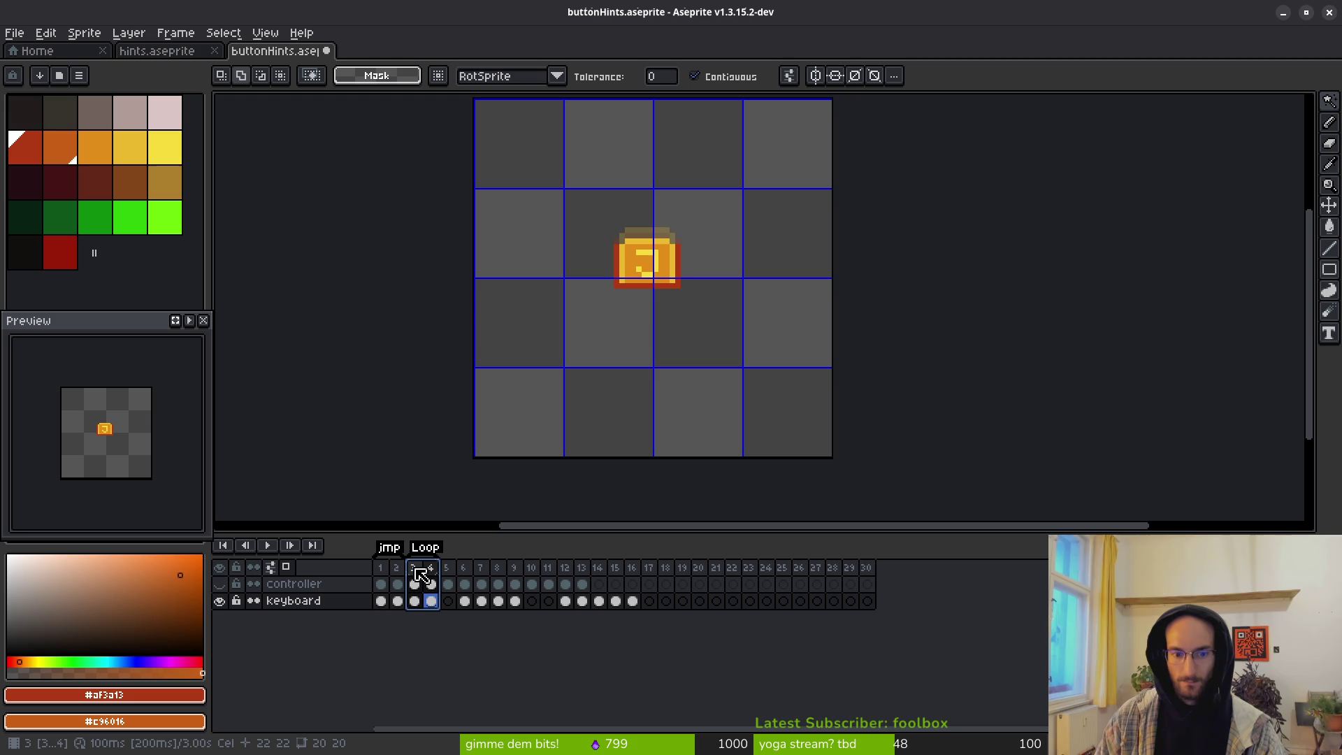
key("F2")
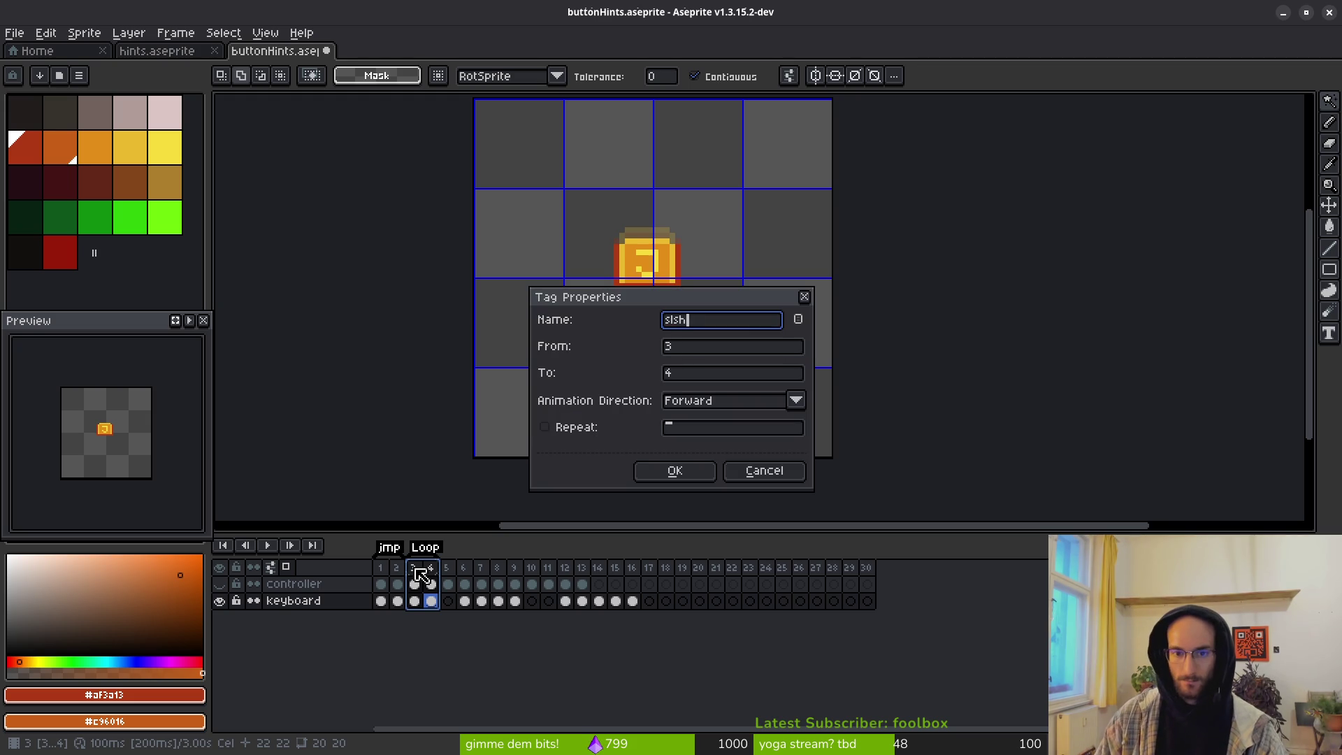
key("Return")
left_click(453, 566)
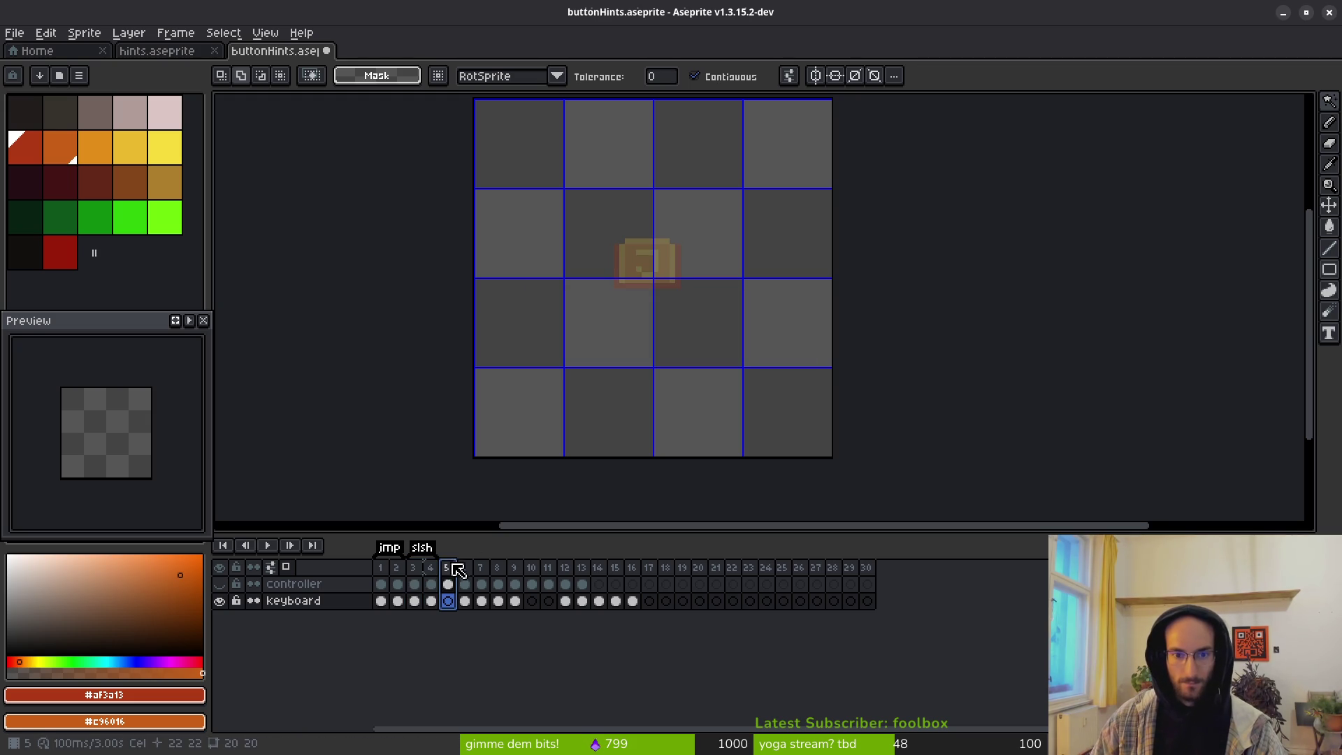
Step: Move the range of keyboard cels starting at frame 6 to frames 10–11
left_click(430, 600)
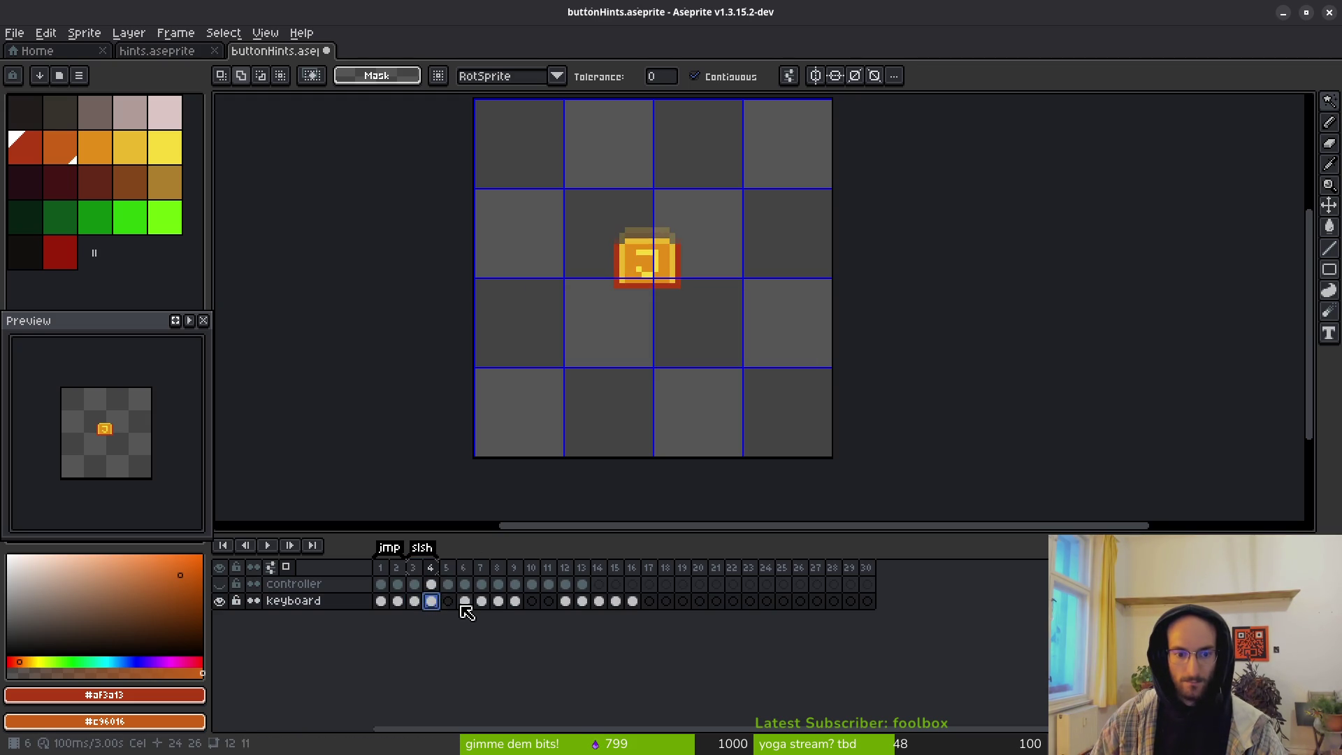
left_click(448, 583)
left_click(221, 584)
left_click(221, 584)
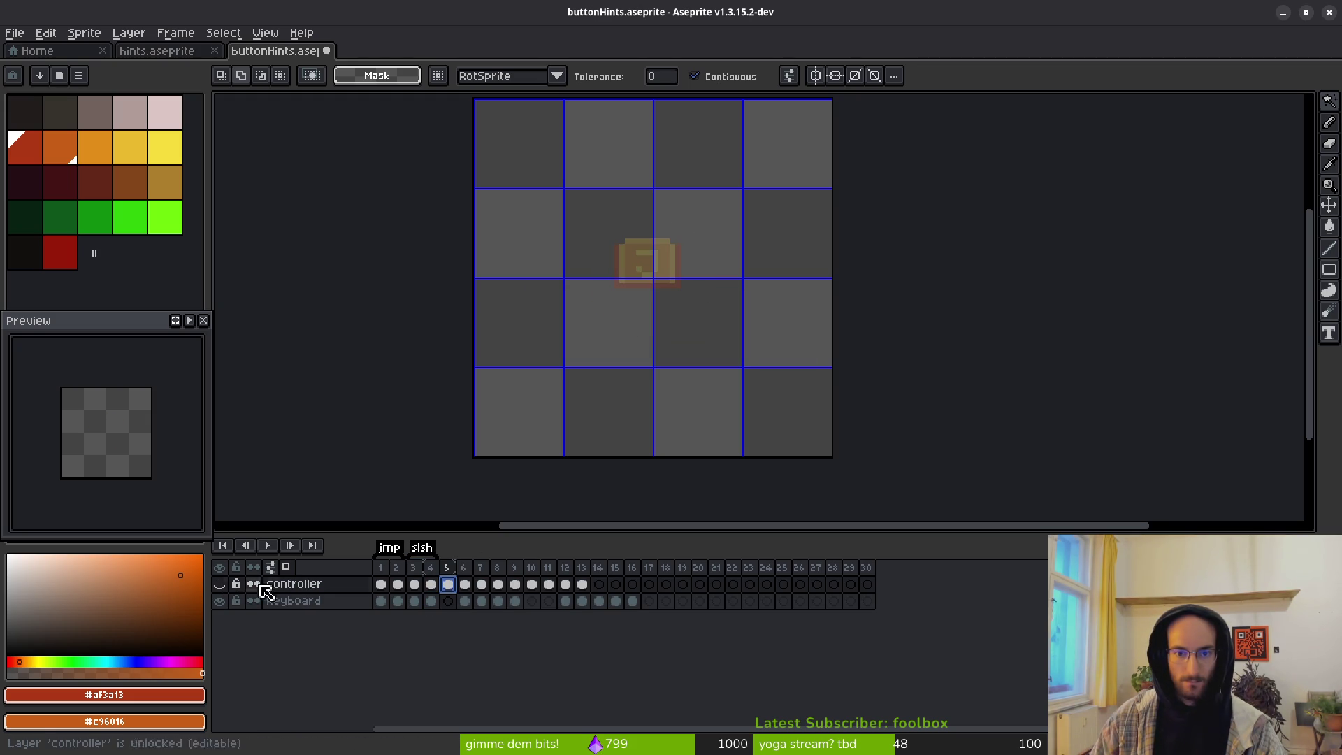
left_click(465, 601)
left_click_drag(468, 605, 535, 612)
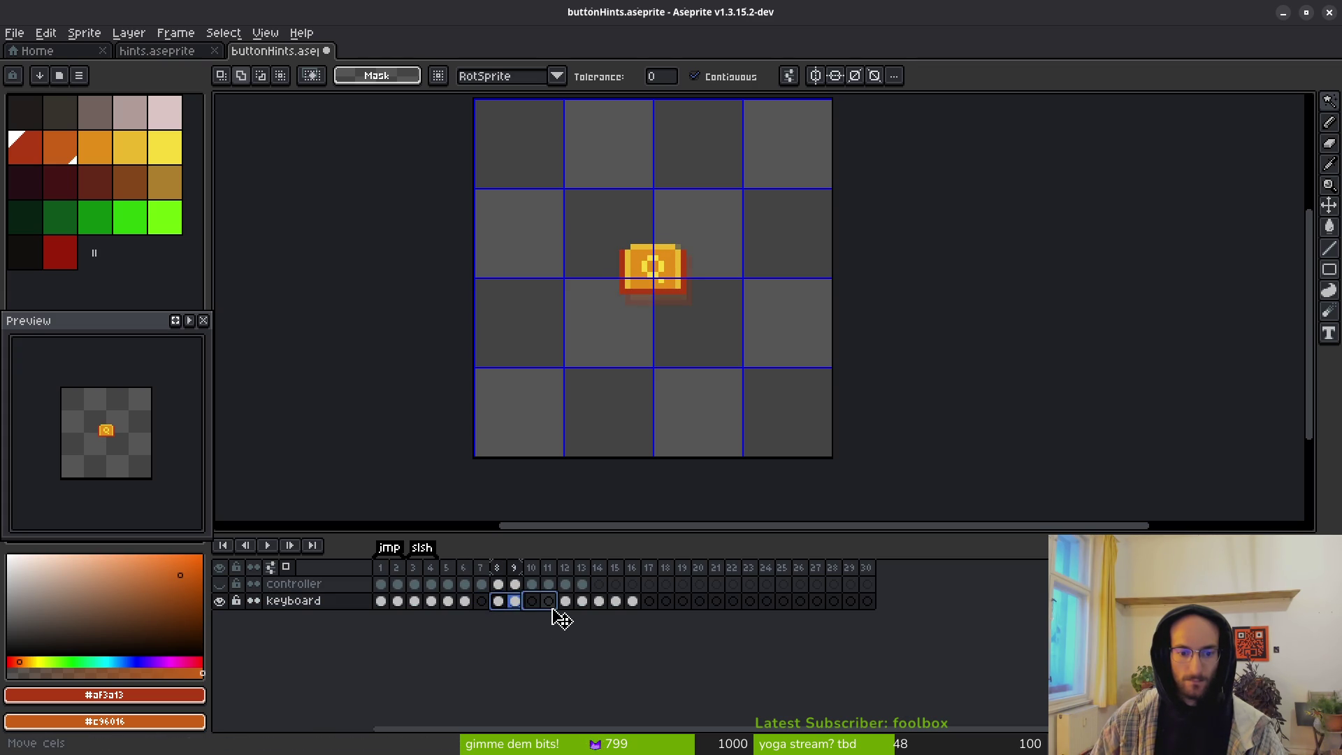
left_click_drag(559, 620, 548, 614)
Step: Show the controller layer, check the icons in frames 6–13, then bring up hints.aseprite
left_click(482, 585)
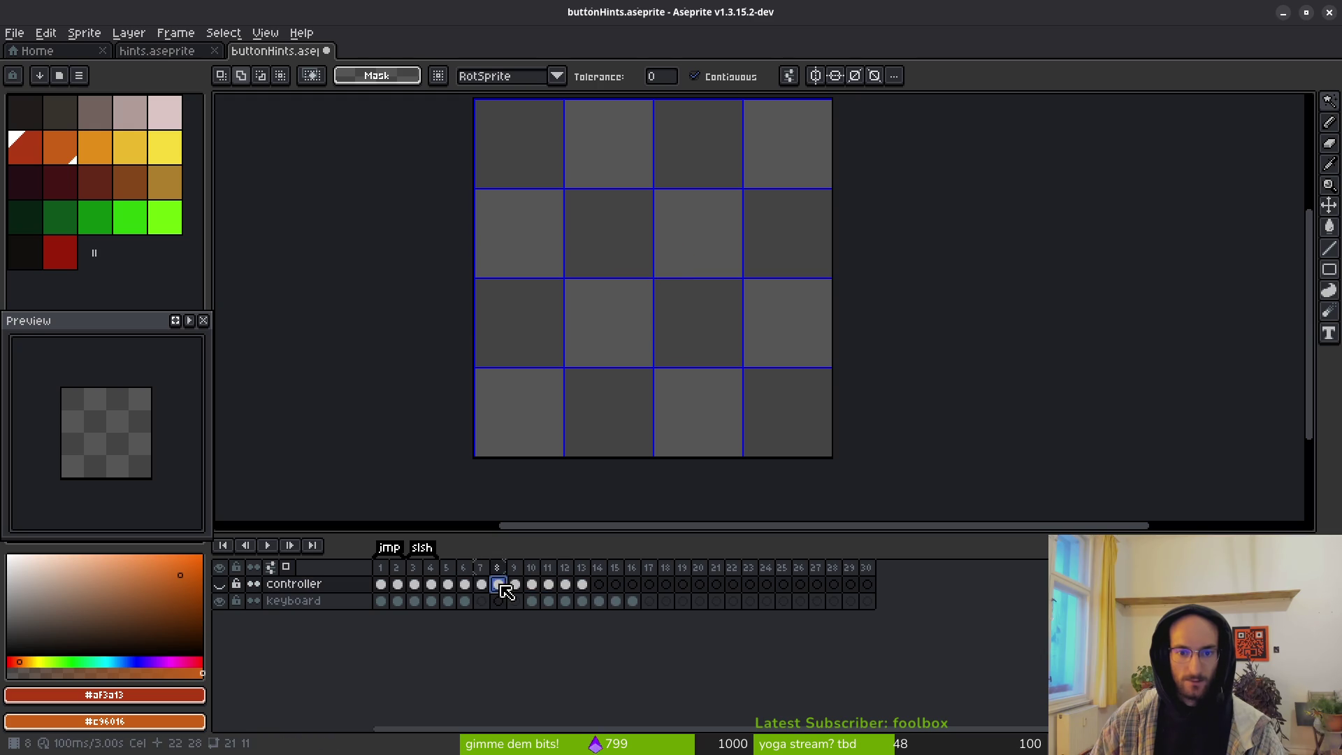
left_click(465, 584)
left_click(219, 584)
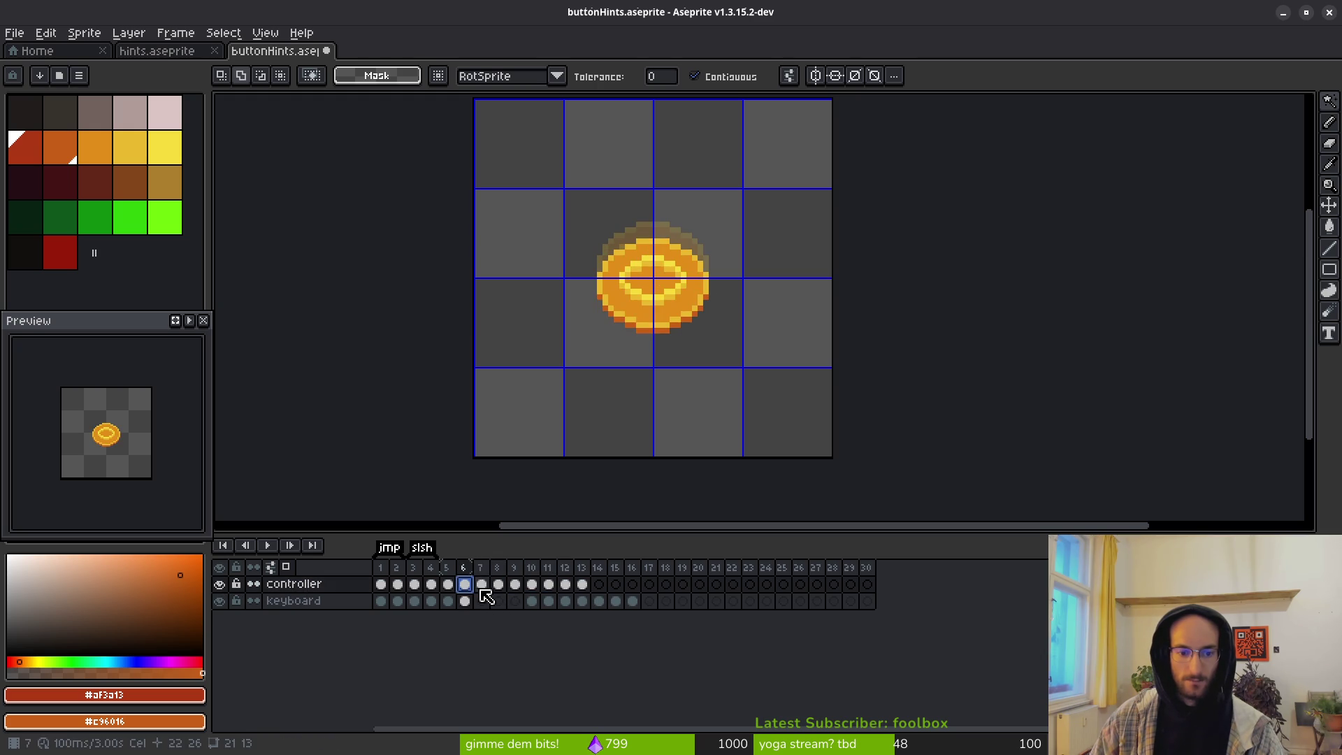
left_click(481, 585)
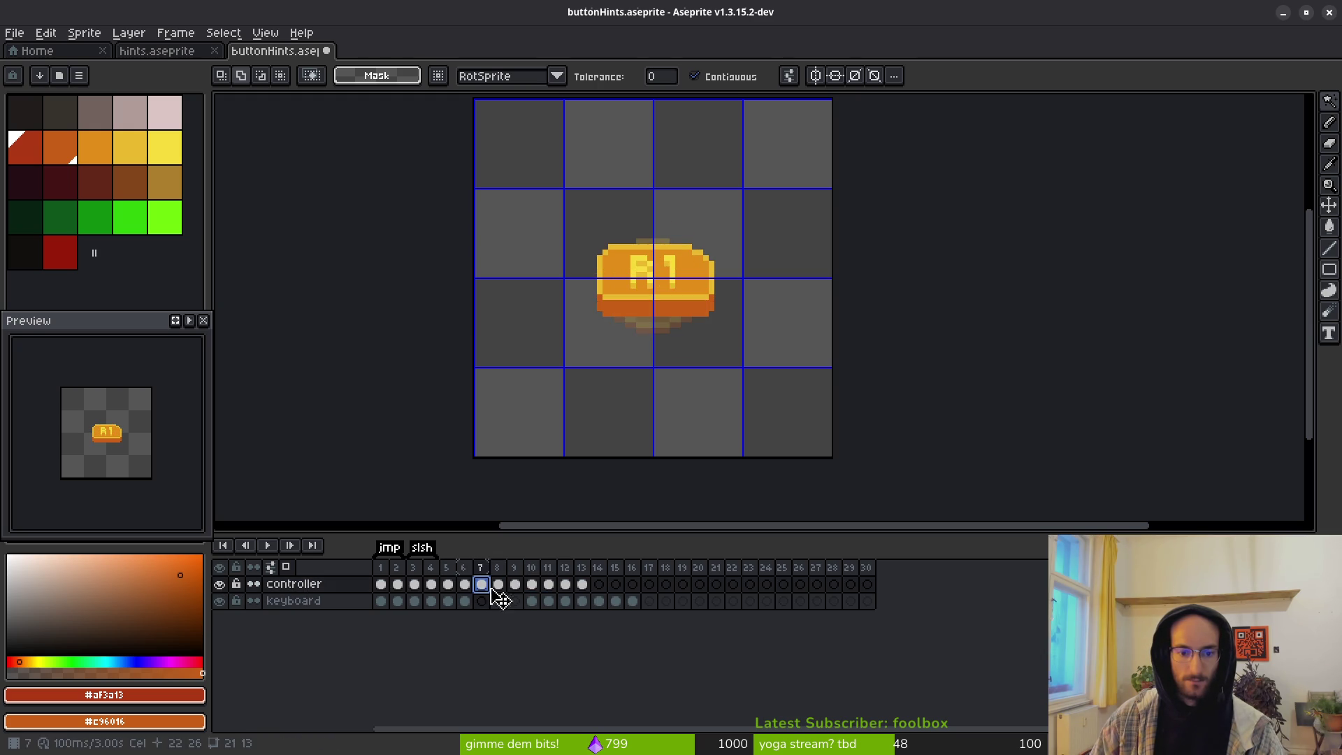
left_click(581, 602)
left_click(631, 603)
left_click(599, 603)
left_click(582, 603)
left_click(549, 602)
left_click(176, 51)
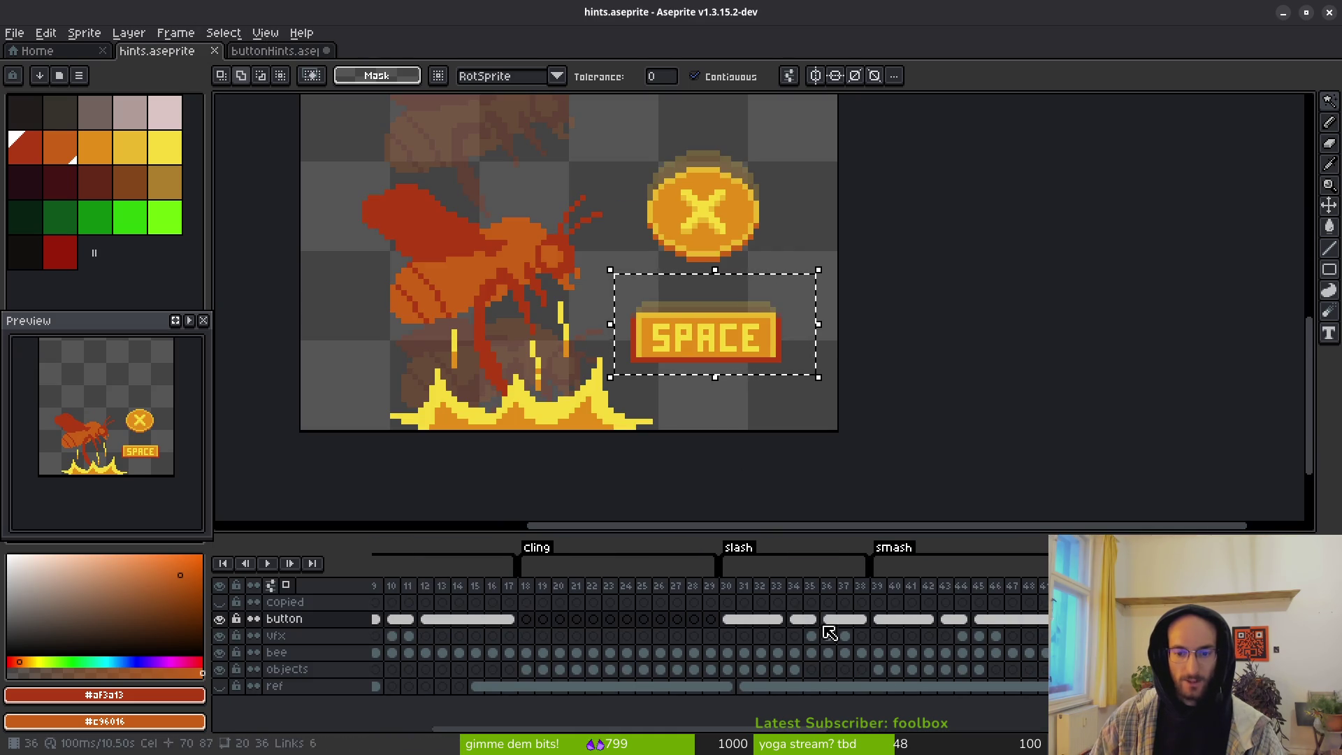
Step: Jump to frame 54 of hints.aseprite's button layer and clear the selection
scroll(972, 629, "right", 5)
left_click(971, 620)
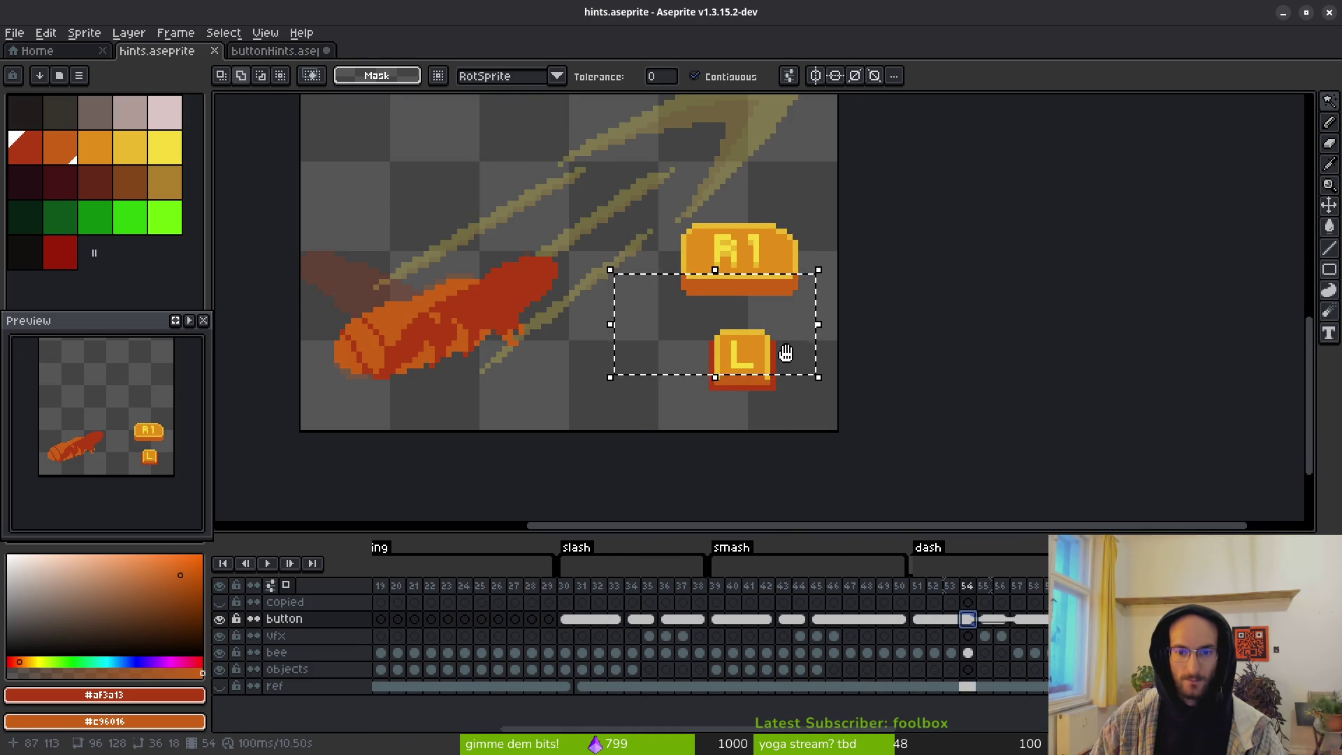
scroll(795, 374, "up", 1)
key("ctrl+d")
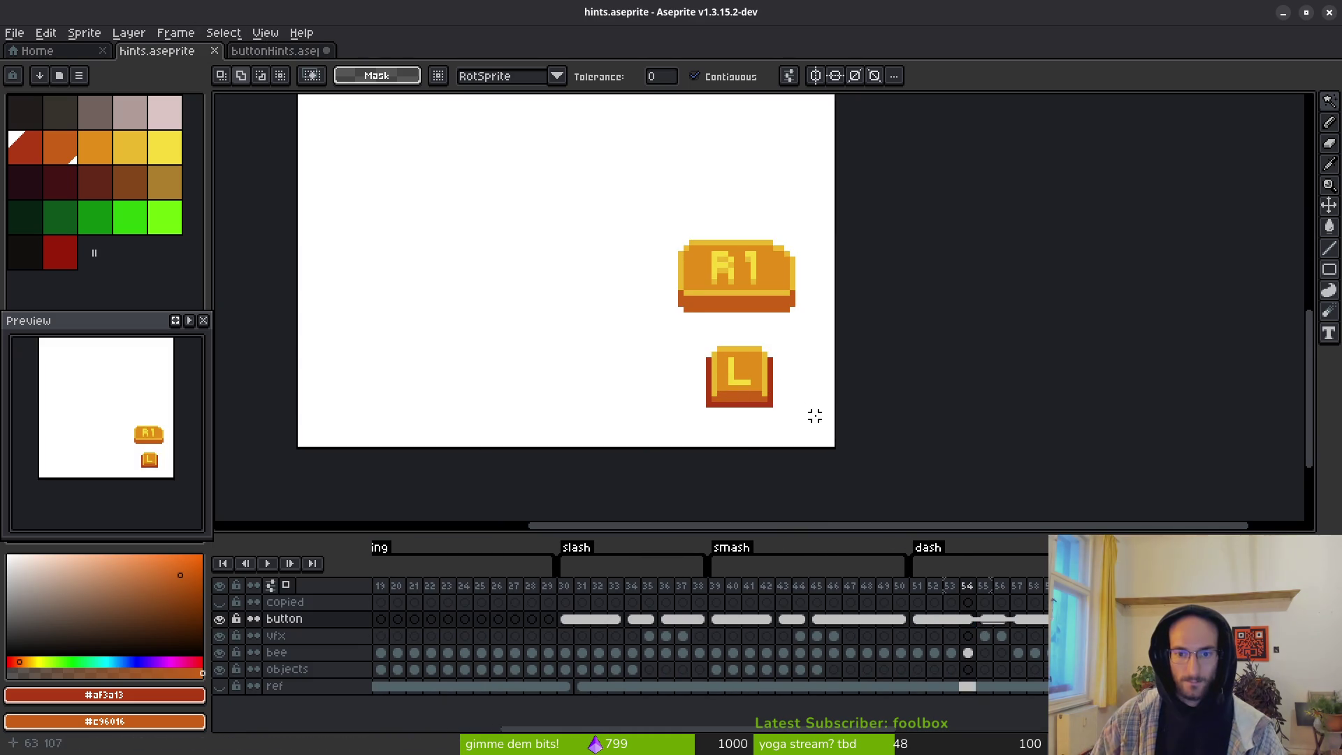
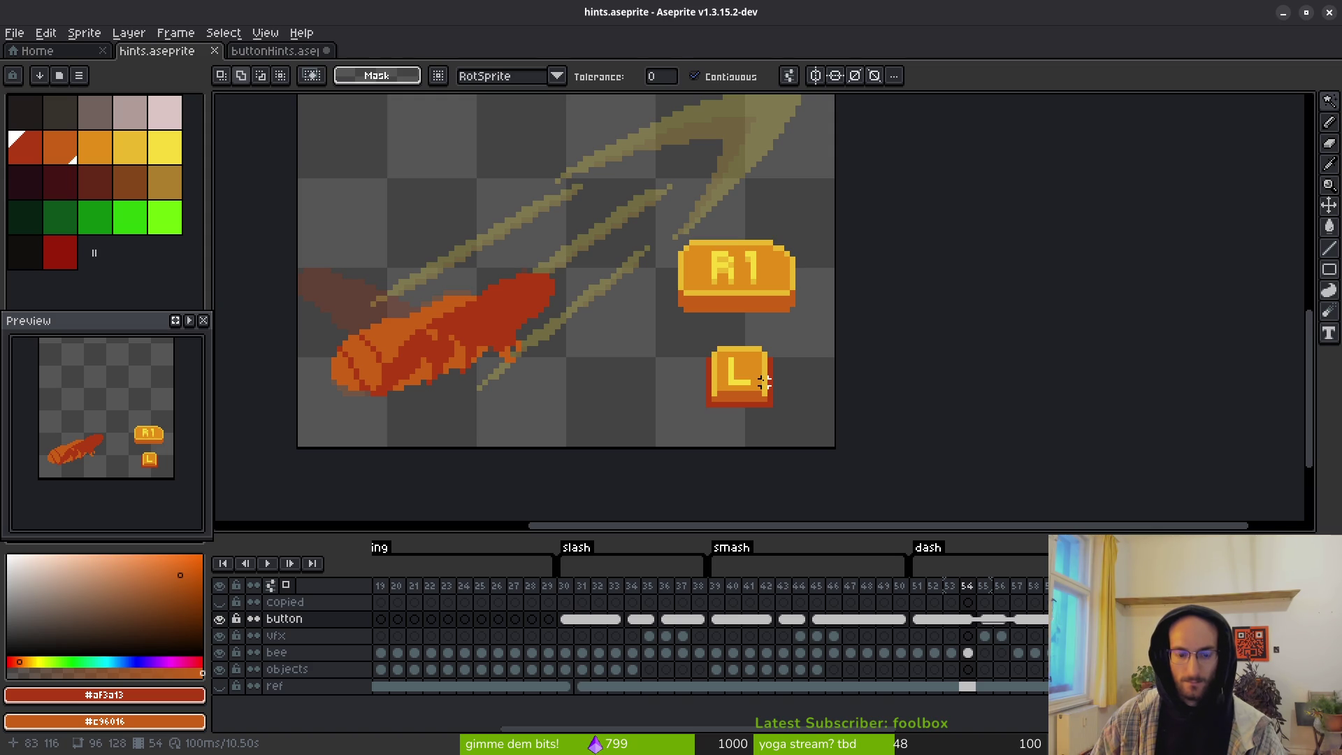
Step: Copy the L button from hints.aseprite and place it under R1 on keyboard frame 7
key("m")
left_click_drag(664, 320, 803, 427)
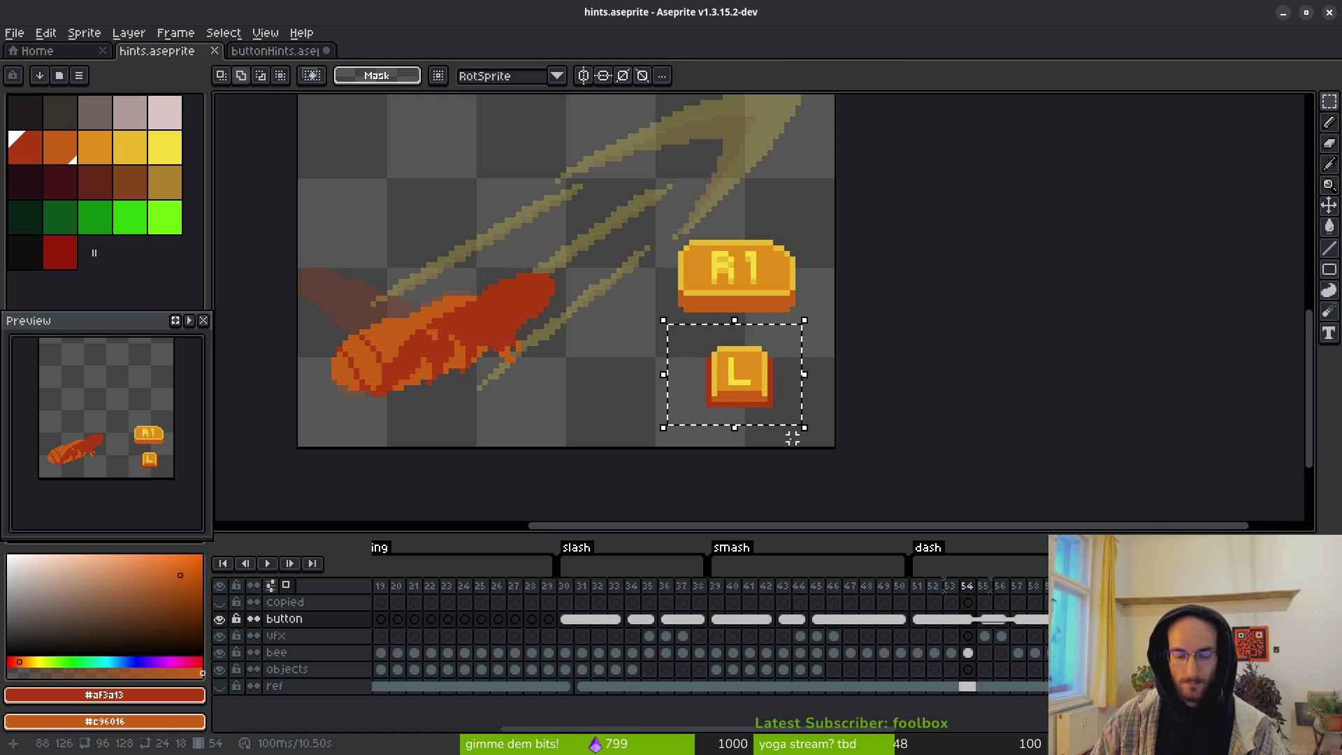
left_click(272, 50)
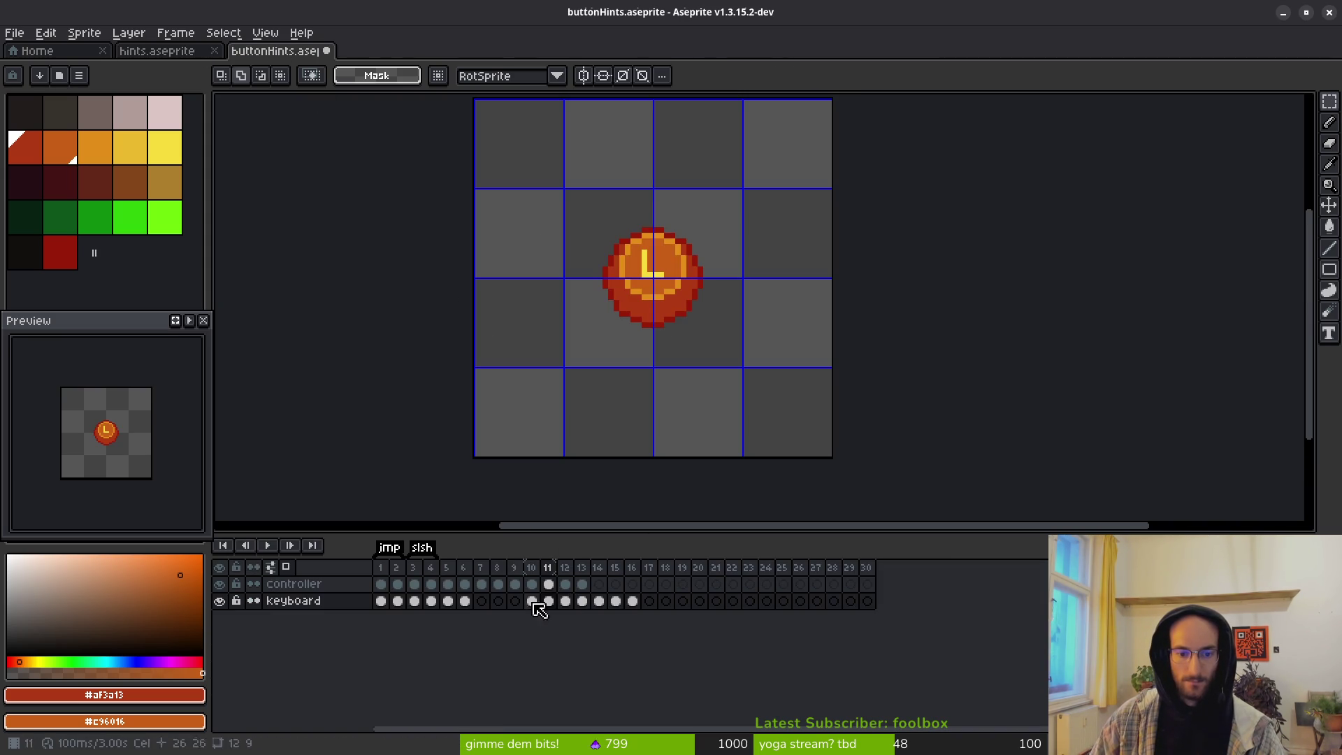
left_click(482, 601)
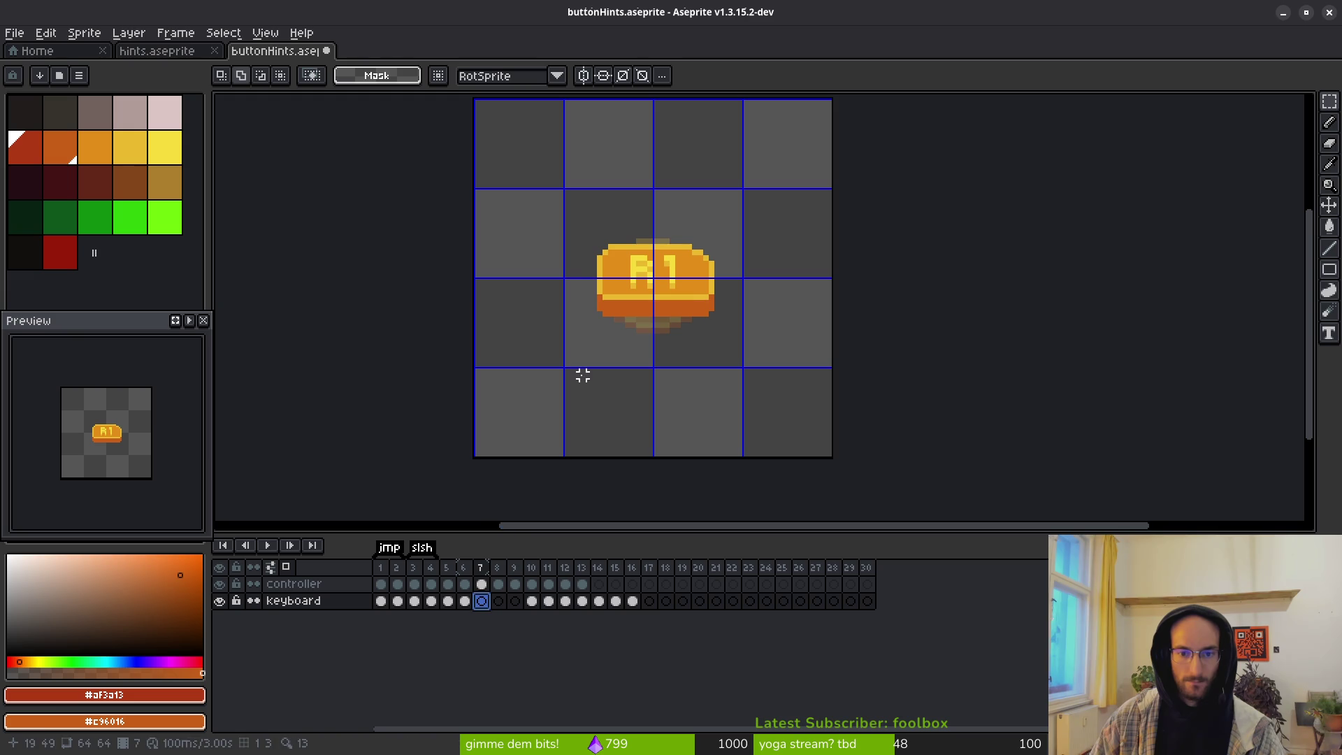
key("ctrl+v")
mouse_move(935, 321)
left_mouse_down()
mouse_move(696, 324)
mouse_move(682, 359)
left_mouse_up()
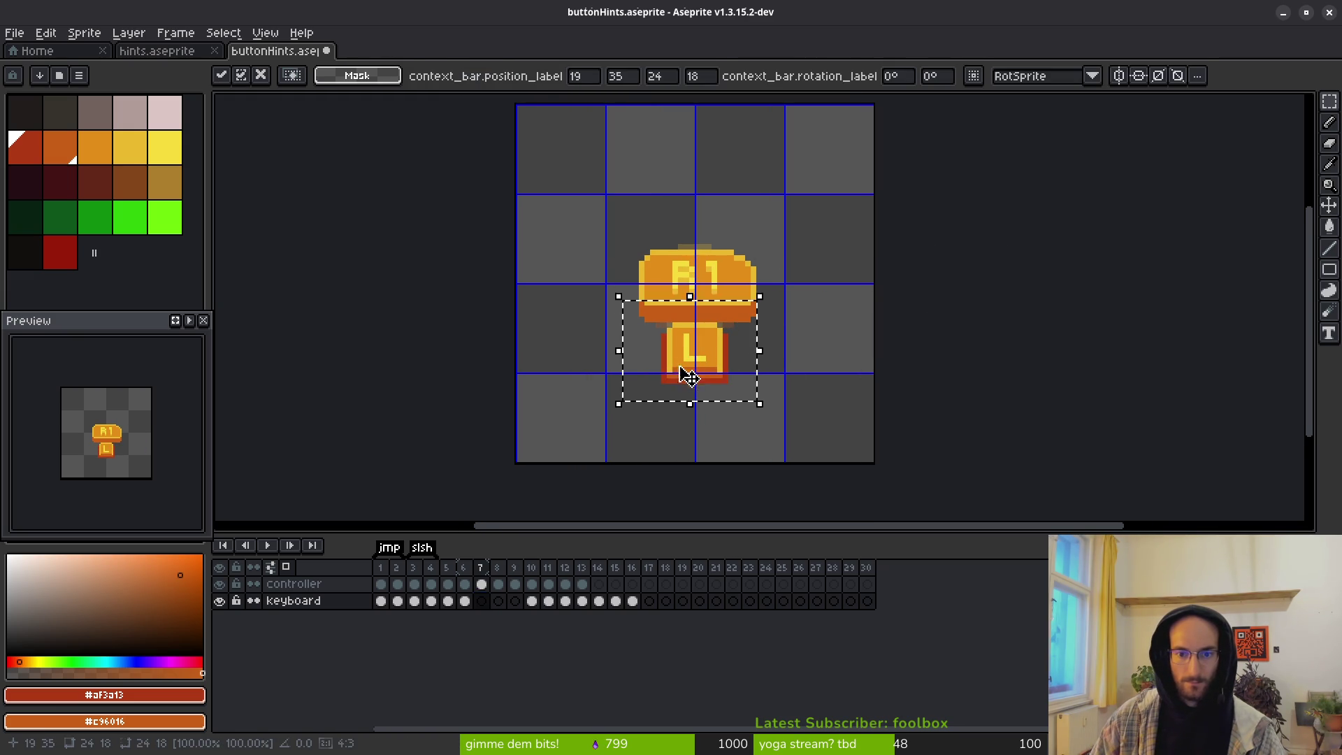
left_click(449, 111)
Step: Paste the L button onto keyboard frame 8 and drag it under R1
left_click(194, 61)
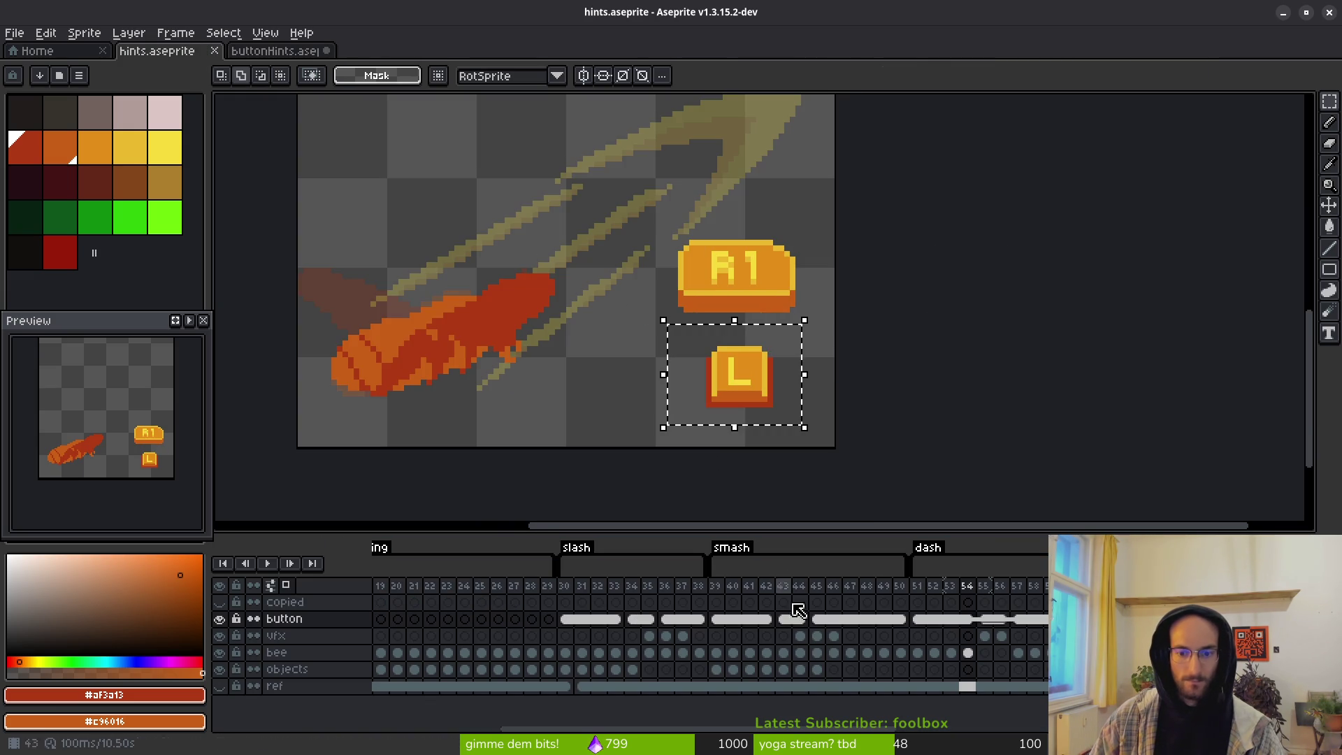
left_click(985, 619)
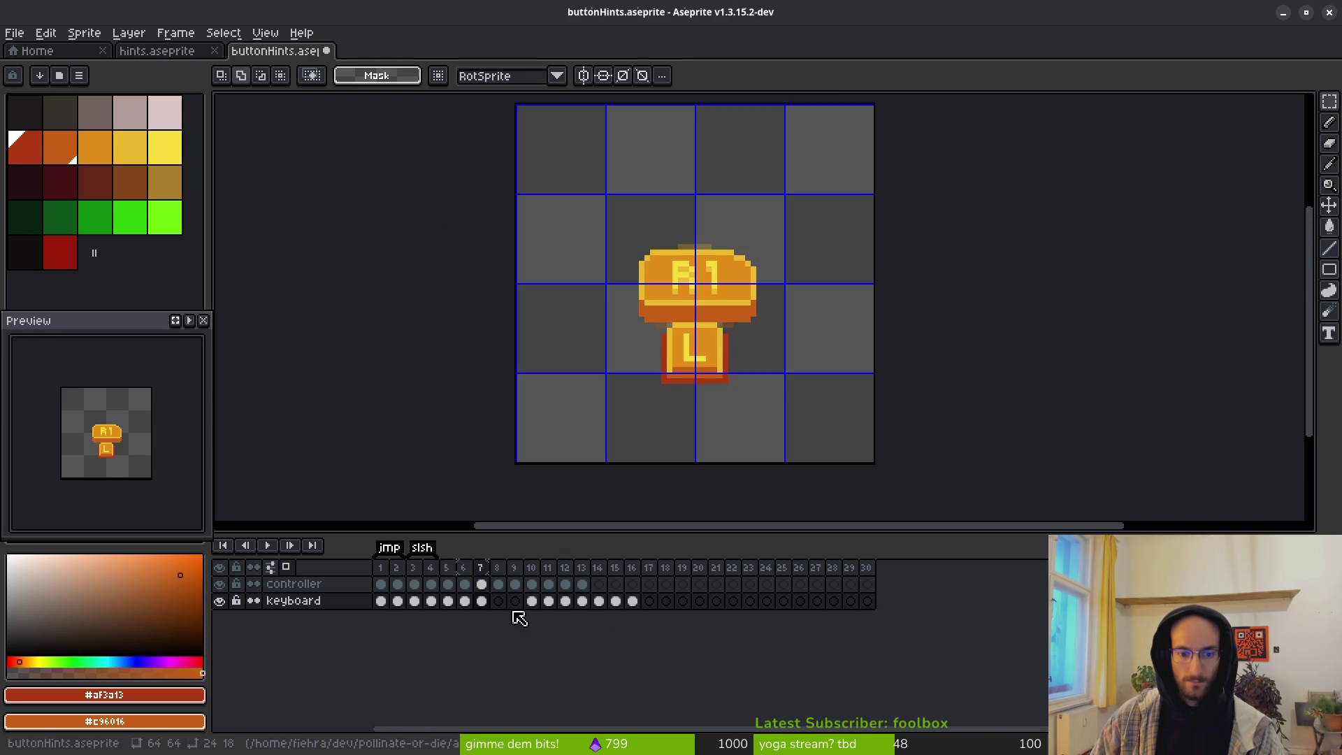
left_click(497, 601)
key("ctrl+v")
left_click_drag(914, 312, 674, 354)
Step: Commit the frame 8 L key and compare keyboard frame 10 with the controller's L button
left_click(707, 409)
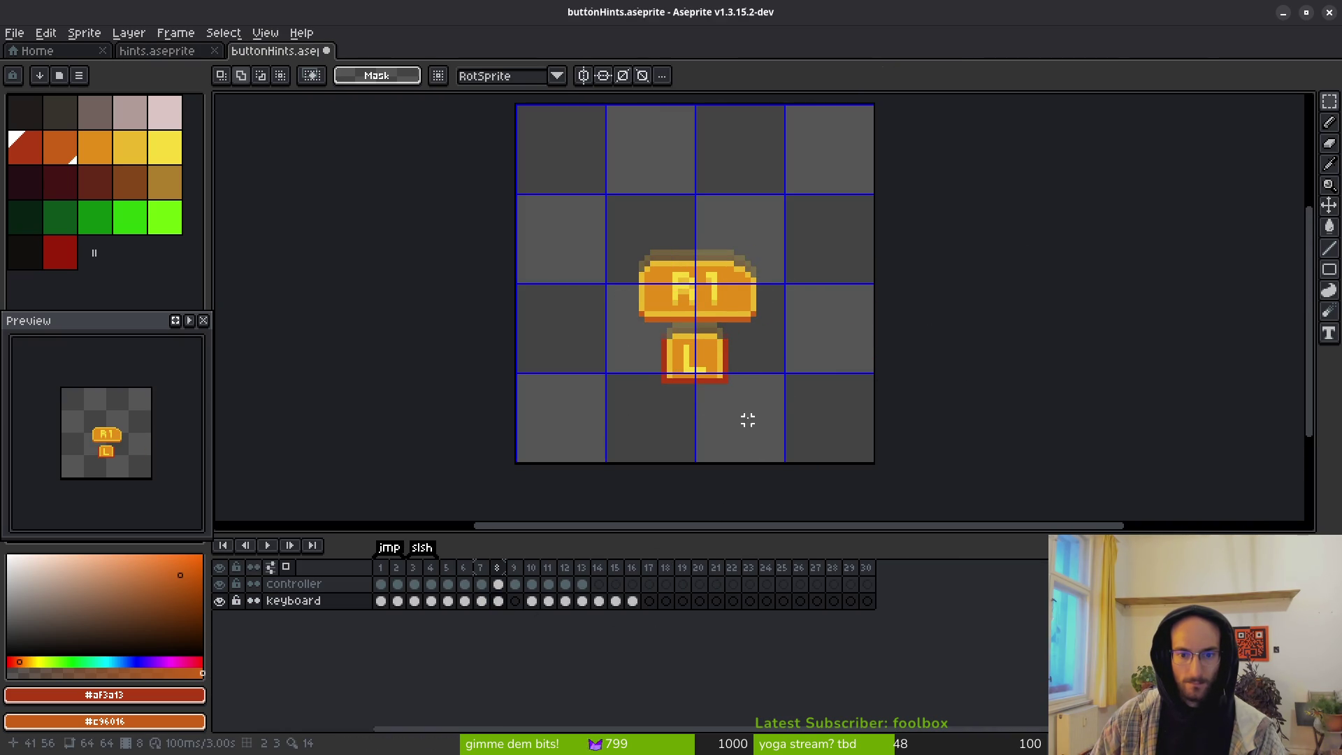
left_click(517, 588)
left_click(531, 601)
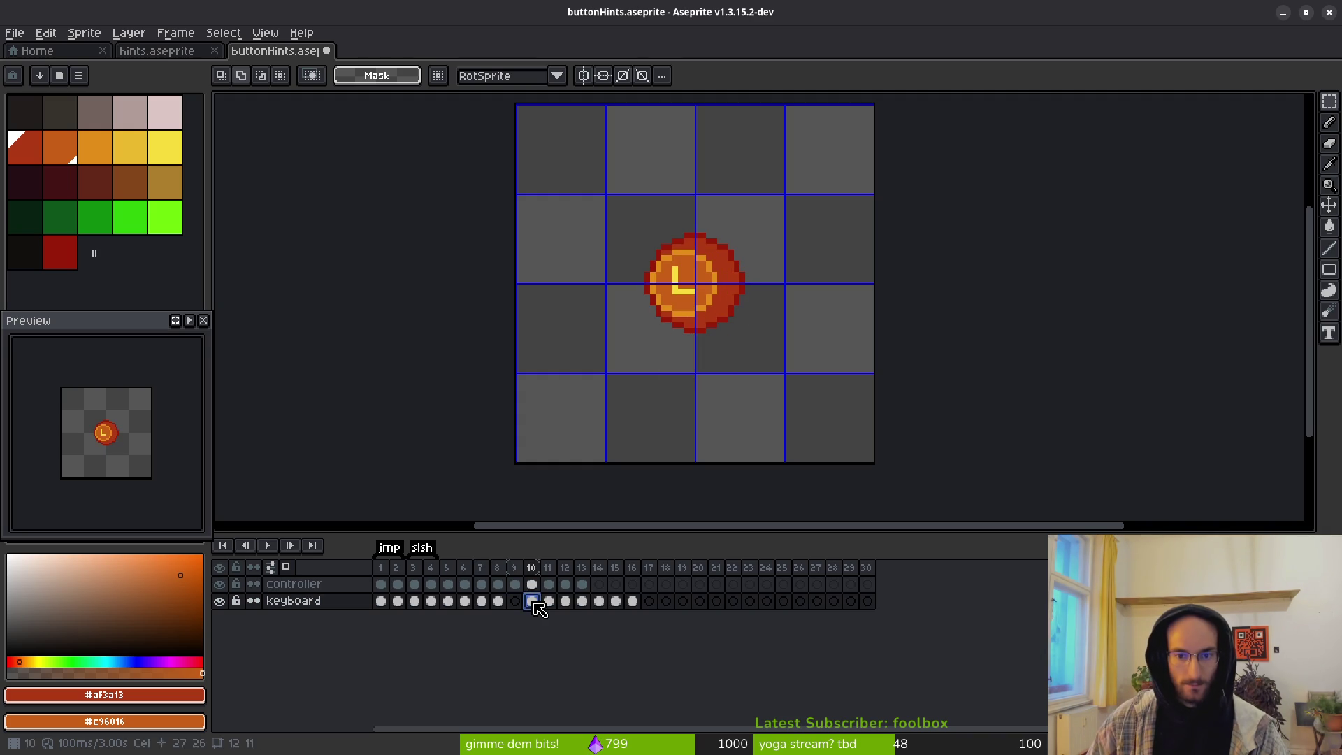
left_click(519, 584)
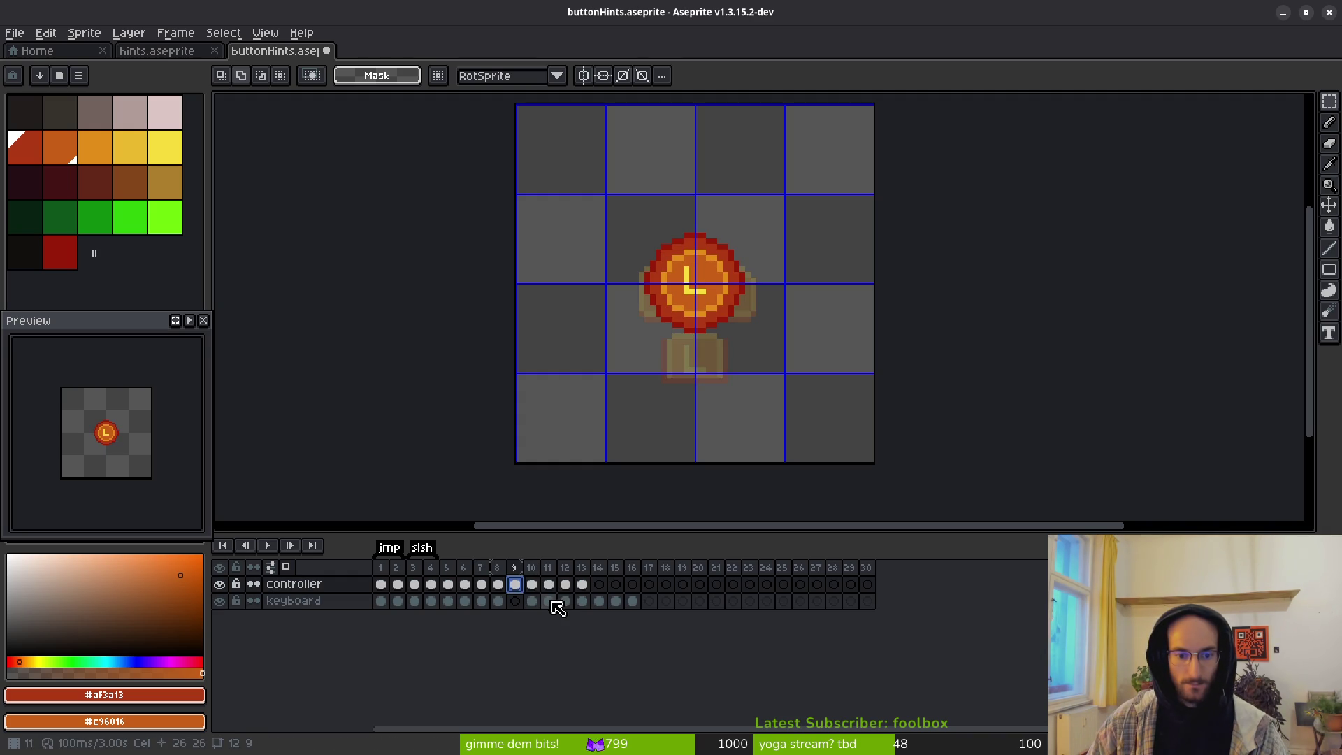
left_click(533, 602)
Step: Hide the controller layer and move keyboard cels 10–11 to frames 19–20 and WASD to 9–13
left_click(219, 584)
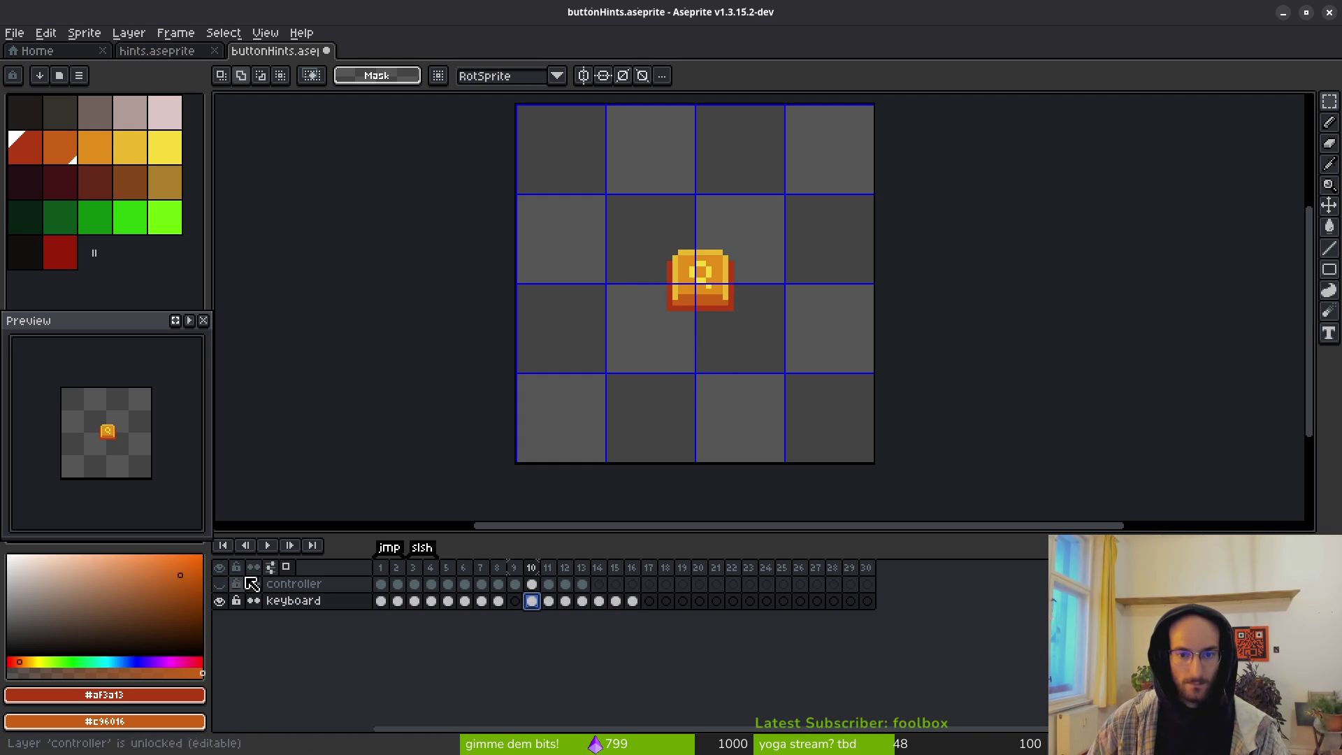
left_click(549, 602, "shift")
mouse_move(549, 605)
left_mouse_down()
mouse_move(705, 608)
mouse_move(580, 619)
left_mouse_up()
left_click(632, 602)
left_click_drag(447, 568, 474, 573)
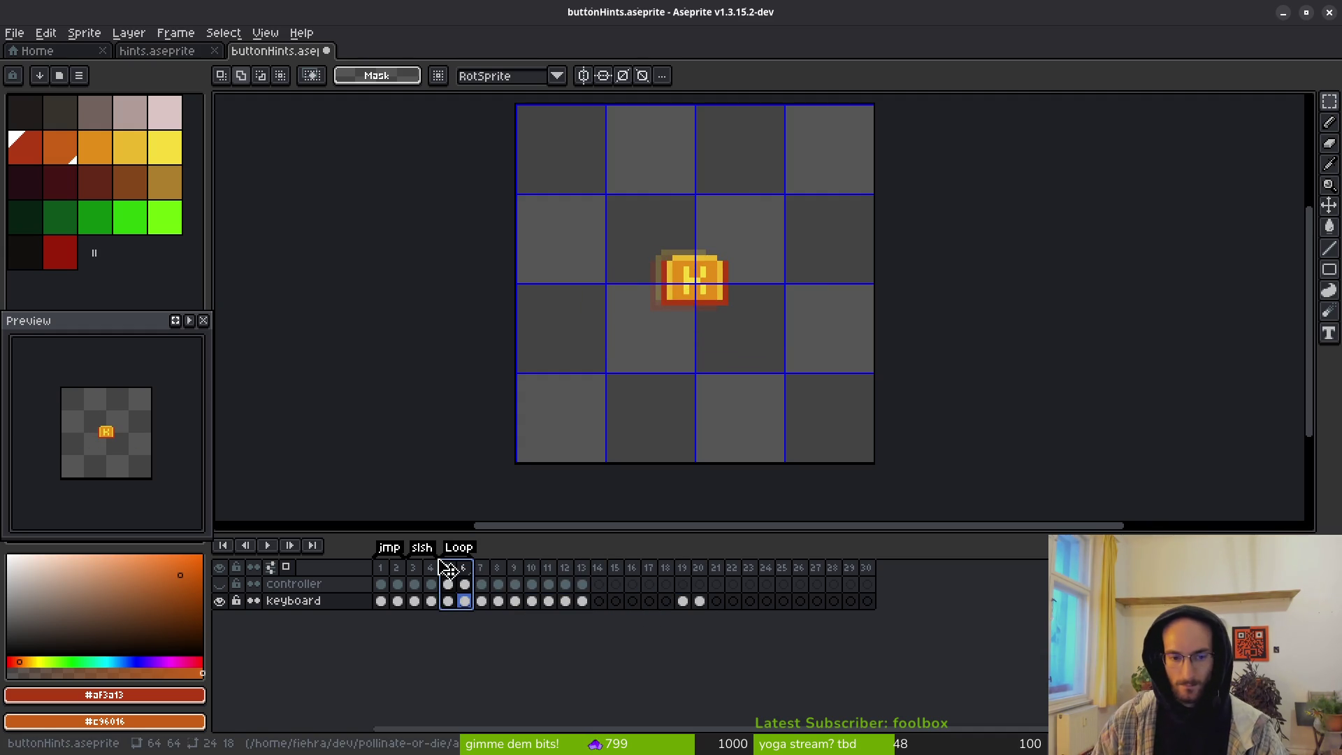
Step: Rename the tags on frames 5–6, 7–8 and 9–13 to smsh, dash and move
key("F2")
key("Return")
left_click_drag(481, 568, 503, 574)
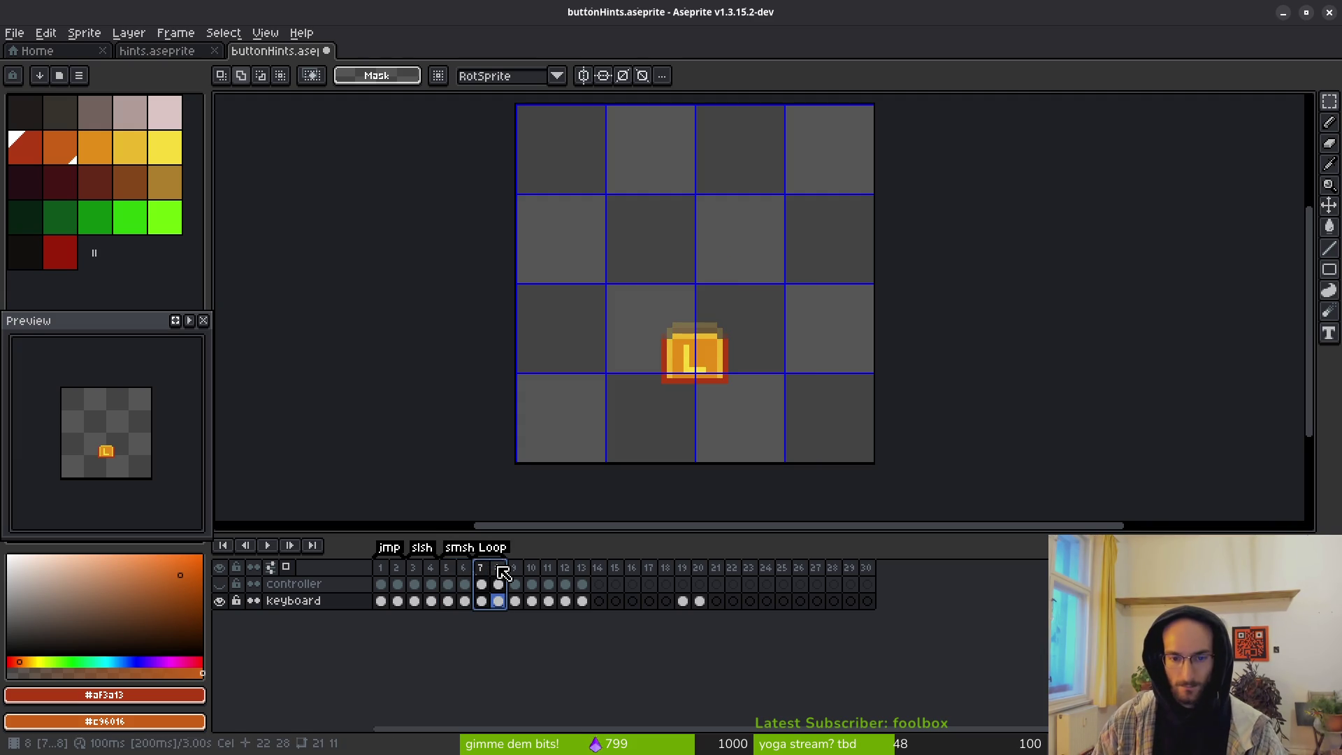
key("F2")
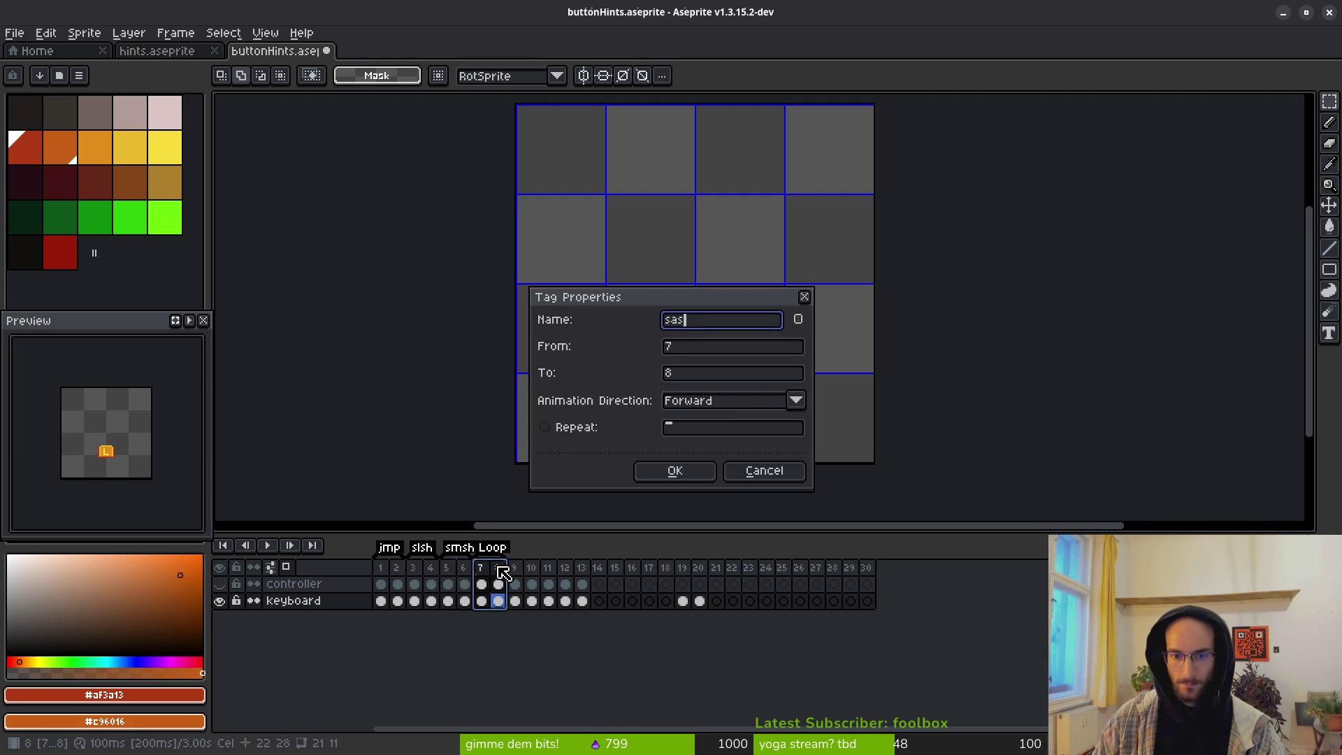
key("Return")
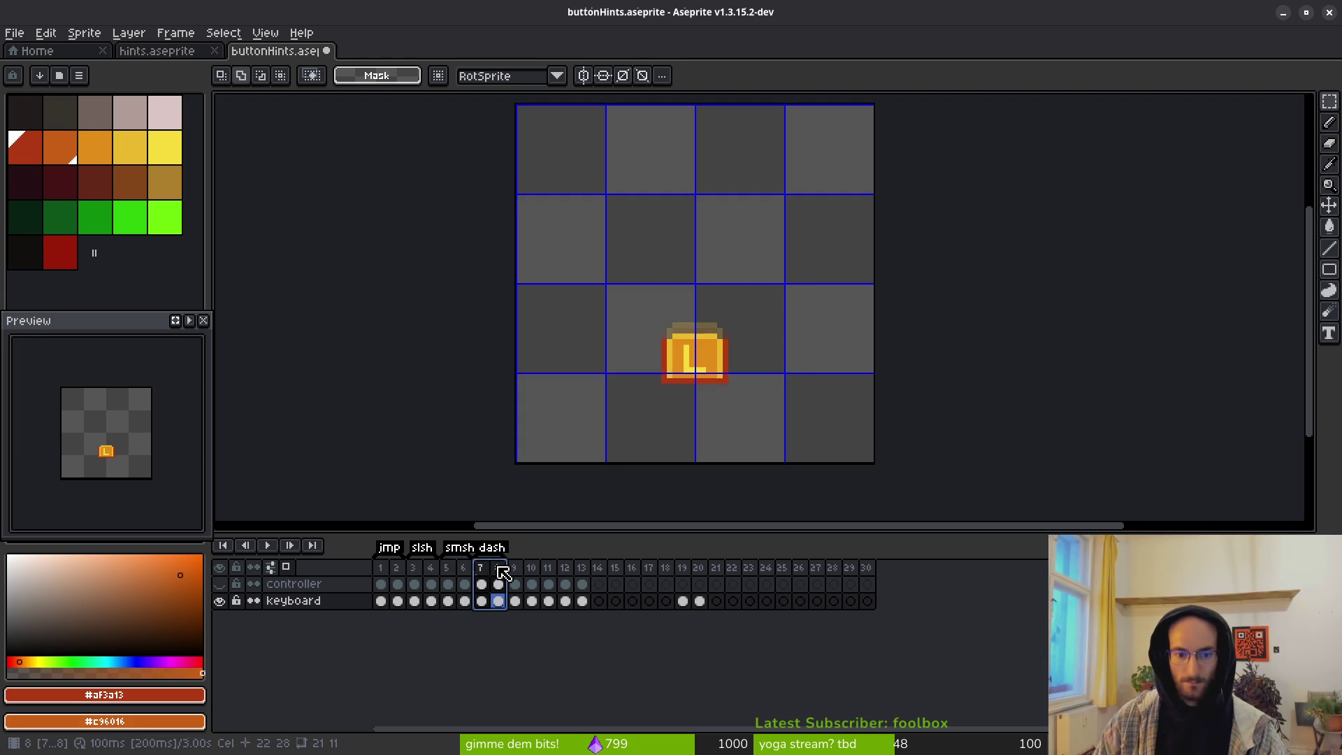
left_click_drag(515, 570, 584, 575)
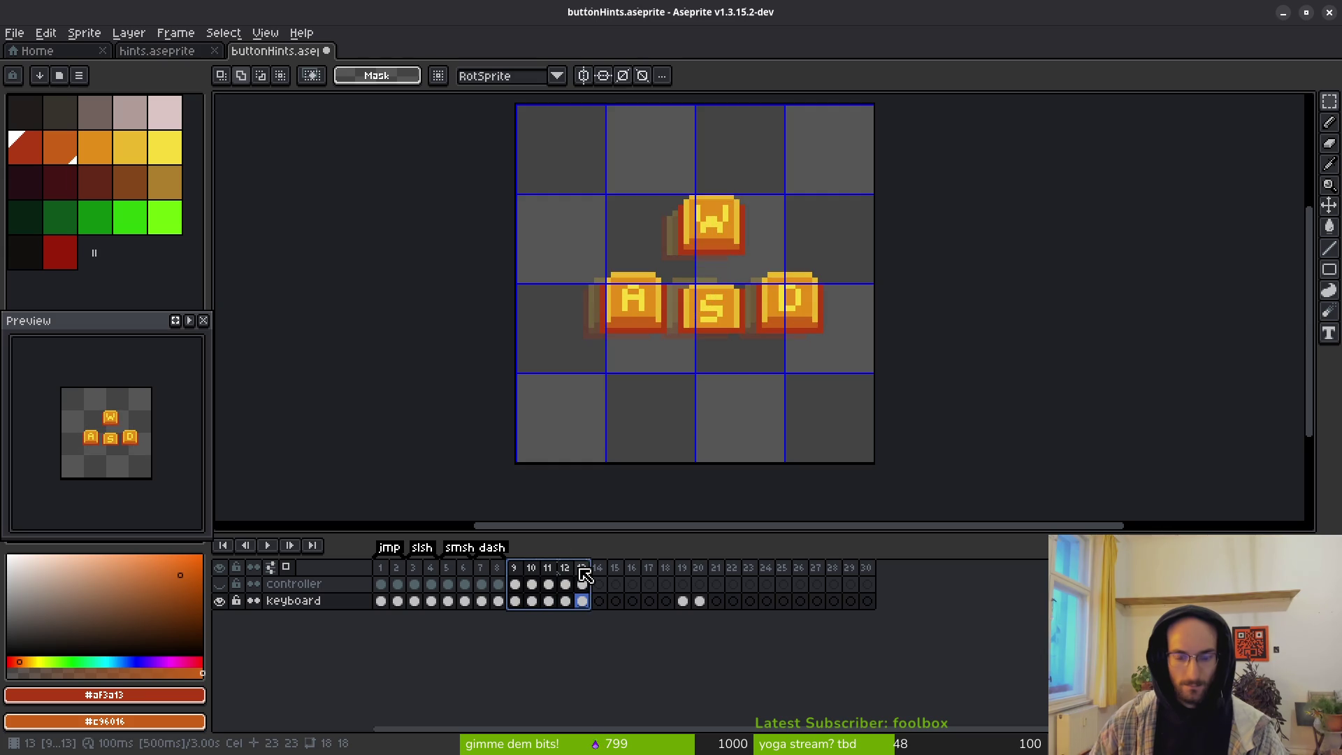
key("F2")
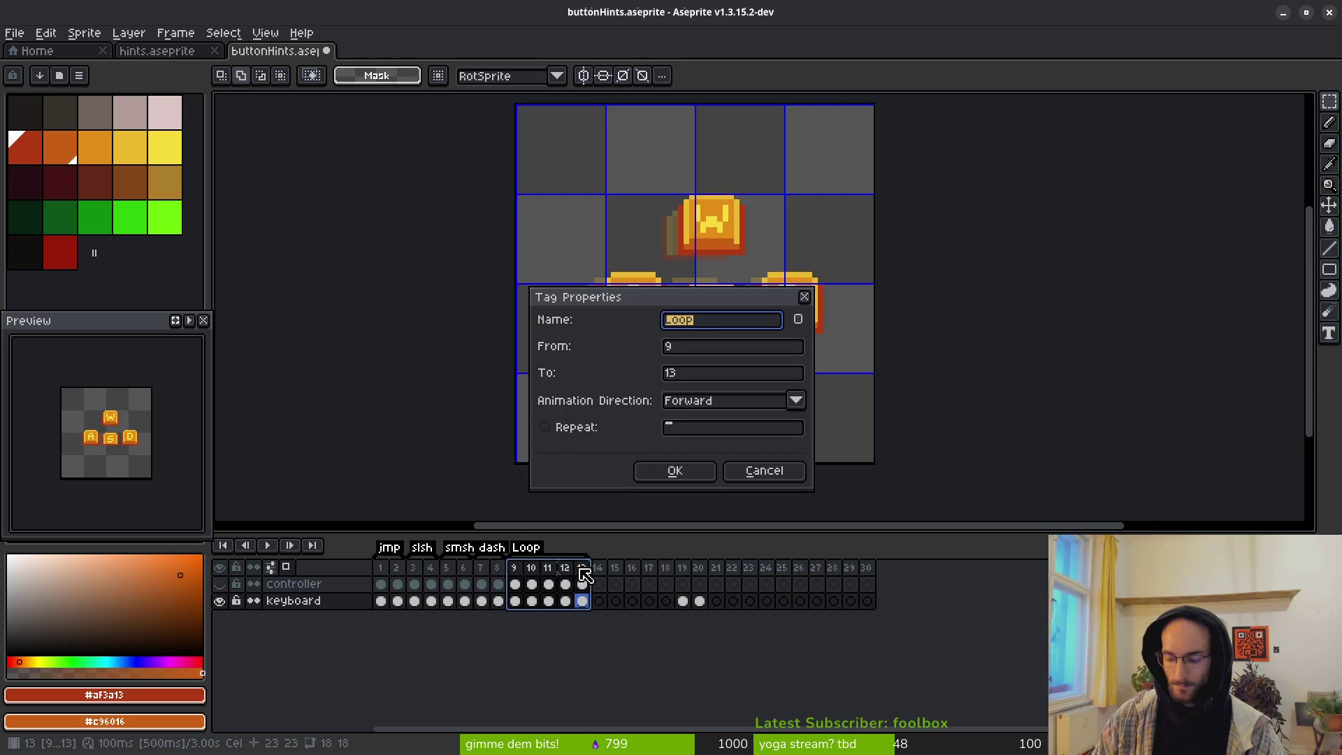
type("e")
key("Return")
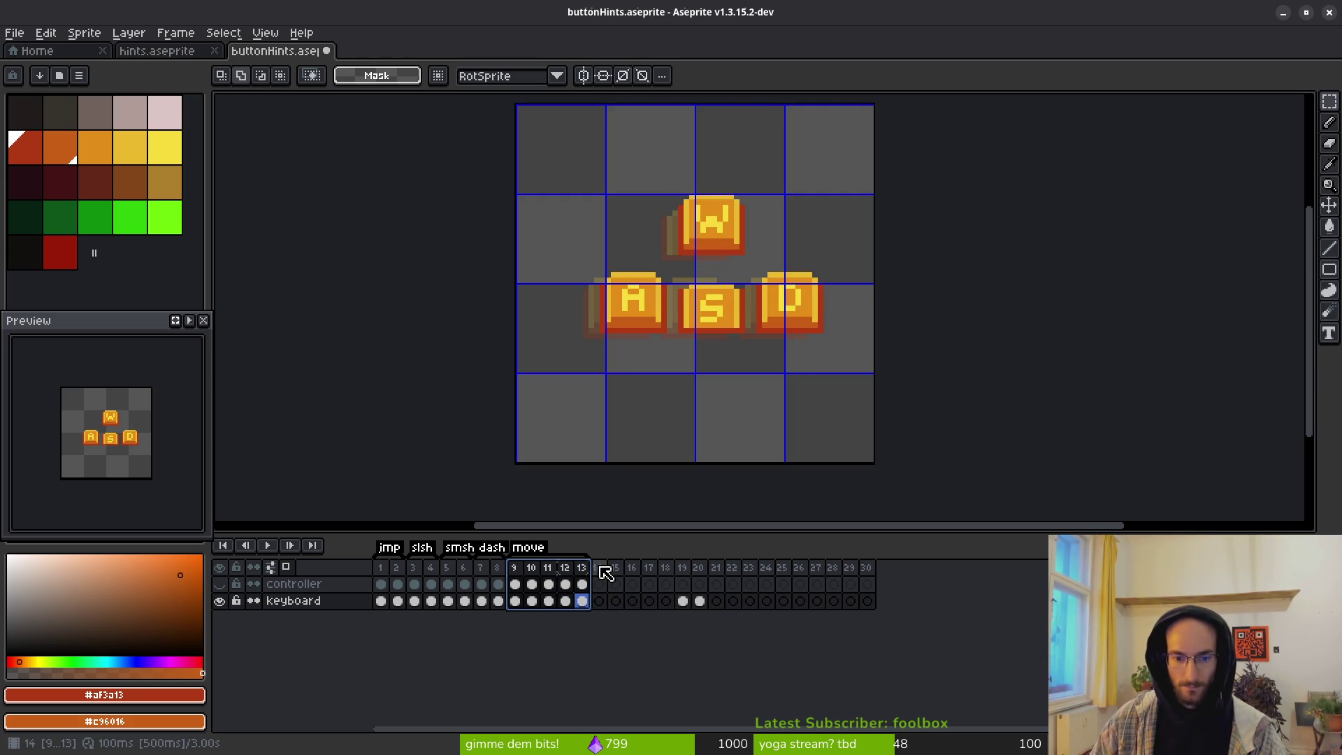
Step: Move the Q key cels to frames 14–15 and tag those frames quit
left_click(605, 572)
mouse_move(685, 603)
left_mouse_down()
mouse_move(698, 608)
mouse_move(635, 612)
left_mouse_up()
left_click_drag(600, 569, 621, 570)
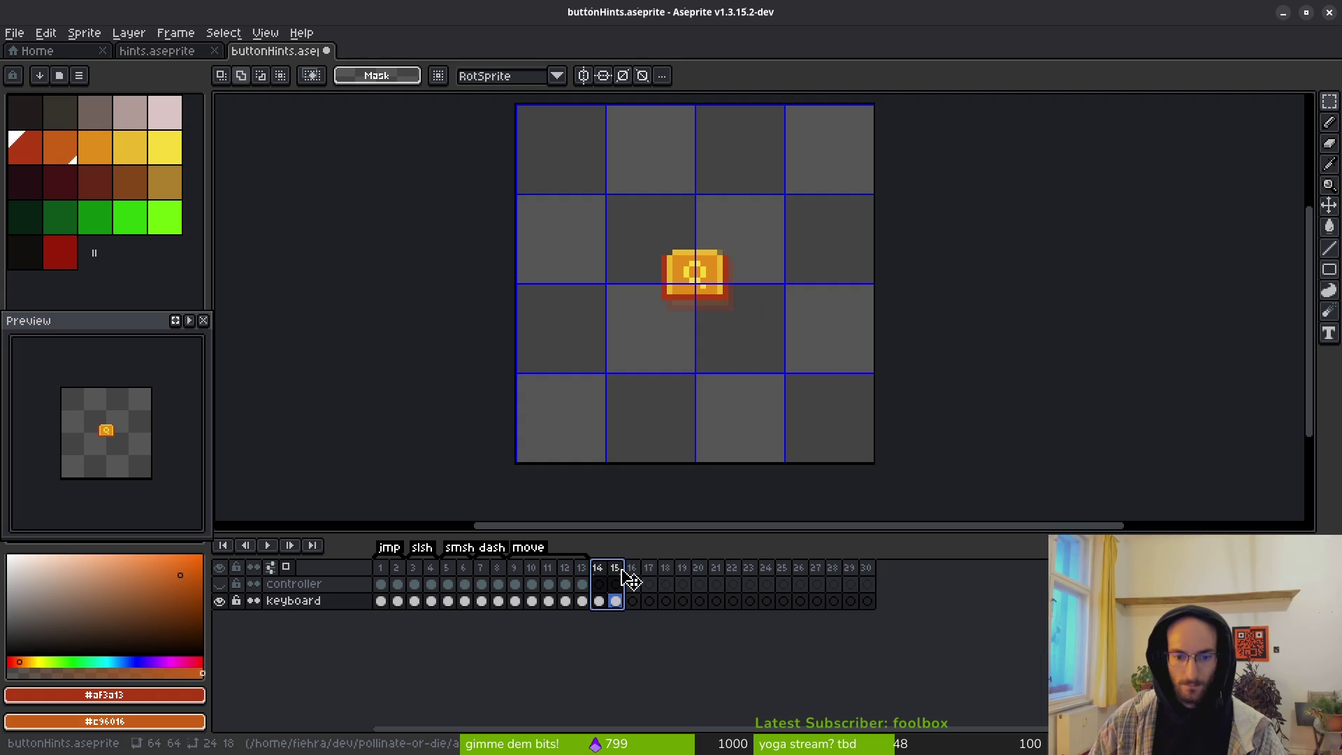
key("F2")
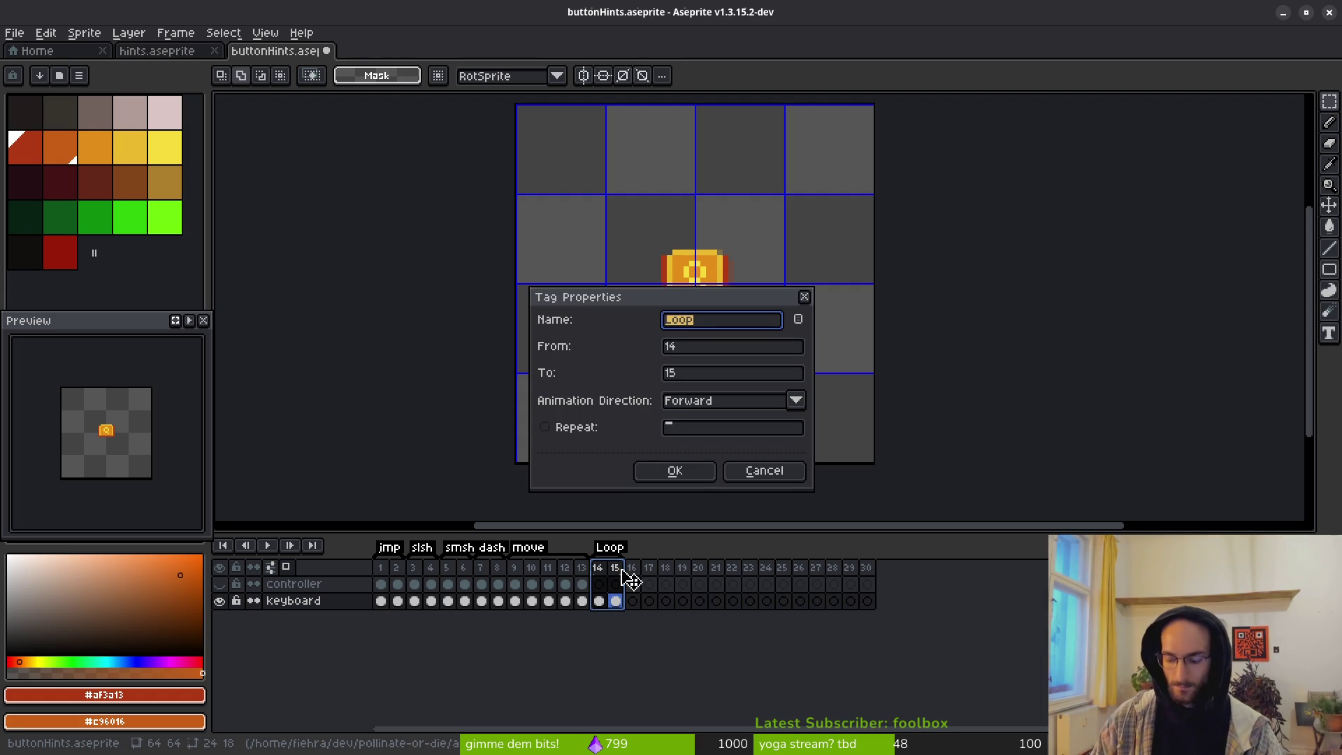
type("it")
key("Return")
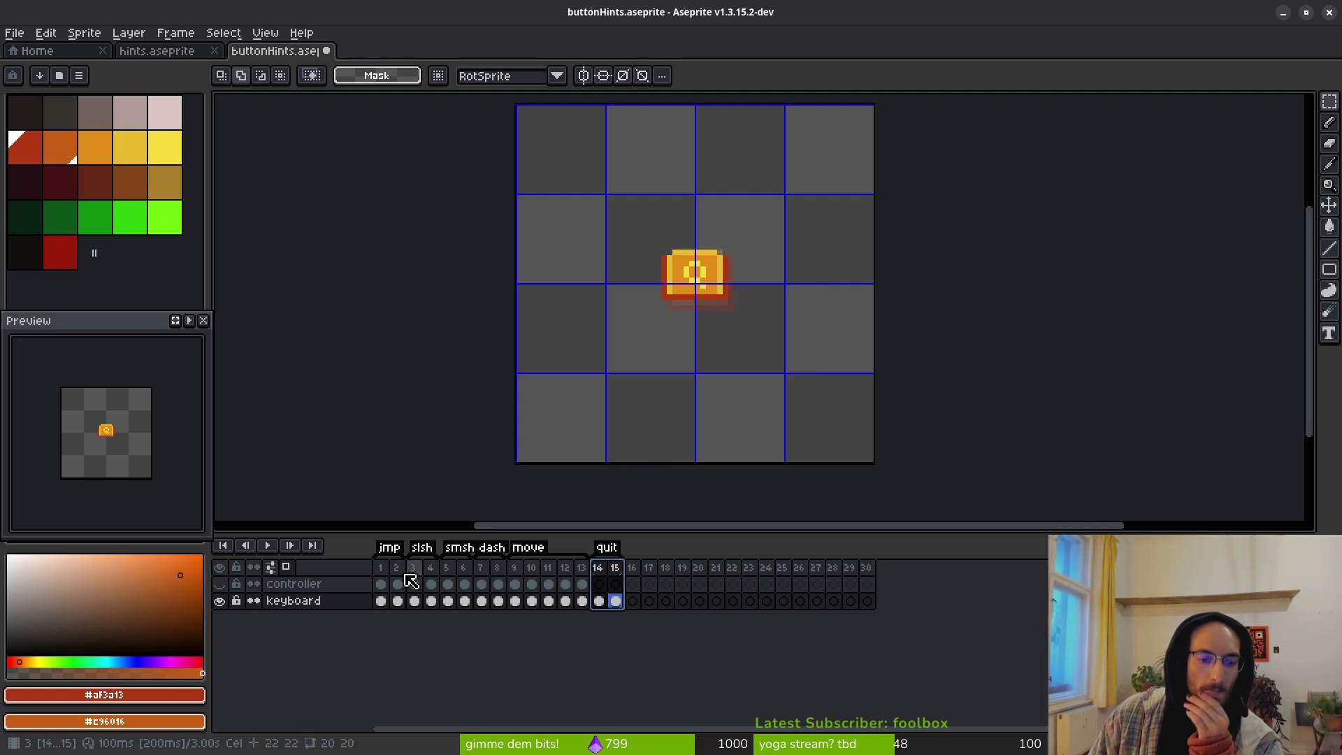
left_click(380, 585)
Step: Compare frame 2 by toggling controller and keyboard layer visibility, then go to the keyboard's first frame
left_click(397, 584)
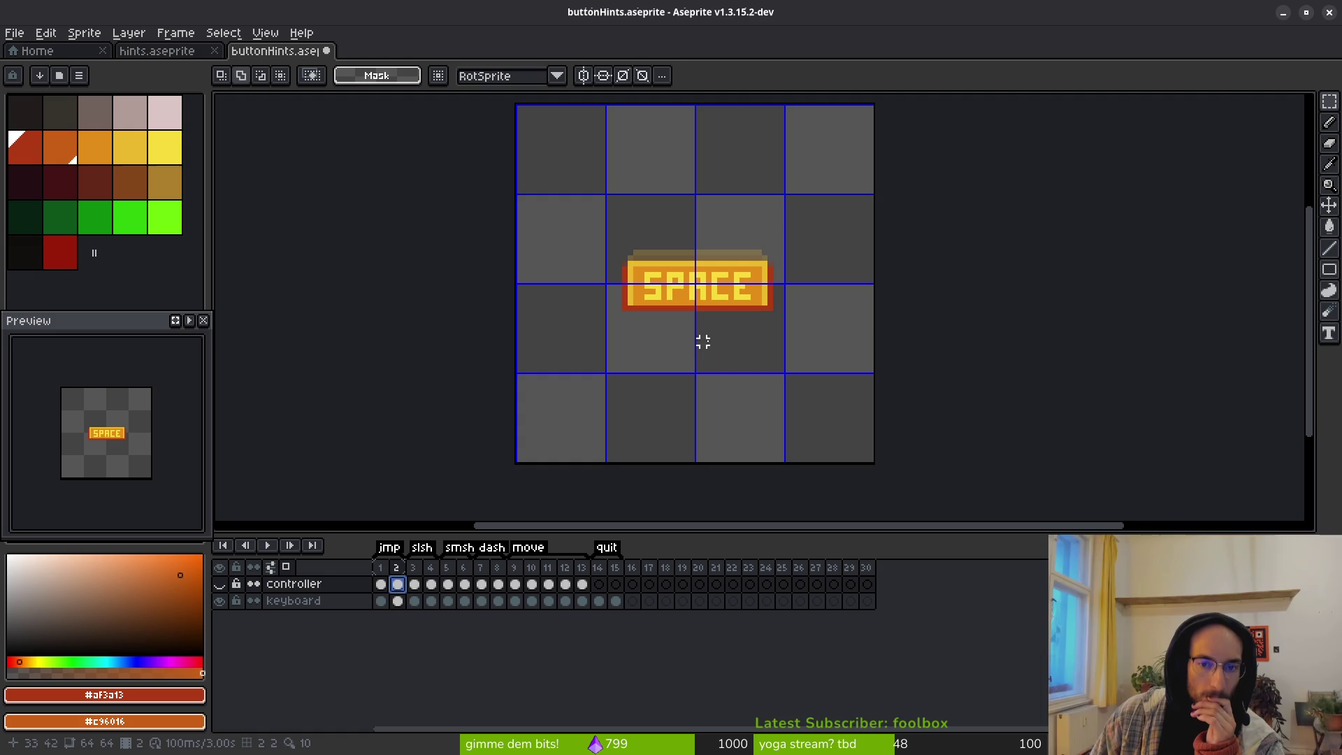
left_click(220, 601)
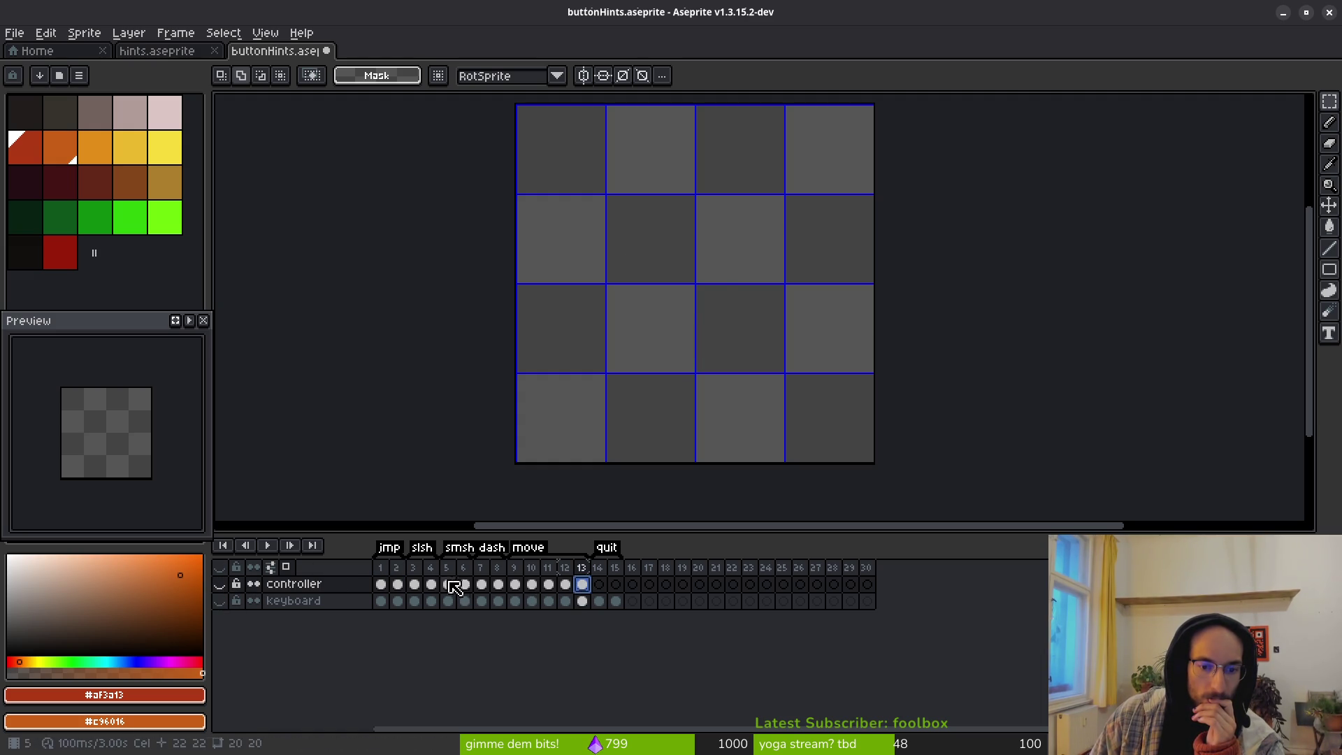
left_click(221, 585)
left_click(220, 584)
left_click(219, 601)
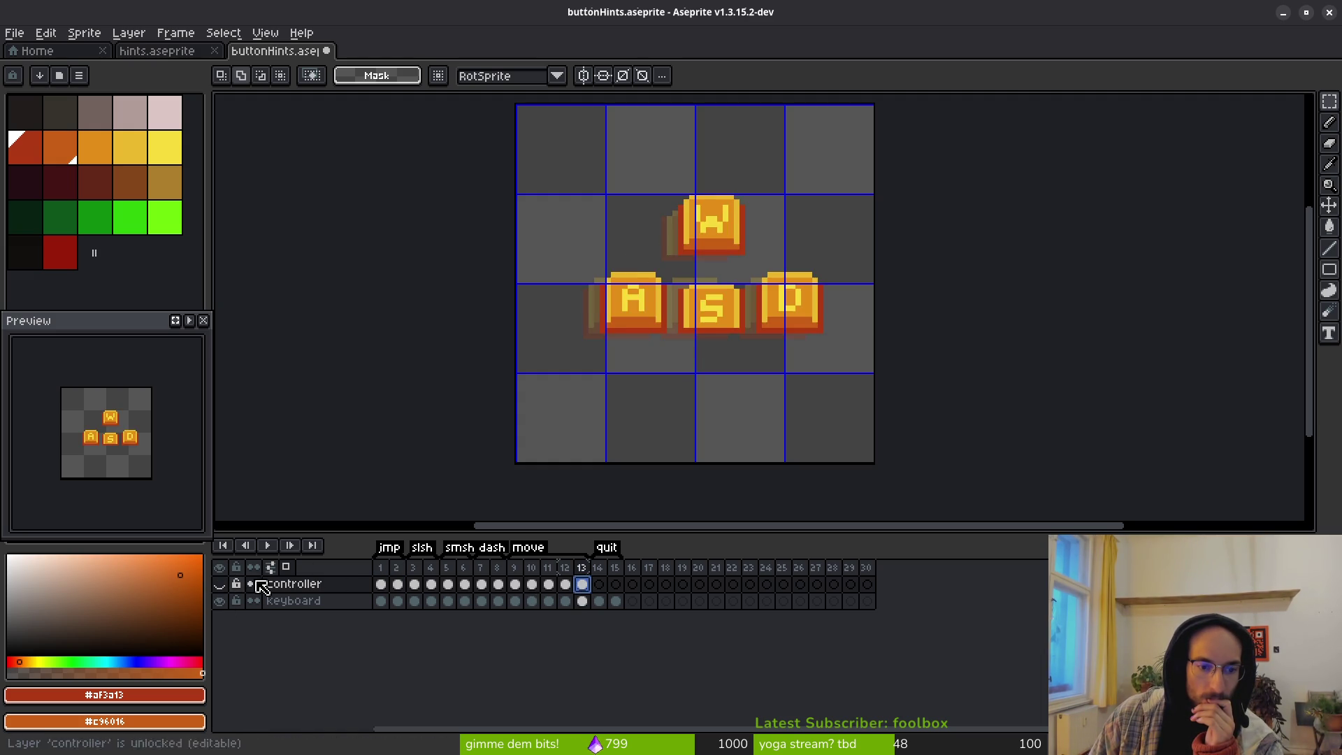
scroll(662, 321, "right", 2)
key("Home")
key("Down")
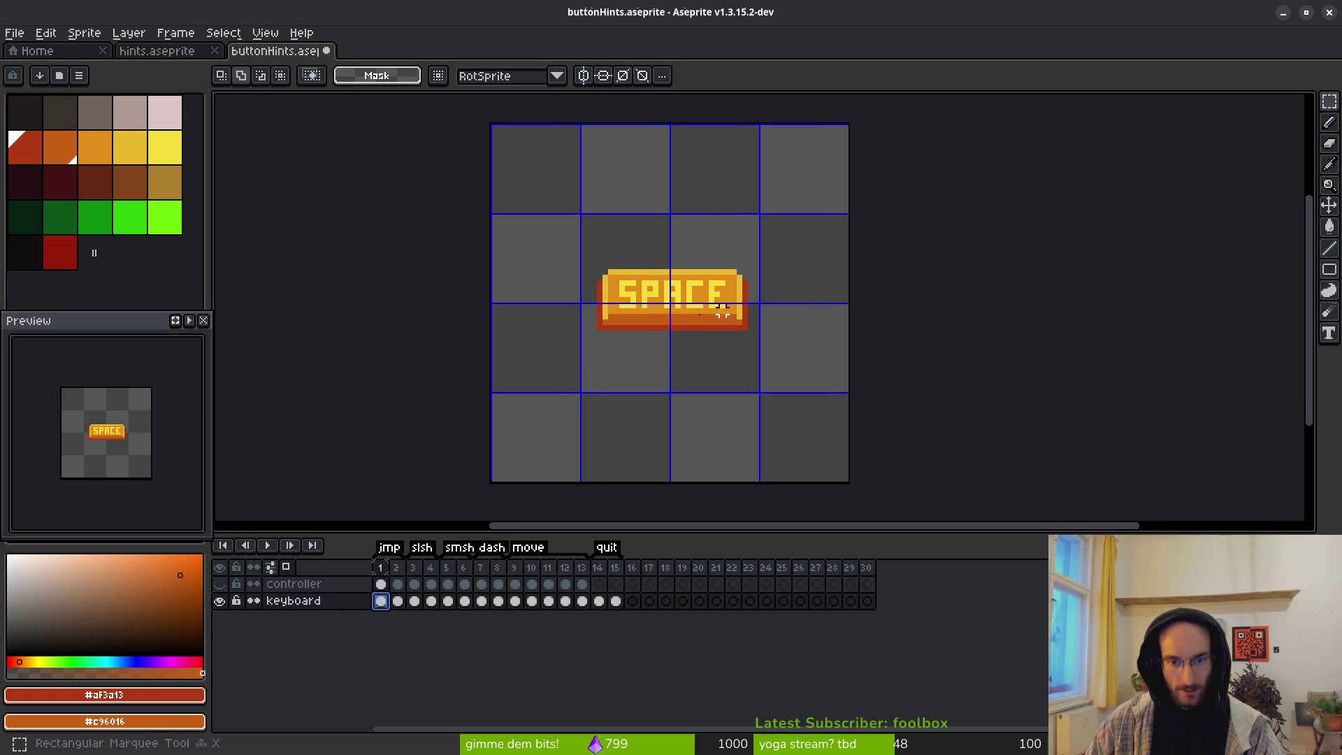
scroll(785, 292, "down", 2, "ctrl")
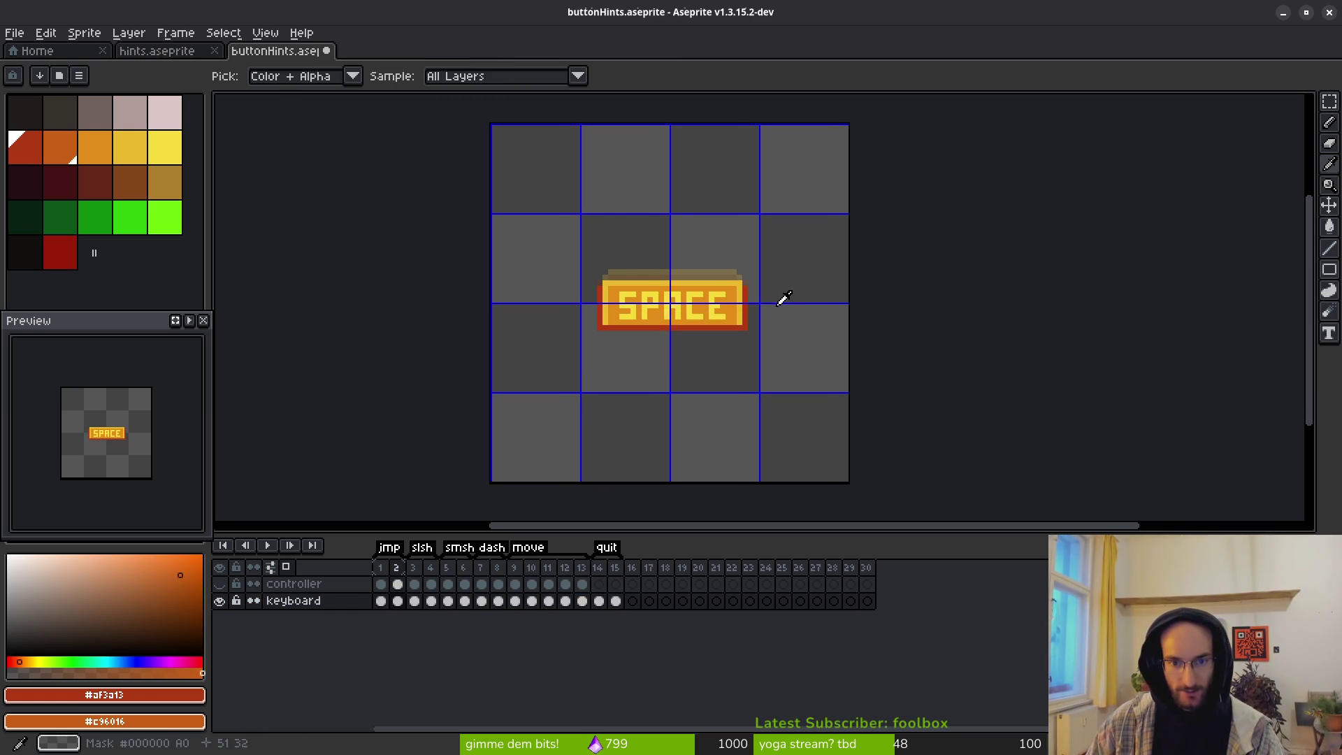
Step: Nudge the J key sprite down and right on both of its frames
left_click_drag(601, 218, 775, 352)
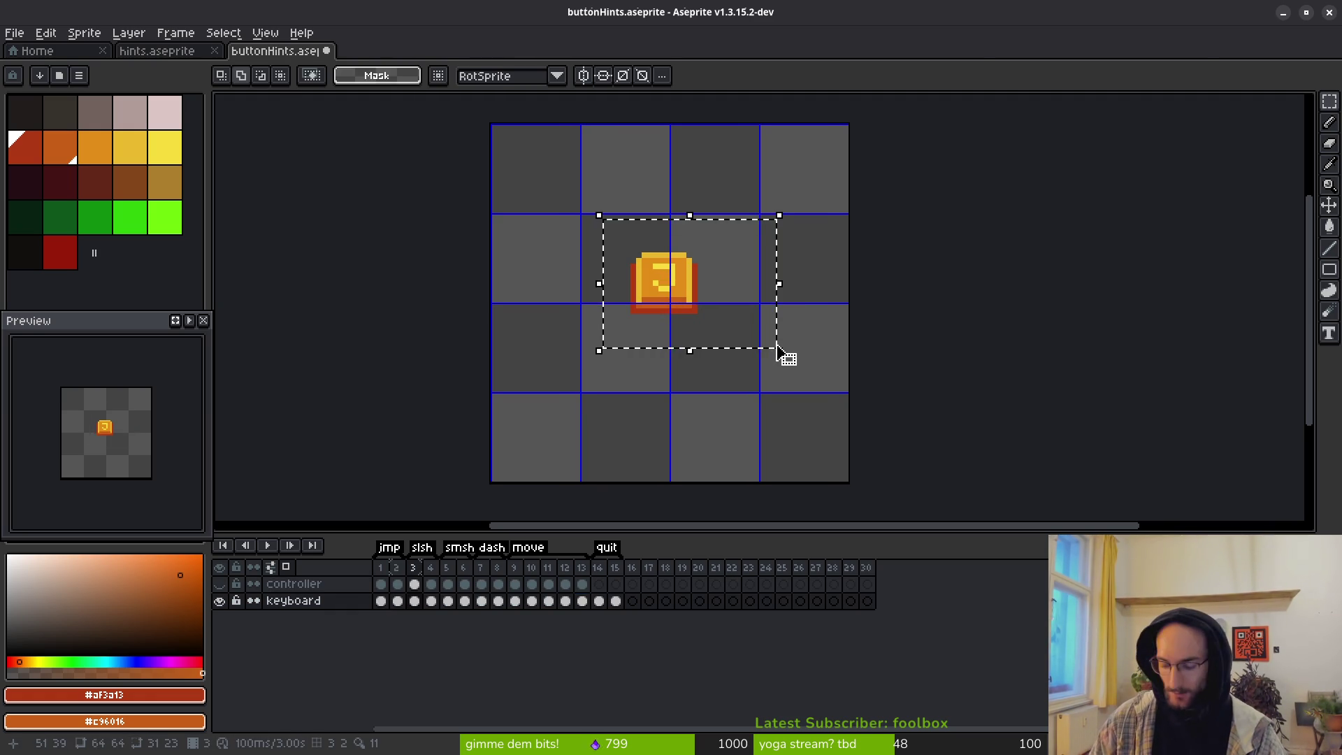
key("Down")
key("Down")
key("Down")
key("Right")
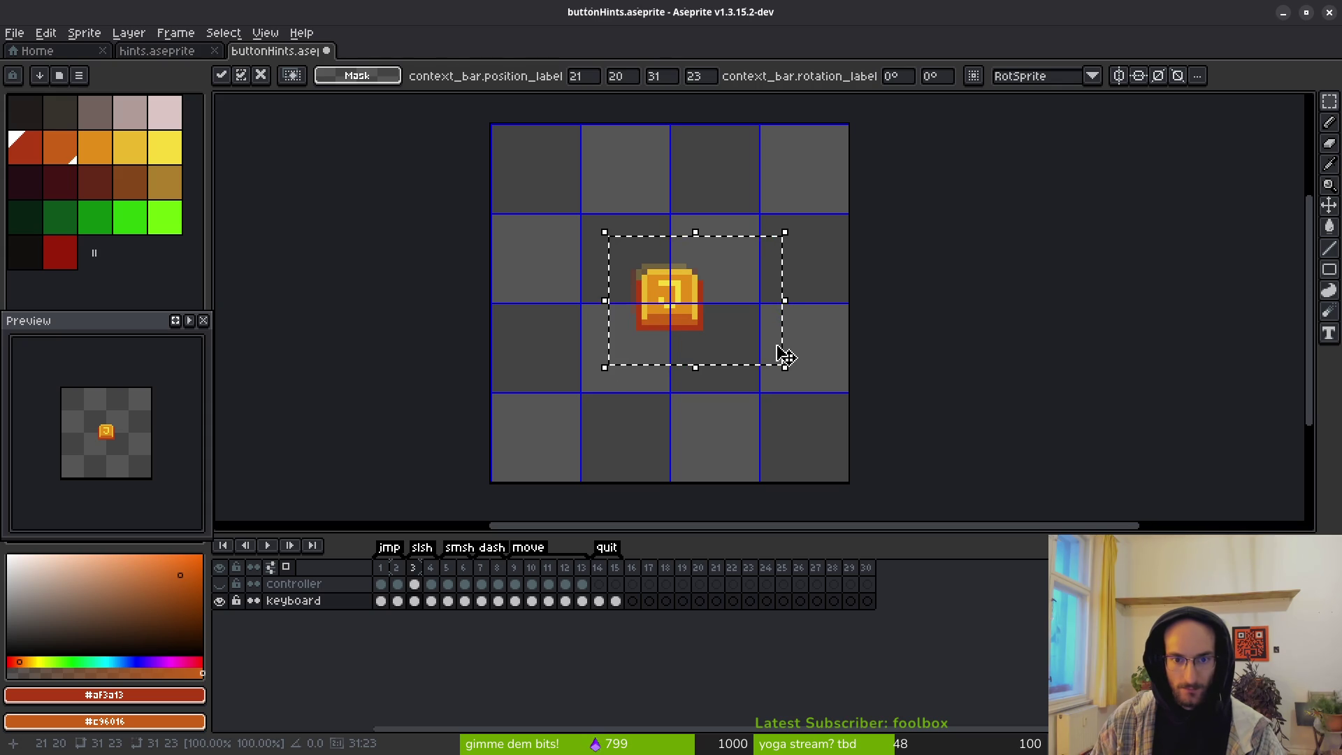
key("ctrl+d")
scroll(778, 344, "down", 1, "ctrl")
left_click_drag(549, 204, 816, 410)
key("Down")
key("Down")
key("Down")
key("Right")
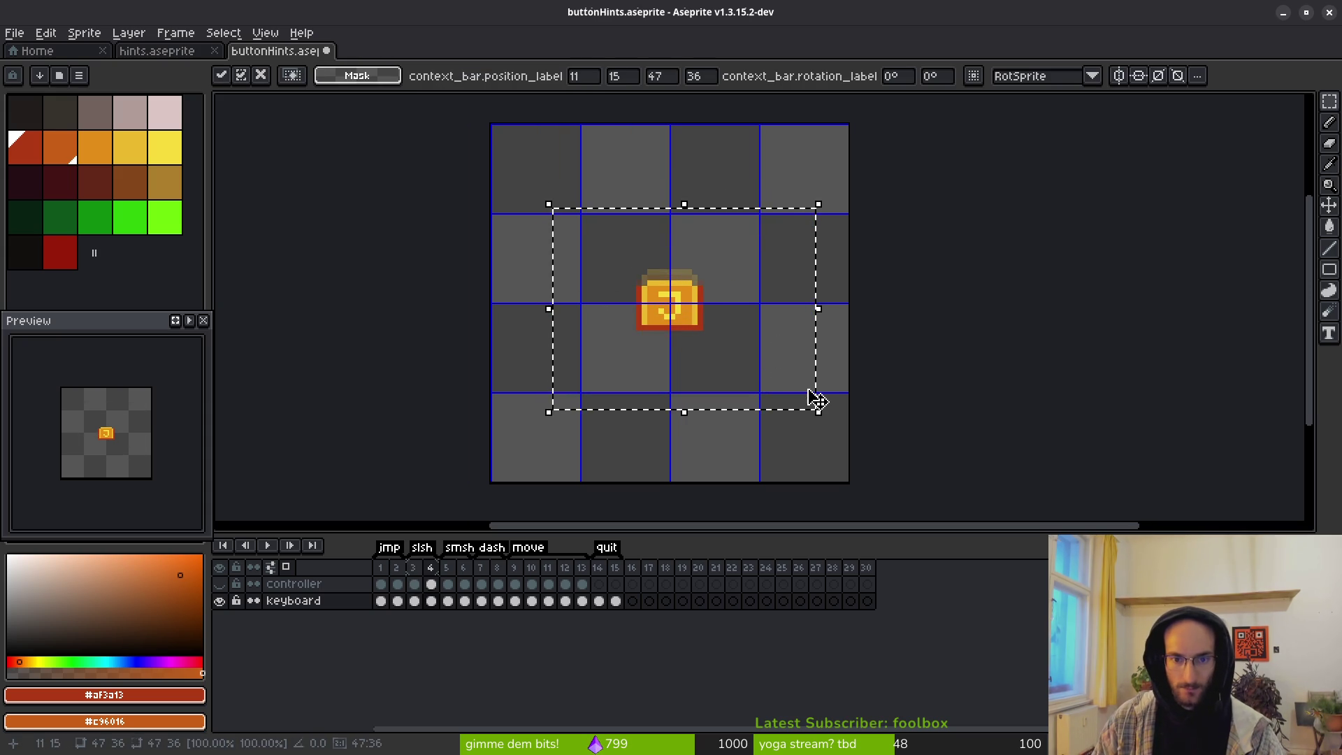
key("ctrl+d")
Step: Move the K key sprite up and right on frame 5 and the L key sprite up on frame 7
key("Right")
key("plus")
key("plus")
left_click_drag(517, 181, 784, 379)
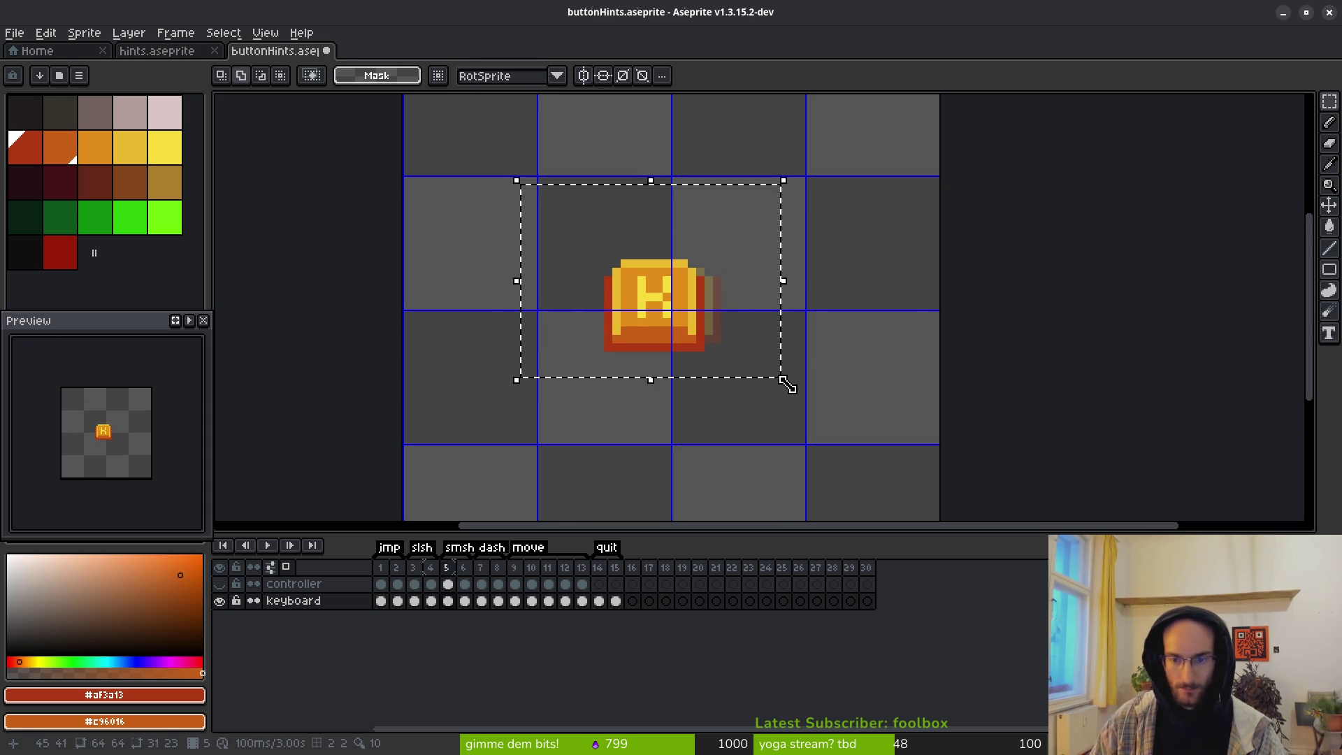
key("Up")
key("Right")
key("Right")
key("ctrl+d")
key("Right")
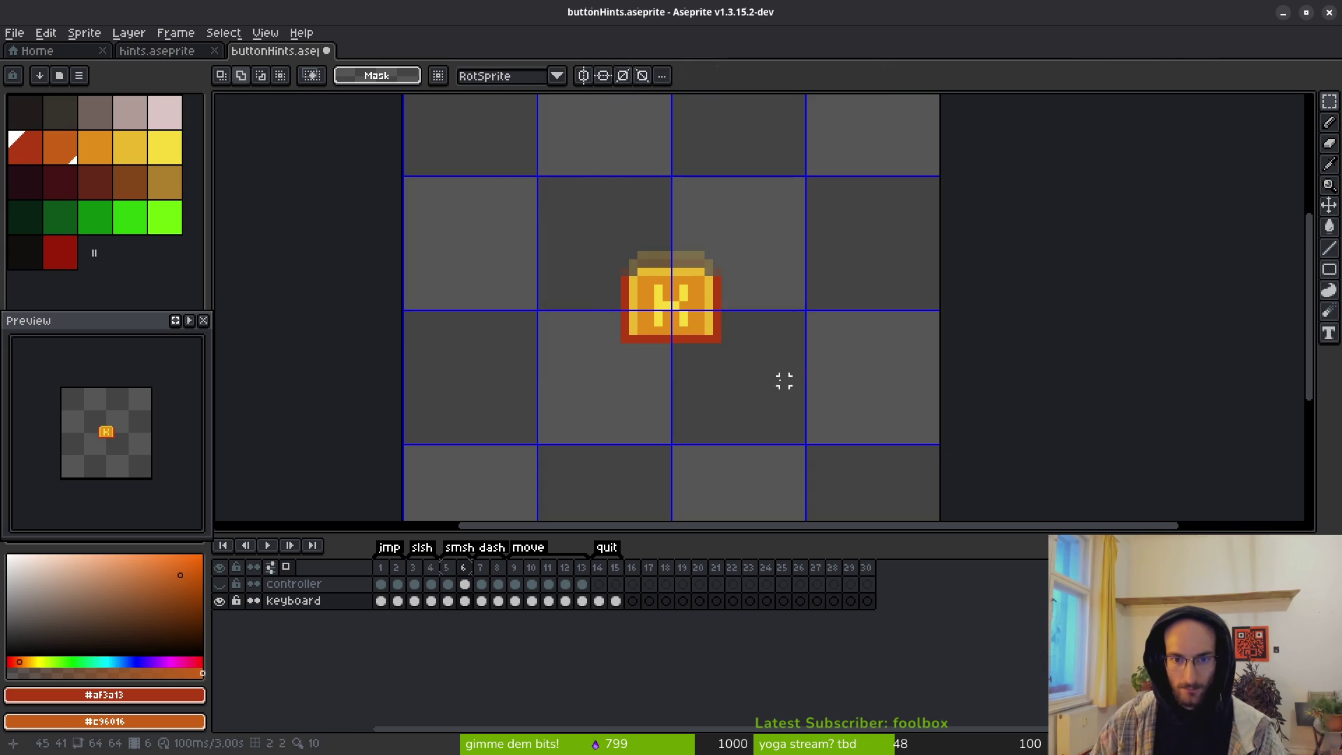
key("Right")
left_click_drag(539, 275, 844, 509)
mouse_move(718, 464)
left_mouse_down()
mouse_move(689, 294)
mouse_move(709, 320)
left_mouse_up()
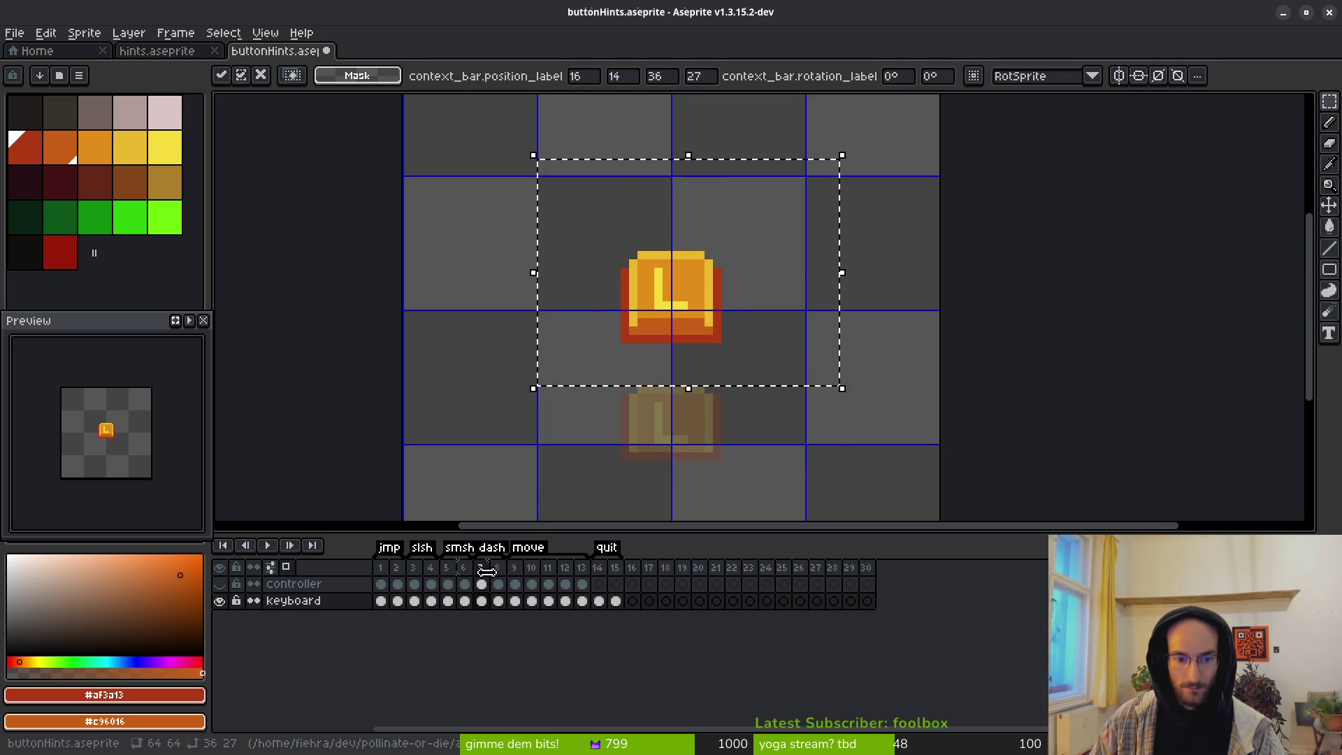
key("ctrl+d")
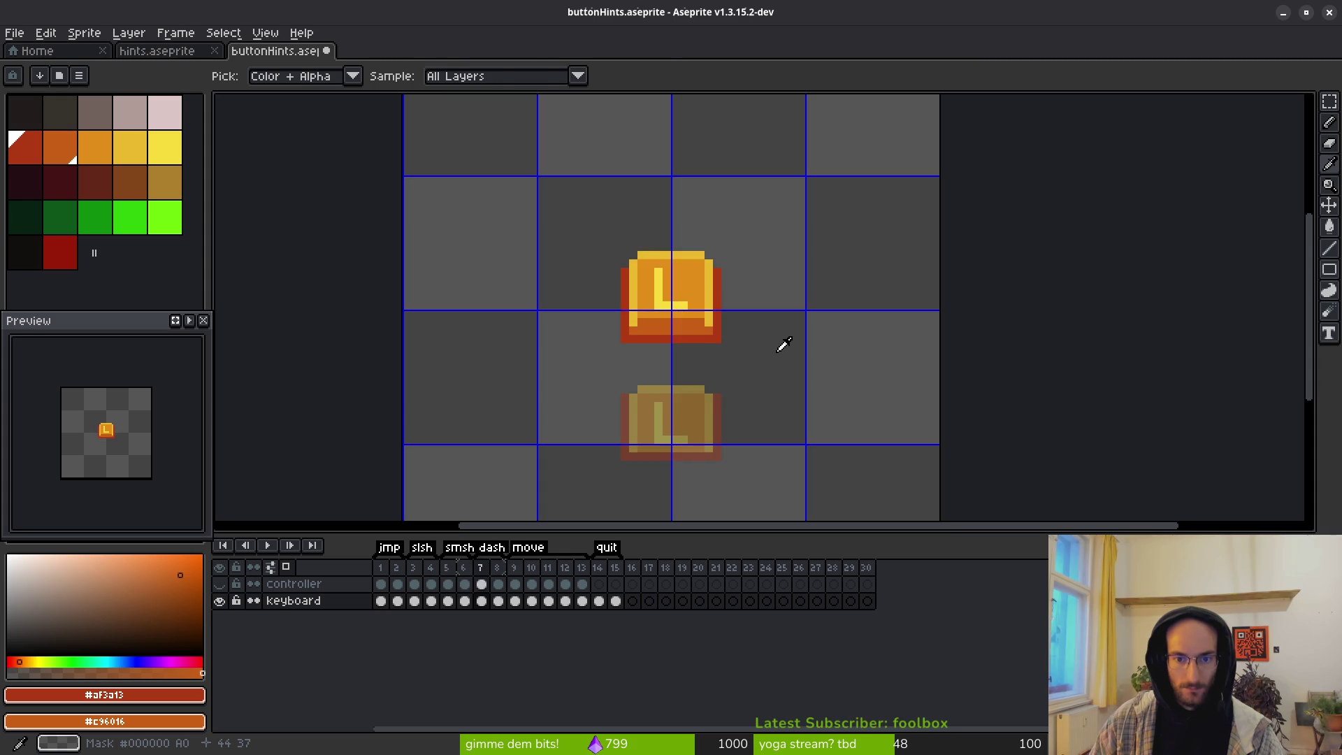
Step: Move the L key up one grid cell on frame 8 and nudge the WASD keys on frame 9
key("Right")
left_click_drag(584, 307, 824, 493)
left_click_drag(697, 450, 698, 338)
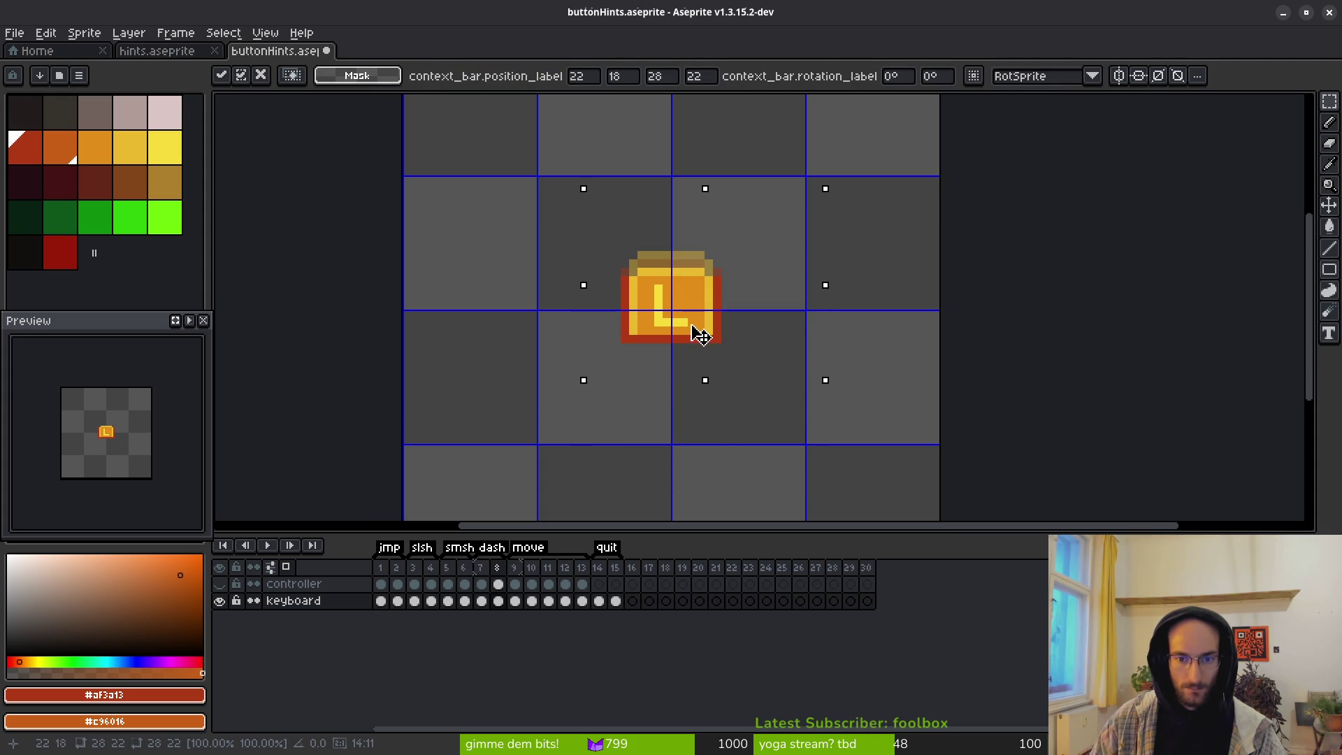
key("ctrl+d")
key("Right")
left_click_drag(402, 142, 890, 422)
key("Up")
key("Up")
key("Right")
key("Right")
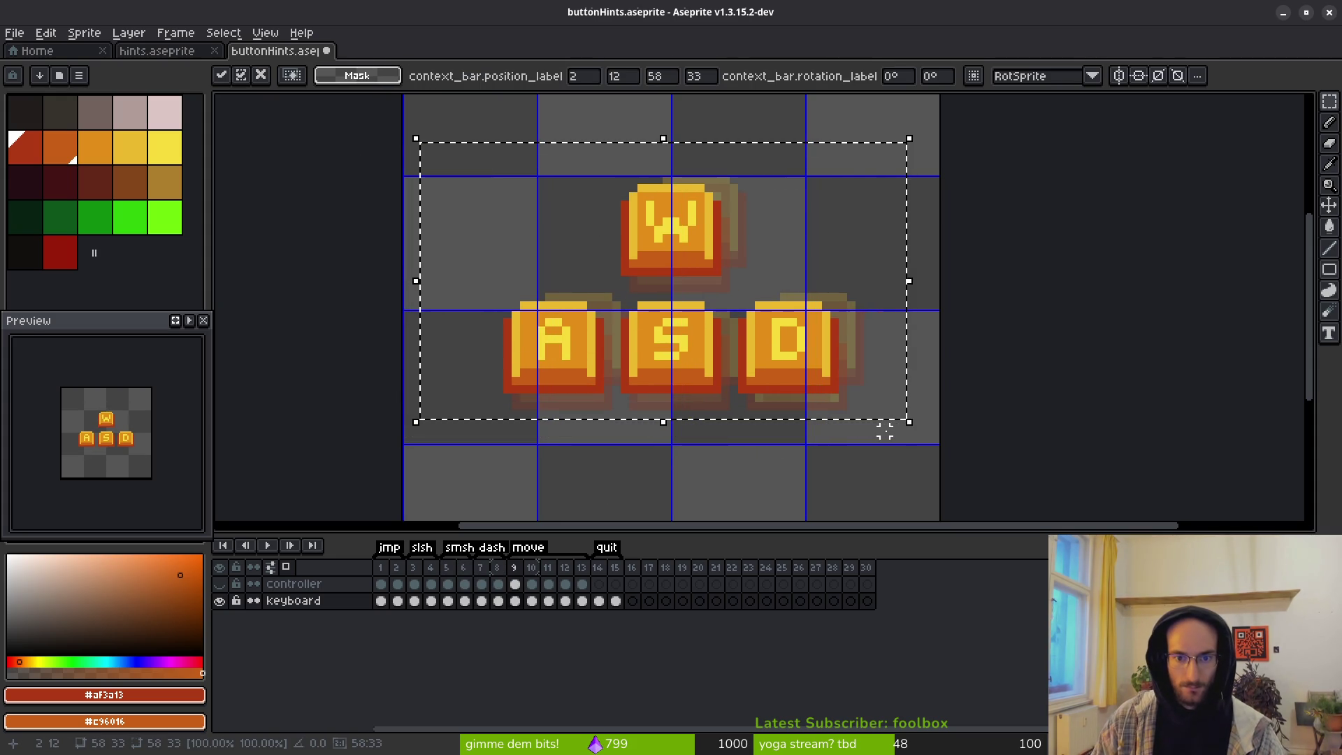
key("Down")
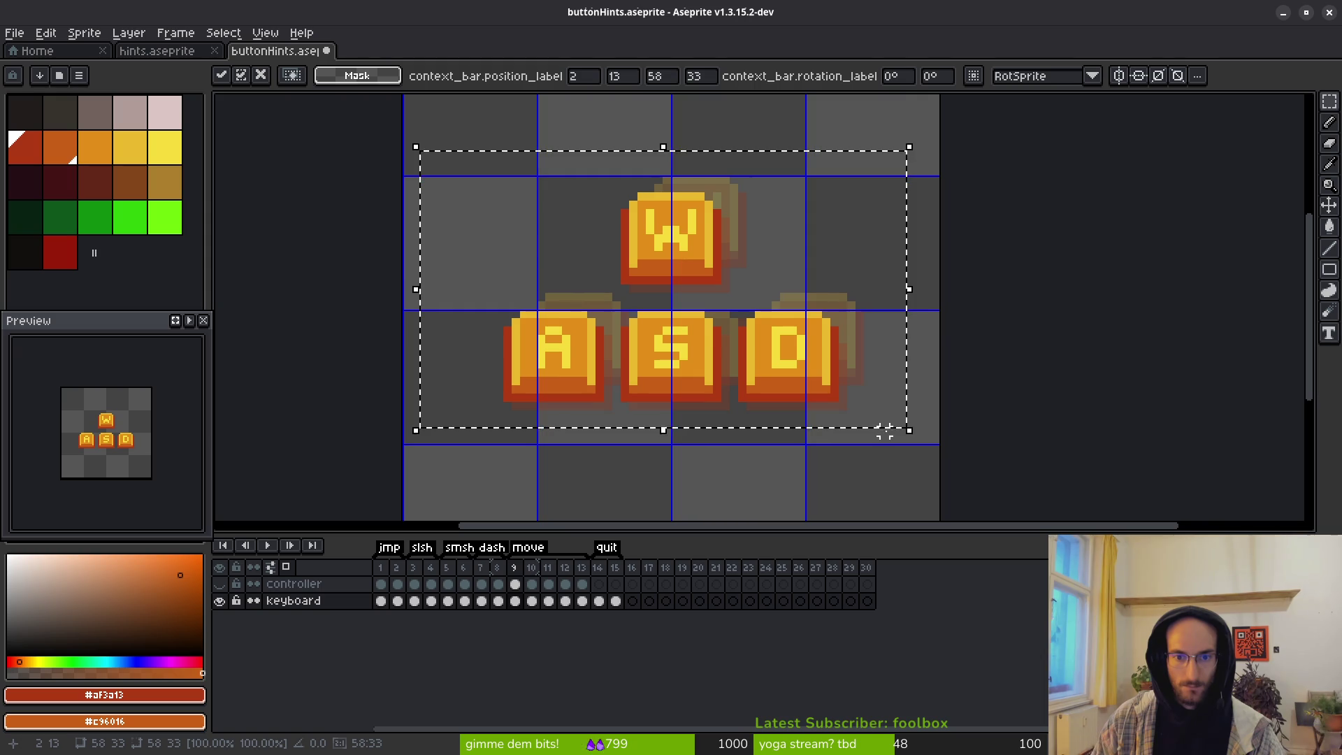
key("Down")
key("Return")
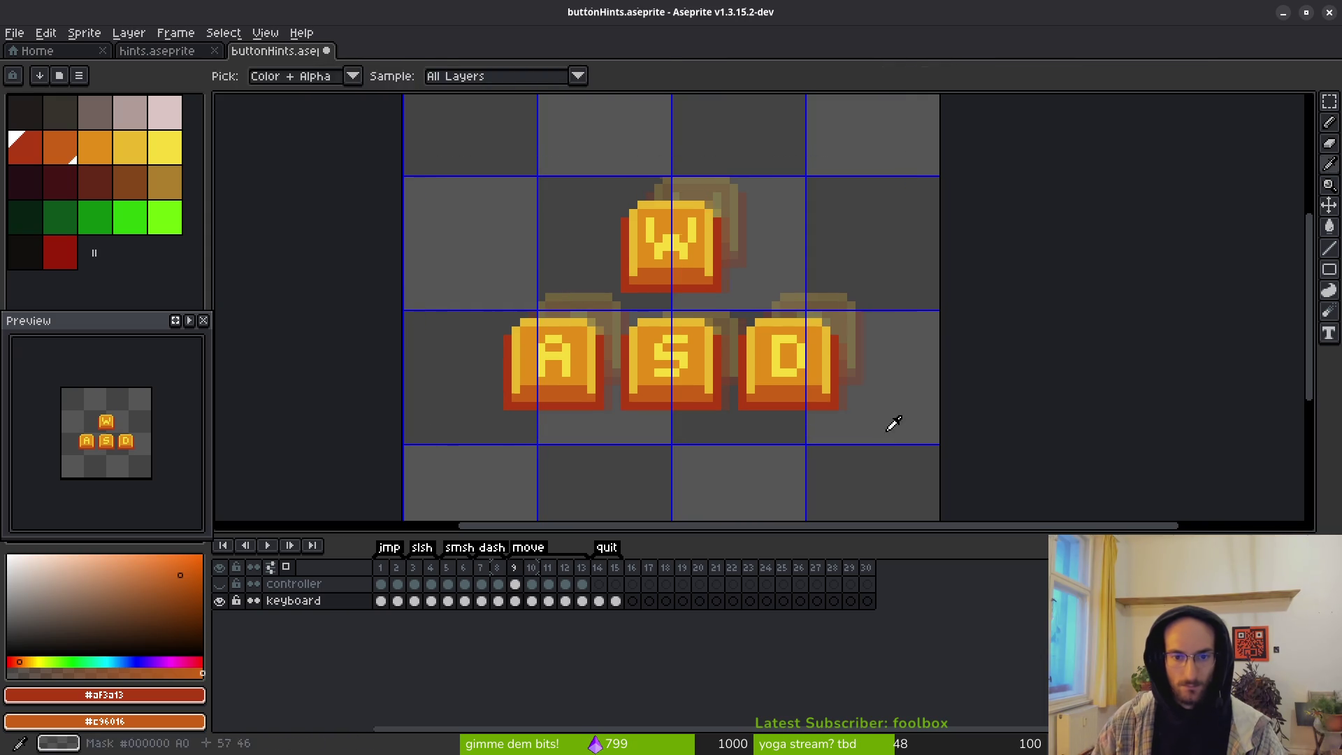
Step: Realign the WASD keys on frames 10 and 11
key("period")
left_click_drag(442, 174, 934, 464)
mouse_move(802, 358)
left_mouse_down()
mouse_move(774, 320)
mouse_move(786, 395)
left_mouse_up()
key("Return")
mouse_move(419, 139)
left_mouse_down()
mouse_move(548, 233)
mouse_move(923, 449)
left_mouse_up()
key("period")
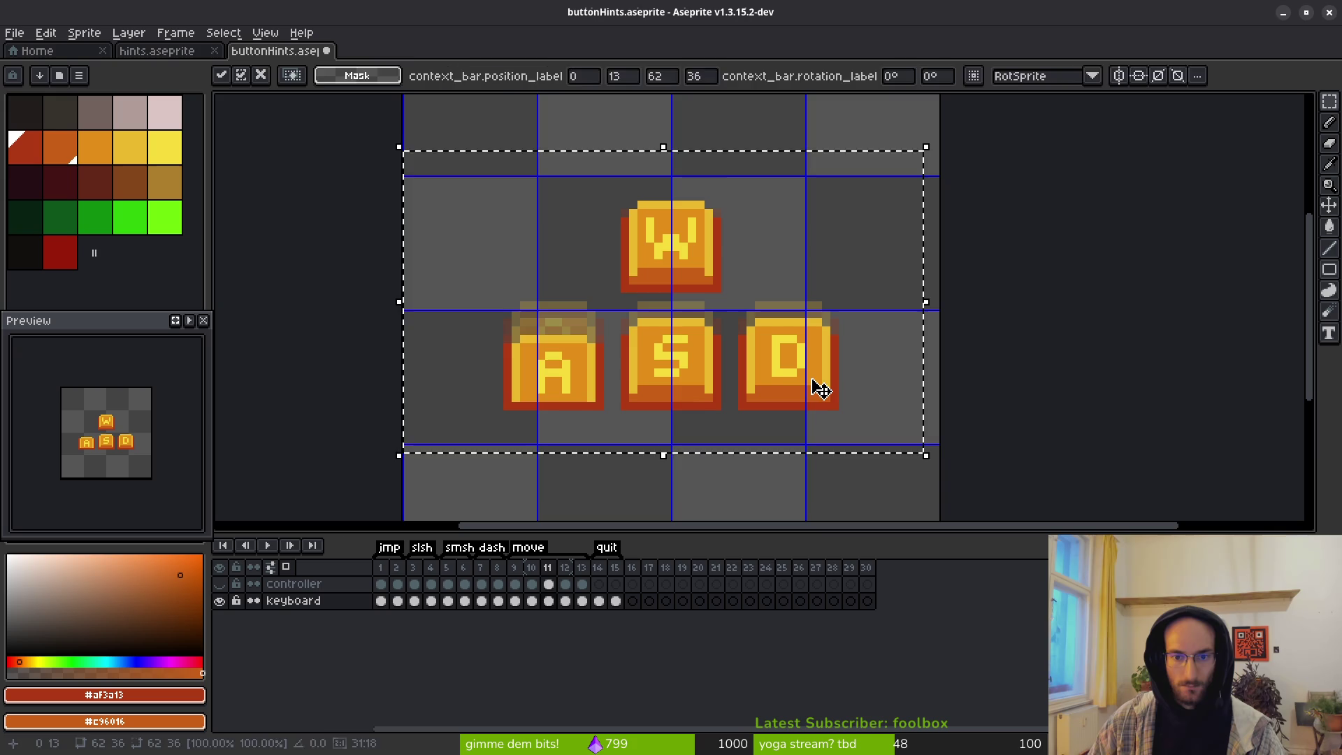
key("Return")
Step: Nudge the WASD keys on frames 12 and 13 into alignment and play the move tag
key("period")
mouse_move(400, 139)
left_mouse_down()
mouse_move(659, 309)
mouse_move(884, 413)
left_mouse_up()
left_click_drag(772, 372, 782, 375)
key("Return")
key("period")
left_click_drag(412, 128, 903, 400)
left_click_drag(789, 352, 770, 362)
key("i")
key("Return")
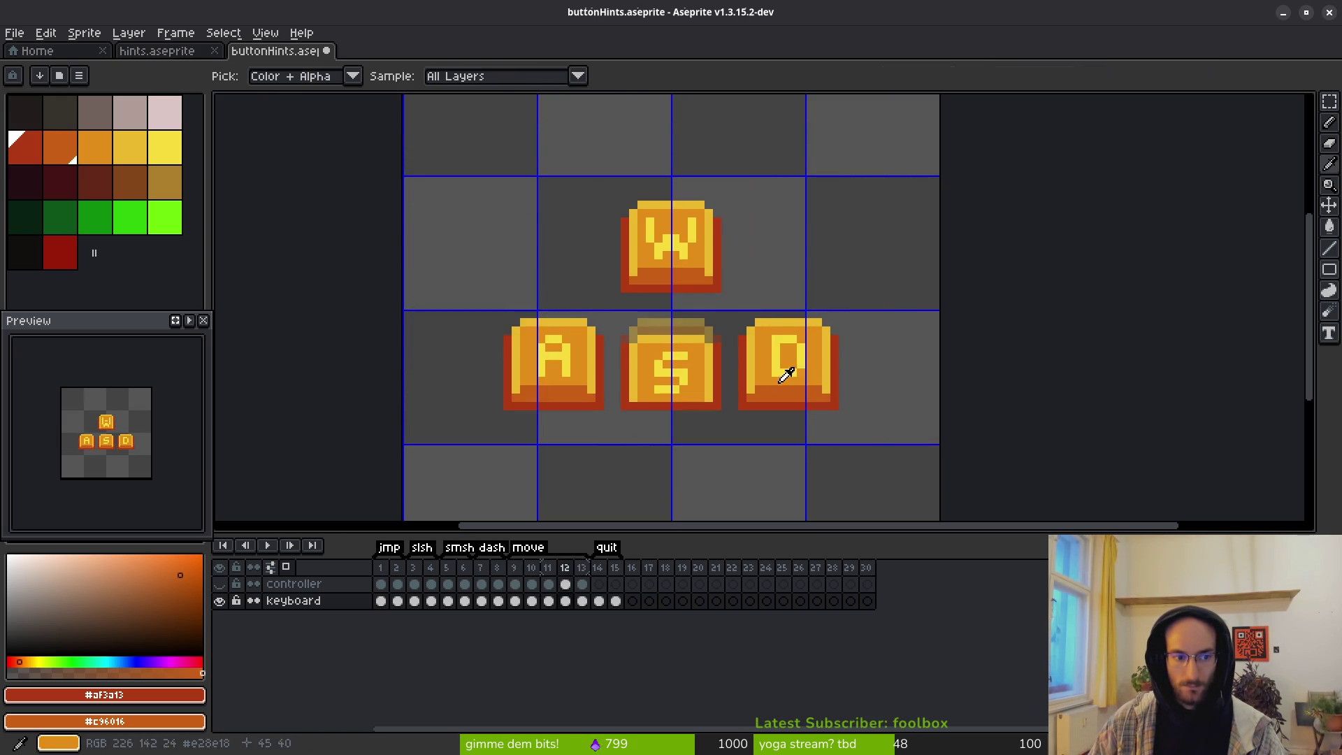
Step: Shift the Q key sprite slightly up on frame 14, checking it against frame 8
key("m")
left_click_drag(572, 234, 845, 396)
mouse_move(714, 343)
left_mouse_down()
mouse_move(722, 285)
mouse_move(764, 269)
mouse_move(709, 321)
mouse_move(719, 336)
left_mouse_up()
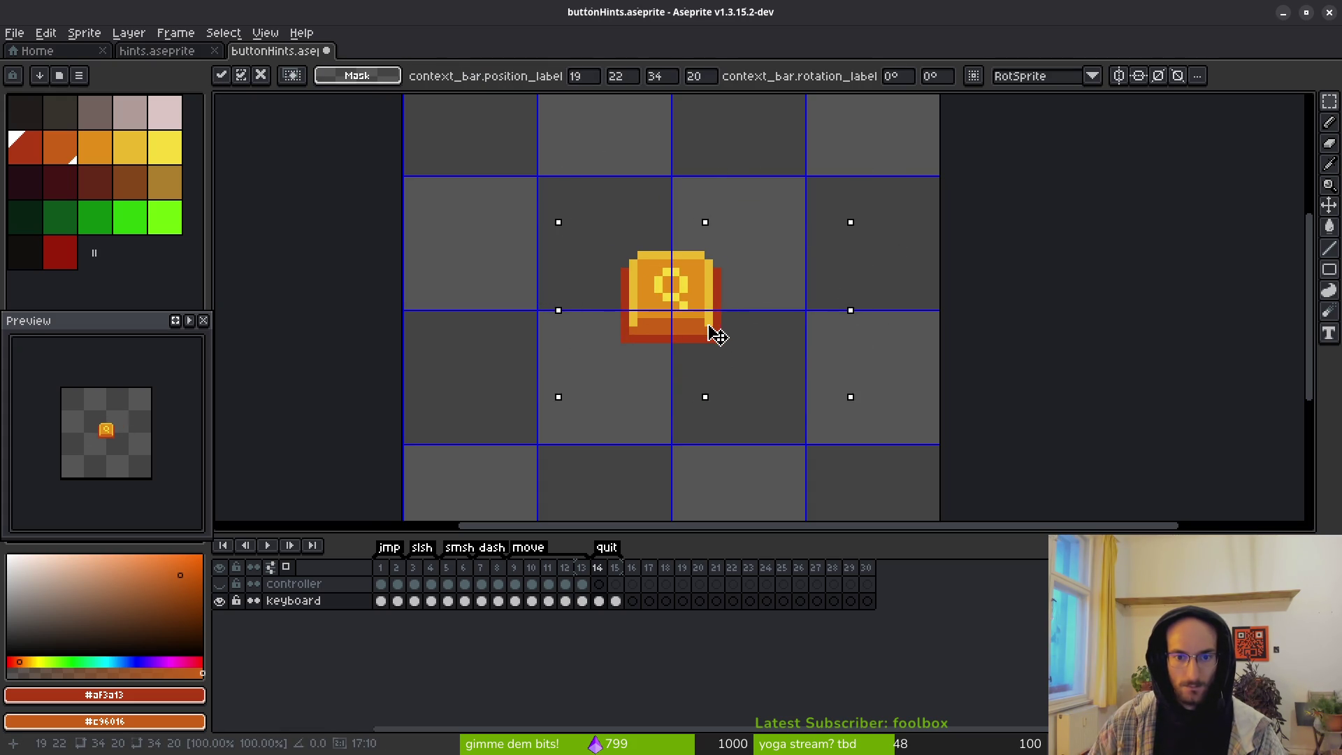
key("ctrl+d")
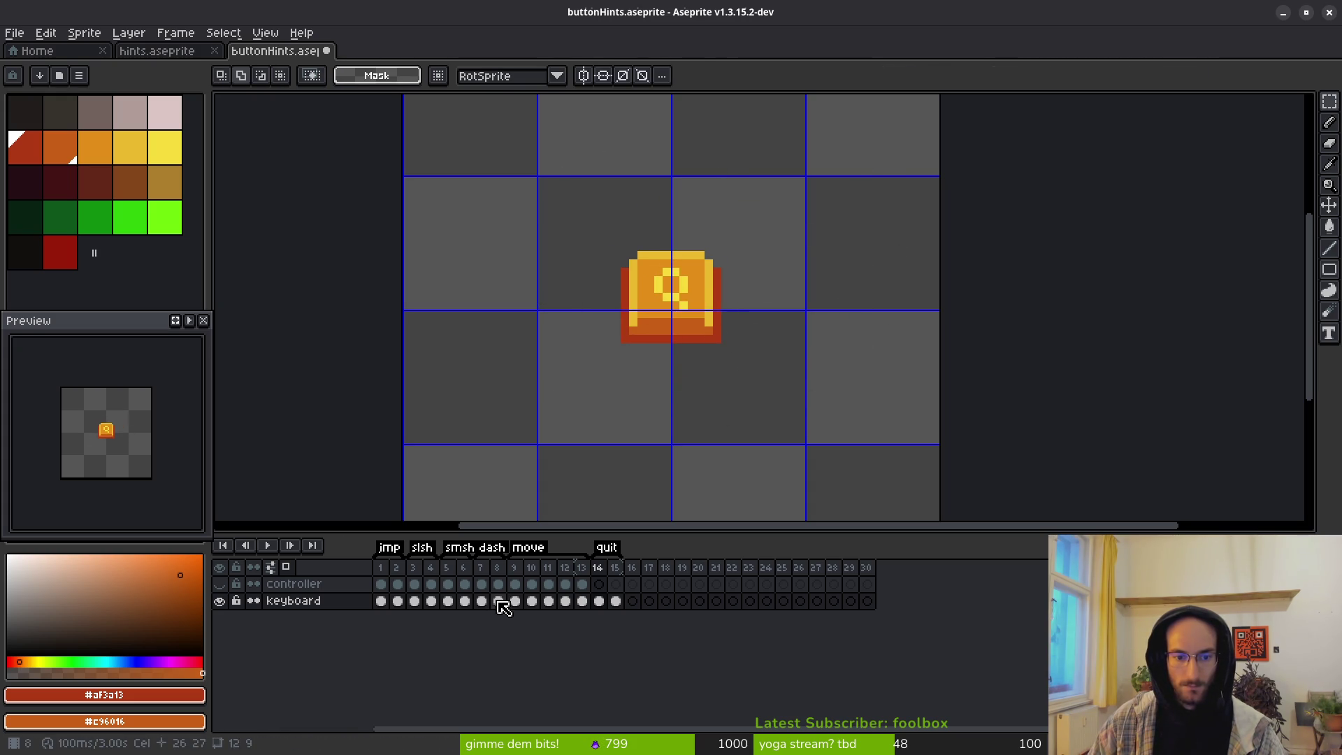
left_click(499, 601)
left_click(599, 601)
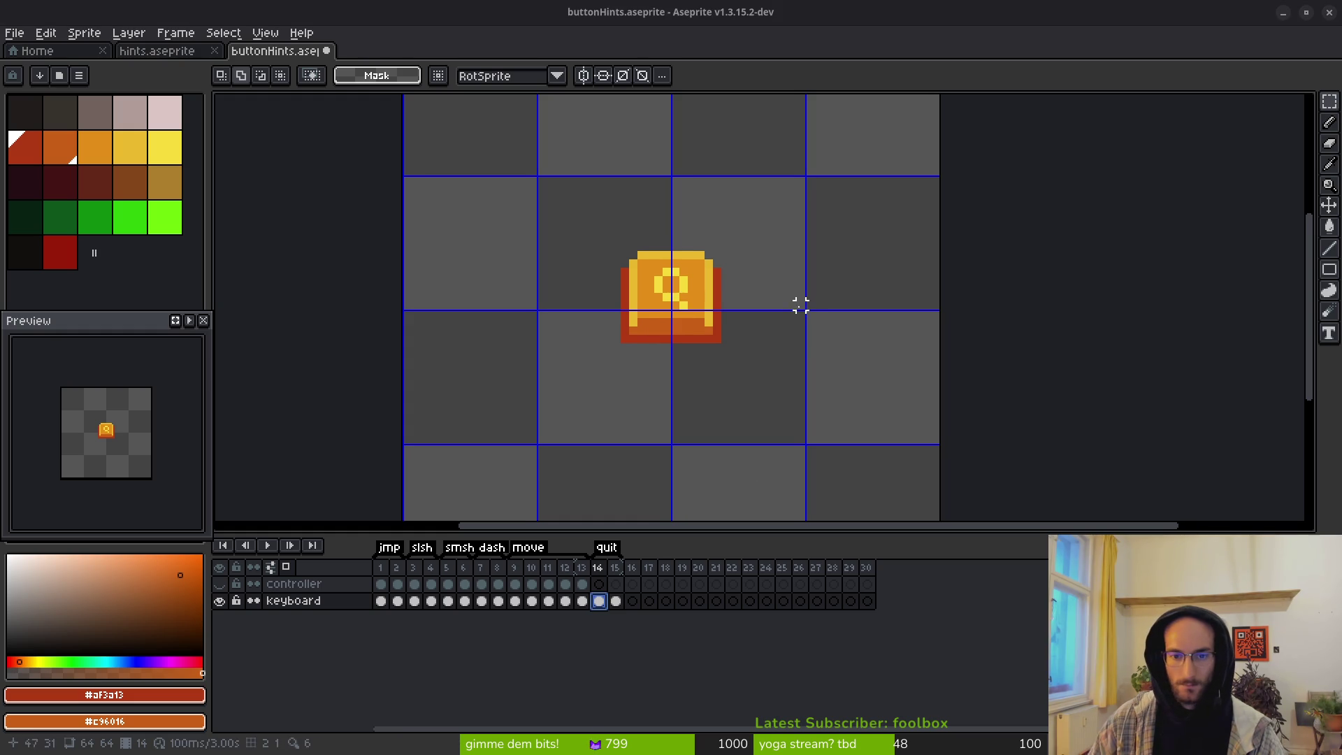
Step: Check the Q key on frame 15 and select the empty frames after it
key("Right")
left_click_drag(530, 201, 826, 384)
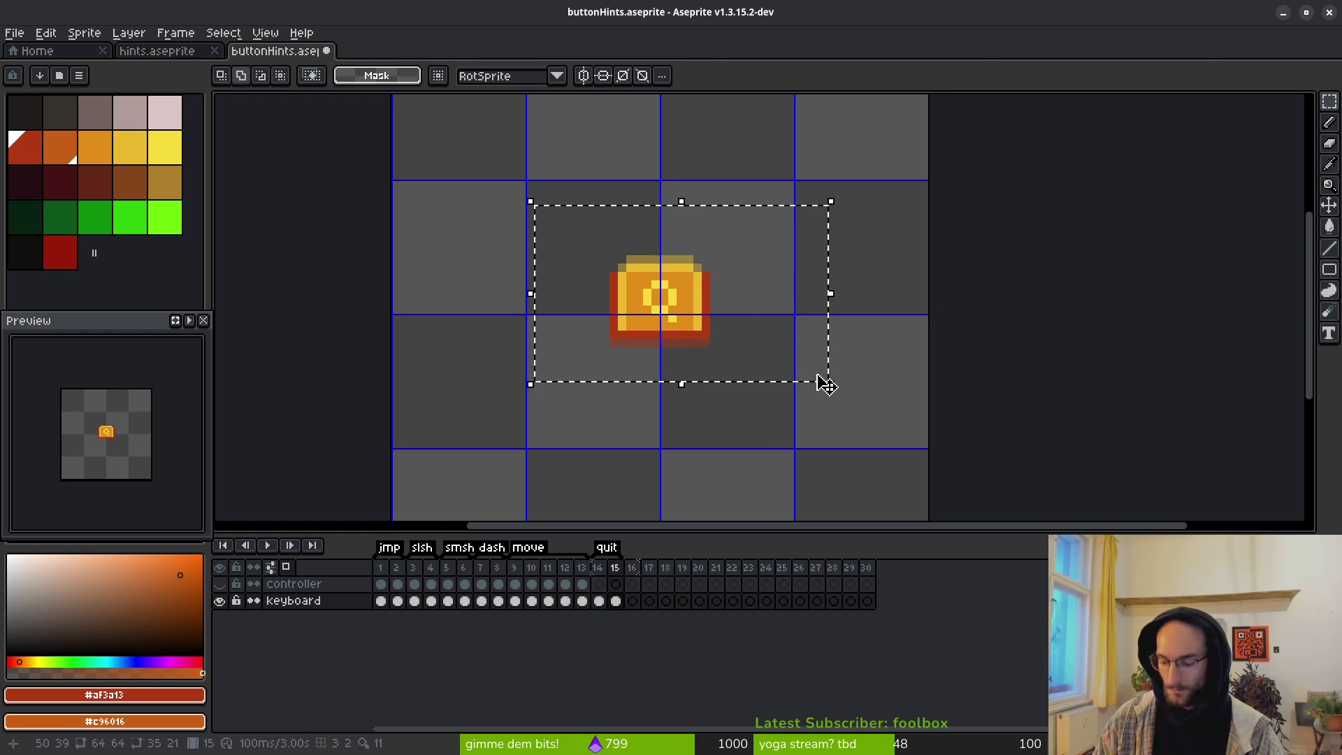
left_click(827, 384)
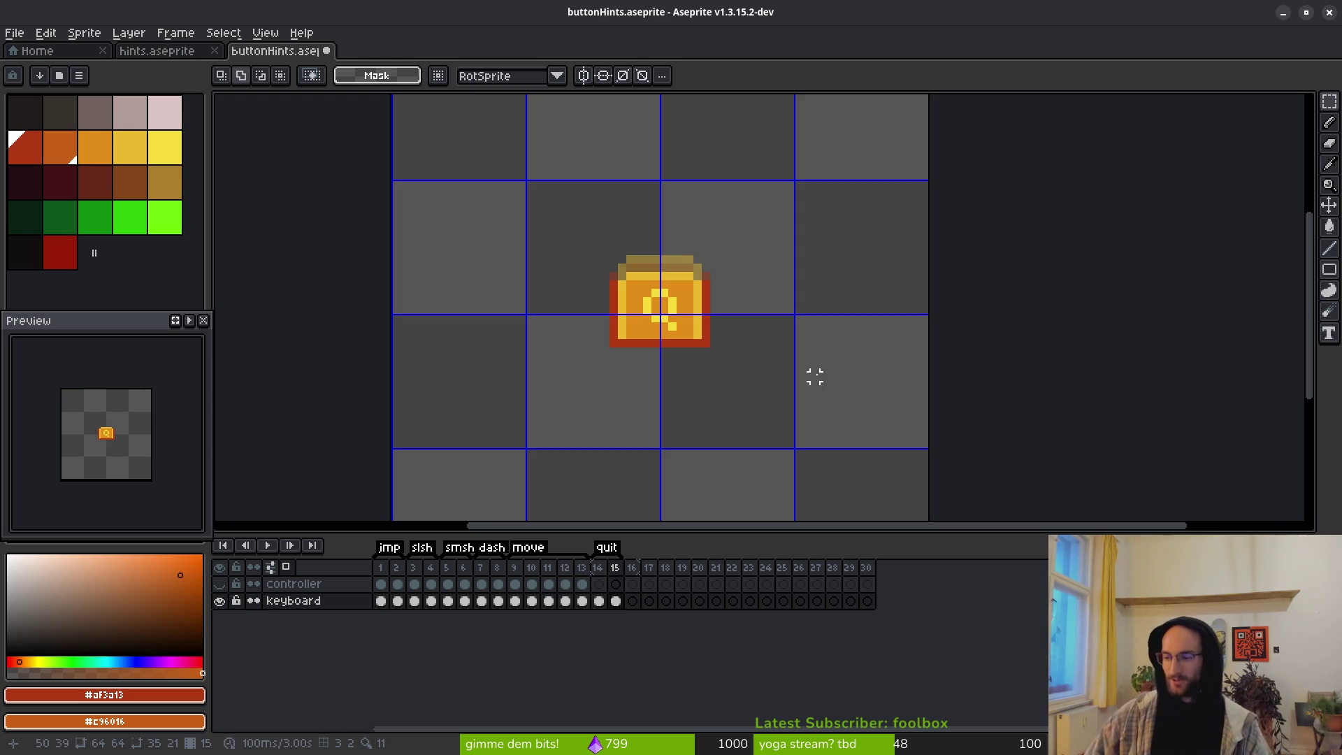
left_click_drag(632, 567, 877, 583)
Step: Delete the empty trailing frames 16–30 and save buttonHints.aseprite
key("Delete")
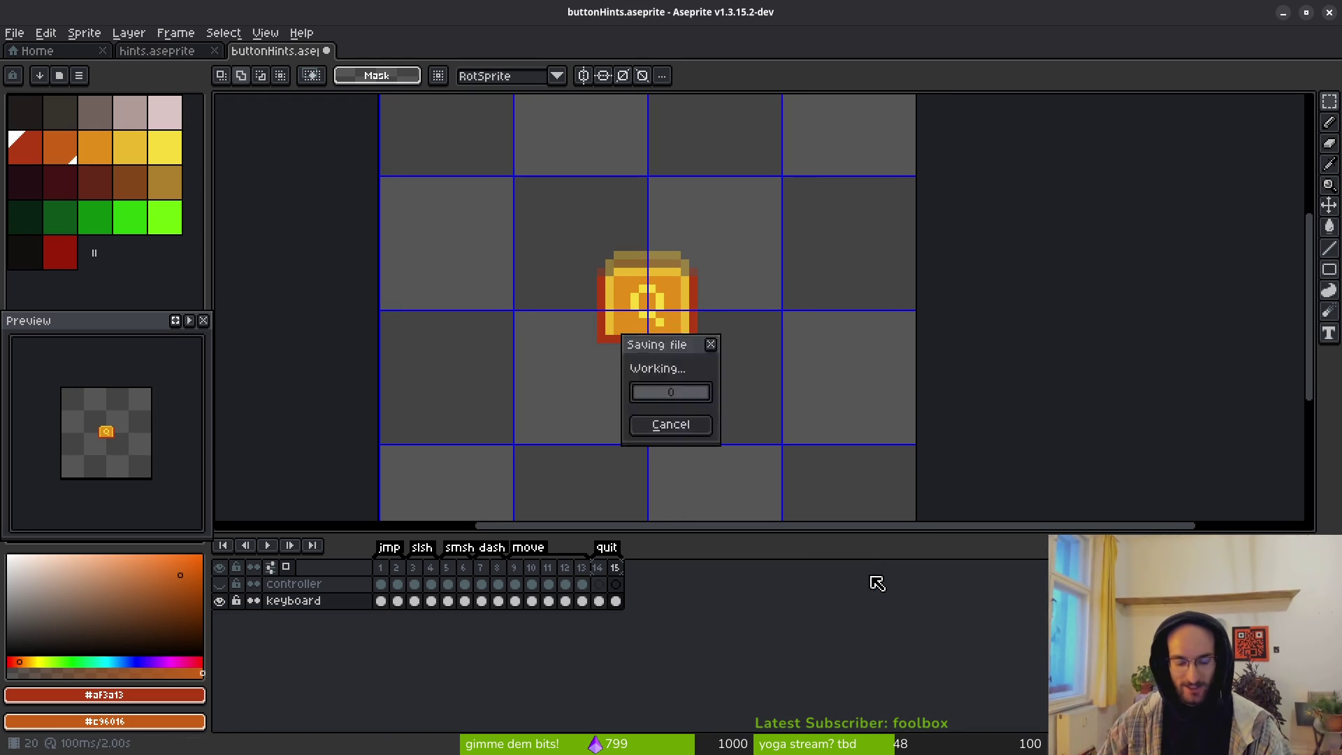
key("ctrl+s")
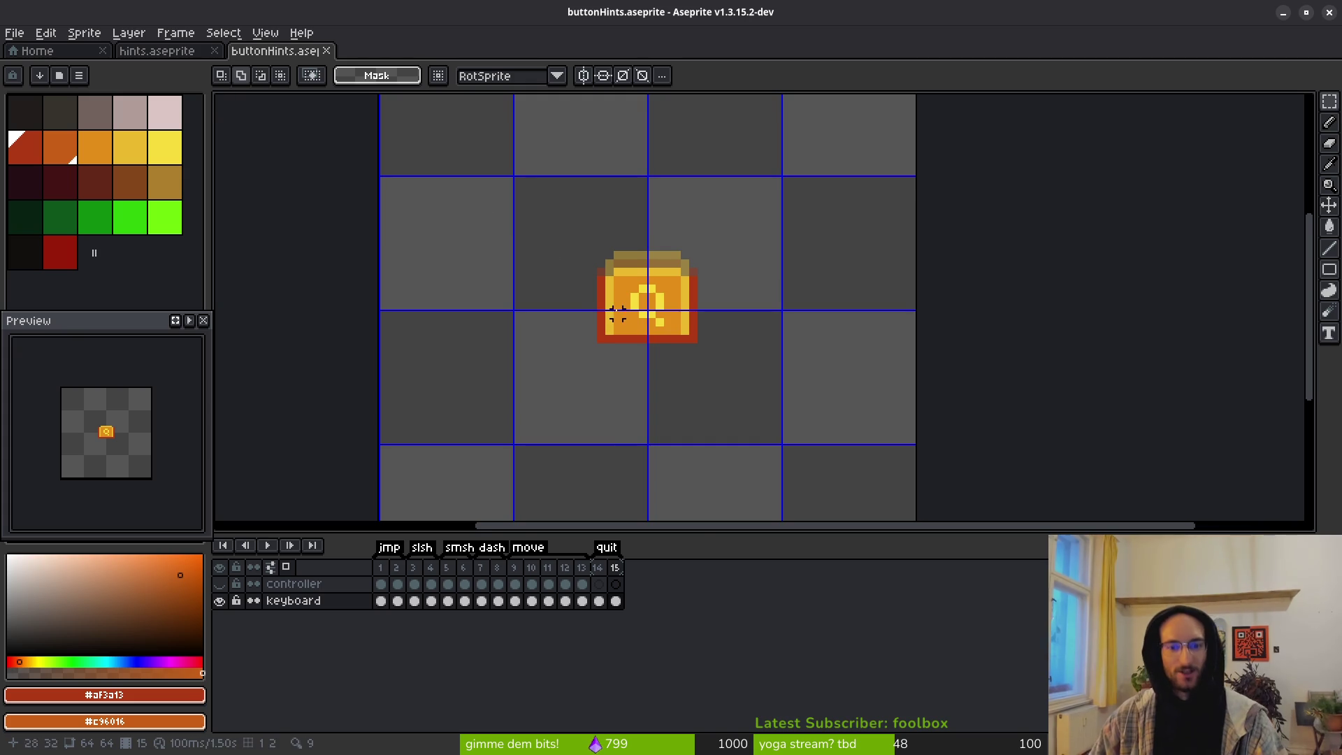
scroll(610, 304, "down", 2)
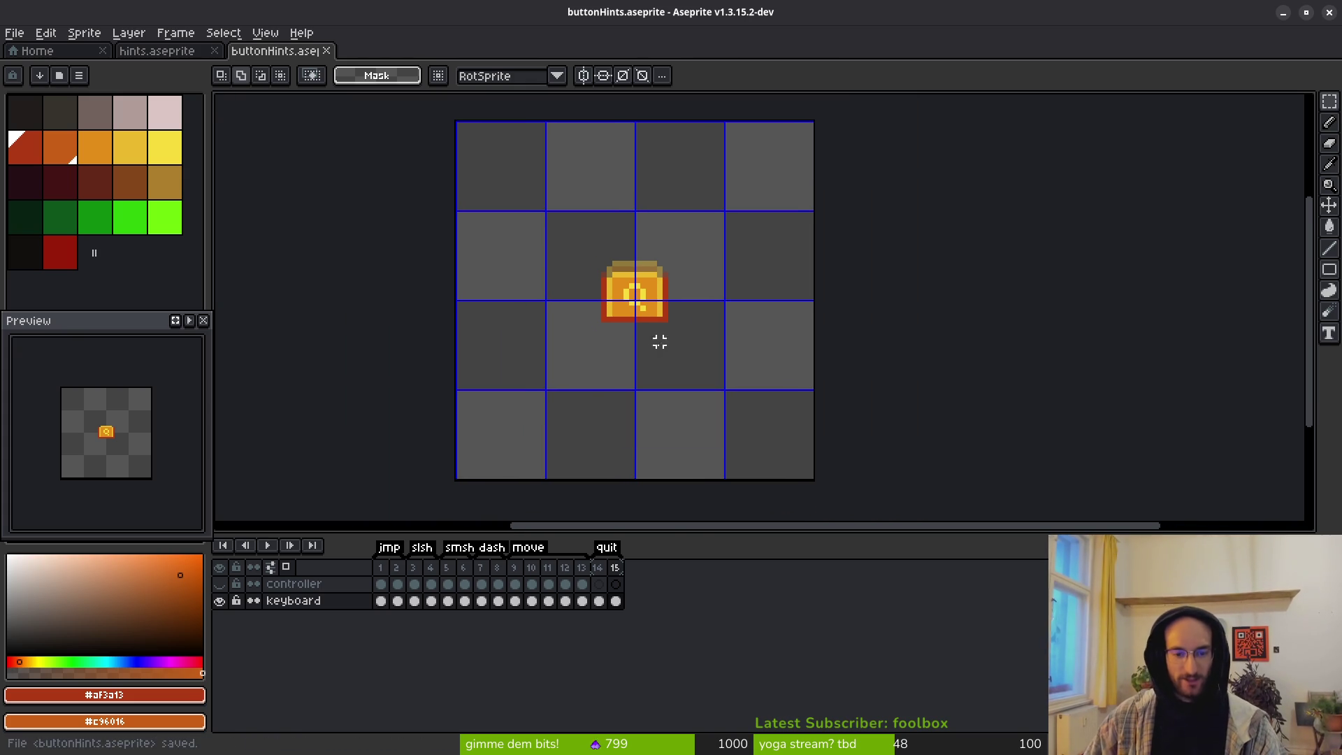
scroll(117, 441, "up", 2)
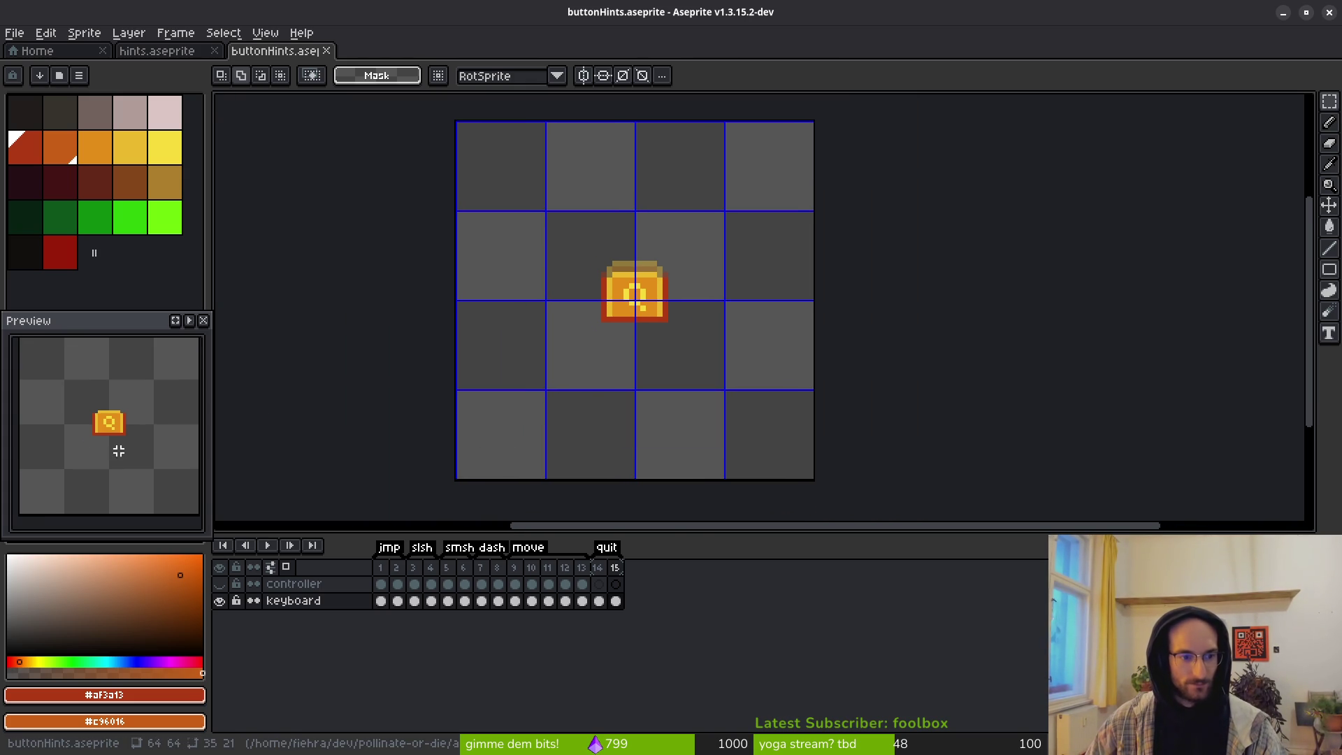
Step: Review frames 1, 3, 5 and 9 to confirm the keys are aligned
left_click(380, 601)
scroll(680, 345, "down", 1)
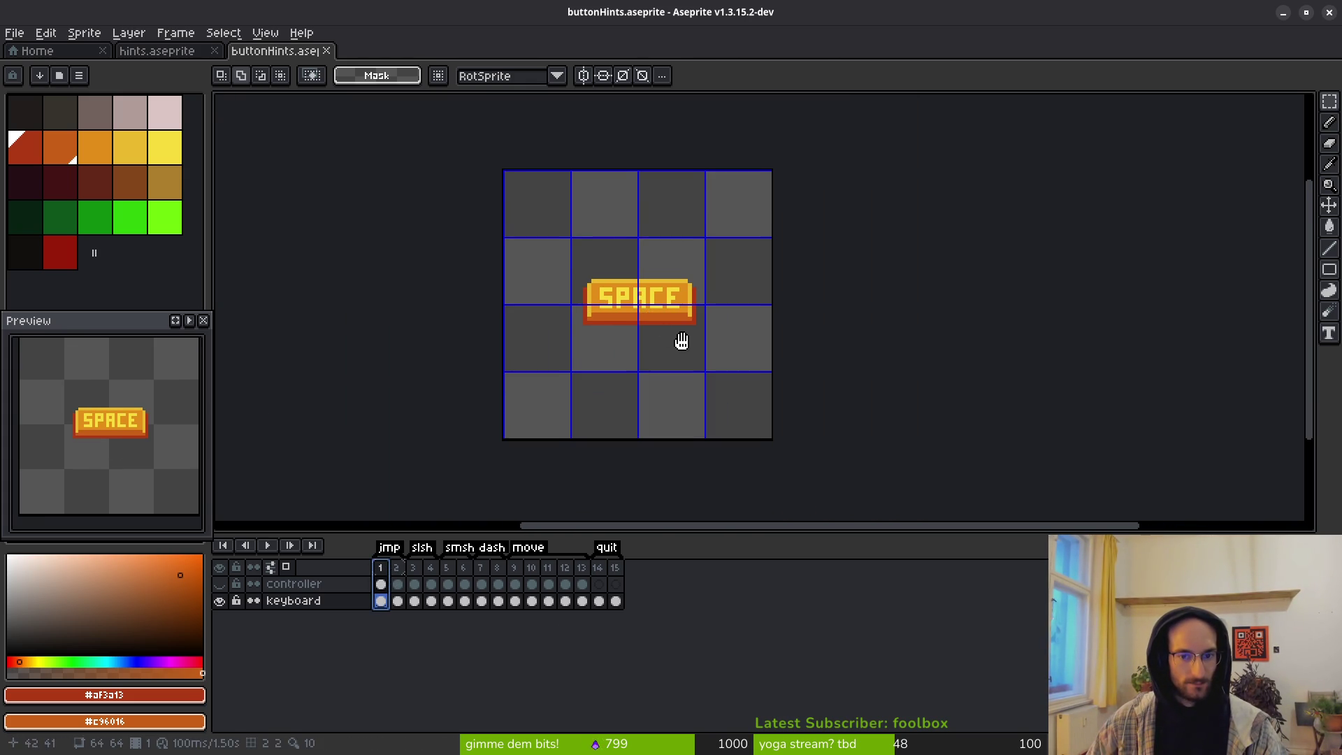
key("Right")
key("Right")
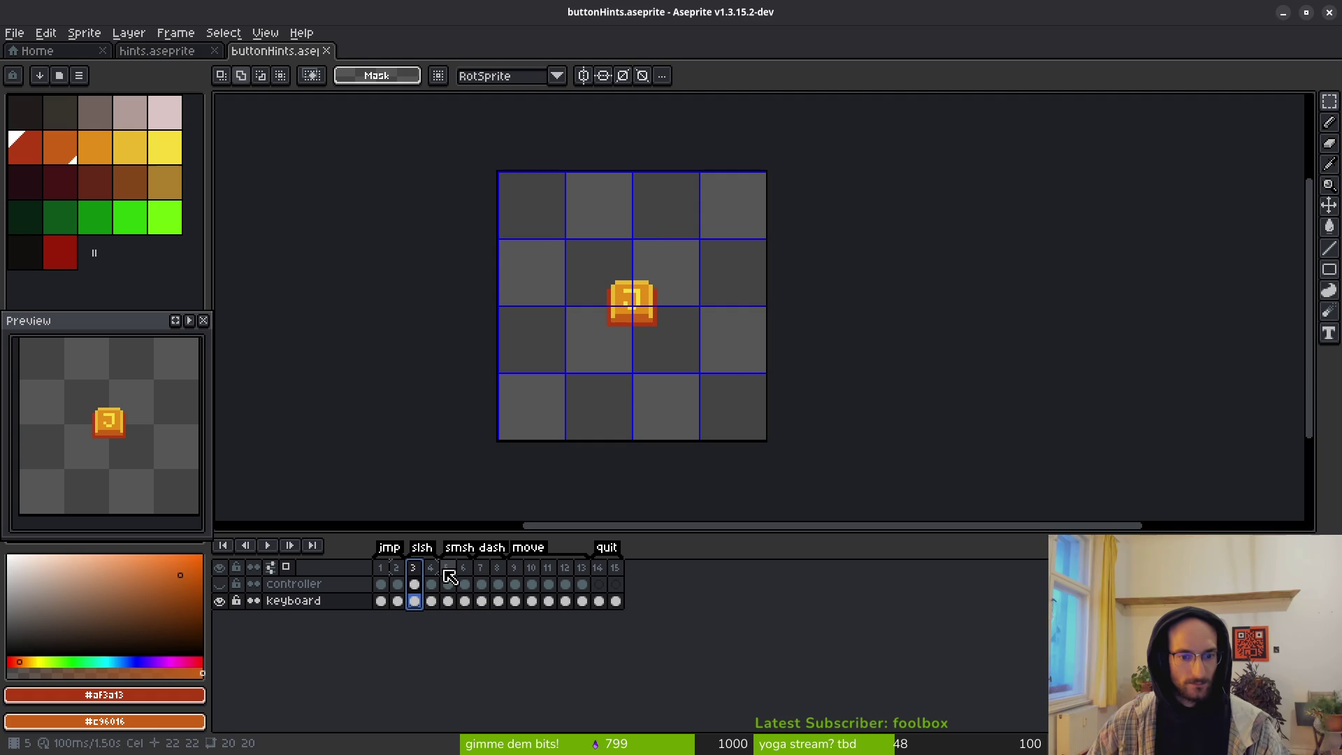
left_click(448, 569)
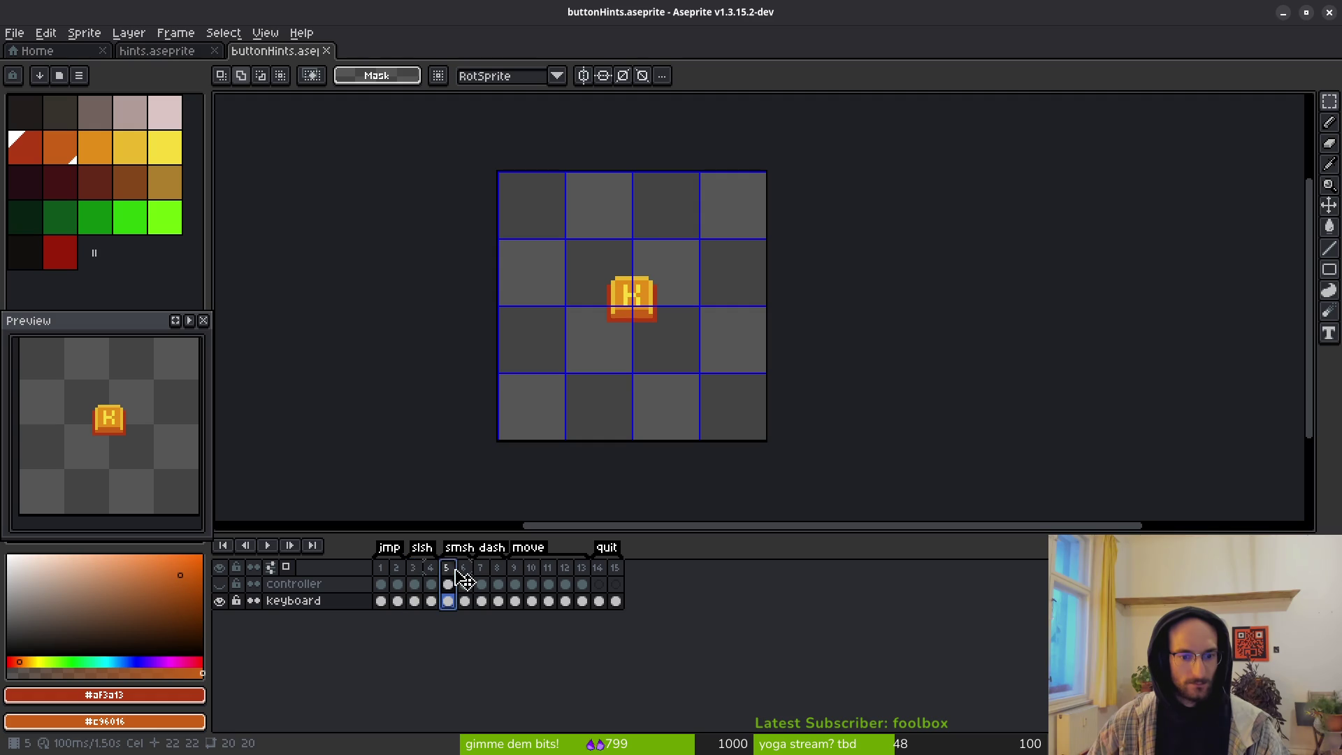
left_click(514, 567)
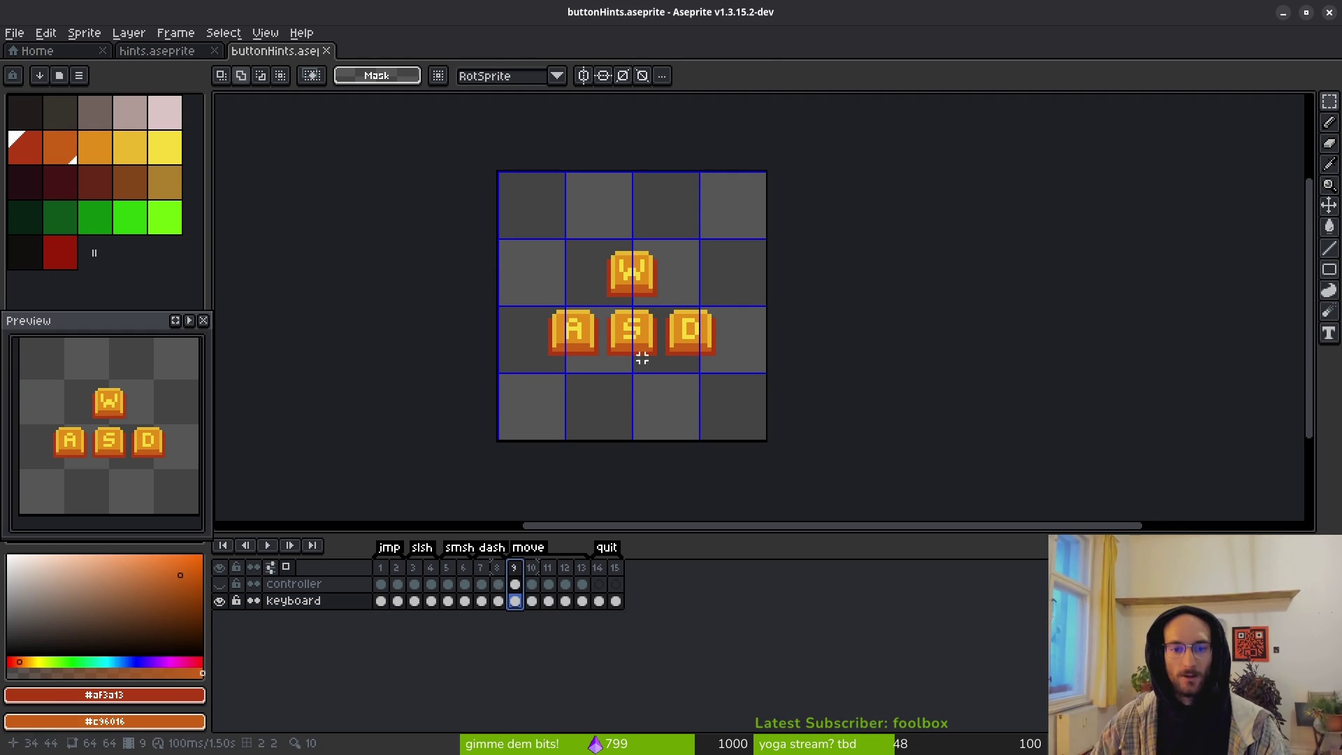
scroll(615, 391, "left", 1)
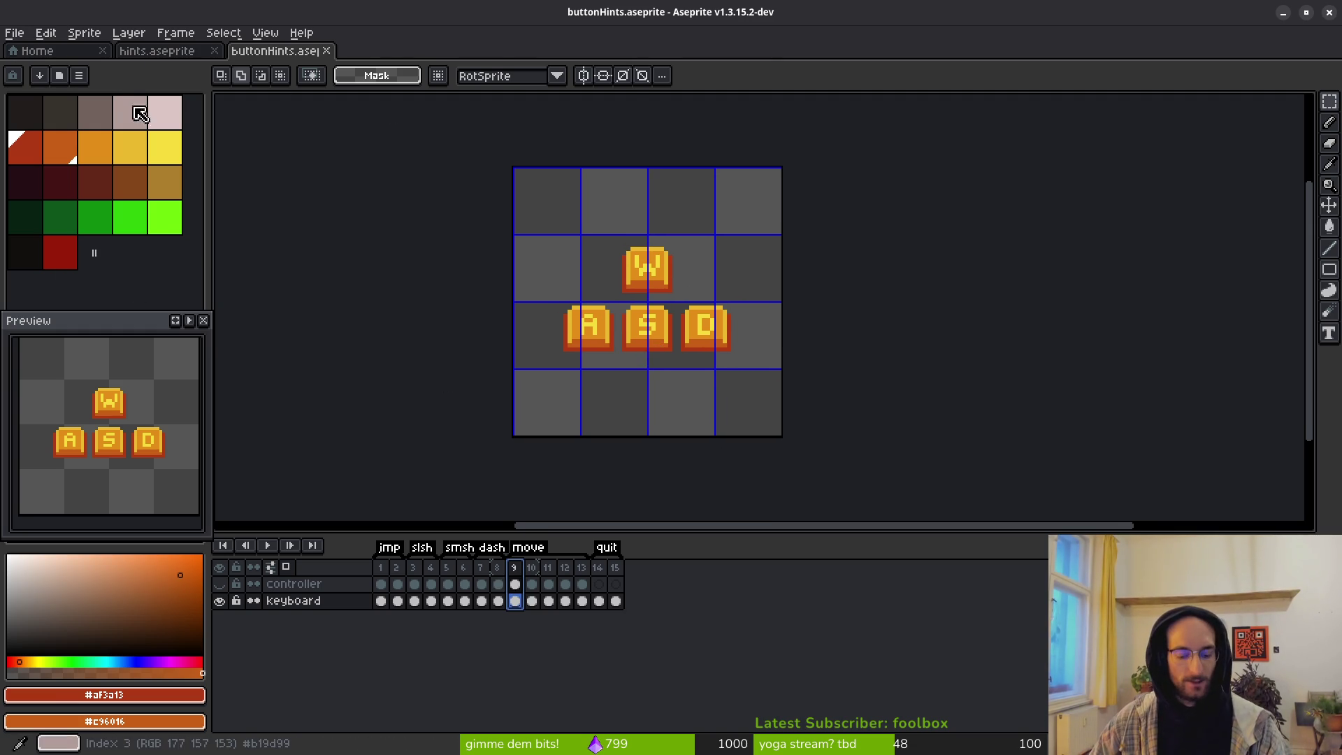
key("ctrl+e")
Step: Preview the sprite sheet split by tags, then cancel the export
left_click(503, 209)
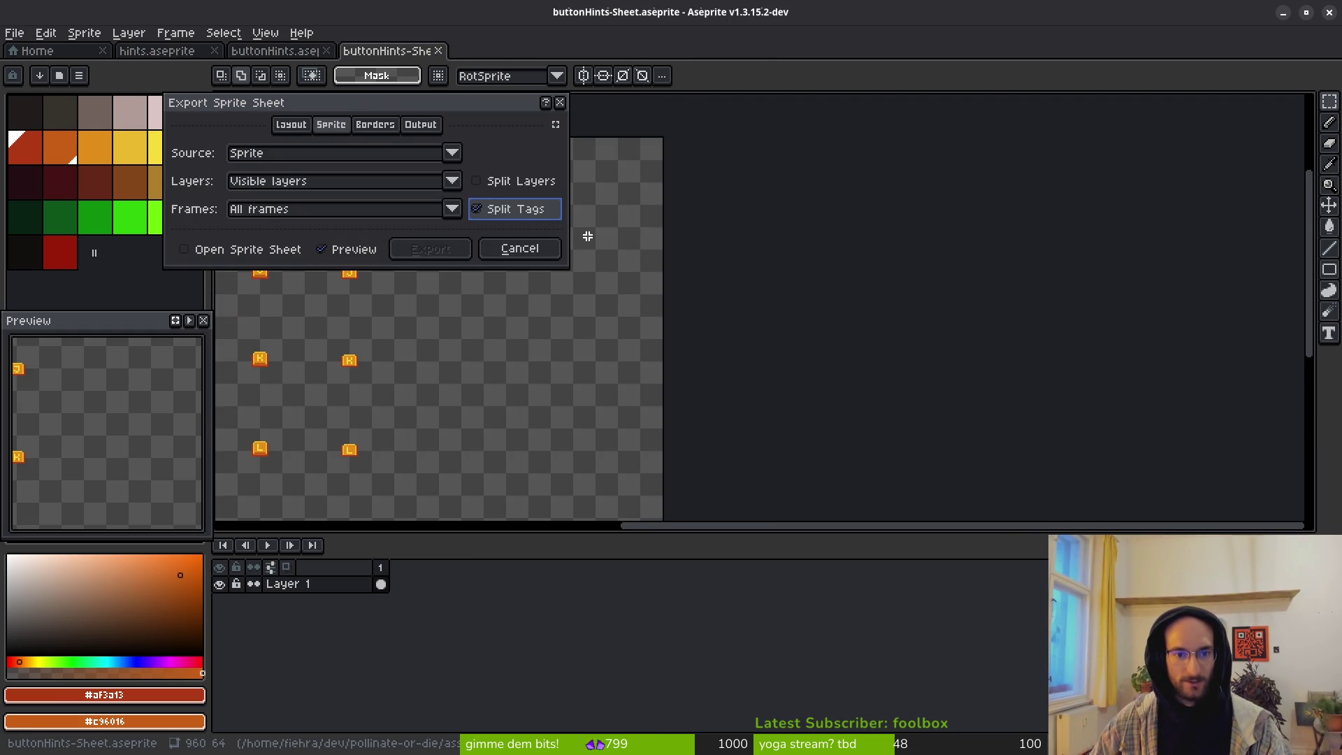
scroll(405, 363, "down", 3)
mouse_move(405, 362)
left_mouse_down()
mouse_move(527, 376)
mouse_move(573, 409)
left_mouse_up()
scroll(527, 376, "up", 1)
scroll(539, 395, "up", 2)
scroll(515, 389, "down", 2)
left_click(536, 253)
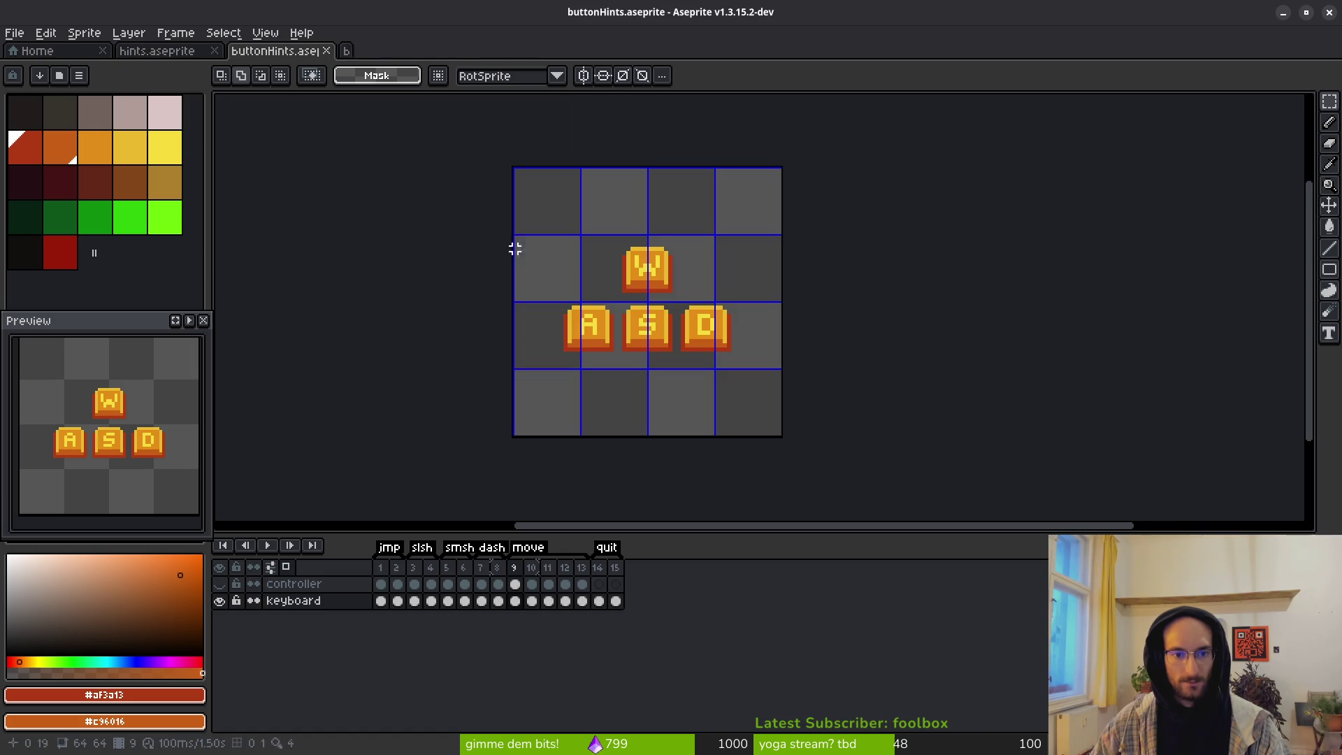
Step: Lock the controller layer and compare keyboard and controller cels on frame 14
left_click(219, 584)
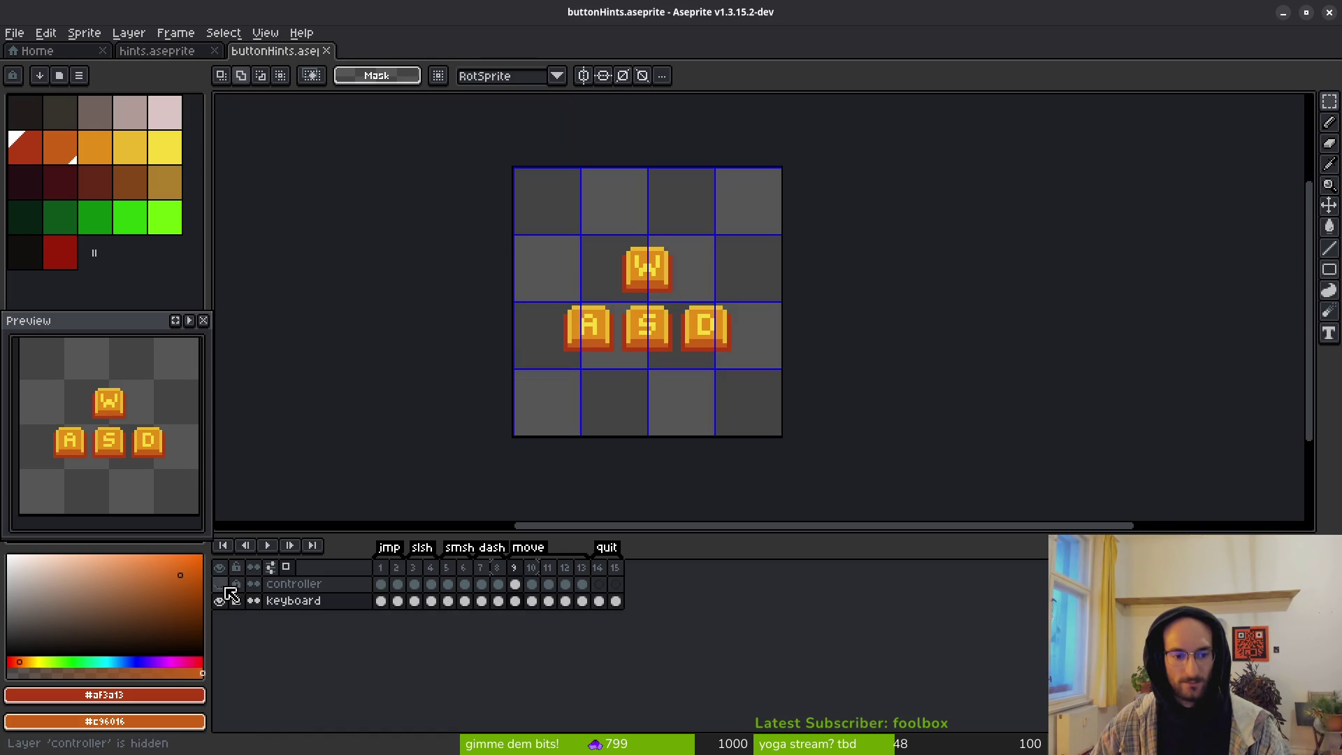
left_click(219, 583)
left_click(236, 584)
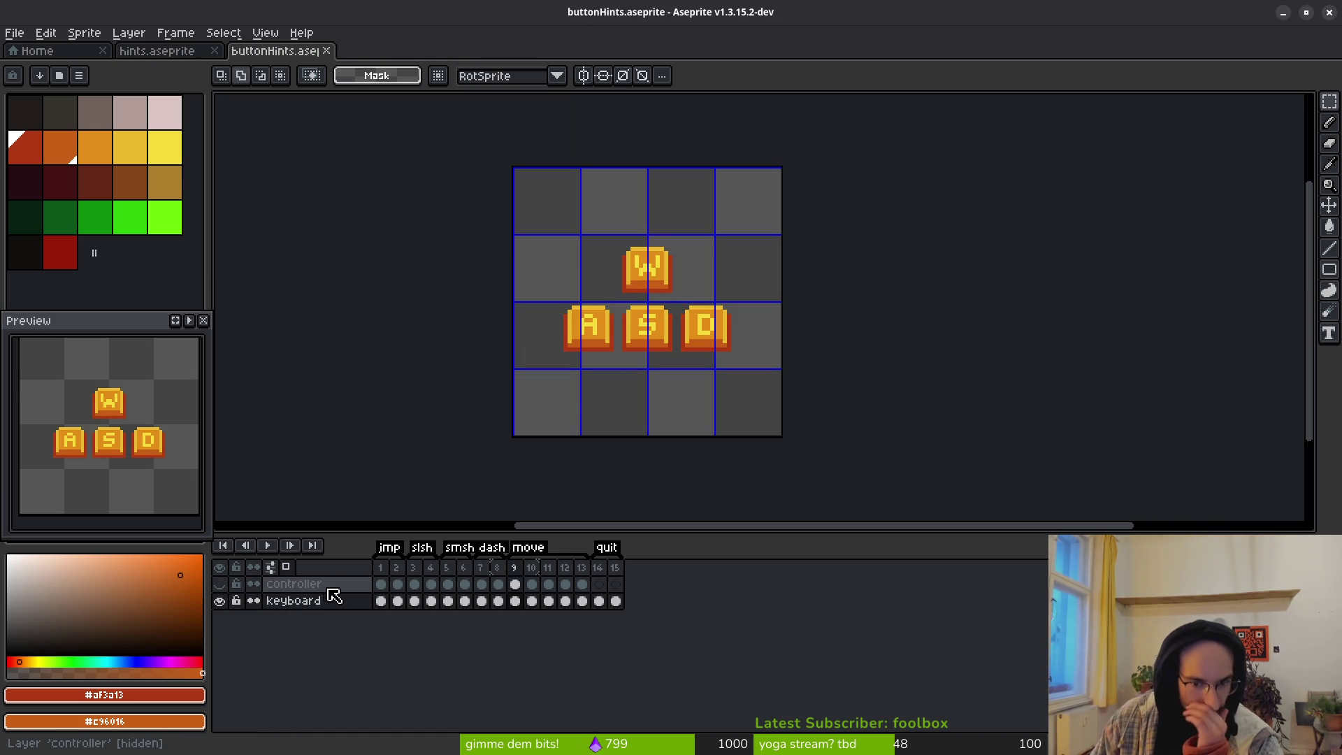
left_click(601, 596)
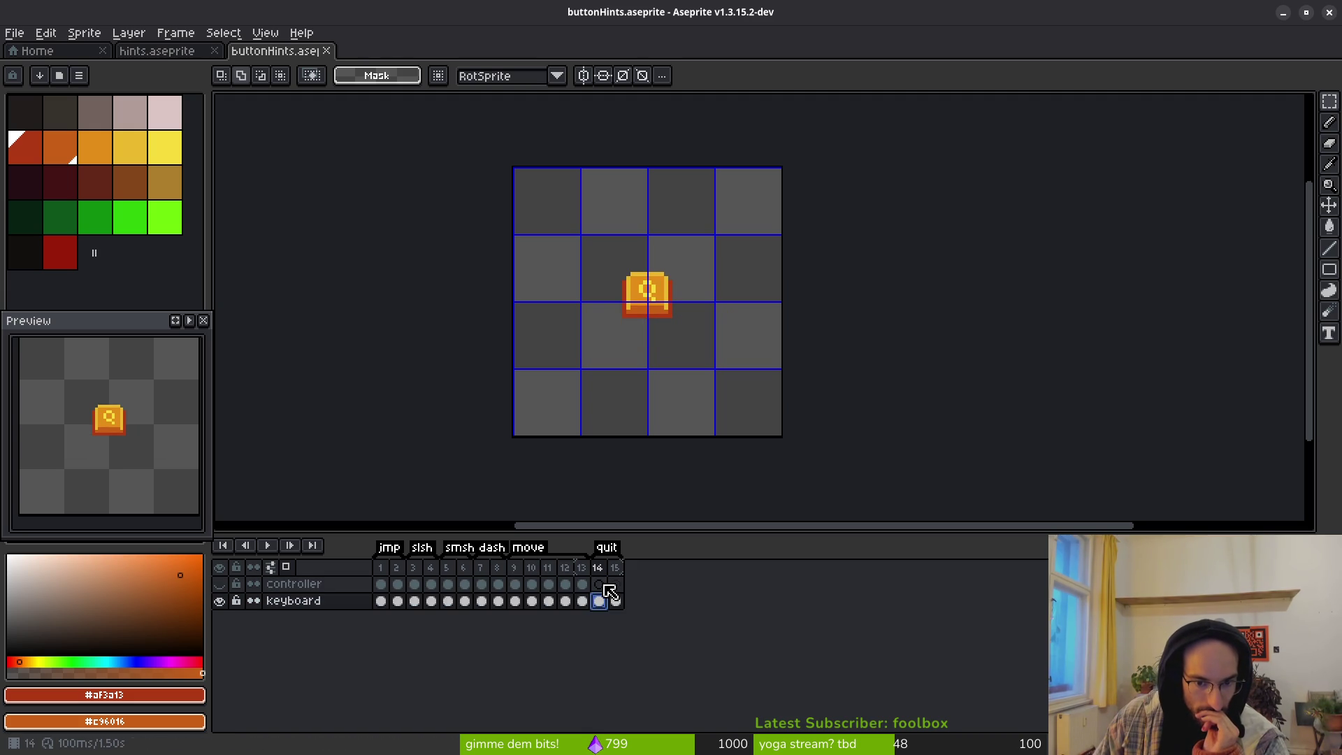
left_click(604, 586)
left_click(601, 599)
left_click(603, 584)
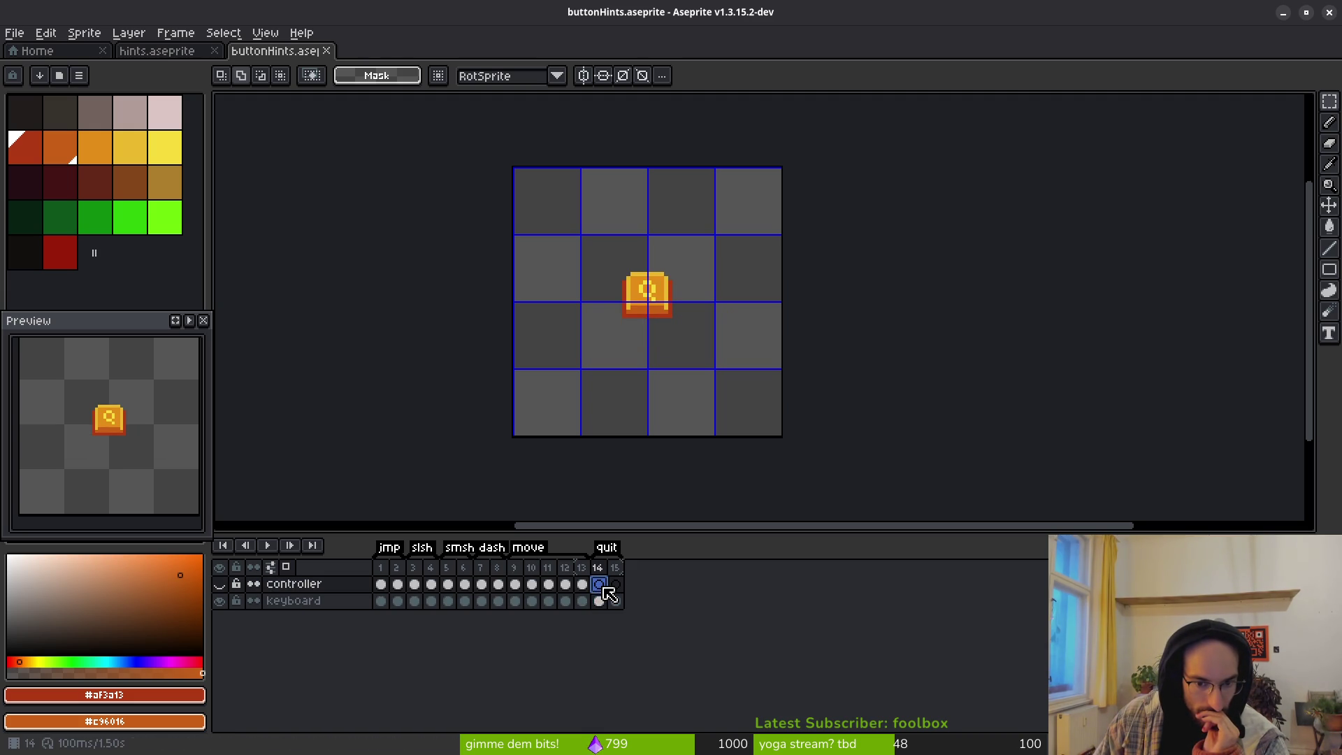
Step: Hide the keyboard layer, show the controller layer, and select the whole controller layer
left_click(219, 600)
left_click(220, 583)
scroll(719, 270, "up", 2)
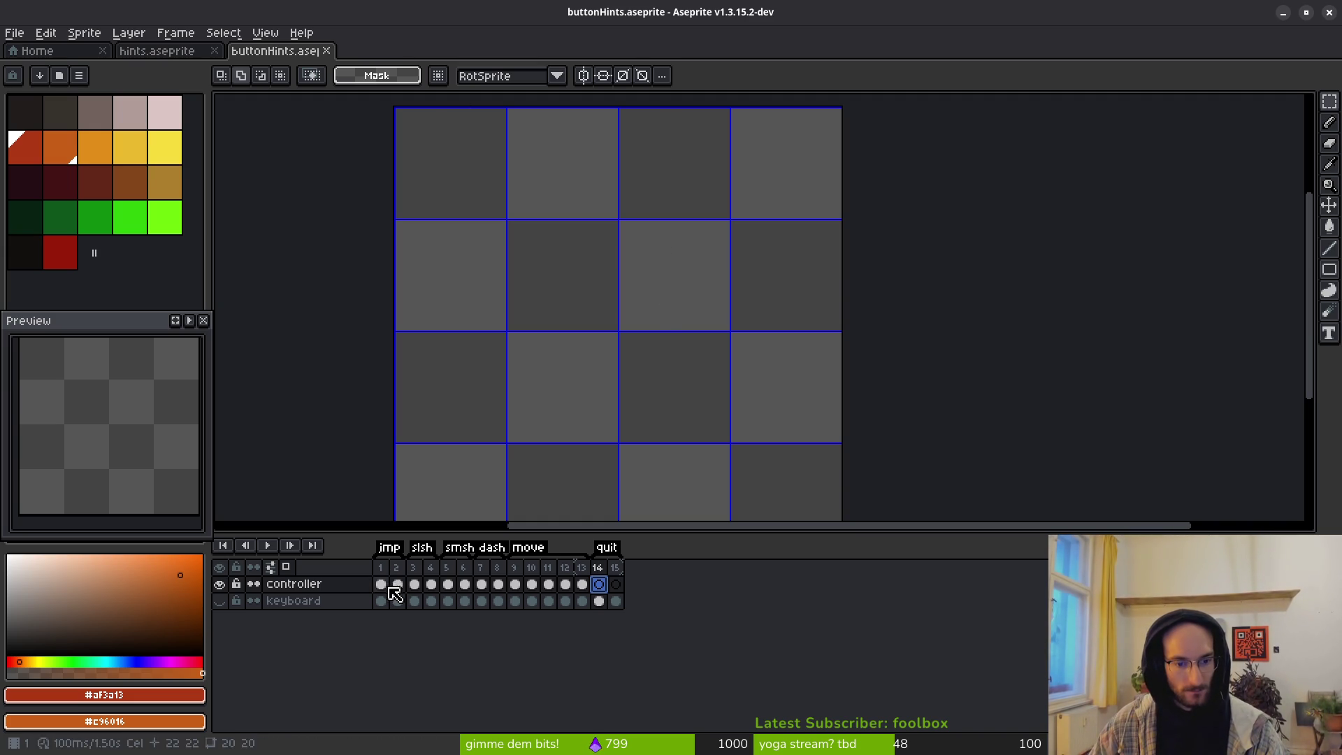
left_click(304, 587)
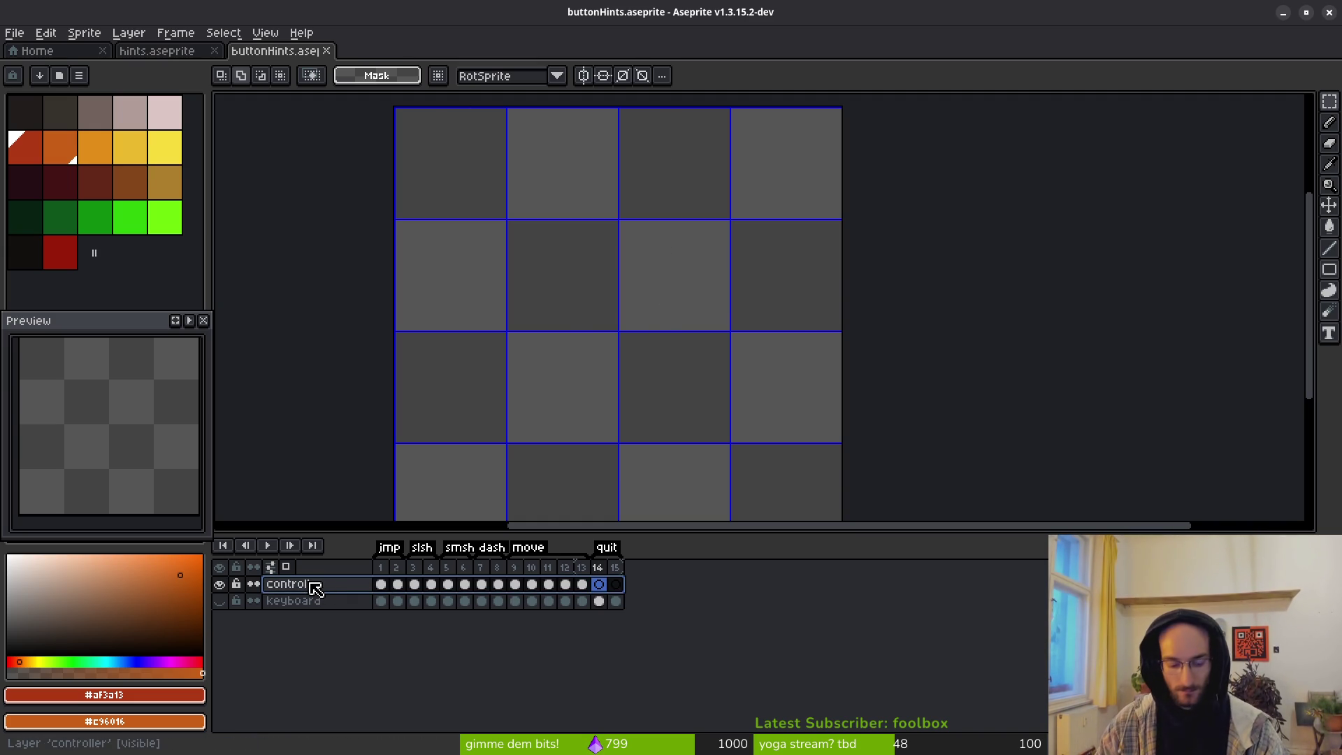
Step: Rename the controller layer to playstation
double_click(312, 585)
type("playstation")
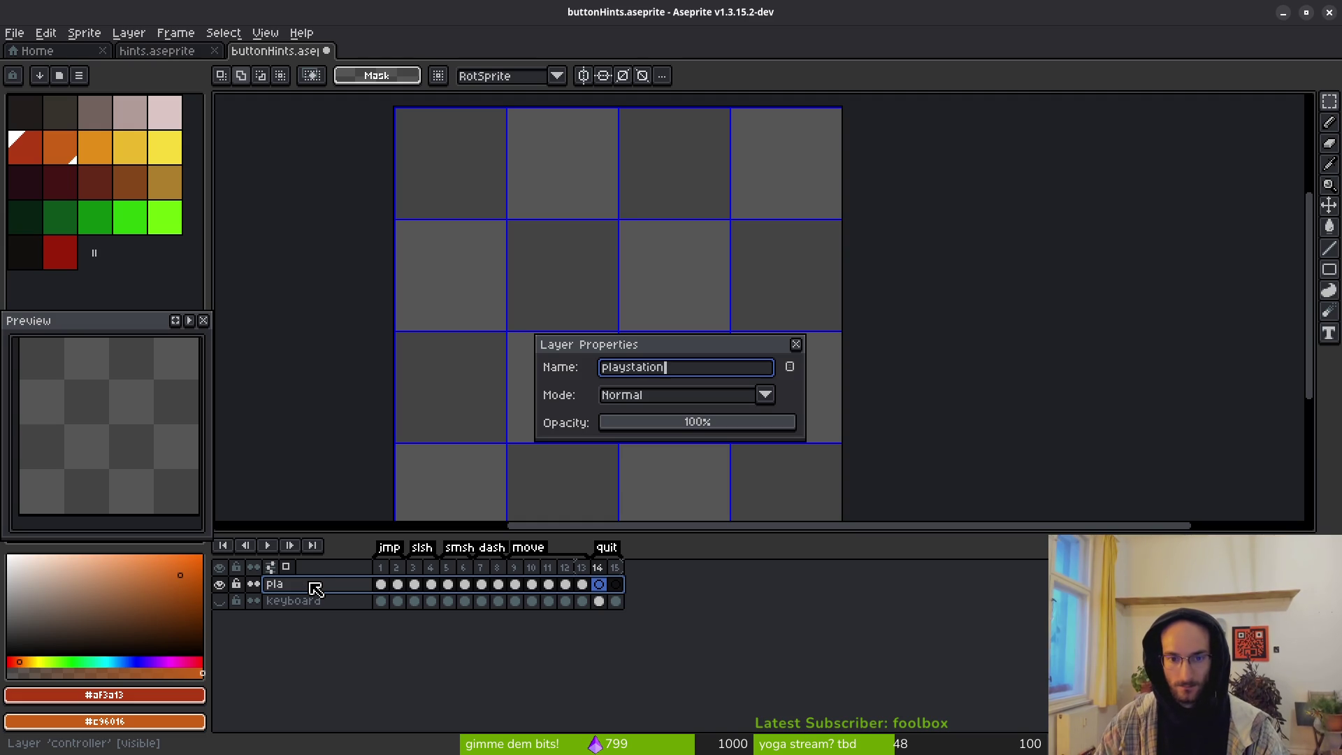
key("Return")
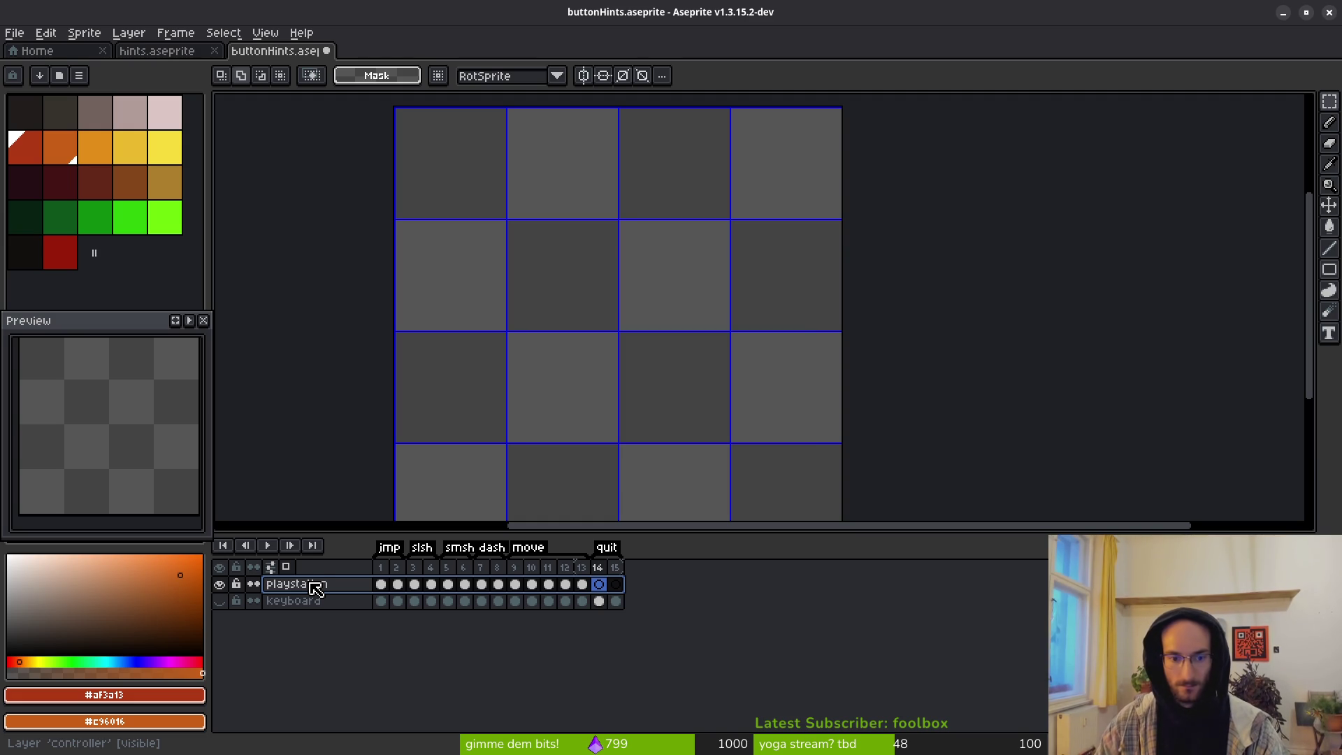
scroll(590, 409, "left", 3)
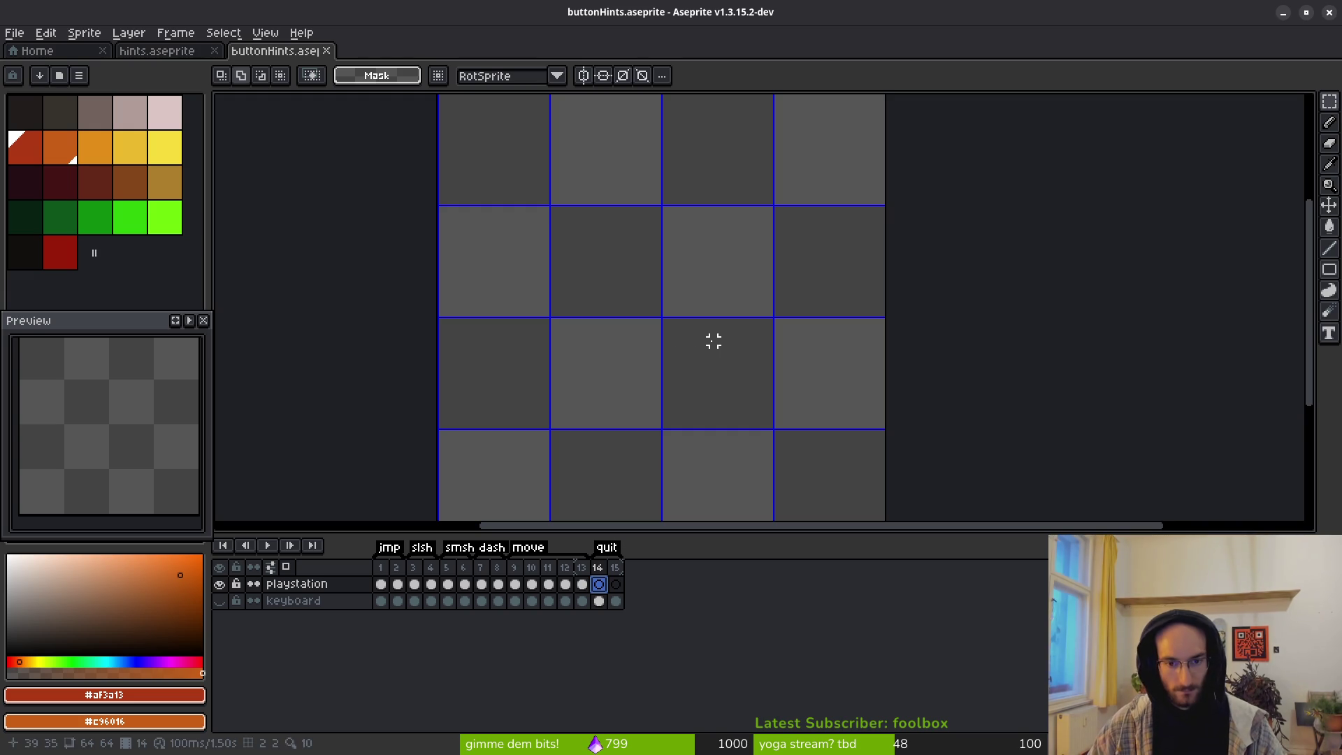
Step: Open the quit tag's properties and close them without changes
double_click(614, 550)
left_click(761, 471)
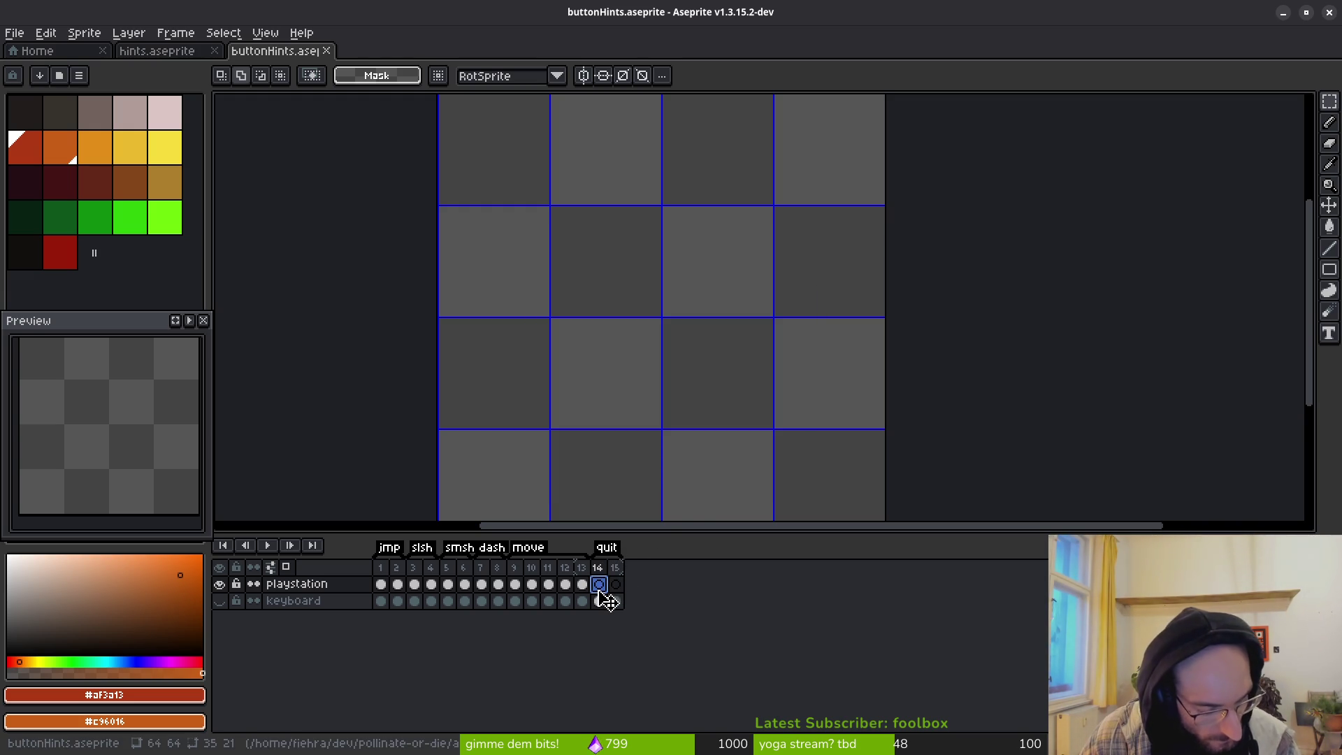
scroll(683, 303, "up", 1)
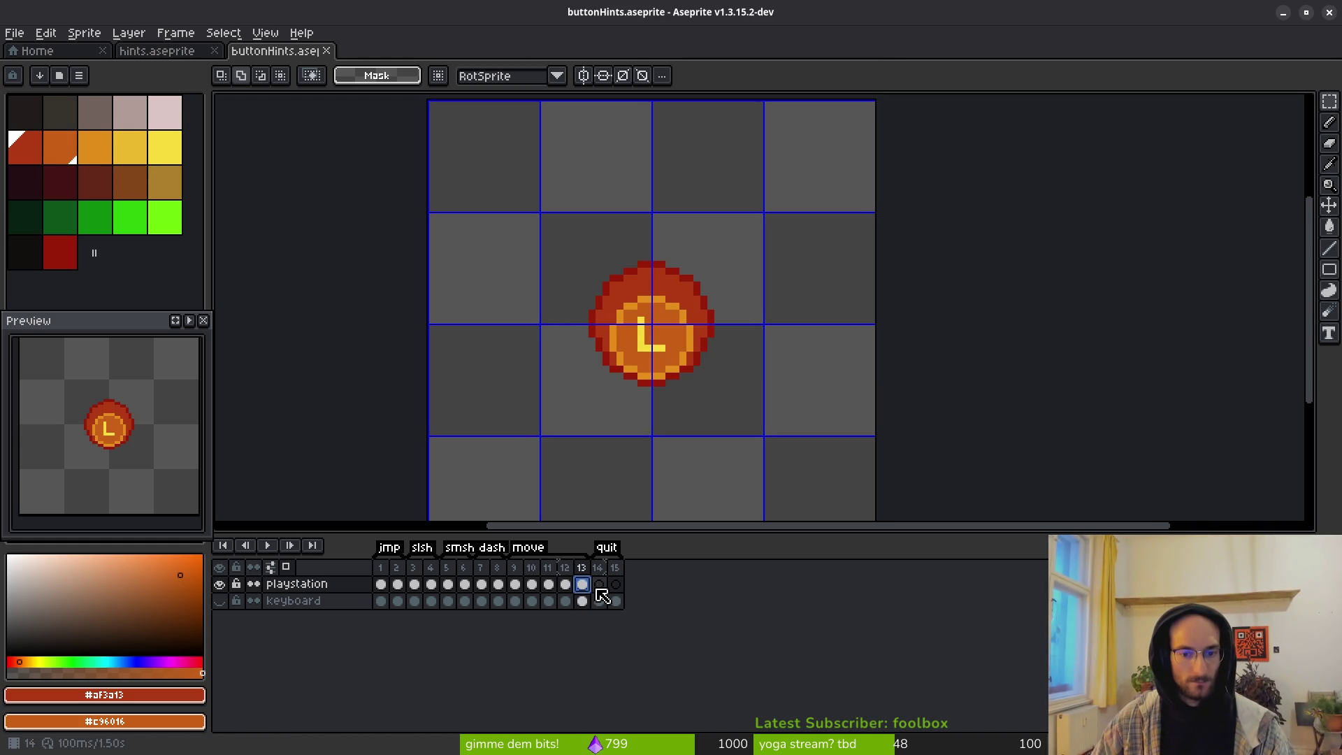
key("b")
scroll(627, 270, "up", 1)
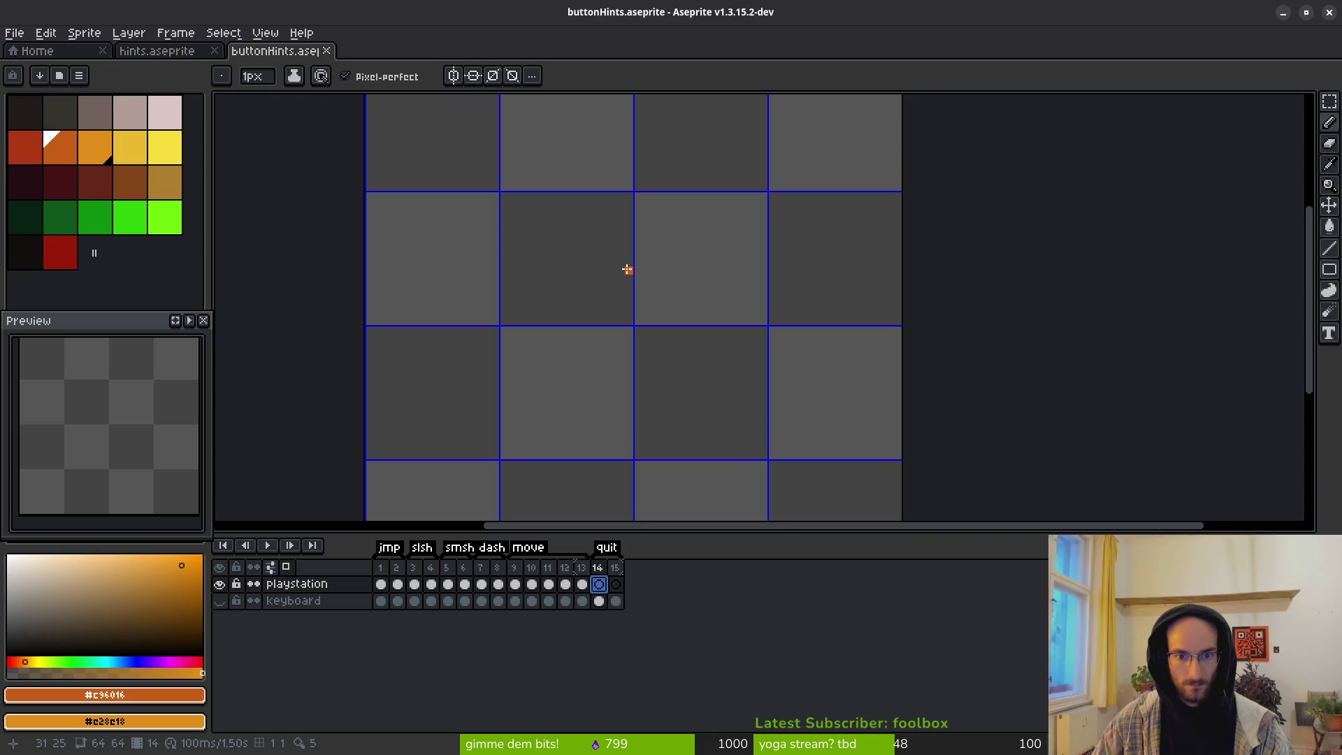
Step: Pencil a closed orange loop outline in frame 14 of the playstation layer
left_click_drag(628, 286, 612, 319)
left_click(612, 343)
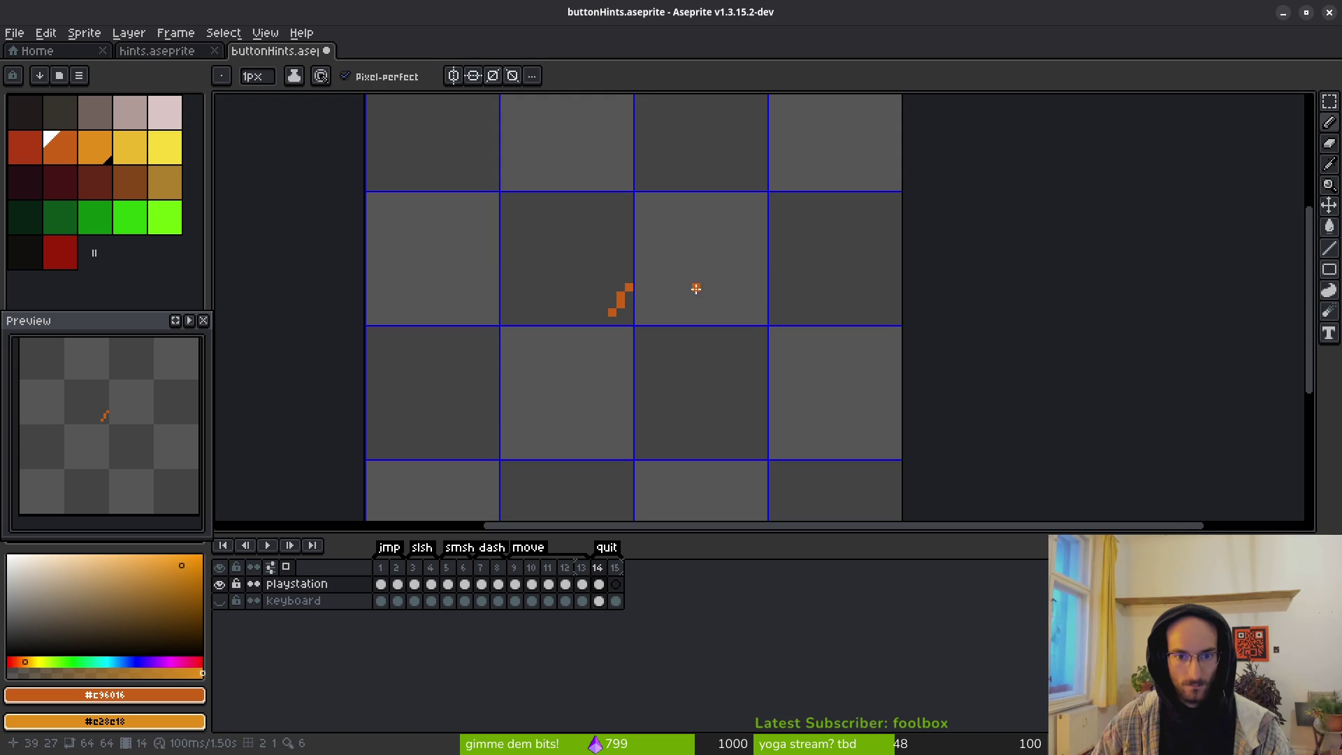
scroll(641, 295, "up", 1)
mouse_move(614, 297)
left_mouse_down()
mouse_move(611, 332)
mouse_move(594, 342)
left_mouse_up()
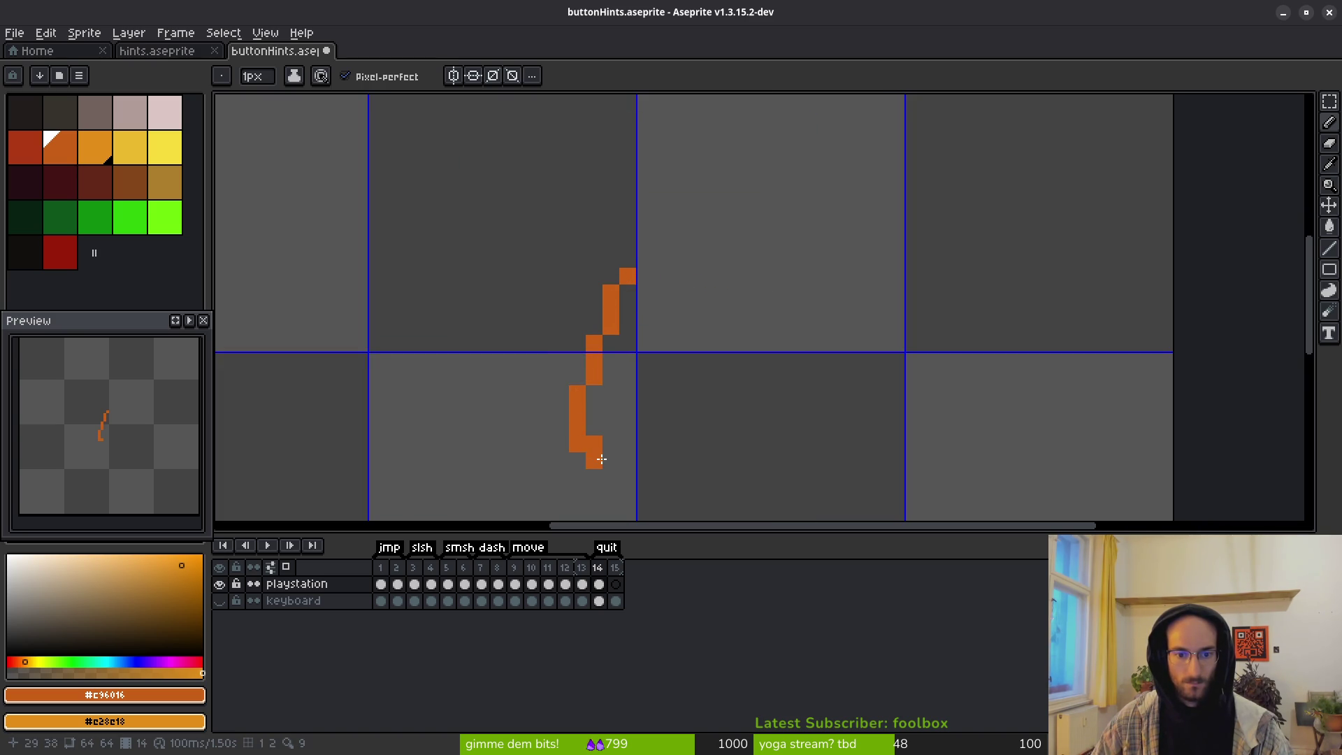
left_click_drag(615, 443, 619, 426)
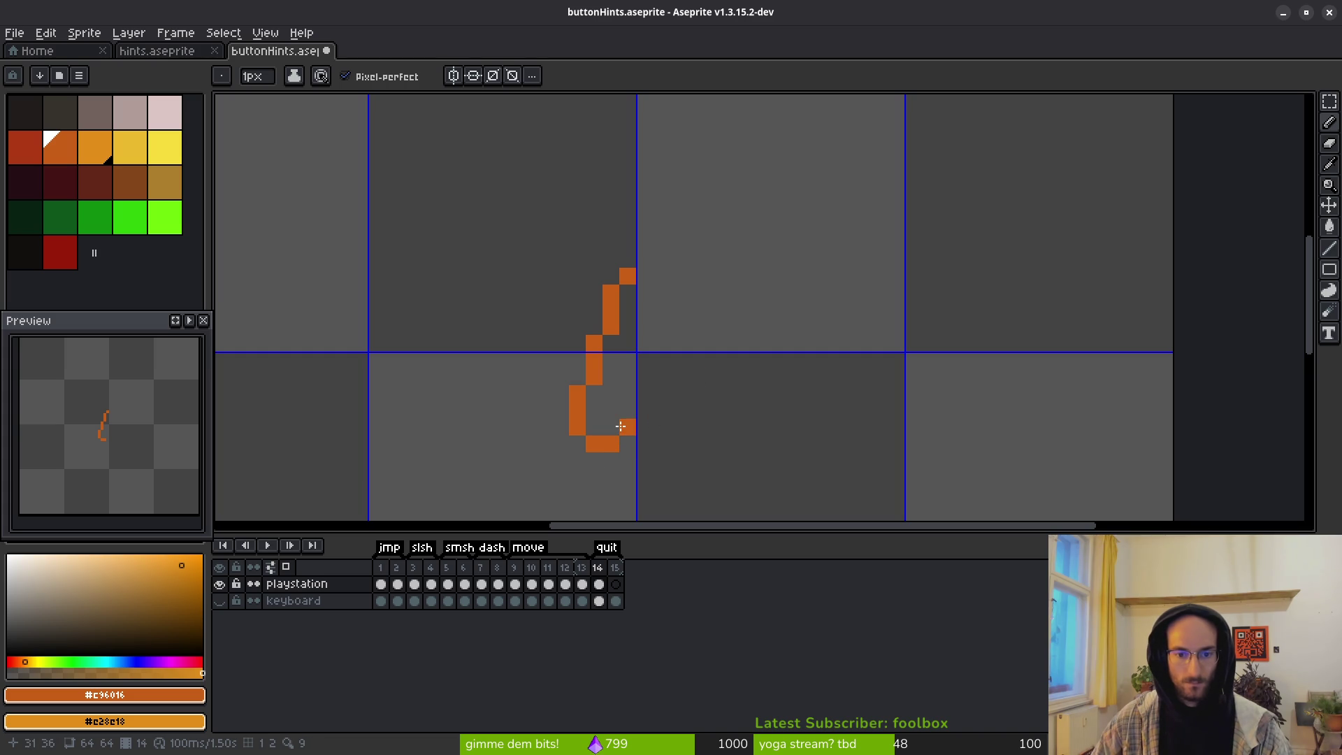
left_click_drag(642, 375, 651, 347)
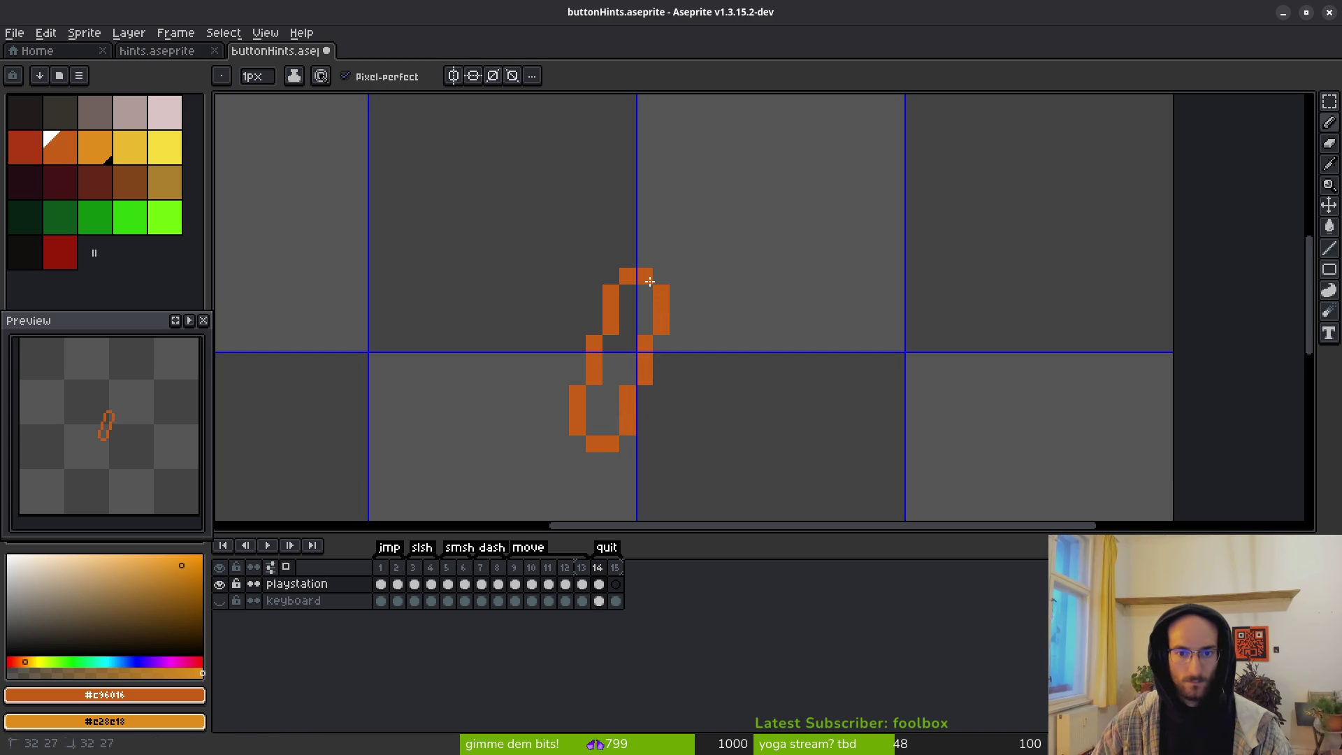
scroll(673, 377, "down", 5)
scroll(710, 384, "up", 3)
left_click_drag(676, 302, 676, 368)
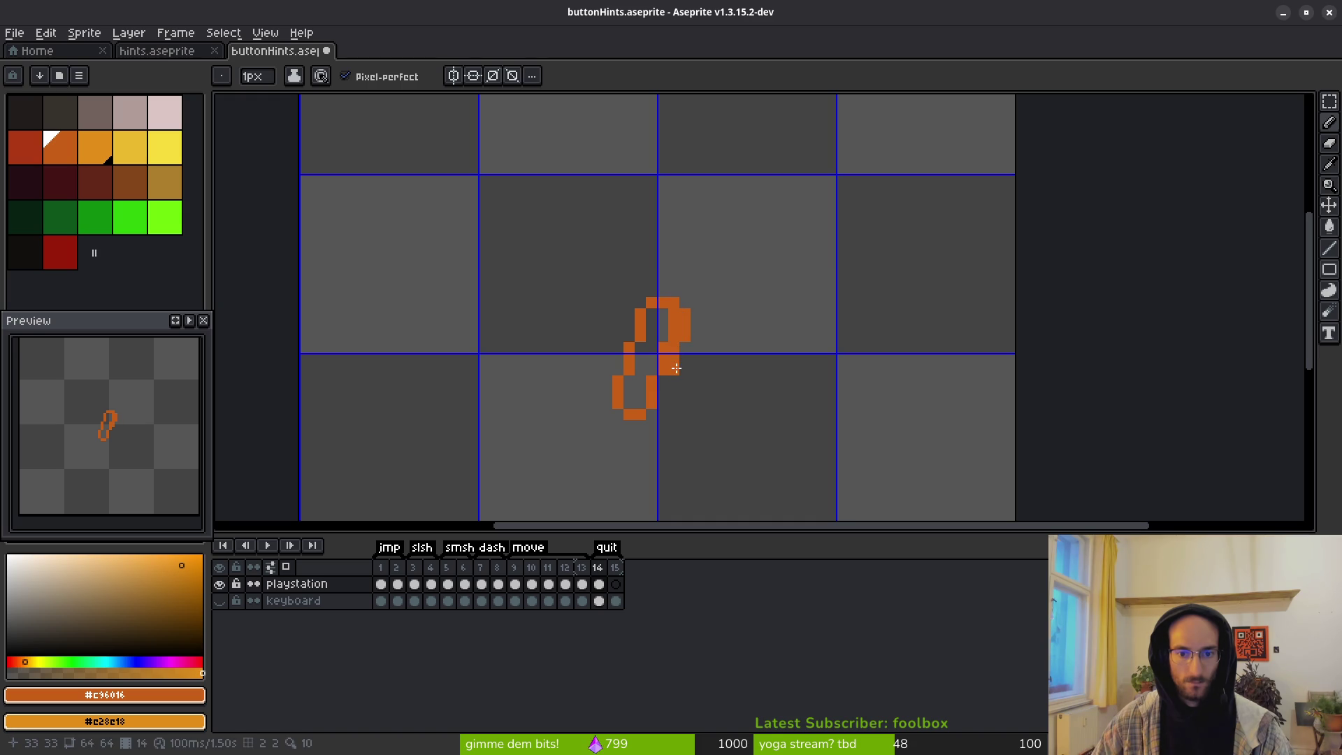
scroll(720, 406, "up", 1)
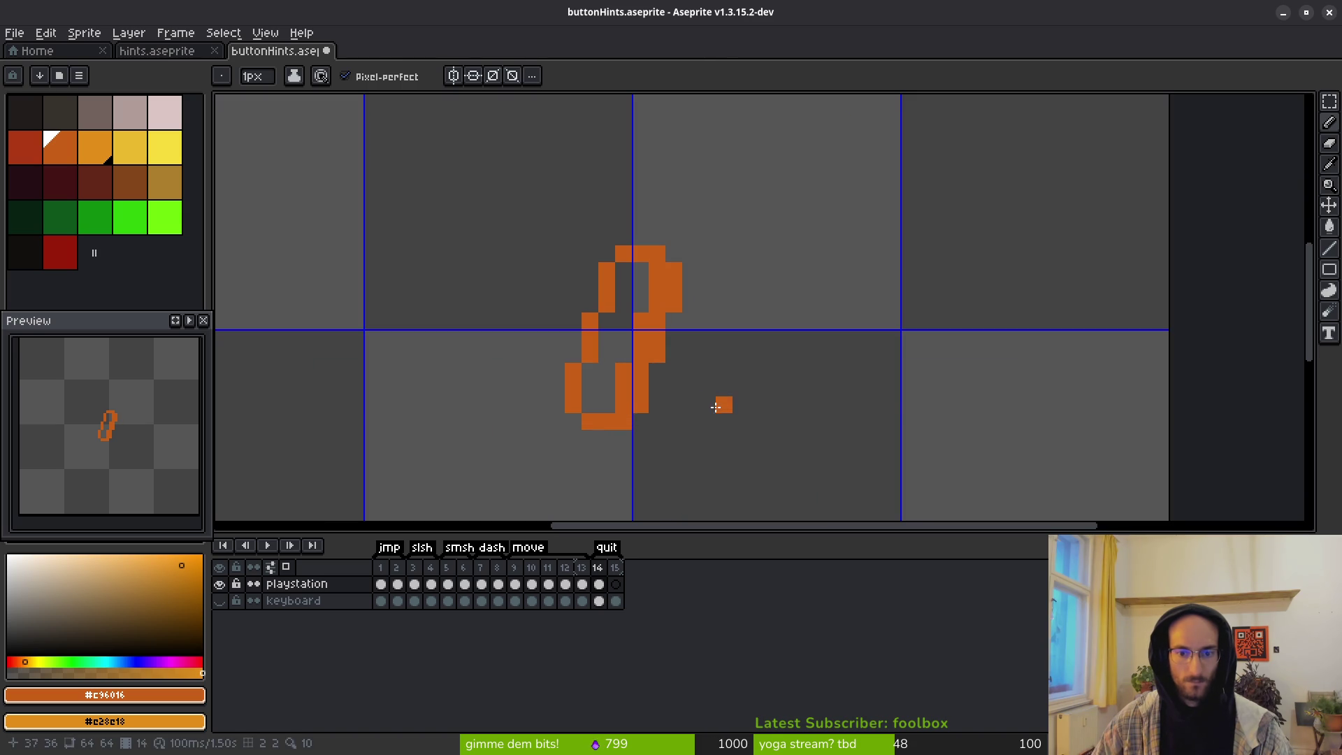
Step: Fill the loop's interior solid orange with the Paint Bucket
key("g")
left_click(623, 338)
scroll(643, 355, "down", 3)
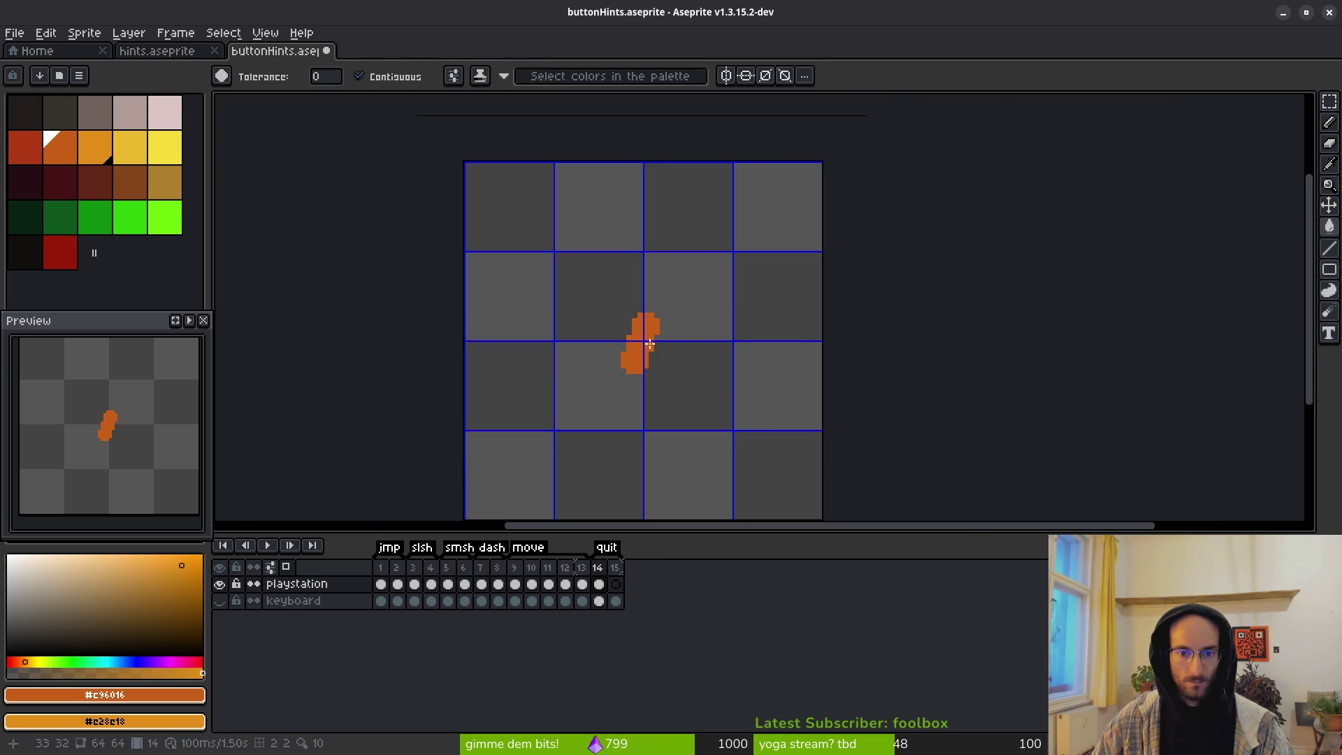
Step: Widen the upper part of the orange blob with the Pencil
scroll(650, 344, "up", 3)
key("b")
mouse_move(661, 244)
left_mouse_down()
mouse_move(689, 261)
mouse_move(706, 326)
mouse_move(653, 427)
mouse_move(608, 443)
mouse_move(643, 445)
left_mouse_up()
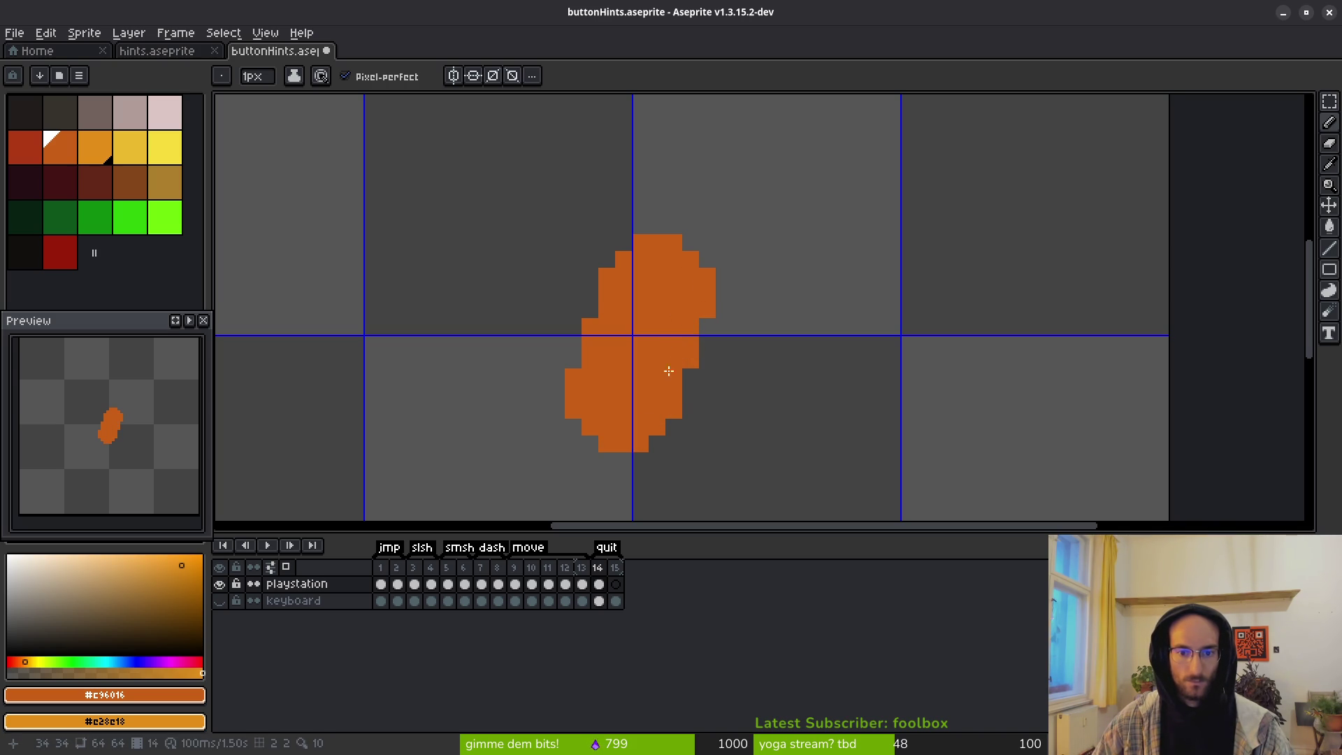
scroll(664, 378, "down", 5)
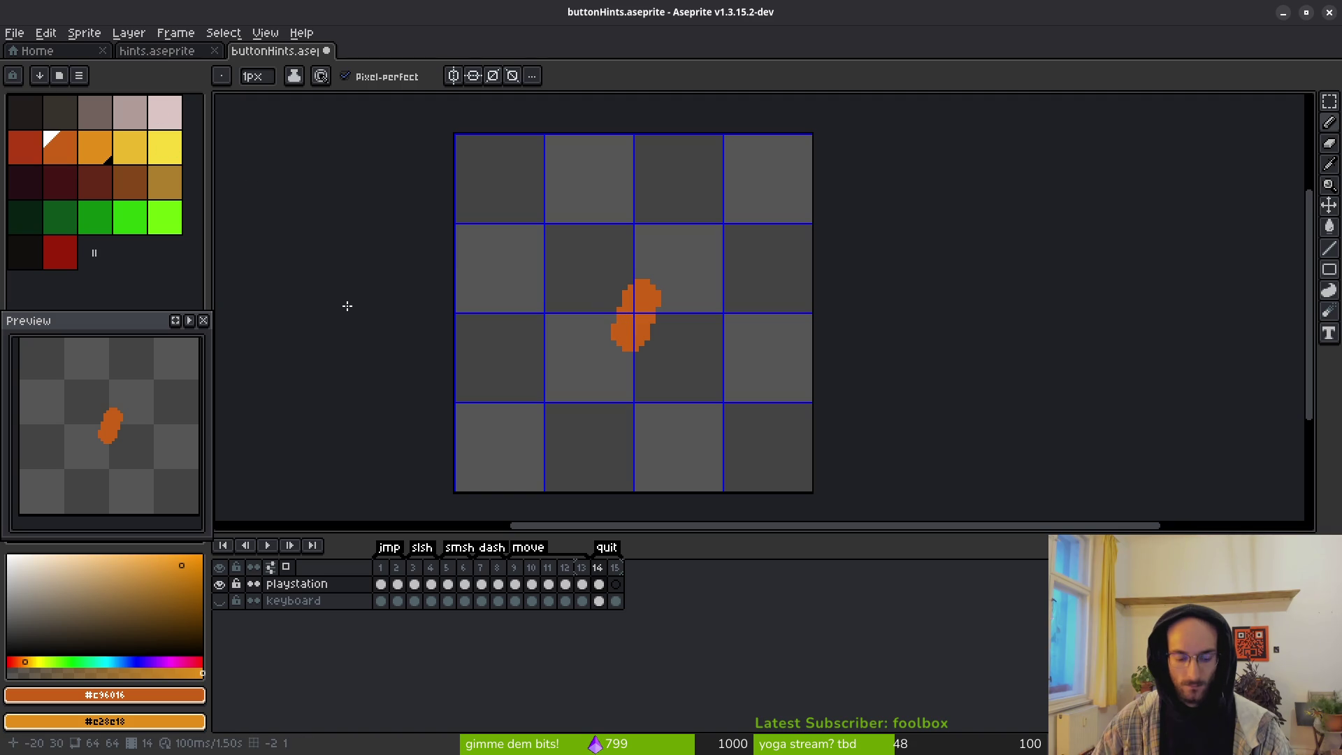
scroll(615, 304, "up", 2)
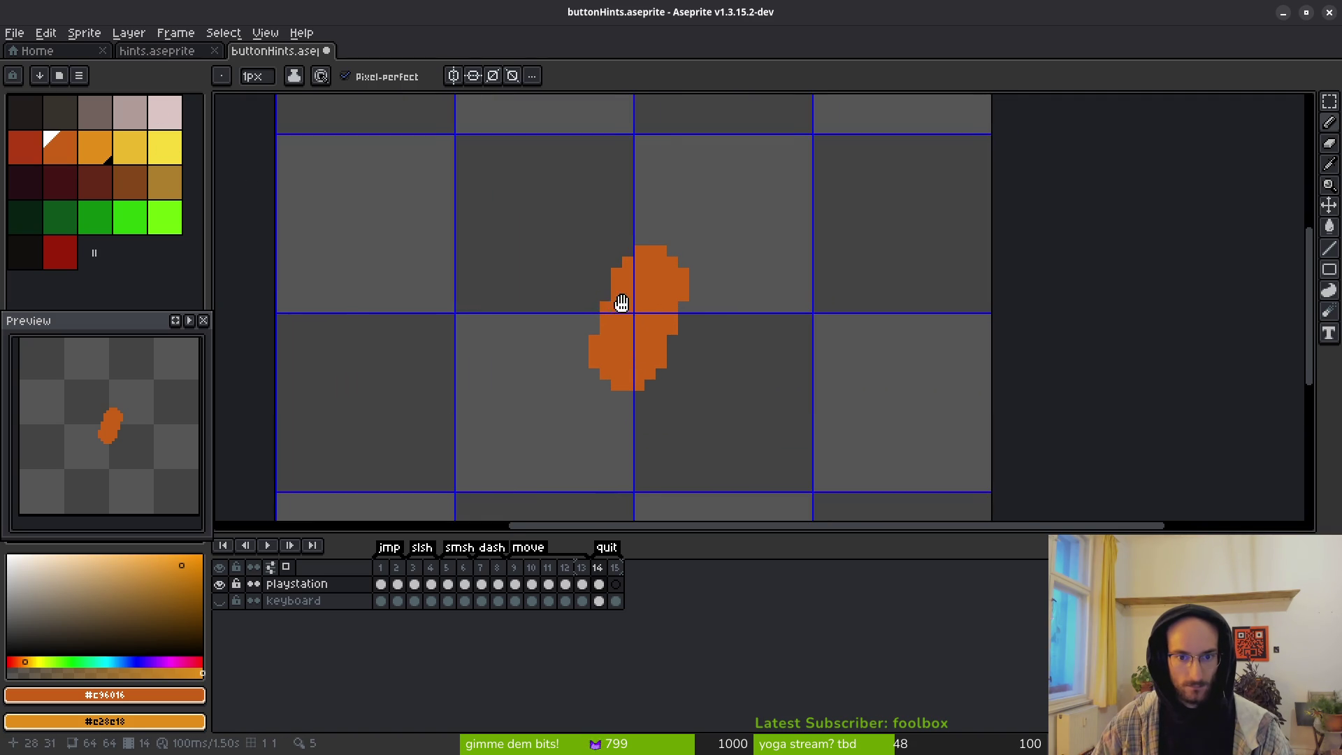
scroll(594, 274, "up", 1)
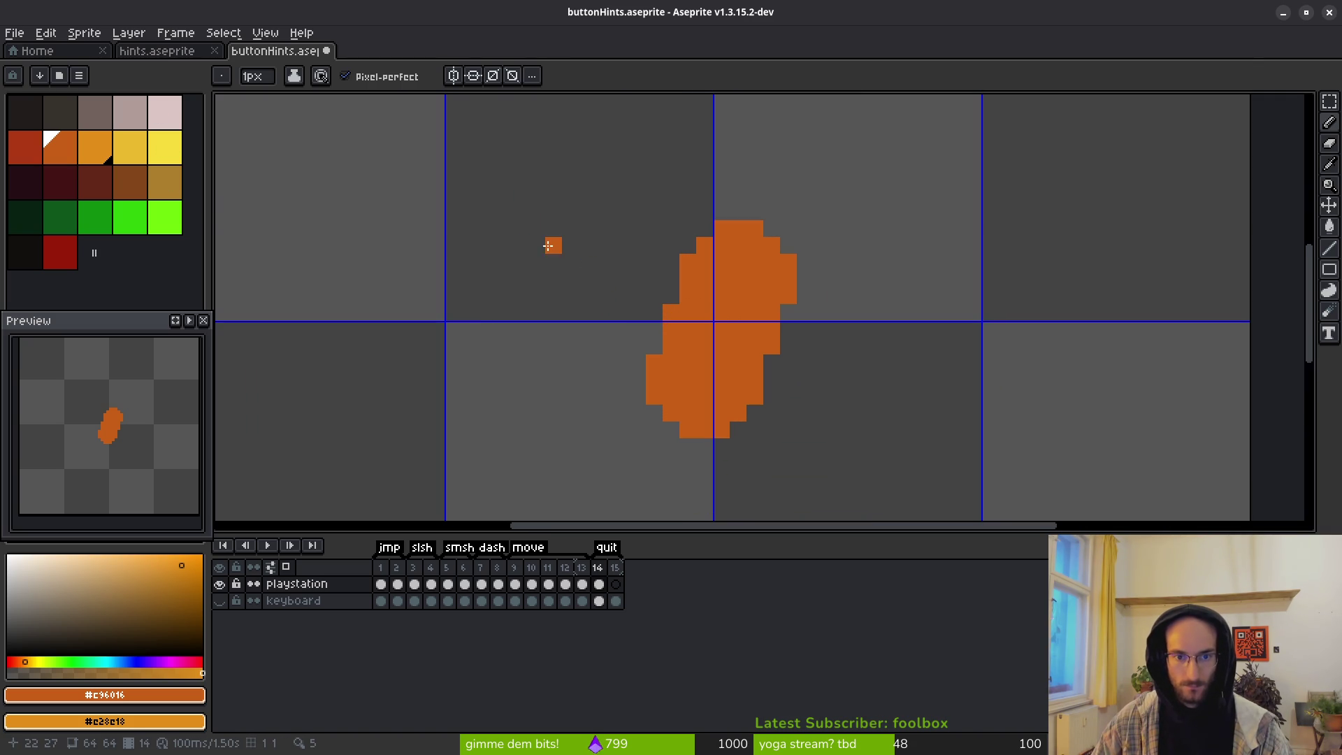
mouse_move(537, 245)
left_mouse_down()
mouse_move(604, 245)
mouse_move(603, 263)
mouse_move(621, 250)
left_mouse_up()
key("ctrl+z")
key("ctrl+z")
key("ctrl+z")
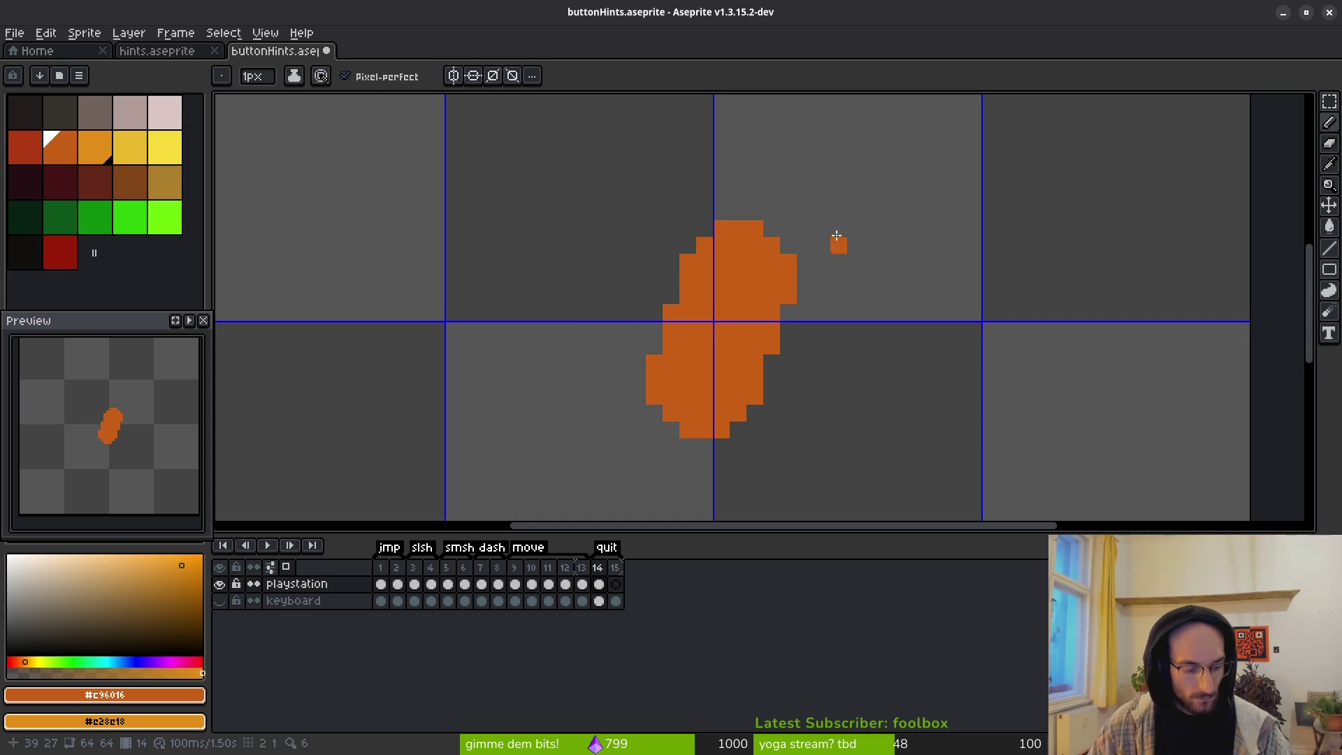
left_click_drag(837, 248, 749, 254)
Step: Reposition the orange blob using the rectangular marquee, then deselect
key("m")
key("ctrl+shift+d")
left_click_drag(719, 389, 676, 395)
key("ctrl+z")
key("ctrl+shift+d")
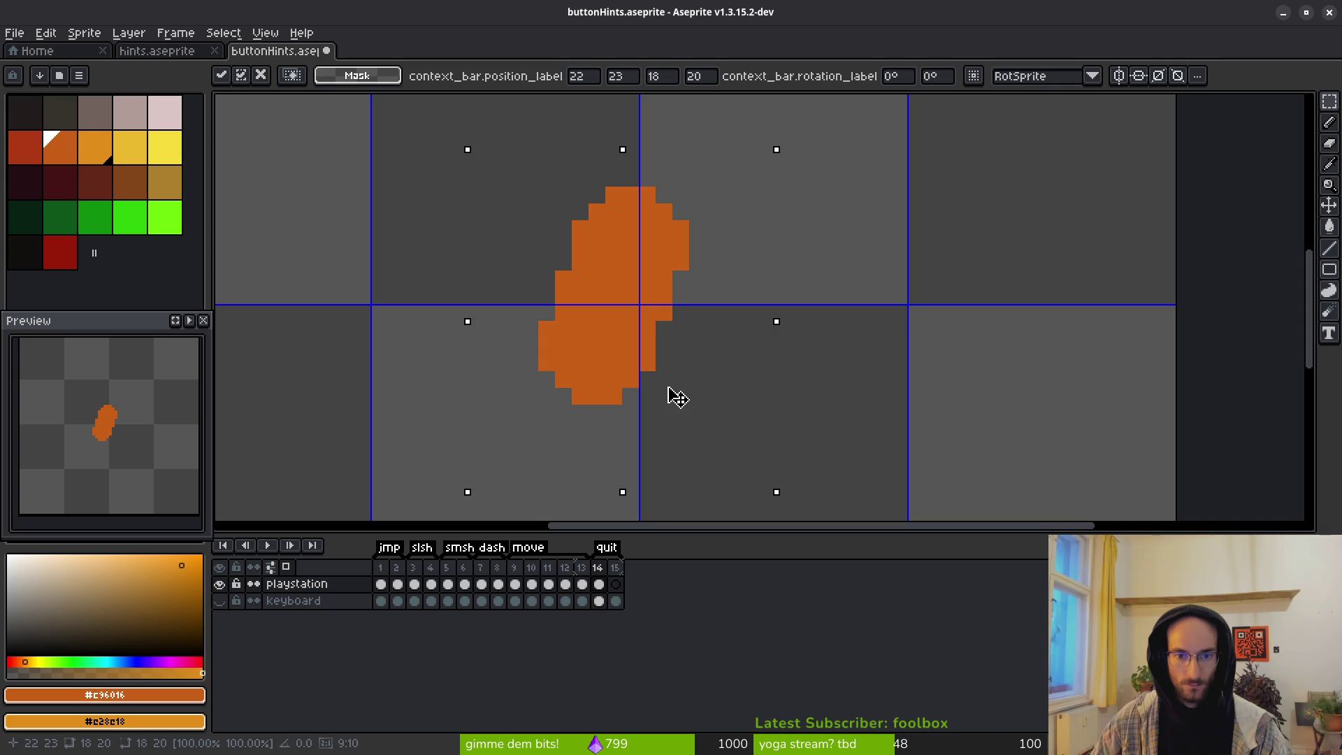
key("ctrl+d")
Step: Draw three horizontal orange lines to the right of the blob
key("b")
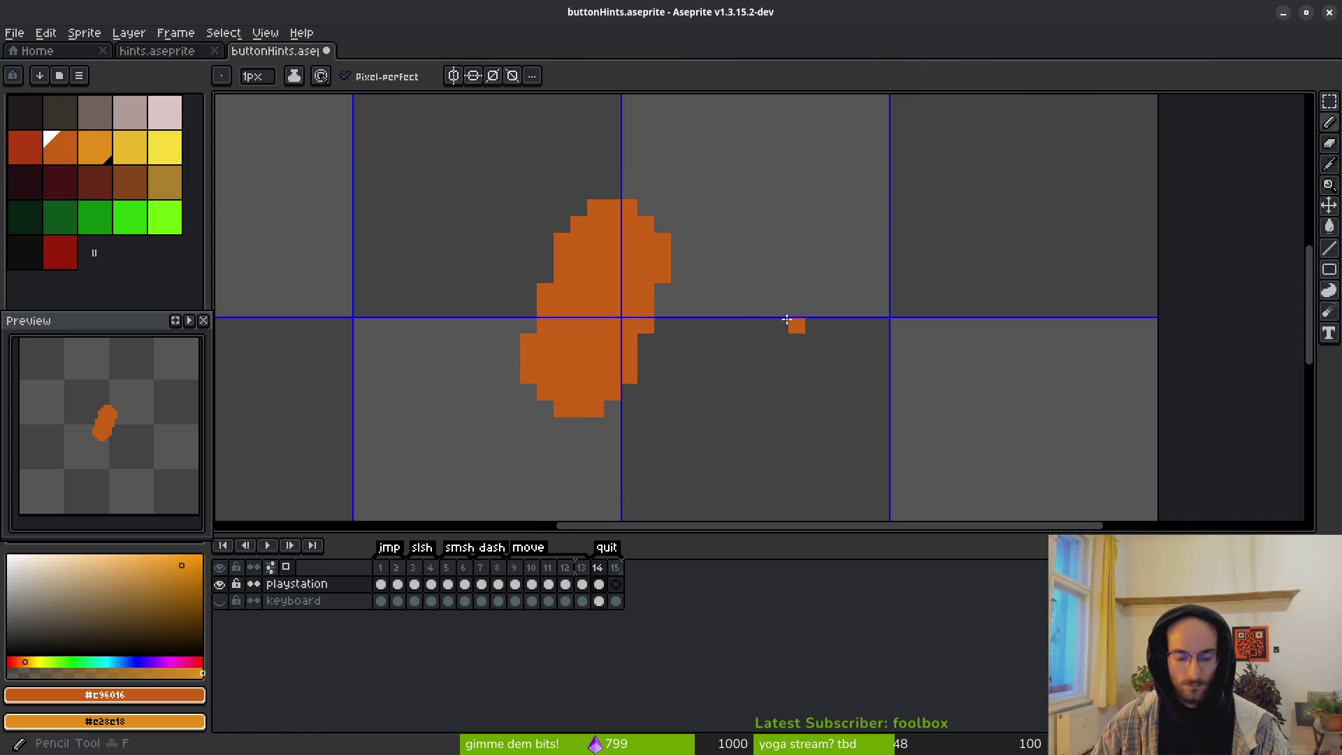
left_click_drag(715, 242, 797, 242)
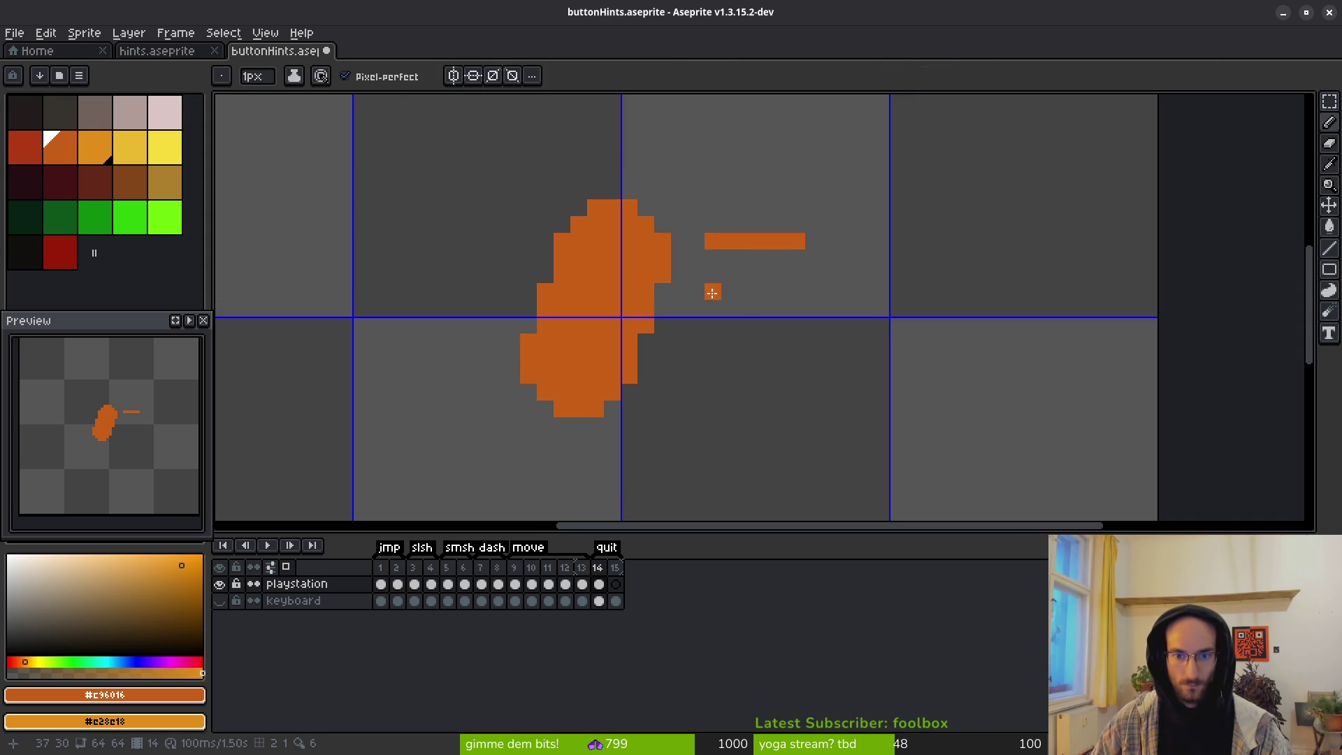
left_click_drag(712, 292, 784, 294)
left_click(814, 241)
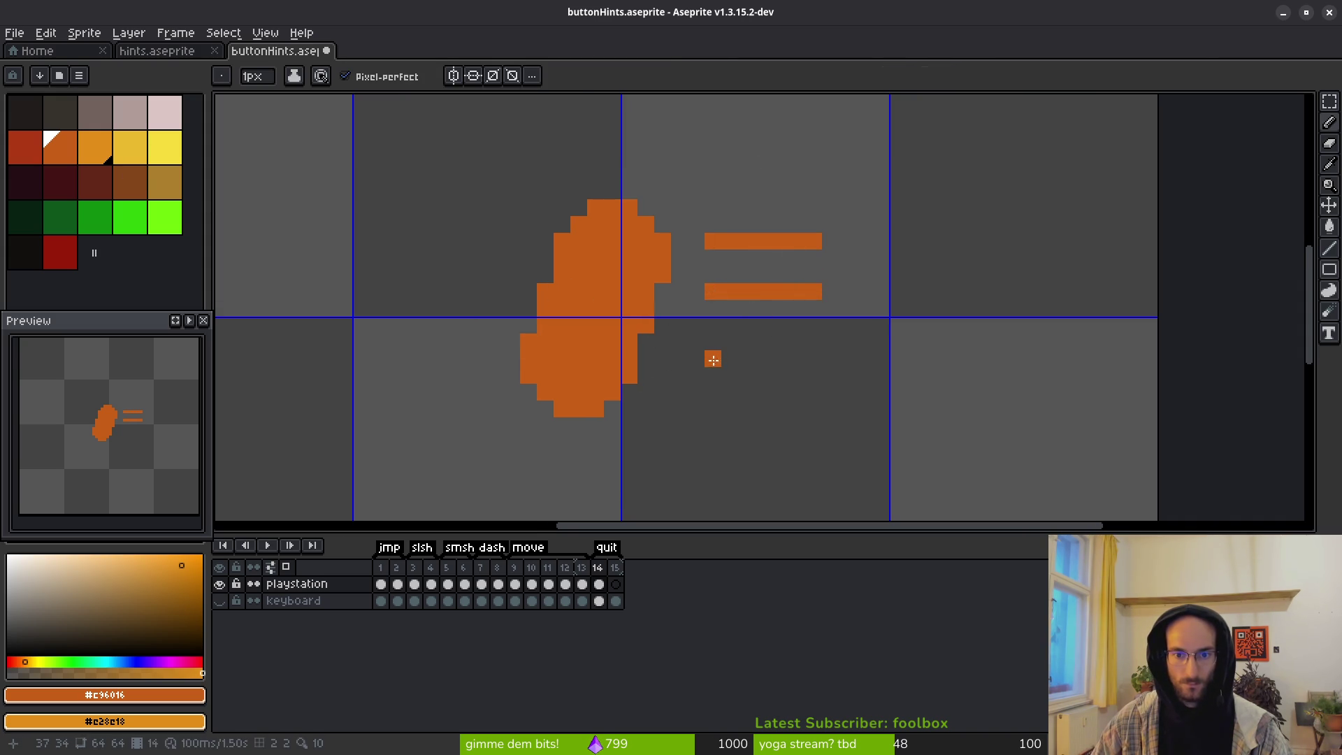
left_click_drag(714, 345, 811, 342)
scroll(813, 394, "down", 5)
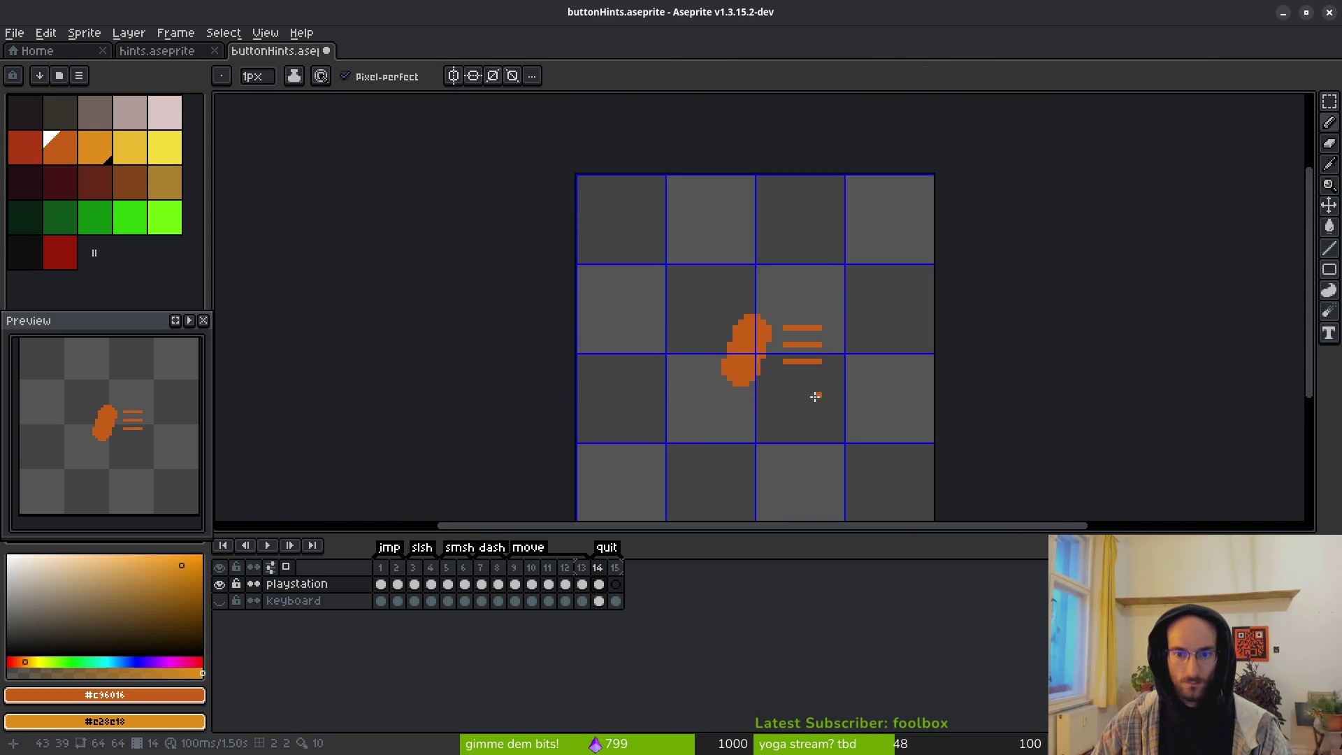
scroll(797, 399, "up", 4)
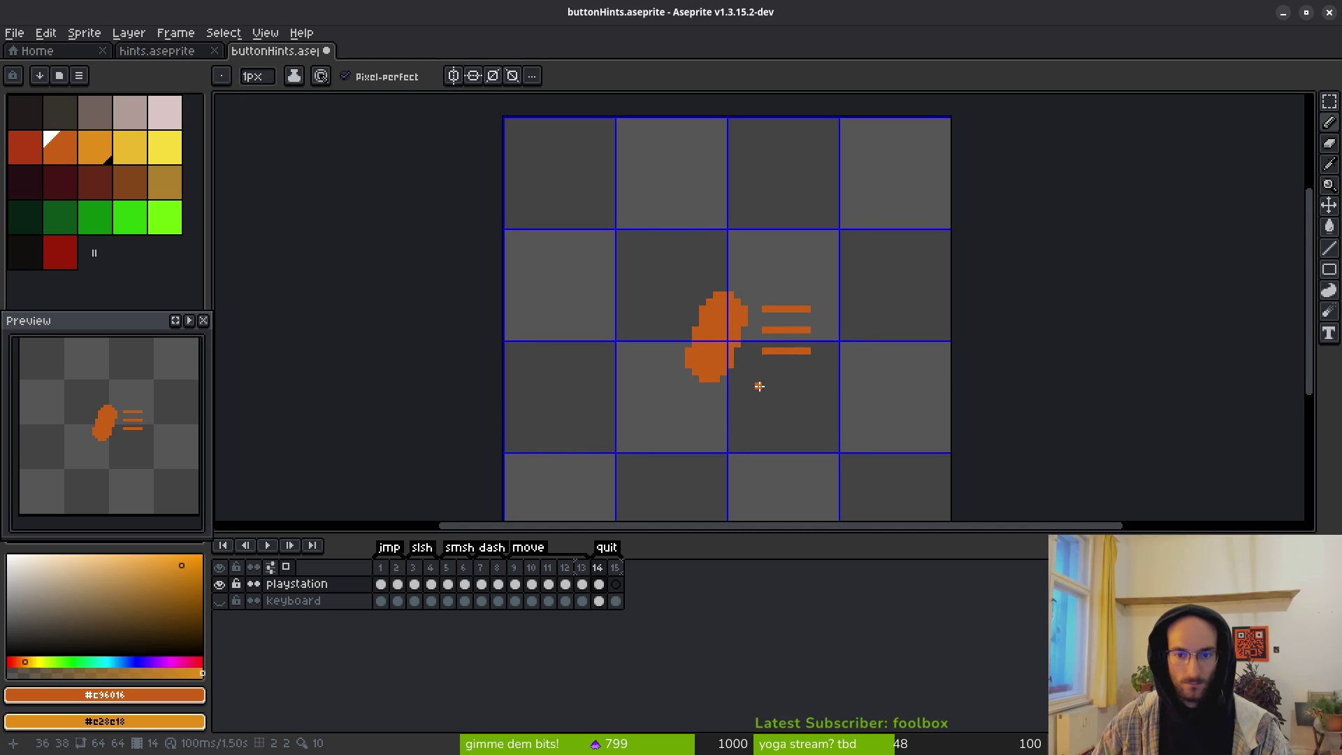
left_click(792, 353)
Step: Erase the three orange lines with an enlarged eraser
key("e")
left_click_drag(759, 238, 742, 339)
key("plus")
key("plus")
key("plus")
left_click_drag(748, 240, 811, 339)
left_click_drag(834, 213, 835, 341)
scroll(815, 327, "down", 2)
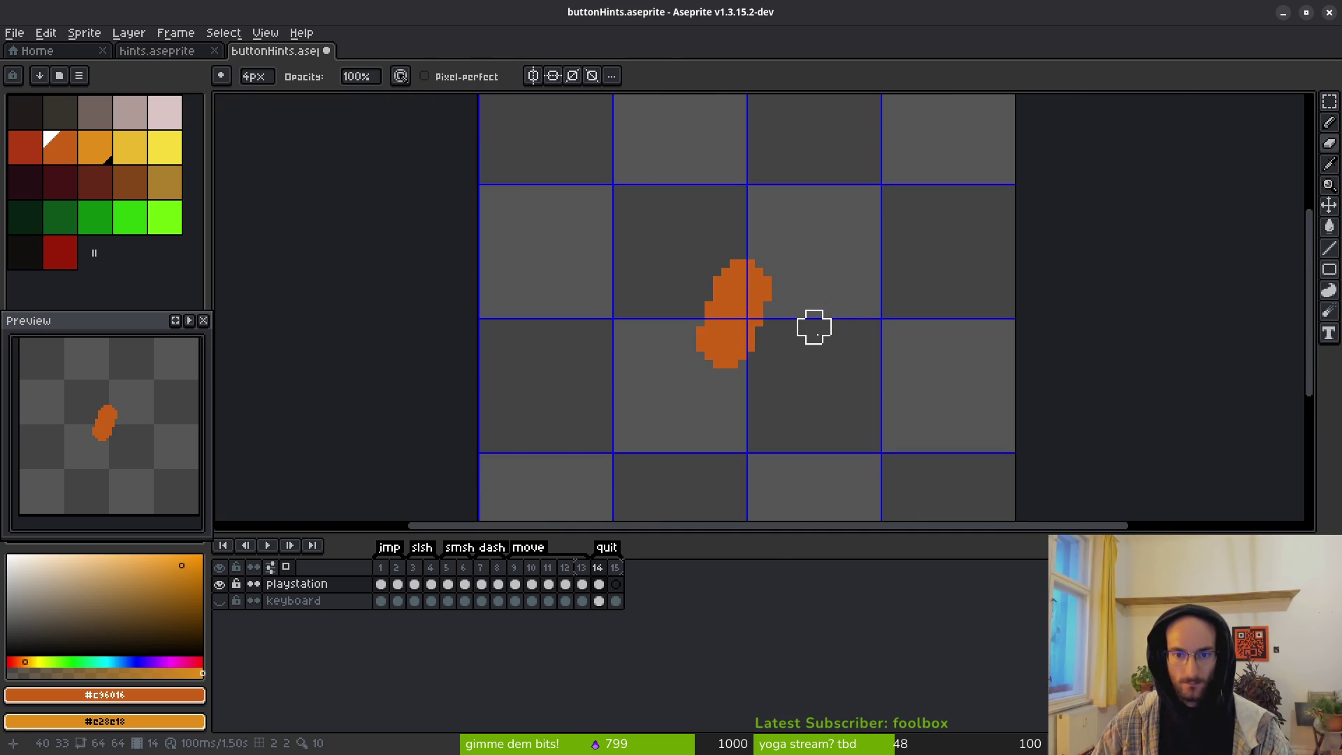
Step: Shift the blob one pixel right and commit its position
key("ctrl+t")
left_click_drag(755, 334, 764, 333)
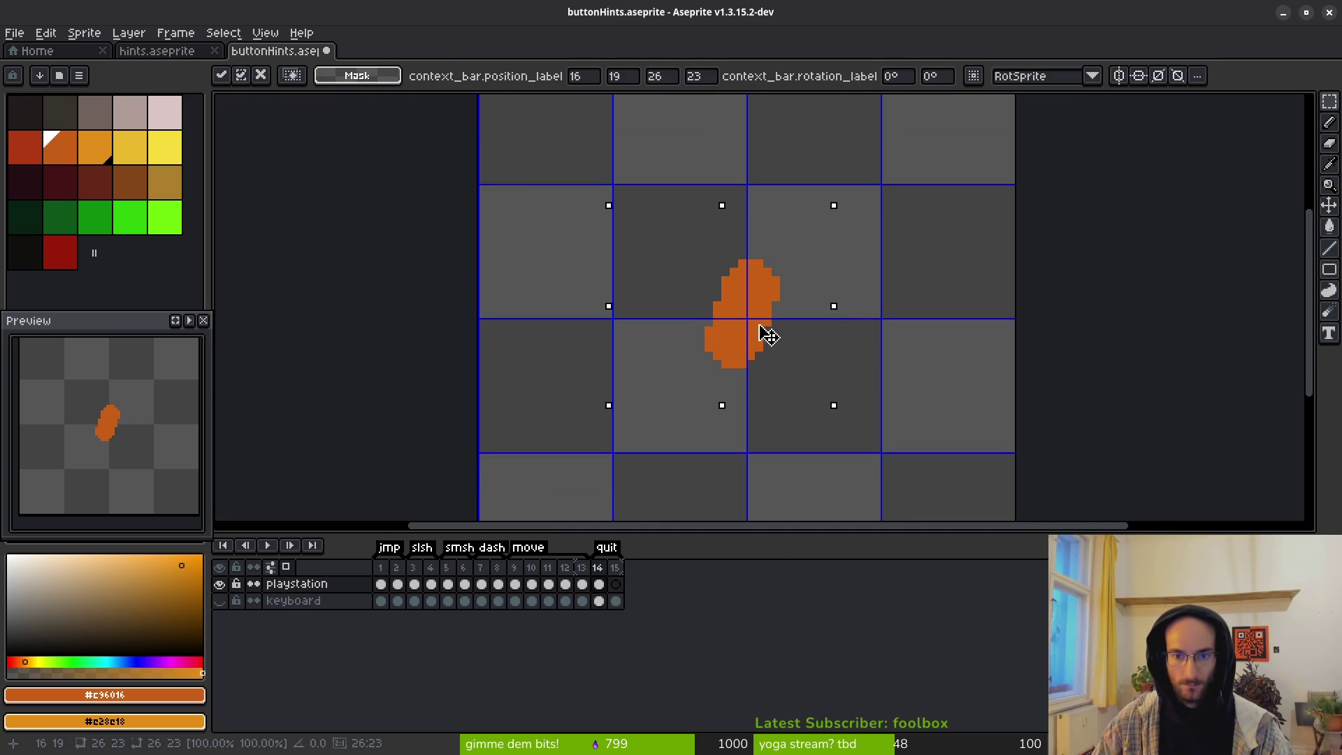
key("Return")
scroll(767, 328, "up", 2)
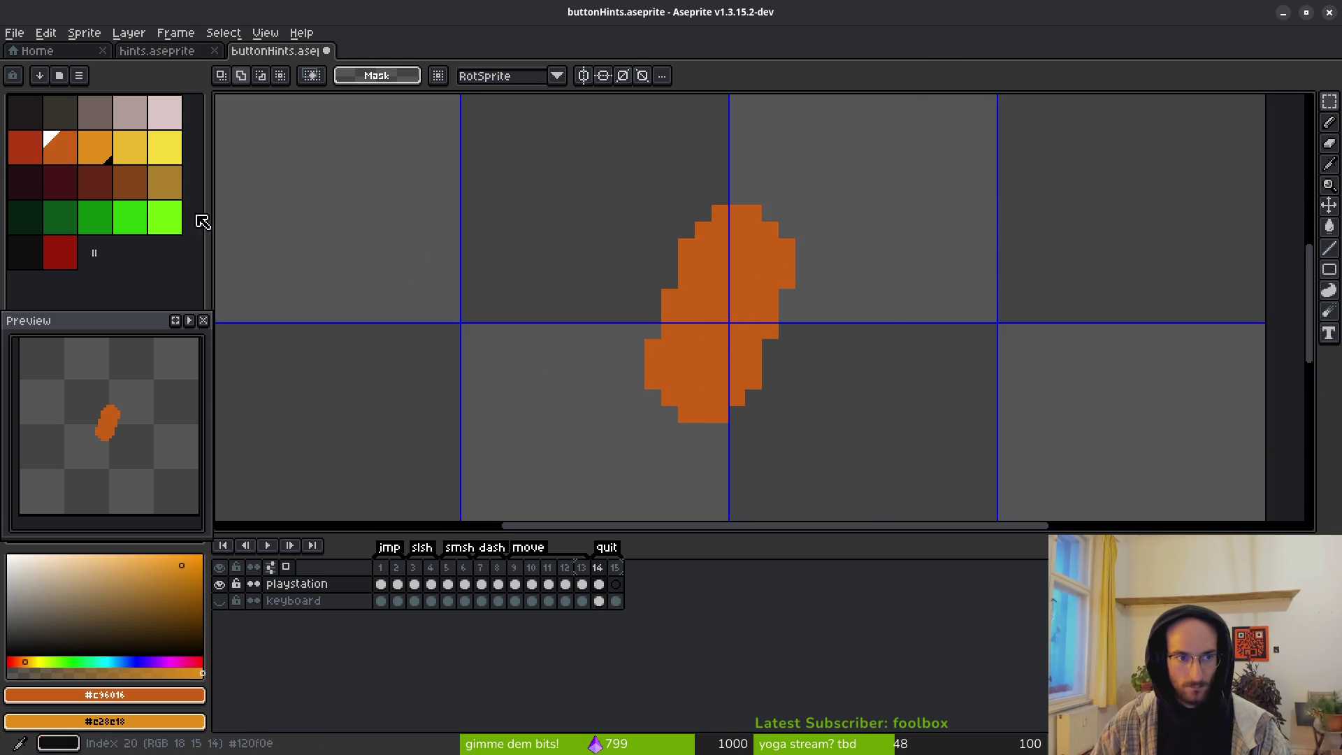
scroll(218, 203, "down", 3)
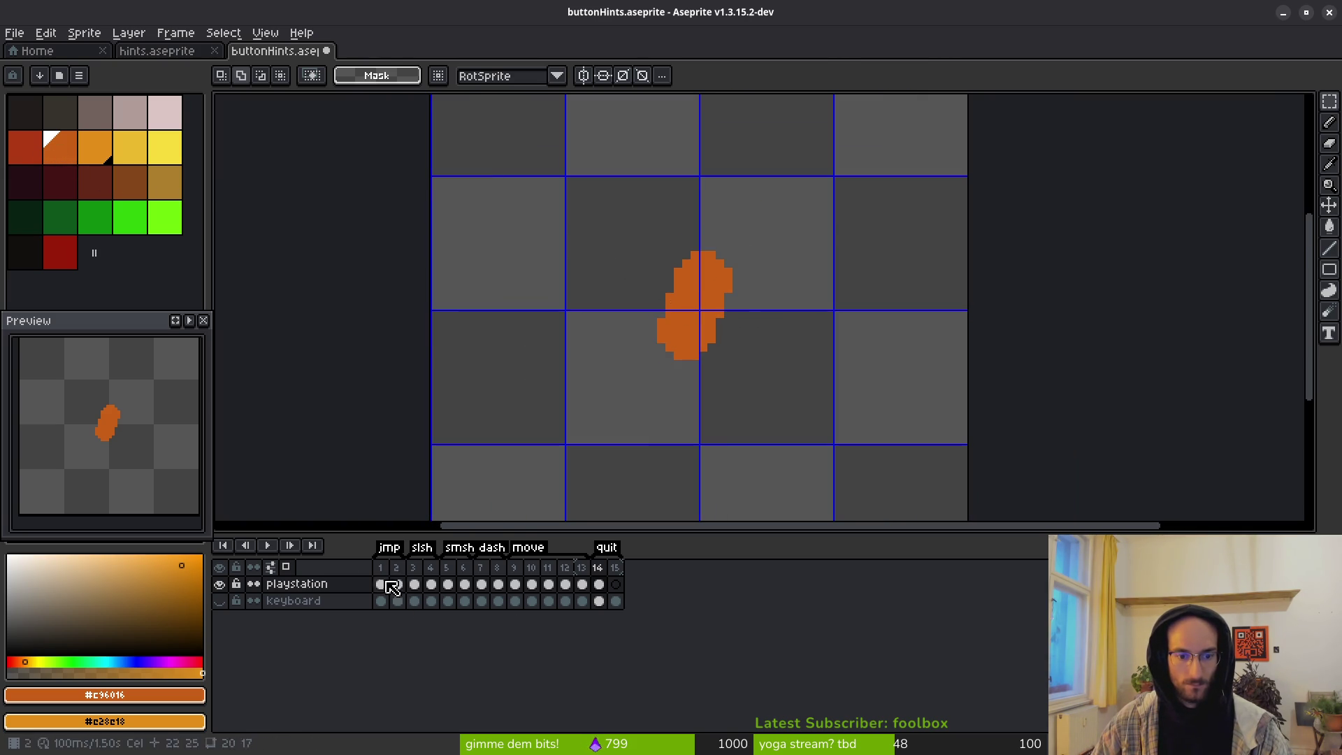
Step: On frame 14, make light orange the primary and dark orange the secondary colour
left_click(101, 154)
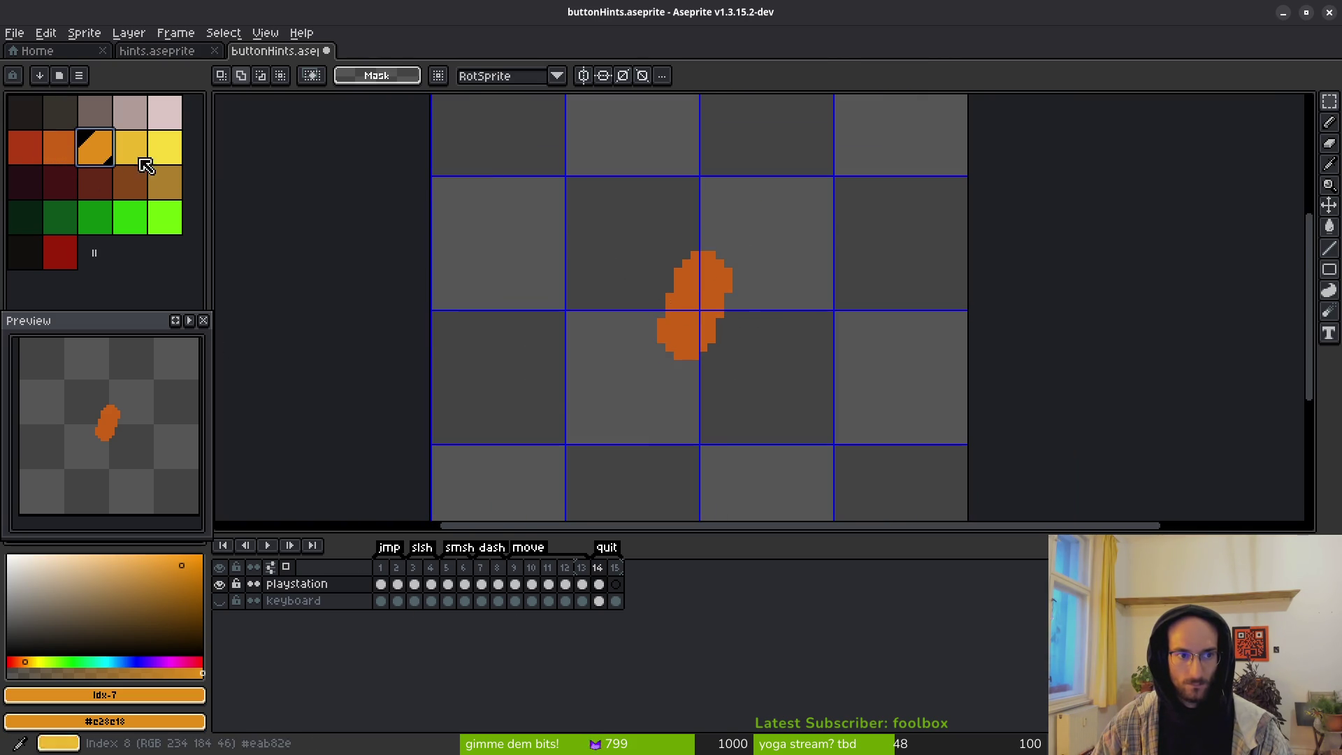
left_click(466, 585)
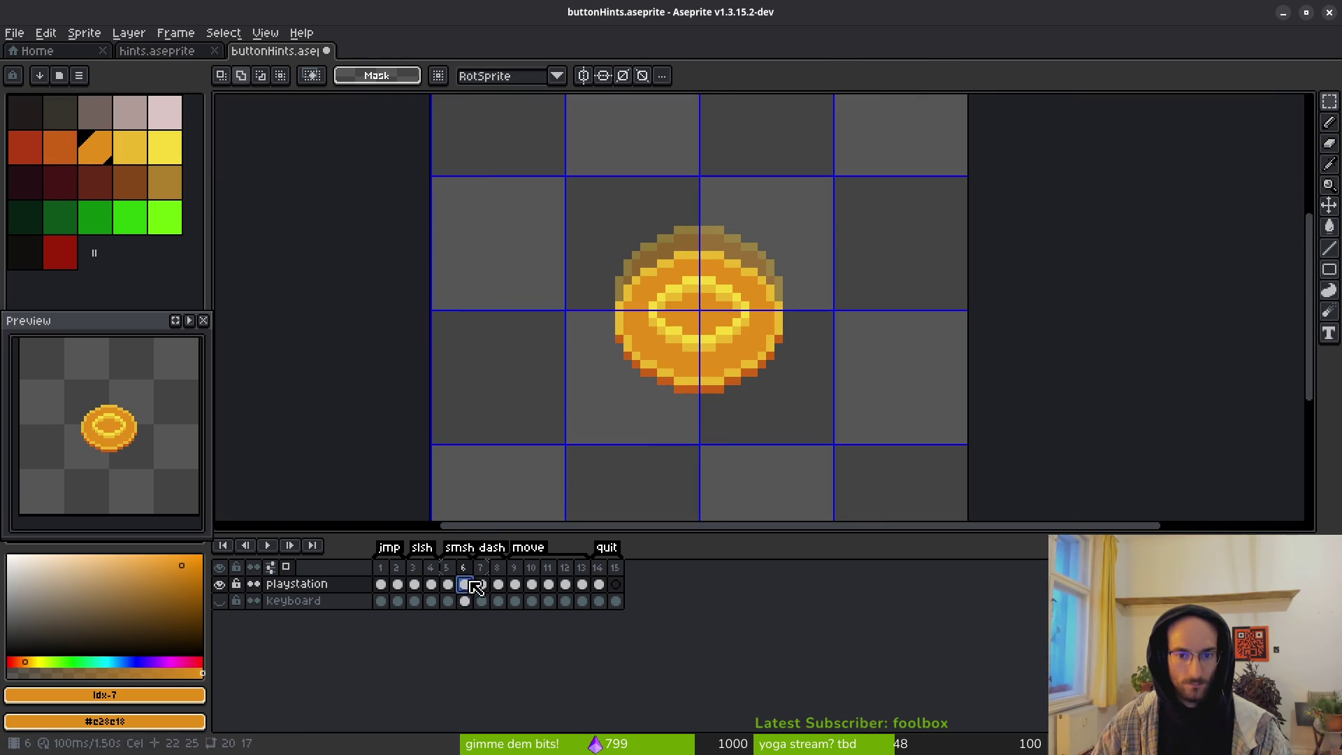
left_click(599, 586)
scroll(659, 345, "up", 3)
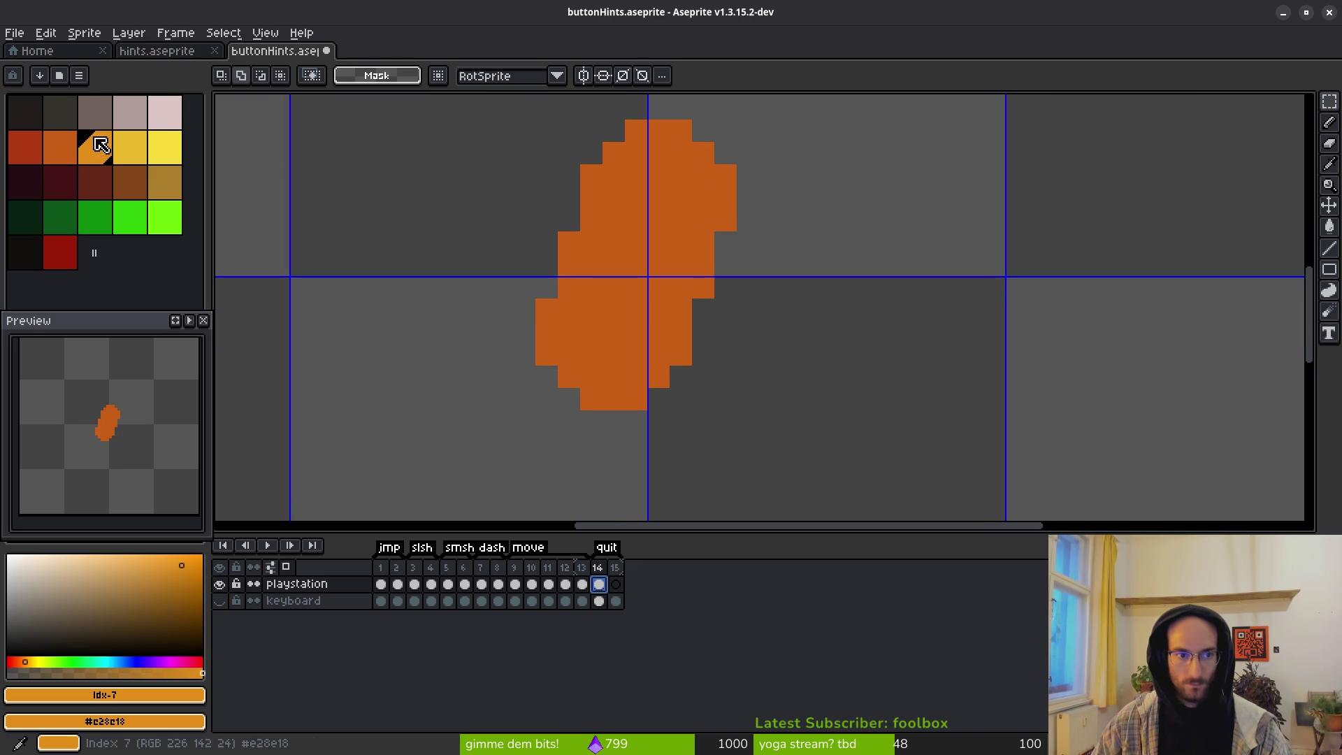
left_click(59, 145)
key("f")
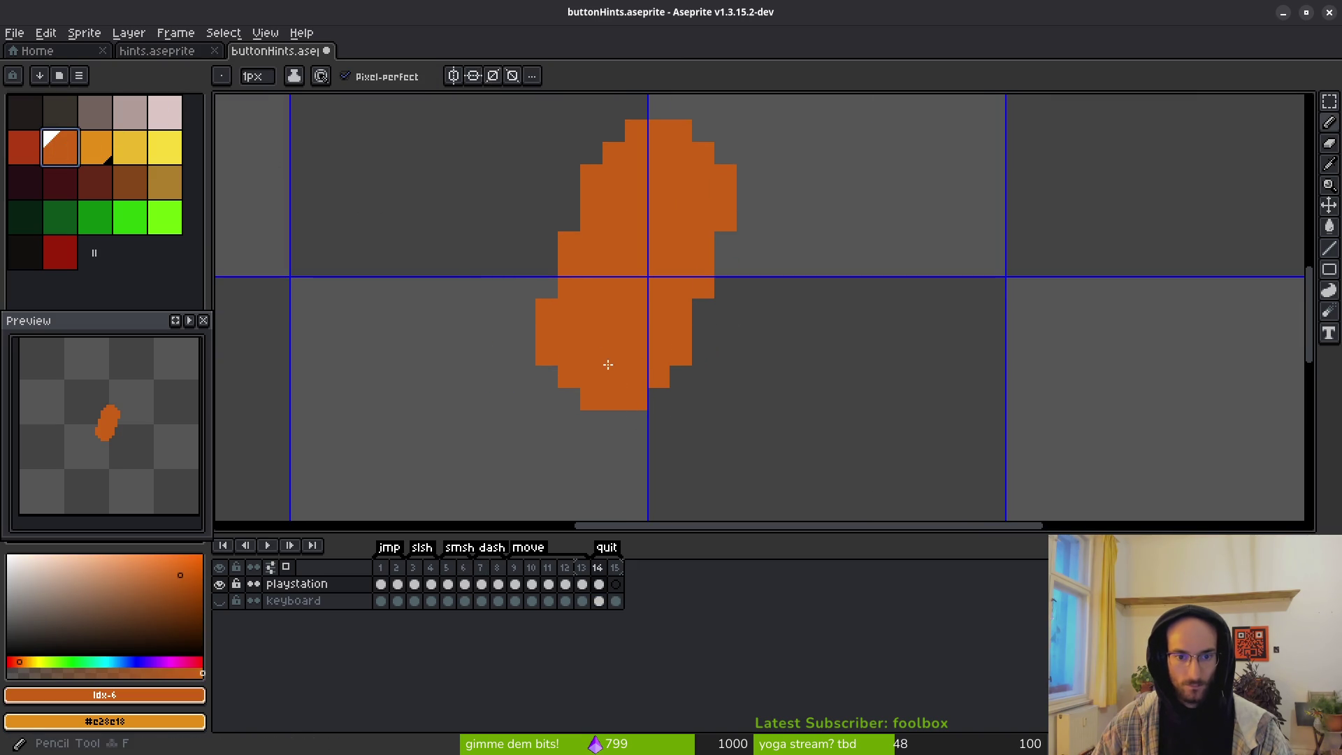
left_click(107, 155)
right_click(62, 149)
Step: Paint light orange pixels over the blob's left side and up its middle
left_click(566, 335)
right_click(558, 322)
mouse_move(546, 308)
left_mouse_down()
mouse_move(547, 331)
mouse_move(620, 376)
mouse_move(654, 357)
left_mouse_up()
left_click(564, 354)
left_click(680, 310)
mouse_move(569, 287)
left_mouse_down()
mouse_move(591, 188)
mouse_move(615, 167)
left_mouse_up()
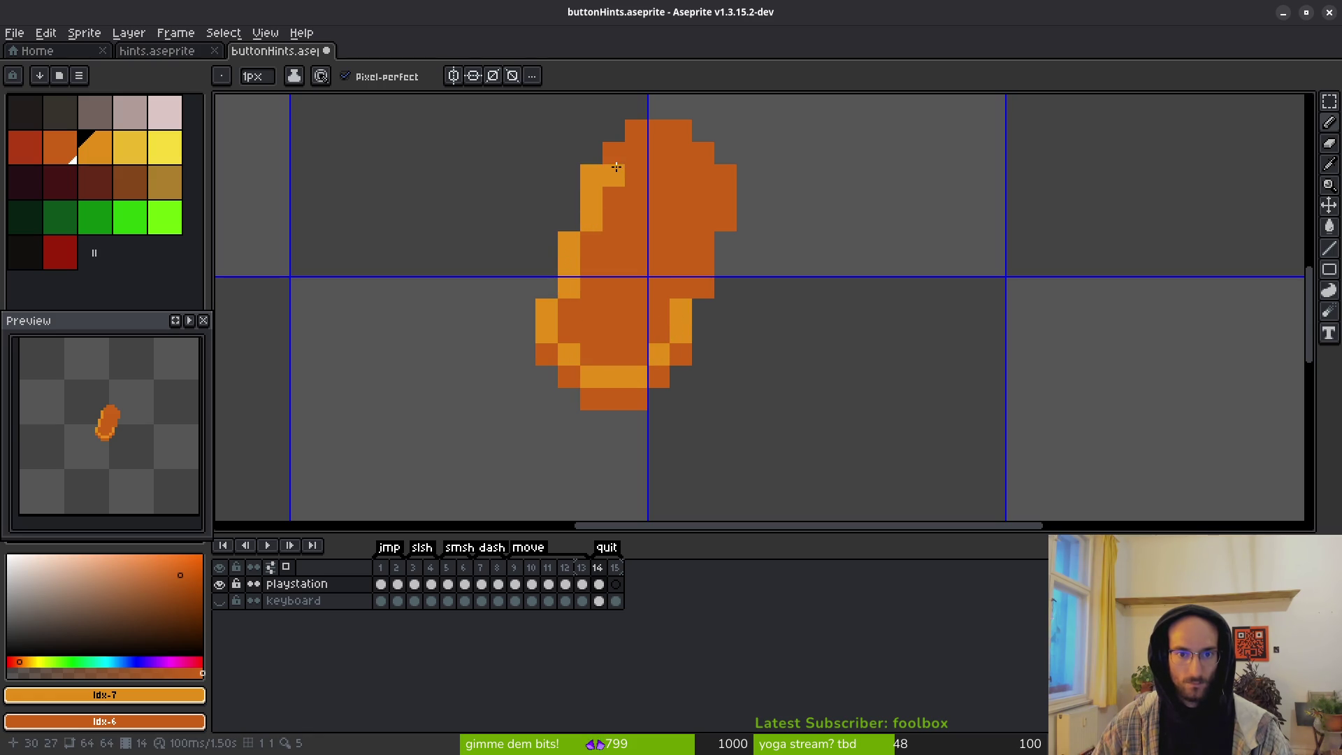
Step: Flood-fill the remaining dark orange area light orange and touch up the right edge
key("g")
left_click(629, 265)
scroll(627, 265, "down", 3)
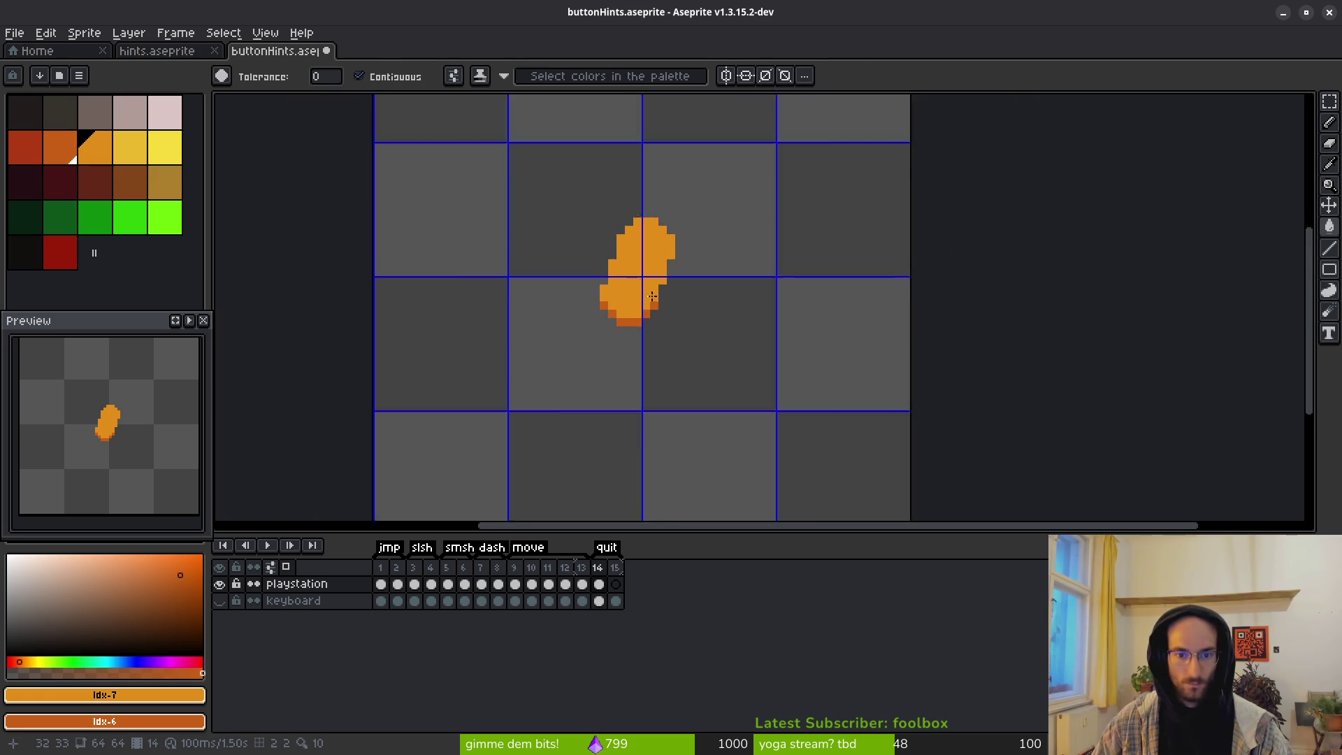
scroll(674, 316, "up", 4)
key("b")
left_click(678, 232)
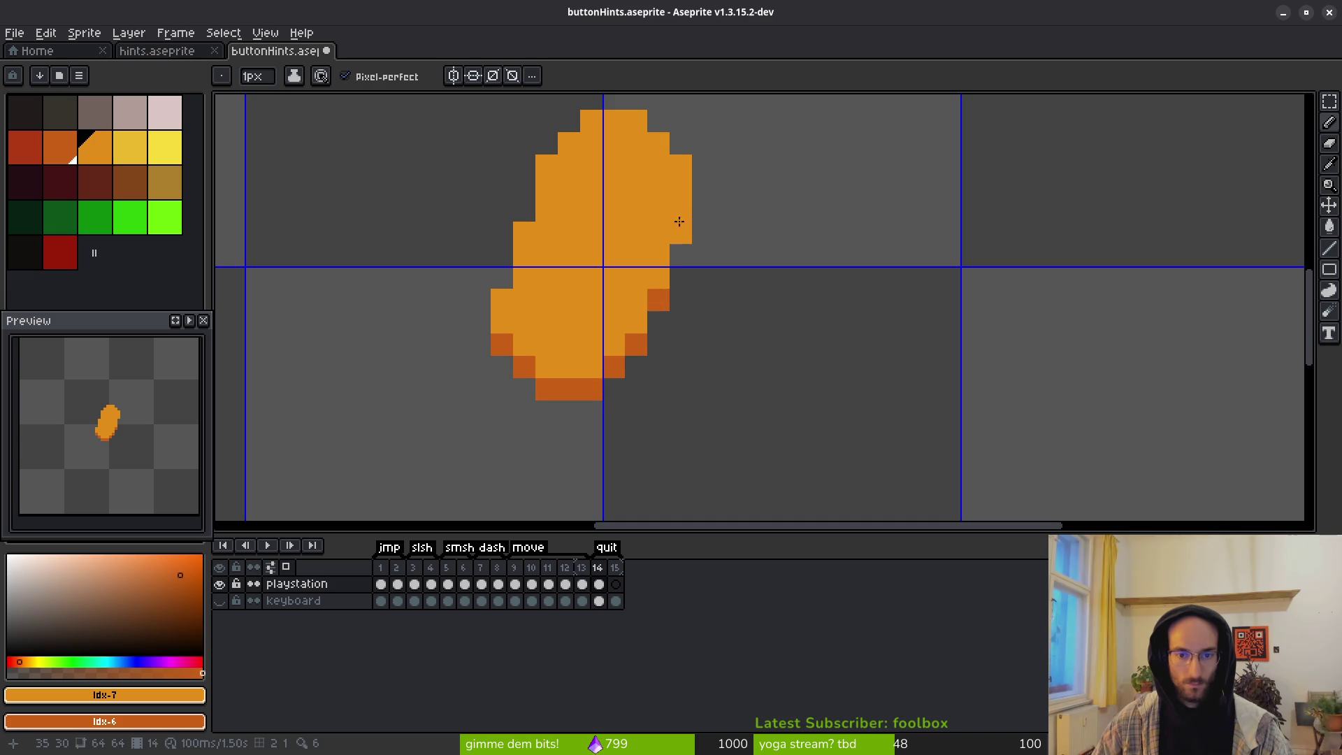
scroll(745, 383, "down", 5)
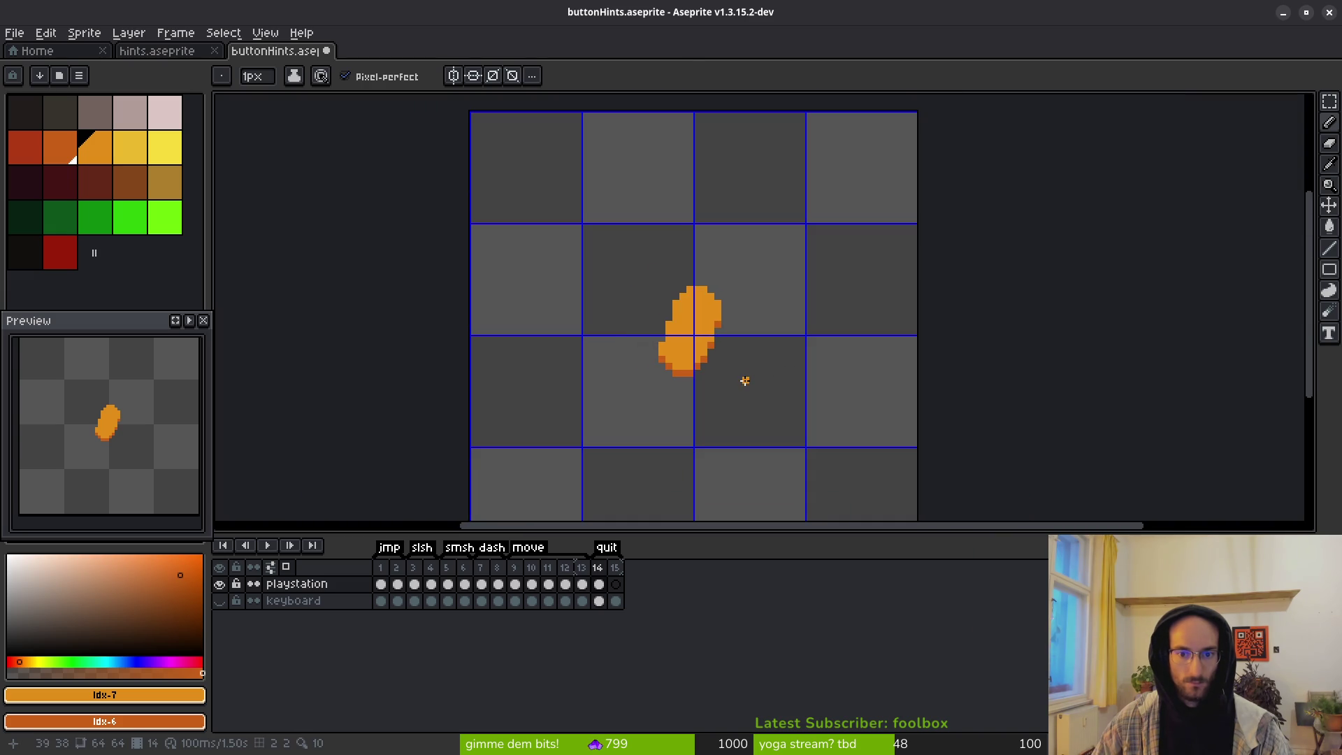
scroll(743, 381, "up", 4)
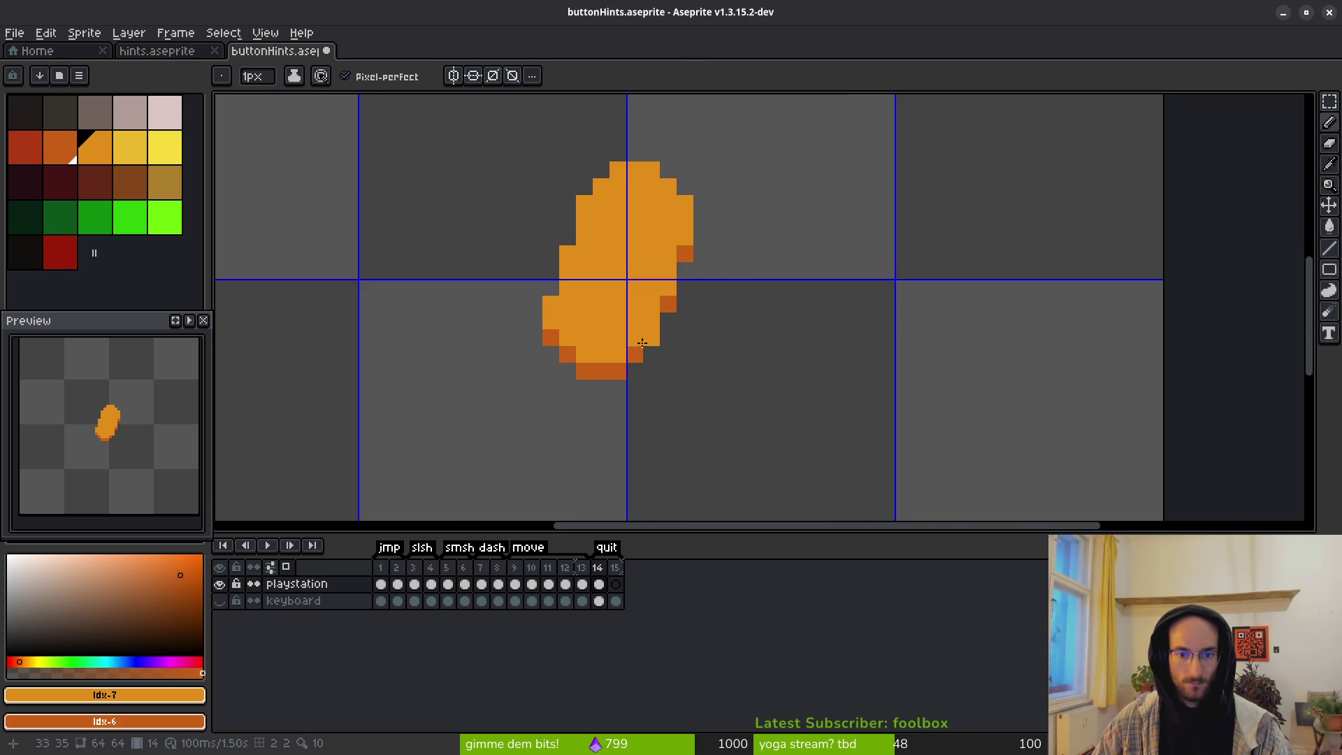
Step: Add dark orange shading along the blob's lower-left and bottom edges
mouse_move(618, 371)
left_mouse_down()
mouse_move(551, 361)
mouse_move(618, 388)
mouse_move(649, 360)
left_mouse_up()
key("ctrl+z")
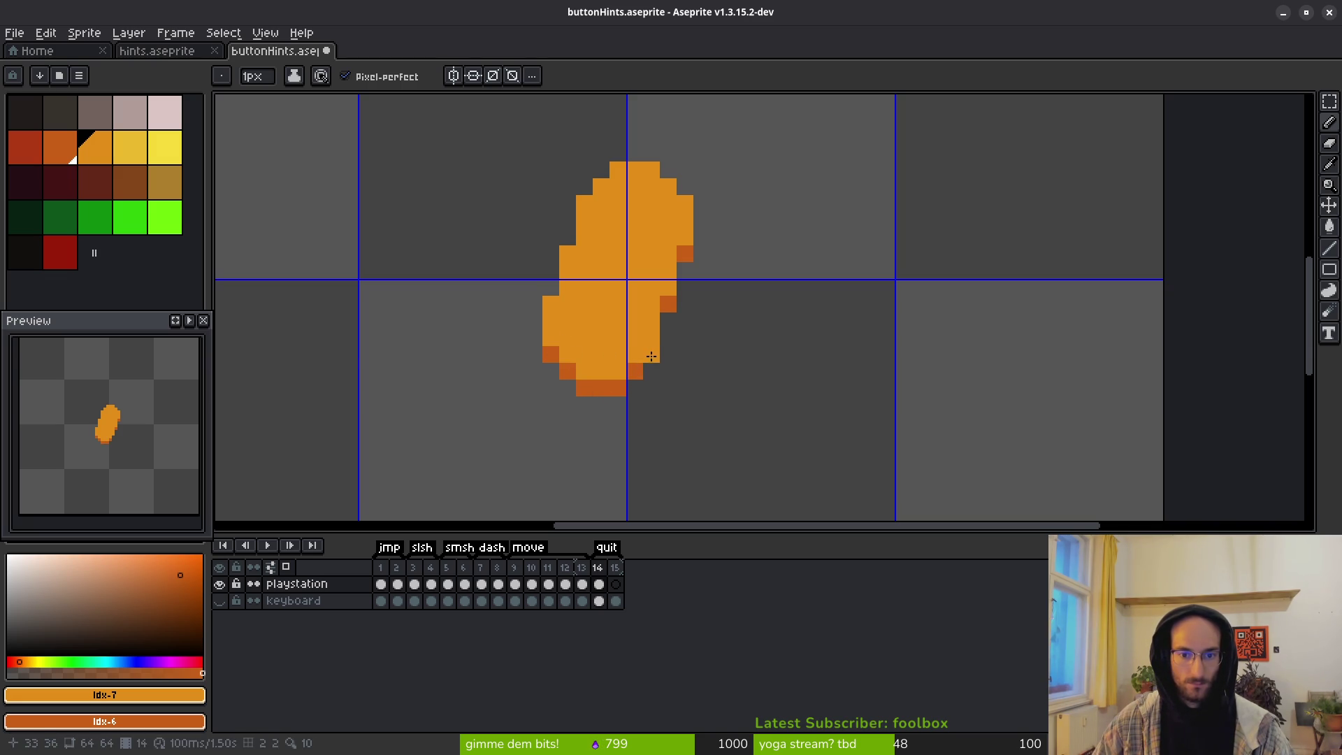
scroll(819, 355, "down", 4)
scroll(782, 380, "up", 4)
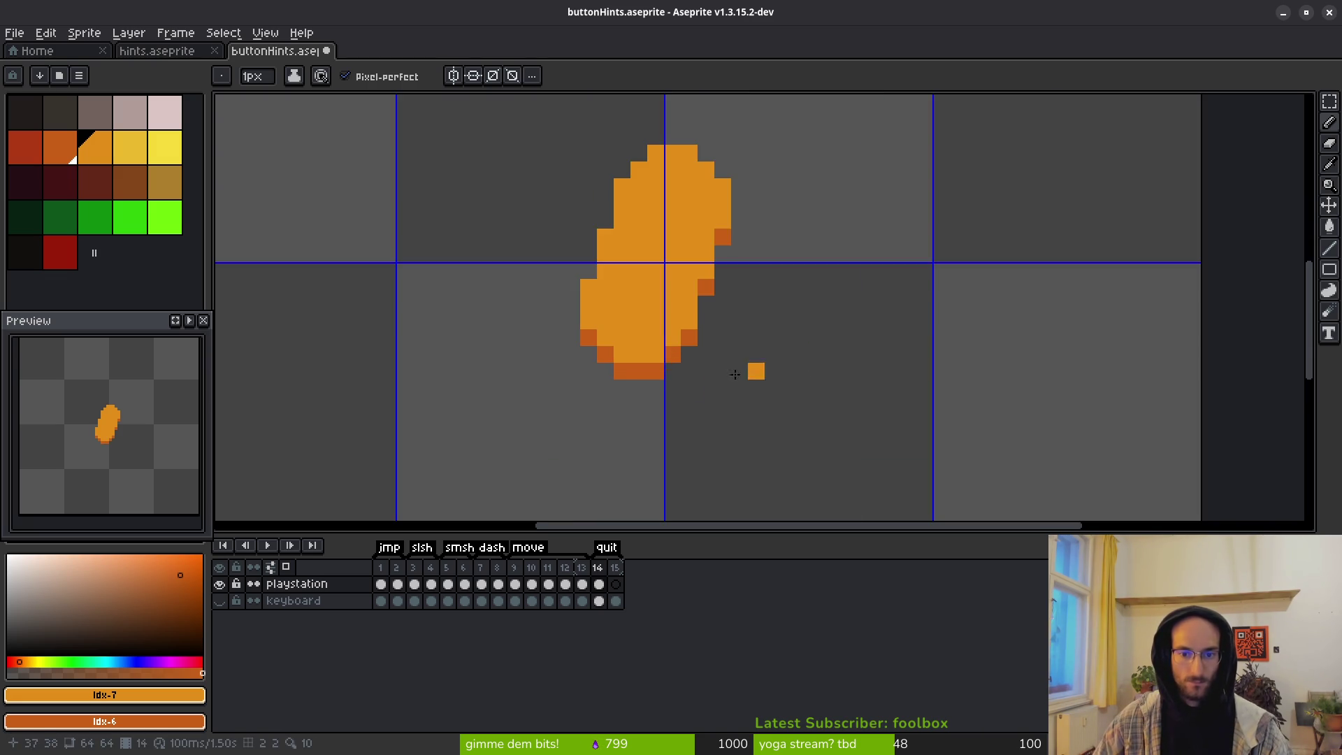
scroll(755, 371, "up", 2)
right_click(595, 353)
mouse_move(609, 371)
left_mouse_down()
mouse_move(660, 395)
mouse_move(703, 389)
mouse_move(706, 374)
left_mouse_up()
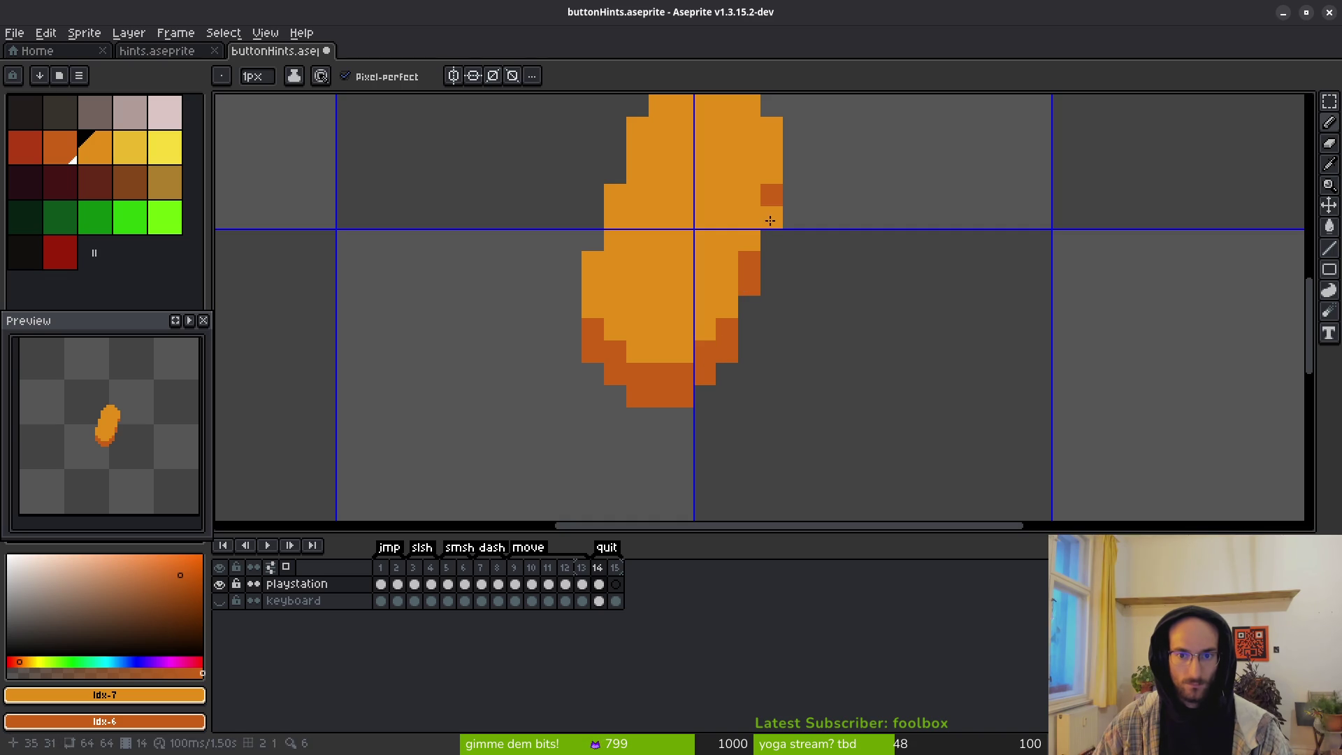
scroll(872, 270, "down", 4)
left_click_drag(820, 303, 718, 297)
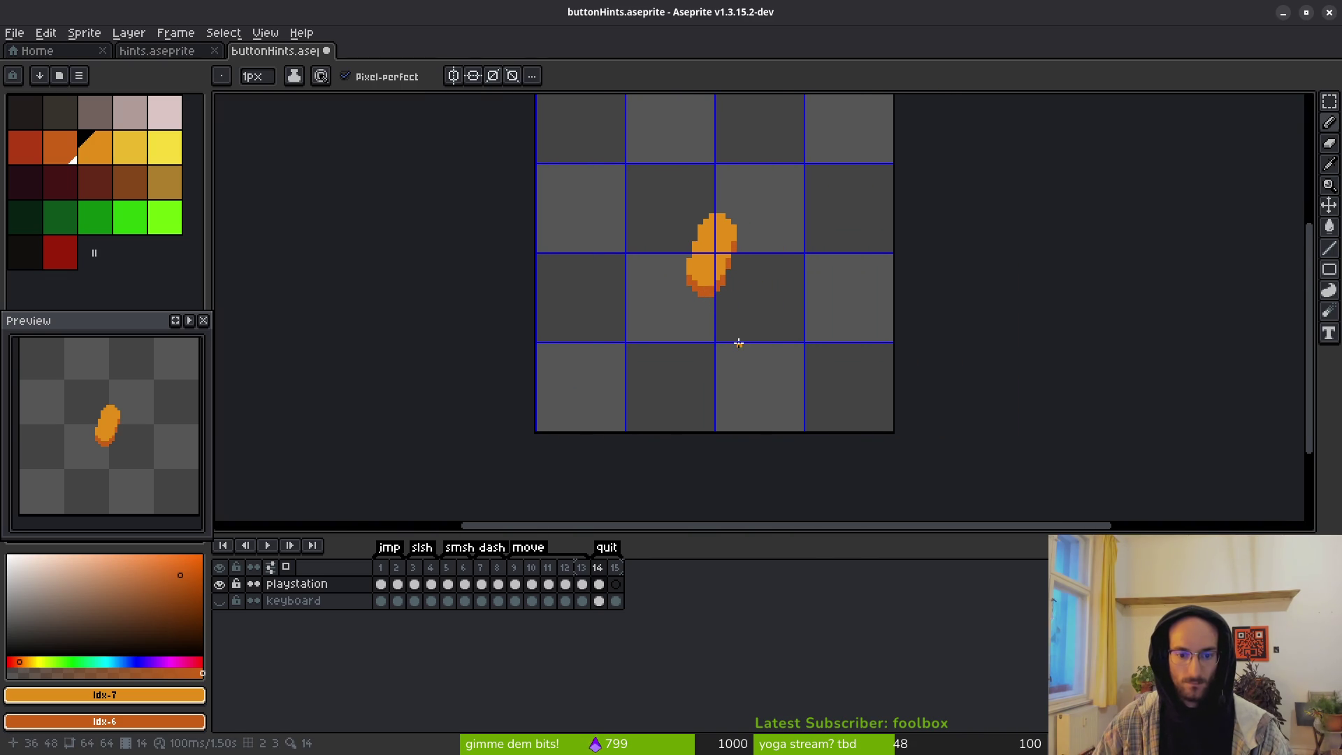
left_click_drag(744, 343, 733, 347)
Step: Copy the button shape from frame 14 and paste it into frame 15
key("m")
left_click_drag(605, 170, 790, 336)
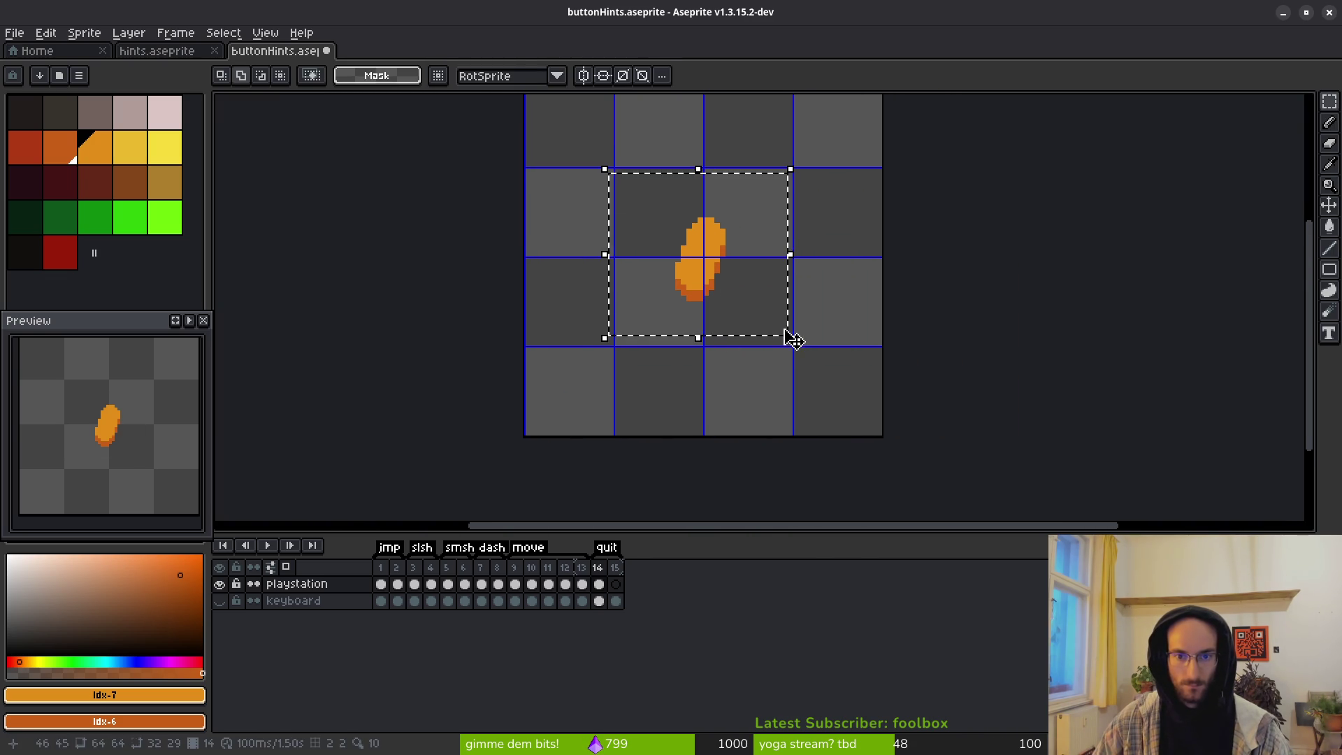
key("ctrl+c")
left_click(615, 601)
key("ctrl+v")
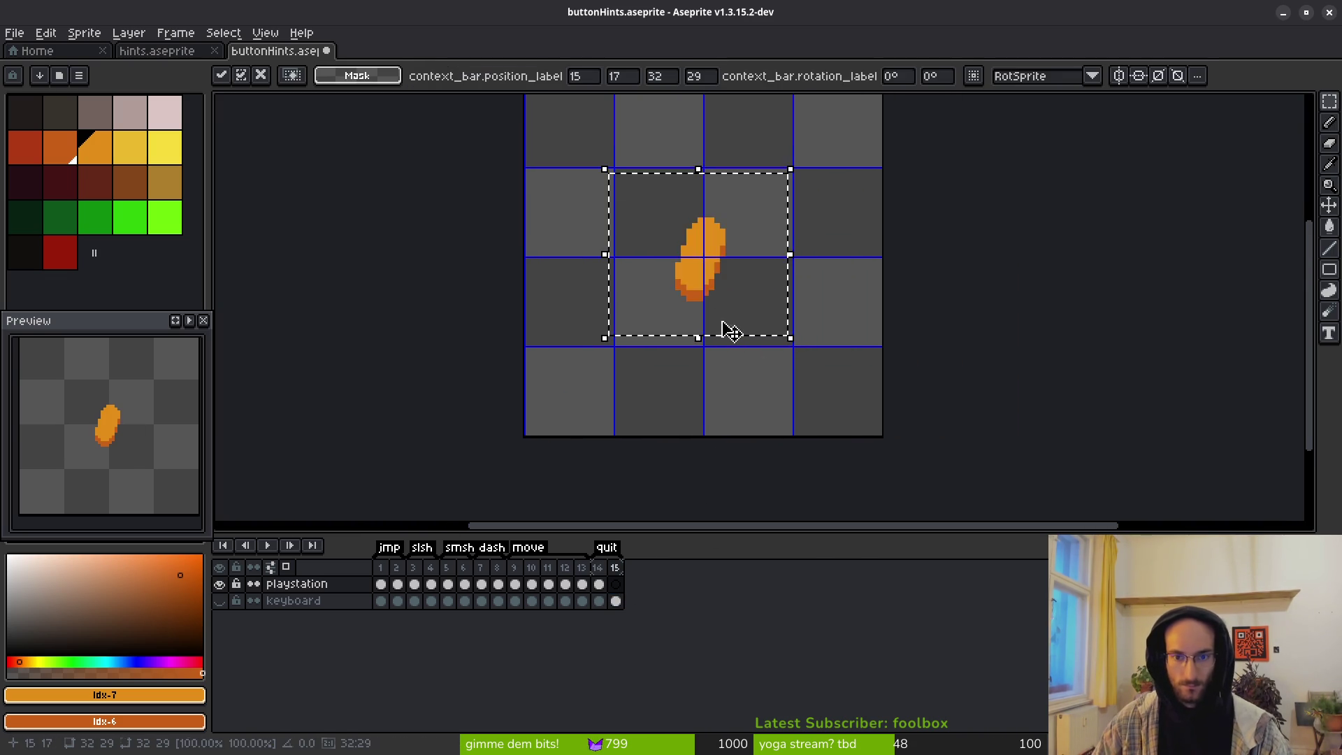
scroll(736, 318, "up", 1)
scroll(736, 318, "up", 1)
key("Return")
Step: Magic Wand select the pasted shape and nudge it down one pixel
key("w")
left_click(653, 276)
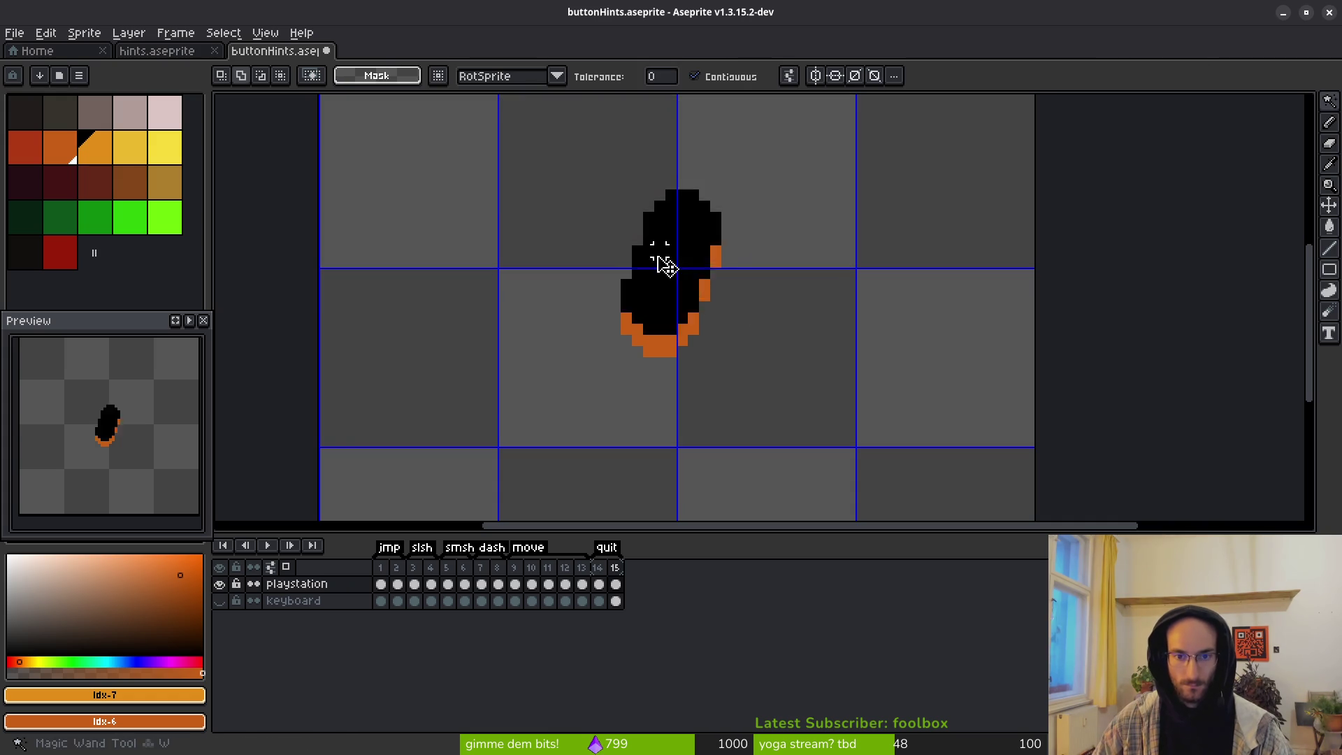
key("Down")
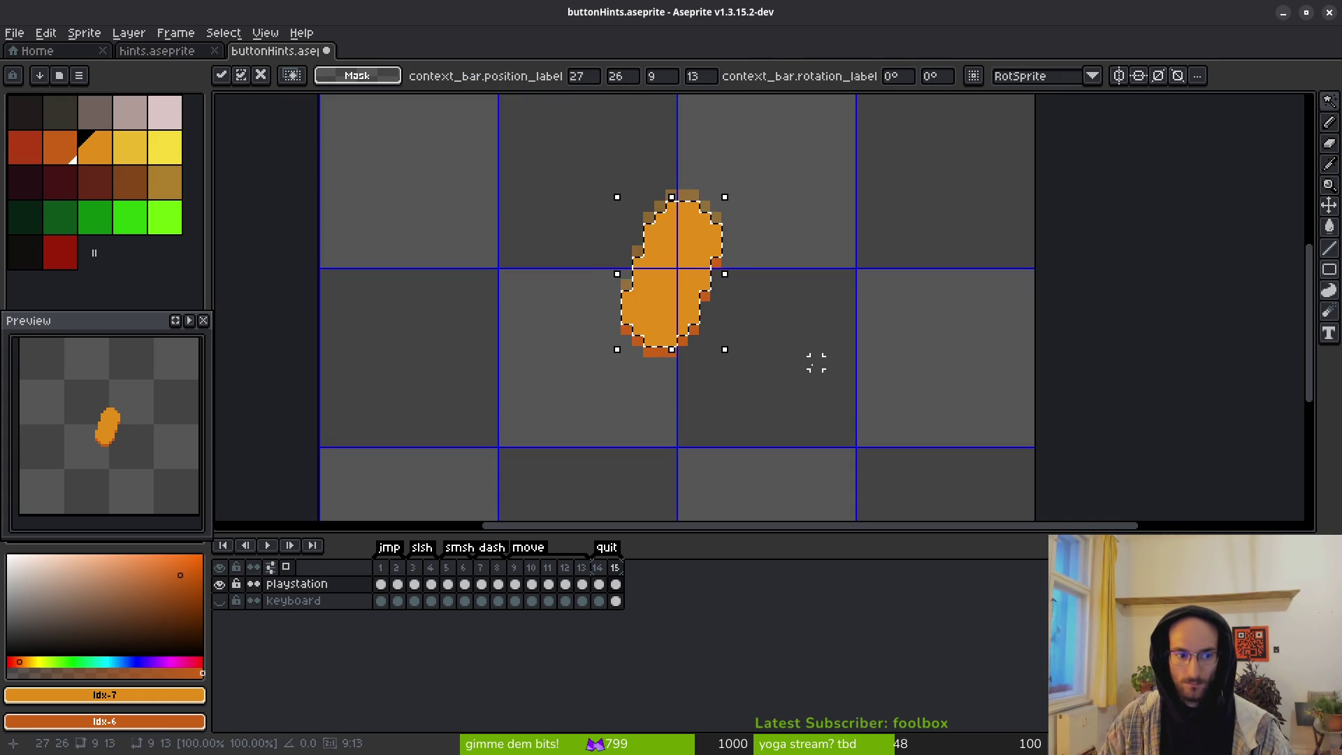
key("Return")
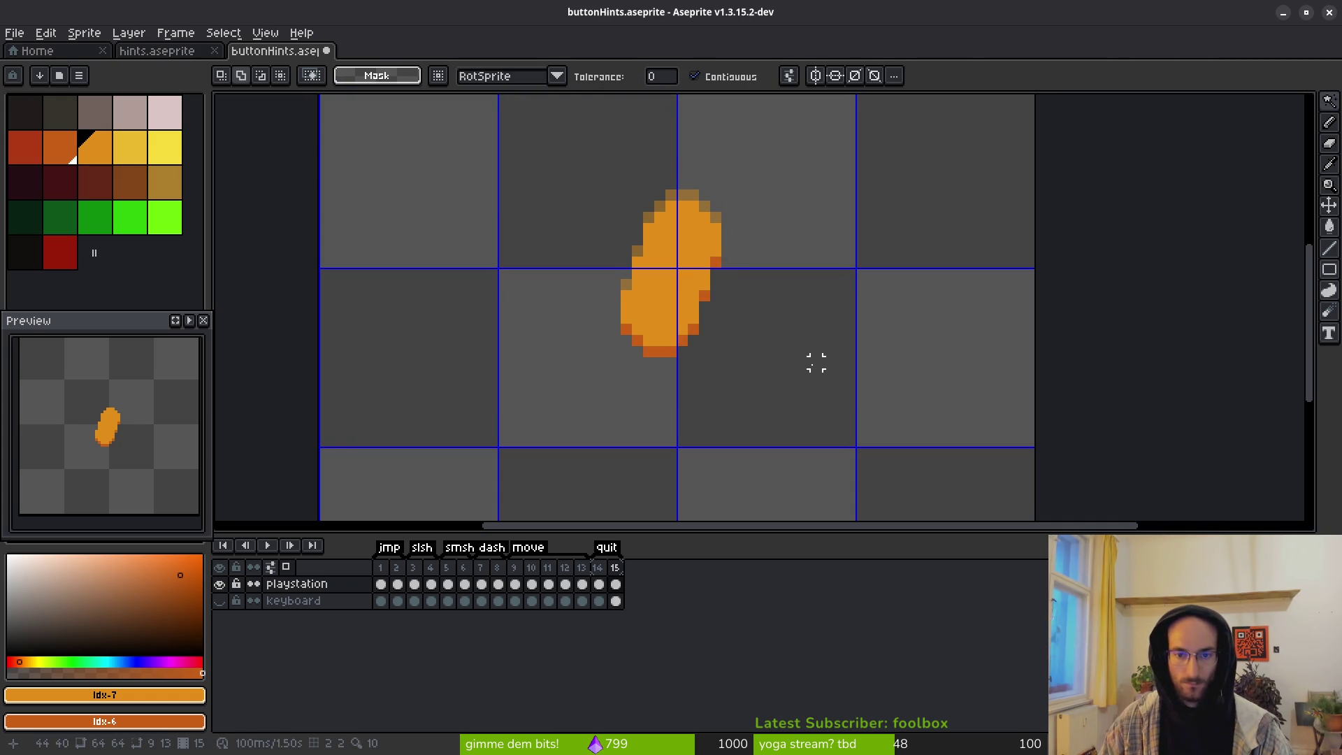
key("i")
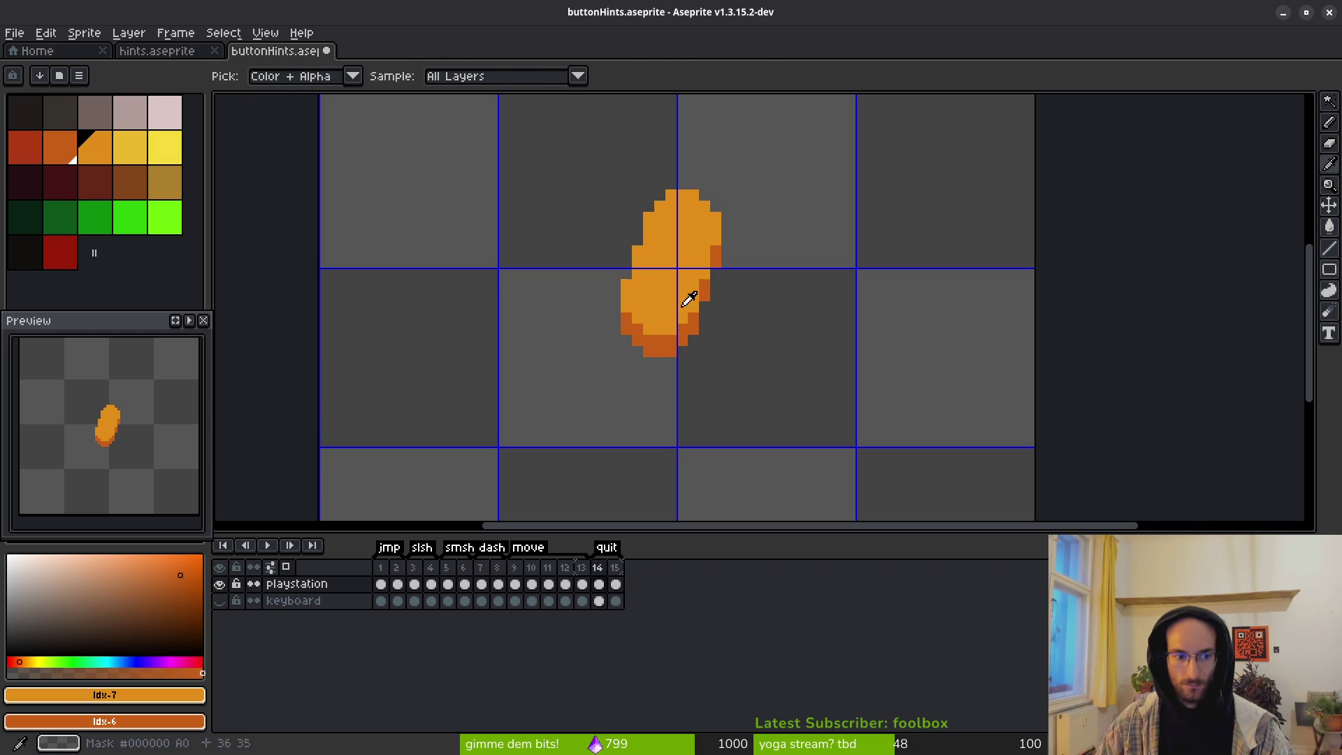
key("w")
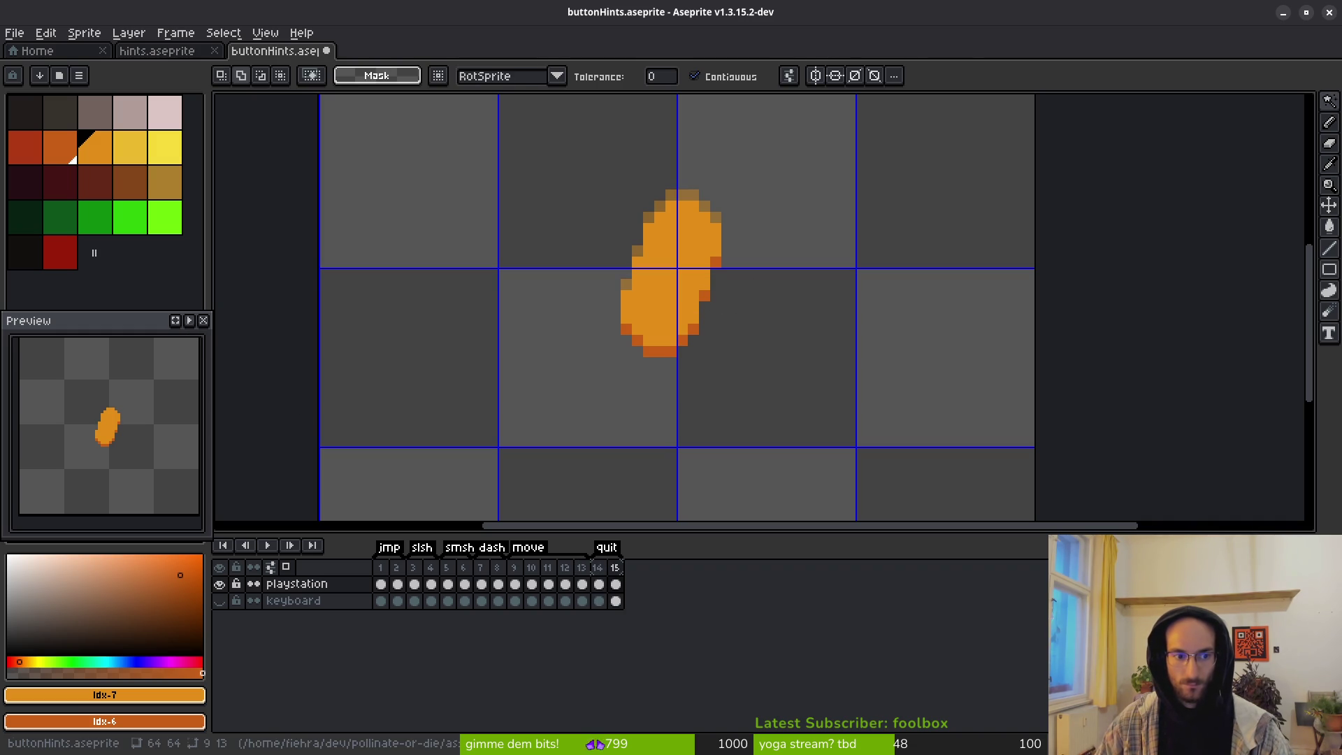
Step: Choose yellow as the Pencil colour, undoing a trial yellow pixel
scroll(683, 359, "right", 1)
left_click(130, 147)
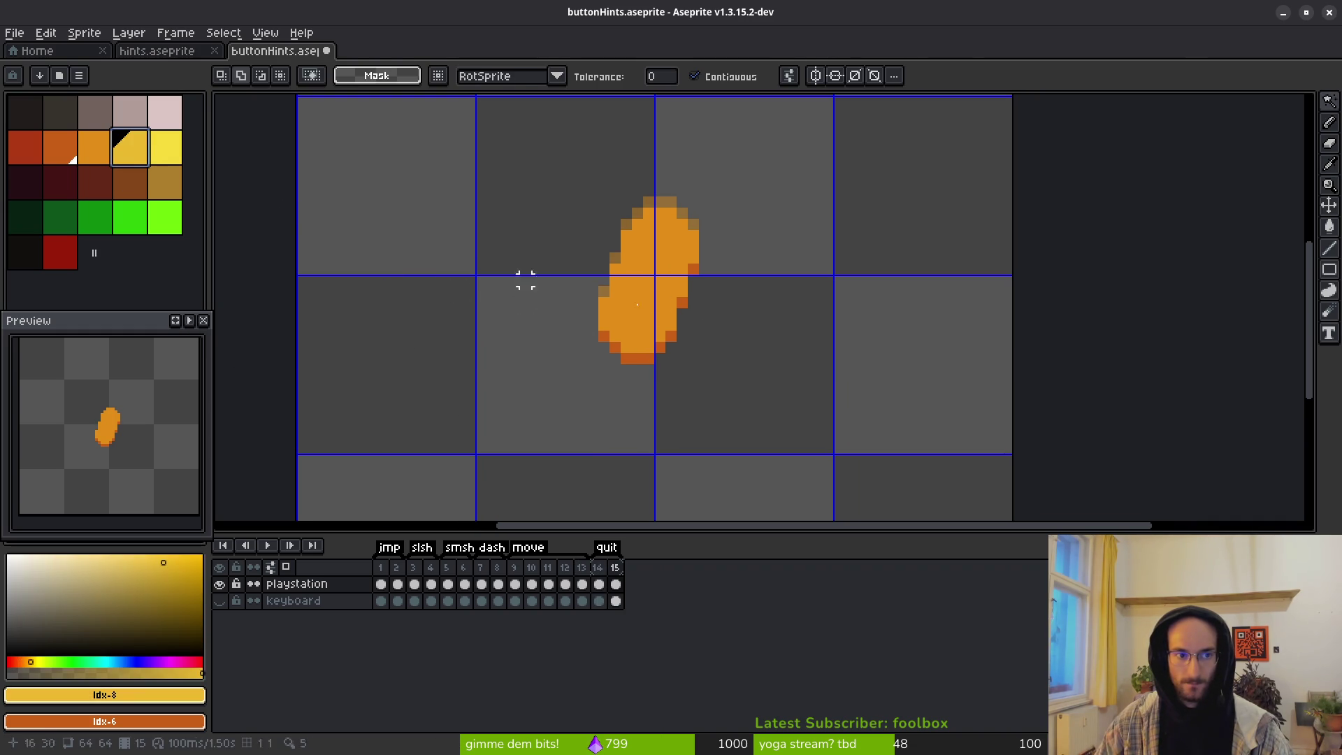
scroll(608, 314, "up", 2)
key("b")
left_click(560, 310)
key("ctrl+z")
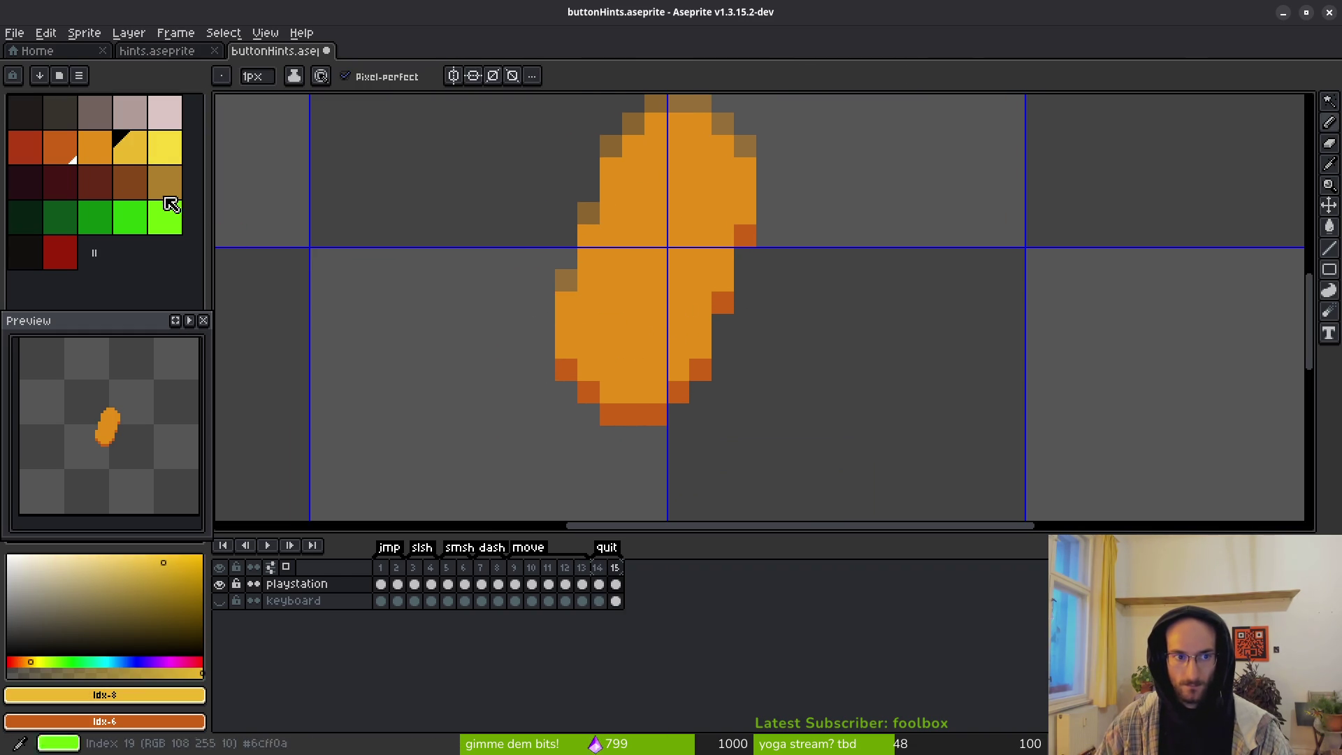
left_click(98, 147)
left_click(139, 147)
Step: Pencil yellow pixels along the left edge of the frame 15 blob
mouse_move(566, 302)
left_mouse_down()
mouse_move(566, 347)
mouse_move(660, 389)
mouse_move(689, 347)
mouse_move(722, 230)
mouse_move(744, 214)
mouse_move(745, 169)
mouse_move(664, 122)
mouse_move(633, 146)
mouse_move(588, 241)
mouse_move(592, 274)
left_mouse_up()
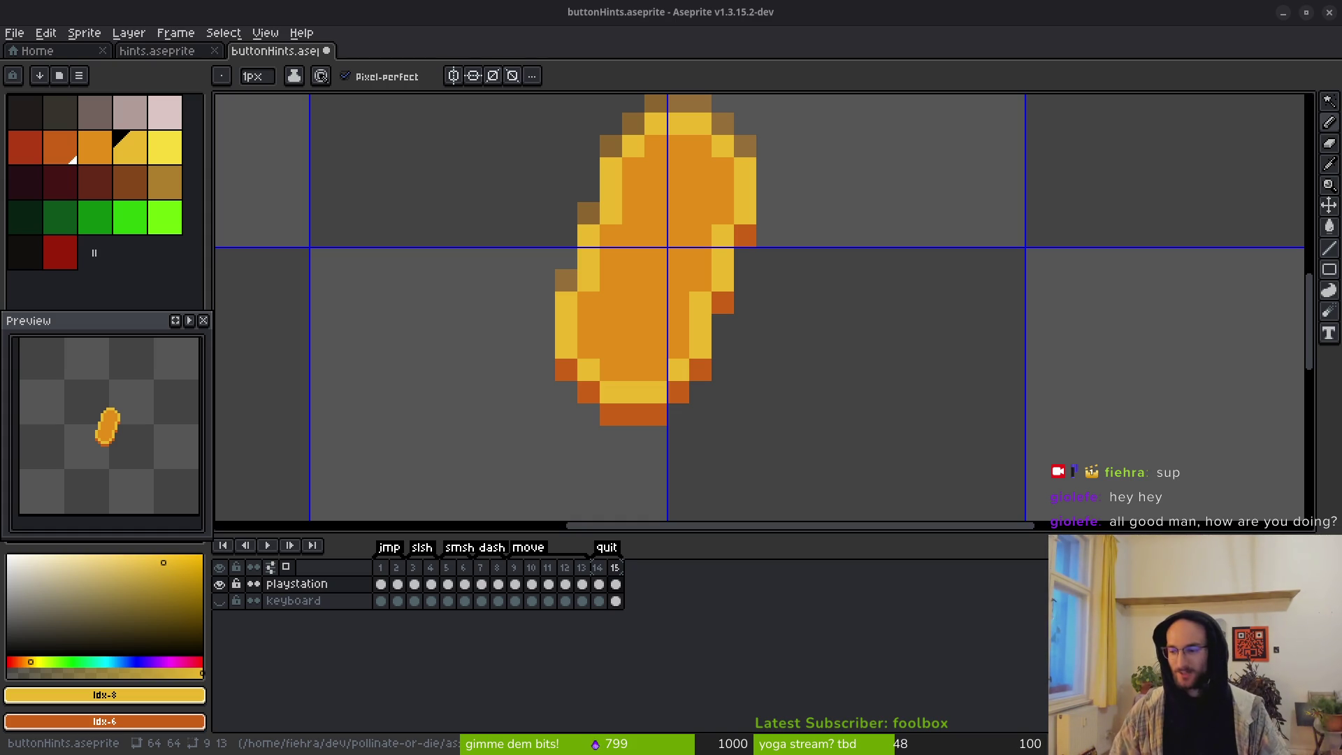
scroll(744, 291, "down", 3)
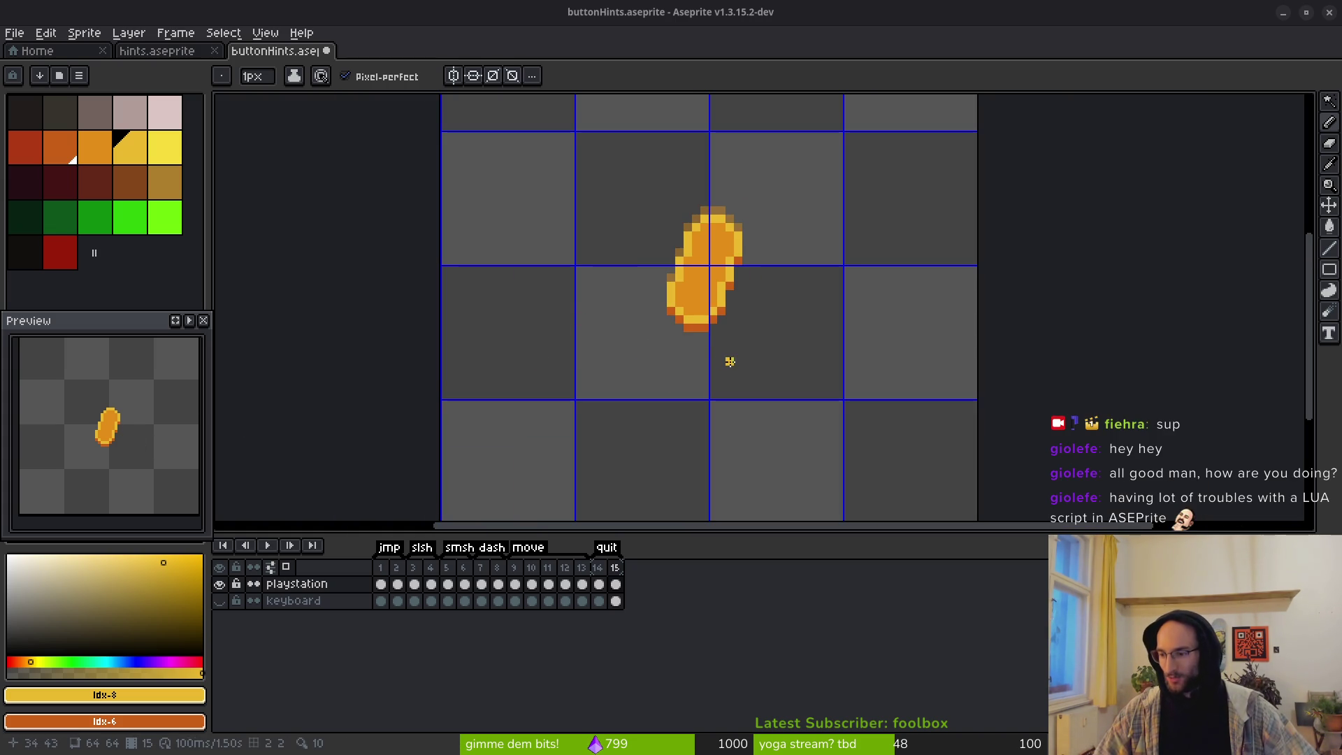
scroll(866, 361, "right", 1)
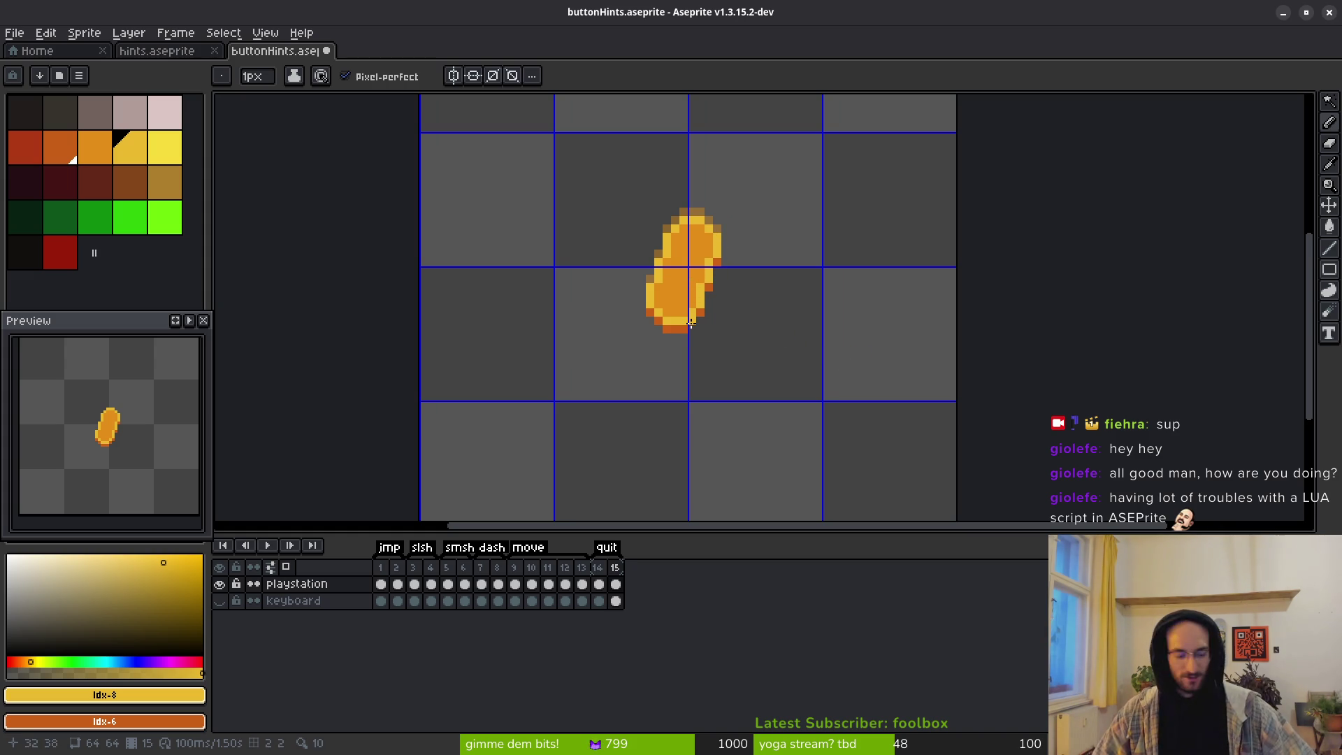
key("comma")
key("alt")
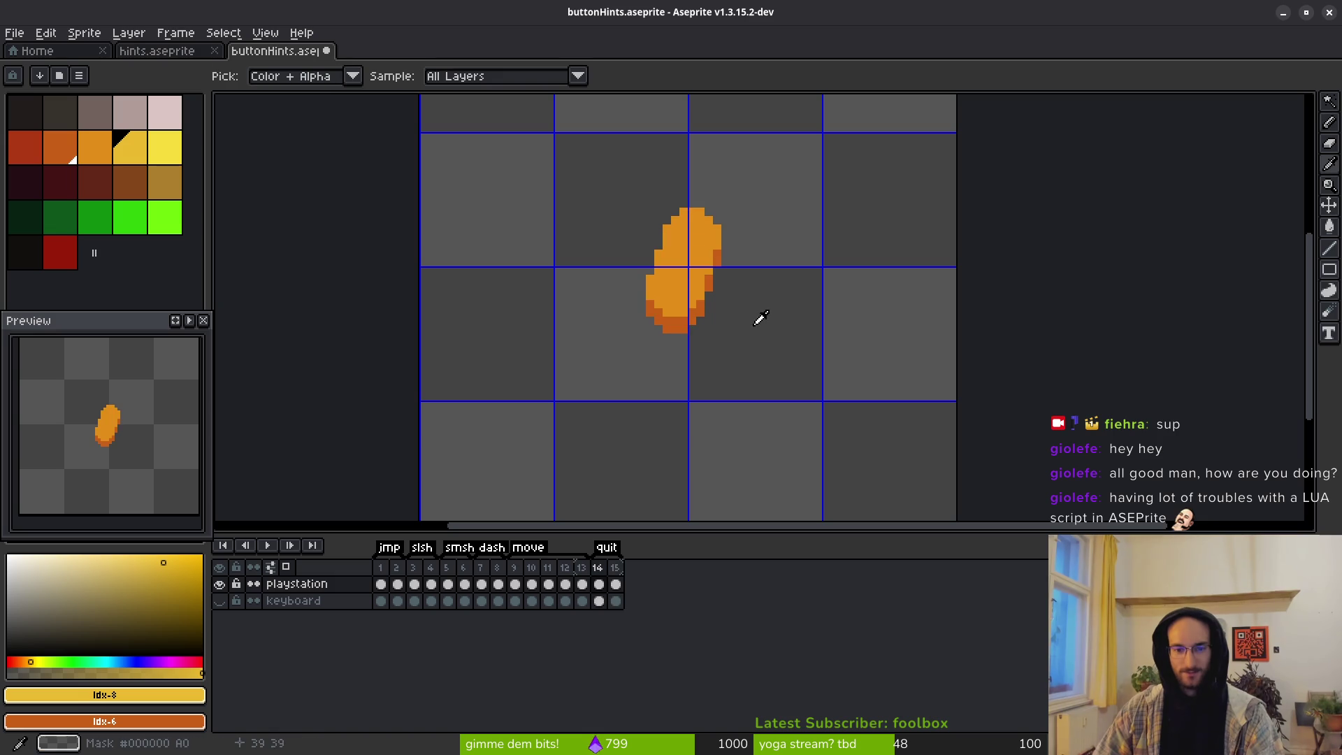
Step: Draw a yellow rim around the frame 14 blob's edges with the Pencil
key("period")
key("period")
key("comma")
key("comma")
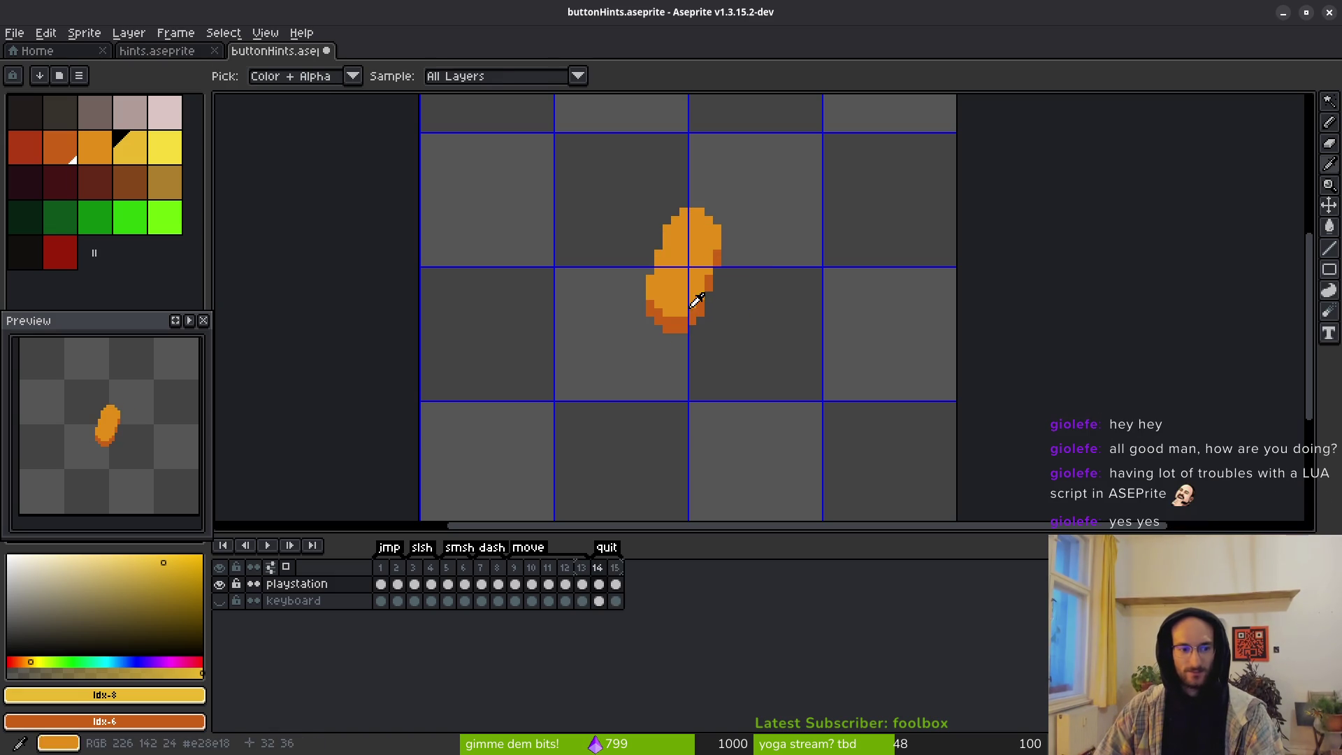
scroll(694, 314, "up", 3)
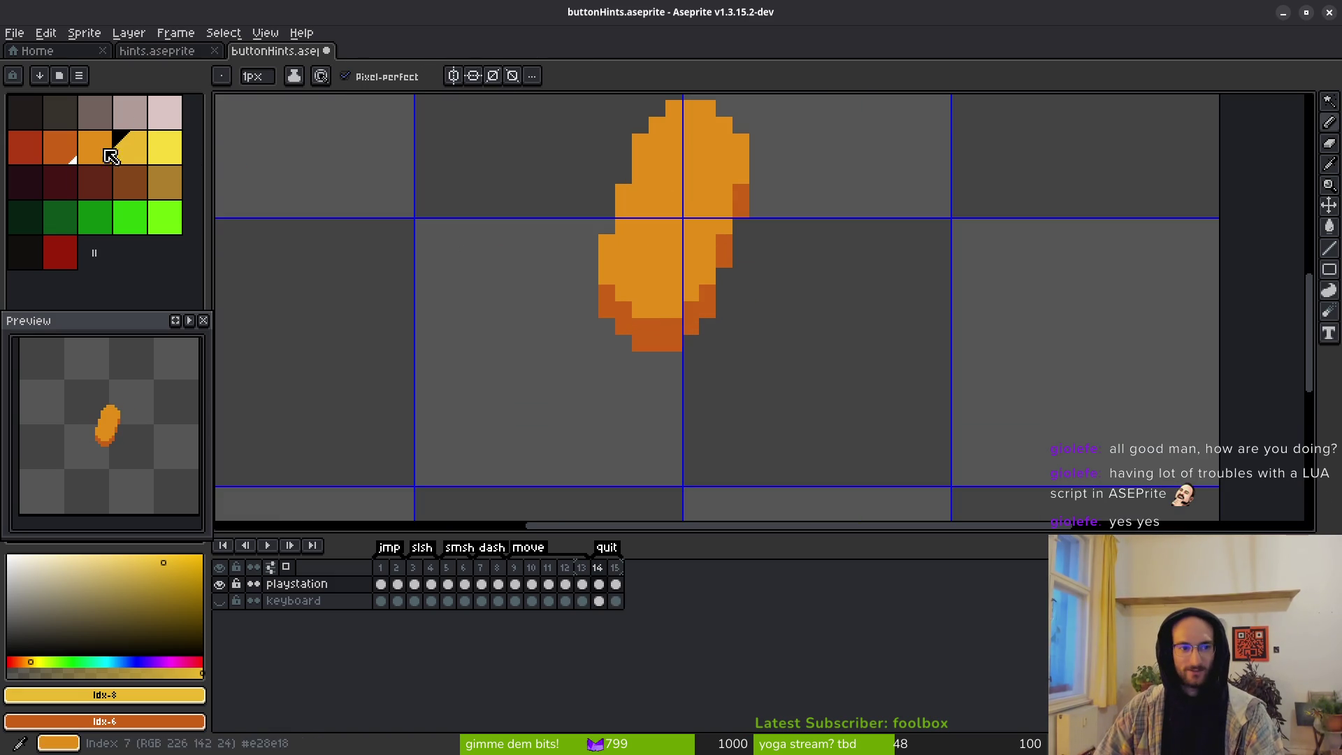
left_click(607, 277)
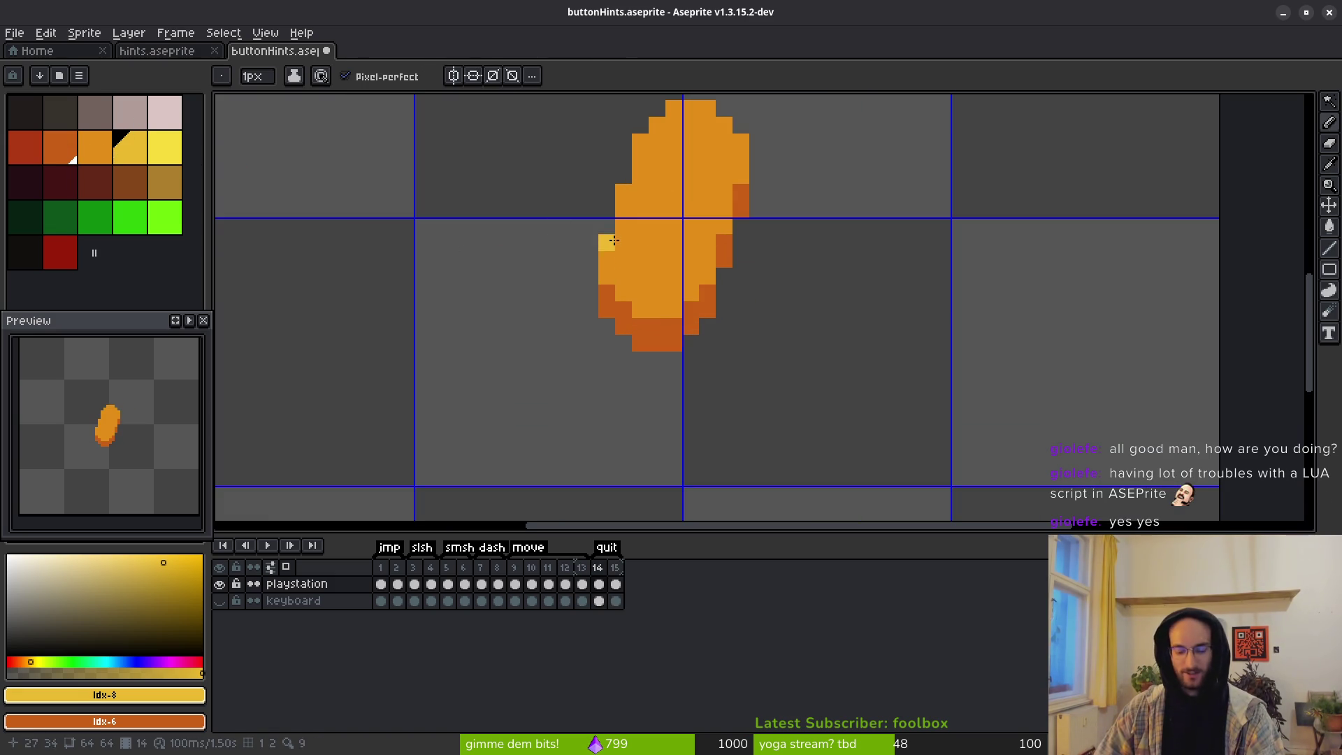
key("ctrl+z")
scroll(609, 254, "up", 3)
left_click(600, 237)
mouse_move(599, 238)
left_mouse_down()
mouse_move(624, 318)
mouse_move(667, 355)
mouse_move(760, 322)
mouse_move(817, 186)
mouse_move(803, 140)
left_mouse_up()
scroll(699, 245, "up", 3)
mouse_move(608, 296)
left_mouse_down()
mouse_move(612, 355)
mouse_move(641, 186)
mouse_move(694, 120)
mouse_move(776, 121)
mouse_move(809, 188)
mouse_move(848, 199)
mouse_move(843, 265)
left_mouse_up()
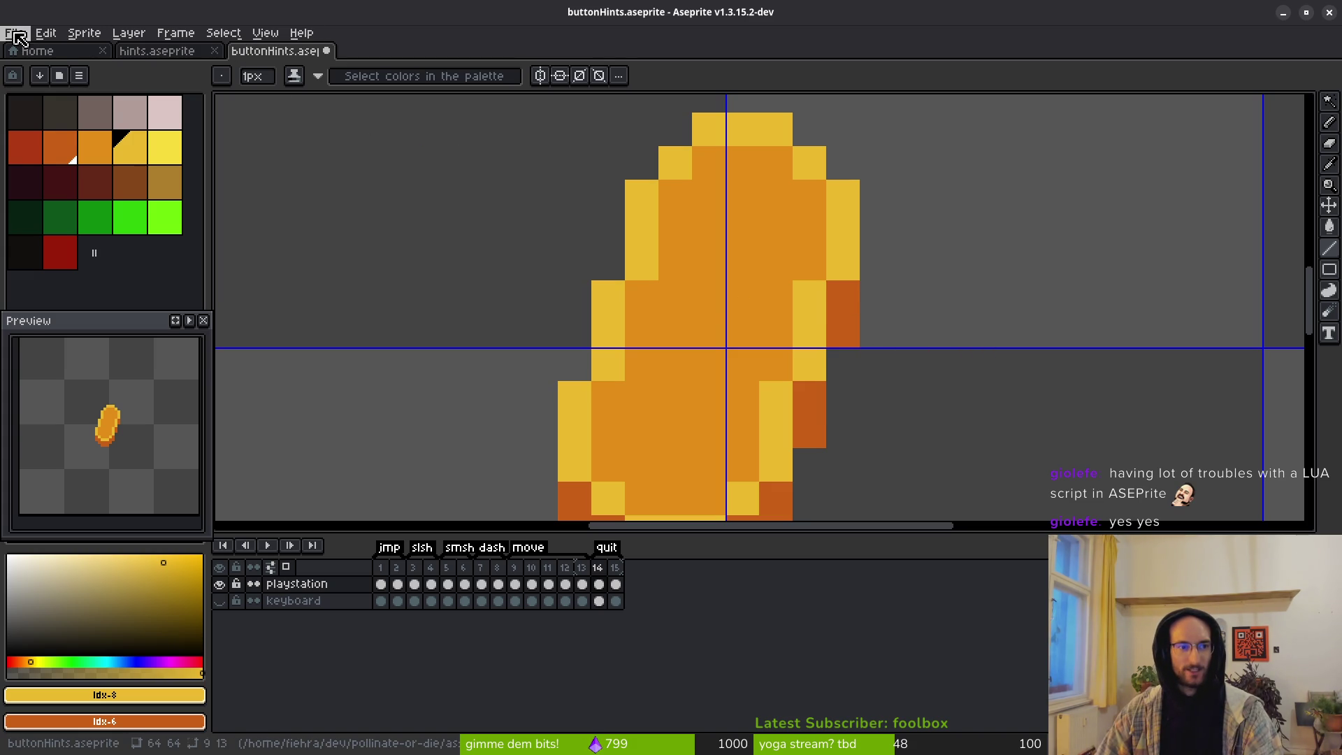
Step: Choose File > Scripts > Open Scripts Folder
left_click(24, 35)
mouse_move(72, 207)
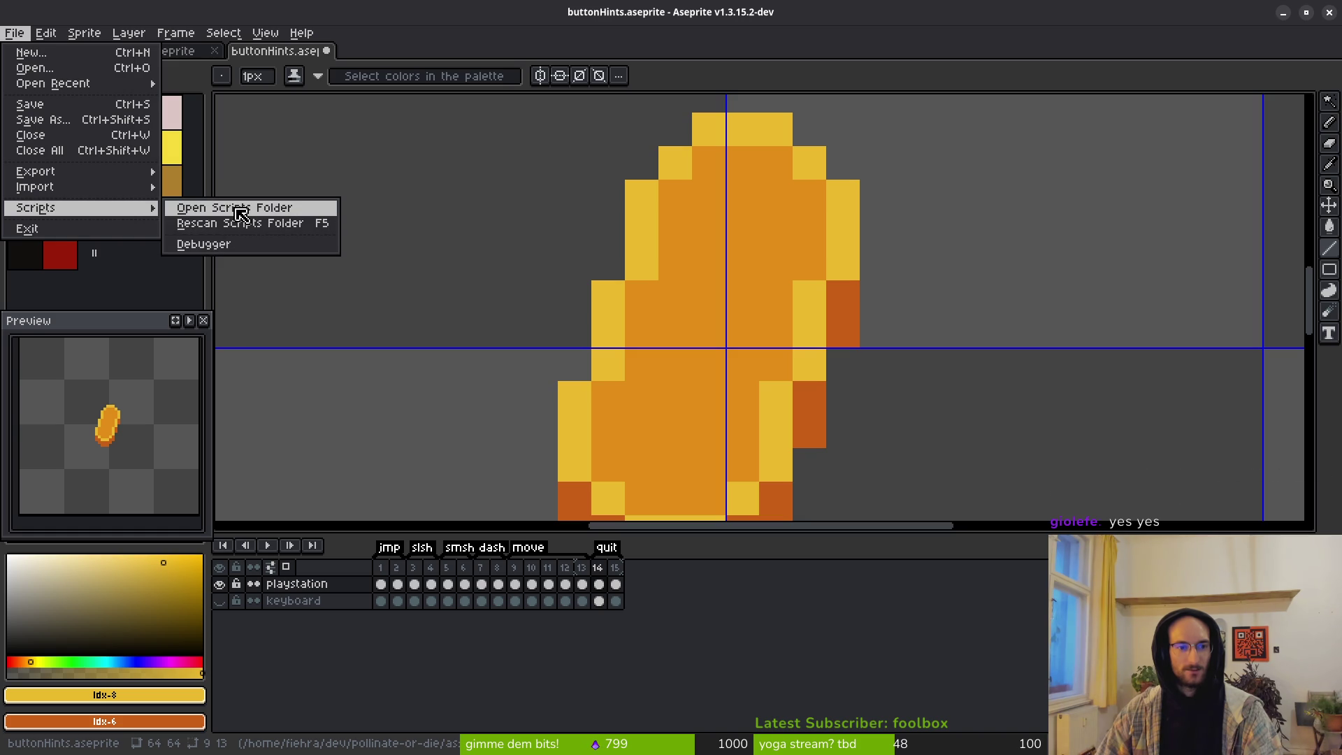
left_click(282, 210)
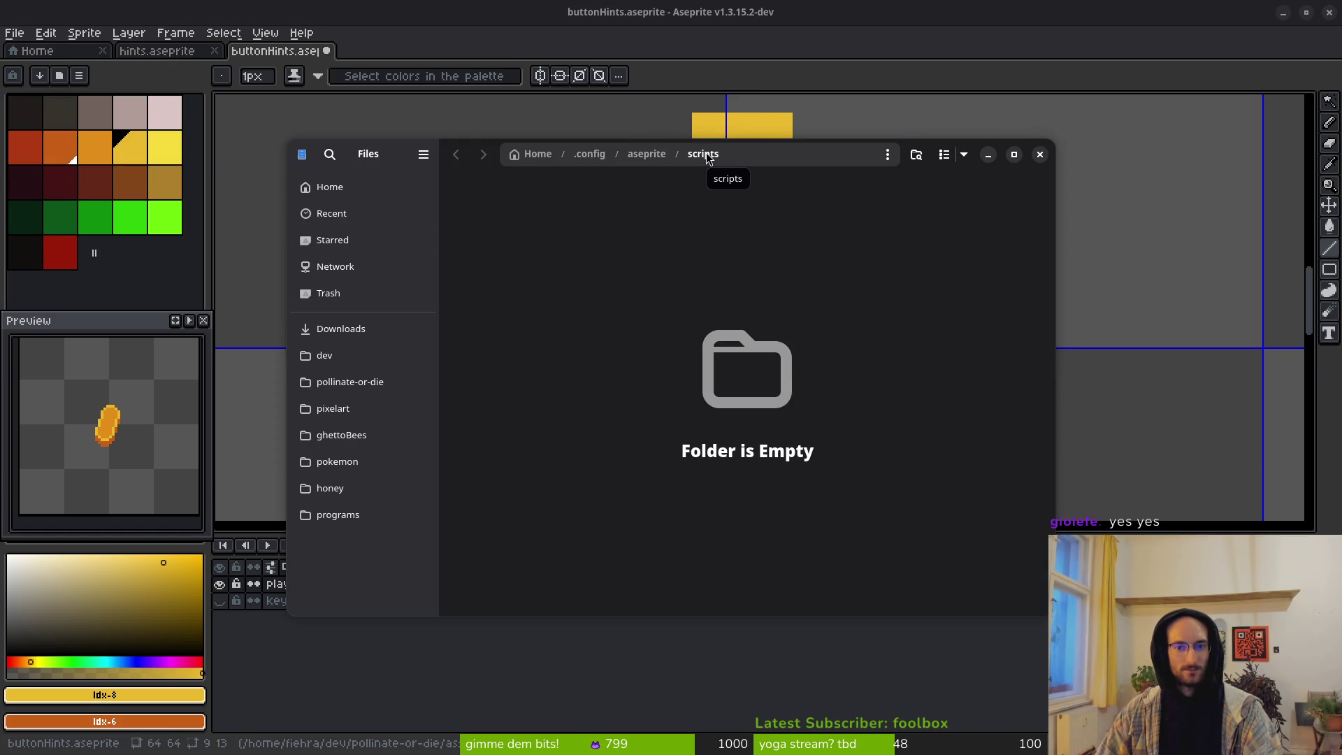
Step: Close the empty scripts folder window and reopen Aseprite's File menu
left_click(1040, 155)
left_click(14, 33)
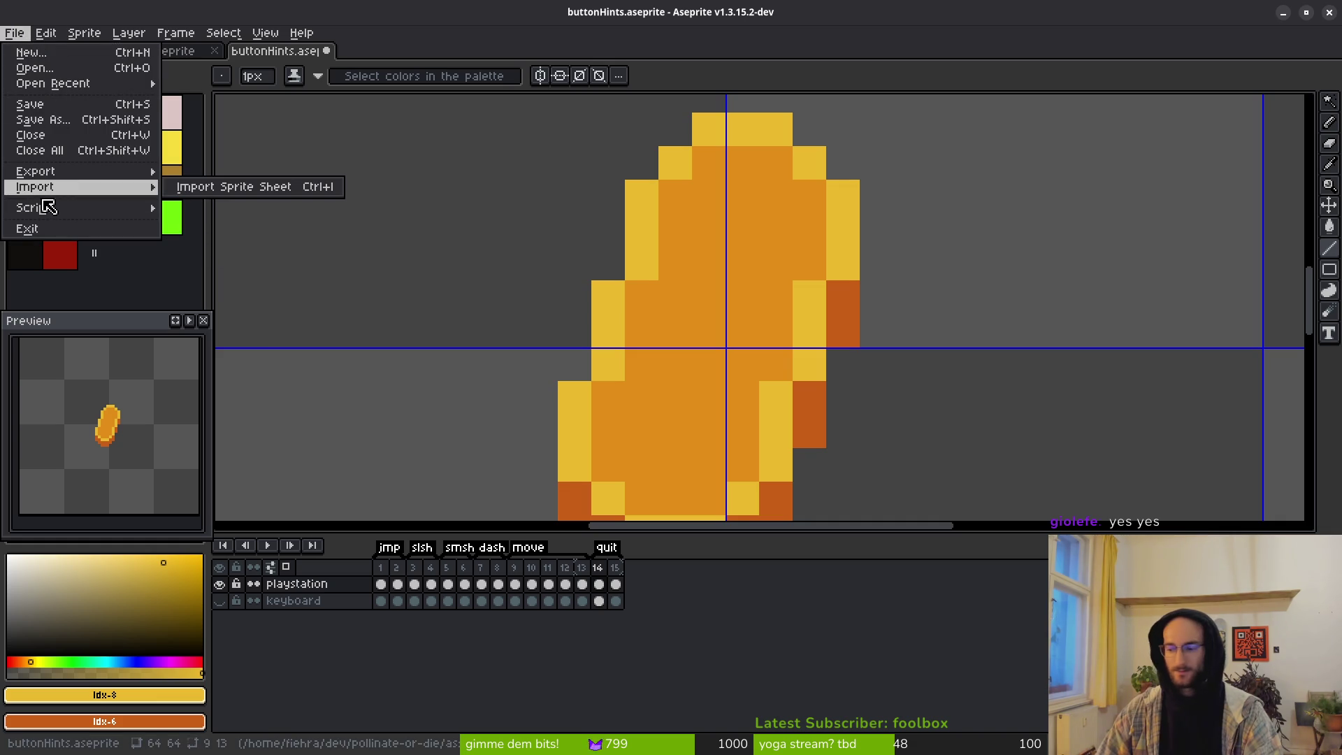
Step: Dismiss the File menu and zoom out, recentring the view on the sprite
left_click(755, 369)
scroll(755, 369, "down", 2)
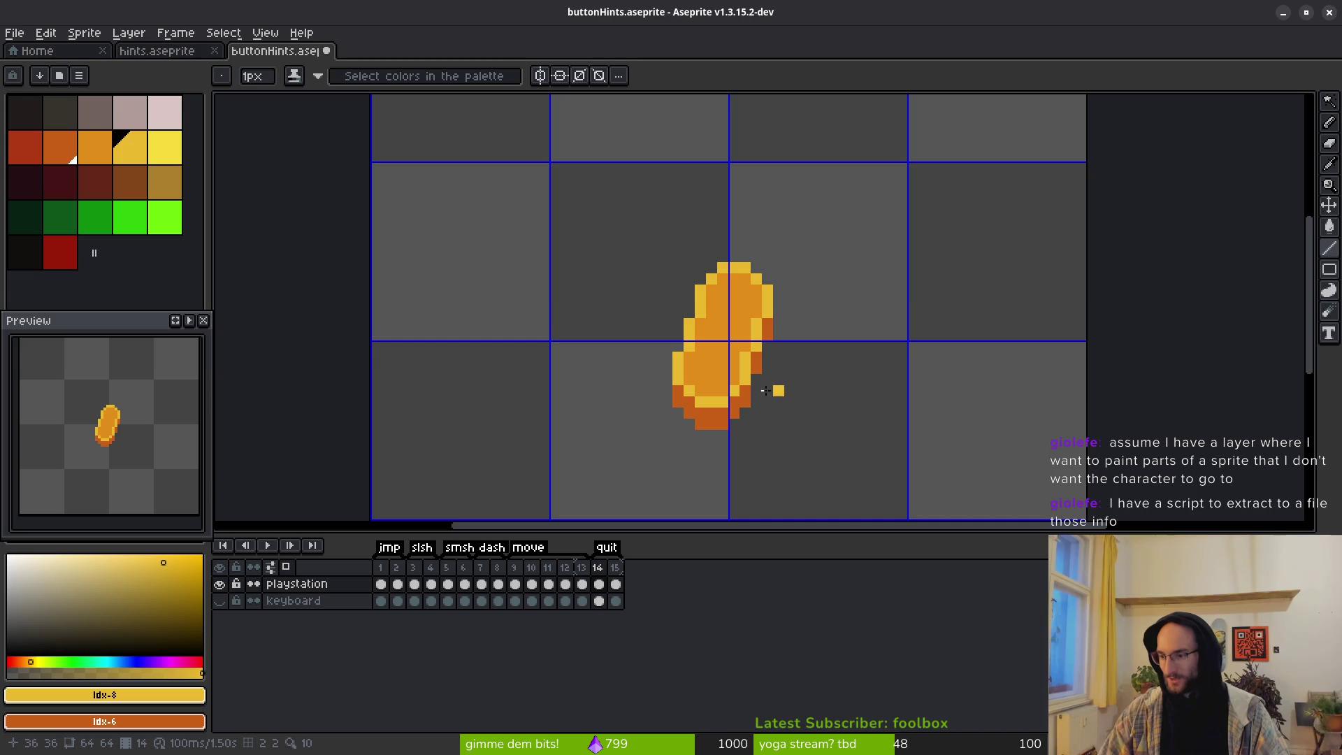
left_click_drag(751, 362, 708, 341)
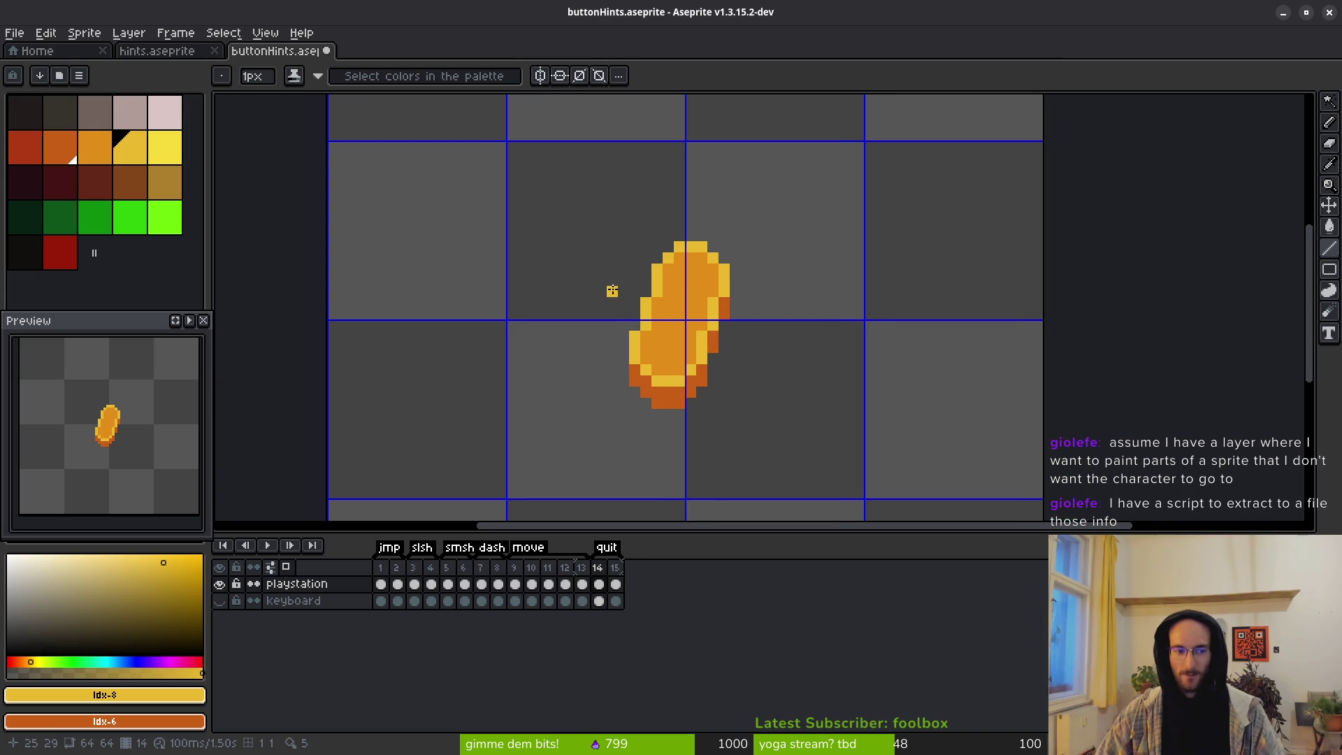
key("i")
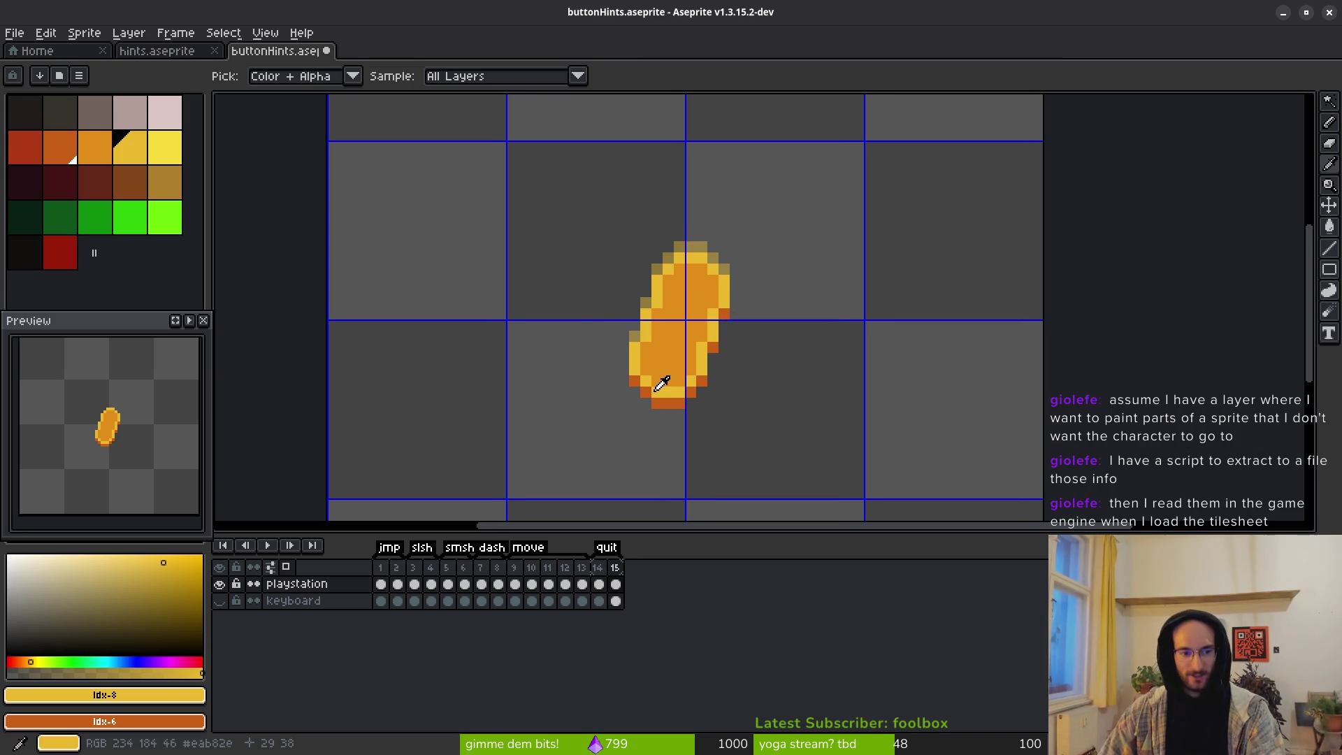
key("Return")
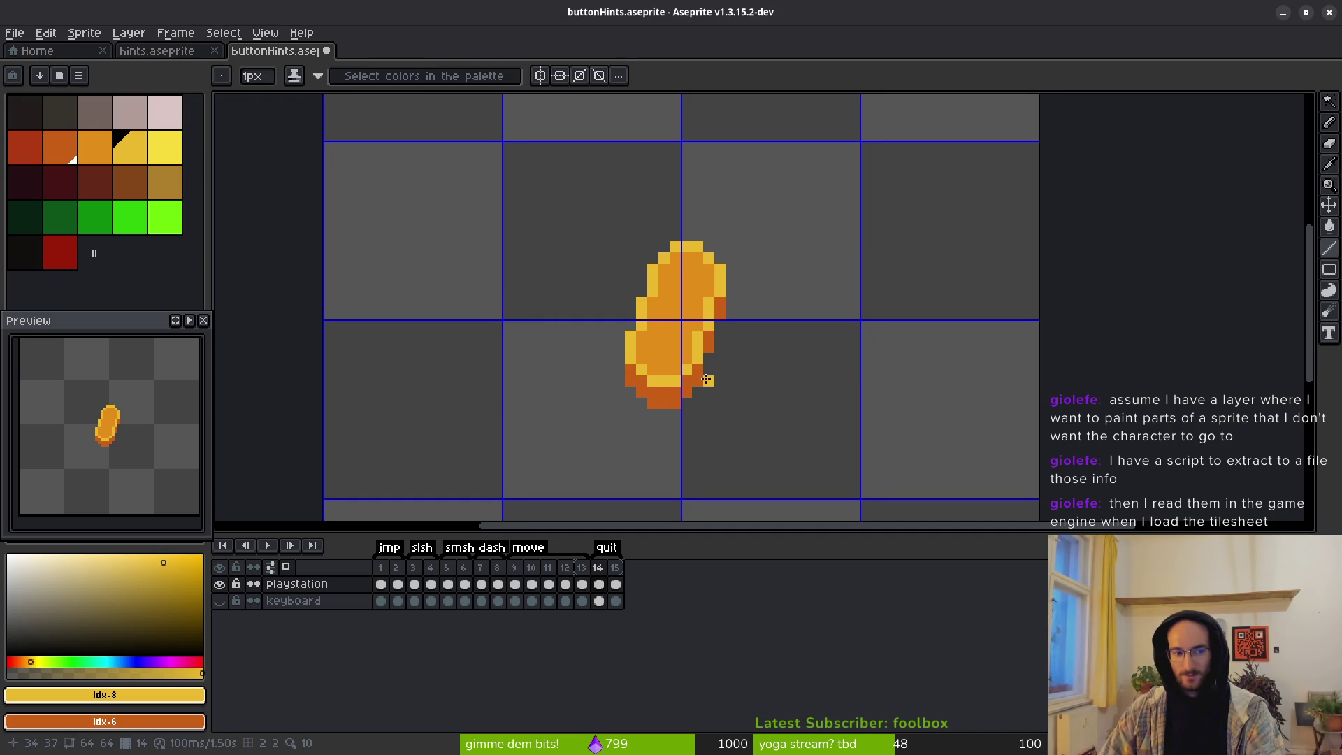
key("alt")
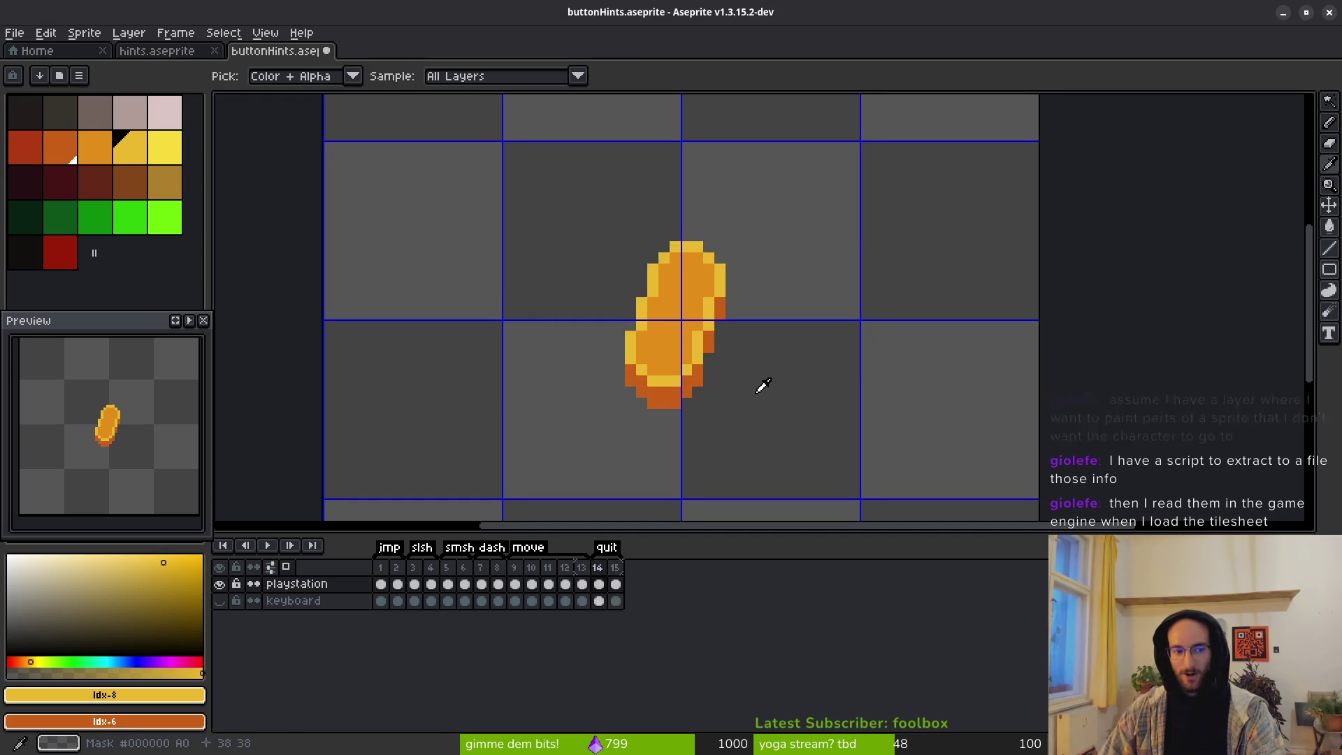
key("Right")
key("Left")
key("Right")
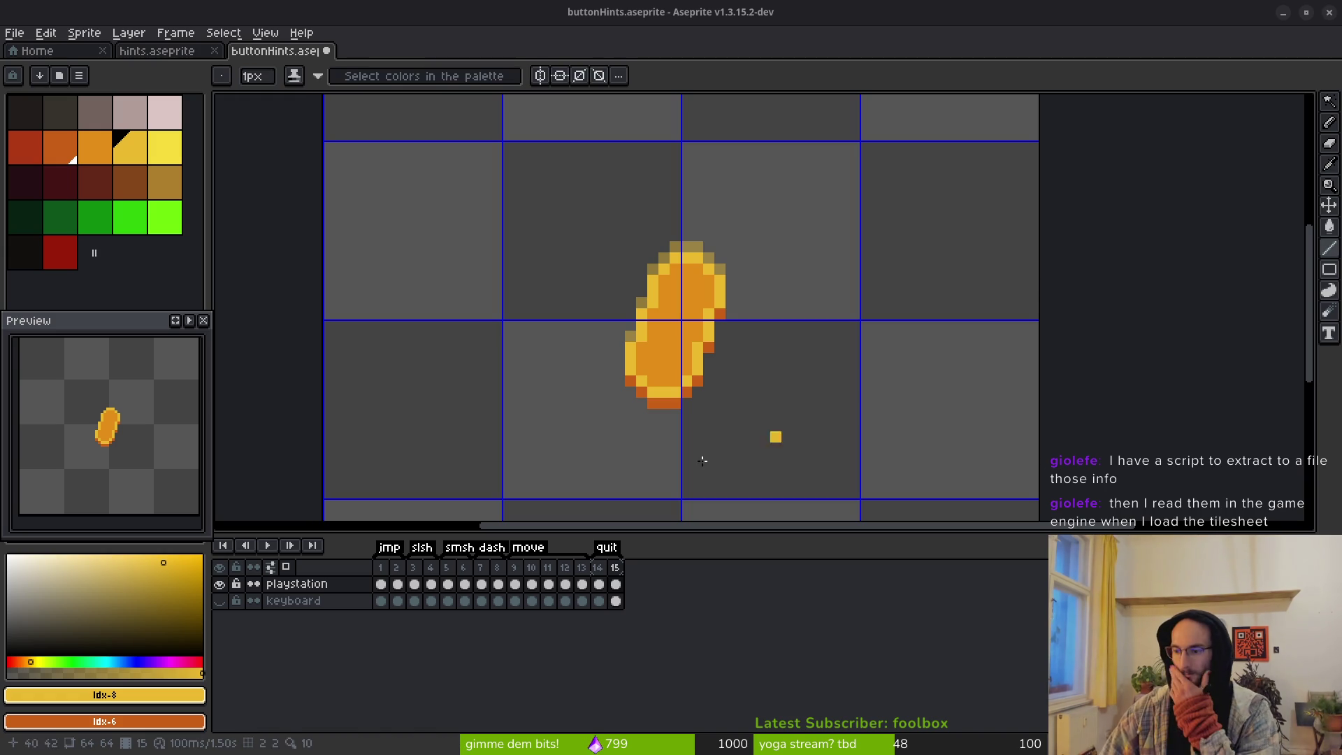
left_click(664, 359)
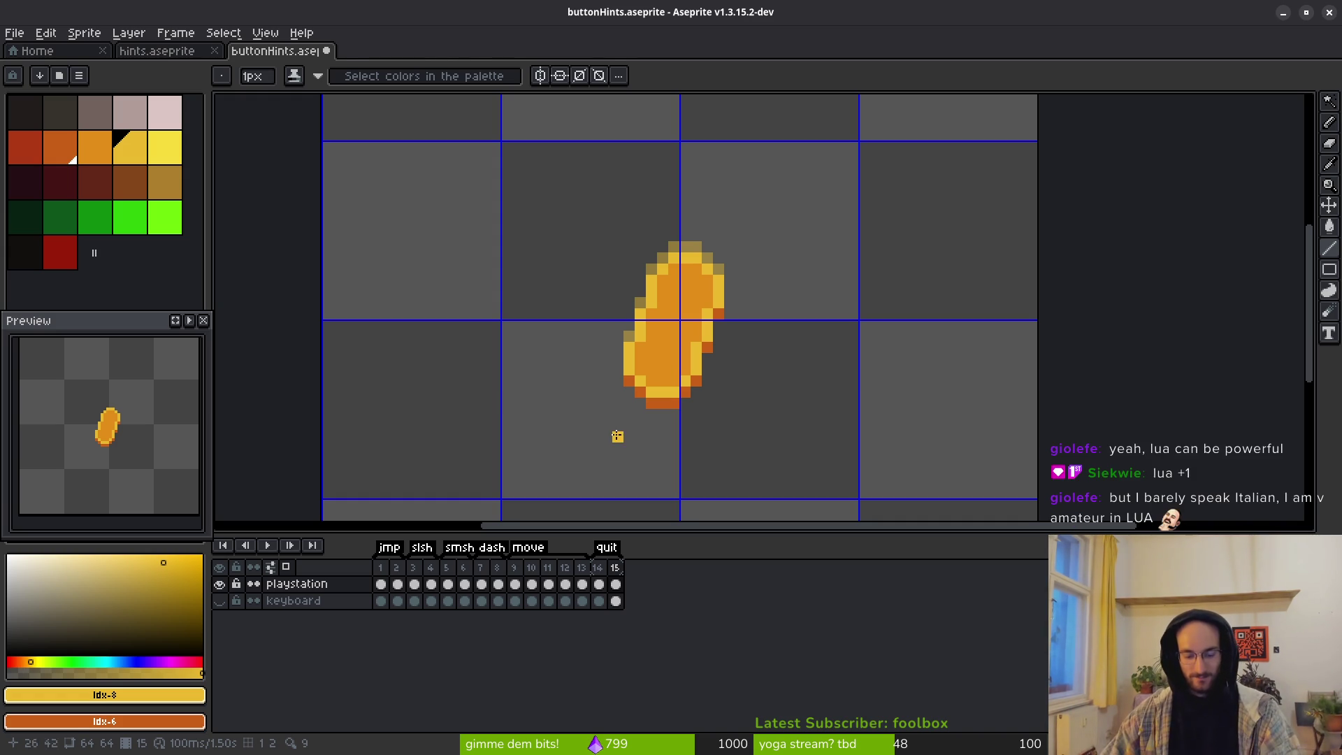
scroll(620, 375, "down", 1, "alt")
scroll(769, 371, "up", 2, "alt")
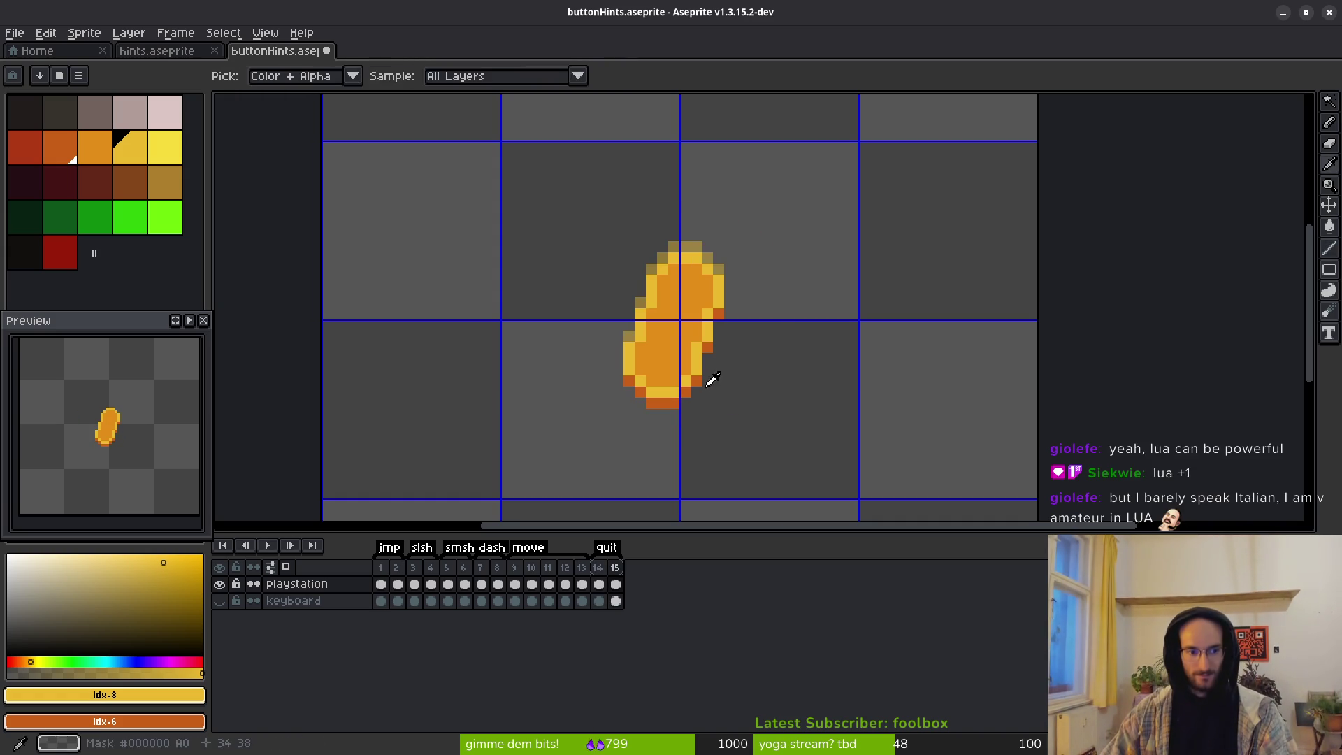
scroll(706, 377, "down", 2)
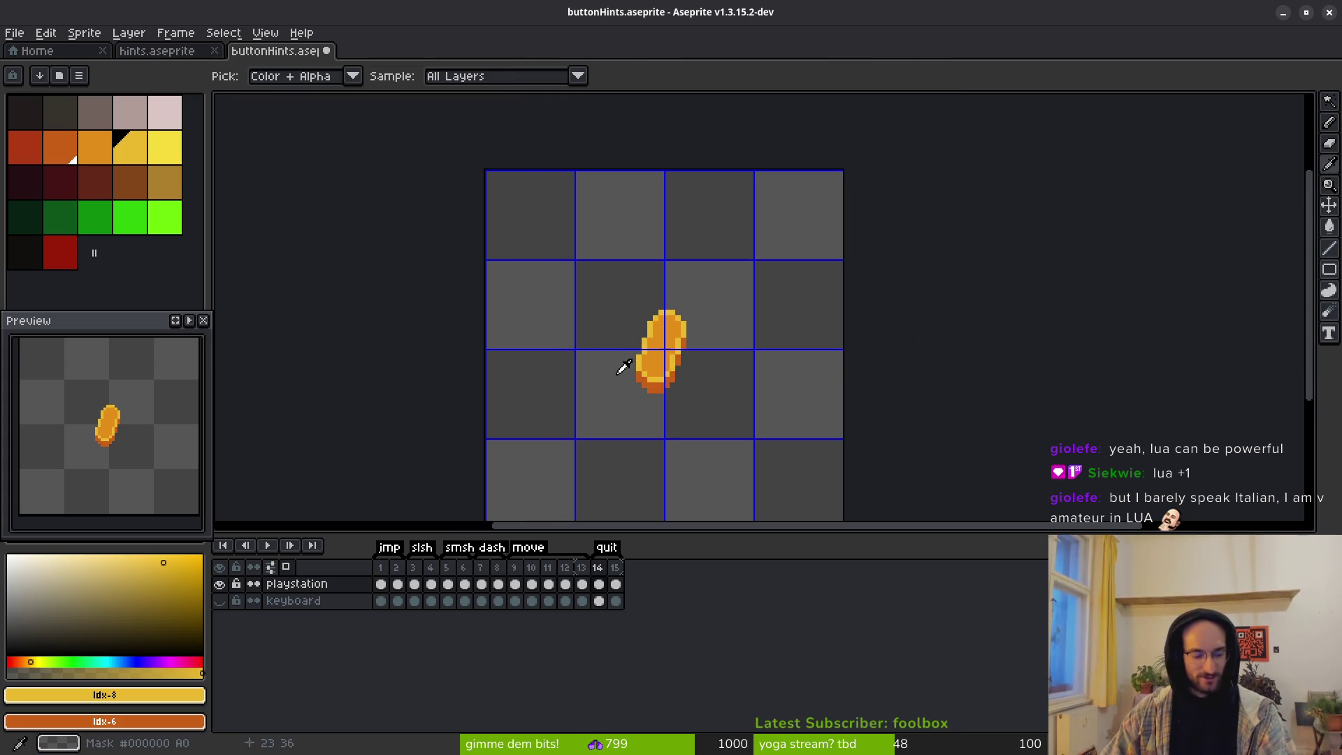
key("b")
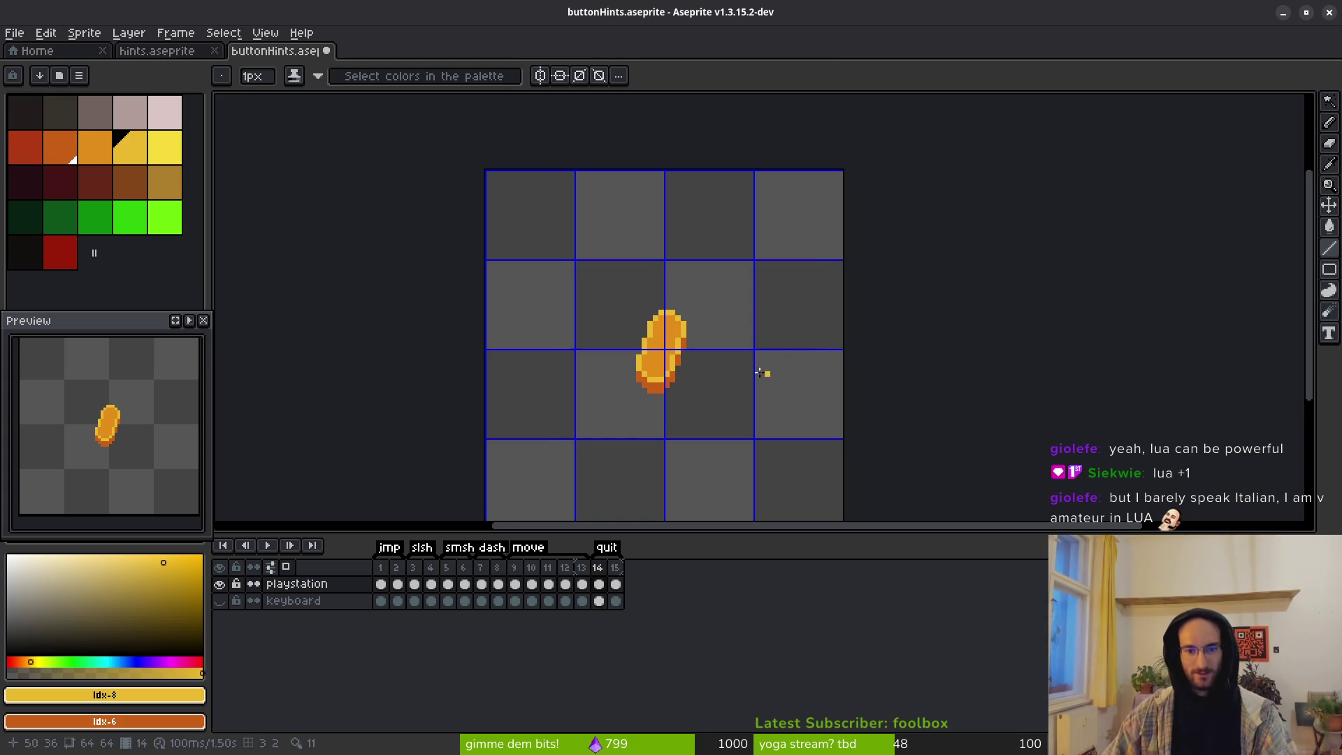
scroll(770, 372, "right", 1)
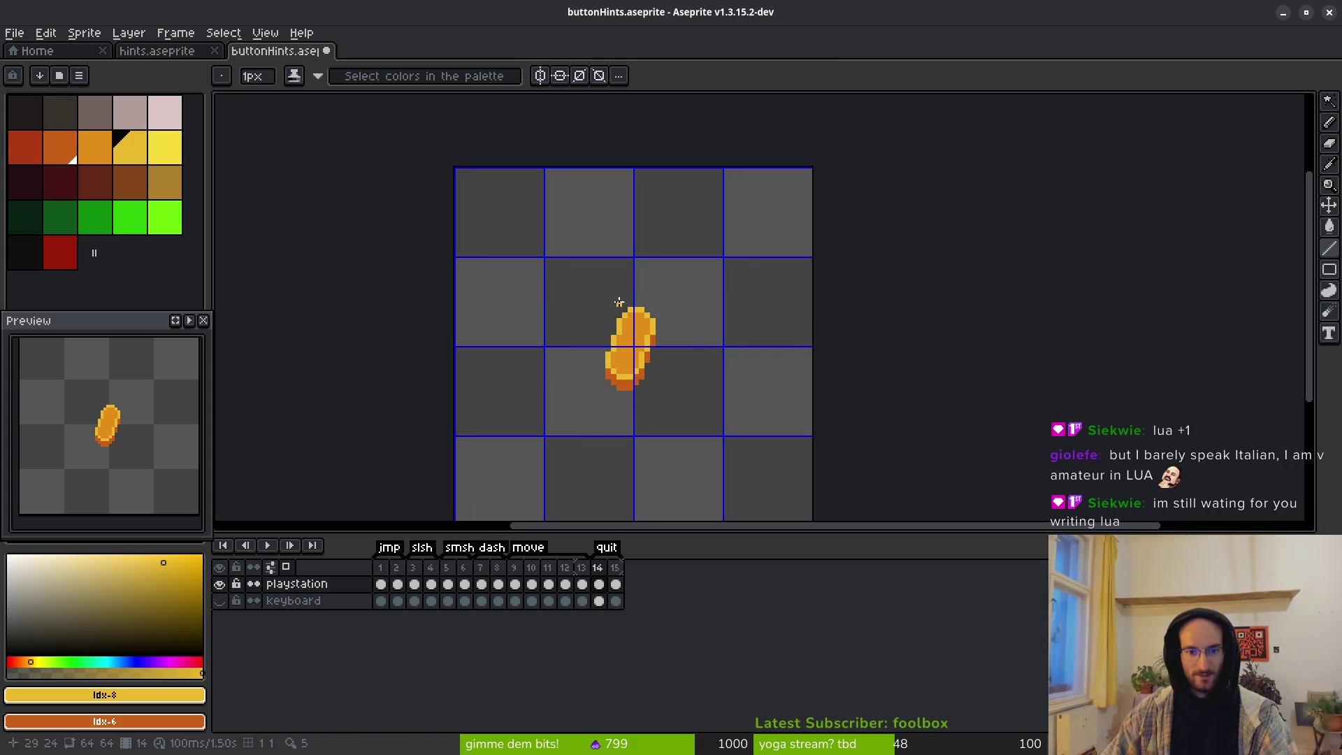
scroll(627, 283, "up", 1)
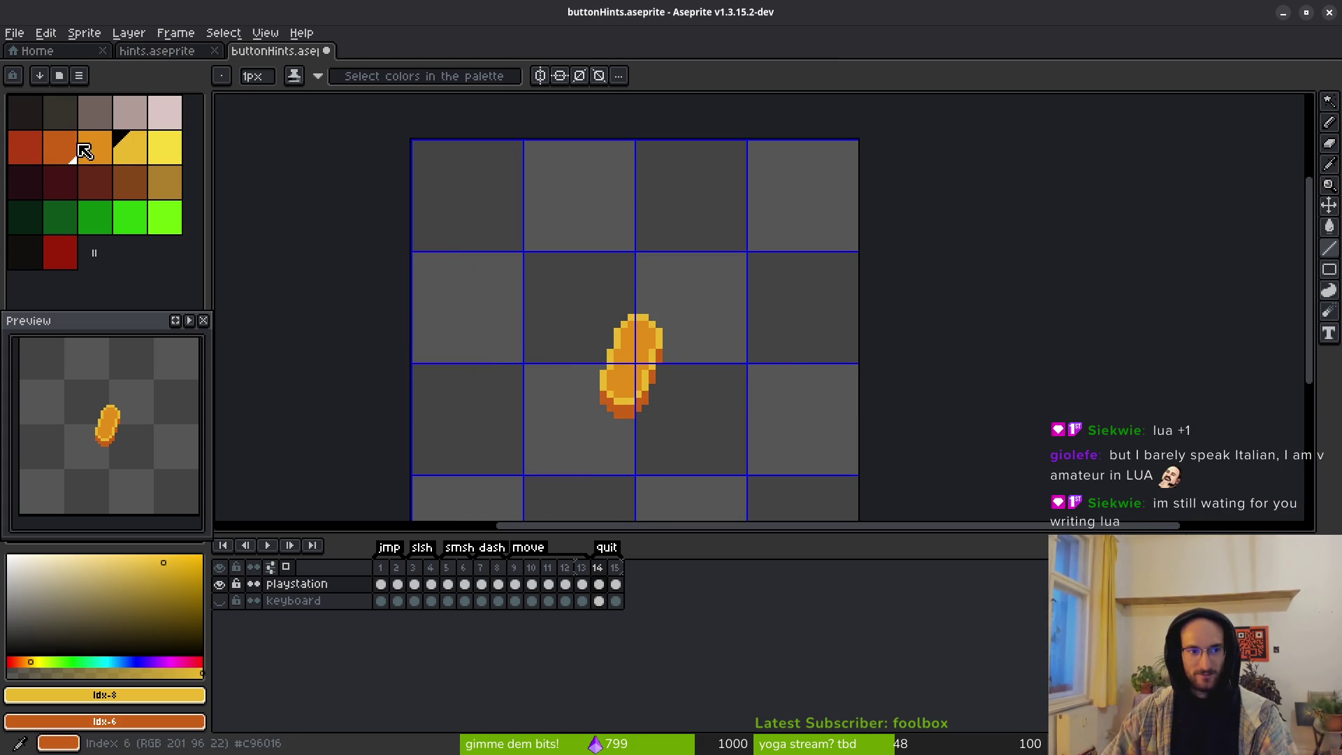
scroll(670, 306, "up", 3)
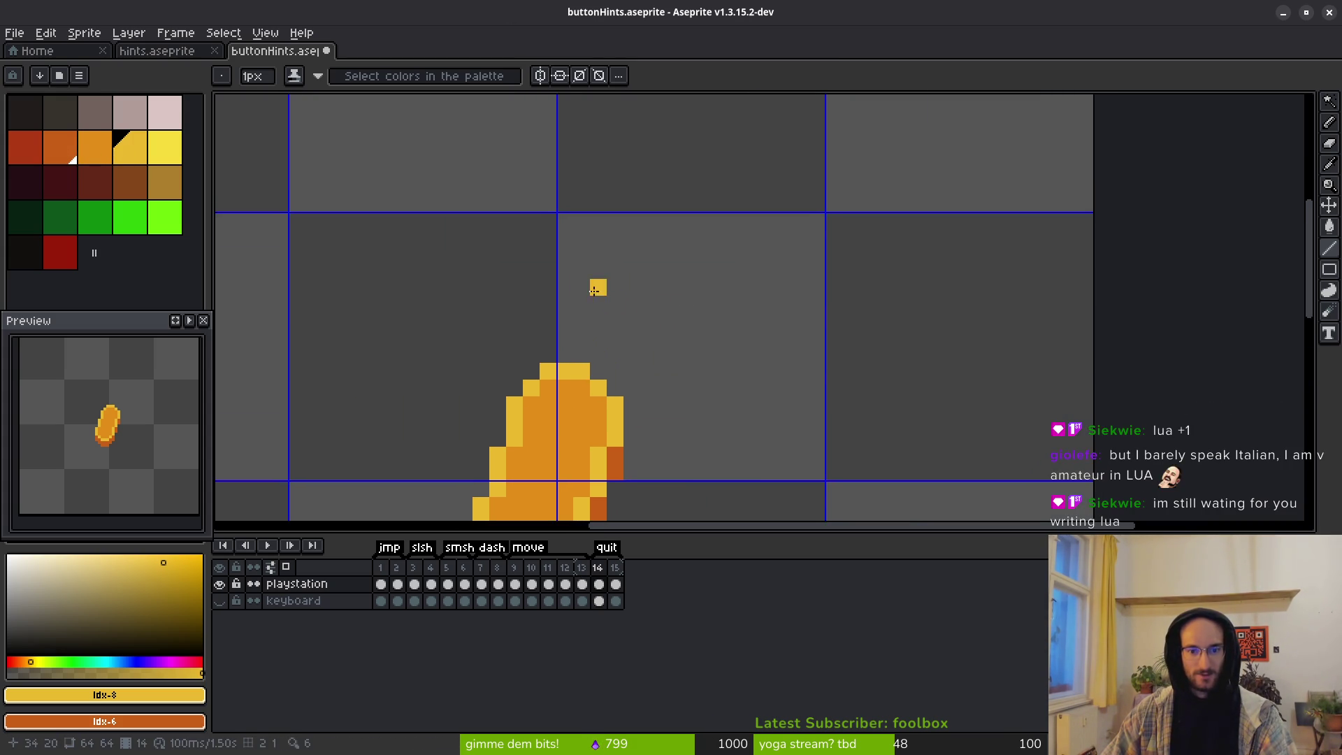
scroll(599, 288, "down", 3)
scroll(586, 322, "up", 3)
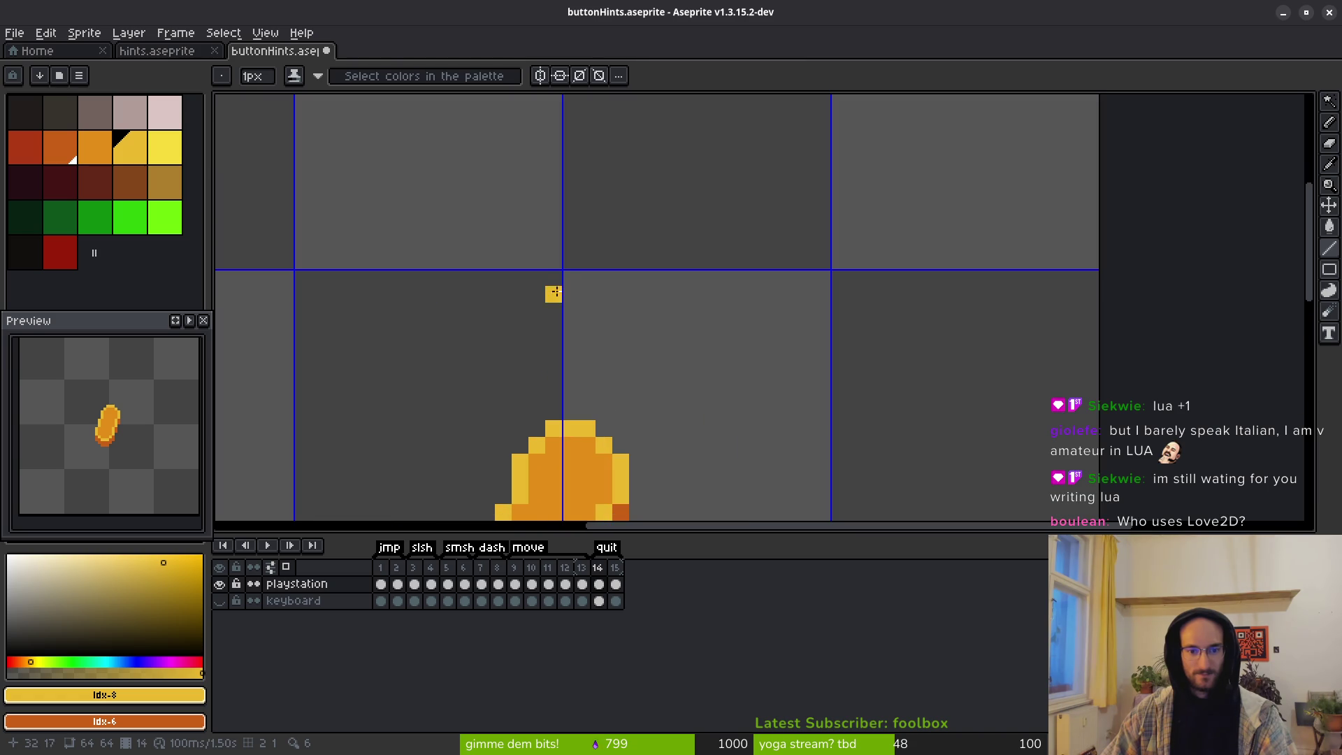
Step: Draw three light-and-dark orange horizontal bars above the character on frame 14
left_click(93, 145)
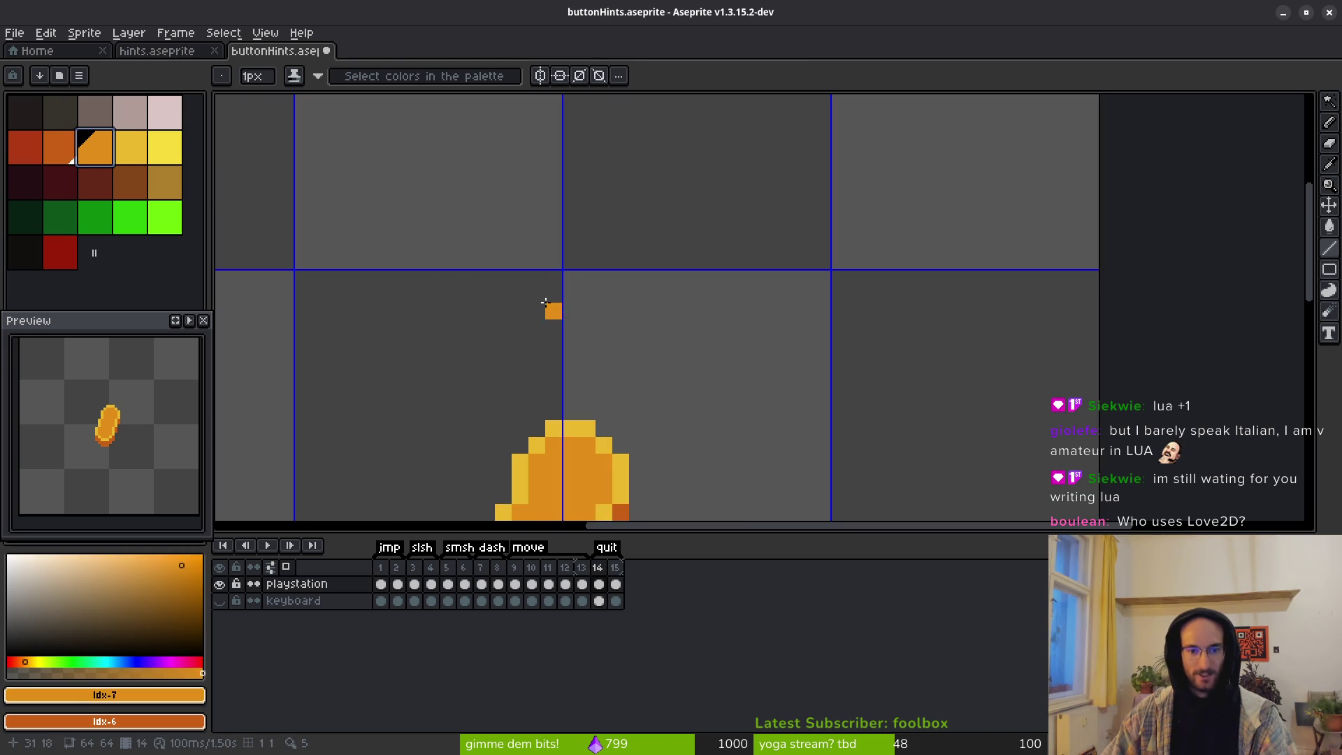
left_click_drag(520, 310, 651, 307)
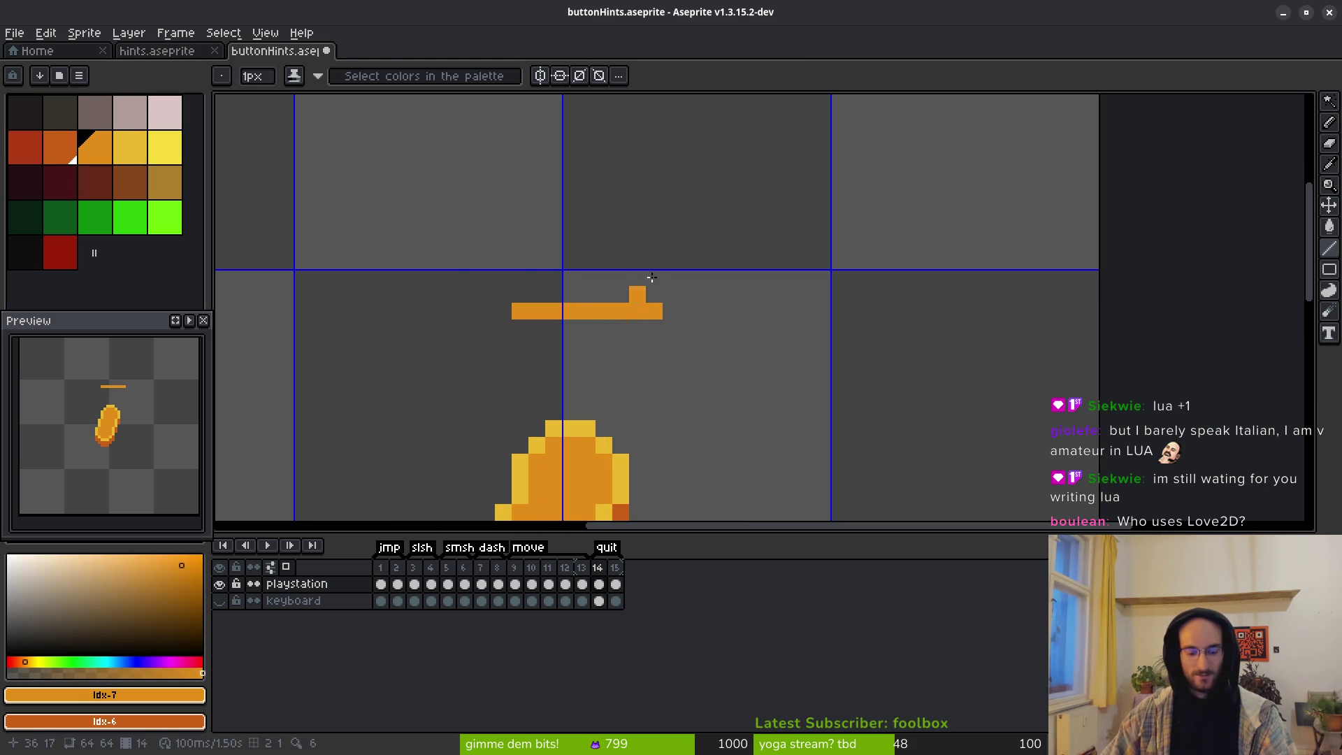
key("ctrl+z")
left_click_drag(502, 278, 624, 280)
left_click_drag(502, 294, 623, 293)
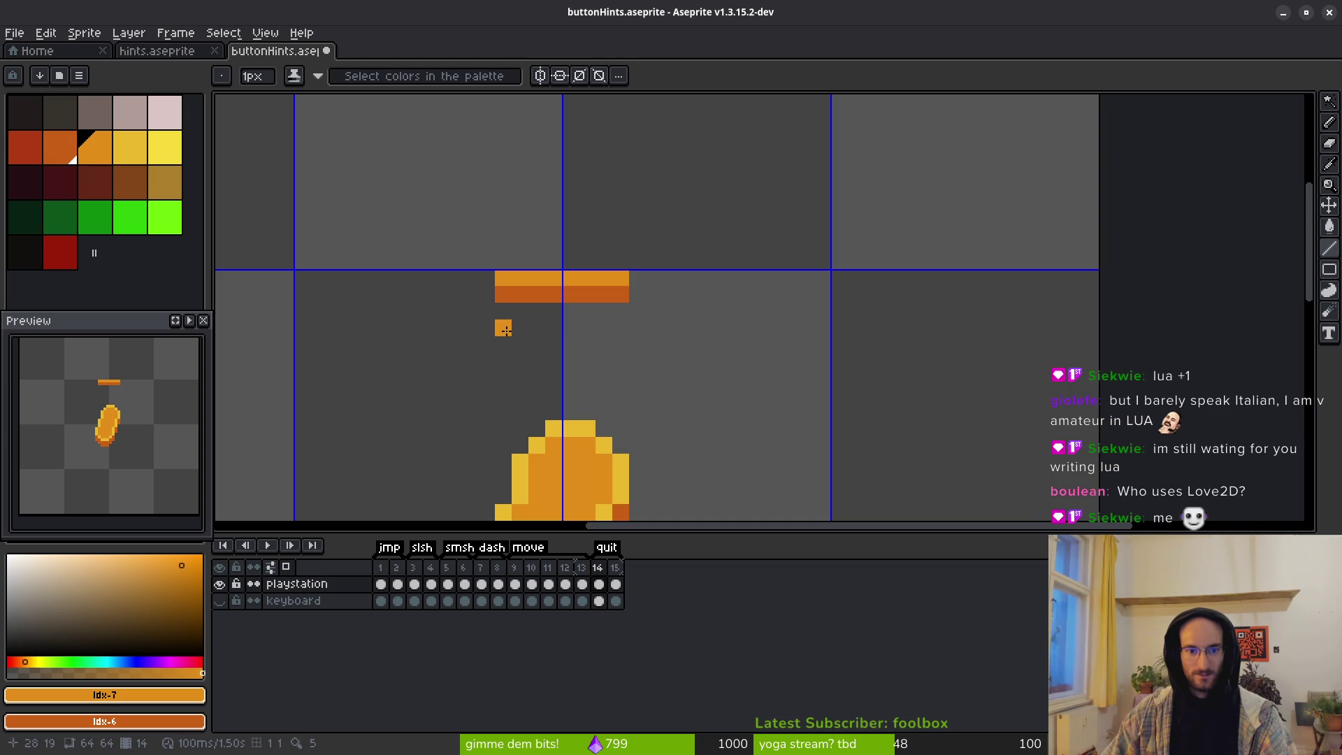
left_click_drag(503, 327, 623, 327)
left_click_drag(502, 344, 625, 343)
mouse_move(502, 377)
left_mouse_down()
mouse_move(612, 381)
mouse_move(629, 364)
mouse_move(593, 395)
mouse_move(496, 395)
left_mouse_up()
Step: Marquee-select the lowest orange bar and nudge it down one pixel
scroll(641, 422, "down", 2)
scroll(641, 422, "down", 1)
left_click_drag(642, 354, 642, 318)
key("m")
scroll(622, 329, "up", 2)
mouse_move(506, 287)
left_mouse_down()
mouse_move(678, 458)
mouse_move(629, 450)
mouse_move(624, 438)
mouse_move(710, 389)
mouse_move(749, 383)
left_mouse_up()
key("ctrl+d")
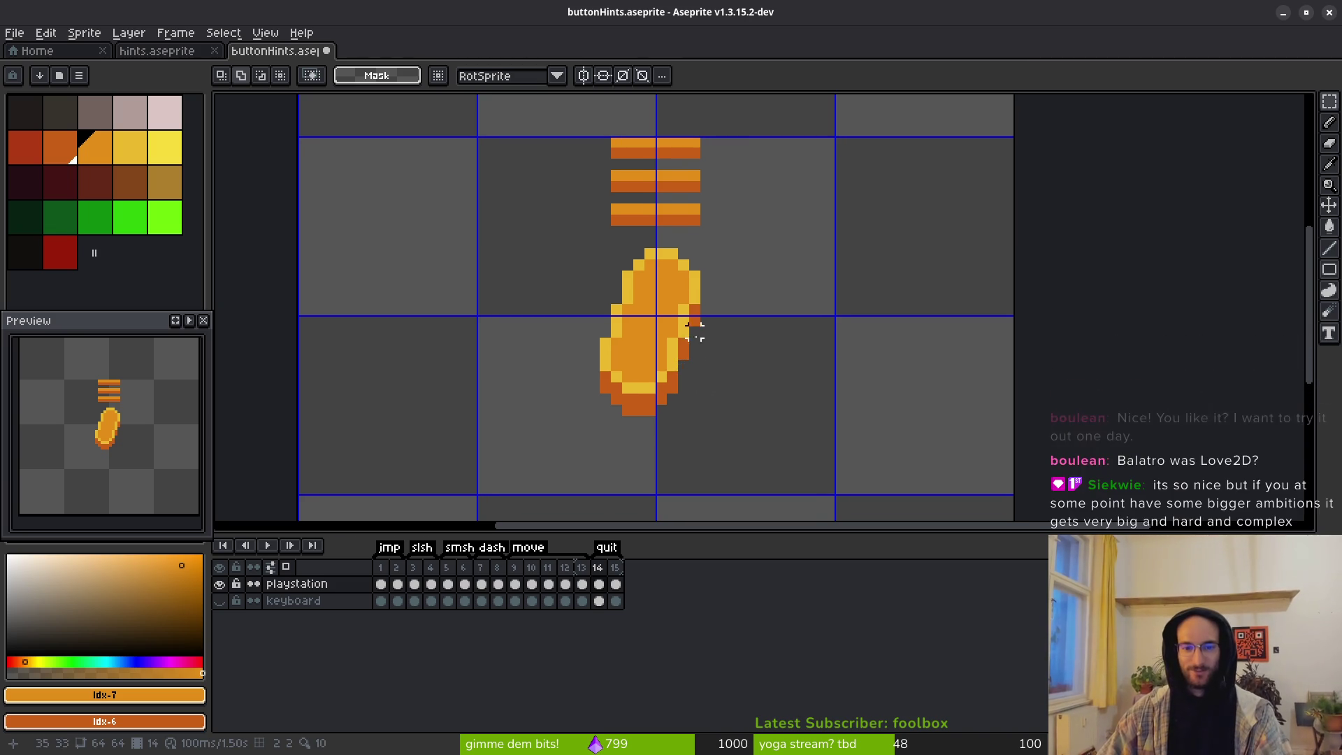
Step: Bucket-fill the top rows of the bars yellow
scroll(692, 357, "down", 3)
scroll(746, 334, "up", 3)
left_click(126, 148)
scroll(629, 210, "up", 2)
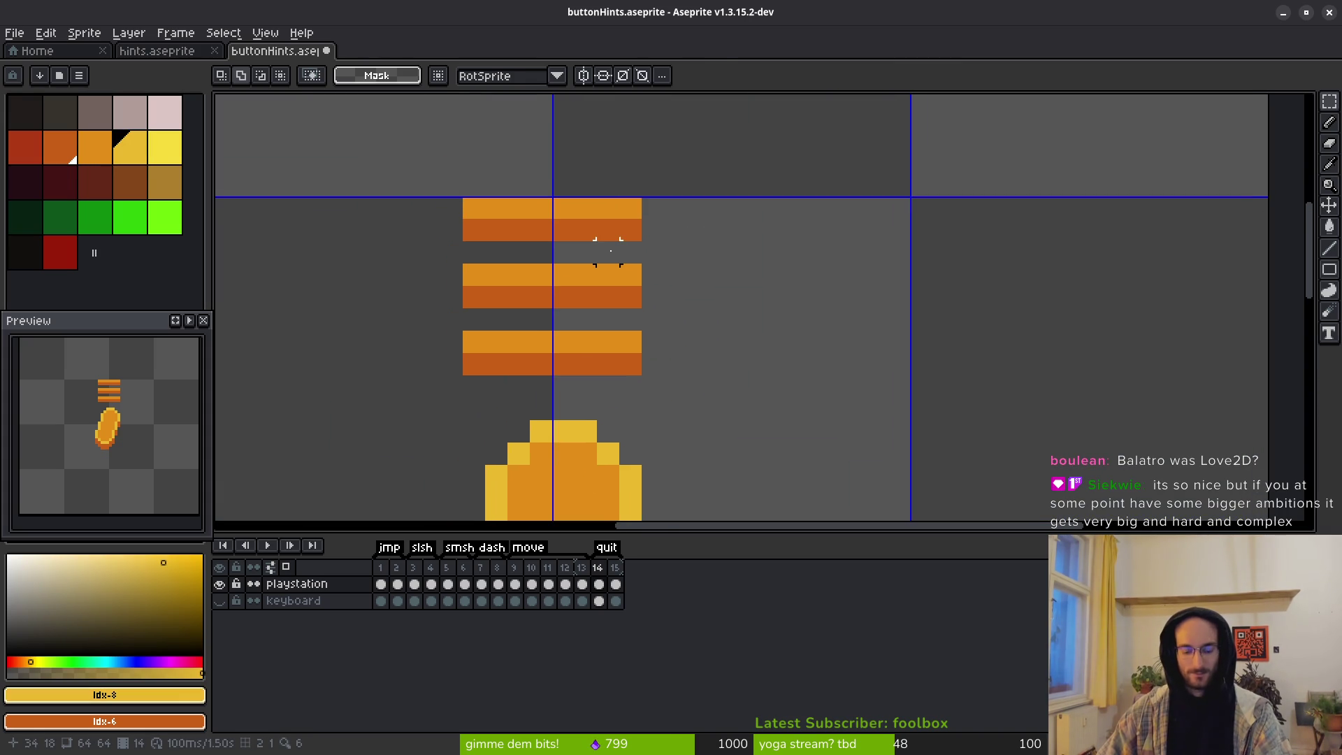
key("g")
left_click(516, 213)
left_click(542, 275)
Step: Fill the lower rows of the three bars orange, then undo that fill
scroll(710, 377, "down", 6)
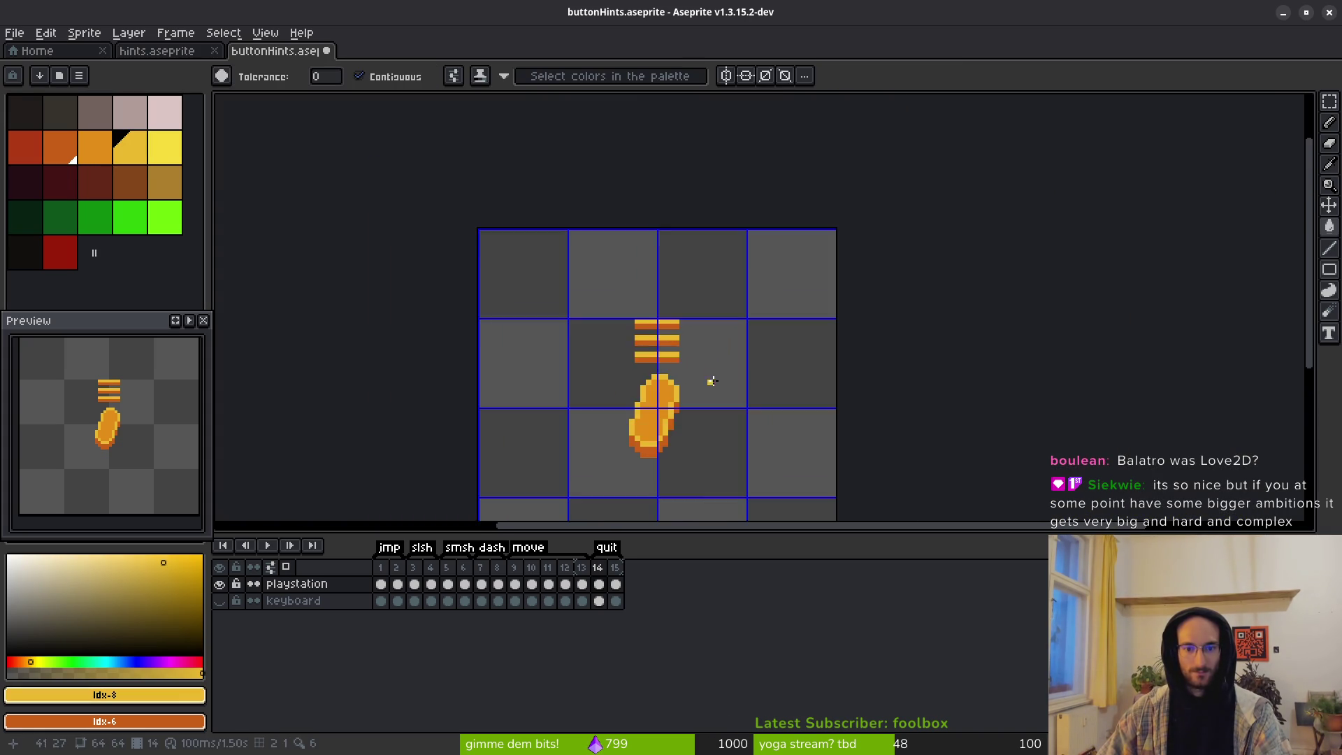
left_click(108, 150)
scroll(725, 314, "up", 2)
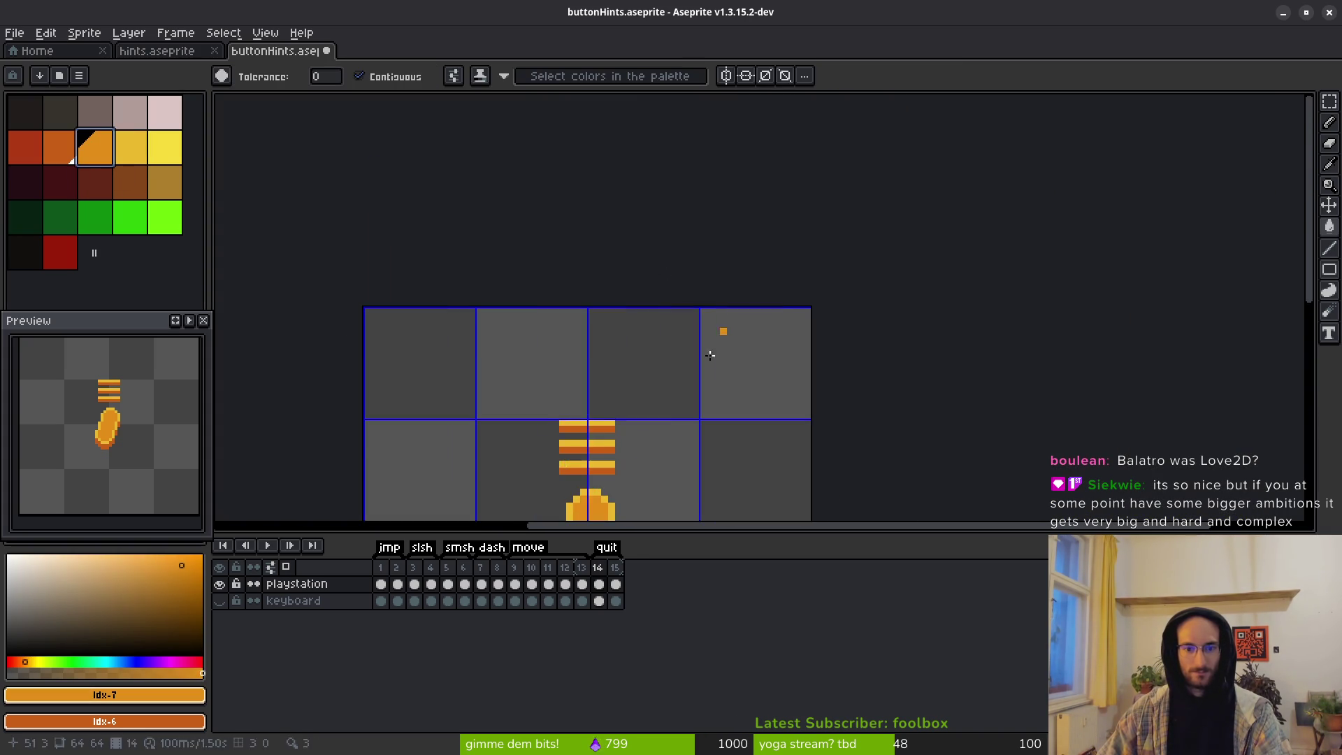
scroll(729, 327, "up", 5)
left_click(615, 221)
left_click(638, 287)
left_click(641, 357)
scroll(642, 357, "down", 5)
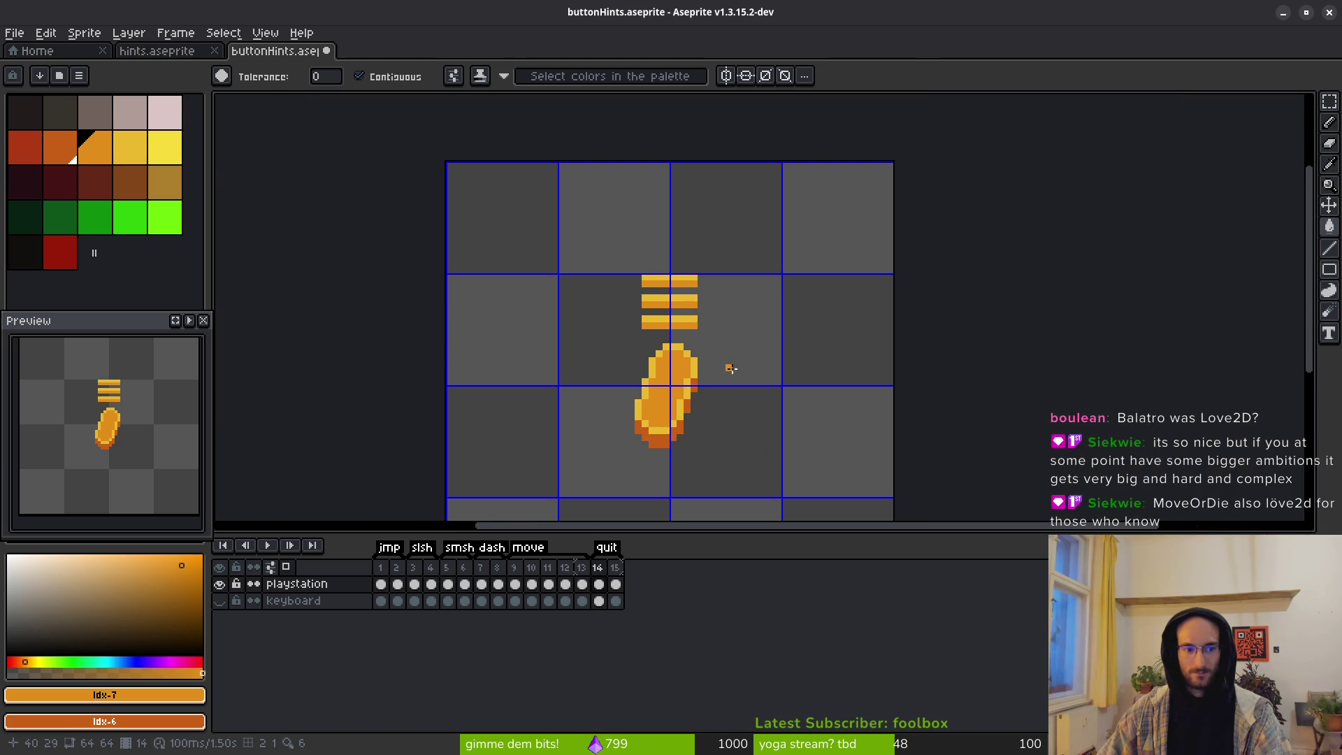
left_click_drag(728, 360, 709, 369)
key("ctrl+z")
key("ctrl+z")
key("ctrl+z")
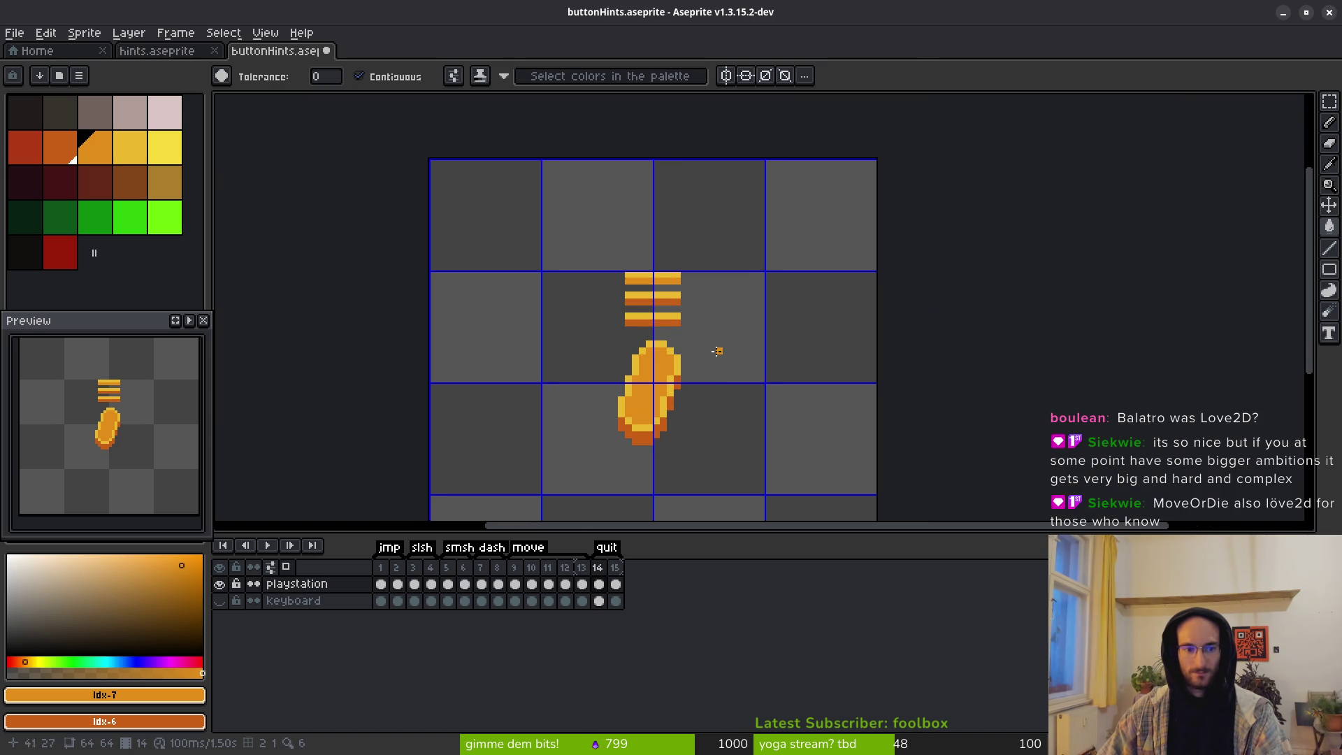
Step: Save buttonHints.aseprite
scroll(695, 392, "down", 1)
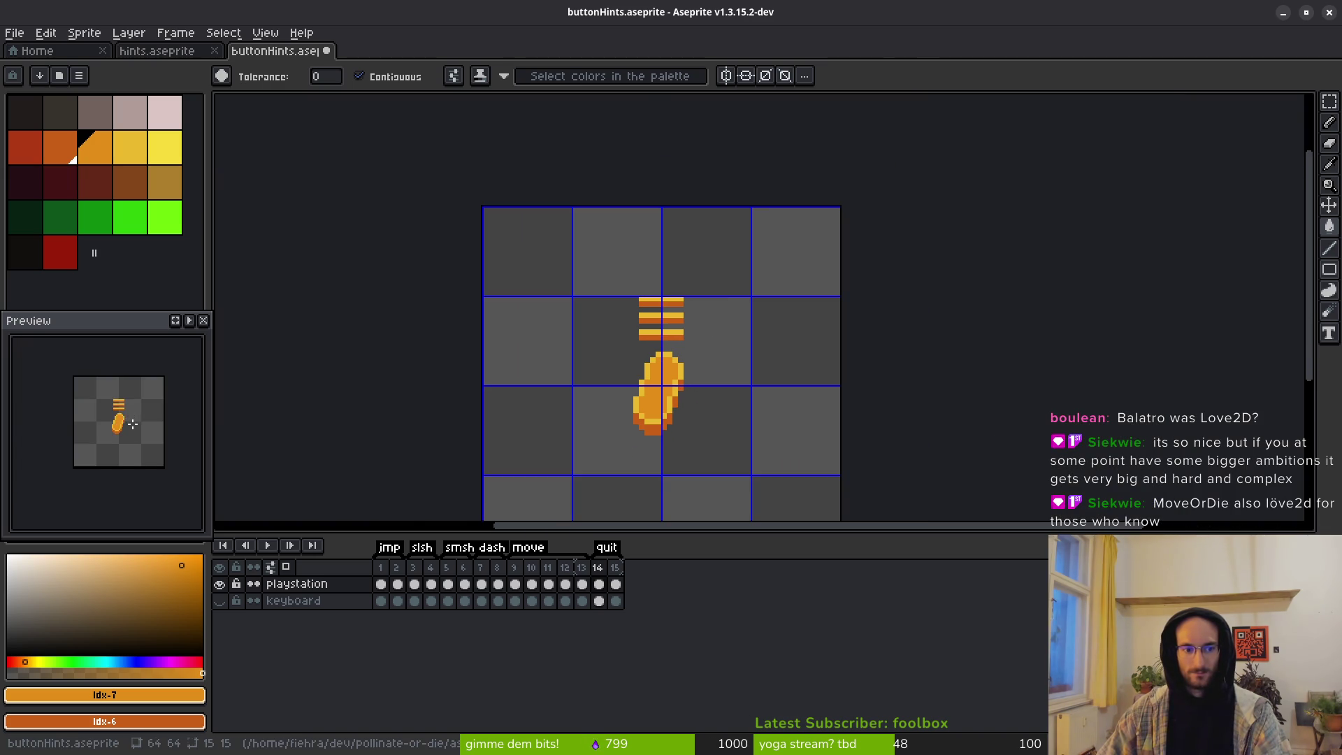
mouse_move(667, 407)
left_mouse_down()
mouse_move(619, 399)
mouse_move(643, 375)
mouse_move(635, 404)
left_mouse_up()
key("ctrl+s")
Step: Shade the button's bottom edge dark orange with the pencil, then undo the stroke
scroll(636, 378, "down", 3)
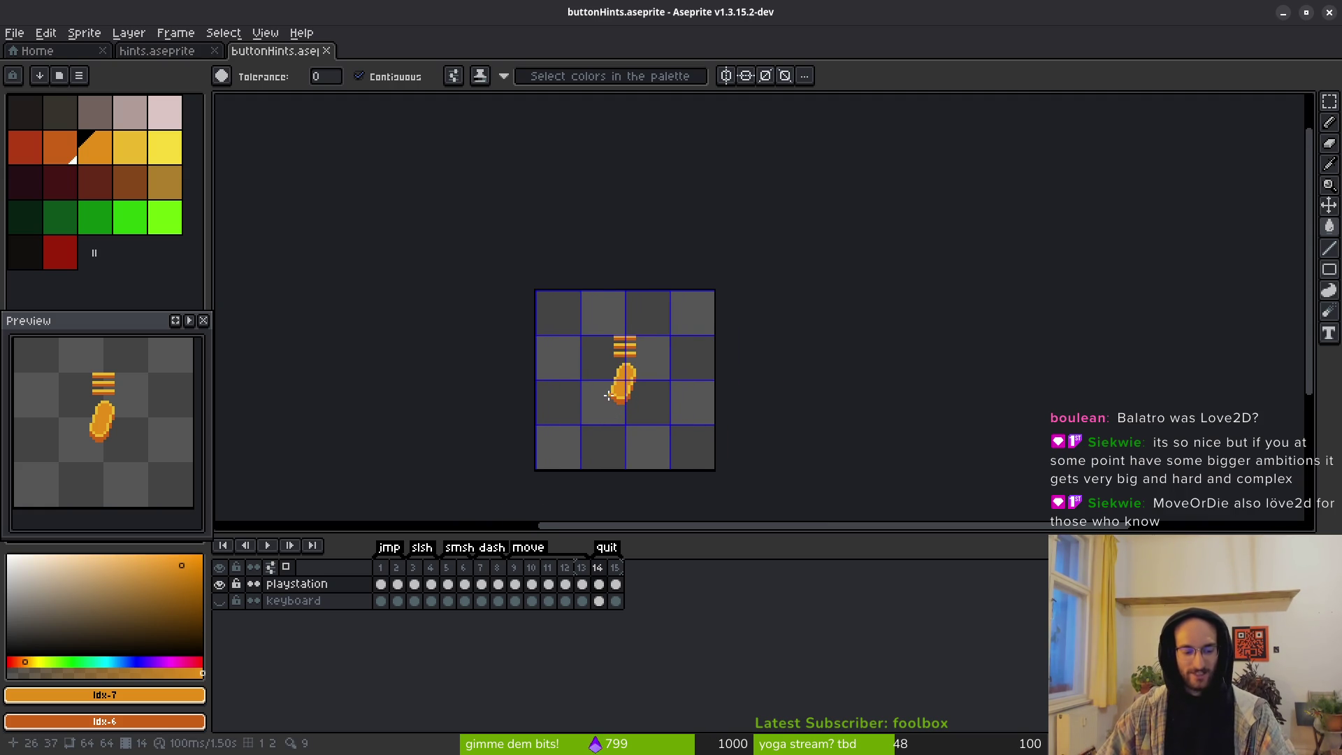
scroll(631, 390, "up", 3)
key("v")
key("w")
scroll(629, 404, "up", 1)
left_click(61, 158)
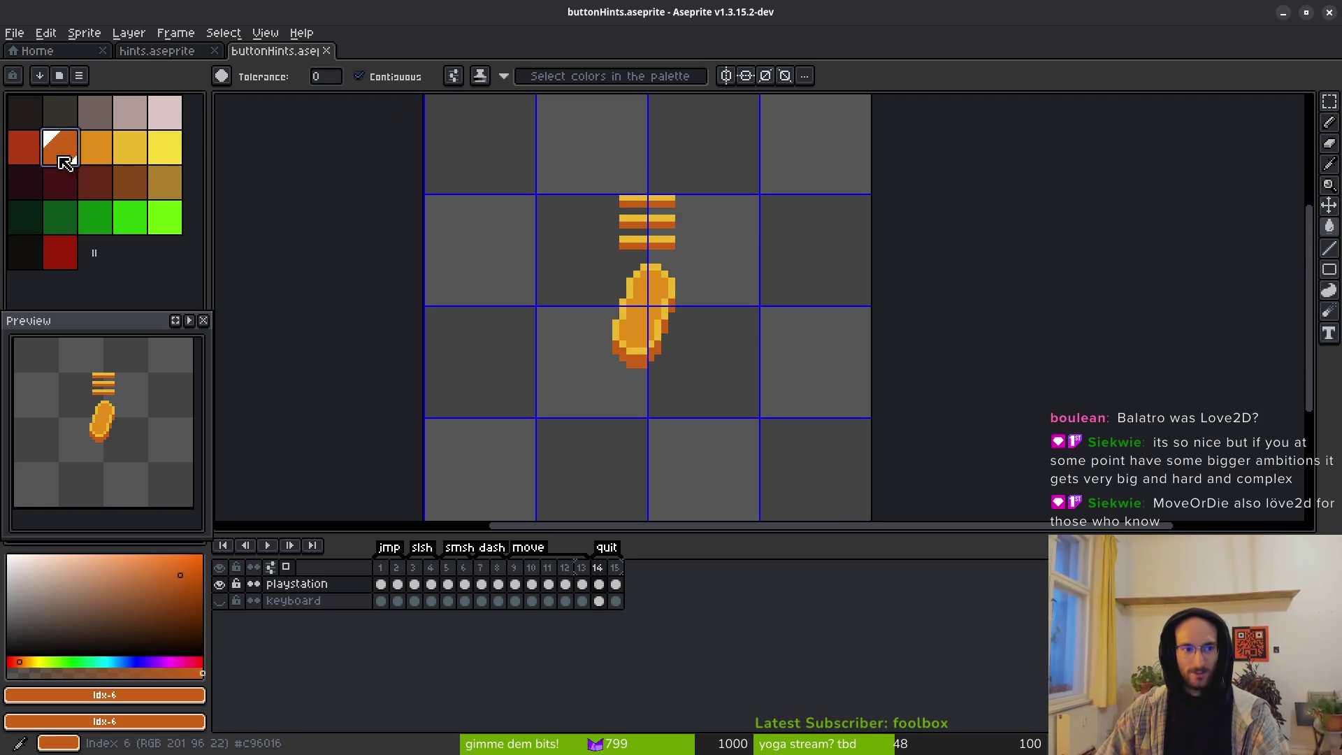
scroll(633, 364, "up", 4)
key("b")
mouse_move(432, 363)
left_mouse_down()
mouse_move(489, 393)
mouse_move(552, 342)
left_mouse_up()
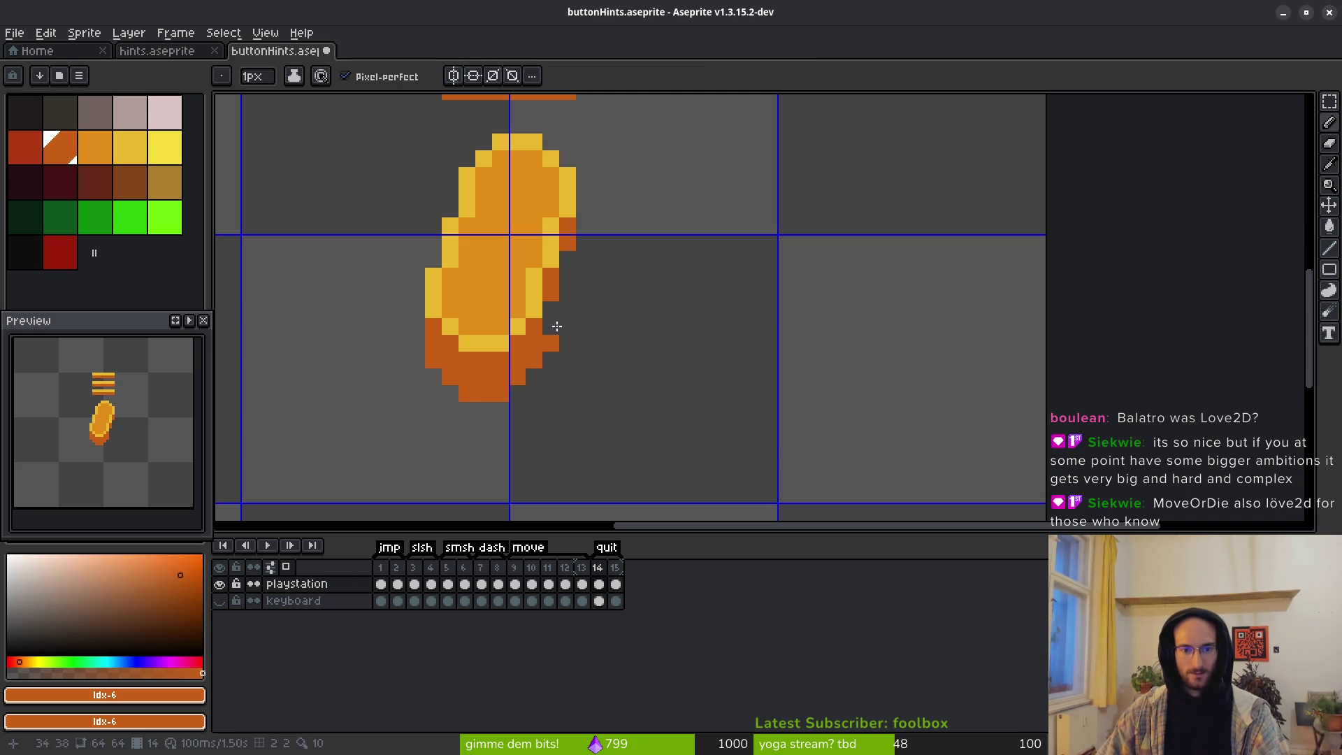
scroll(640, 367, "down", 6)
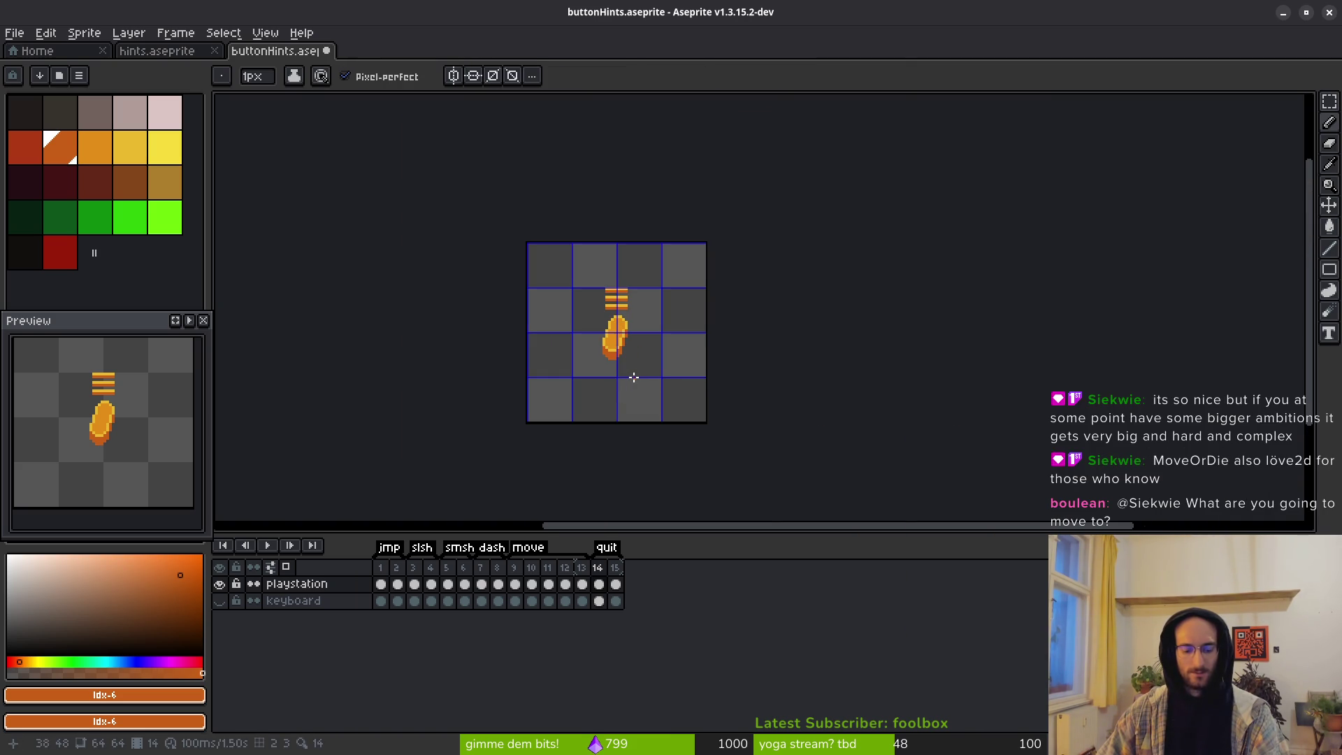
key("alt")
key("ctrl+z")
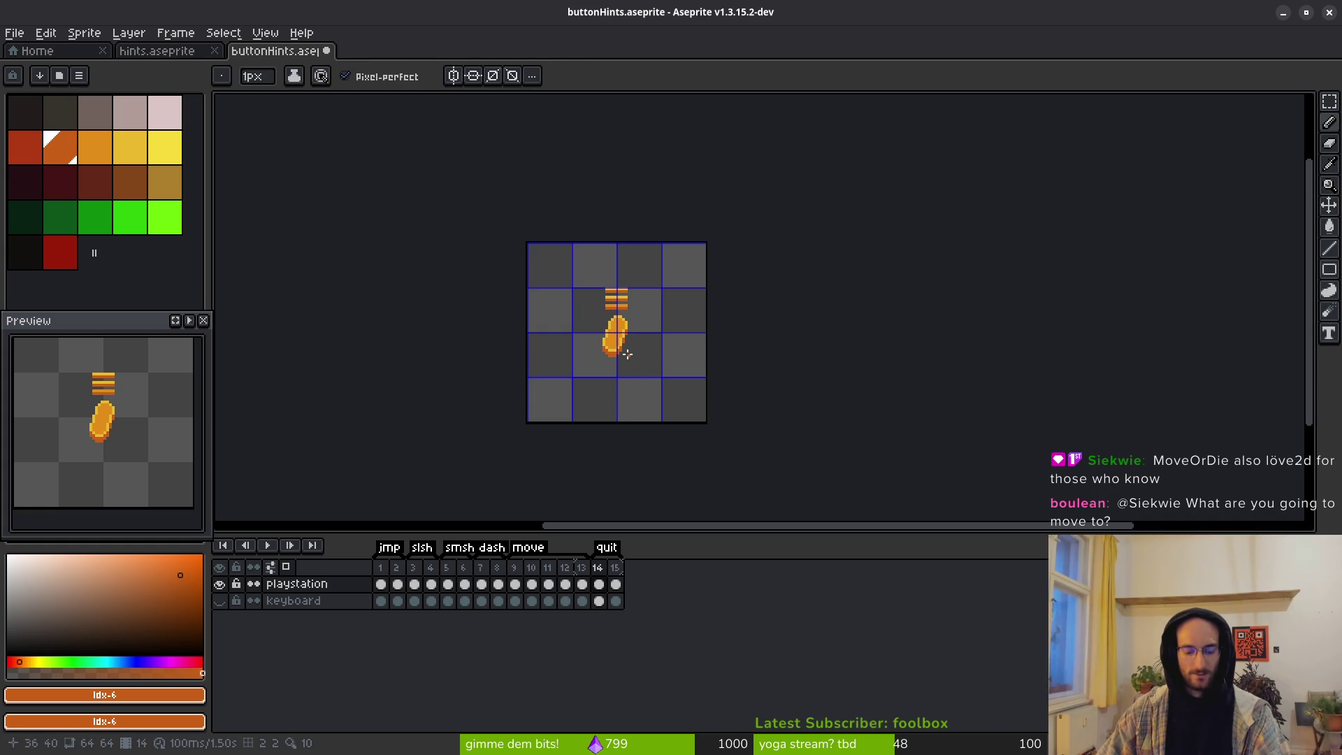
scroll(626, 349, "up", 3)
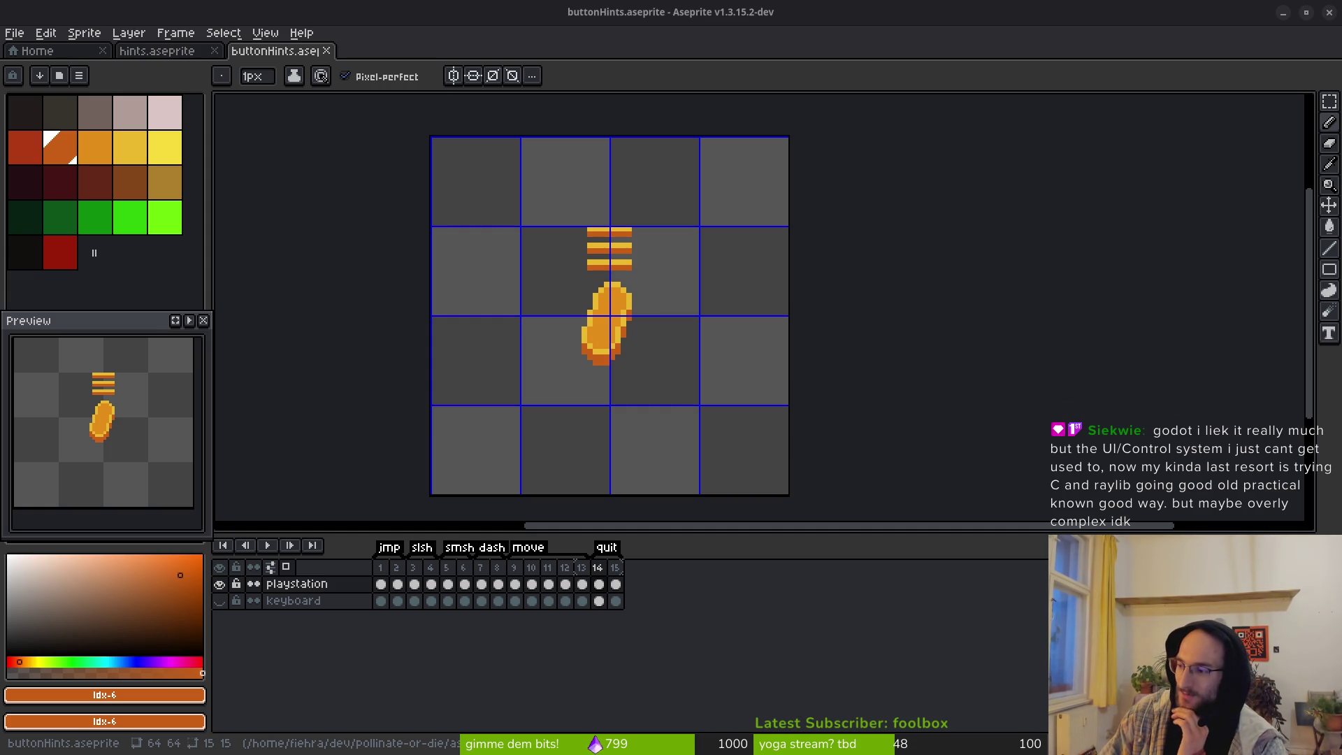
Step: Step between frames 14 and 15 of the playstation layer to review the quit sprites
scroll(608, 357, "left", 2)
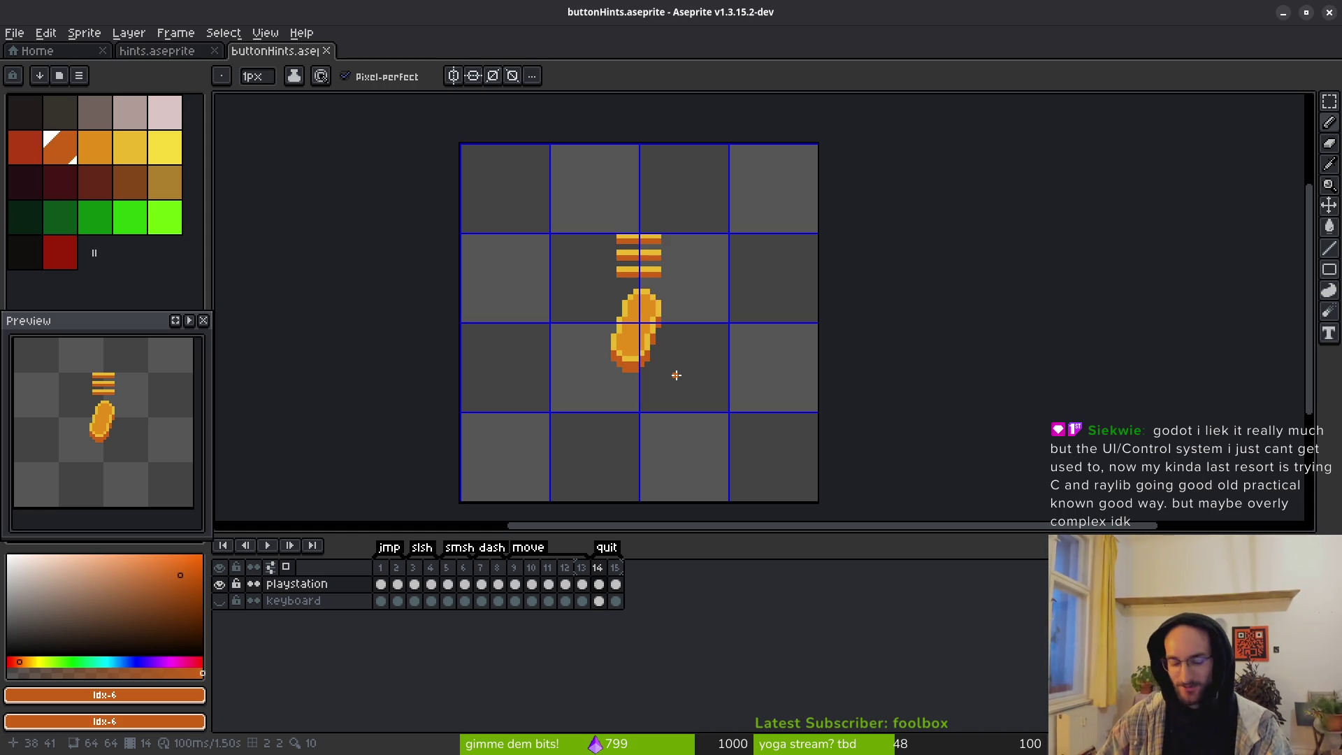
scroll(629, 332, "left", 2)
left_click(615, 584)
left_click(600, 585)
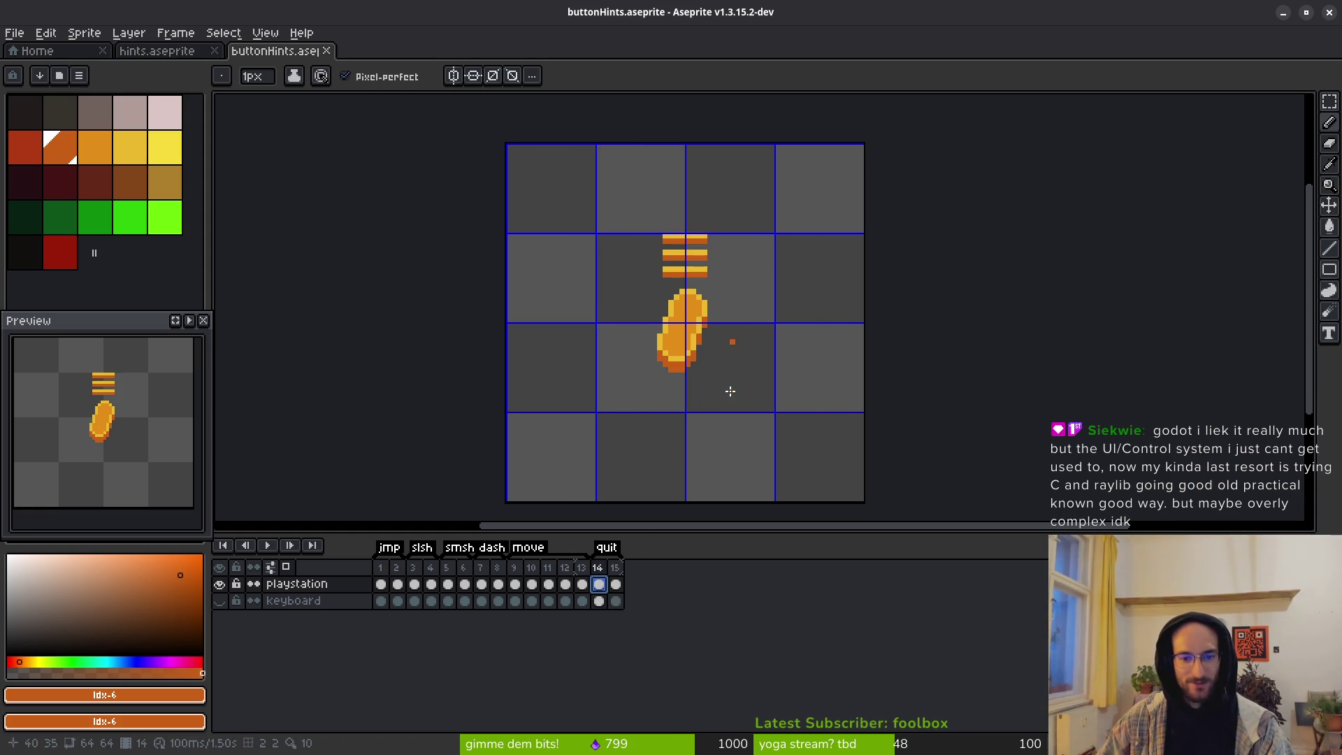
left_click(615, 585)
scroll(674, 356, "up", 2)
Step: Open Canvas Size and close it without resizing
key("ctrl+alt+c")
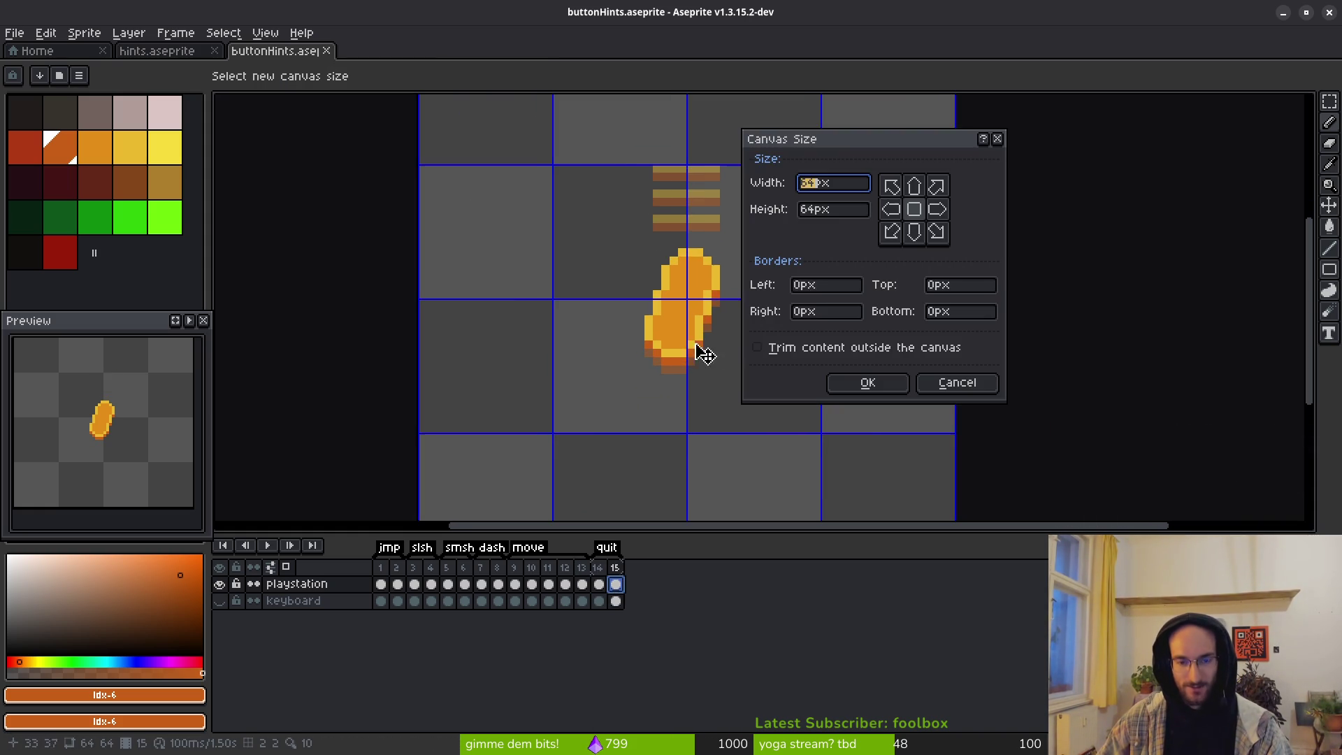
key("BackSpace")
key("BackSpace")
left_click(950, 385)
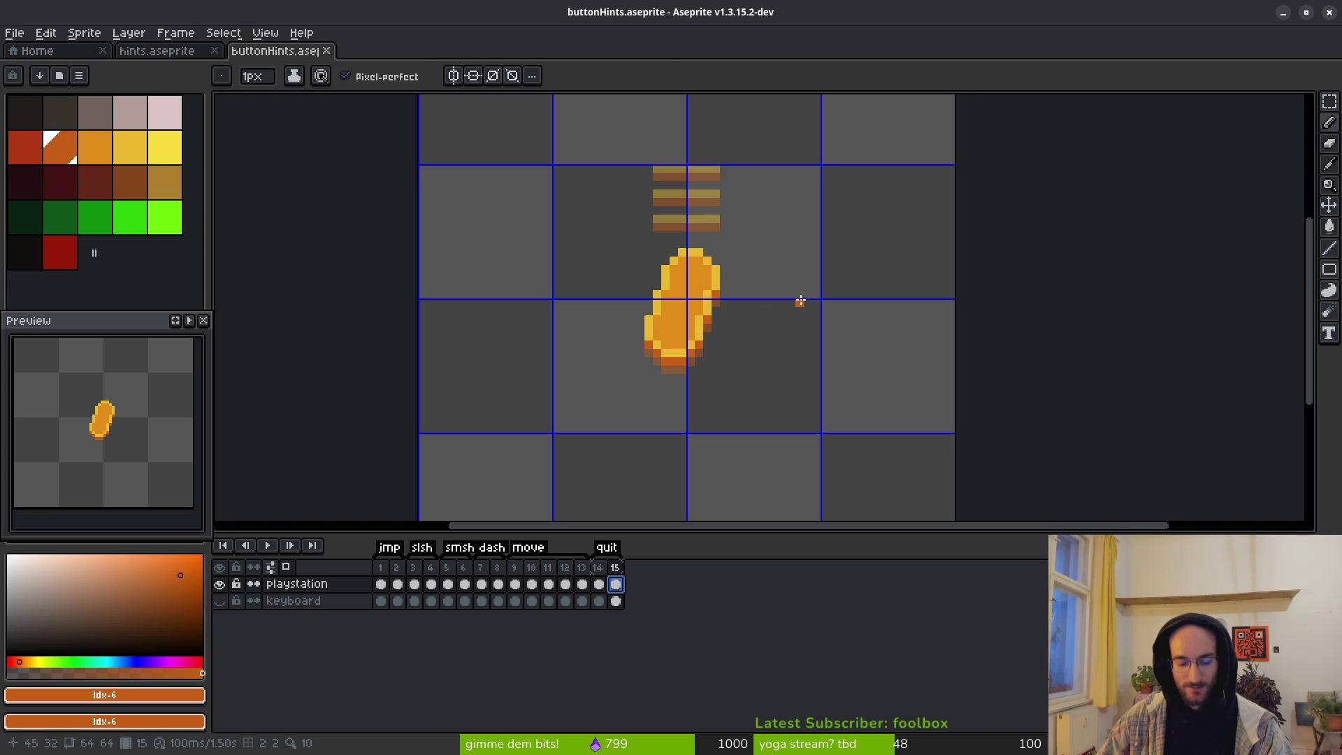
Step: Try a rectangular selection around the sprite, deselect it, and switch to freehand selection
key("m")
left_click_drag(610, 241, 788, 424)
left_click(758, 405)
key("ctrl+d")
key("shift+w")
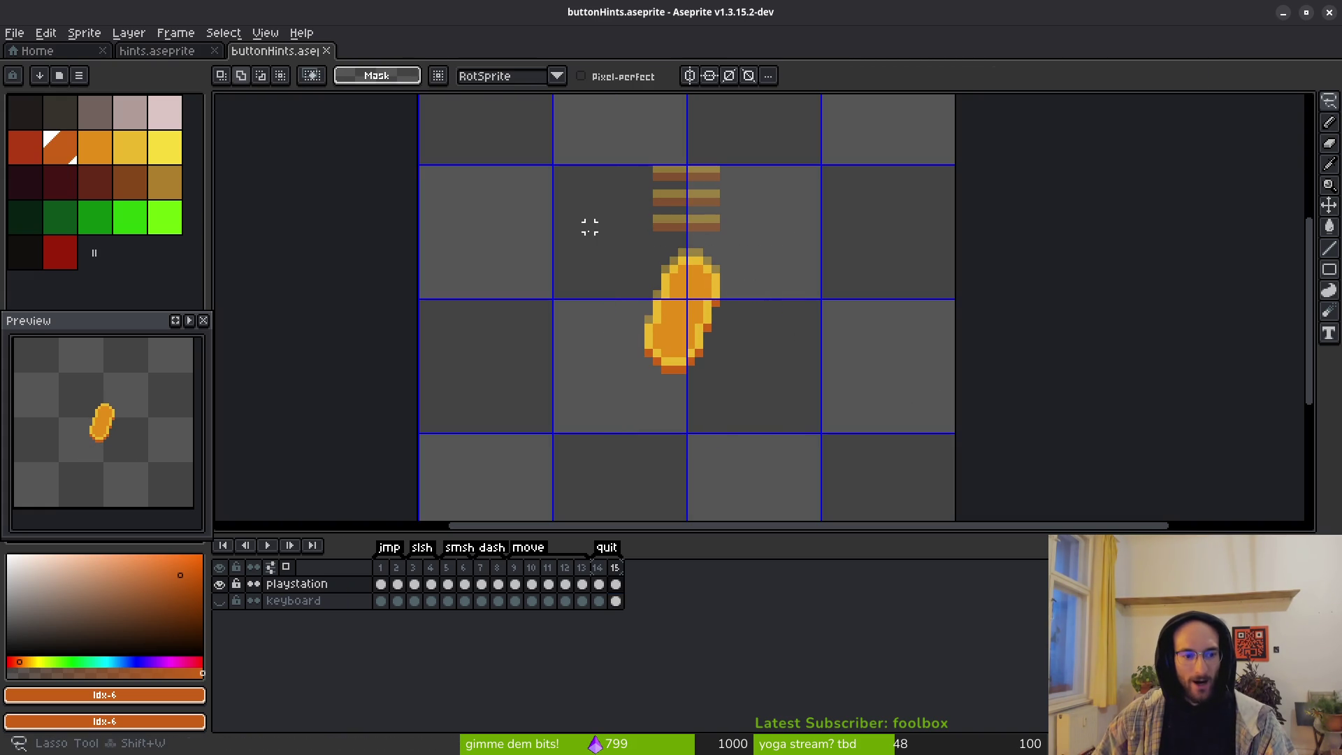
scroll(745, 287, "up", 14)
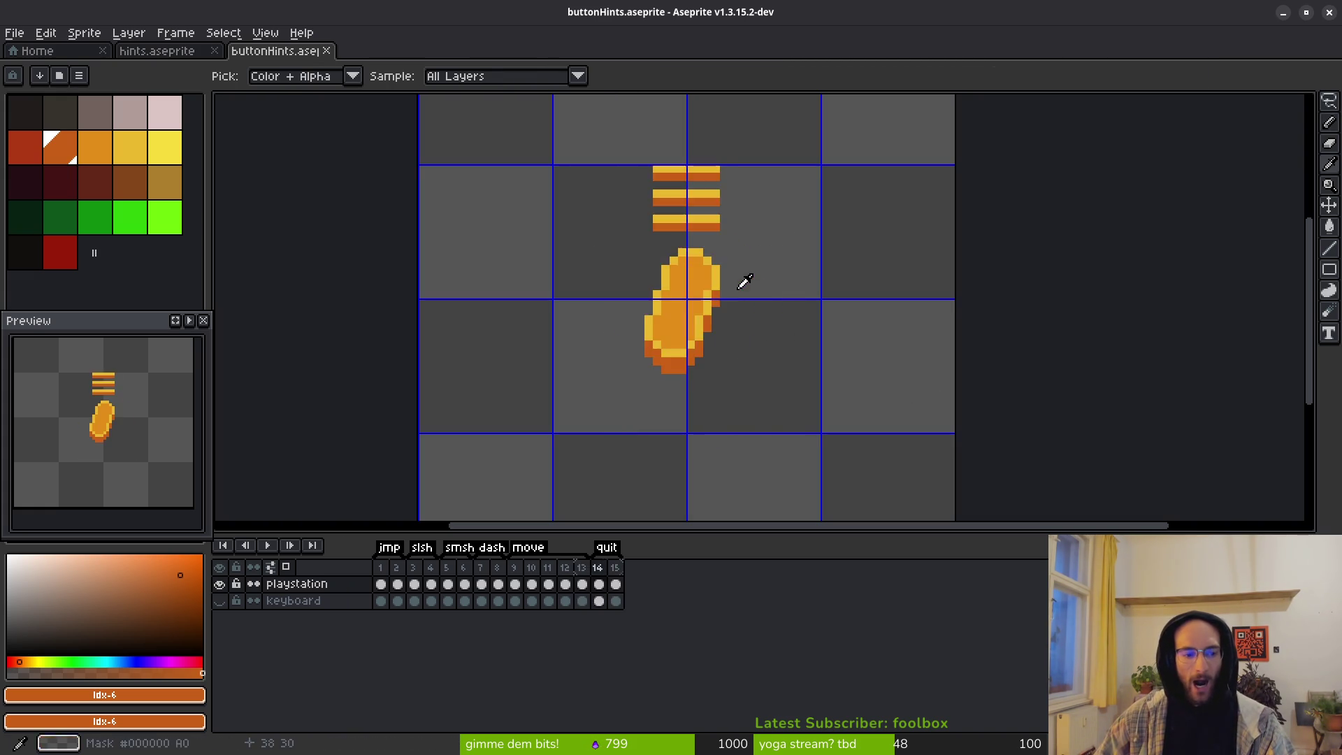
scroll(746, 280, "down", 10)
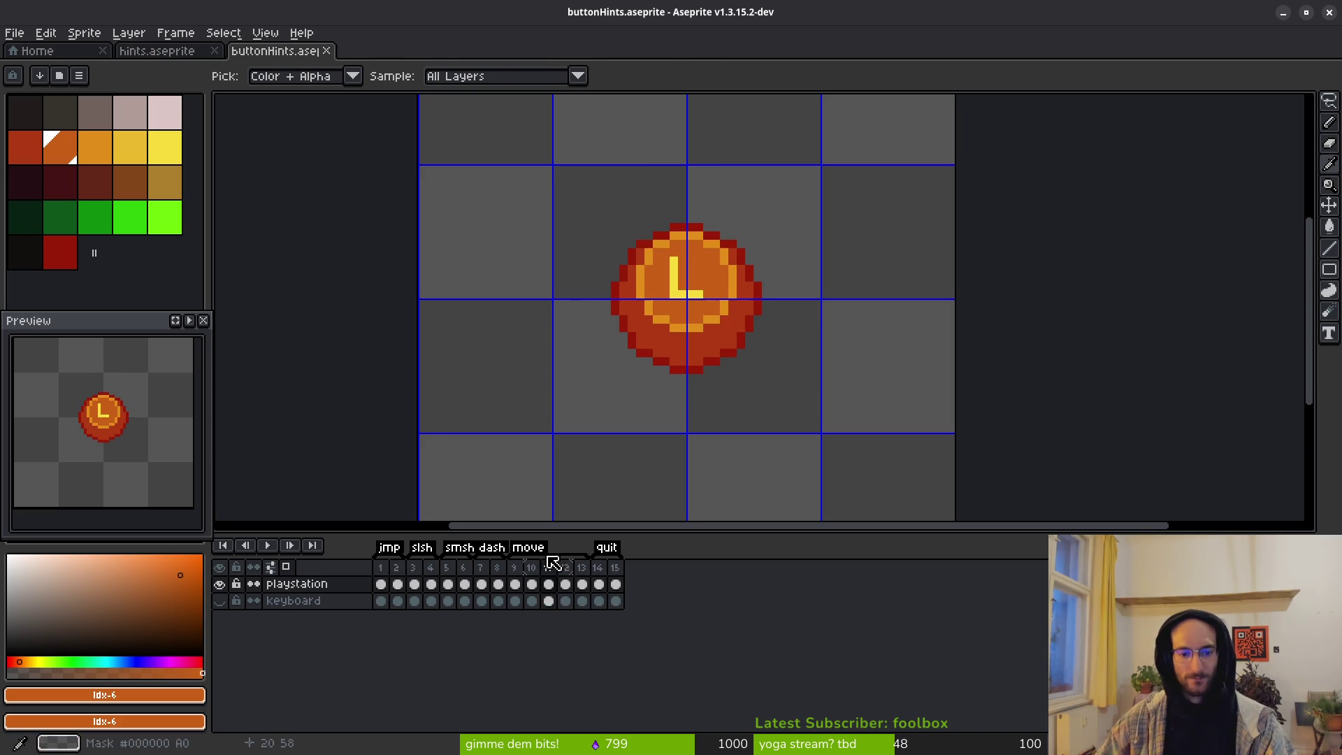
Step: Go to frame 1 with the X coin and save buttonHints
left_click(381, 584)
key("ctrl+s")
scroll(698, 378, "down", 1)
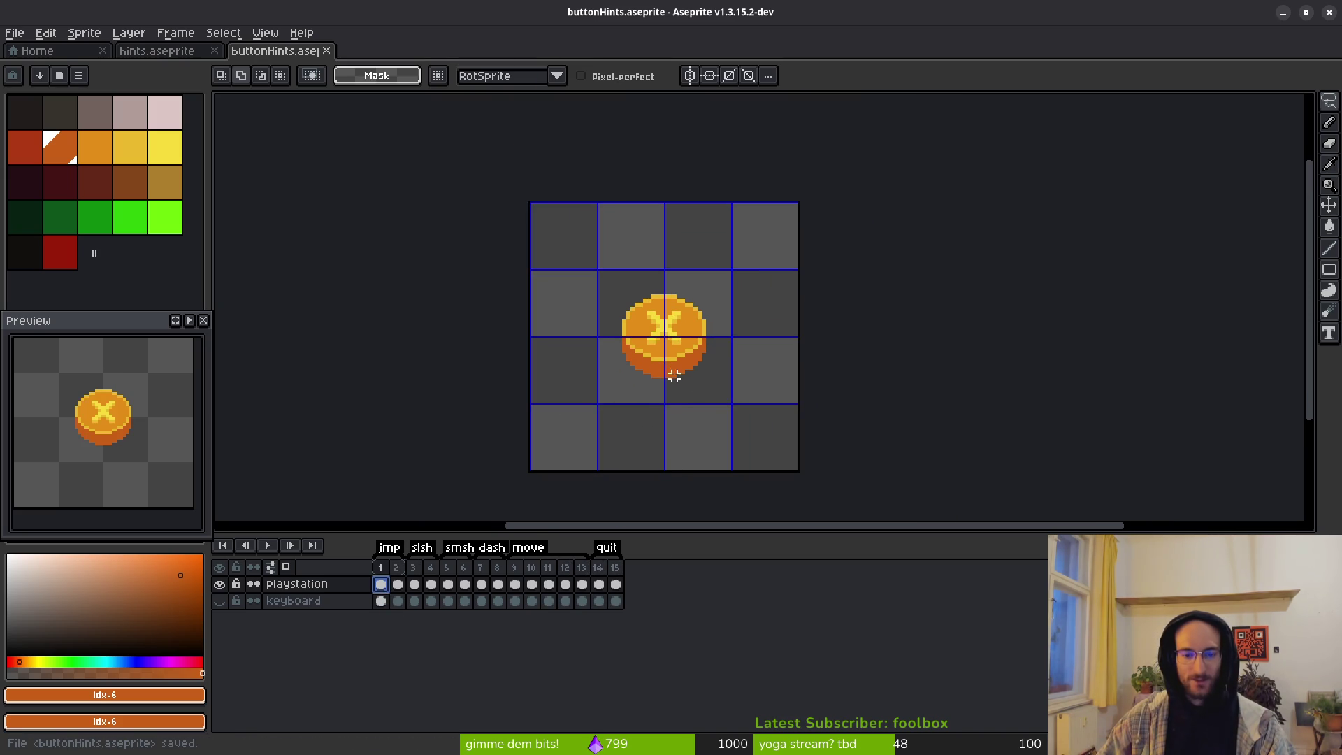
left_click_drag(652, 371, 638, 380)
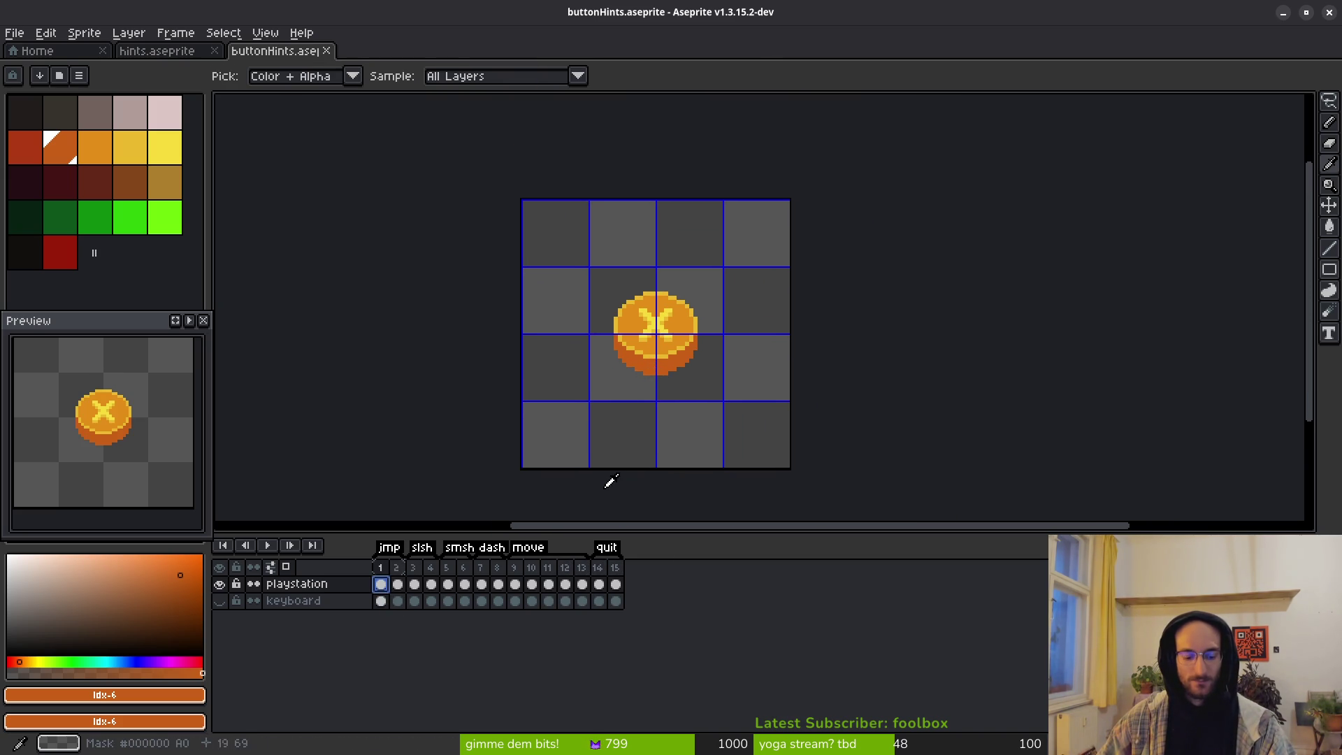
scroll(622, 477, "down", 3)
scroll(622, 477, "down", 5)
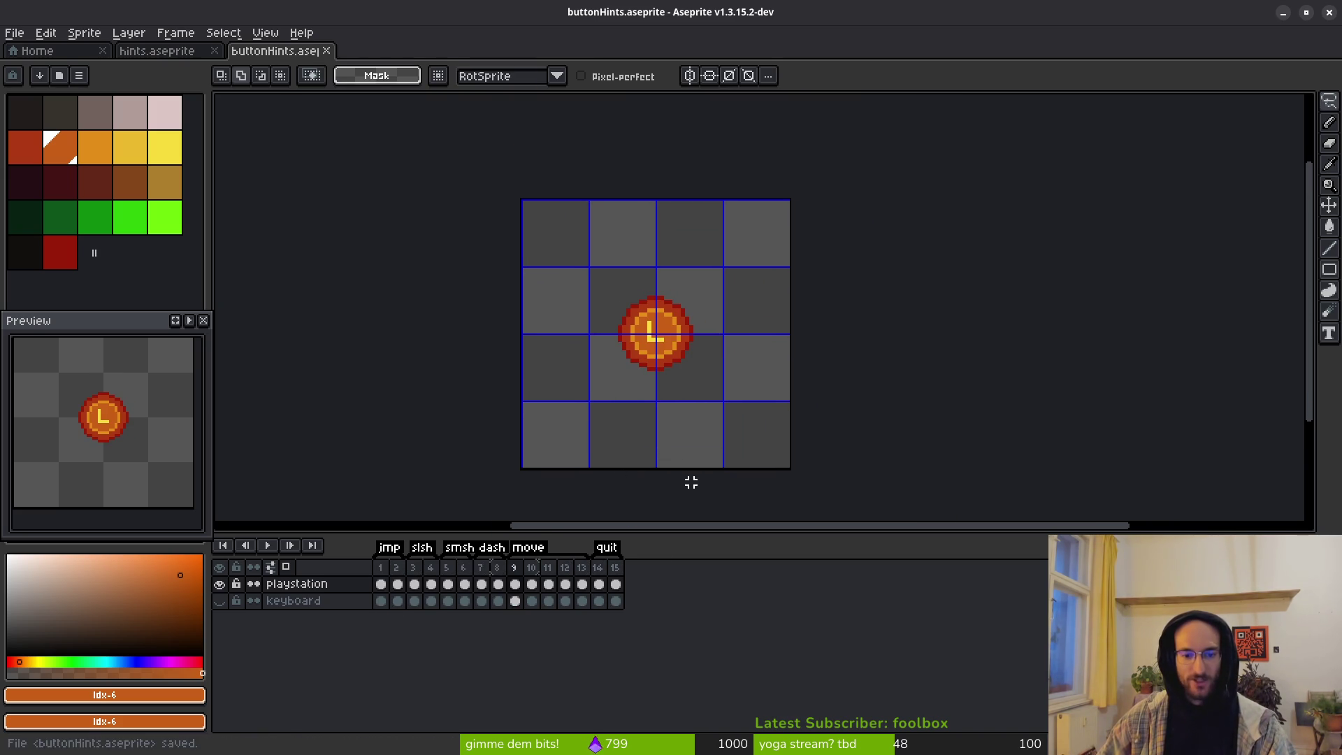
Step: Export a sprite sheet with Split Tags and Open Sprite Sheet enabled
key("ctrl+e")
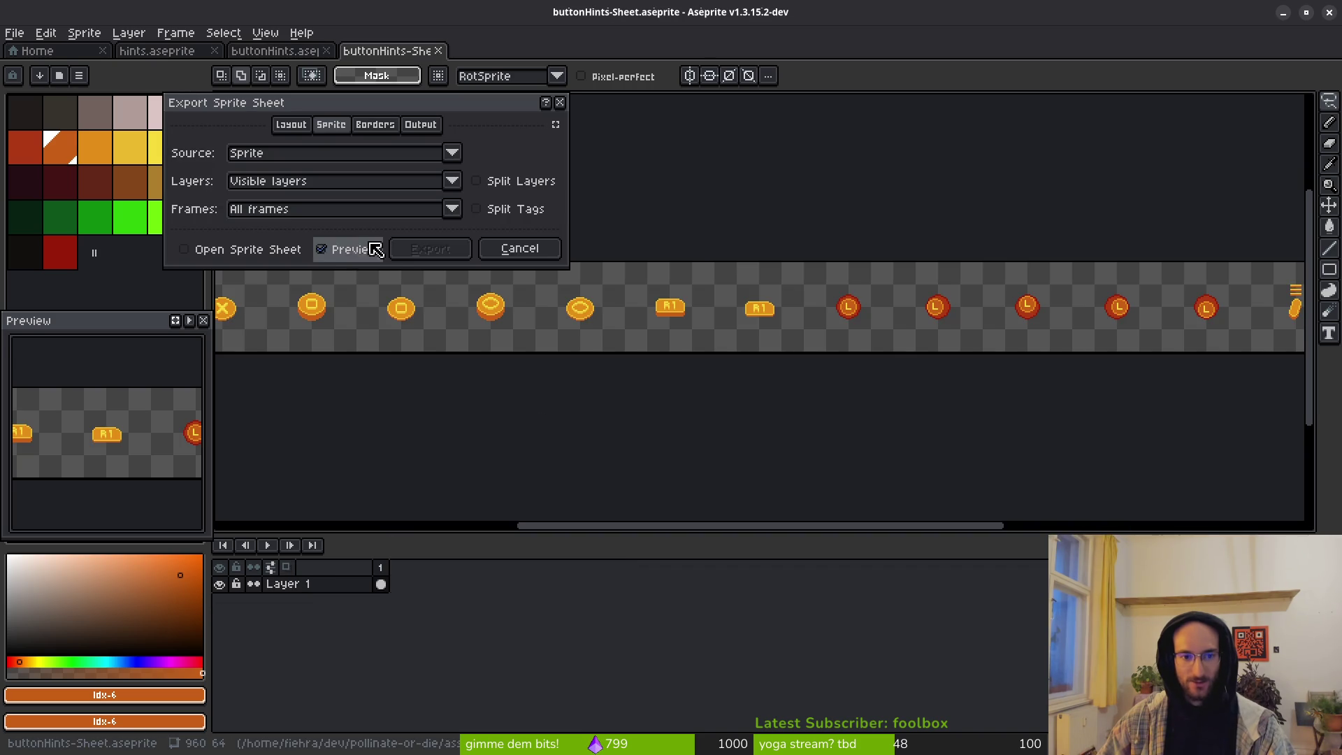
left_click(516, 210)
left_click(234, 250)
left_click(414, 256)
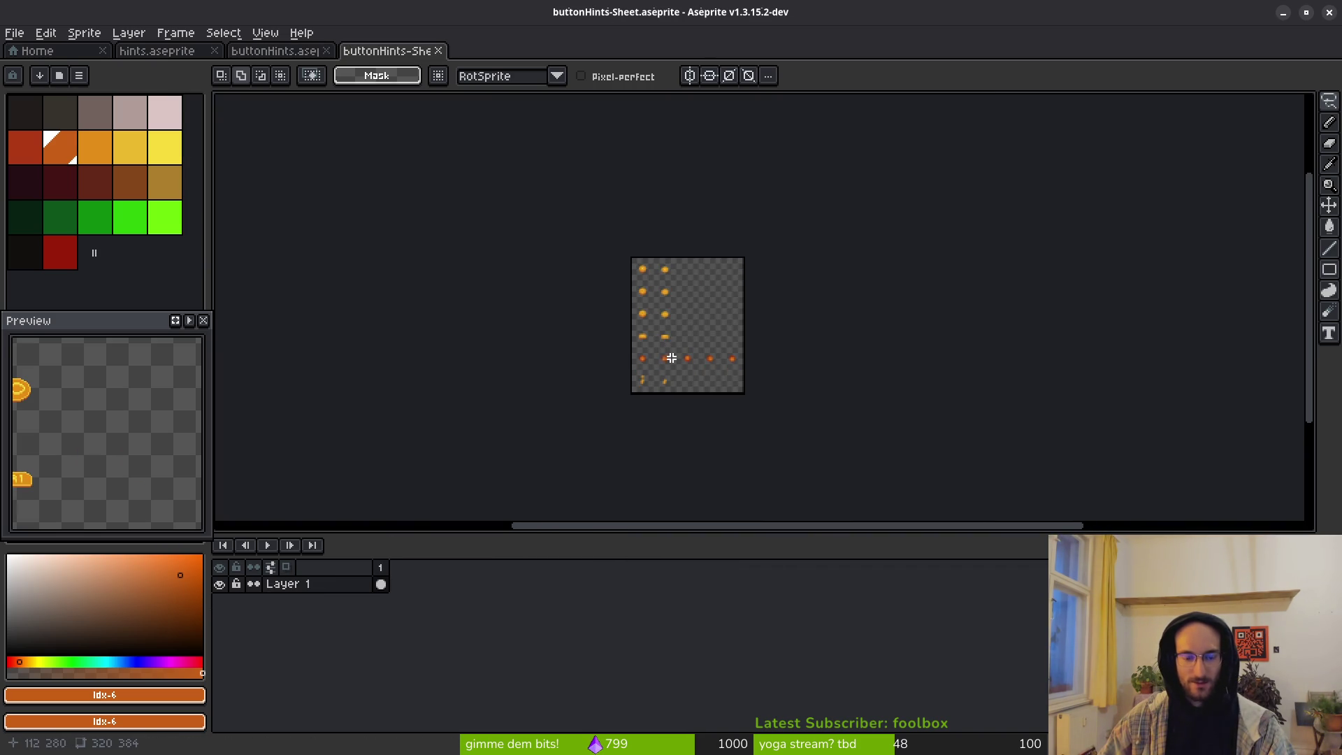
key("Return")
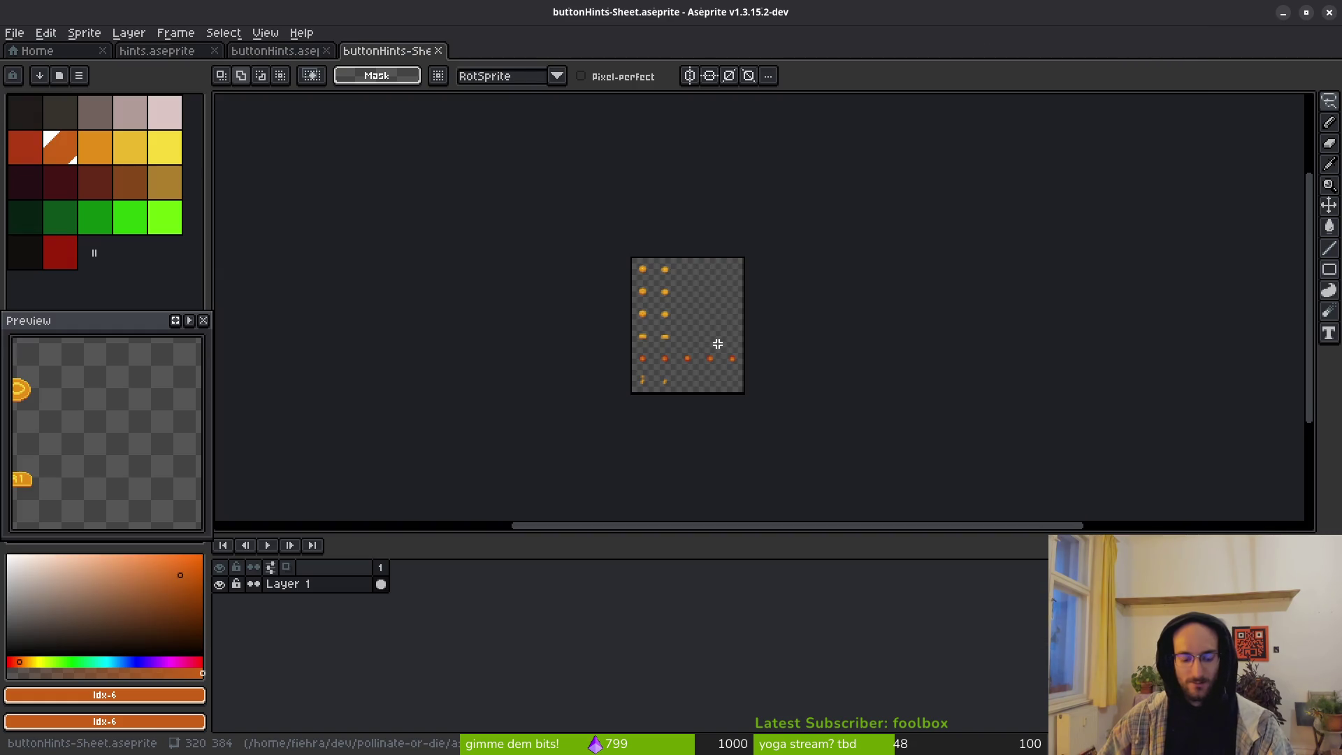
Step: Export the open sheet as playstationButtons.png into the art/ui folder
key("ctrl+alt+shift+s")
left_click(336, 60)
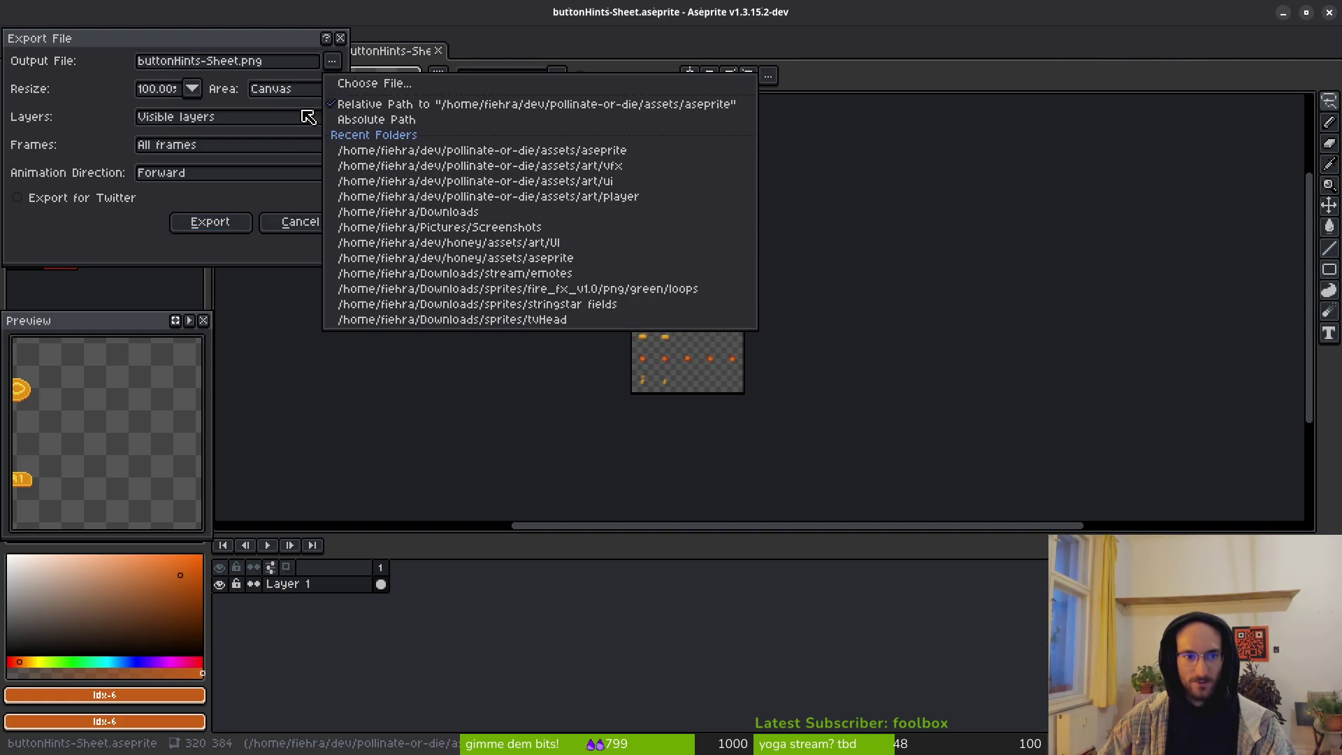
left_click(417, 82)
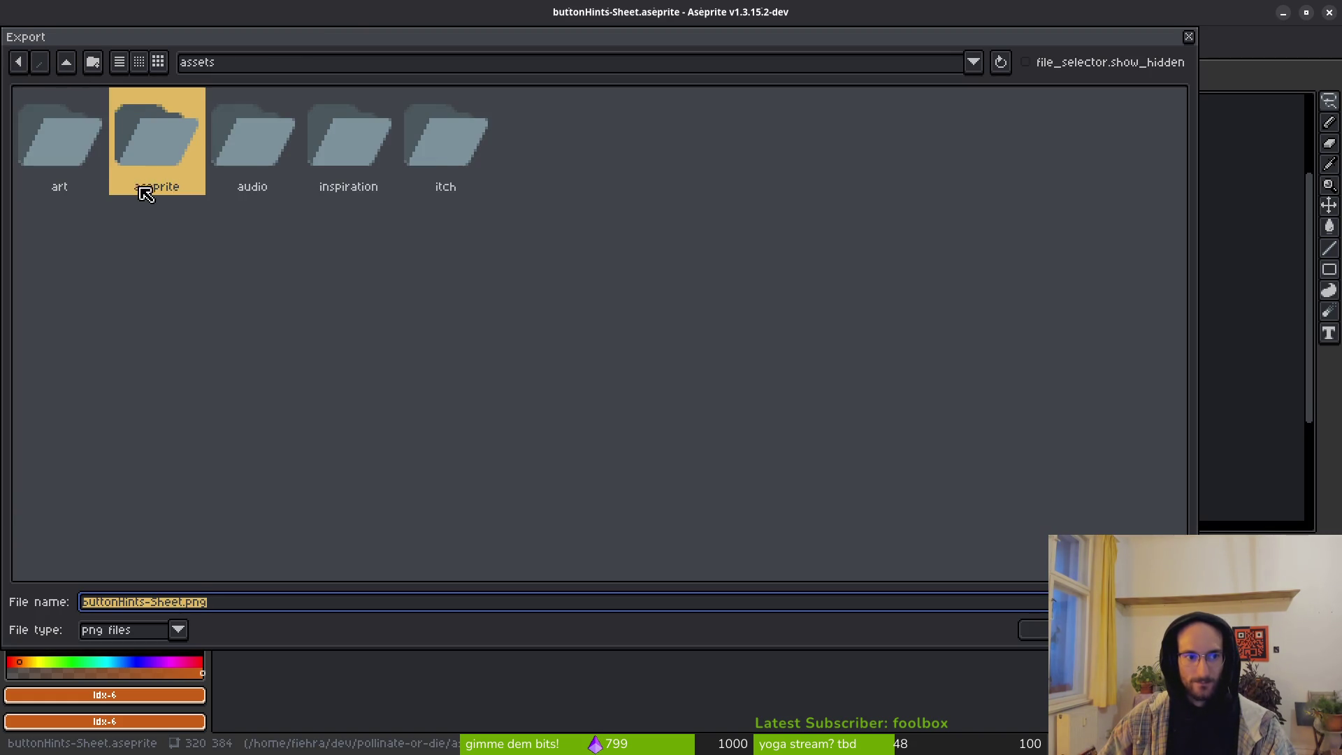
double_click(65, 137)
double_click(882, 133)
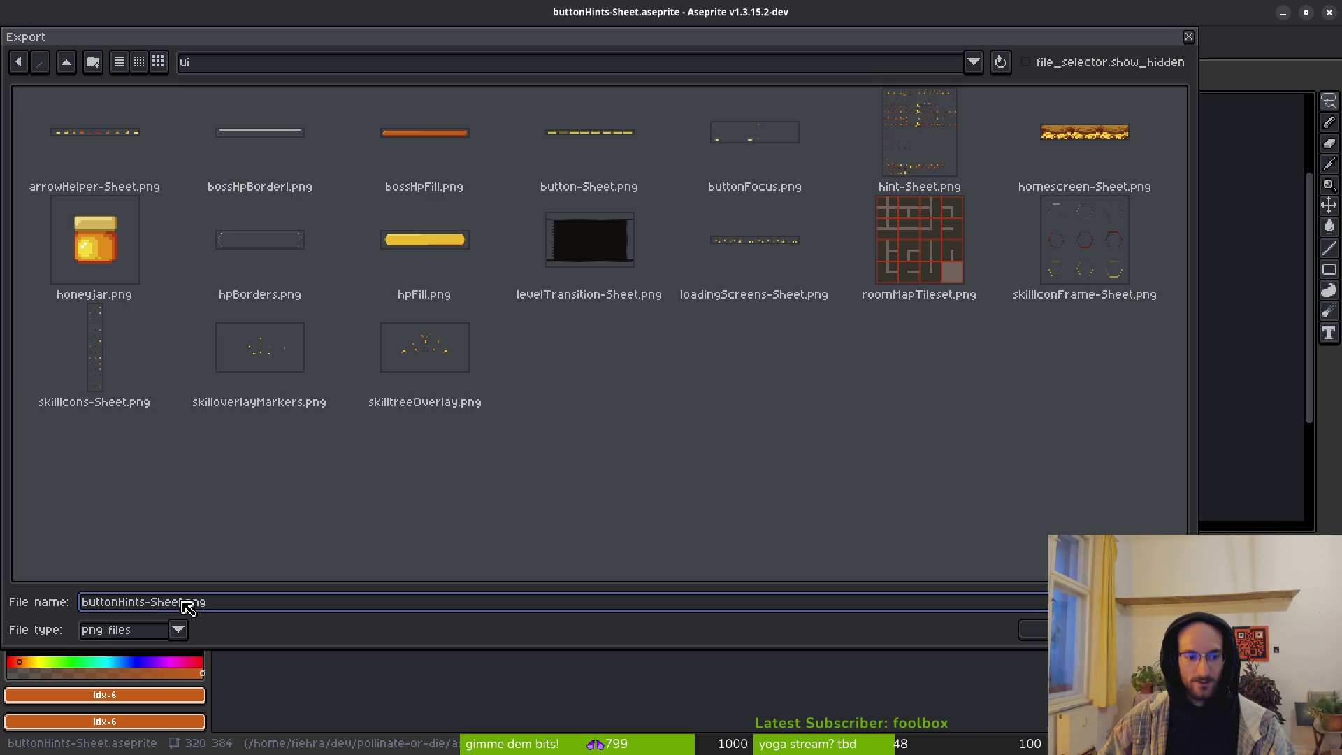
left_click_drag(183, 602, 5, 563)
key("BackSpace")
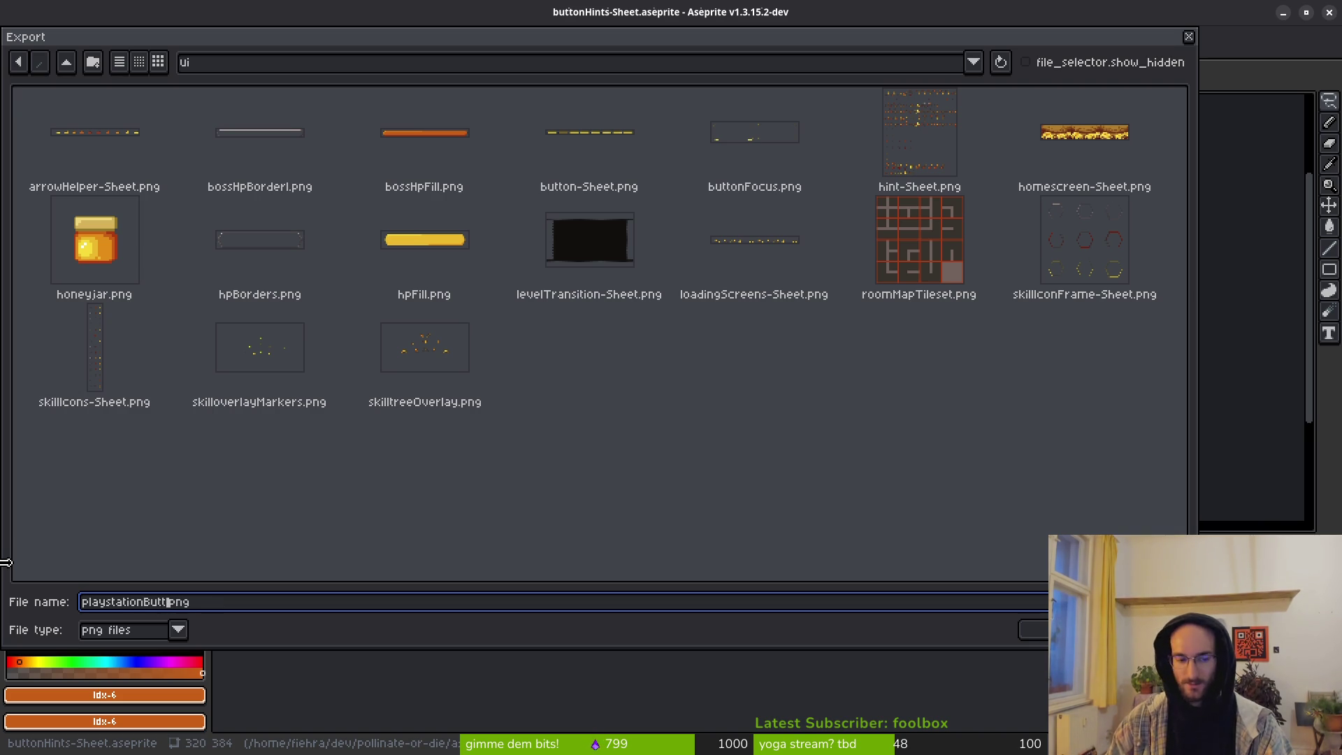
key("Return")
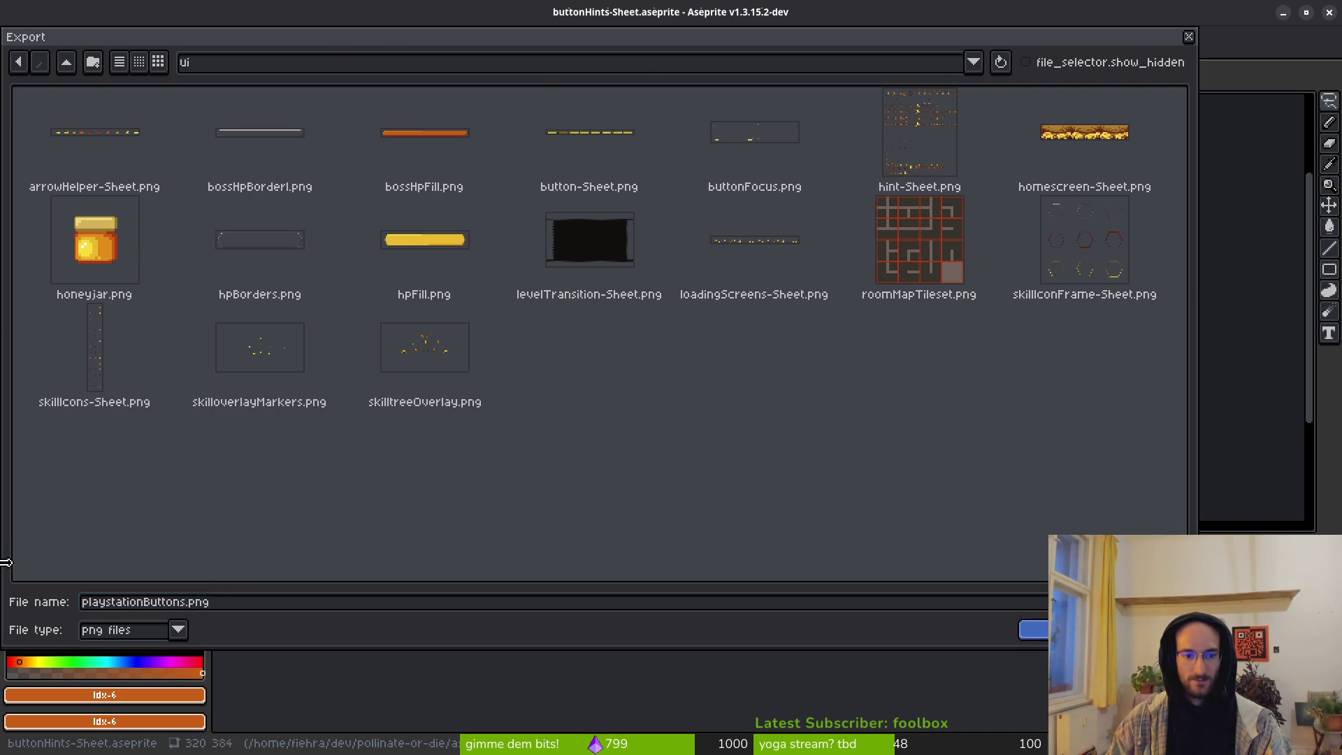
left_click(213, 222)
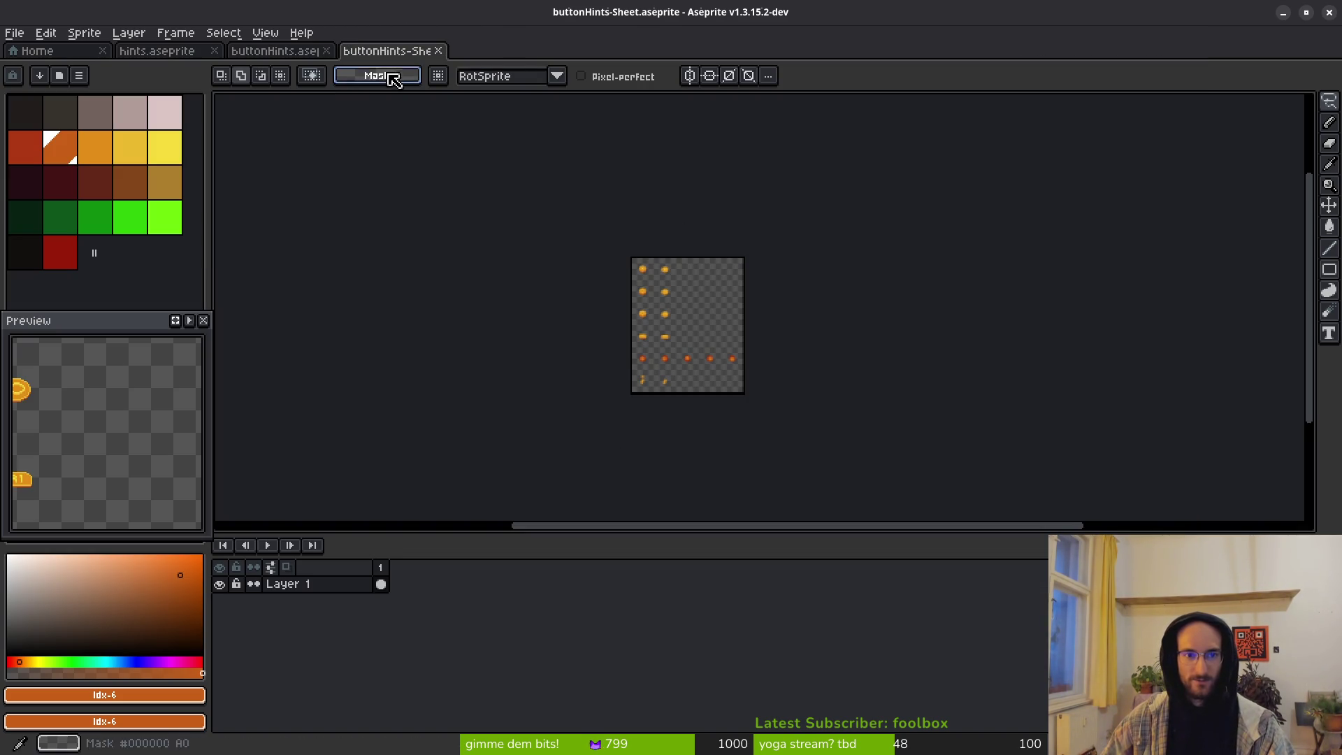
Step: Close the PlayStation sheet, show the keyboard layer, and generate its sprite sheet
left_click(438, 51)
left_click(220, 601, "alt")
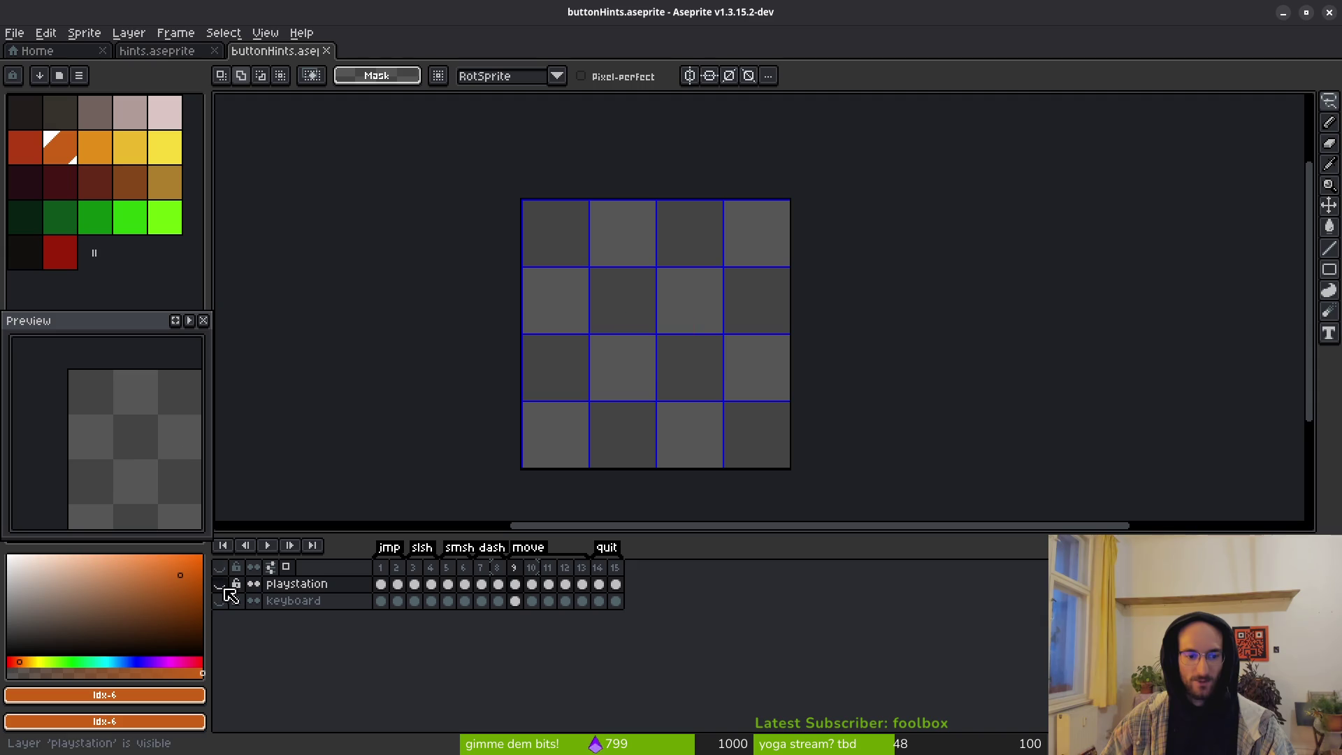
key("ctrl+e")
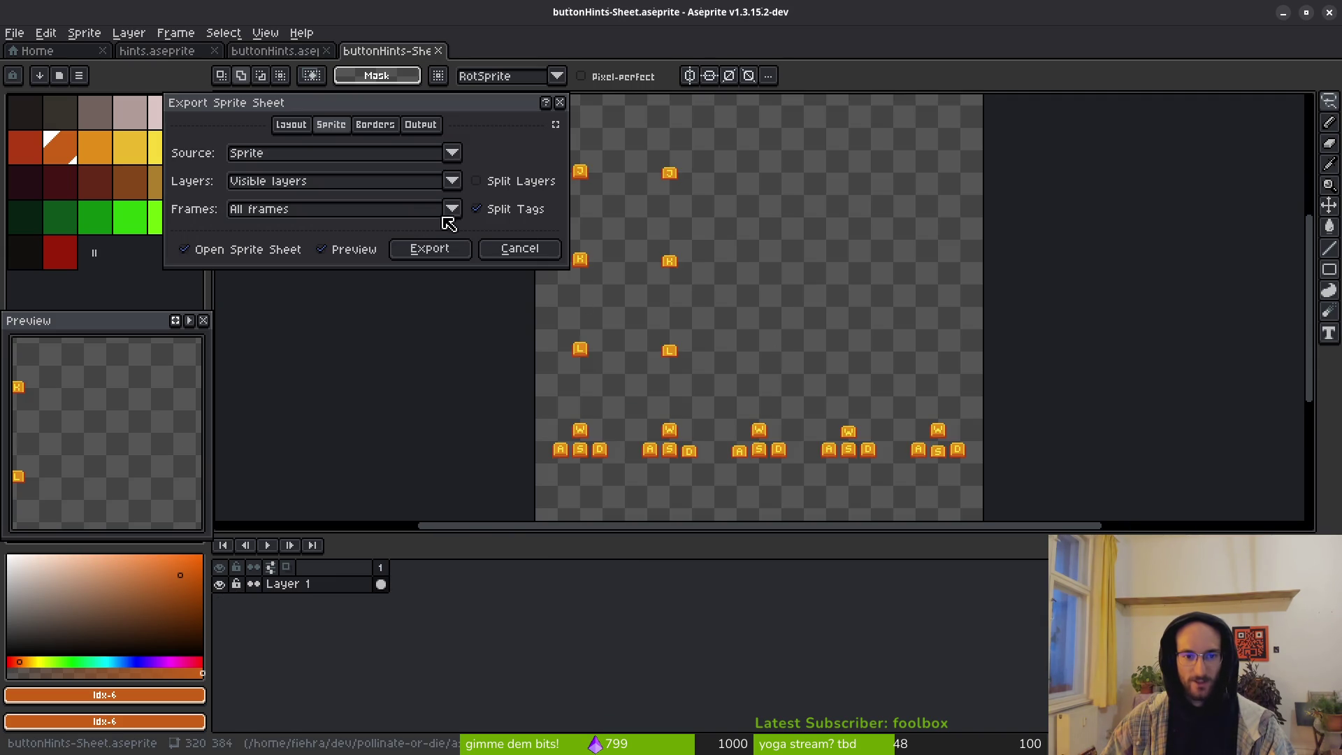
left_click(425, 253)
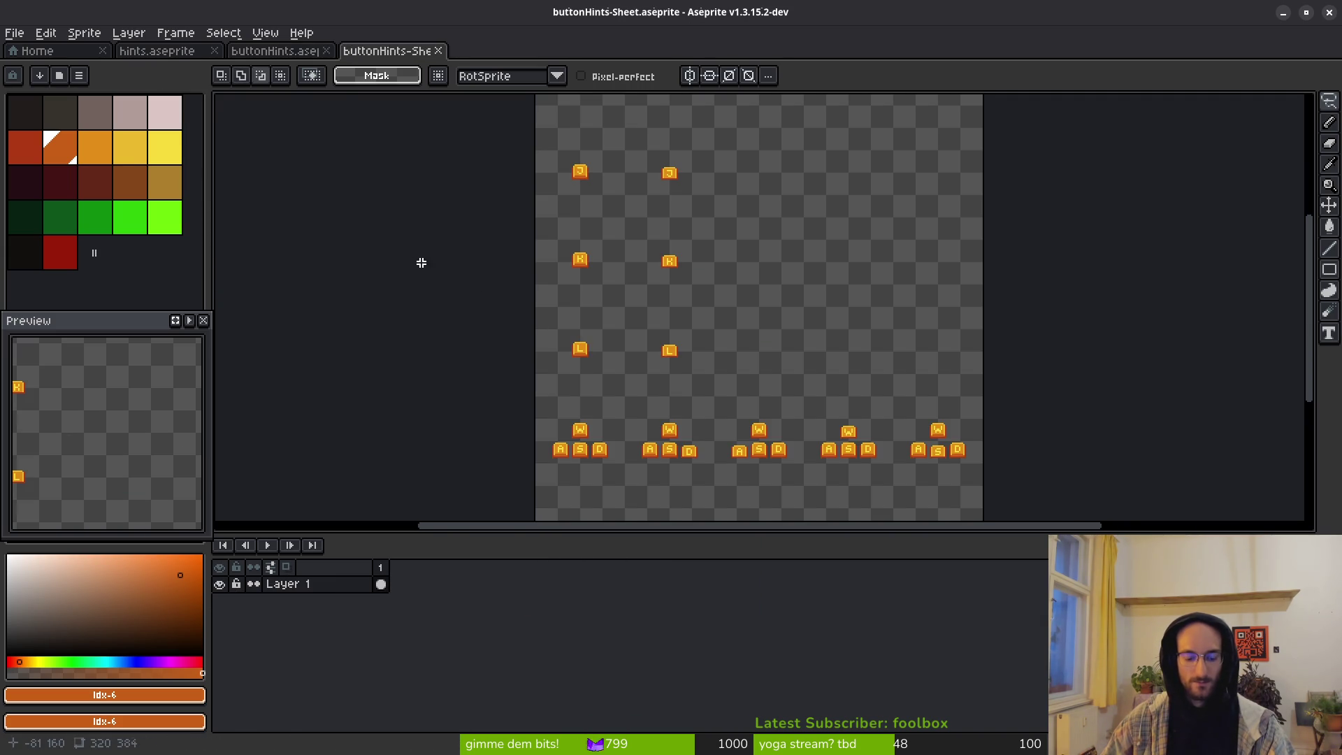
Step: Export the keyboard sheet as keyboardButtons.png into the art/ui folder
key("ctrl+shift+e")
left_click(341, 61)
left_click(350, 81)
left_click(69, 68)
double_click(85, 161)
double_click(852, 142)
key("Tab")
key("BackSpace")
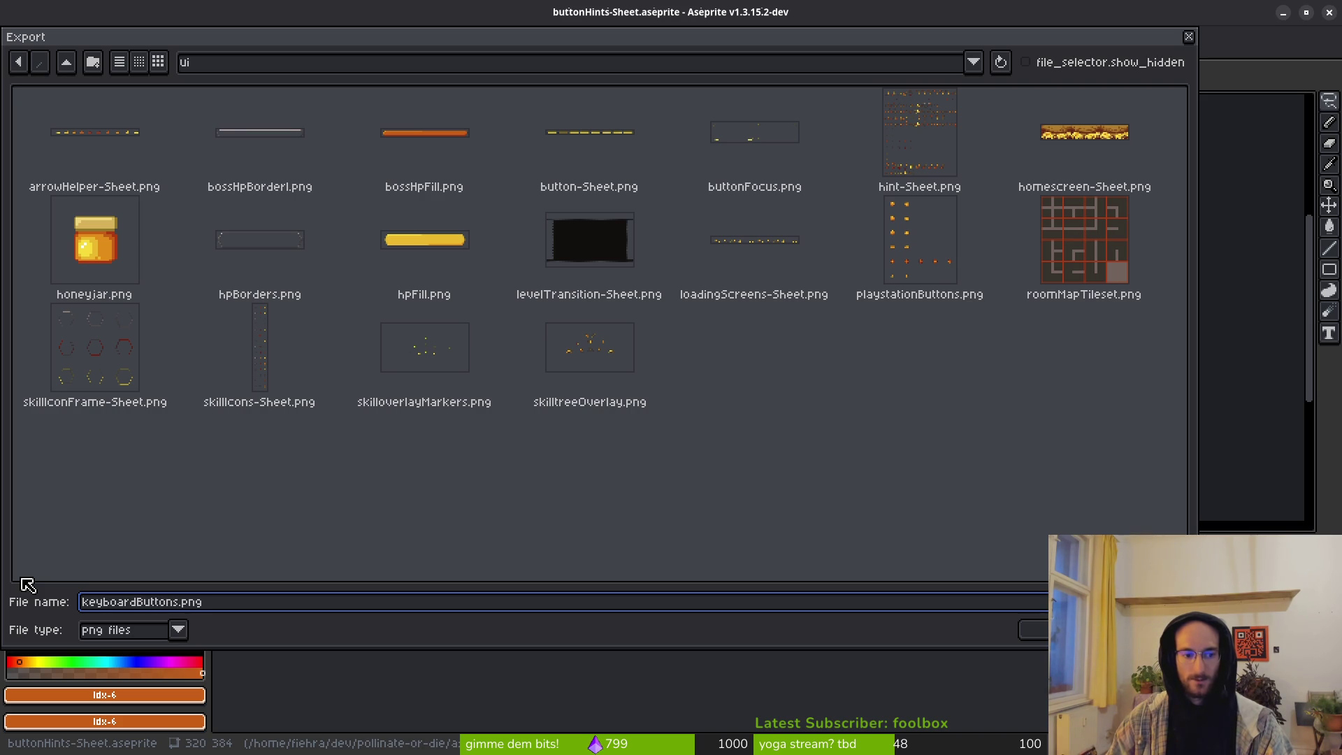
key("Return")
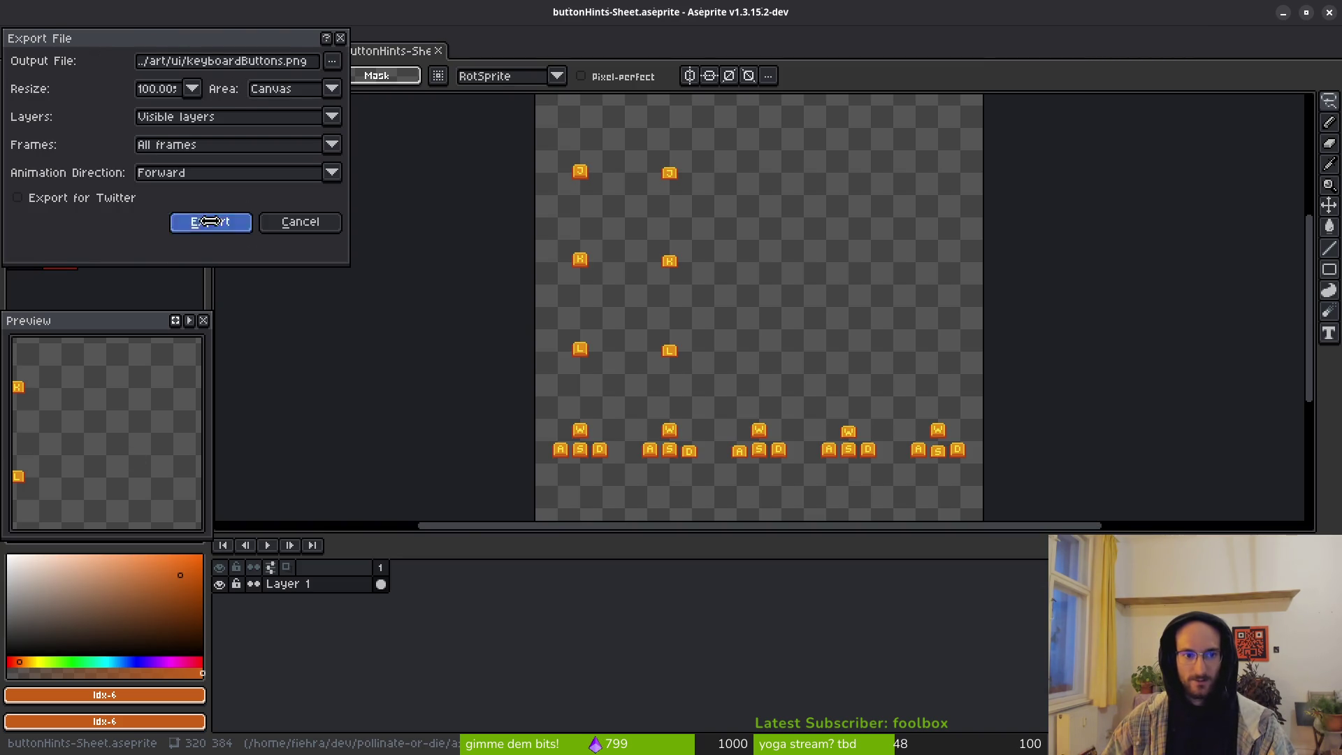
left_click(210, 222)
scroll(686, 339, "down", 2)
key("ctrl+shift+s")
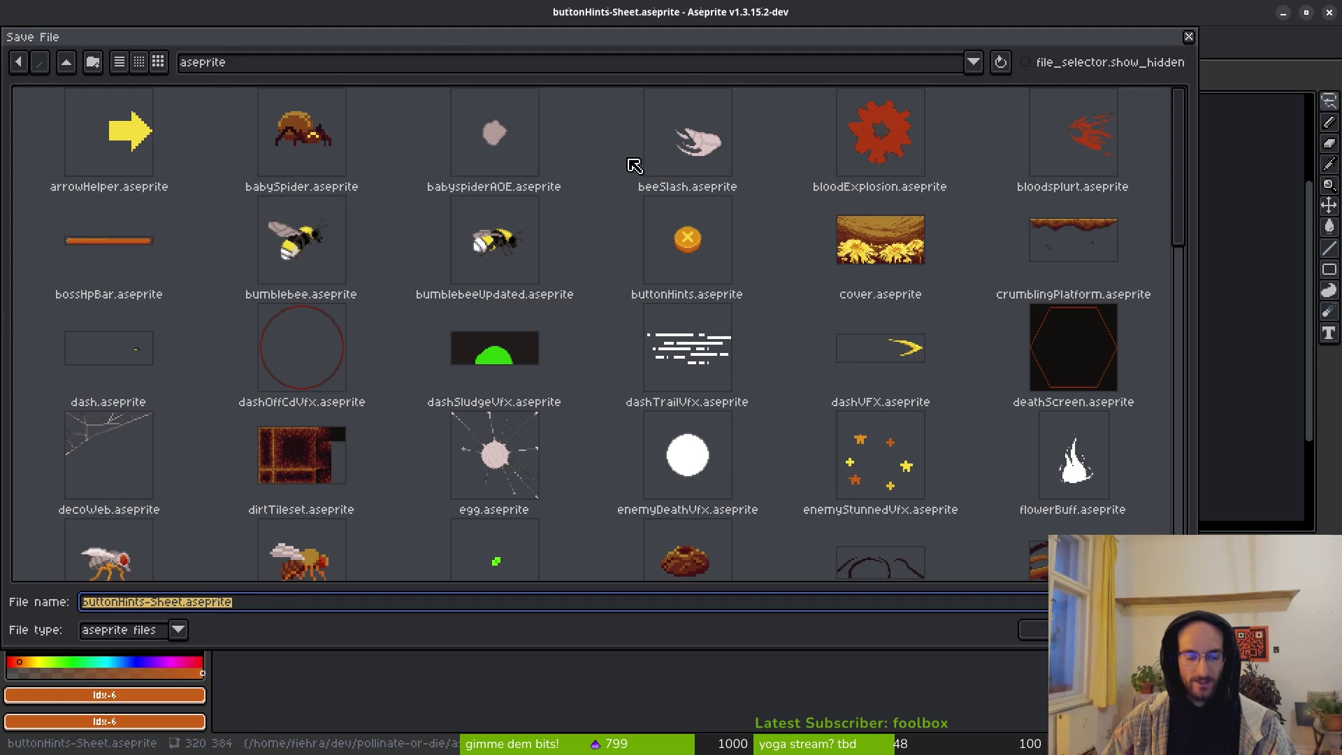
key("Escape")
left_click(281, 54)
left_click(163, 53)
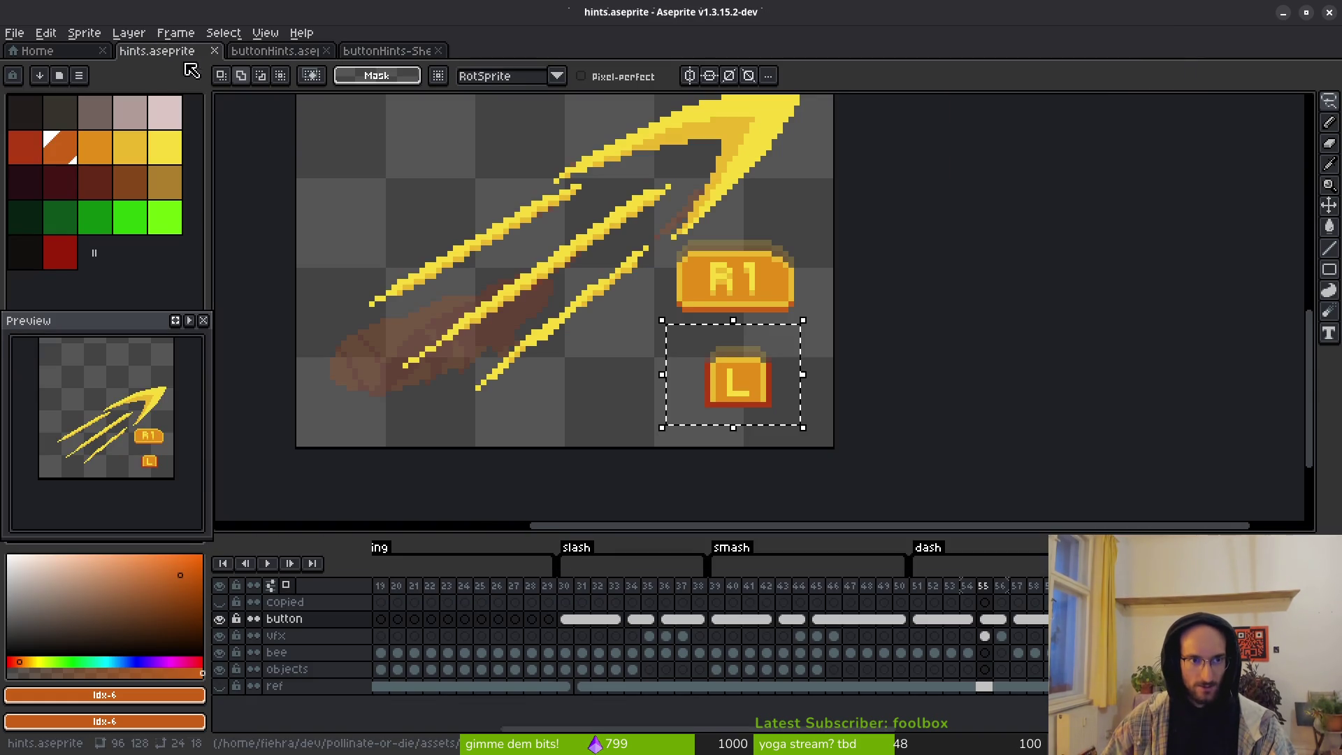
scroll(547, 622, "right", 6)
left_click_drag(759, 593, 1043, 592)
key("ctrl+d")
key("Delete")
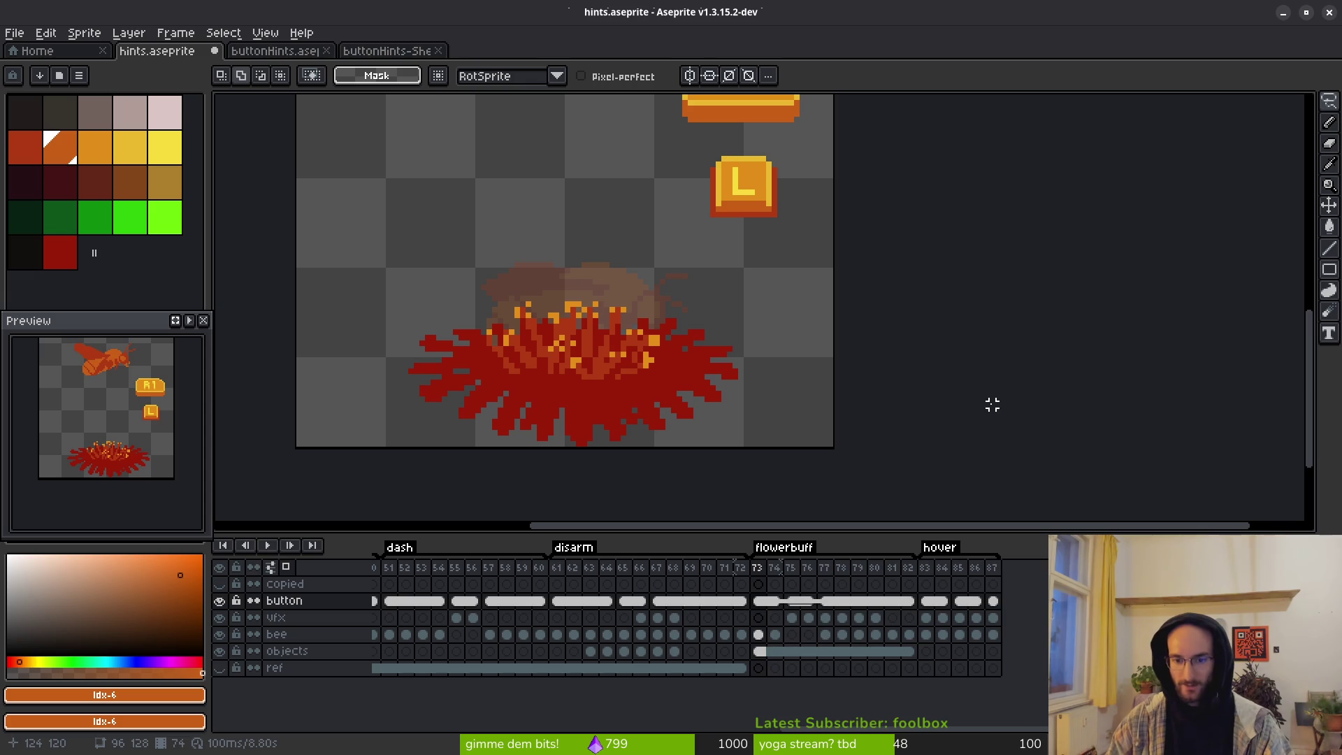
scroll(584, 605, "left", 5)
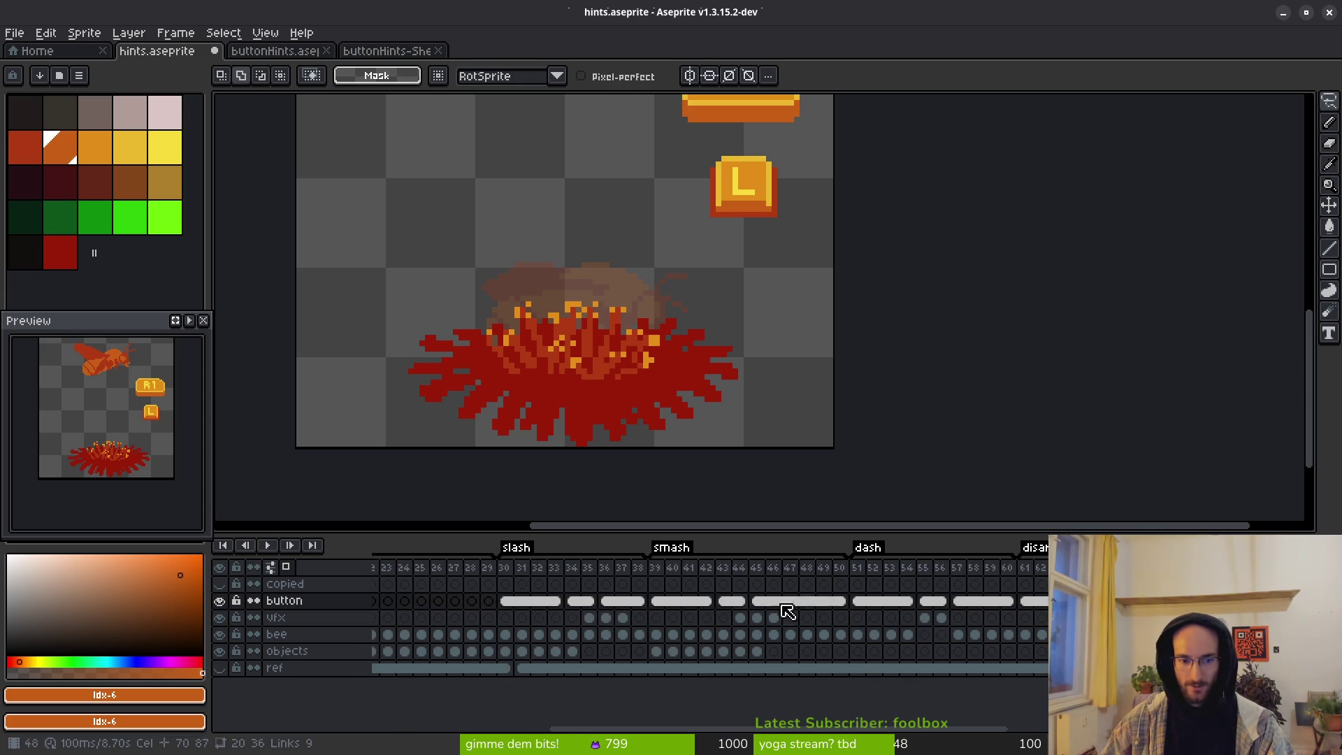
scroll(573, 605, "left", 4)
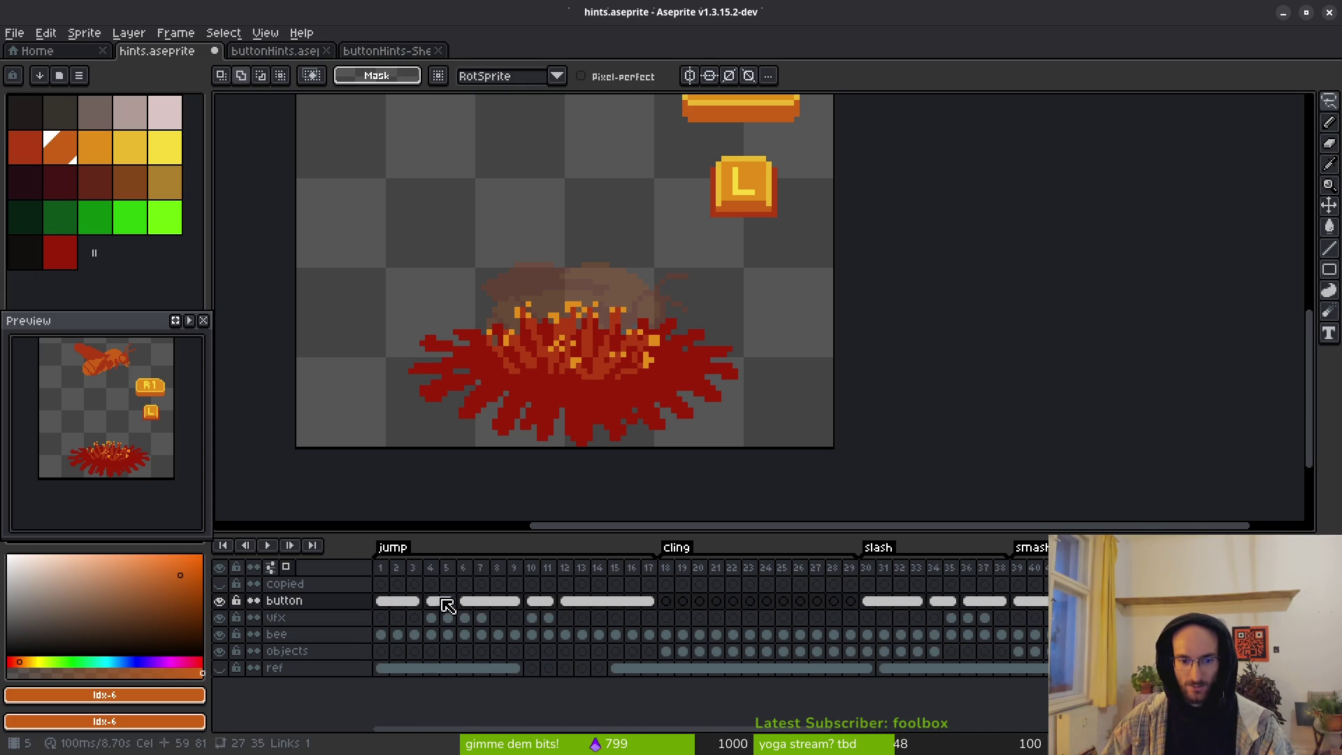
scroll(325, 610, "right", 3)
left_click(330, 606)
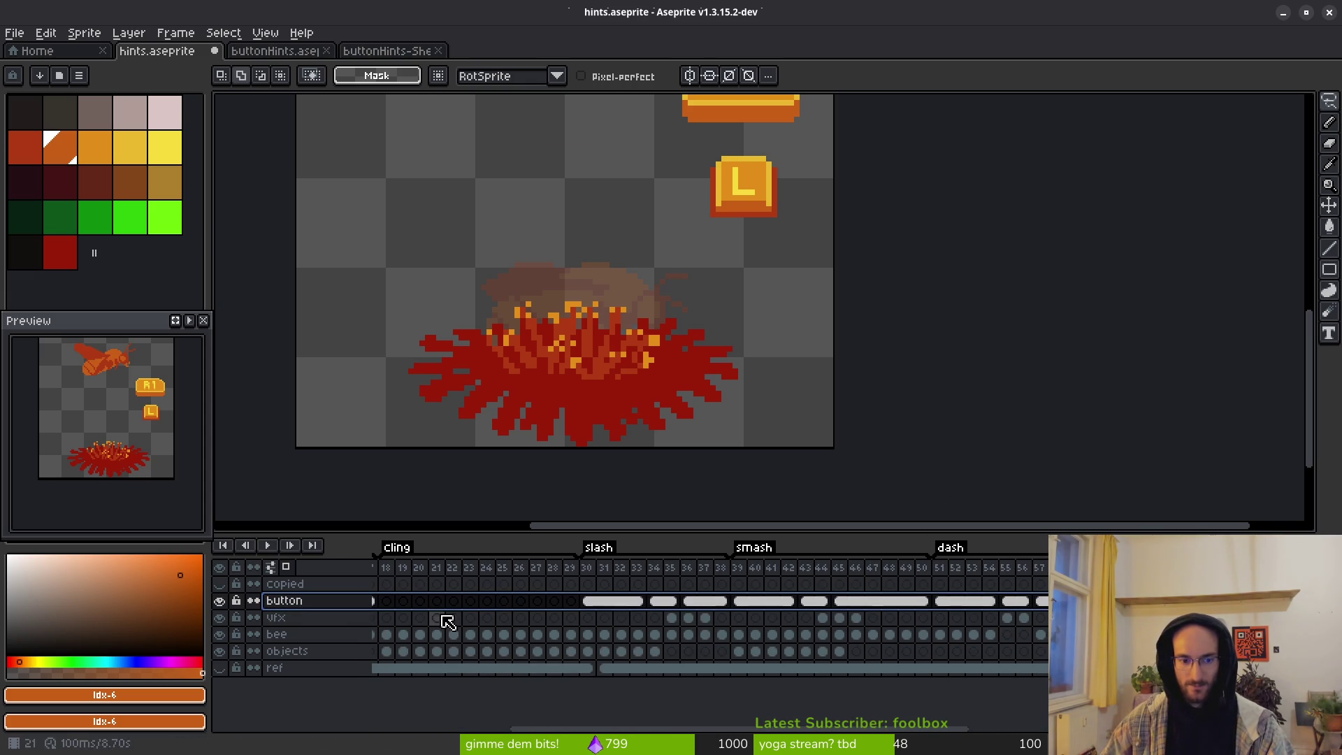
scroll(685, 281, "down", 3)
scroll(637, 195, "up", 2)
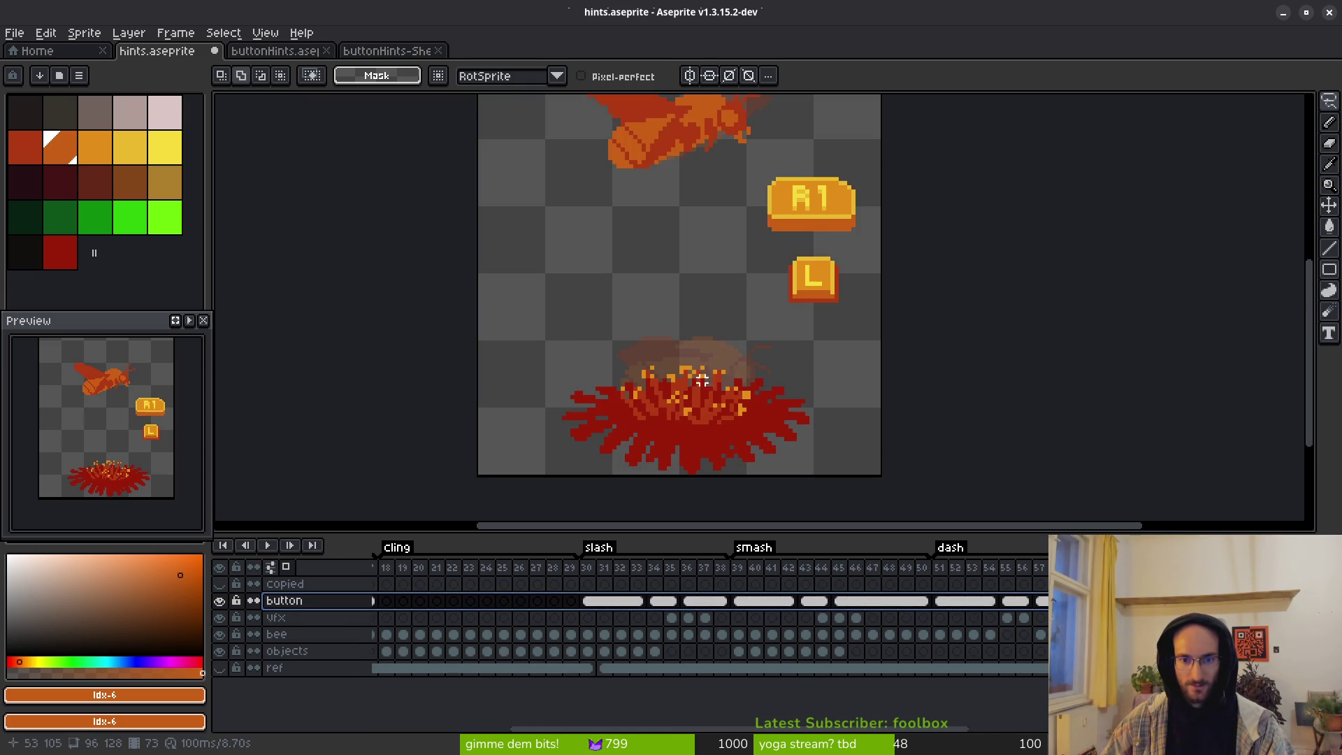
scroll(419, 605, "left", 3)
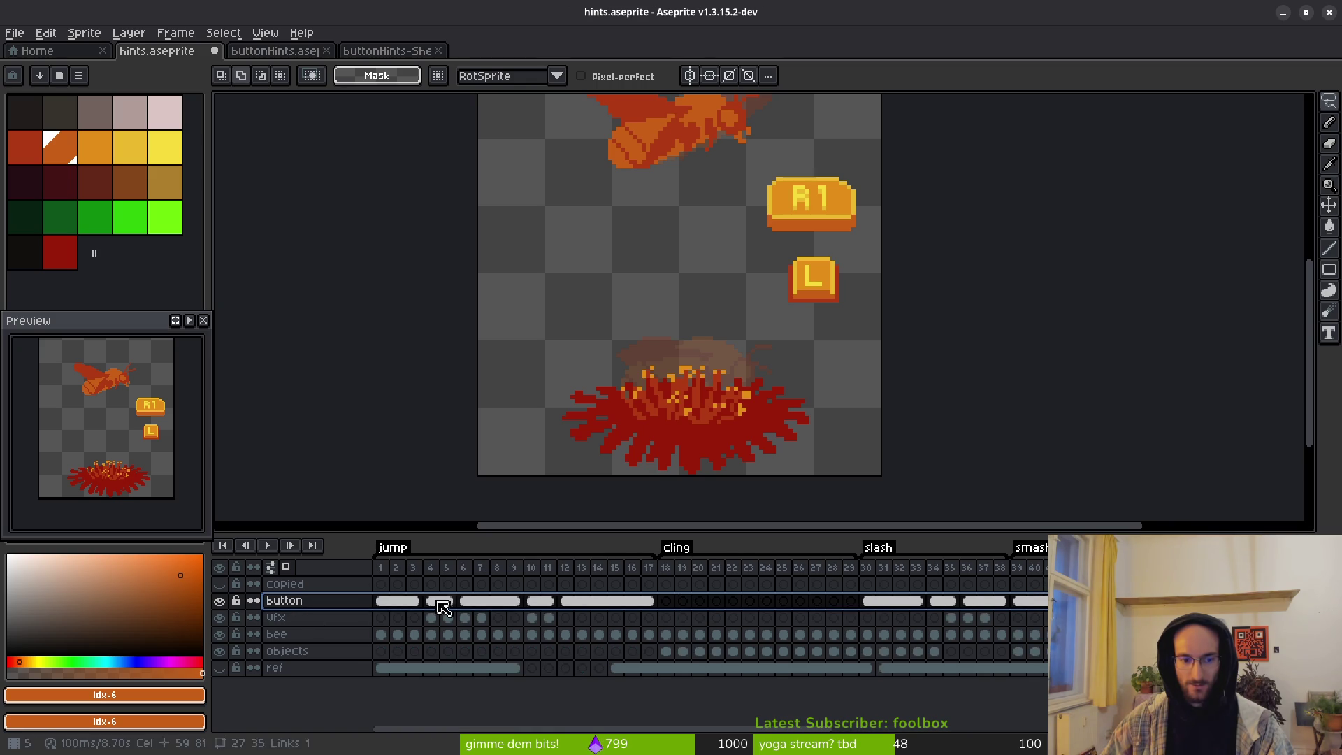
left_click(381, 601)
left_click_drag(385, 605, 651, 605)
right_click(311, 605)
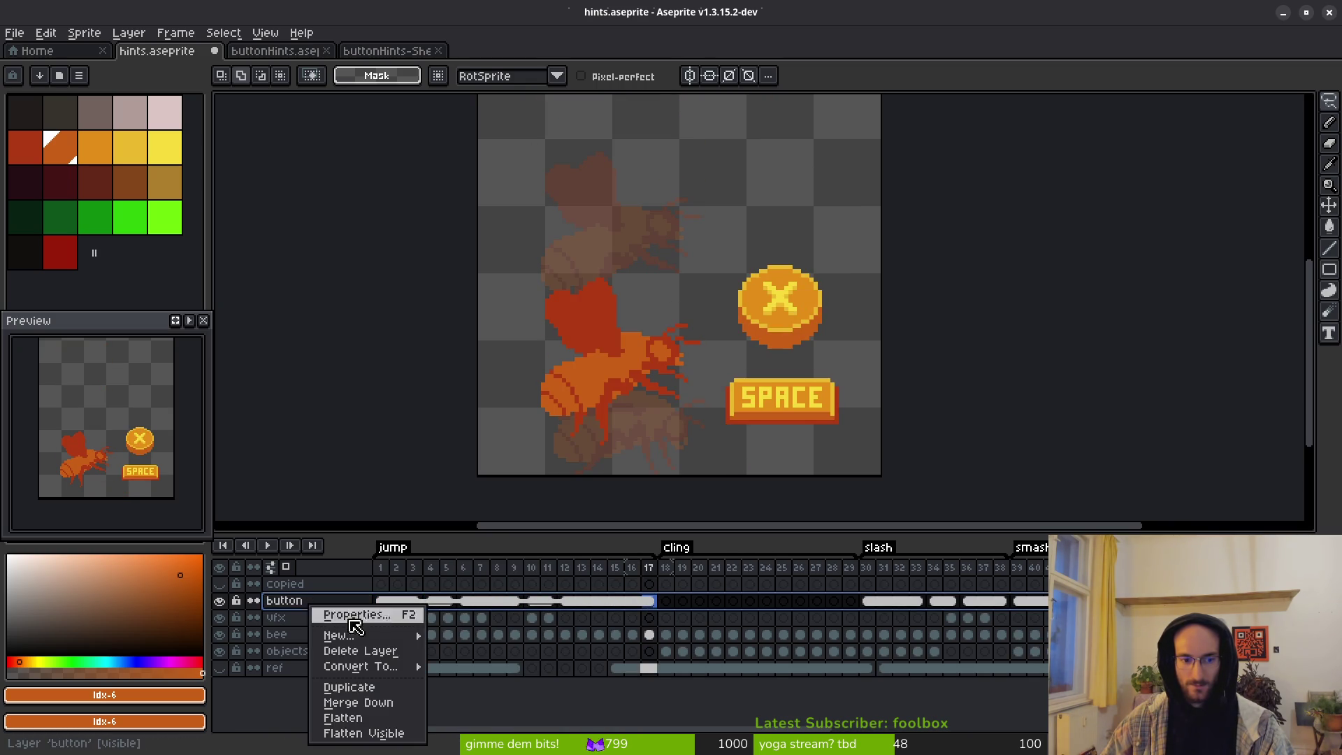
left_click(790, 590)
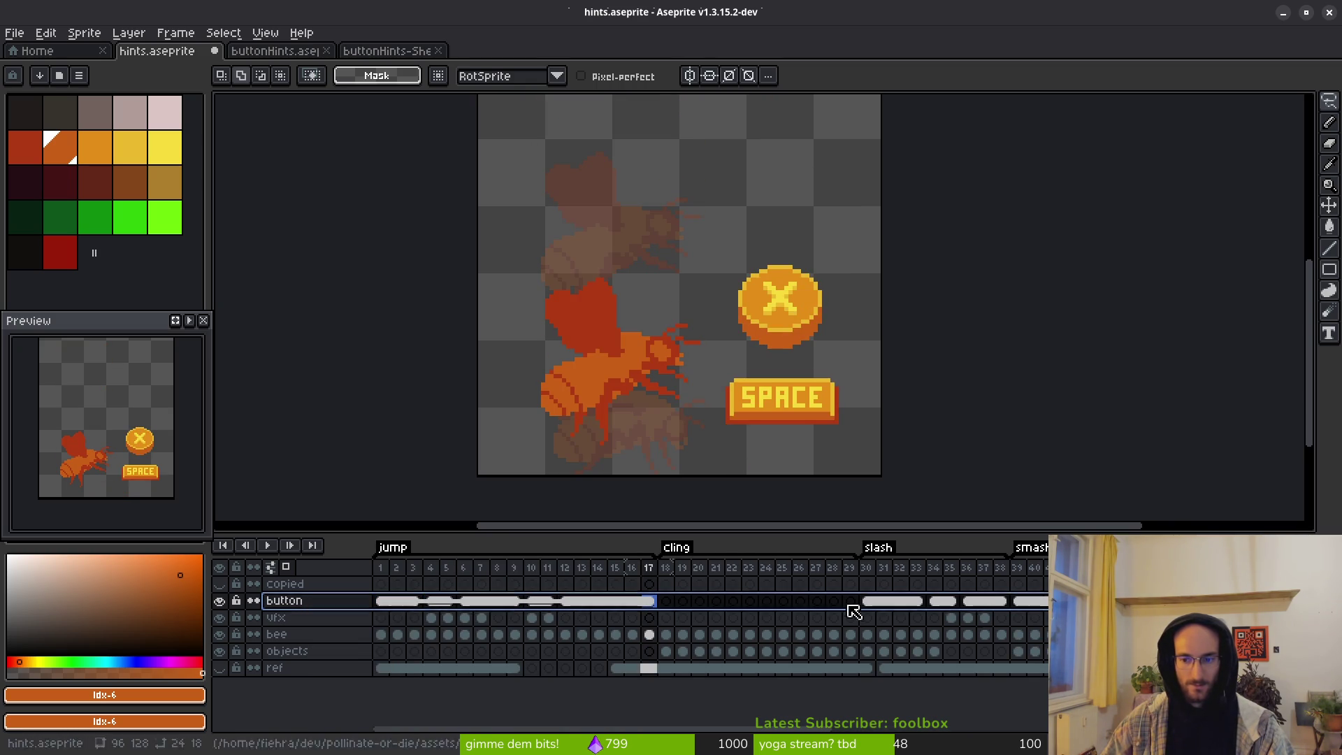
scroll(743, 598, "right", 10)
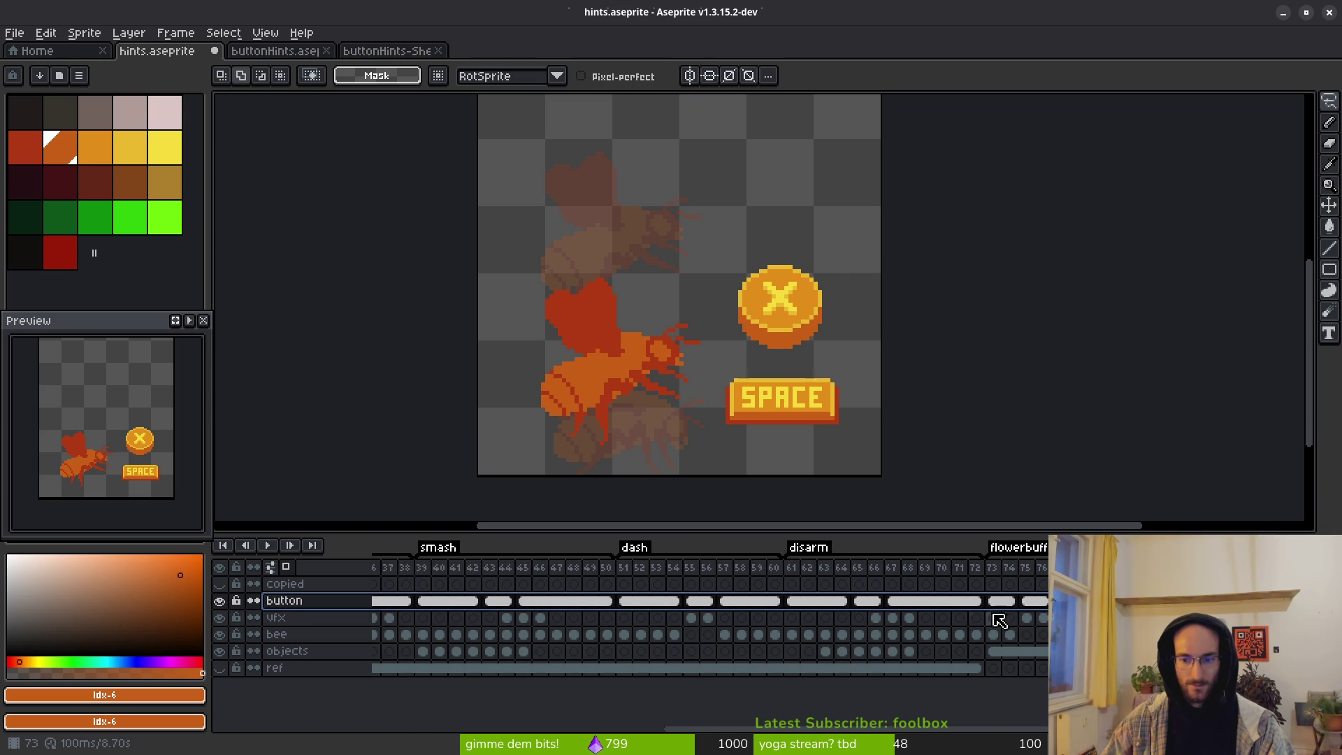
left_click(993, 602)
key("End")
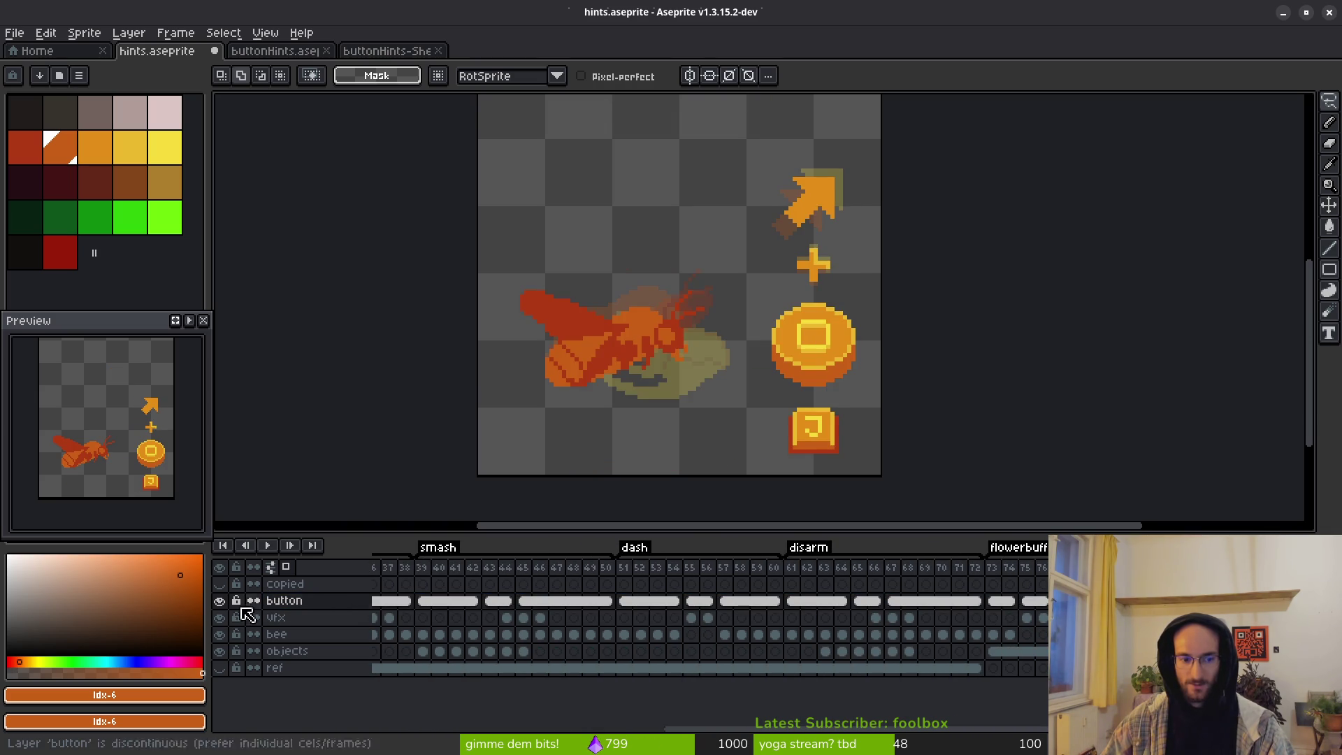
left_click(219, 602)
left_click(220, 603)
left_click(220, 602)
left_click(219, 602)
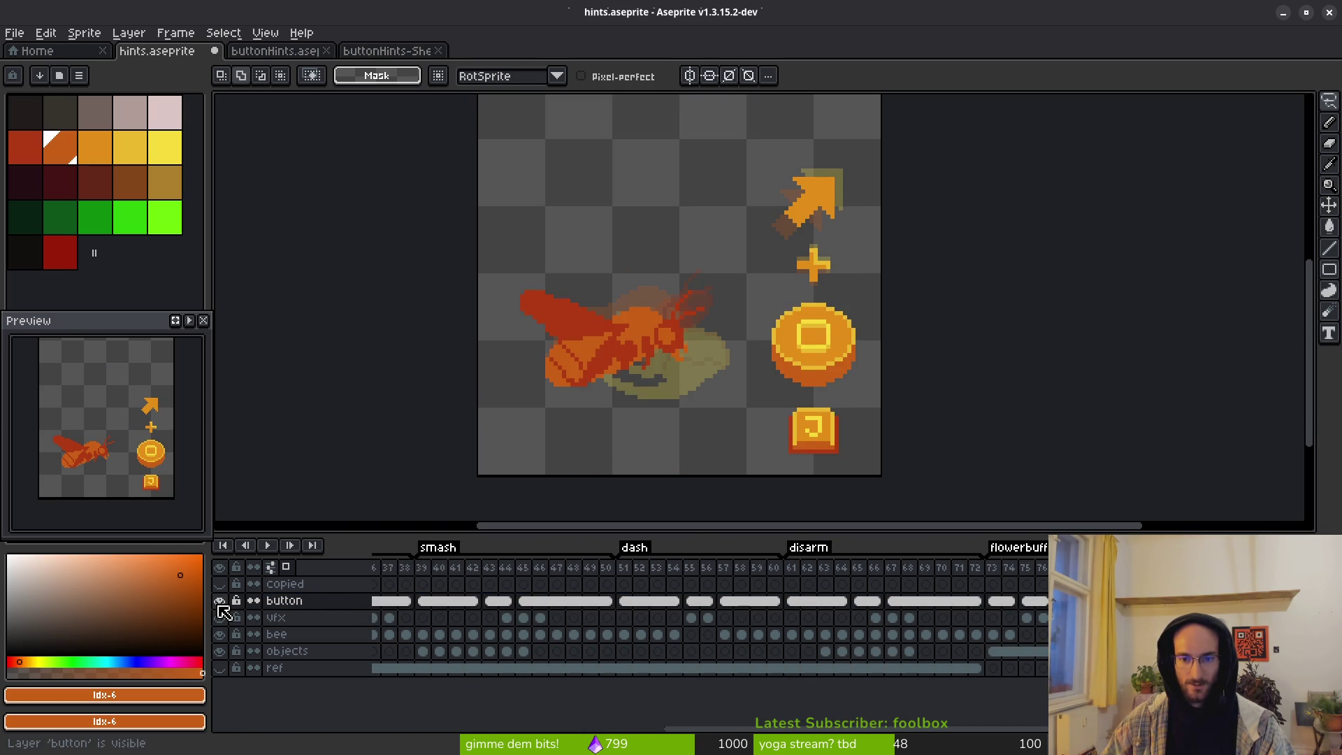
scroll(590, 632, "up", 5)
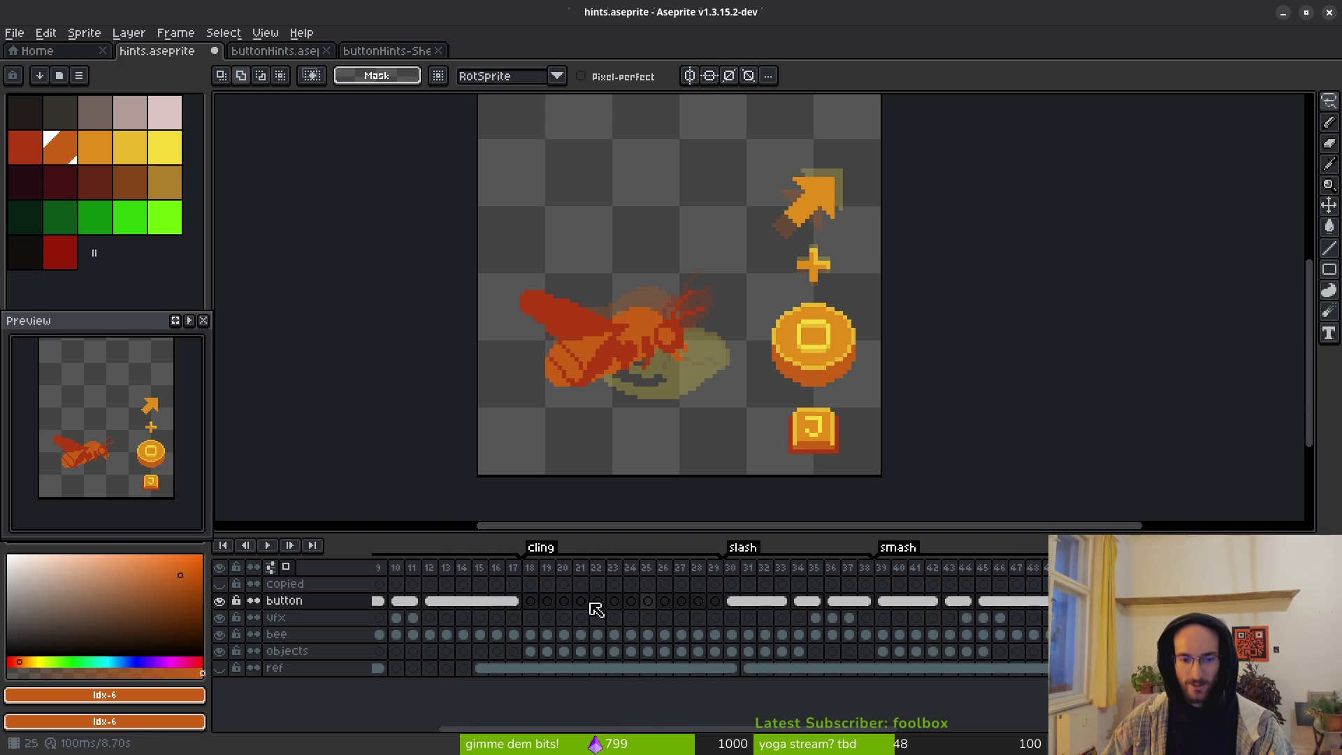
scroll(343, 610, "down", 4)
right_click(308, 607)
Step: Delete the button layer from hints.aseprite and save
left_click(381, 652)
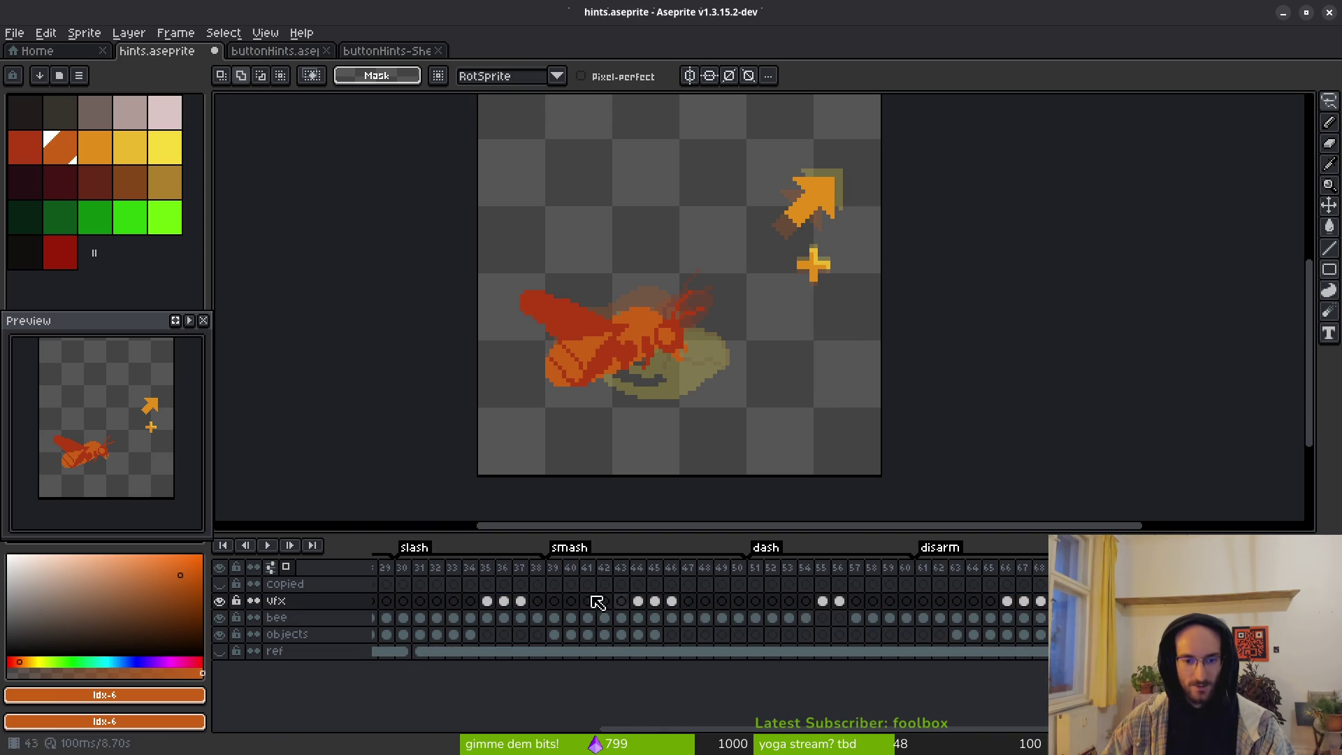
scroll(629, 608, "up", 6)
key("ctrl+s")
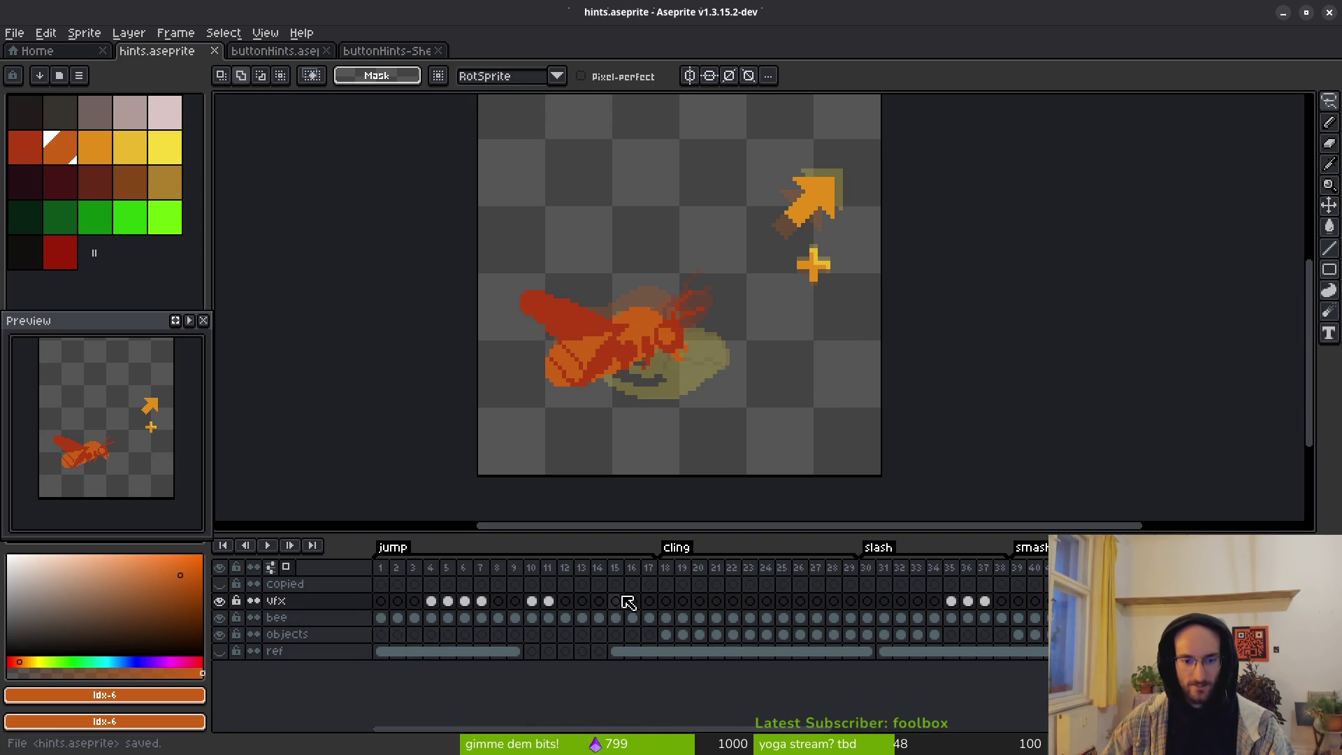
Step: Select all the ref layer cels, link them together, and save again
left_click_drag(496, 653, 615, 651)
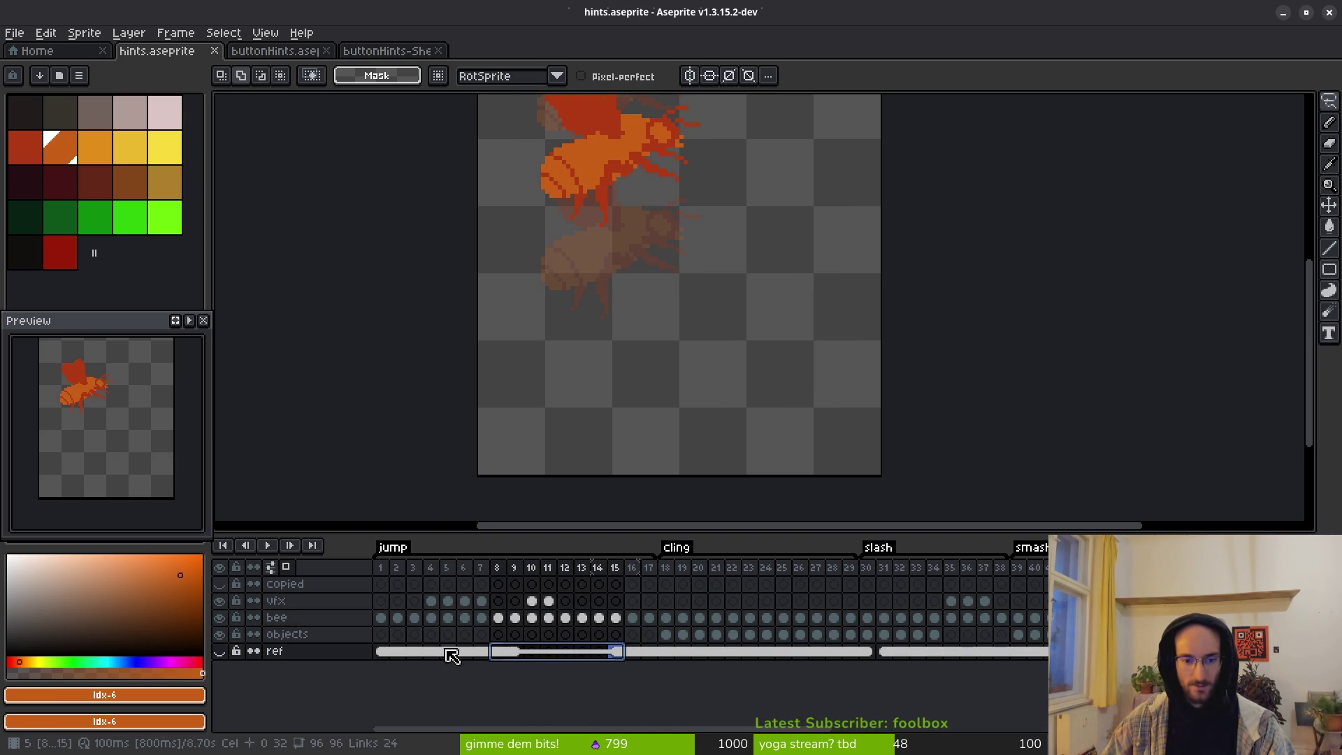
left_click(220, 652)
left_click(220, 651)
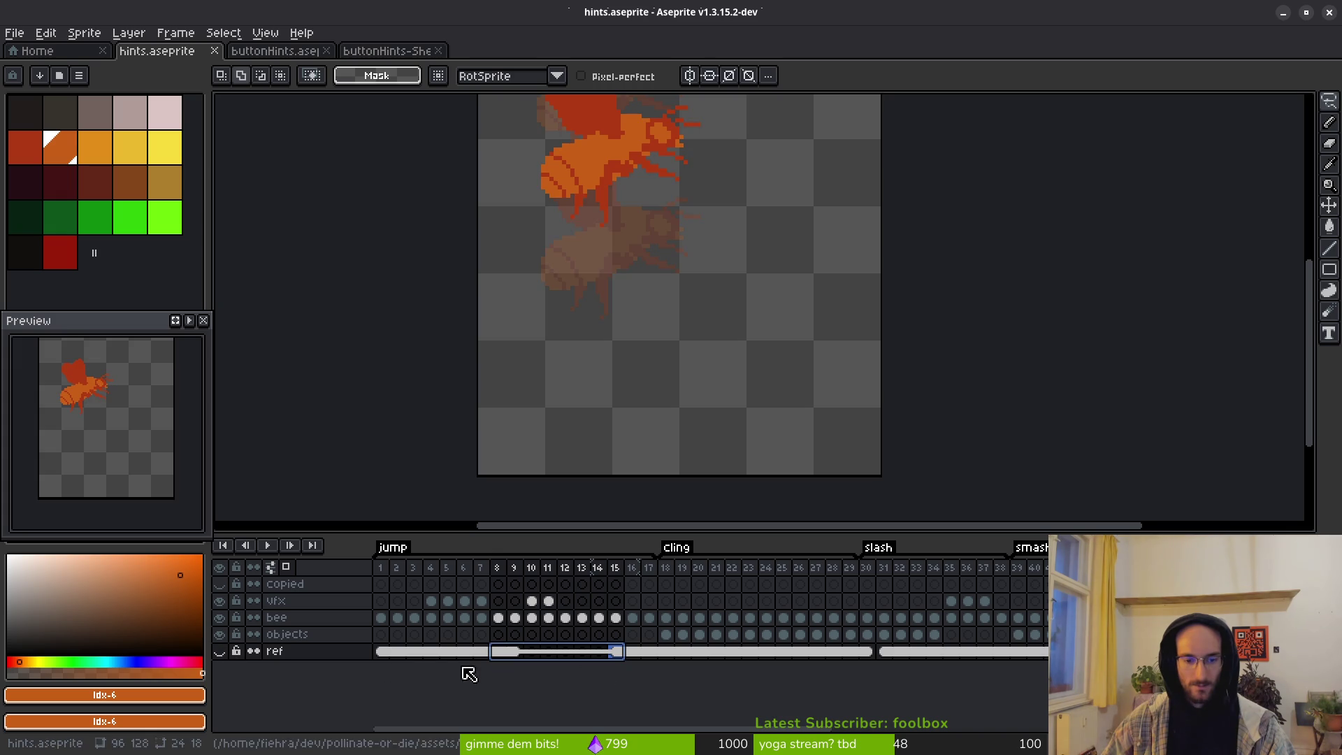
mouse_move(381, 652)
left_mouse_down()
mouse_move(1006, 652)
mouse_move(990, 652)
left_mouse_up()
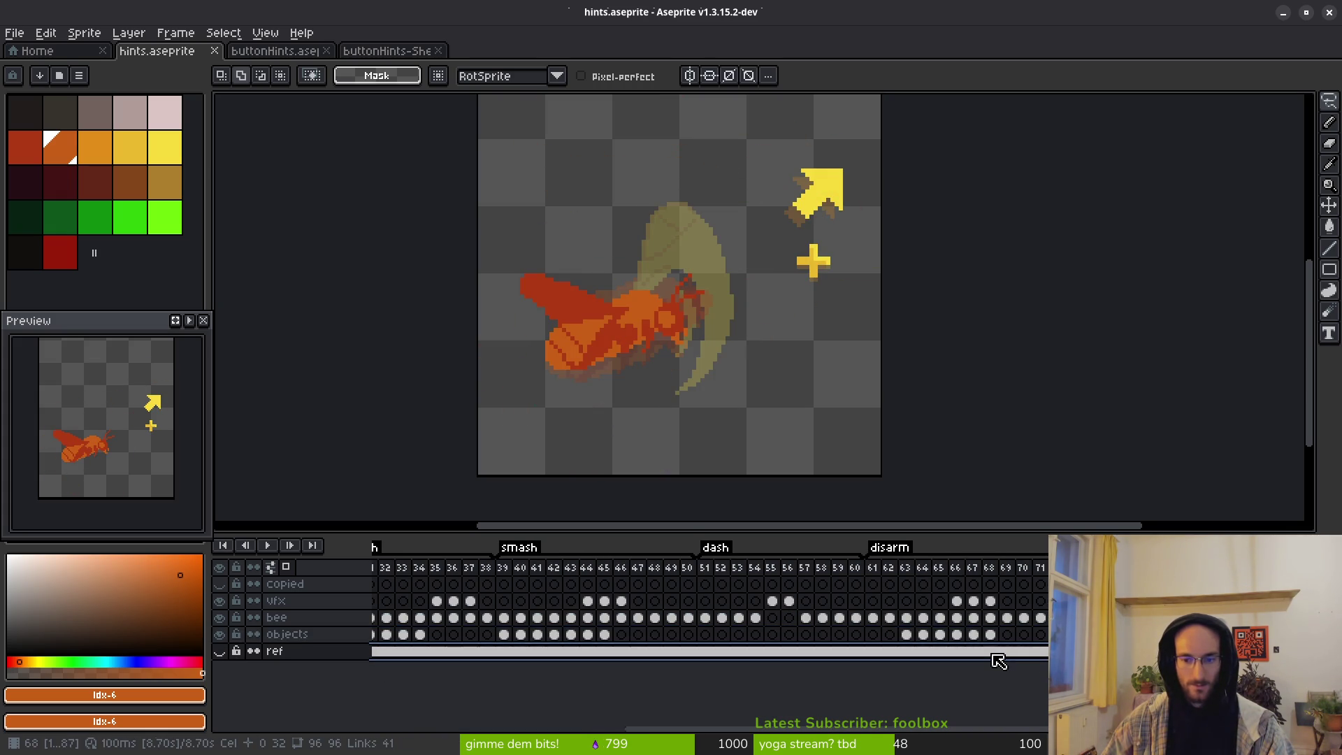
right_click(990, 652)
left_click(1034, 705)
key("ctrl+s")
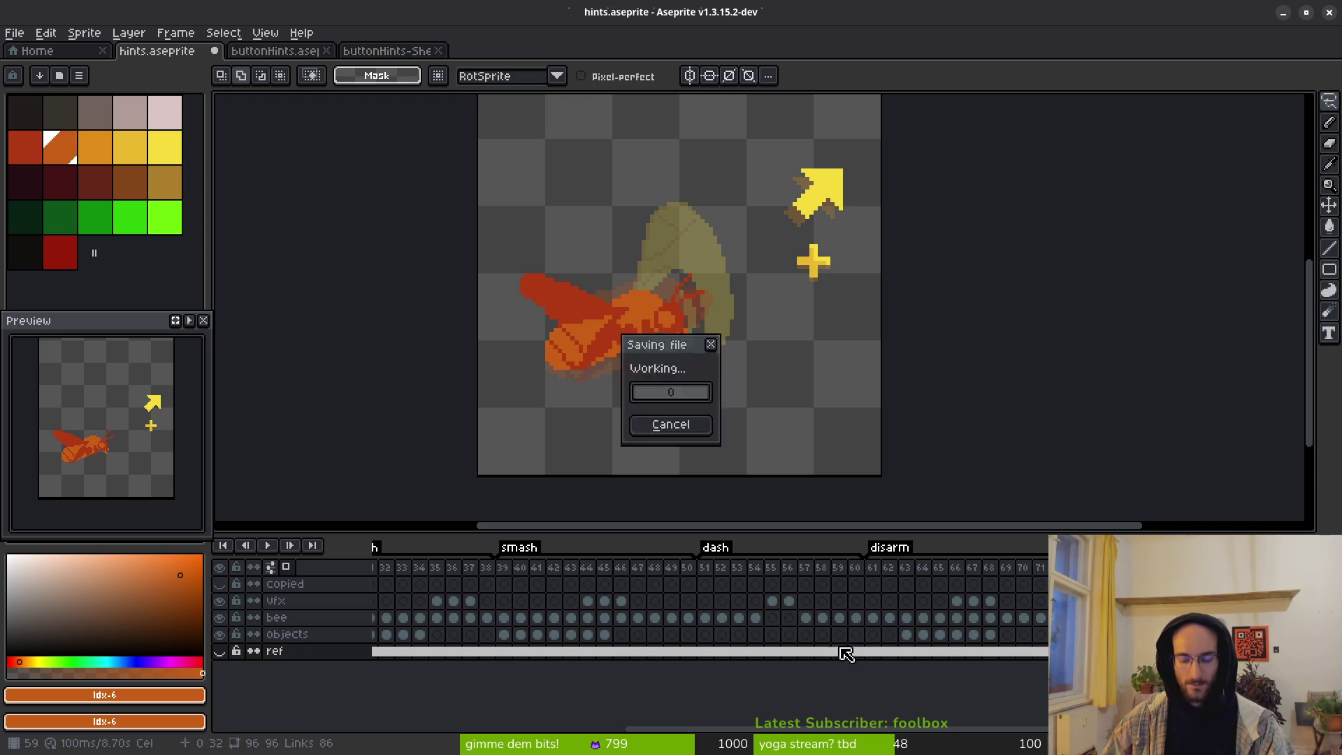
Step: Move through the timeline to frame 70 and the frames after it
mouse_move(910, 683)
left_mouse_down()
mouse_move(779, 623)
mouse_move(602, 629)
left_mouse_up()
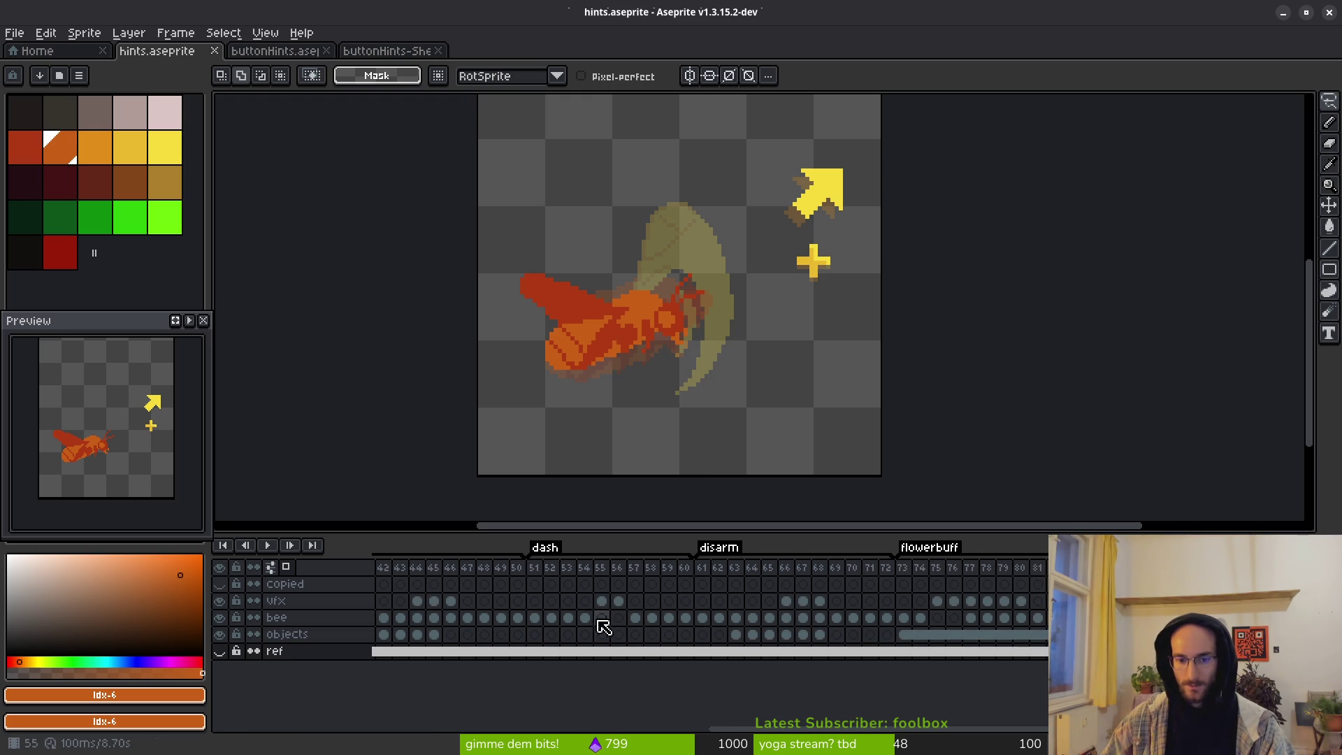
mouse_move(468, 599)
left_mouse_down()
mouse_move(943, 590)
mouse_move(509, 584)
mouse_move(275, 608)
left_mouse_up()
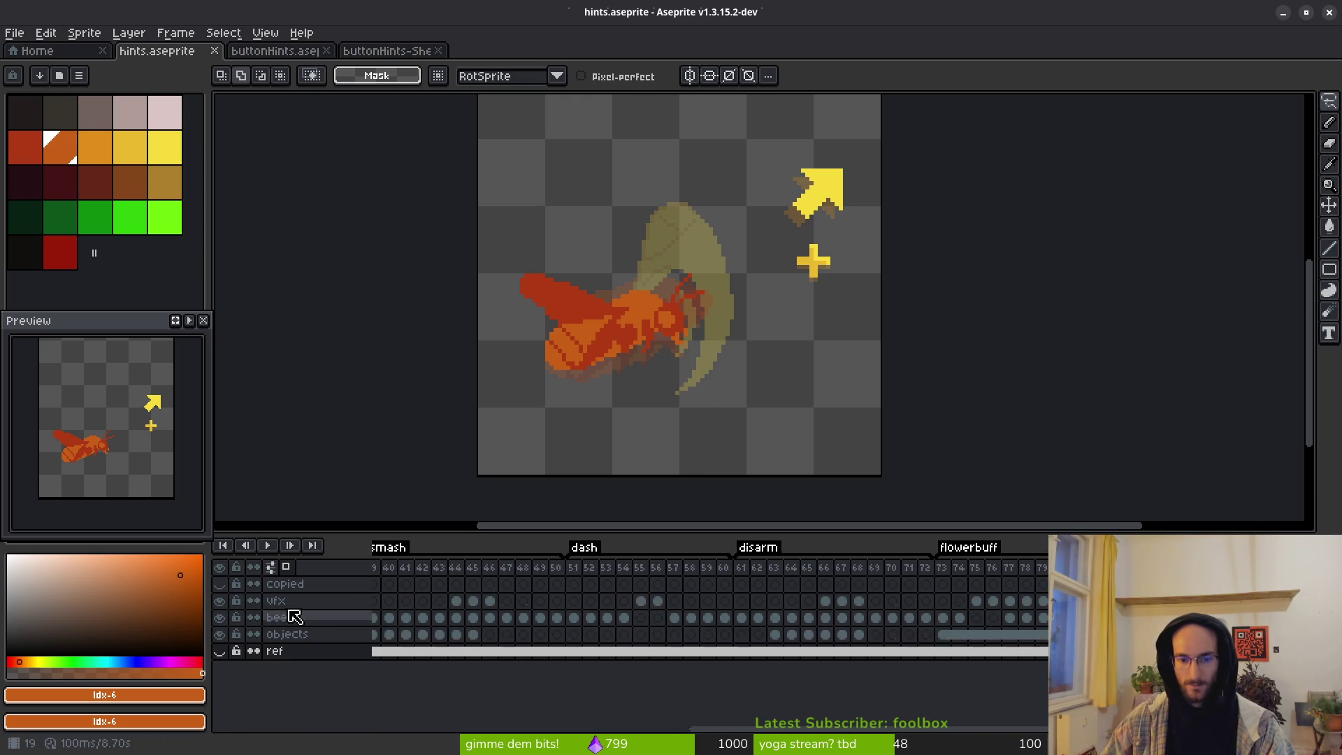
left_click(766, 587)
left_click(771, 593)
left_click_drag(771, 593, 943, 578)
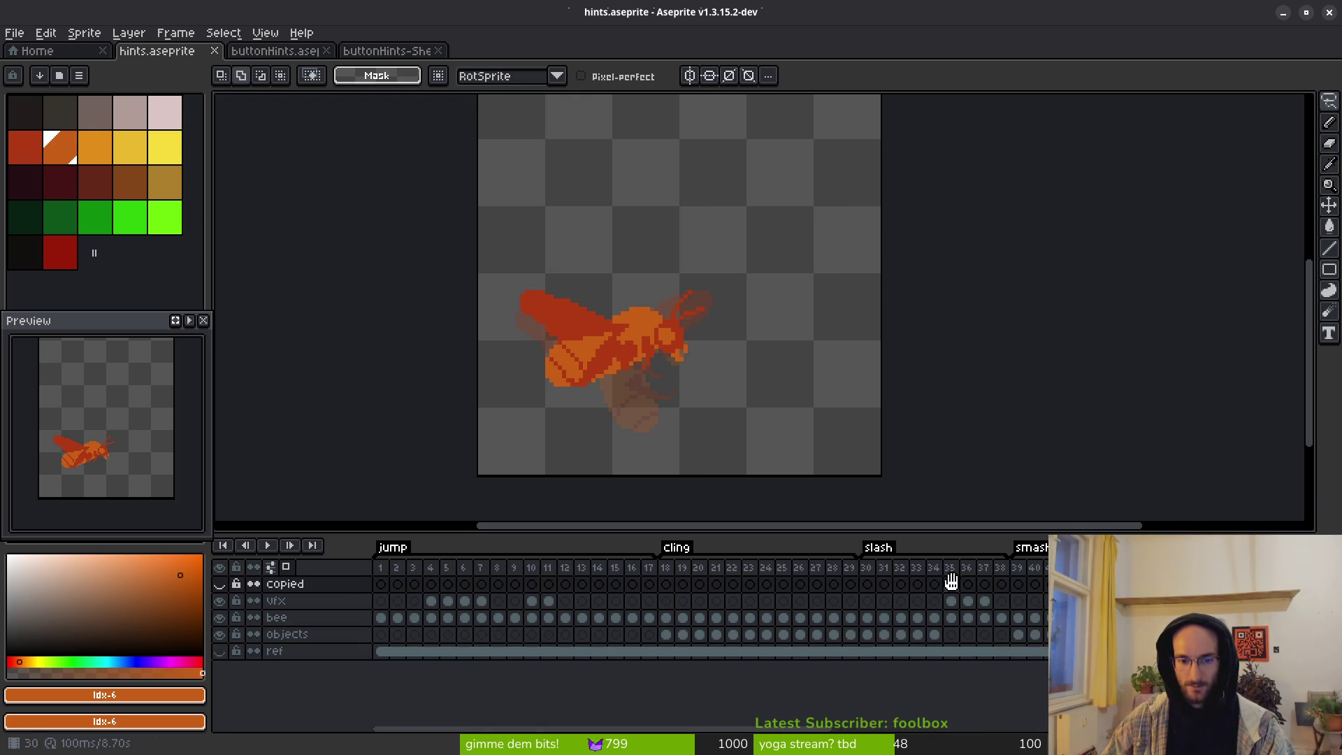
Step: Delete the copied layer from hints.aseprite
right_click(294, 589)
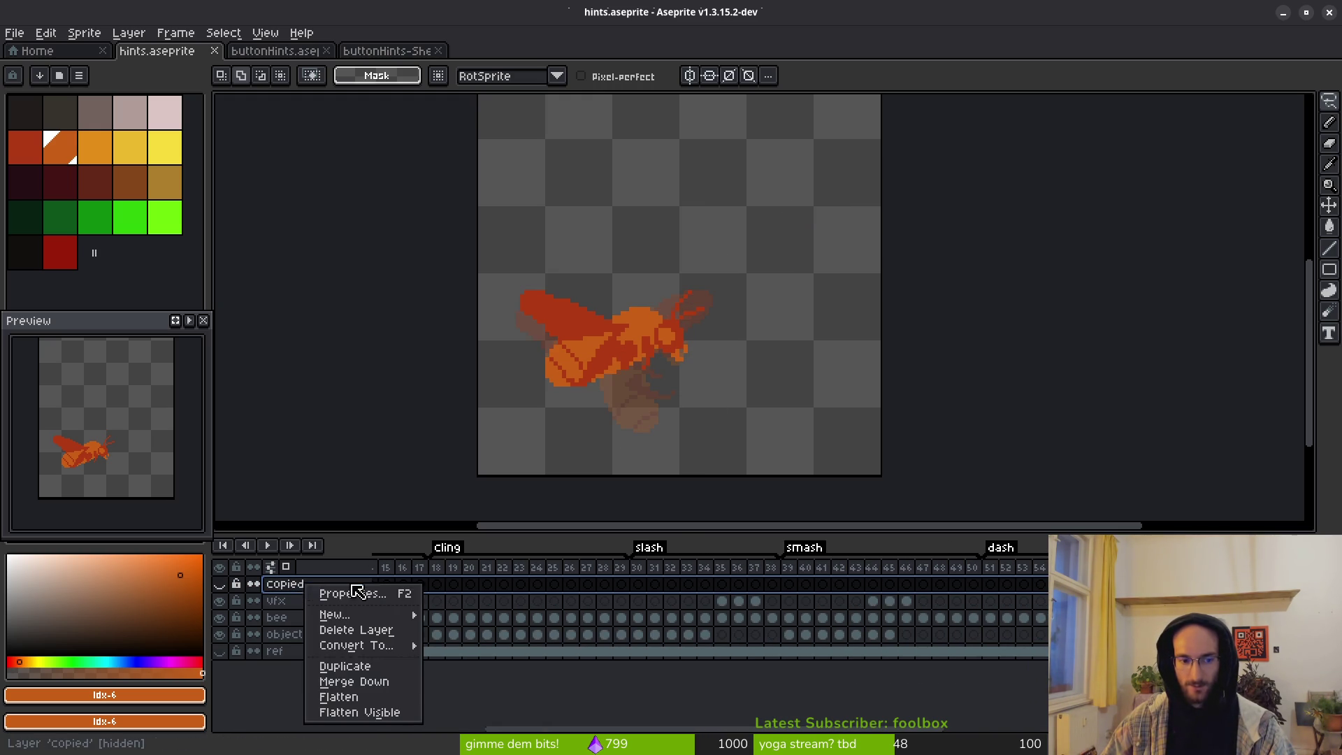
left_click(374, 636)
scroll(563, 599, "left", 14)
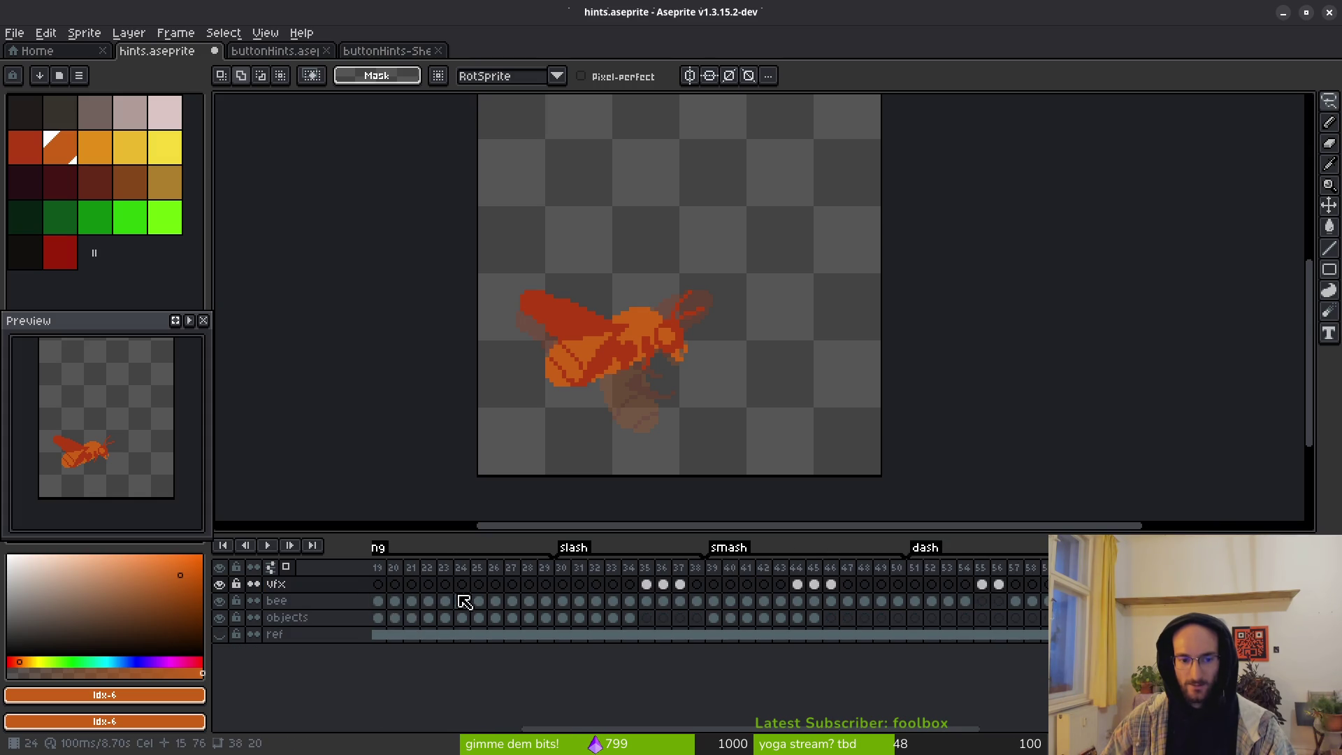
Step: Rename the cling animation tag (frames 18–29) to 'crawl'
left_click(683, 585)
left_click(865, 585)
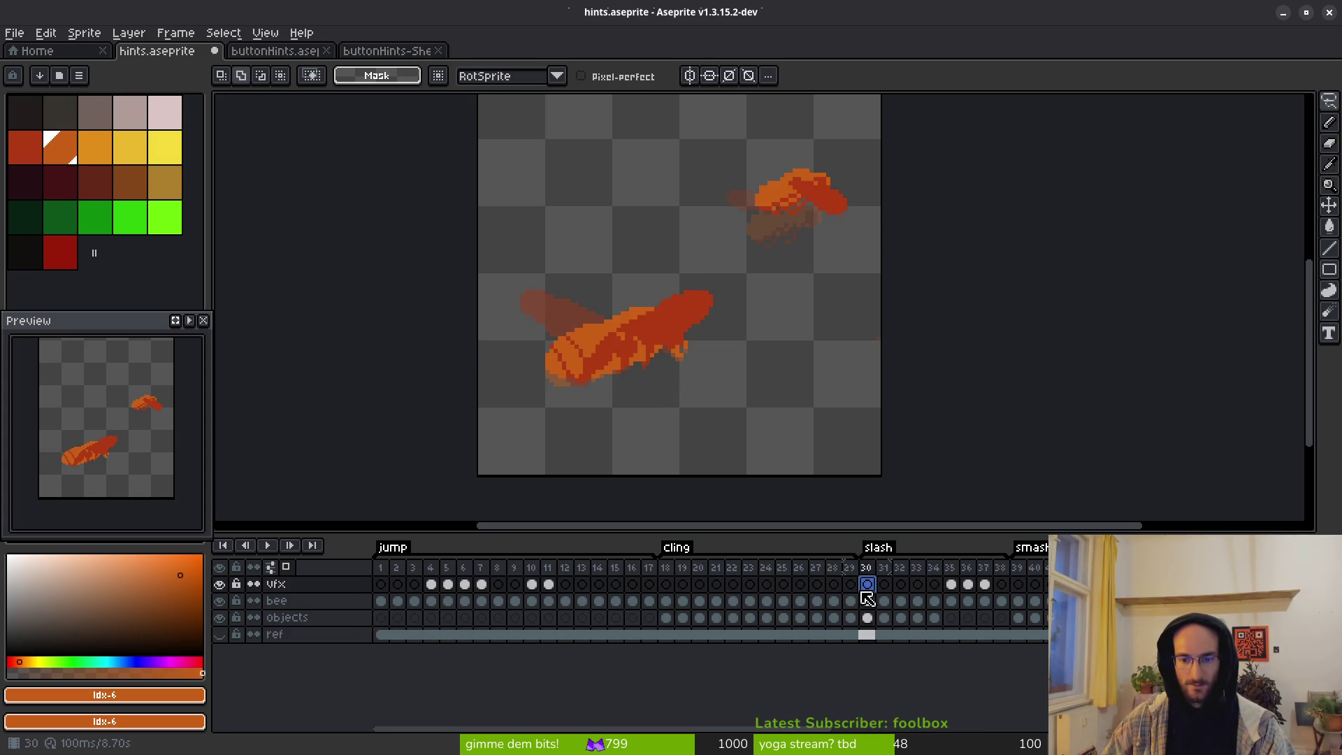
left_click(696, 599)
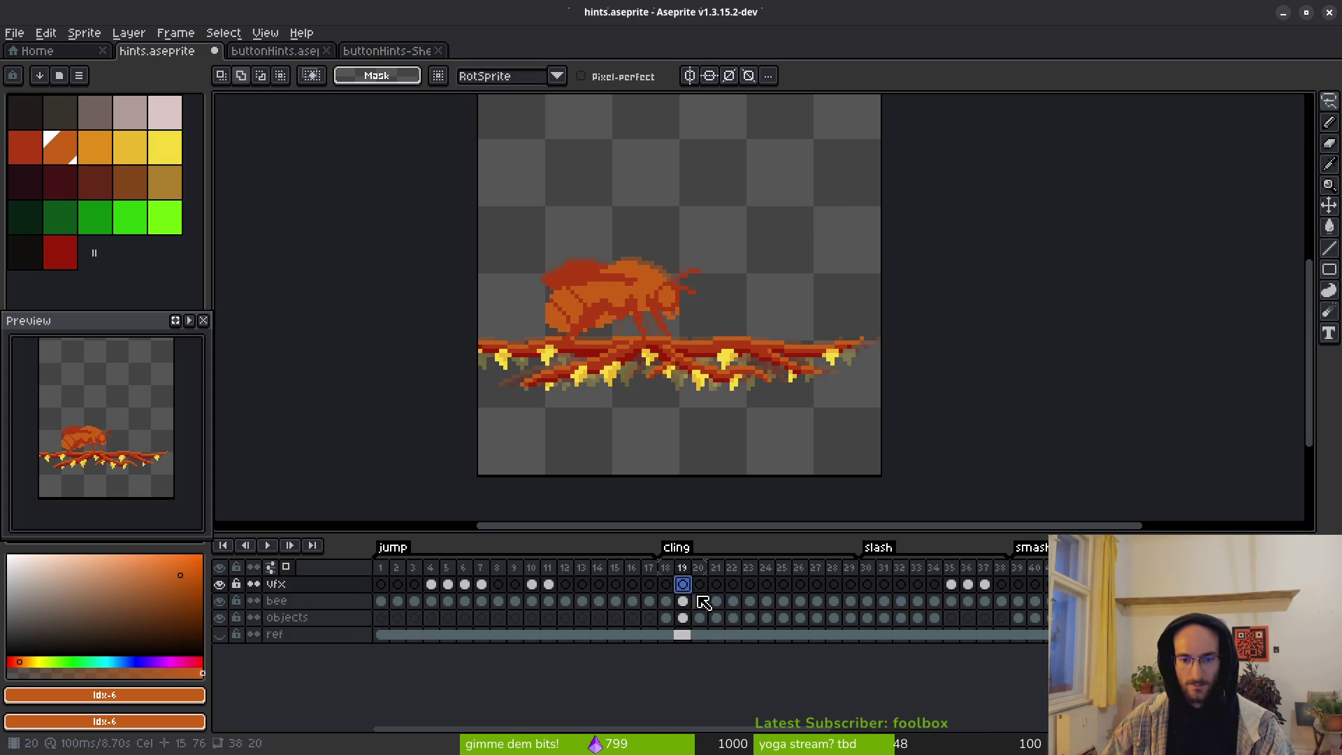
left_click(749, 584)
double_click(677, 549)
type("crawl")
key("Return")
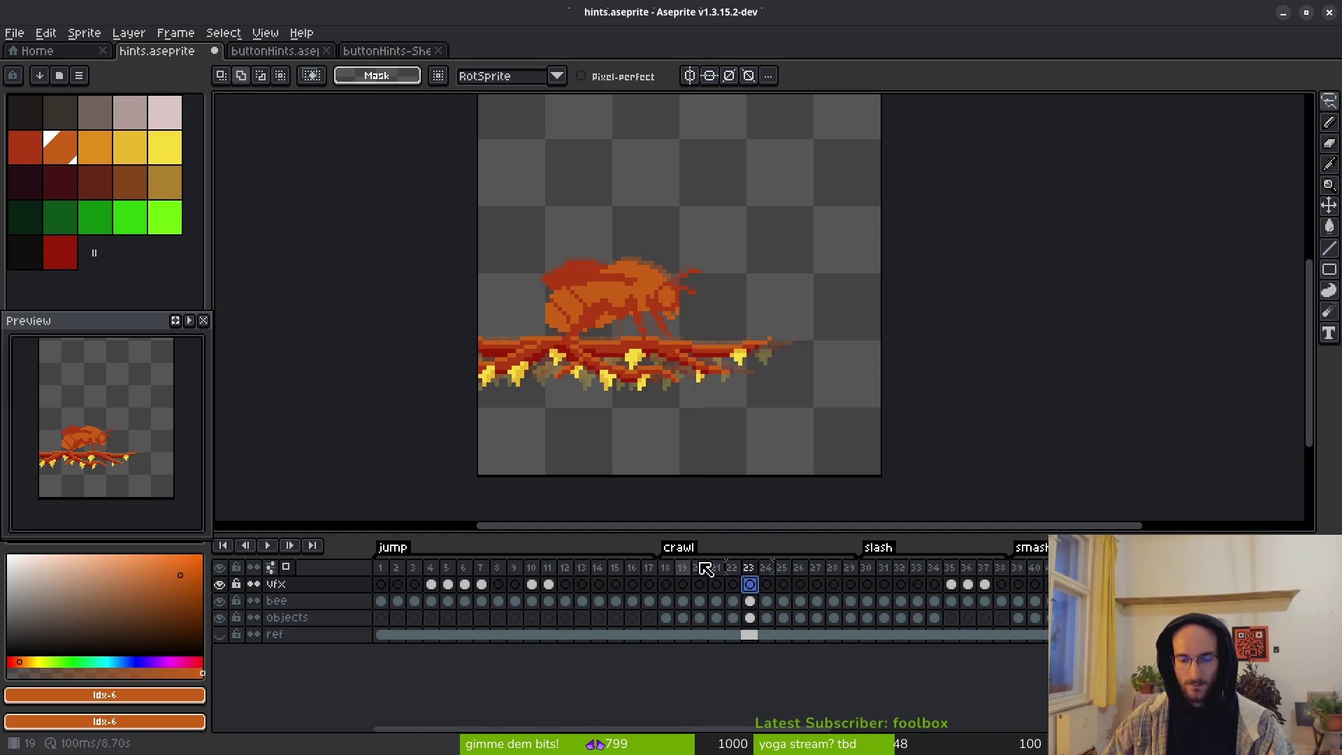
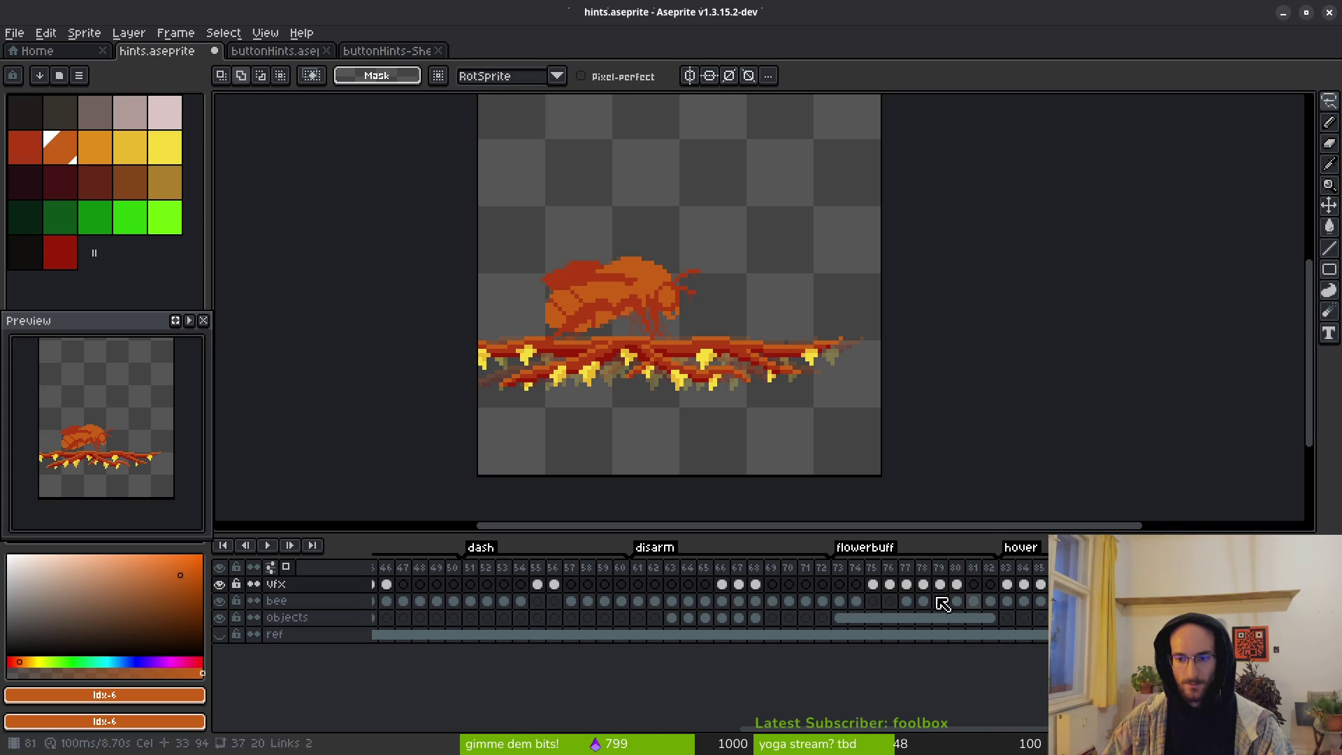
Step: Inspect the flower, hover, bee and fire frames 73–83, then bee frame 59
left_click(839, 584)
left_click(1007, 584)
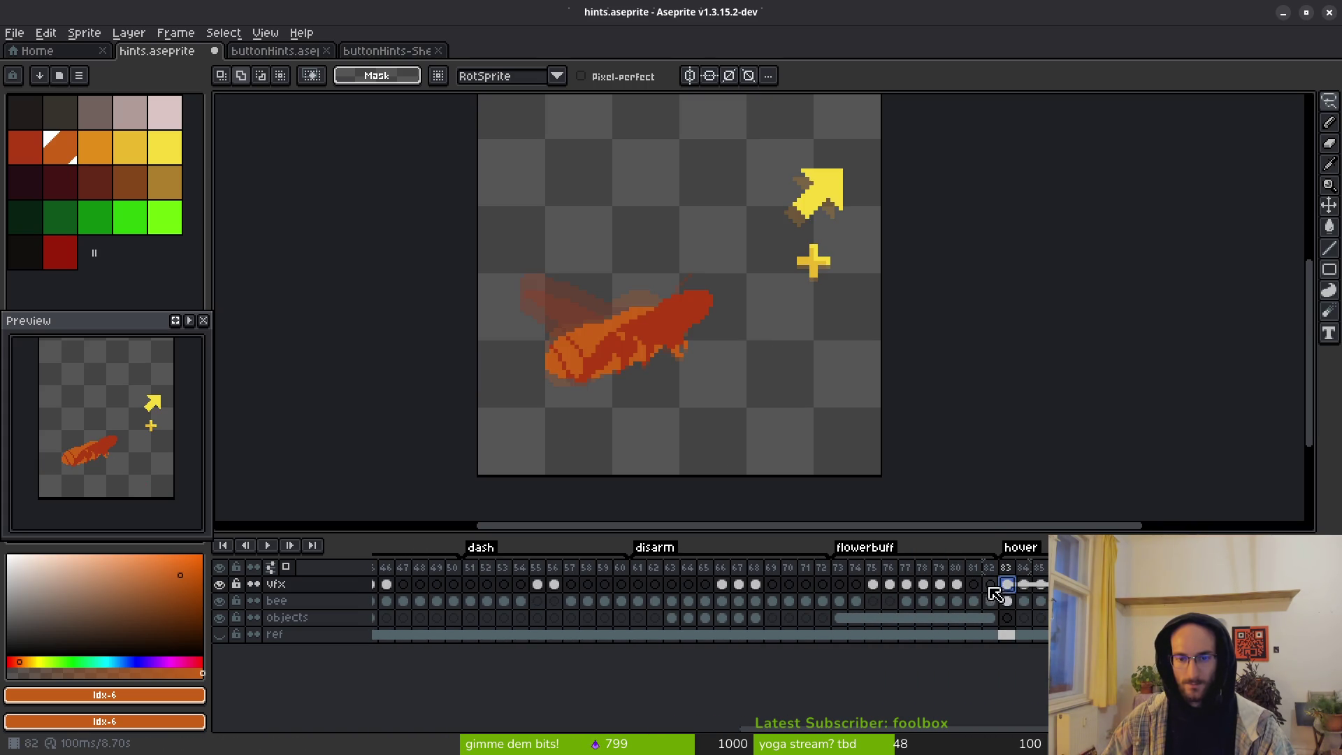
scroll(789, 357, "down", 3)
left_click_drag(789, 356, 786, 363)
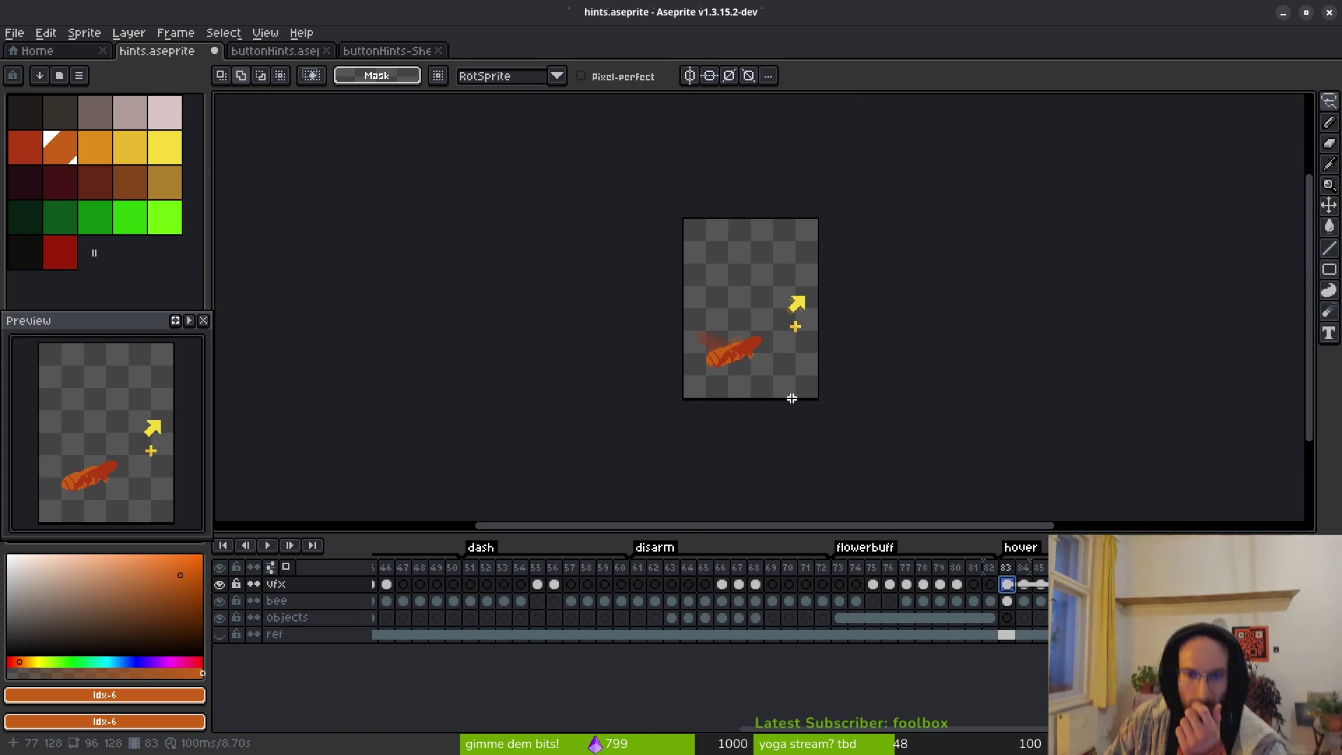
left_click(889, 584)
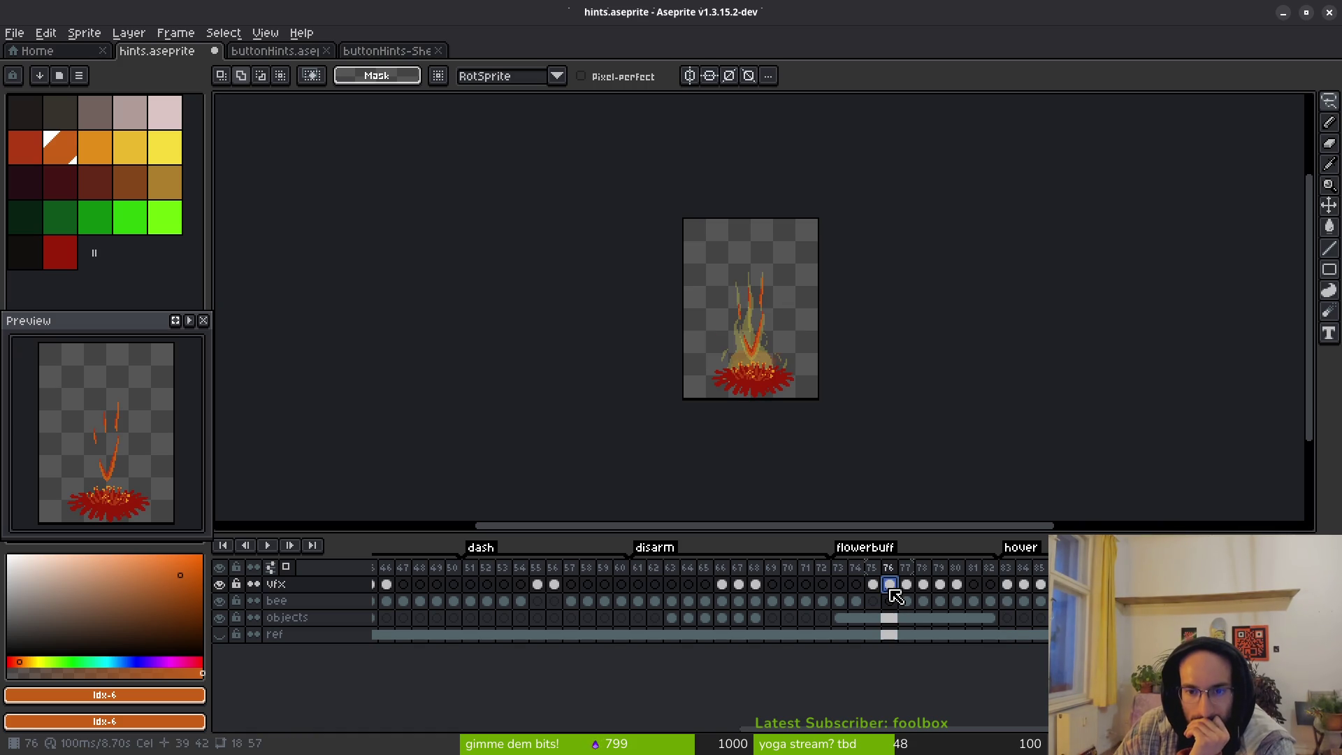
left_click(856, 602)
left_click(906, 602)
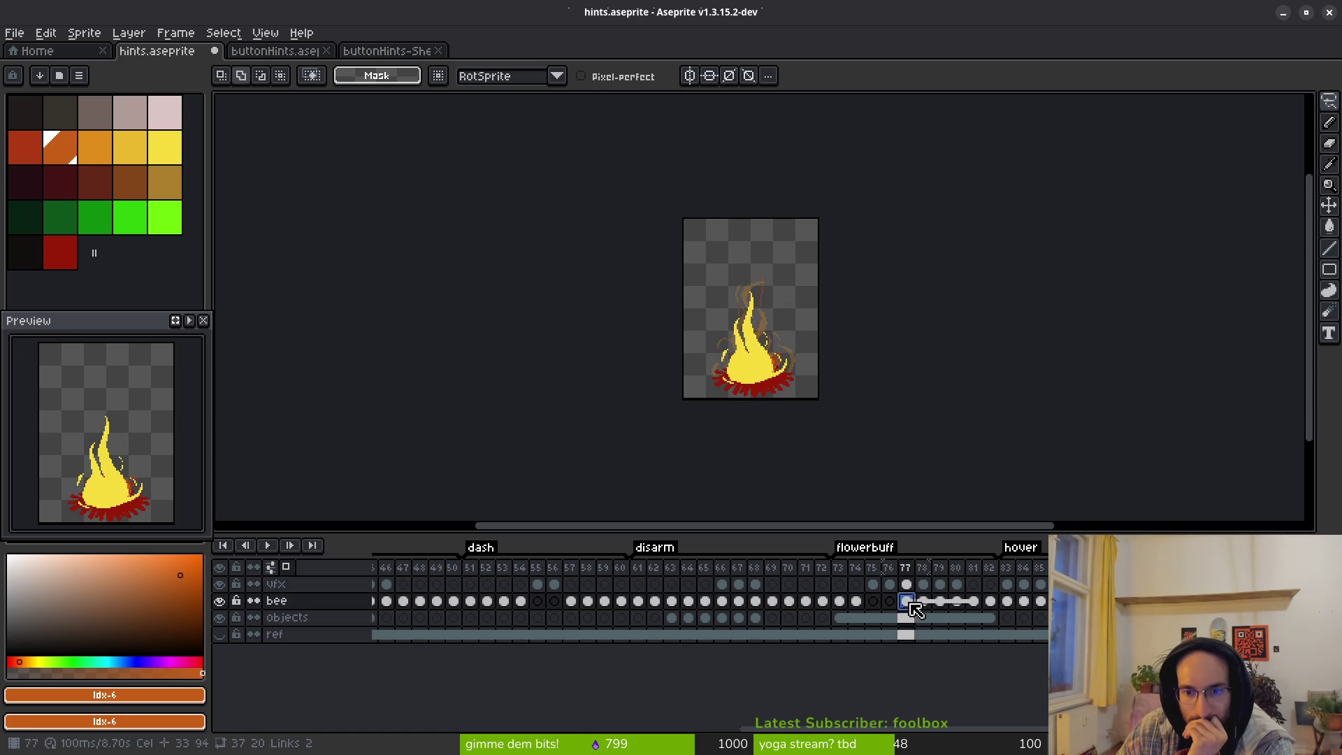
left_click(605, 601)
Step: Step through the crawling and flying bee frames 4 to 15, then scroll to the timeline's end
scroll(993, 613, "left", 5)
left_click(406, 603)
scroll(476, 604, "left", 4)
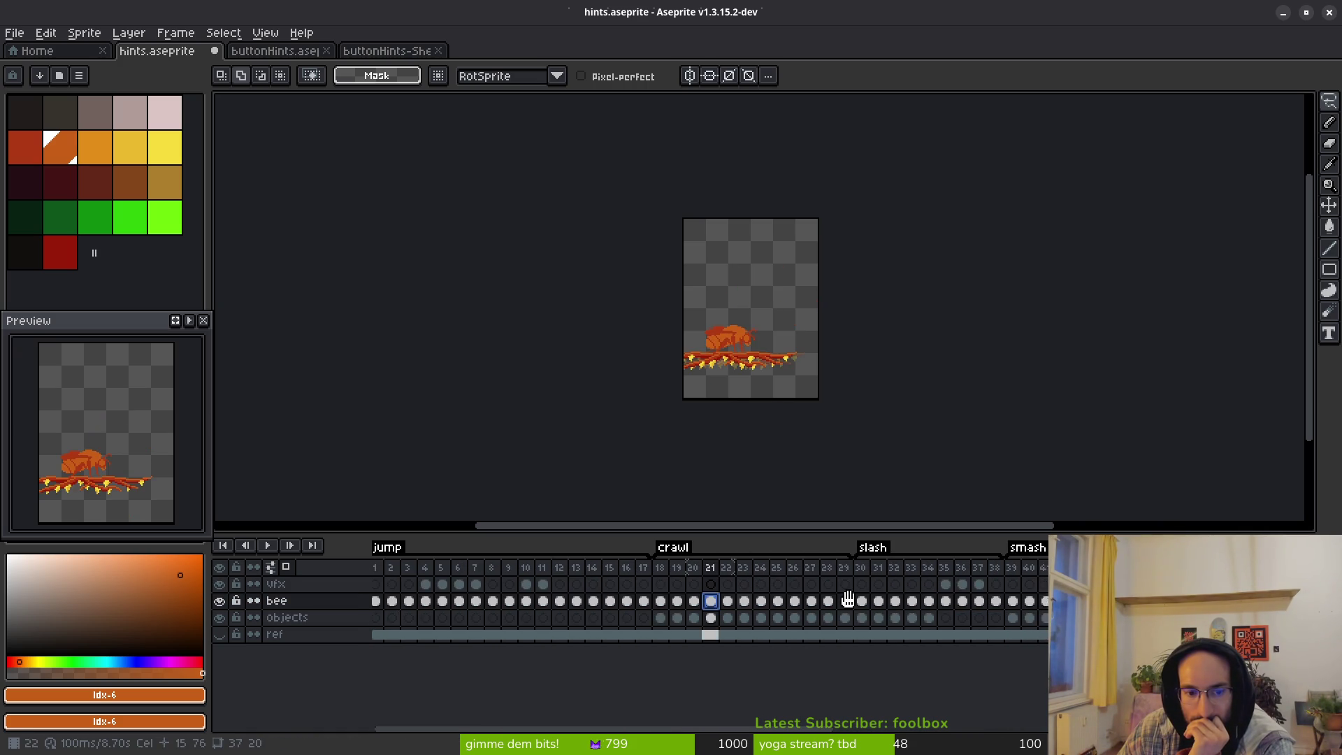
left_click(432, 602)
left_click(497, 602)
left_click(514, 603)
scroll(767, 303, "up", 4)
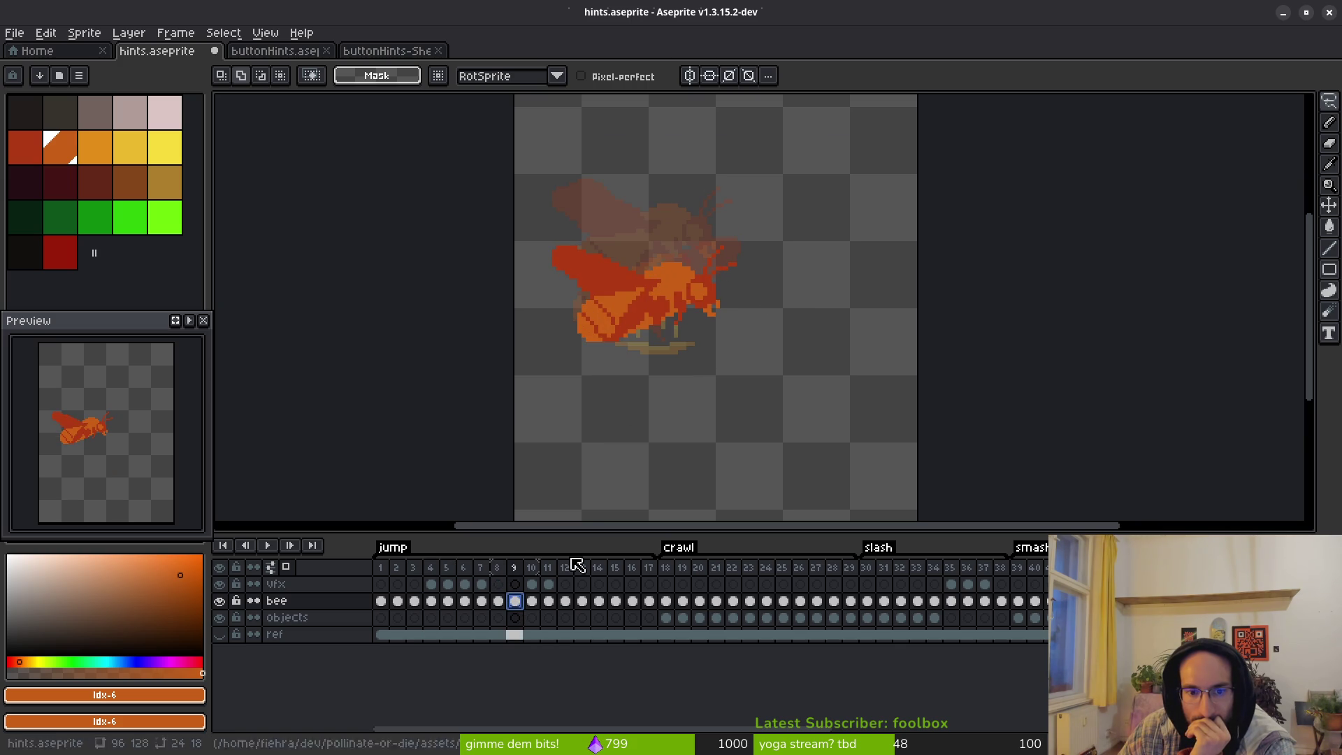
left_click(535, 604)
left_click(550, 603)
scroll(710, 423, "up", 3)
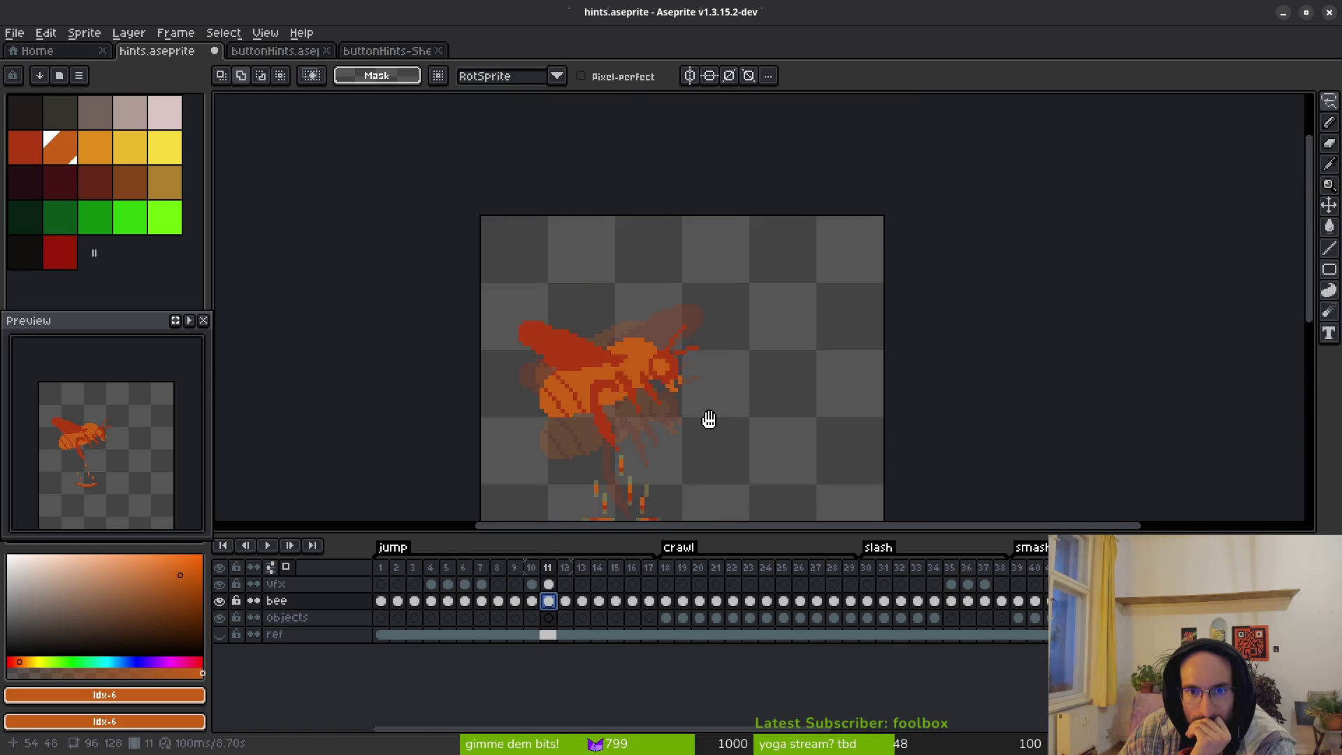
left_click(566, 602)
left_click(583, 603)
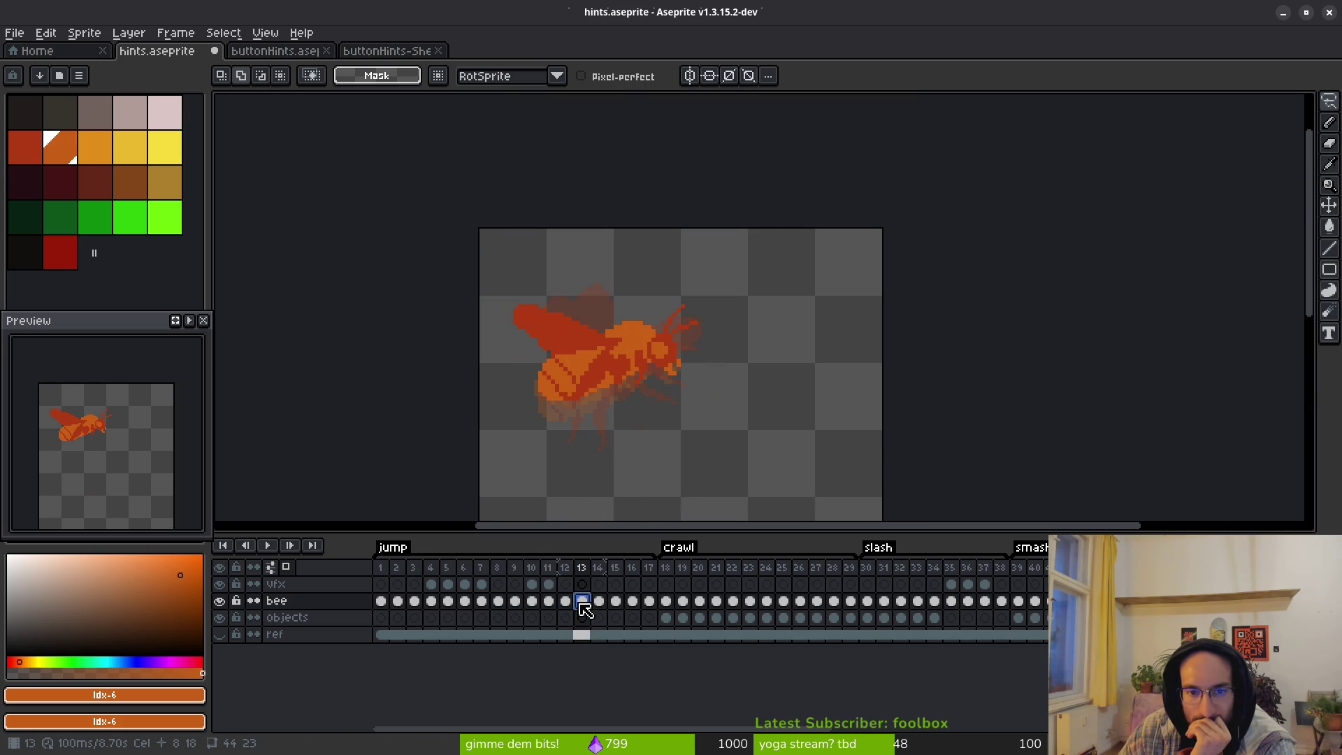
left_click(599, 602)
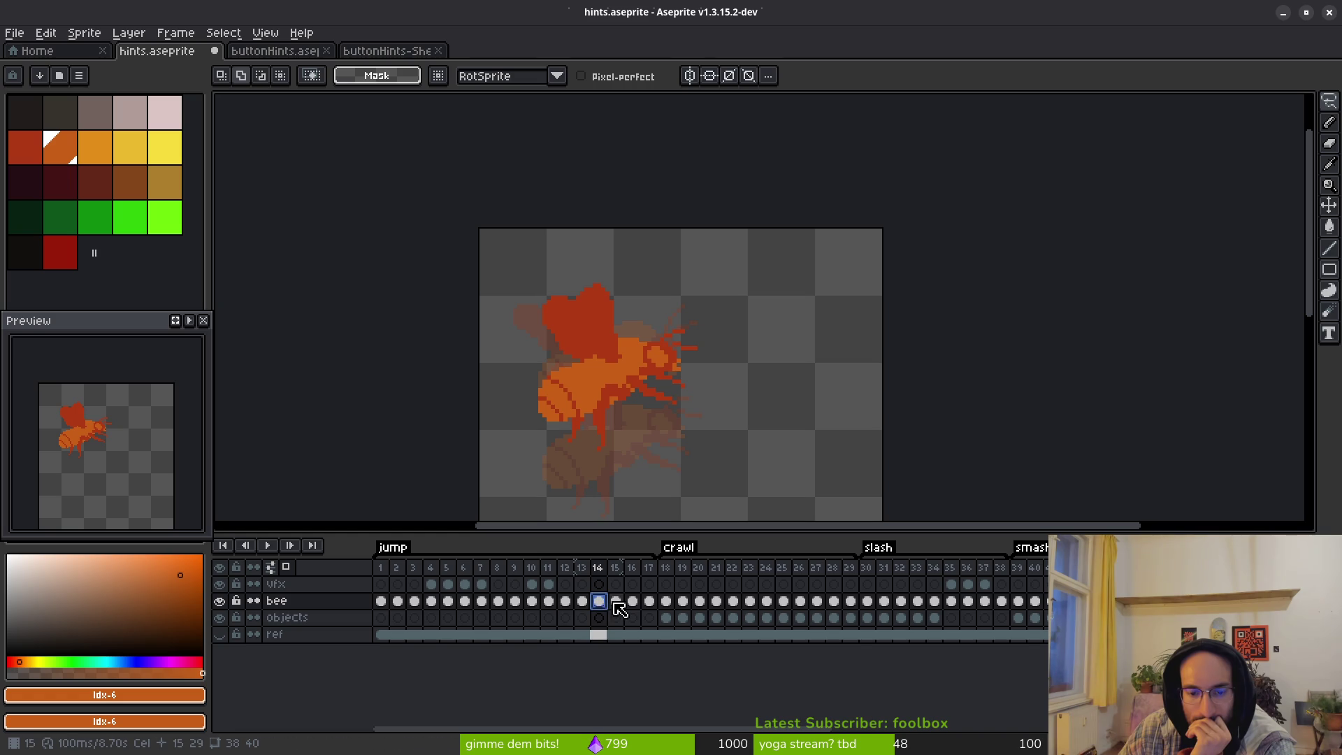
left_click(616, 603)
scroll(628, 612, "right", 3)
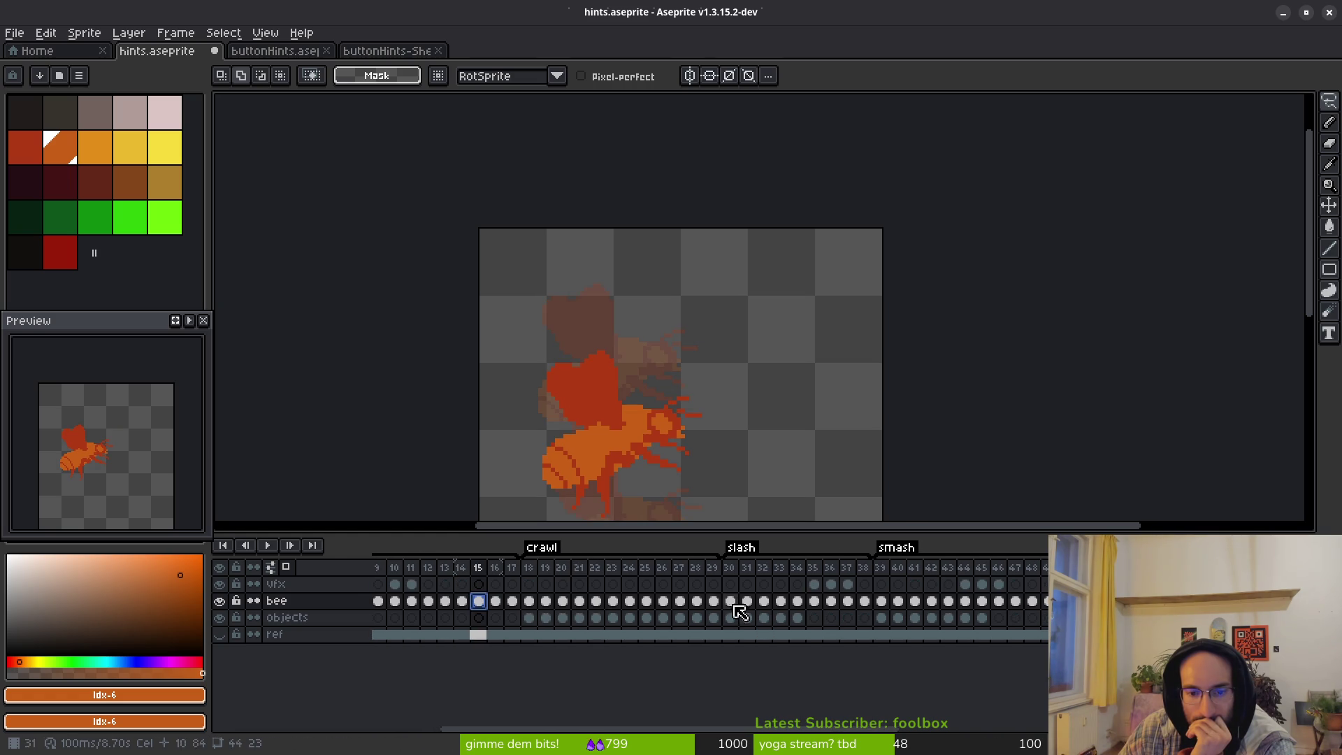
scroll(758, 610, "right", 15)
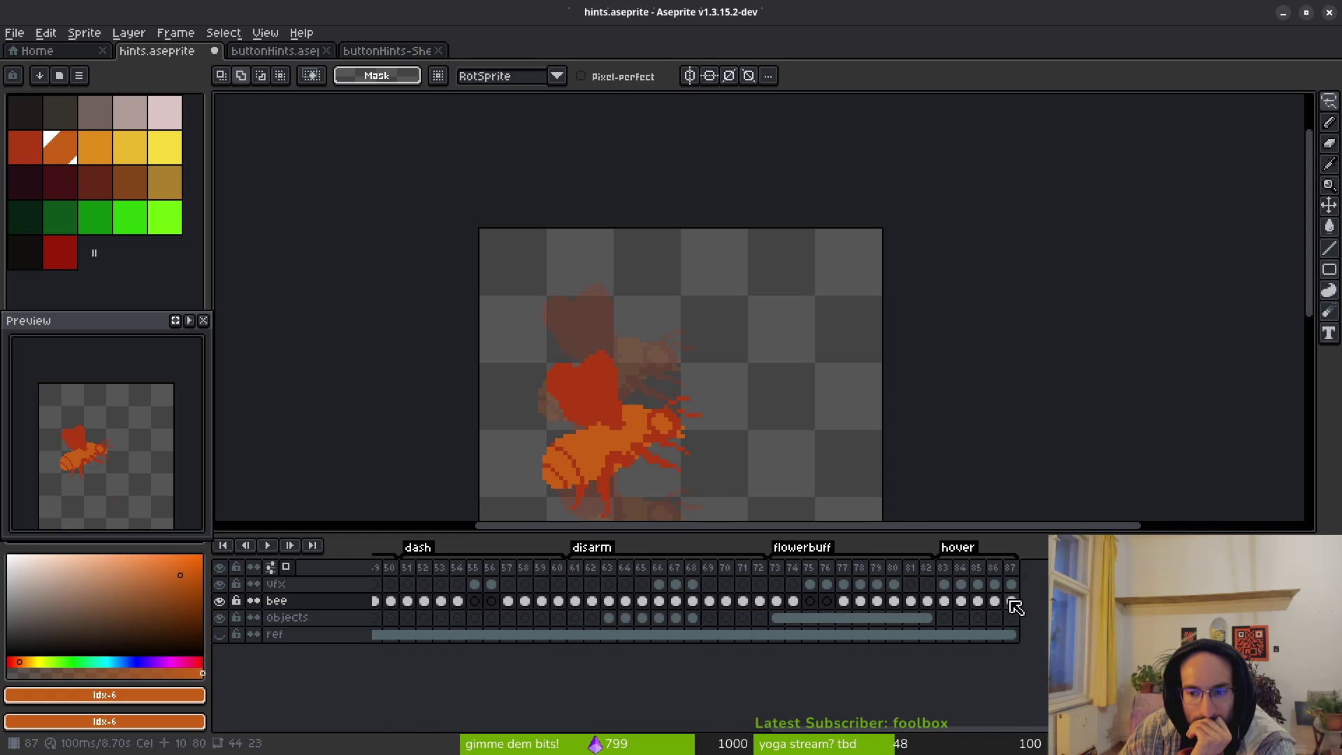
Step: Add frame 88 after the hover tag and paste the arrow image into it from clipboard history
key("alt+b")
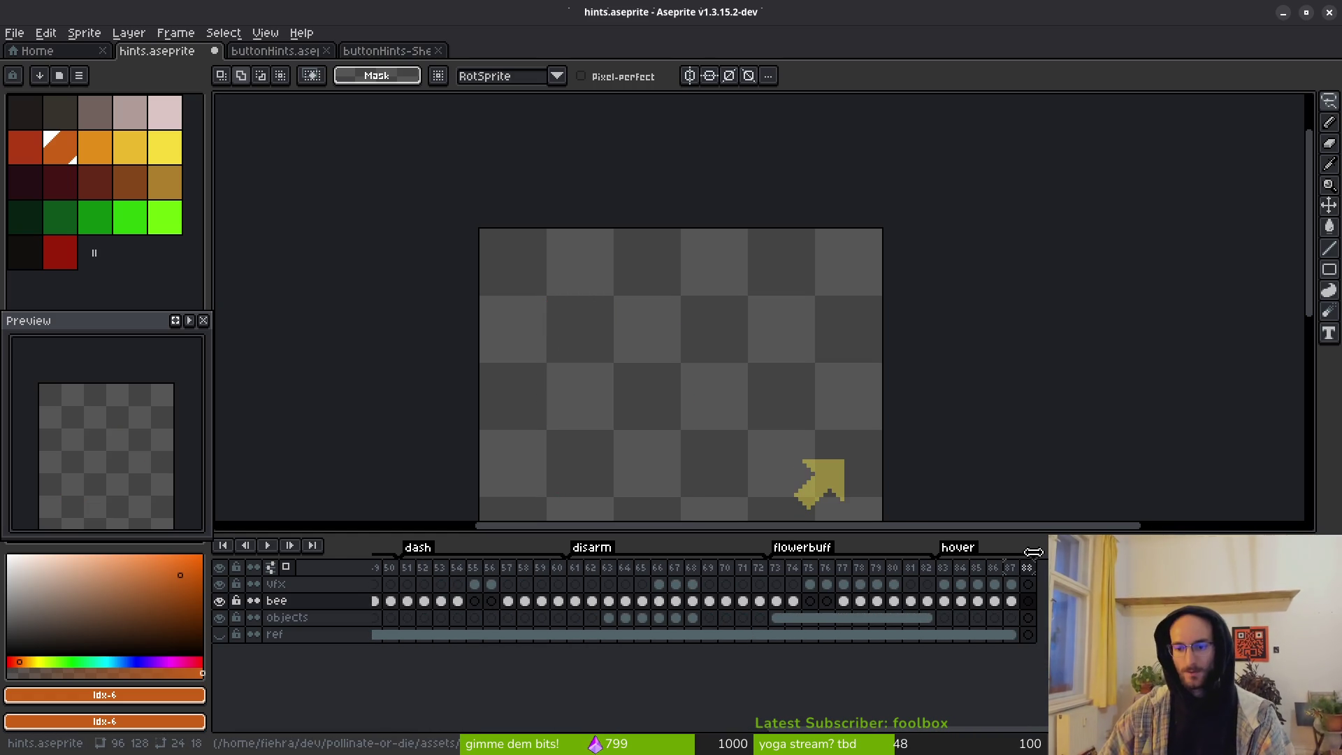
left_click(1028, 601)
key("super+v")
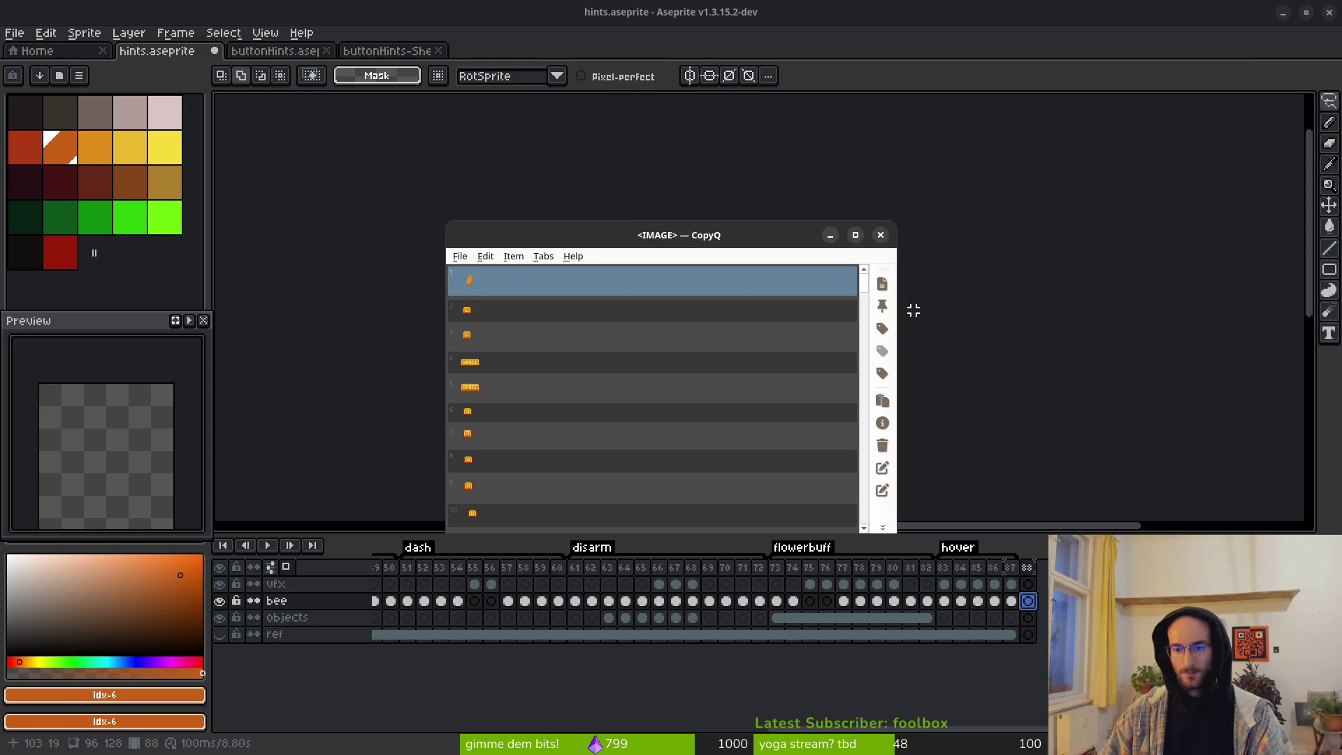
key("Return")
key("alt+b")
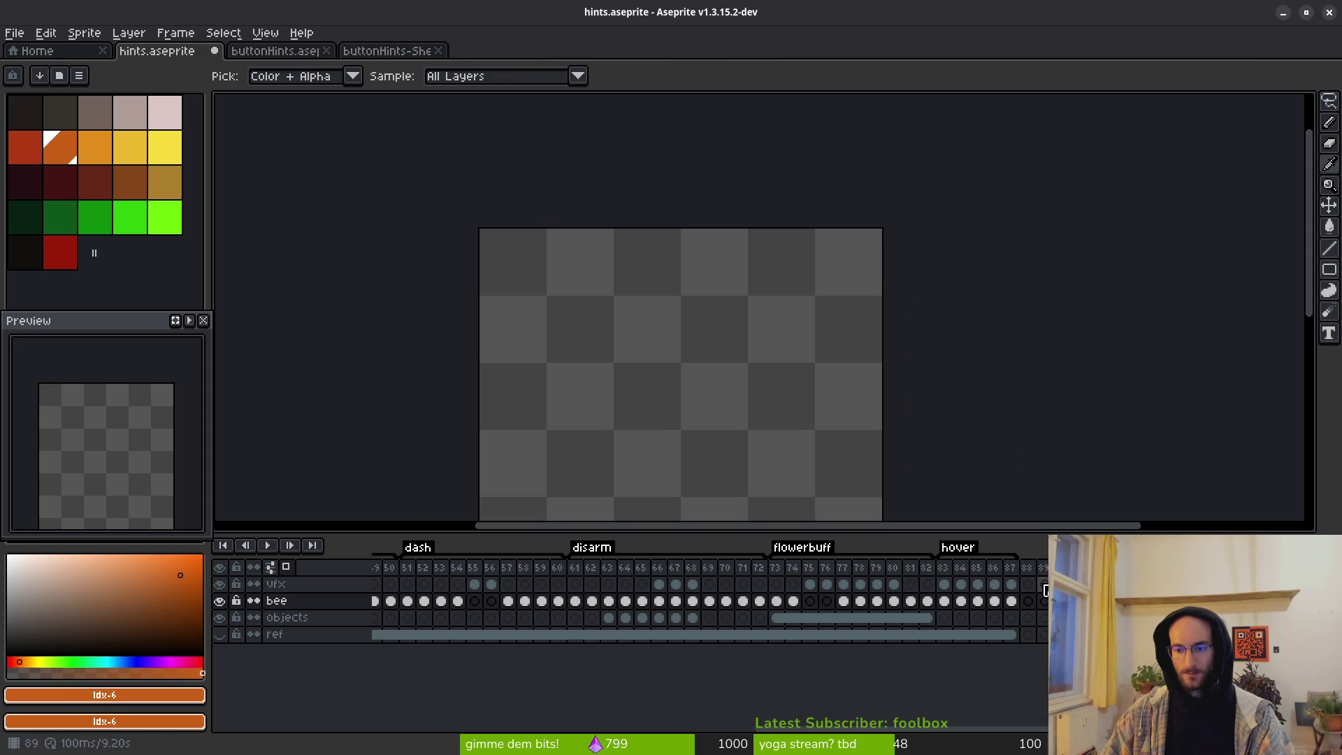
left_click(1028, 601)
key("m")
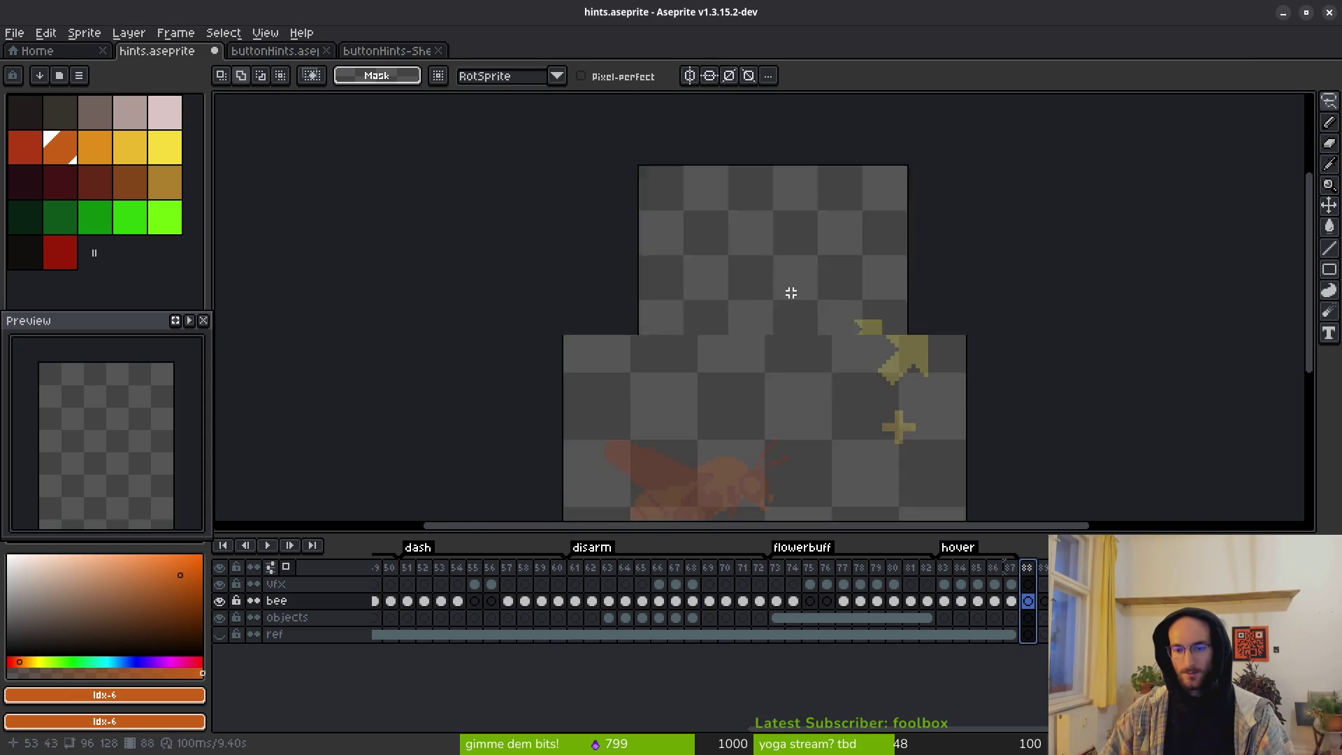
key("1")
Step: Review bee frames up to the branch crawl at 18, play the animation, stop at frame 88
scroll(762, 349, "up", 3)
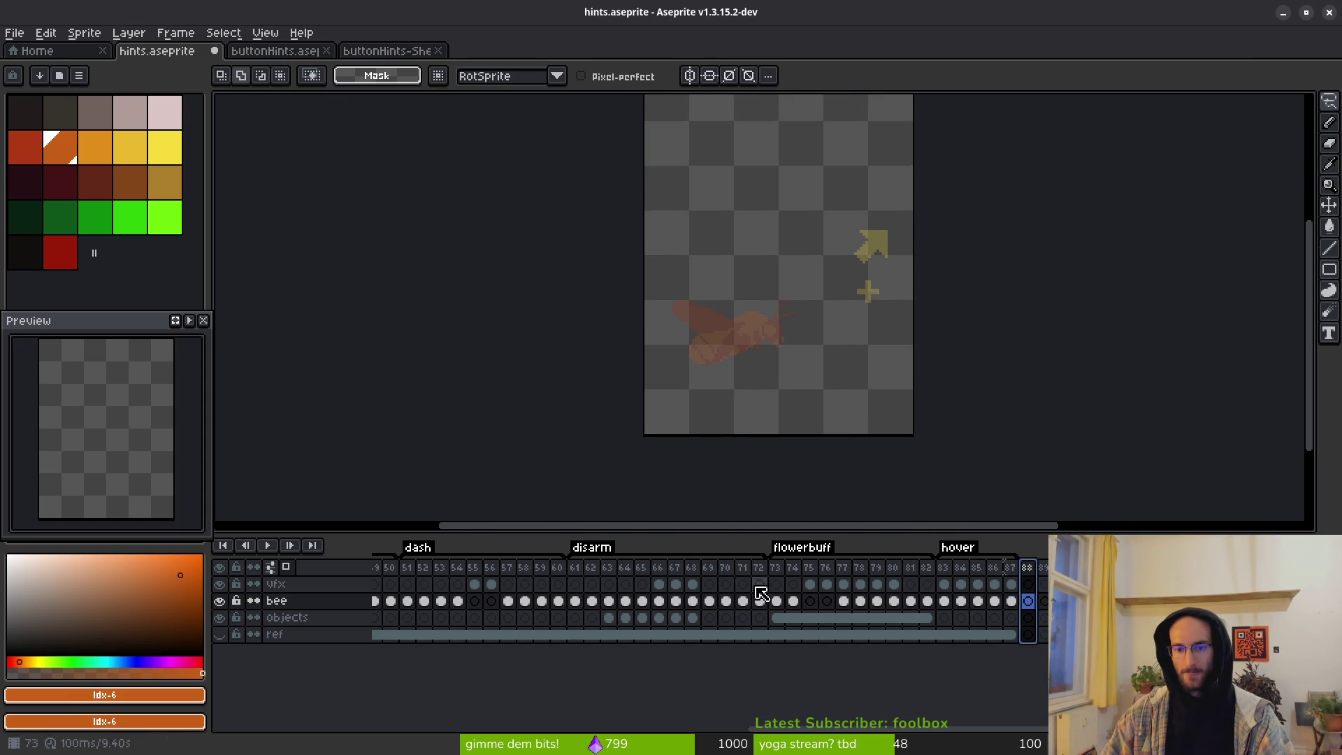
scroll(466, 626, "up", 5)
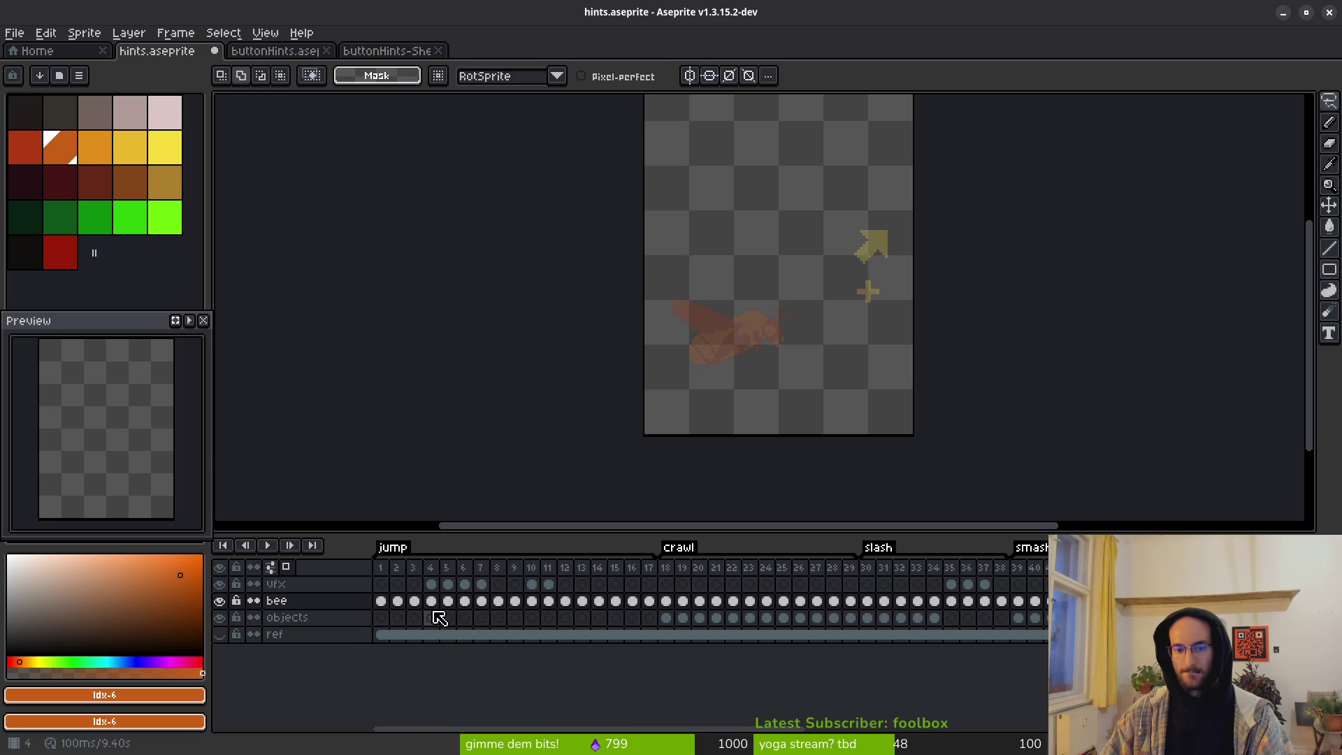
left_click(381, 601)
scroll(741, 356, "down", 3)
scroll(744, 420, "up", 4)
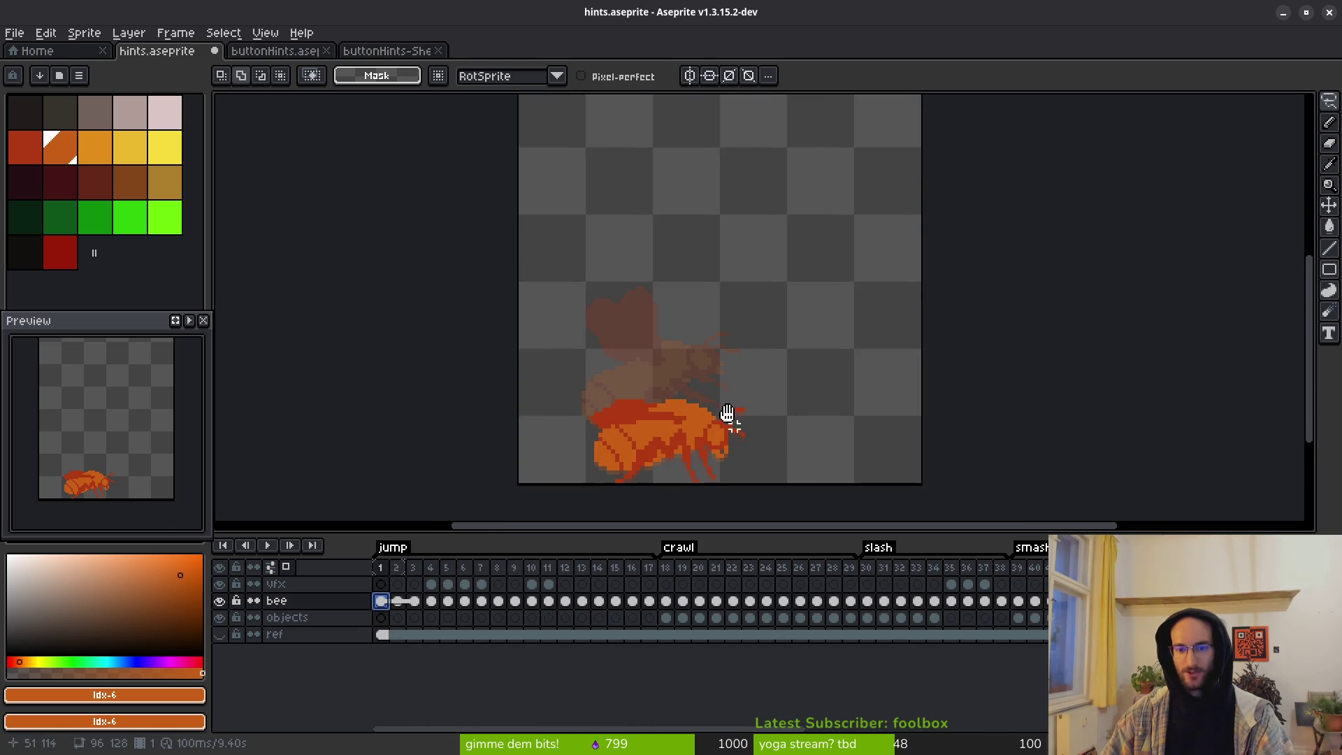
left_click(466, 602)
left_click(482, 602)
left_click(532, 603)
left_click(565, 602)
left_click(666, 602)
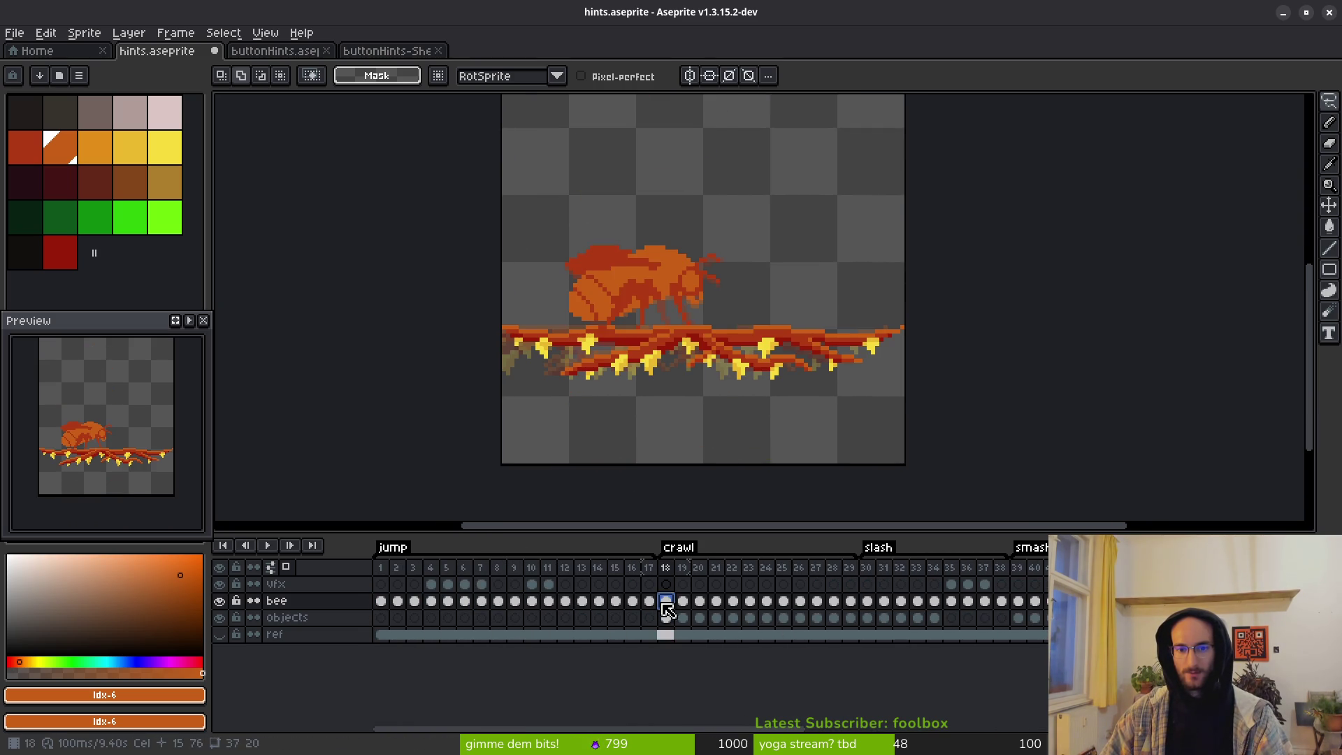
key("Return")
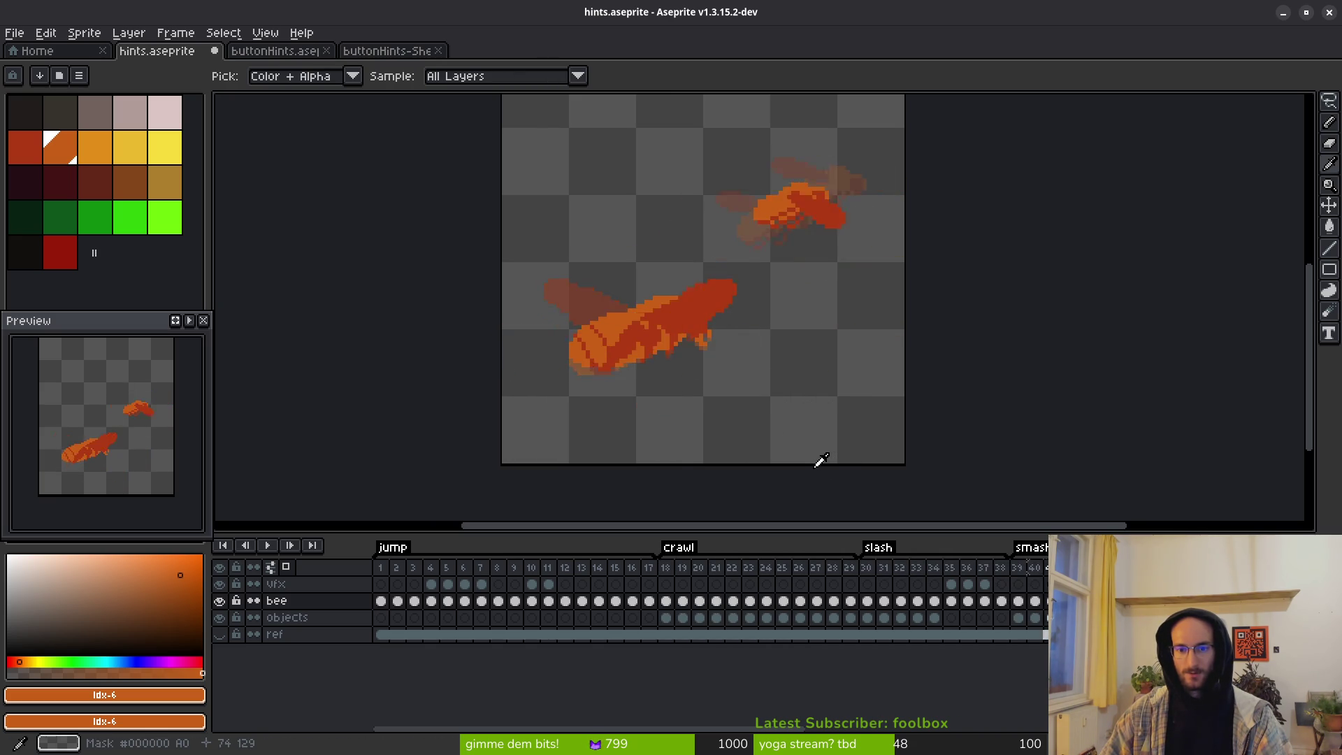
scroll(822, 447, "down", 3)
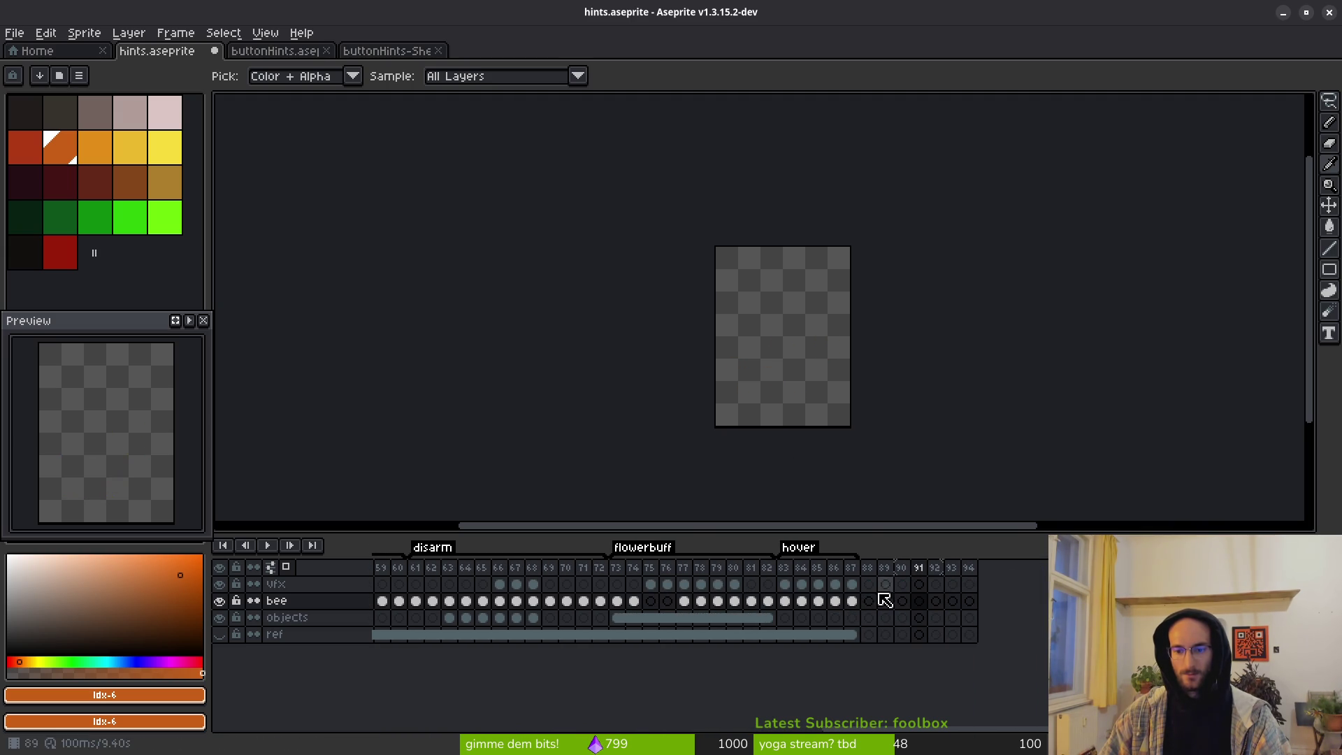
left_click(868, 600)
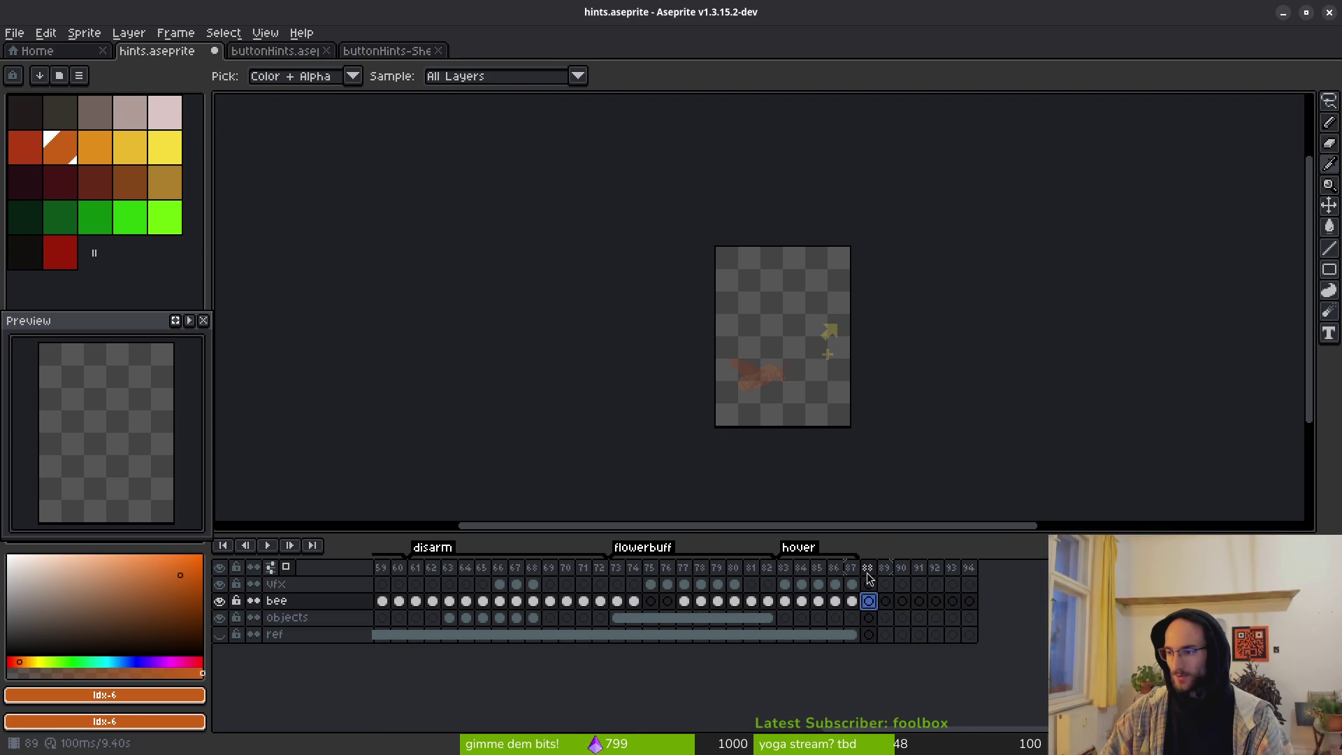
key("alt+Tab")
Step: Open GitLab issue #440 'extend hint animations tutorial1' and highlight its dropdown hint description
key("q")
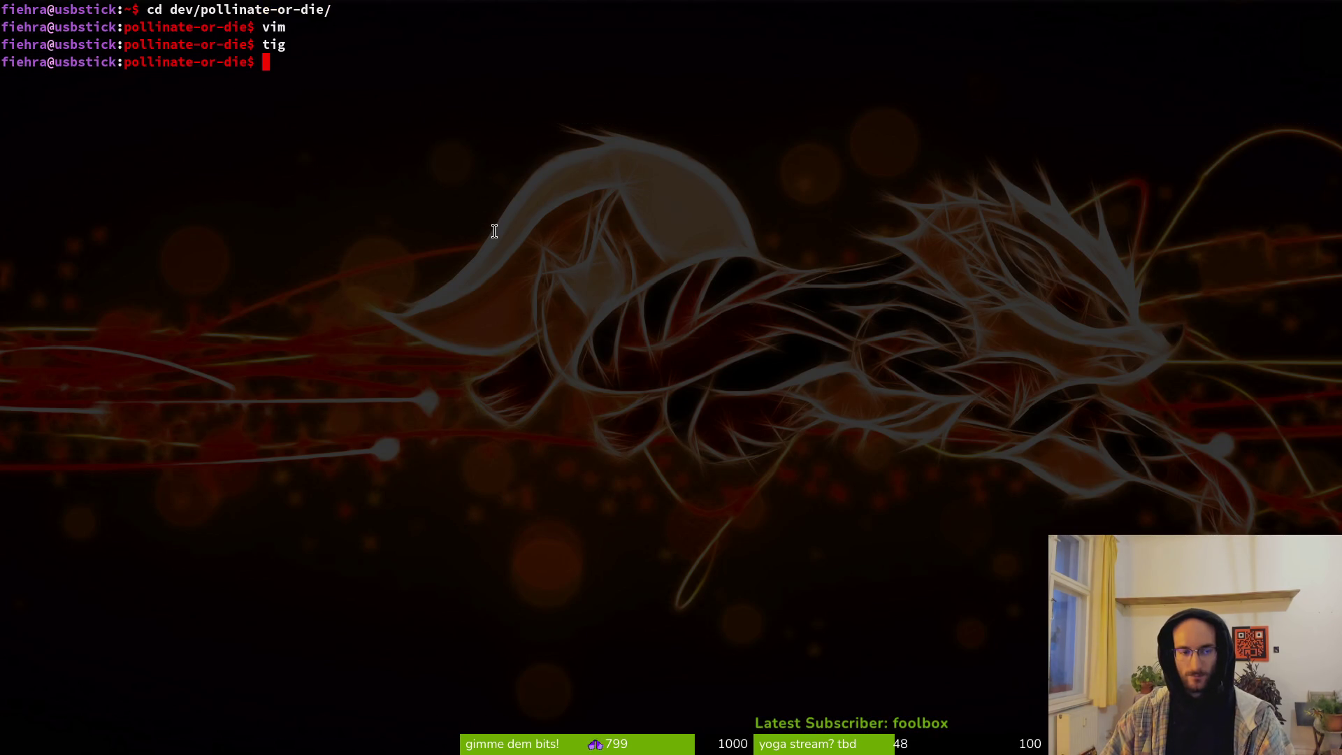
key("alt+Tab")
key("alt+Tab")
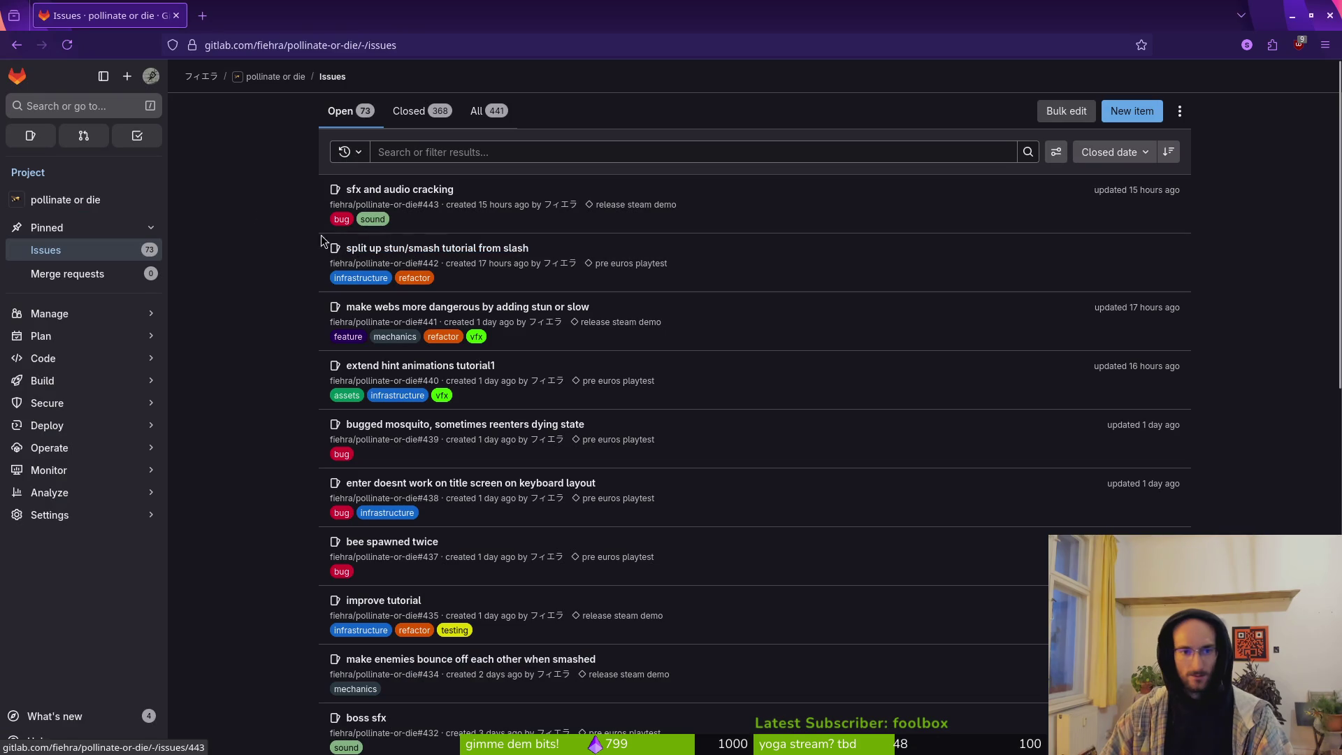
left_click(422, 374)
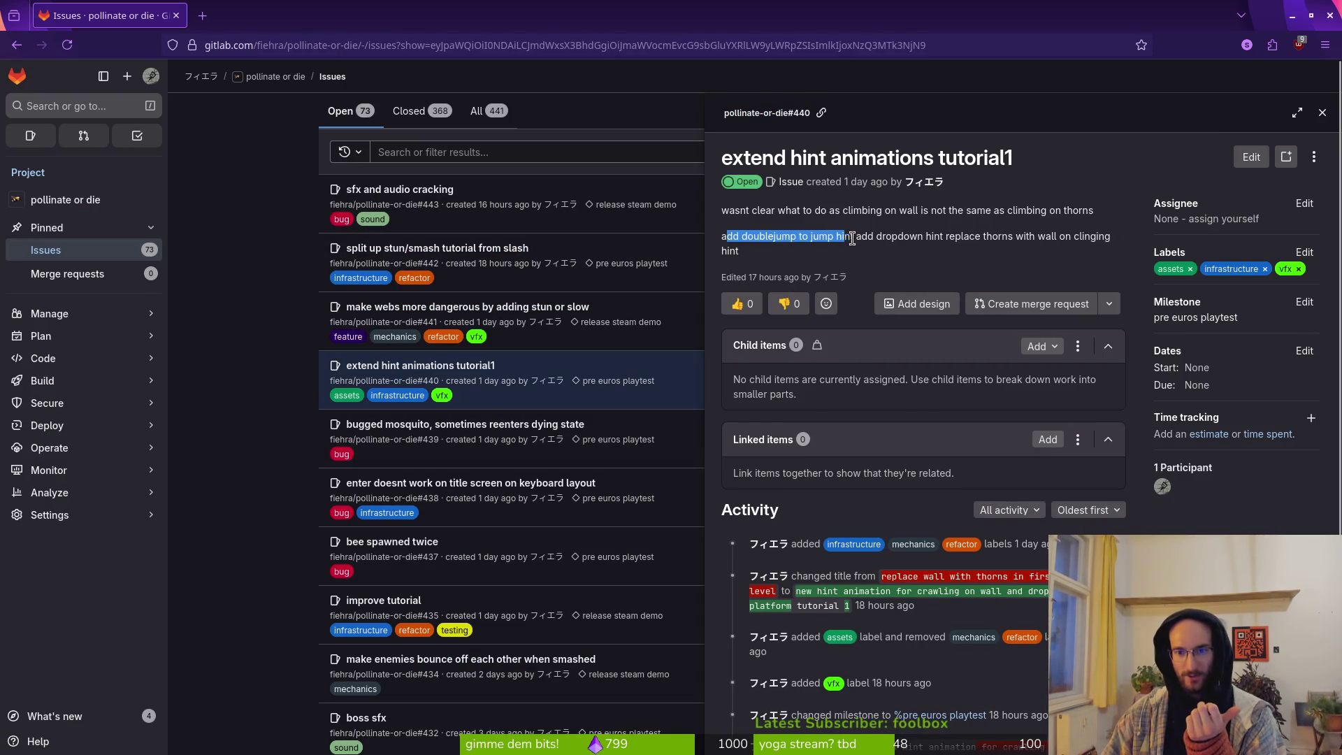
left_click_drag(856, 237, 962, 239)
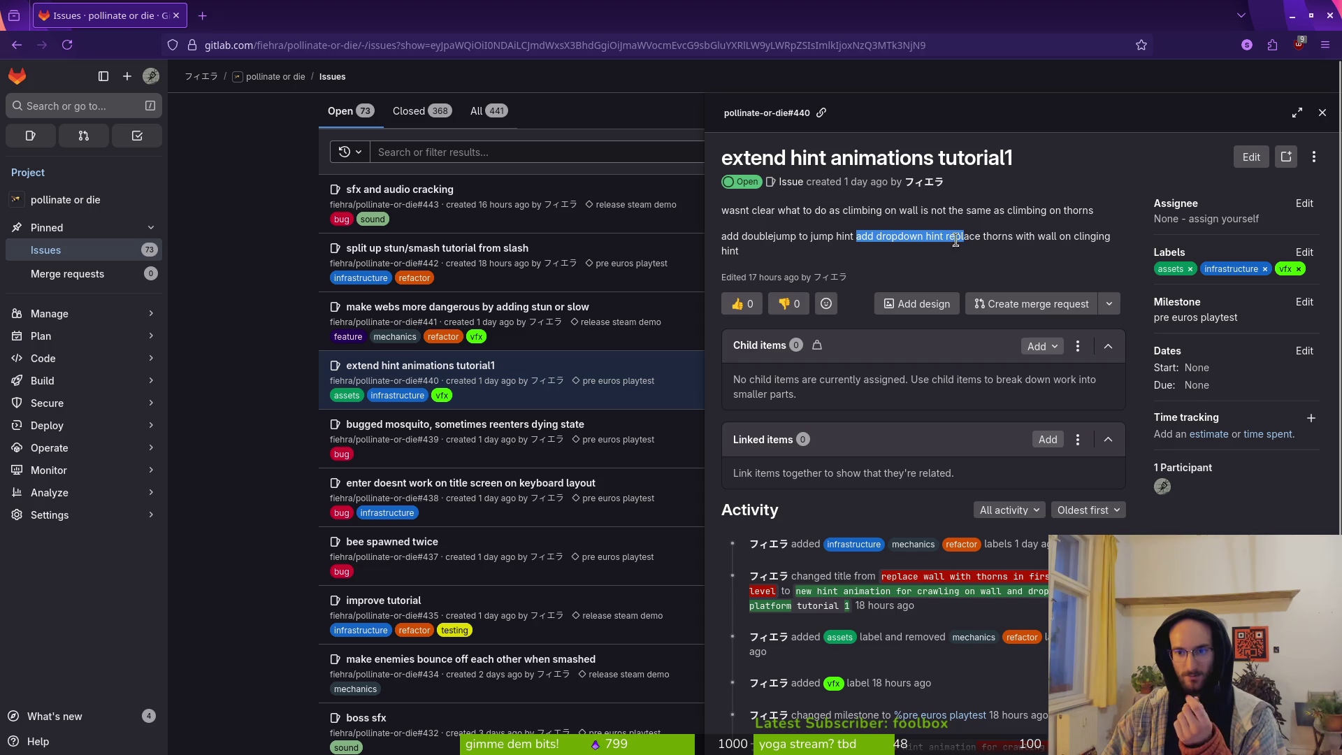
key("alt+Tab")
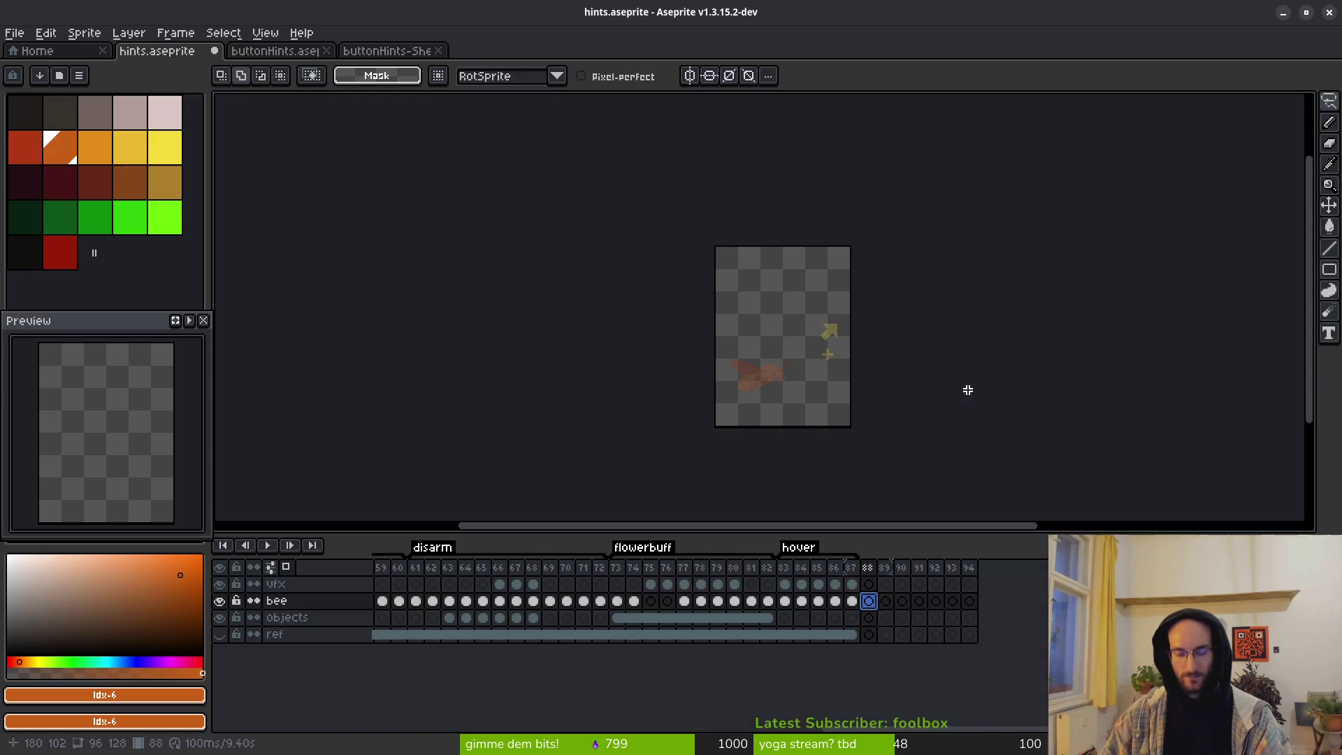
Step: Open art/environment/platforms.png in Aseprite
left_click(869, 601)
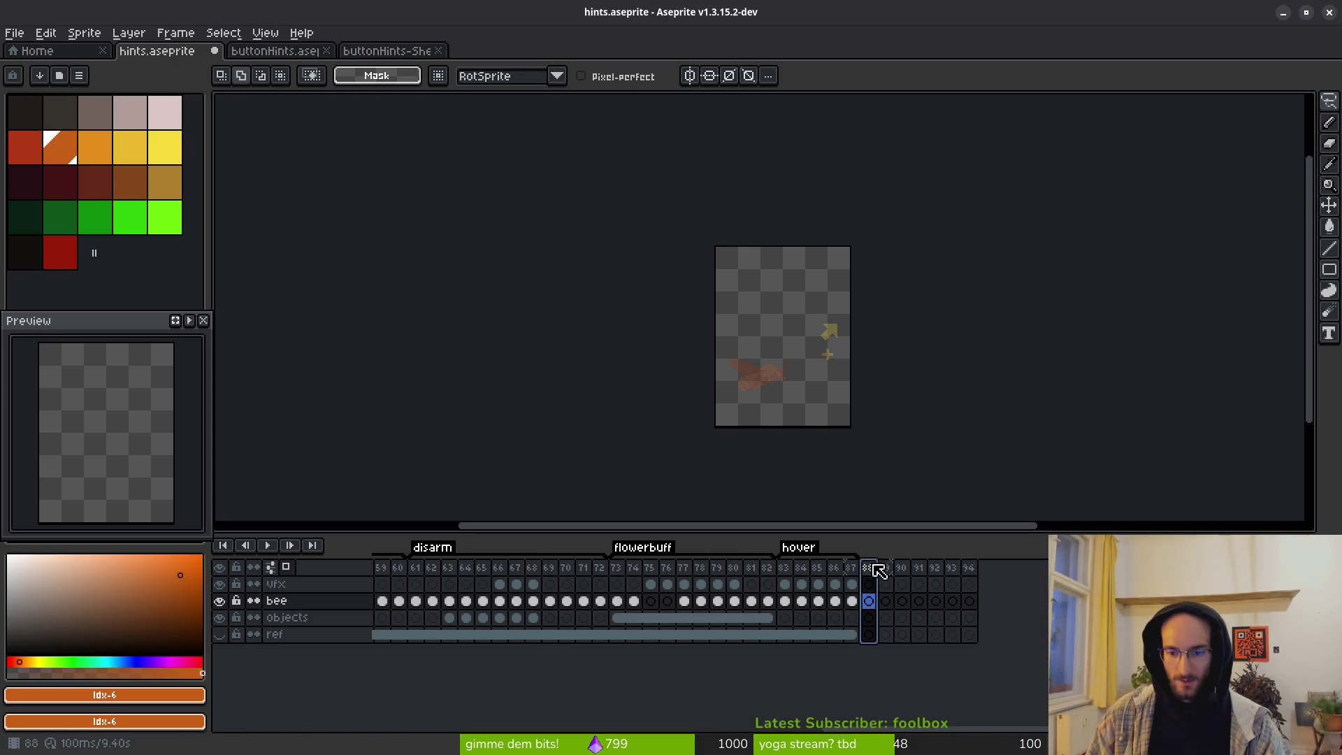
left_click(82, 51)
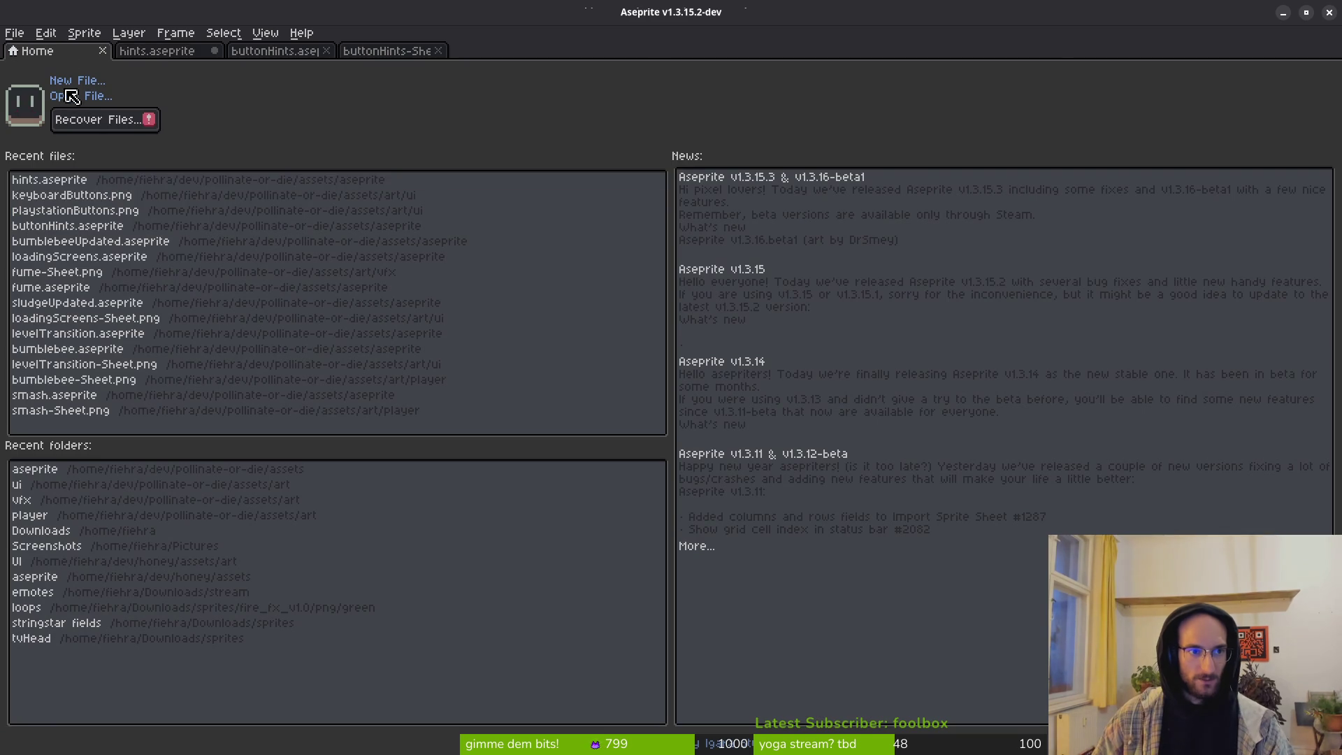
left_click(67, 96)
left_click(67, 64)
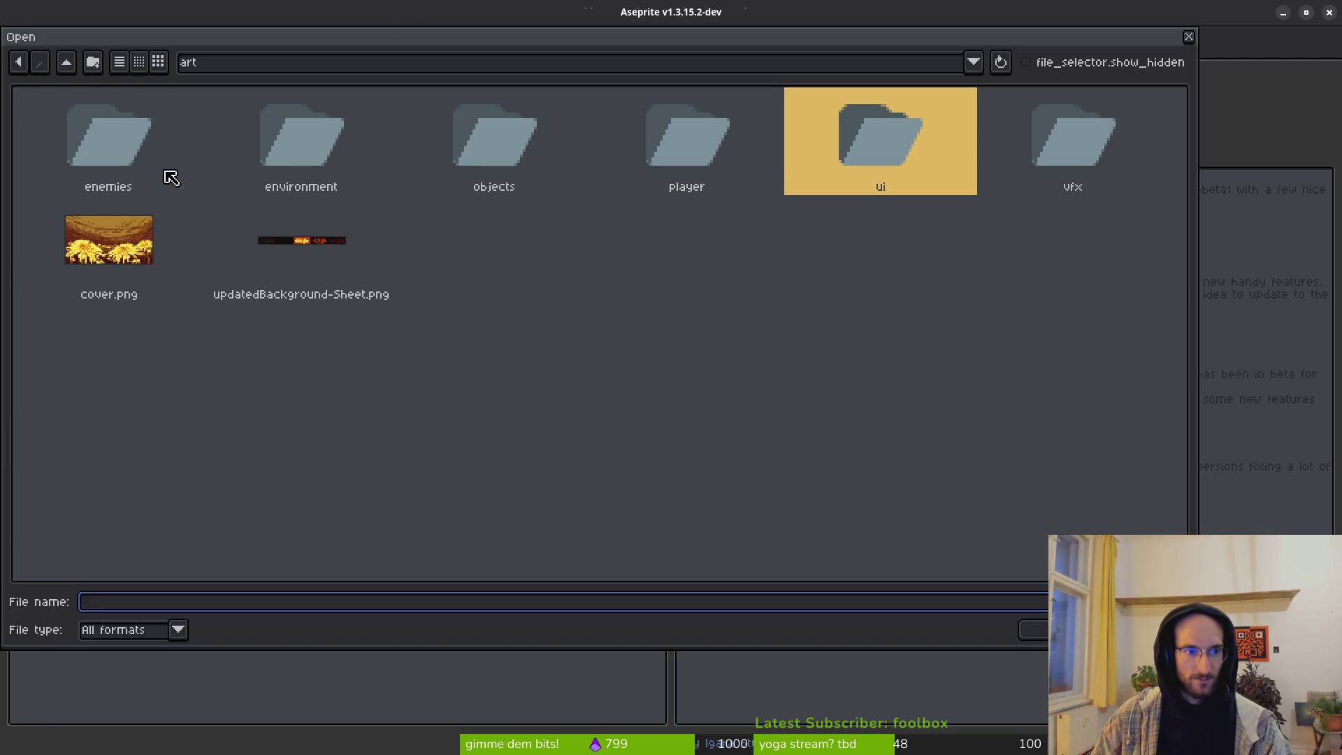
double_click(312, 135)
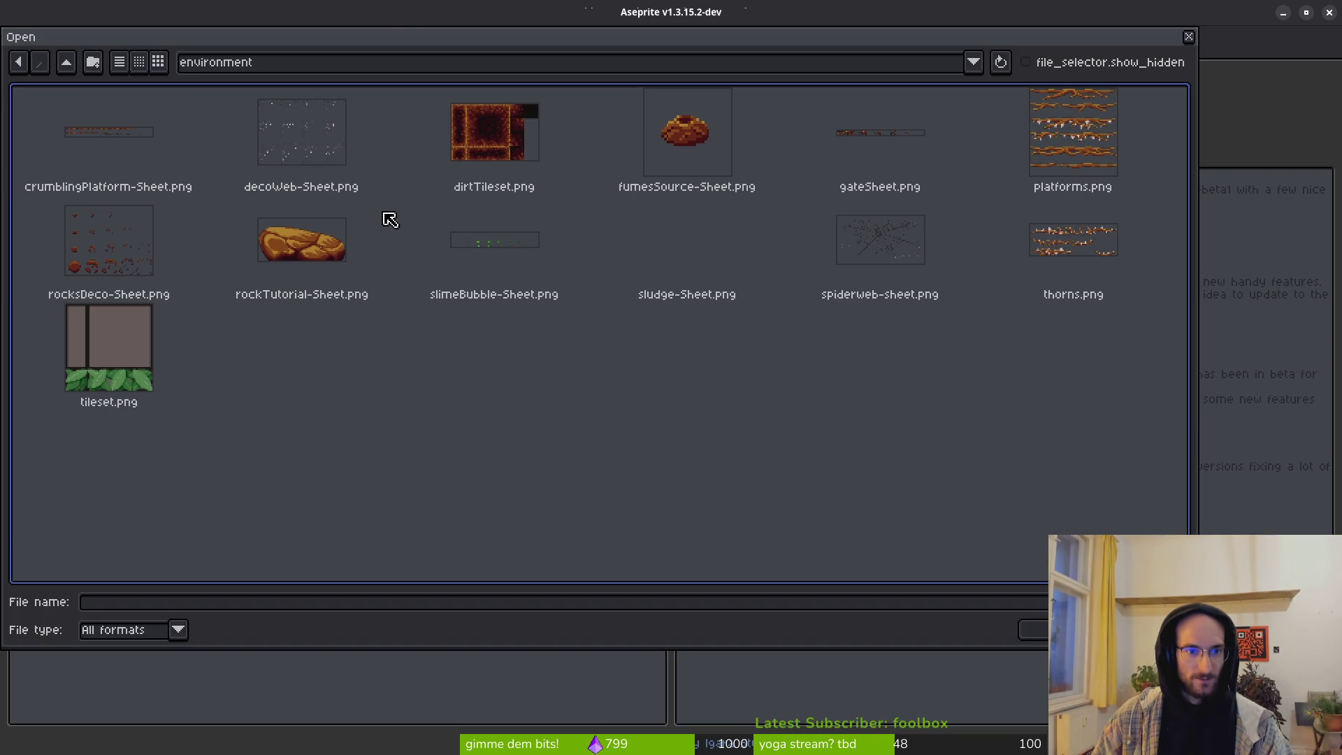
double_click(1060, 148)
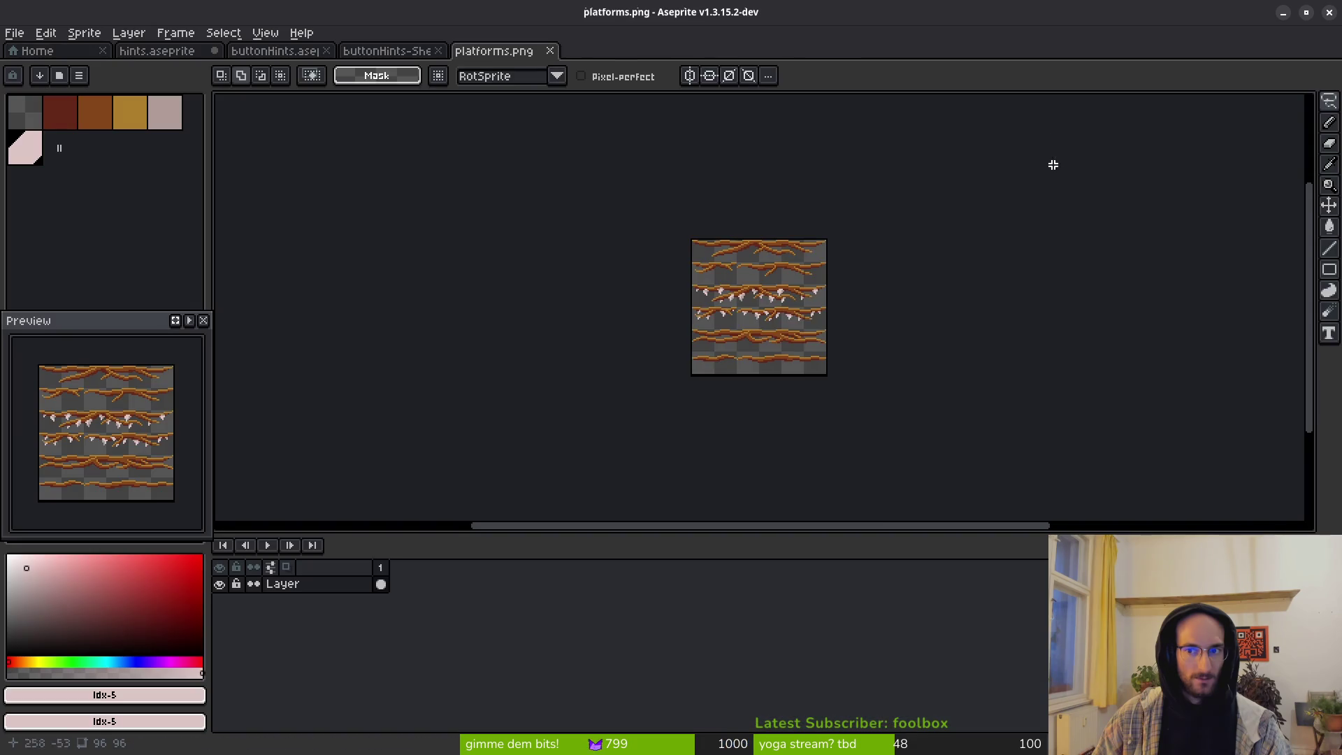
Step: Marquee-select the second branch row of the platforms sheet
scroll(795, 272, "up", 4)
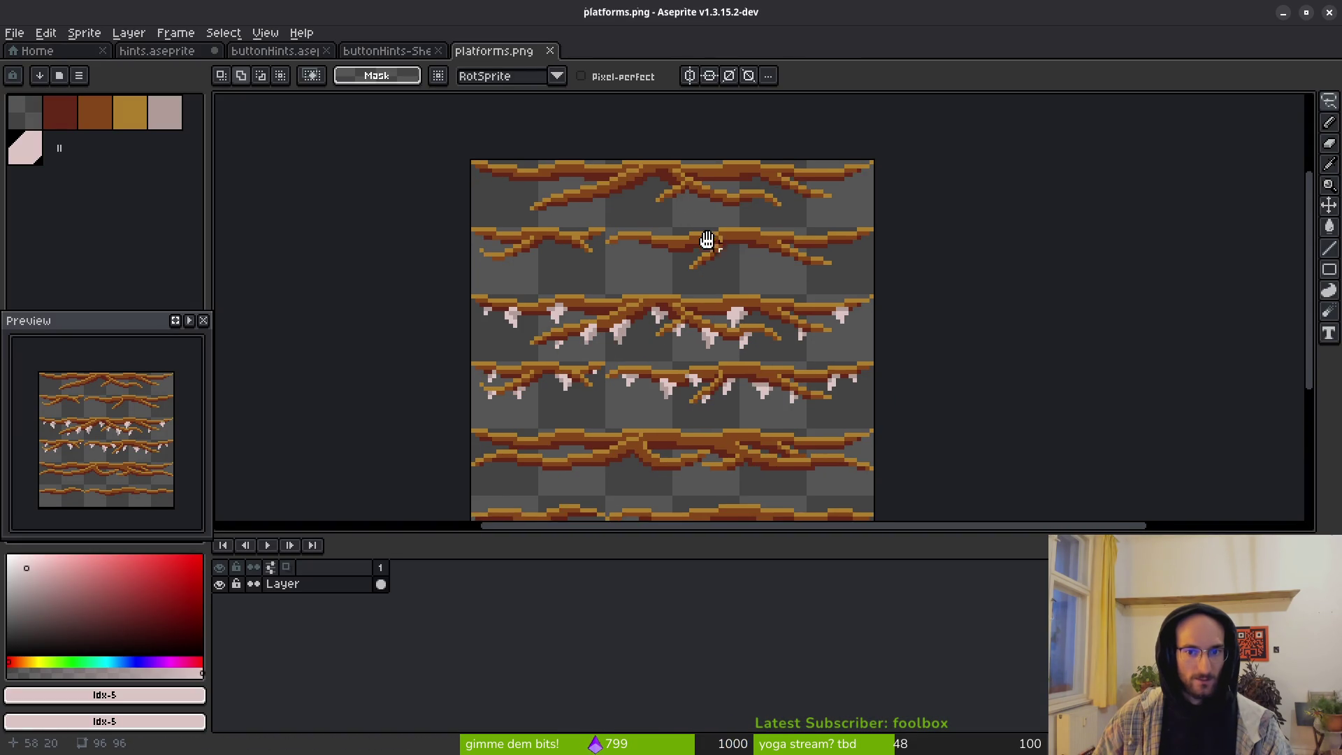
scroll(734, 280, "down", 2)
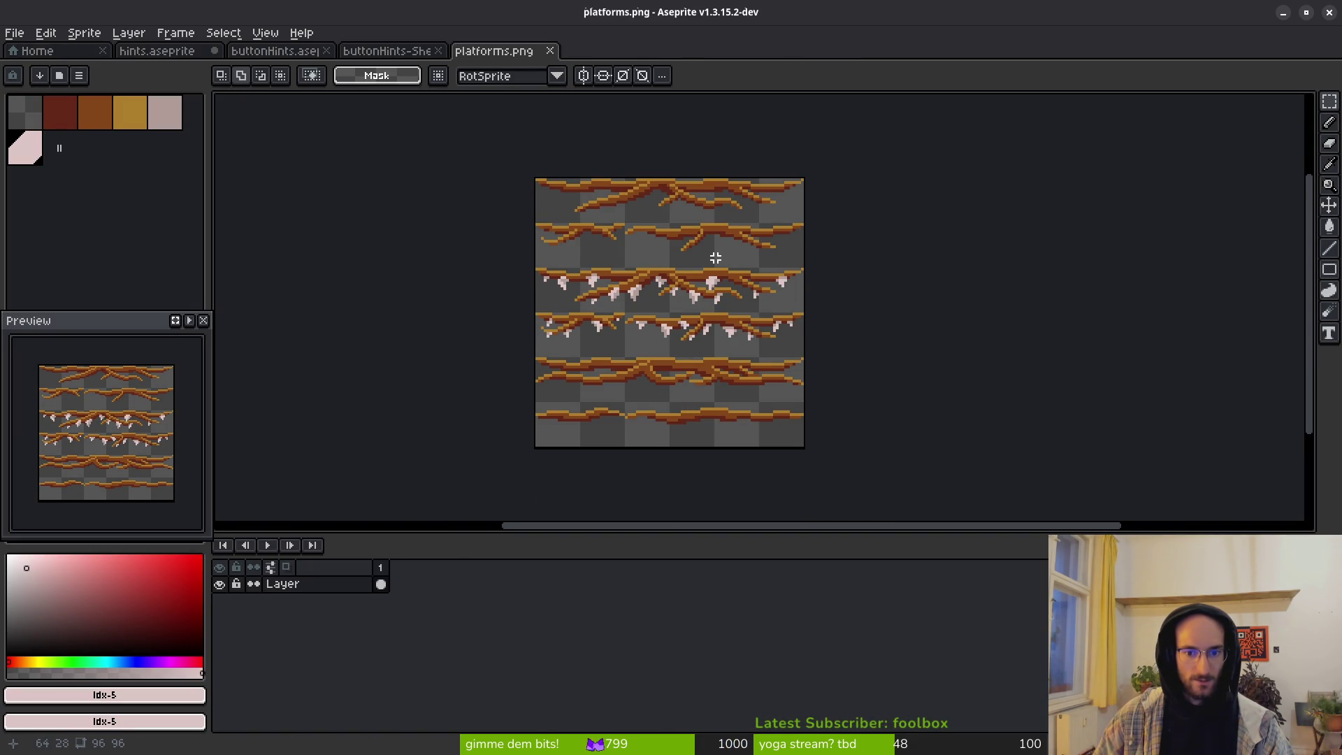
scroll(712, 249, "up", 2)
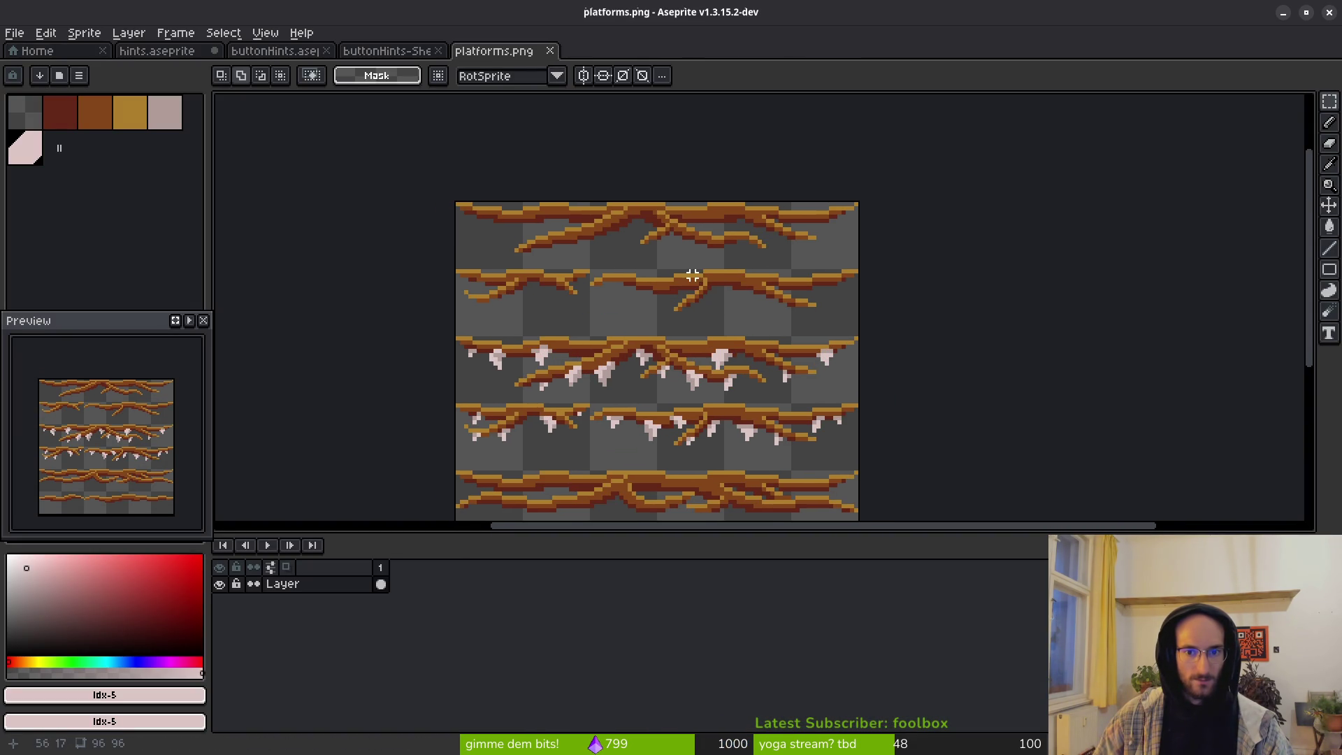
scroll(604, 267, "up", 1)
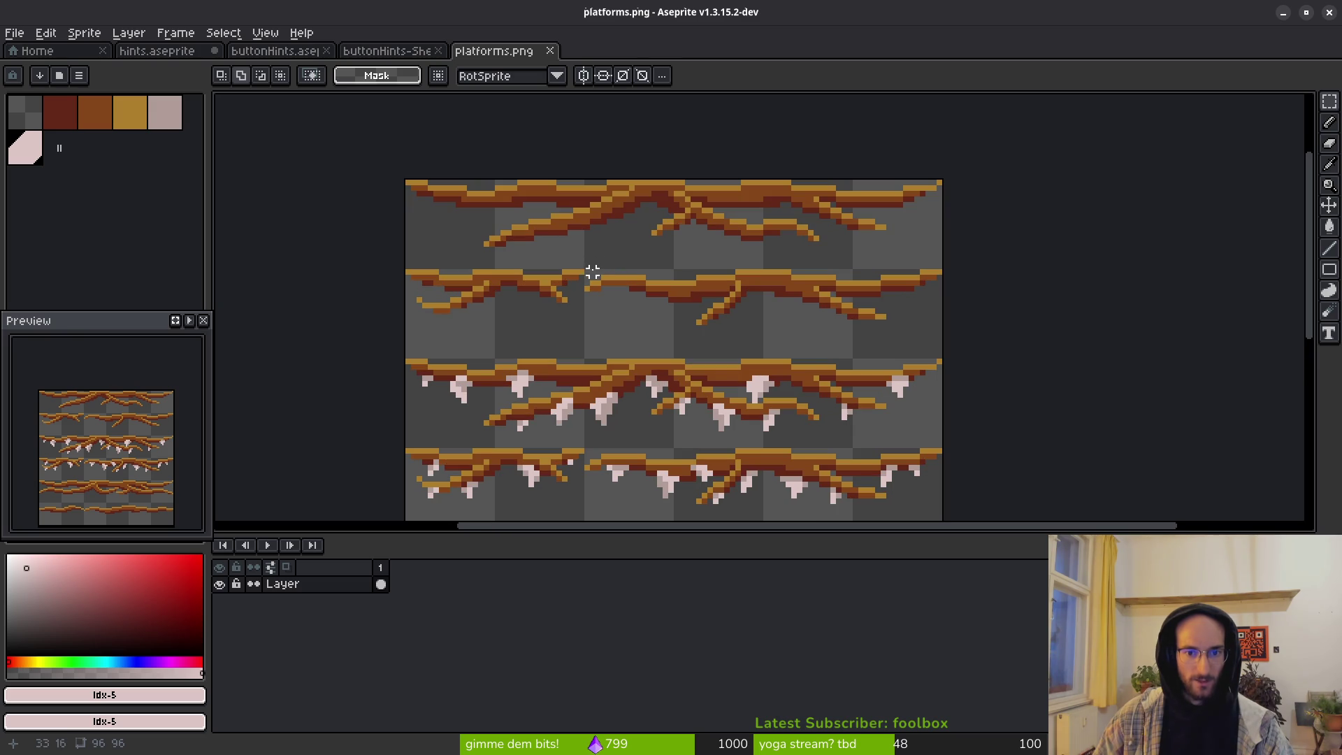
mouse_move(587, 272)
left_mouse_down()
mouse_move(962, 320)
mouse_move(943, 334)
left_mouse_up()
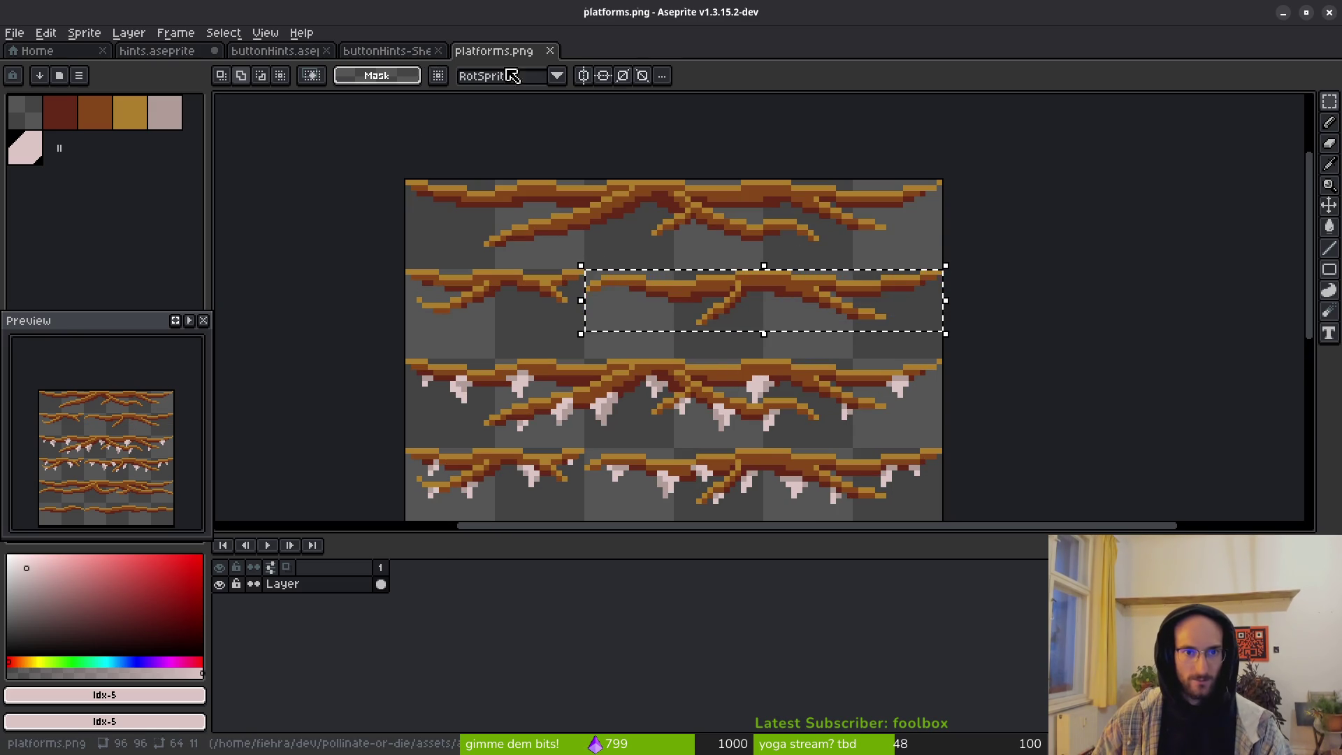
Step: Close the buttonHints-Sheet sprite and the other extra sprite tab
left_click(420, 52)
middle_click(404, 58)
middle_click(288, 52)
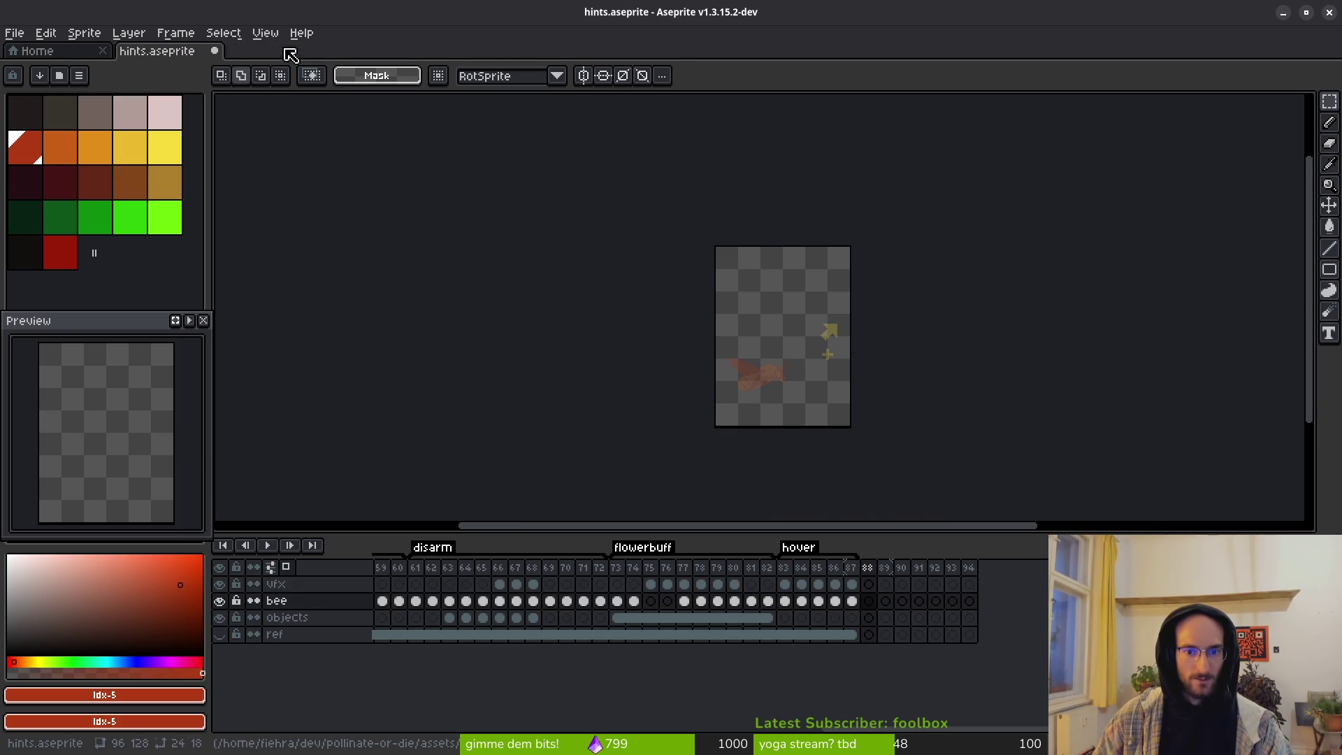
Step: Paste the branch into frame 88 of the objects layer, move it near the top, and deselect
left_click(869, 617)
key("ctrl+v")
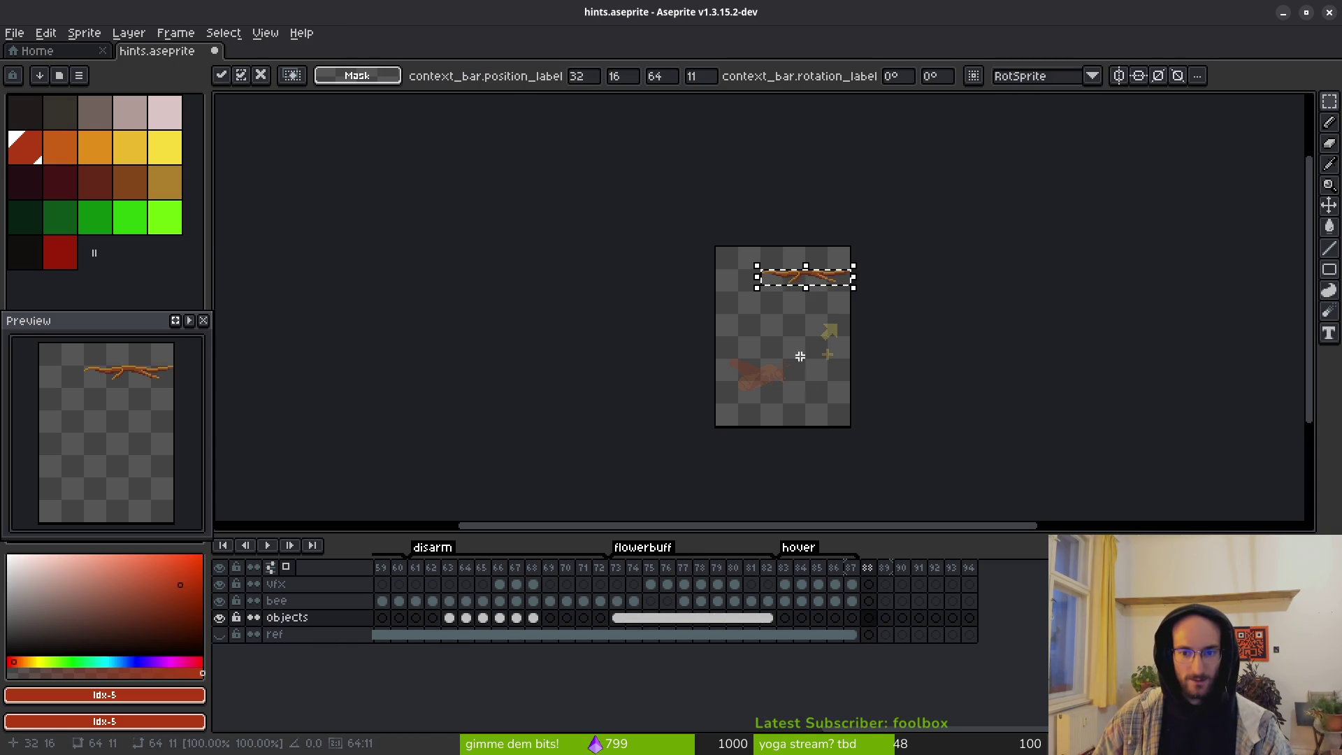
scroll(802, 367, "up", 4)
scroll(757, 131, "up", 1)
mouse_move(757, 131)
left_mouse_down()
mouse_move(718, 413)
mouse_move(724, 240)
mouse_move(682, 270)
mouse_move(704, 459)
mouse_move(719, 228)
mouse_move(722, 249)
mouse_move(709, 241)
left_mouse_up()
scroll(680, 332, "down", 5)
scroll(681, 306, "up", 5)
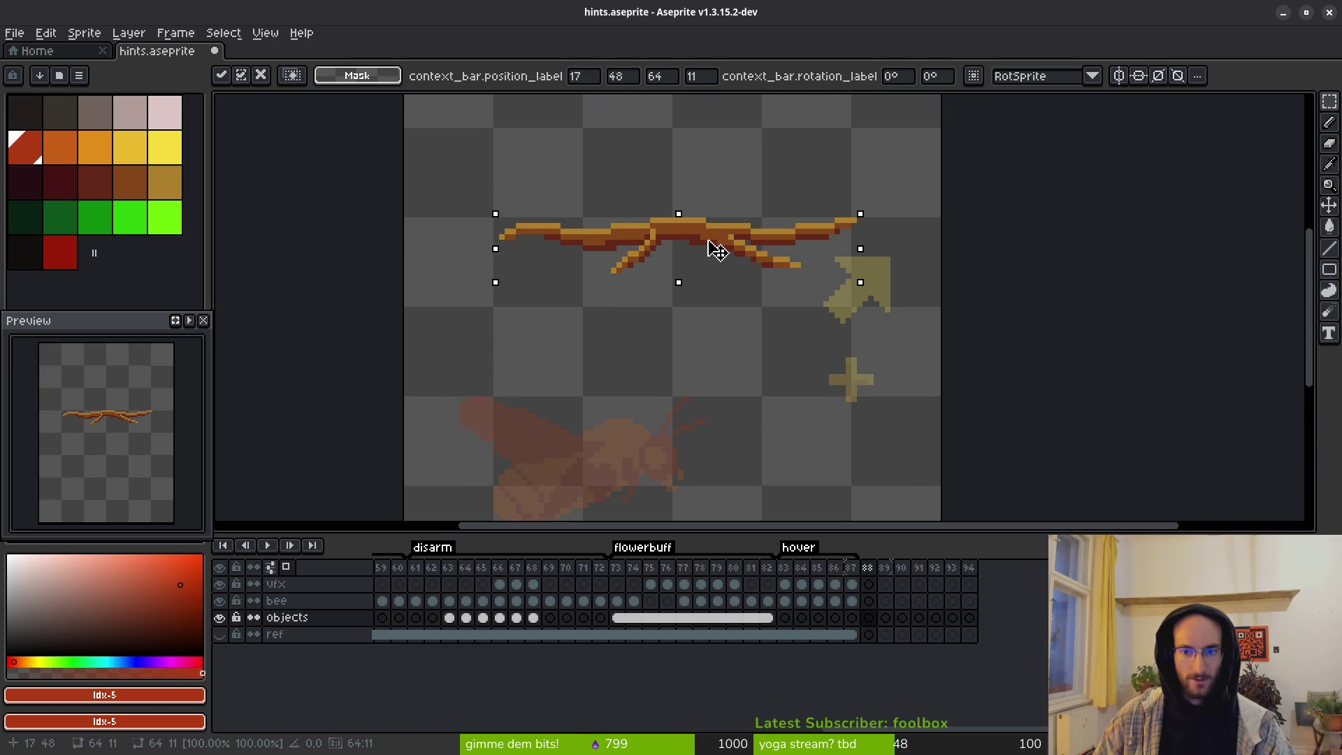
key("Return")
scroll(706, 255, "down", 5)
key("ctrl+d")
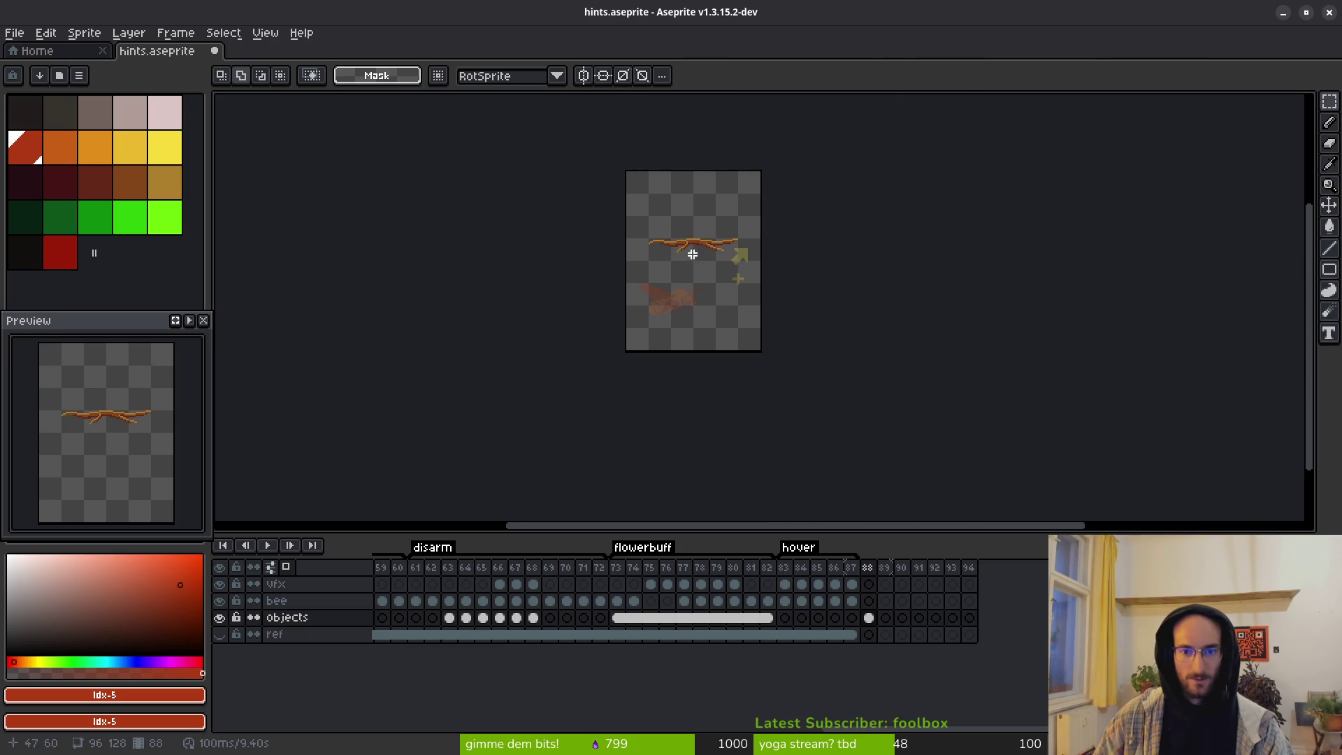
scroll(692, 255, "up", 4)
key("shift+r")
scroll(718, 379, "up", 2)
Step: Recolour the branch: #854619 to orange idx-6, #ac7e2c to yellow-orange idx-7, #632718 to red
left_click_drag(834, 156, 644, 322)
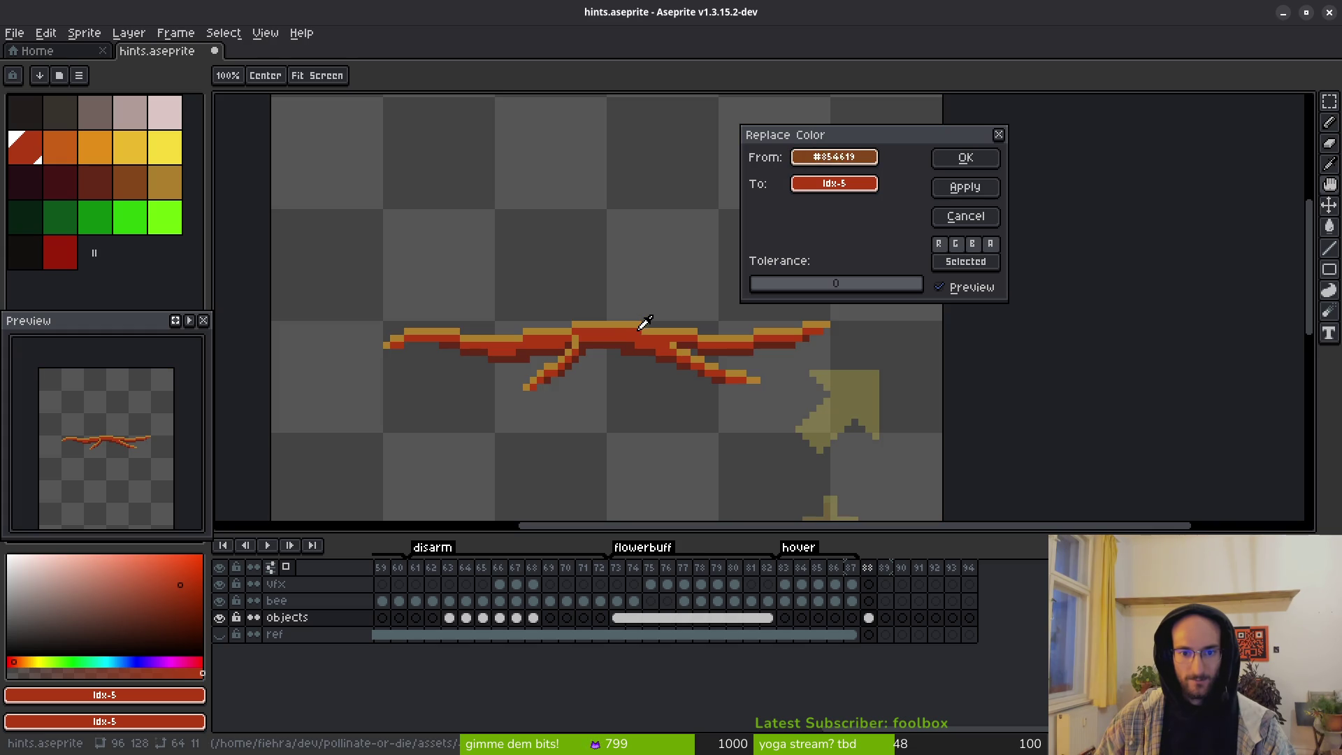
left_click_drag(839, 184, 24, 143)
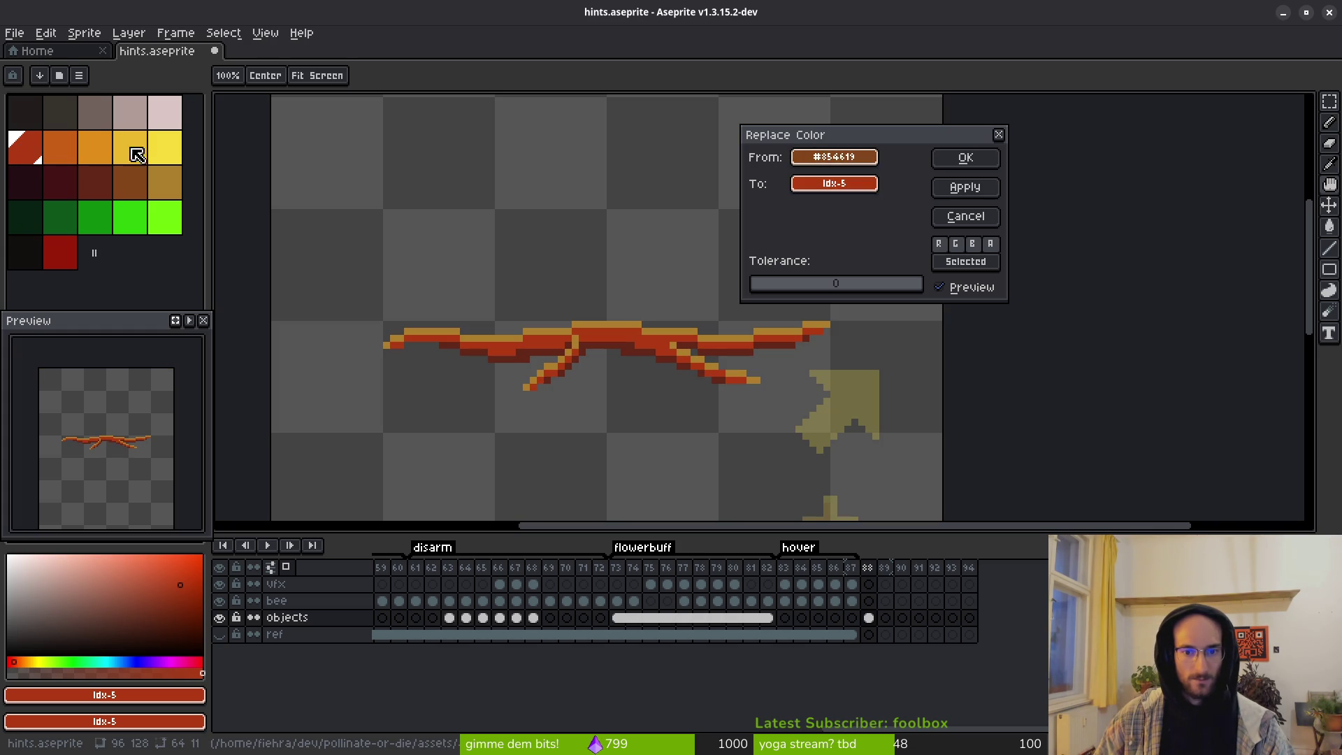
mouse_move(811, 182)
left_mouse_down()
mouse_move(489, 231)
mouse_move(79, 145)
left_mouse_up()
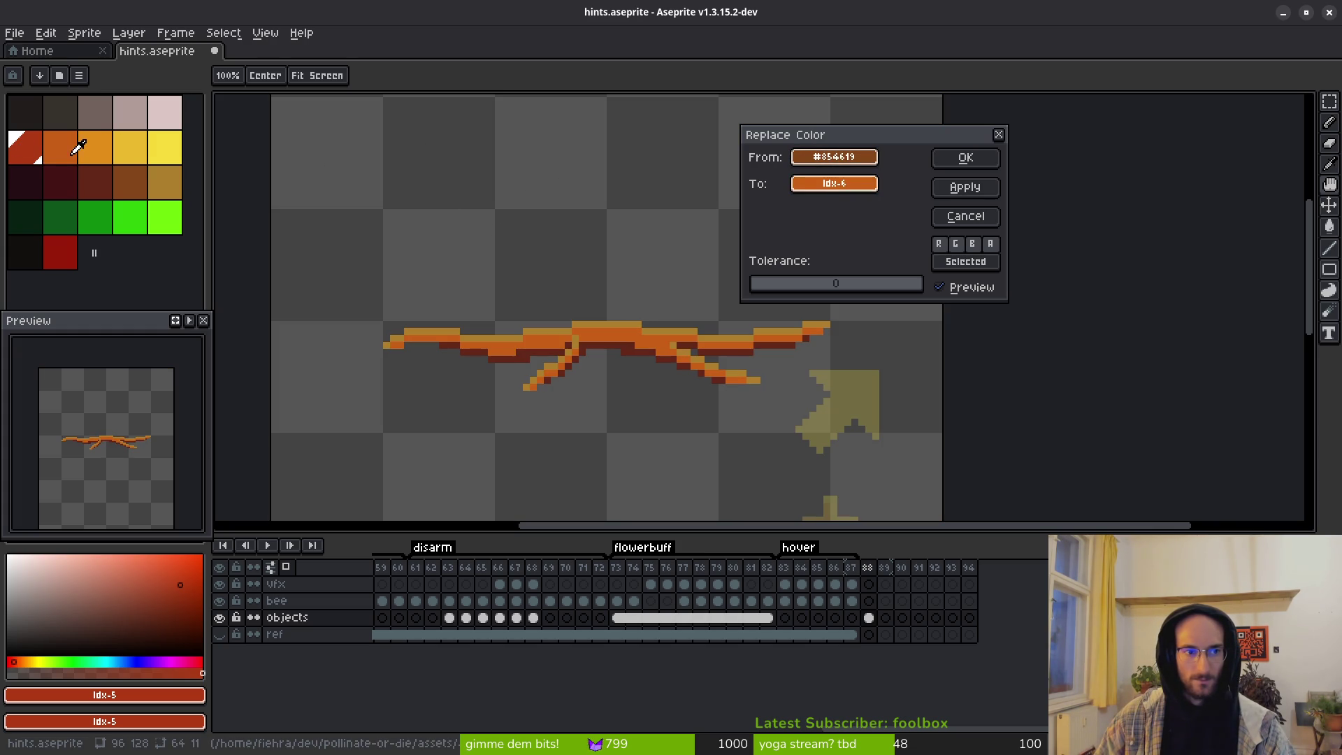
left_click(965, 158)
key("shift+r")
mouse_move(818, 158)
left_mouse_down()
mouse_move(626, 306)
mouse_move(674, 293)
left_mouse_up()
mouse_move(831, 183)
left_mouse_down()
mouse_move(586, 183)
mouse_move(111, 145)
left_mouse_up()
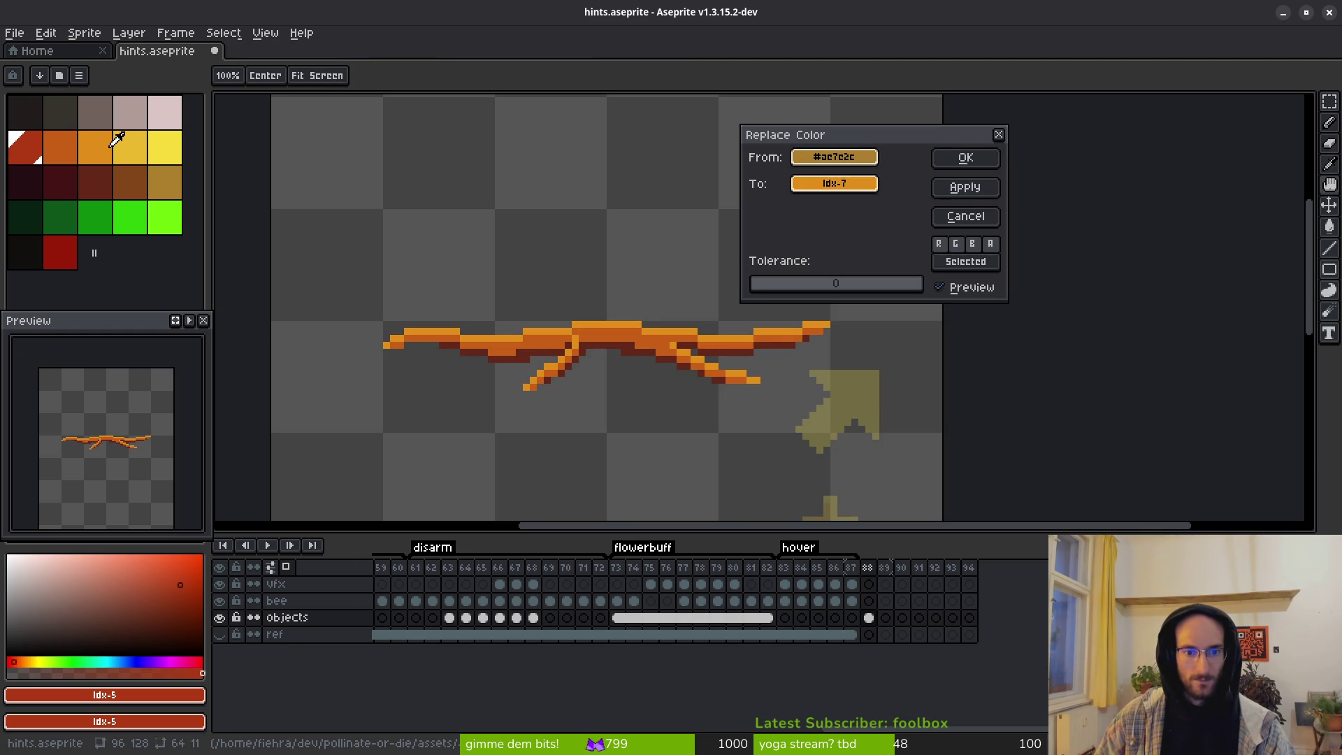
left_click(966, 161)
key("i")
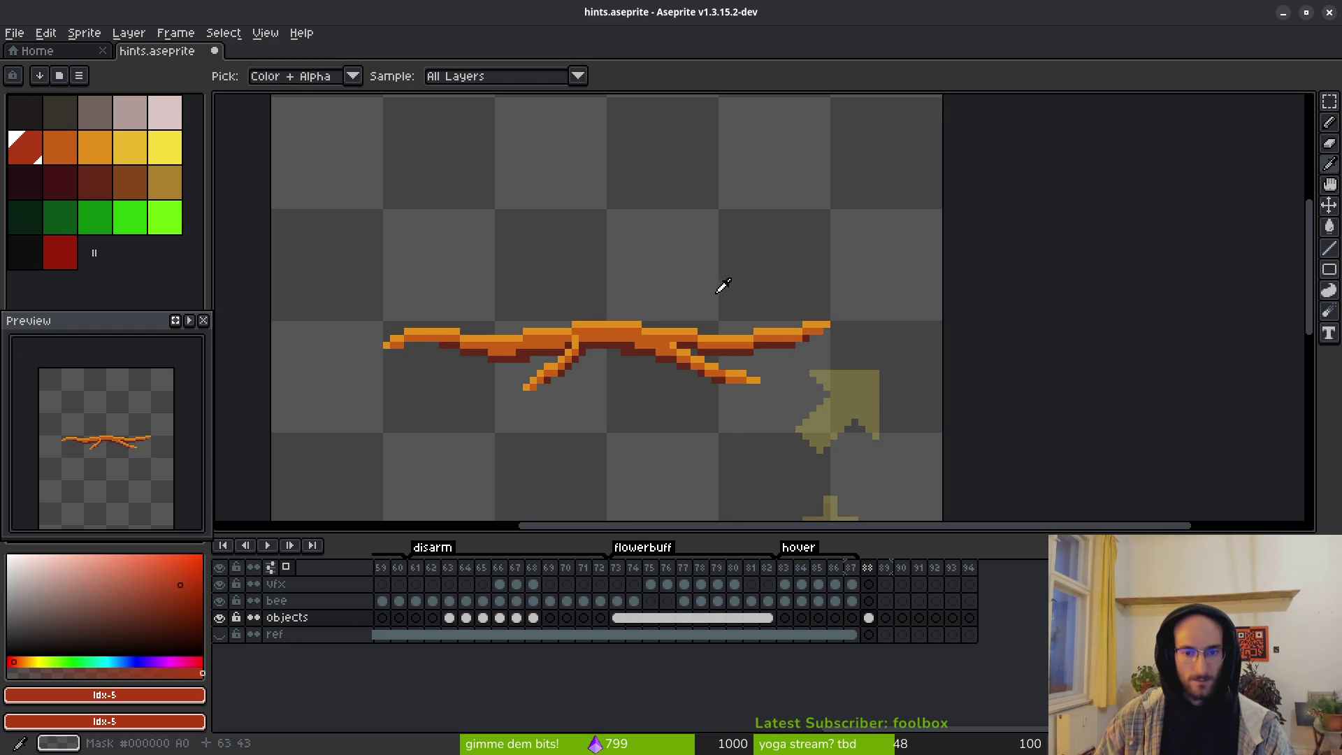
key("shift+r")
mouse_move(834, 157)
left_mouse_down()
mouse_move(697, 261)
mouse_move(632, 338)
left_mouse_up()
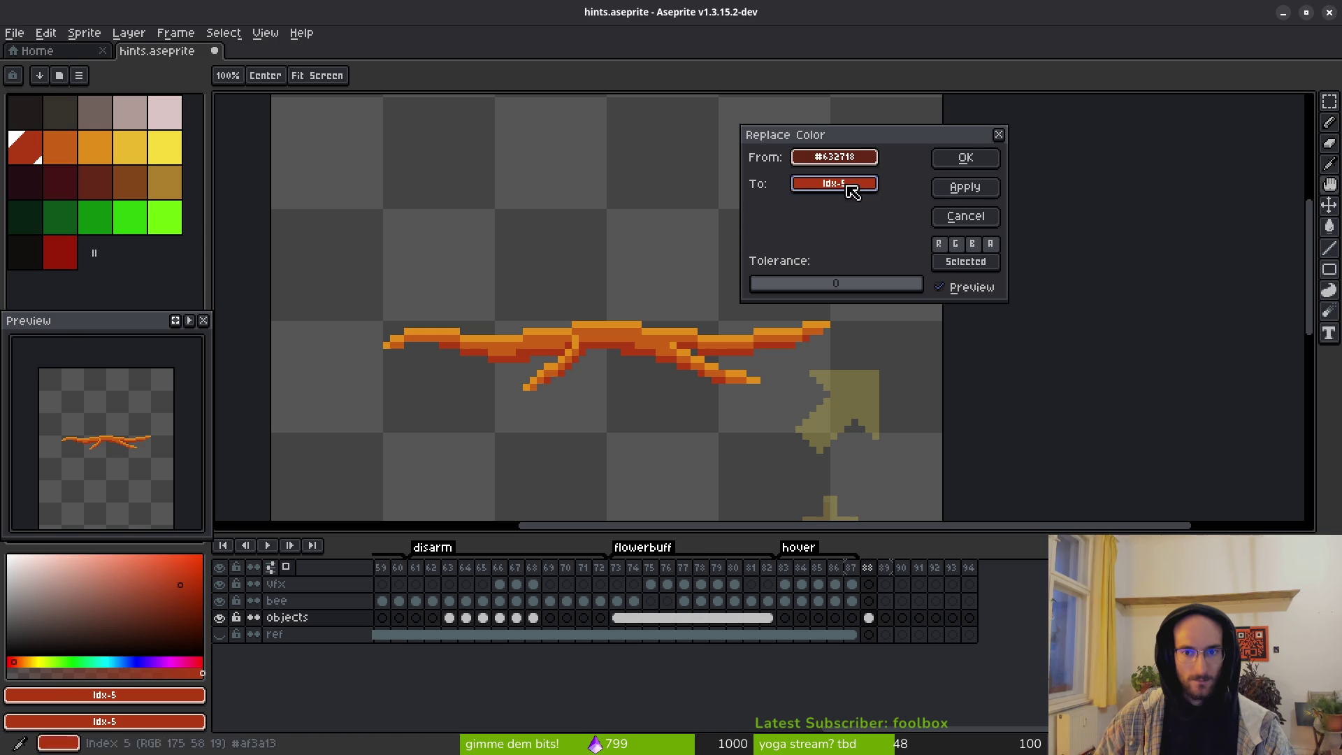
left_click(954, 158)
Step: Link the branch cel across frames 88–91 on the objects layer
scroll(651, 352, "down", 5)
scroll(646, 396, "up", 3)
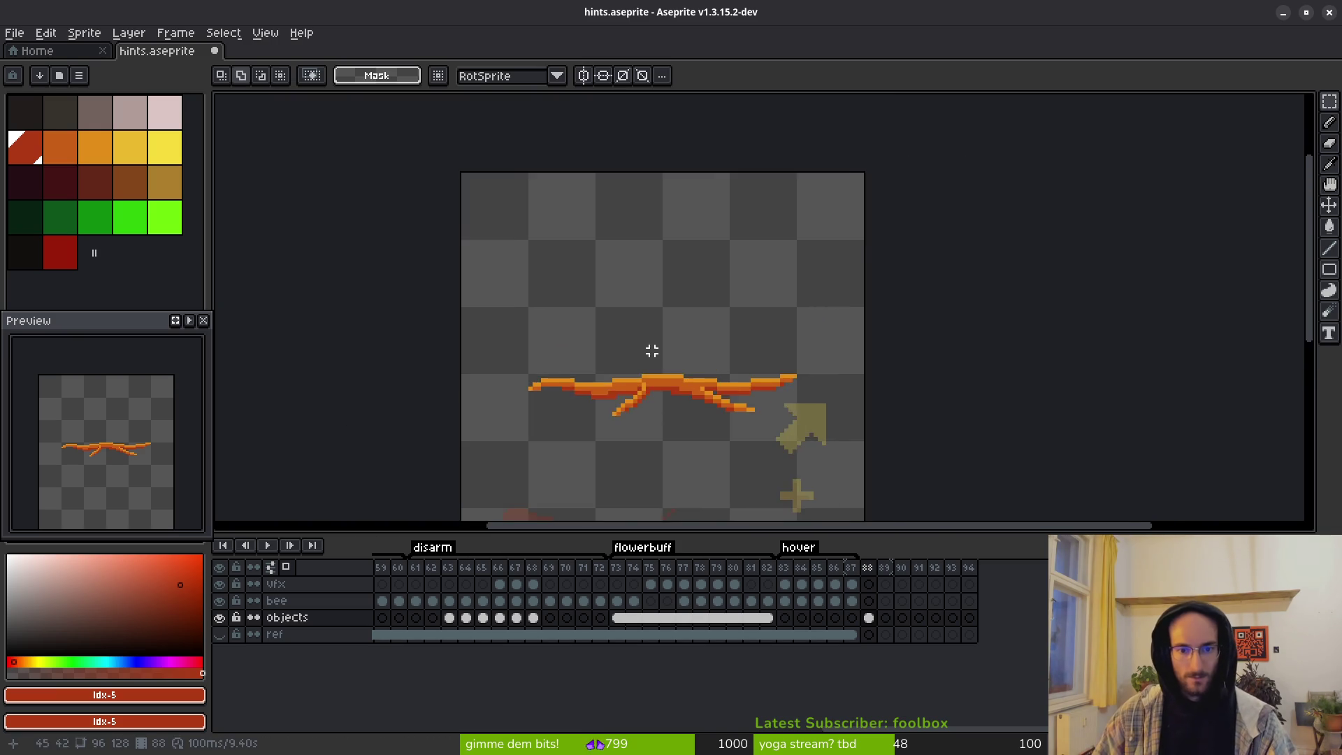
scroll(699, 335, "down", 2)
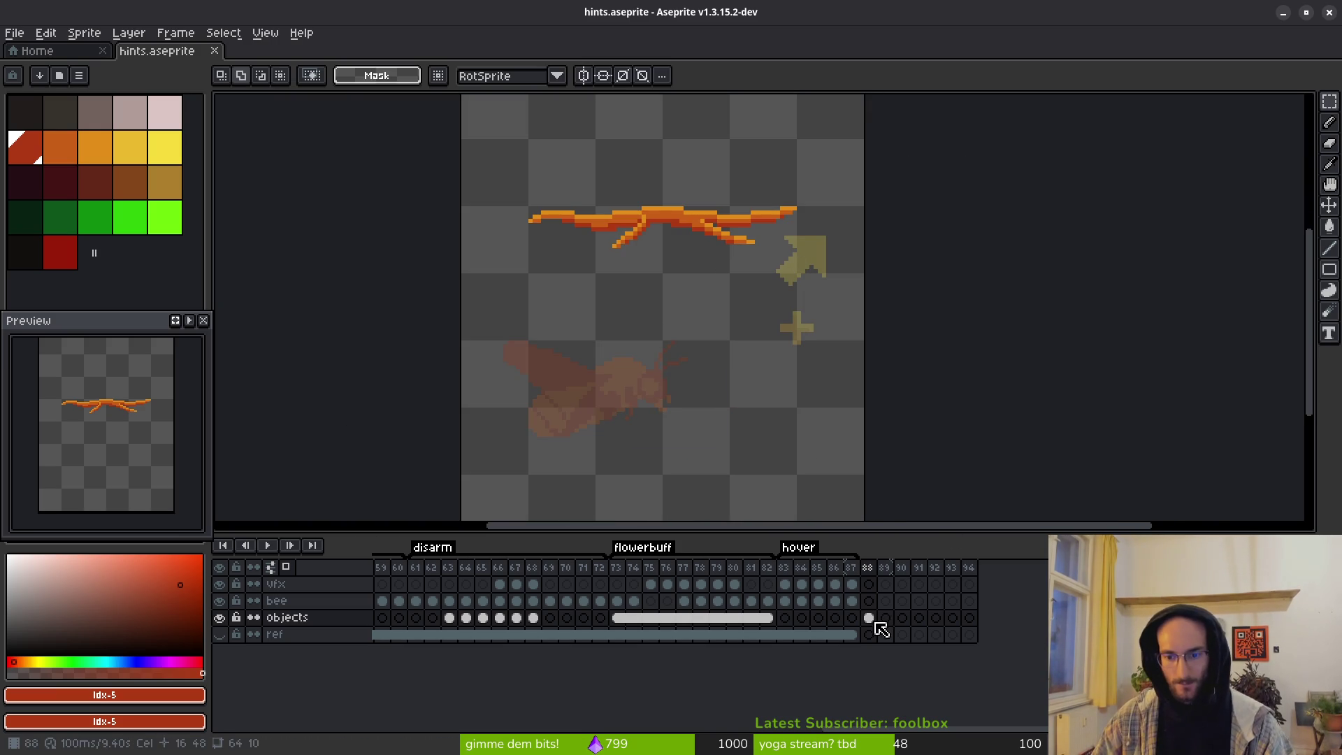
left_click_drag(870, 619, 920, 623)
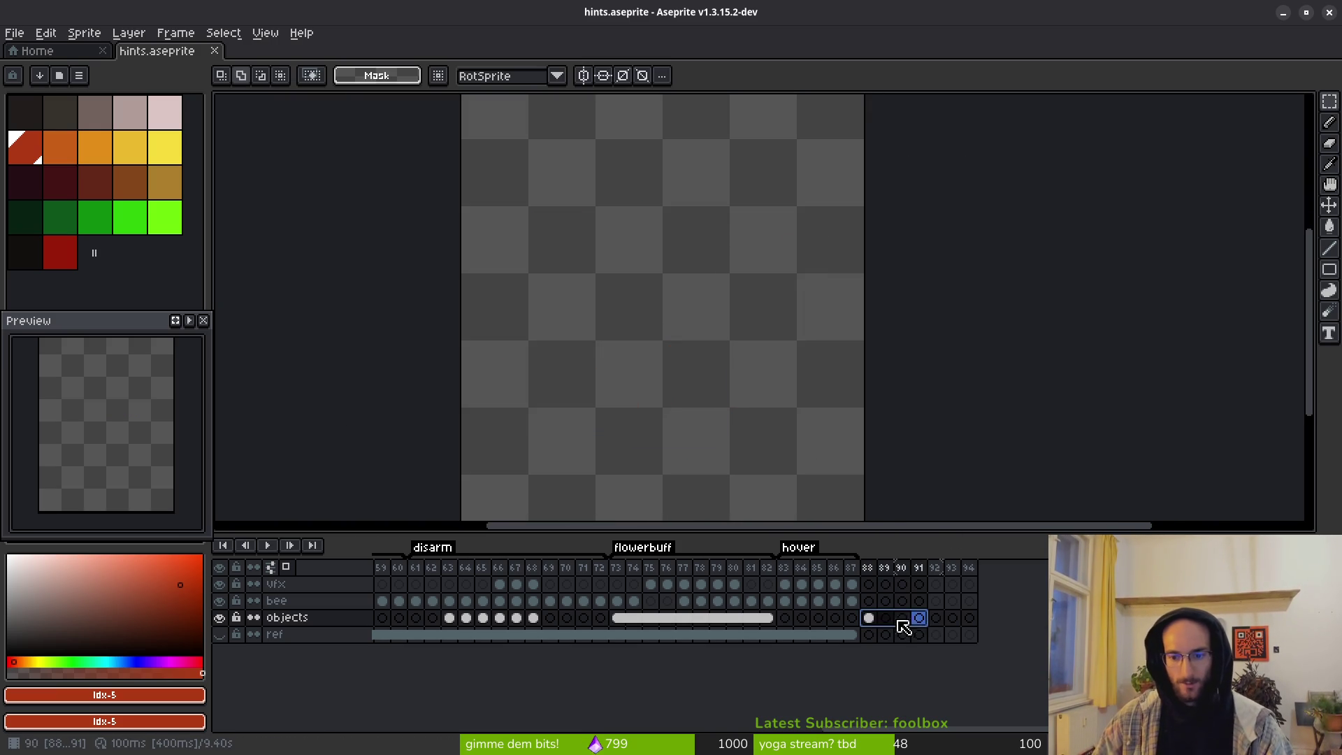
right_click(903, 624)
left_click(912, 680)
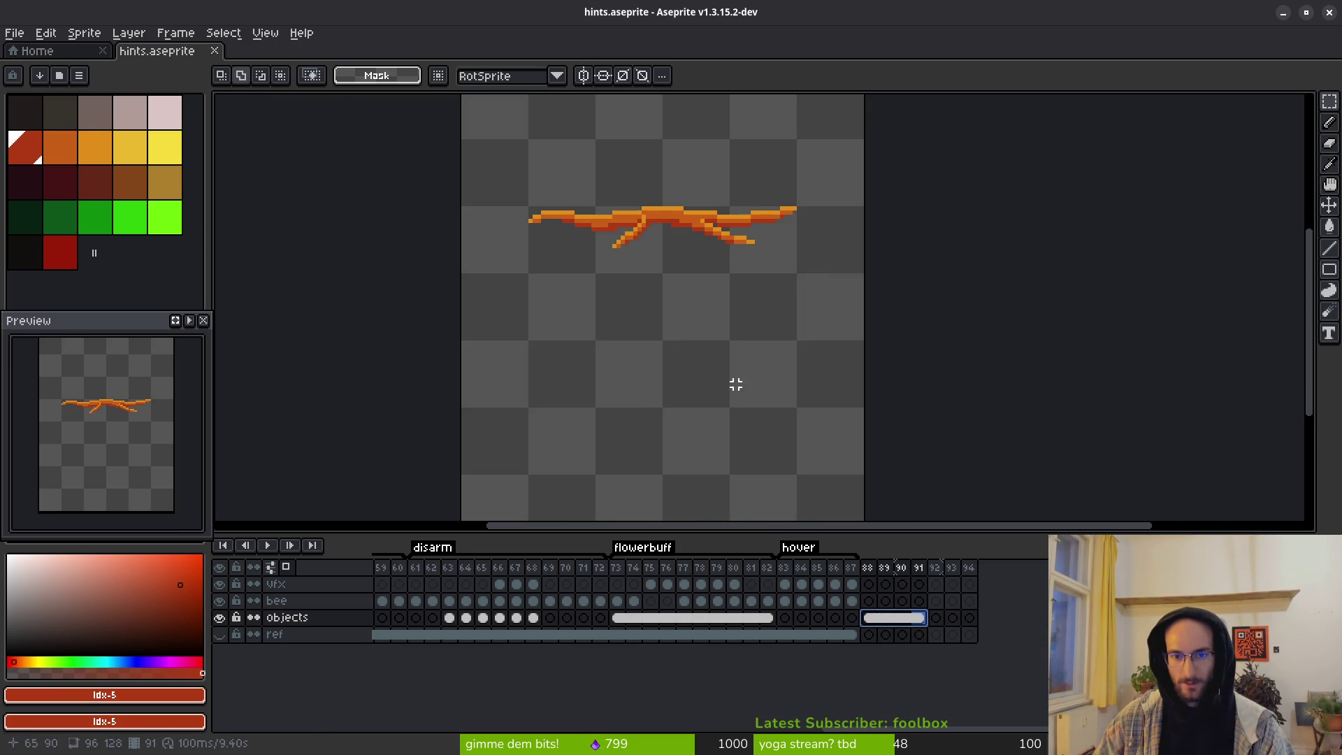
scroll(613, 619, "left", 10)
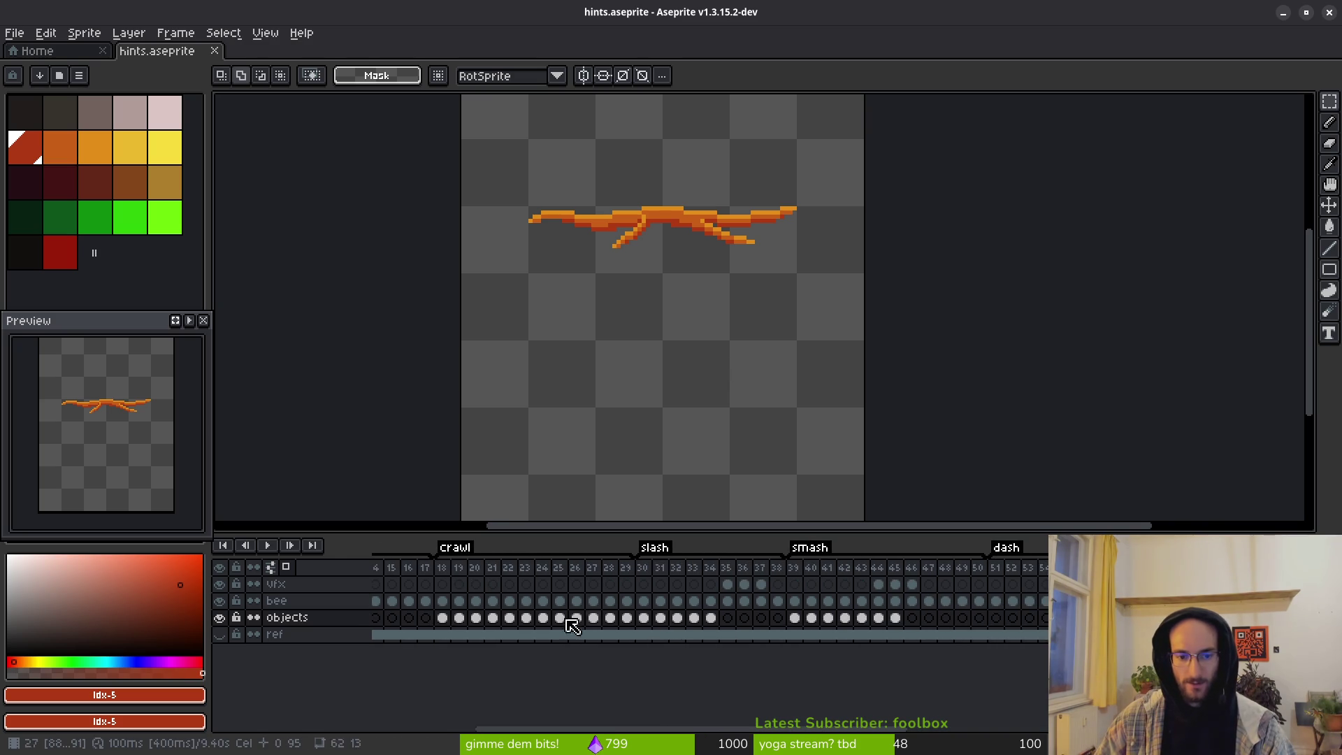
left_click(442, 617)
Step: Take the bee from crawl frame 18 and paste it onto the branch in frame 88
left_click(443, 601)
scroll(698, 329, "left", 3)
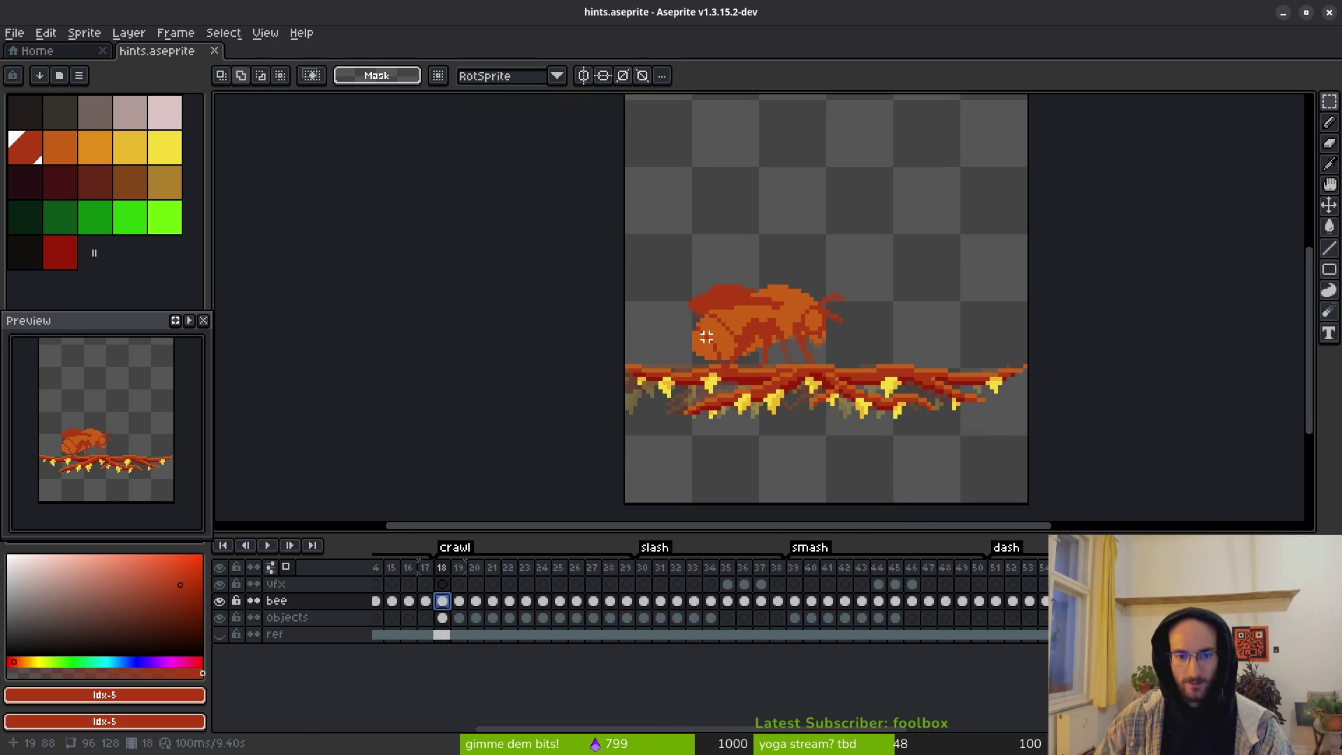
left_click_drag(631, 225, 925, 400)
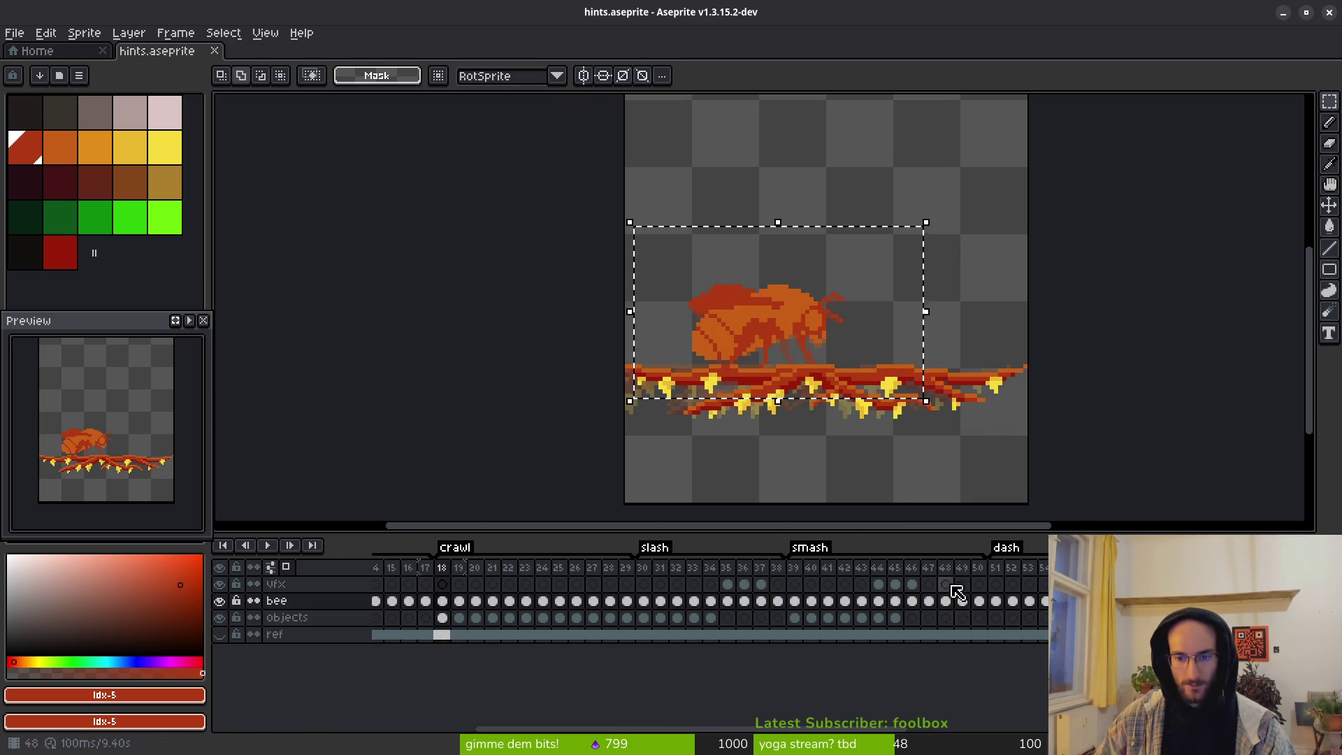
scroll(909, 625, "right", 10)
left_click(915, 604)
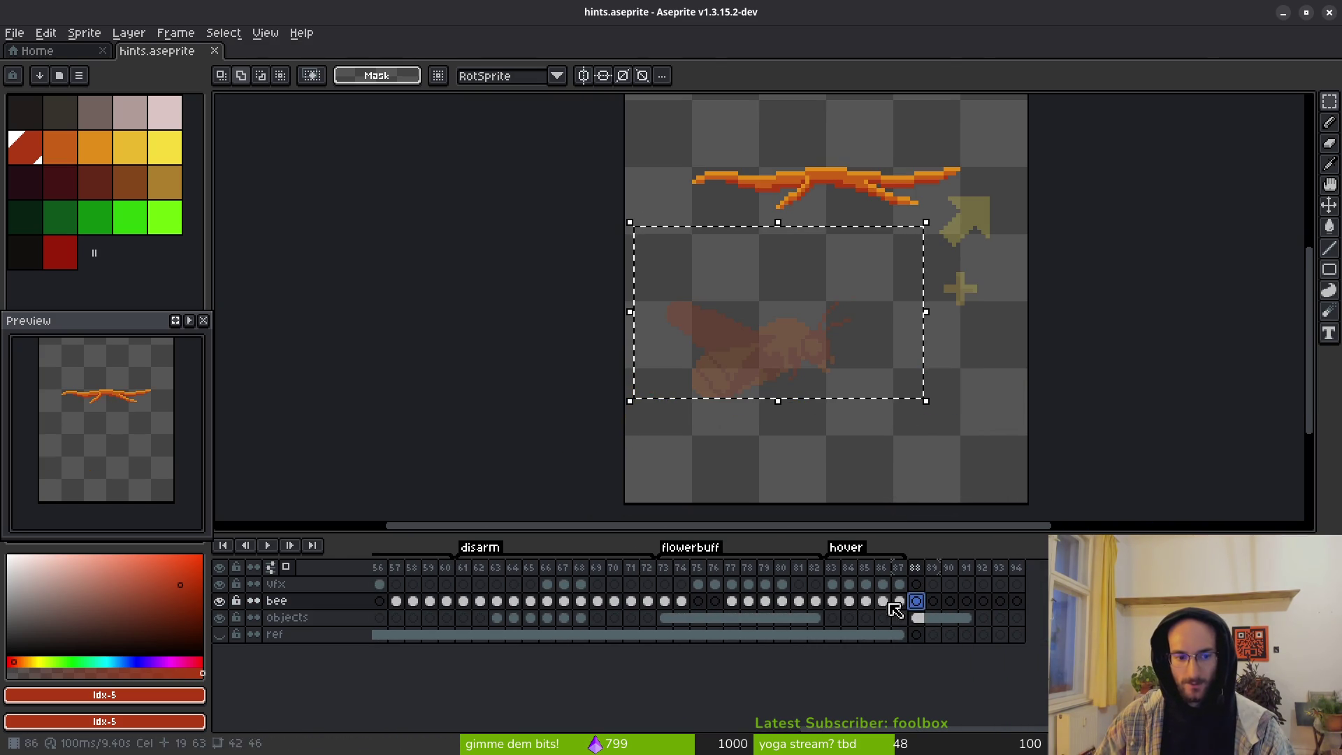
key("ctrl+v")
scroll(740, 458, "up", 3)
mouse_move(740, 455)
left_mouse_down()
mouse_move(848, 216)
mouse_move(806, 242)
left_mouse_up()
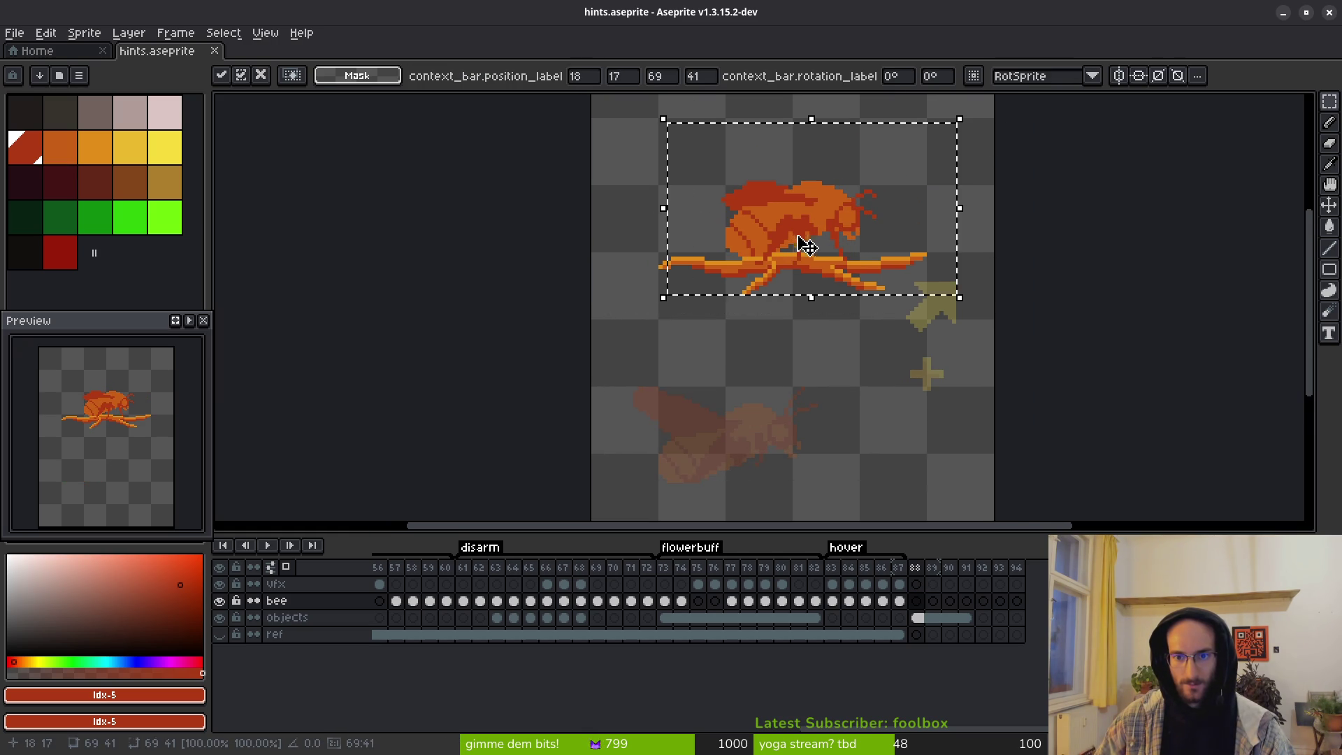
key("Return")
scroll(761, 320, "down", 5)
scroll(761, 320, "up", 3)
left_click_drag(753, 303, 721, 335)
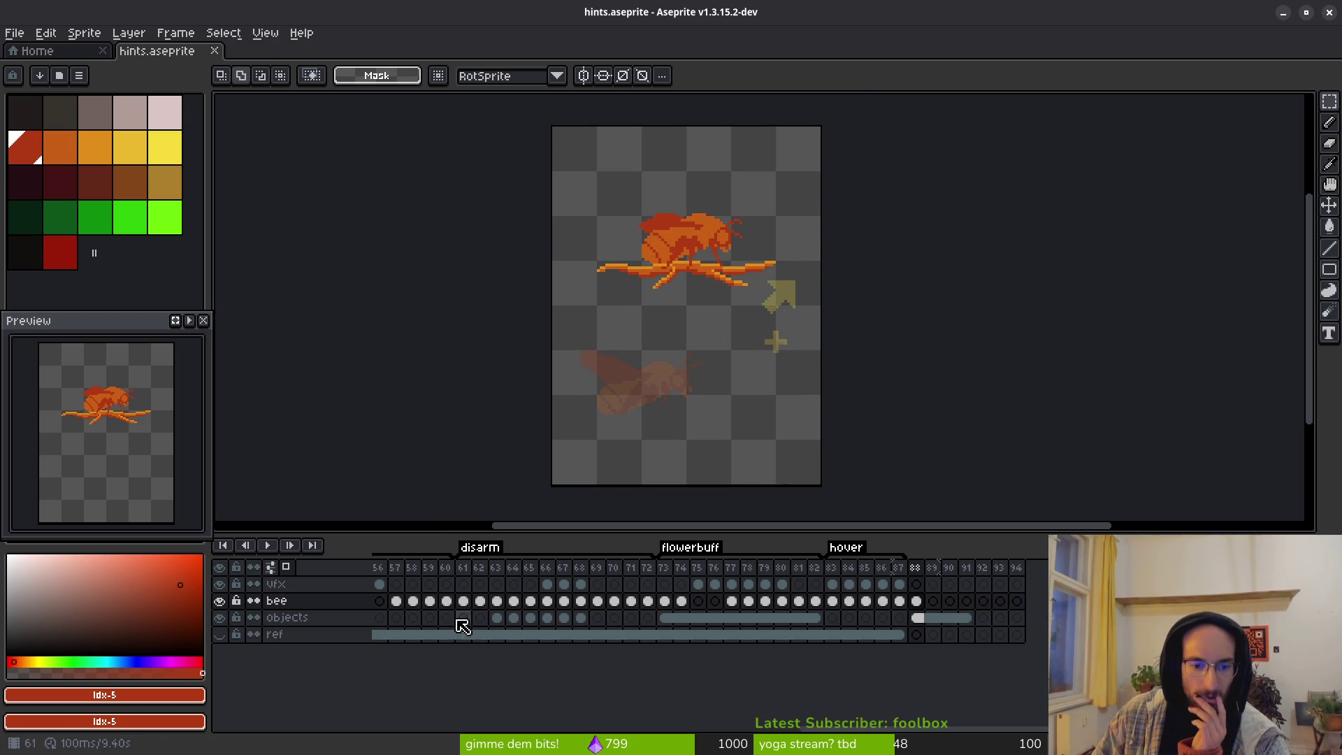
scroll(463, 633, "up", 10)
Step: Step through bee frames 30, 18 and 19 to frame 27 and marquee-select part of the sprite
left_click(544, 601)
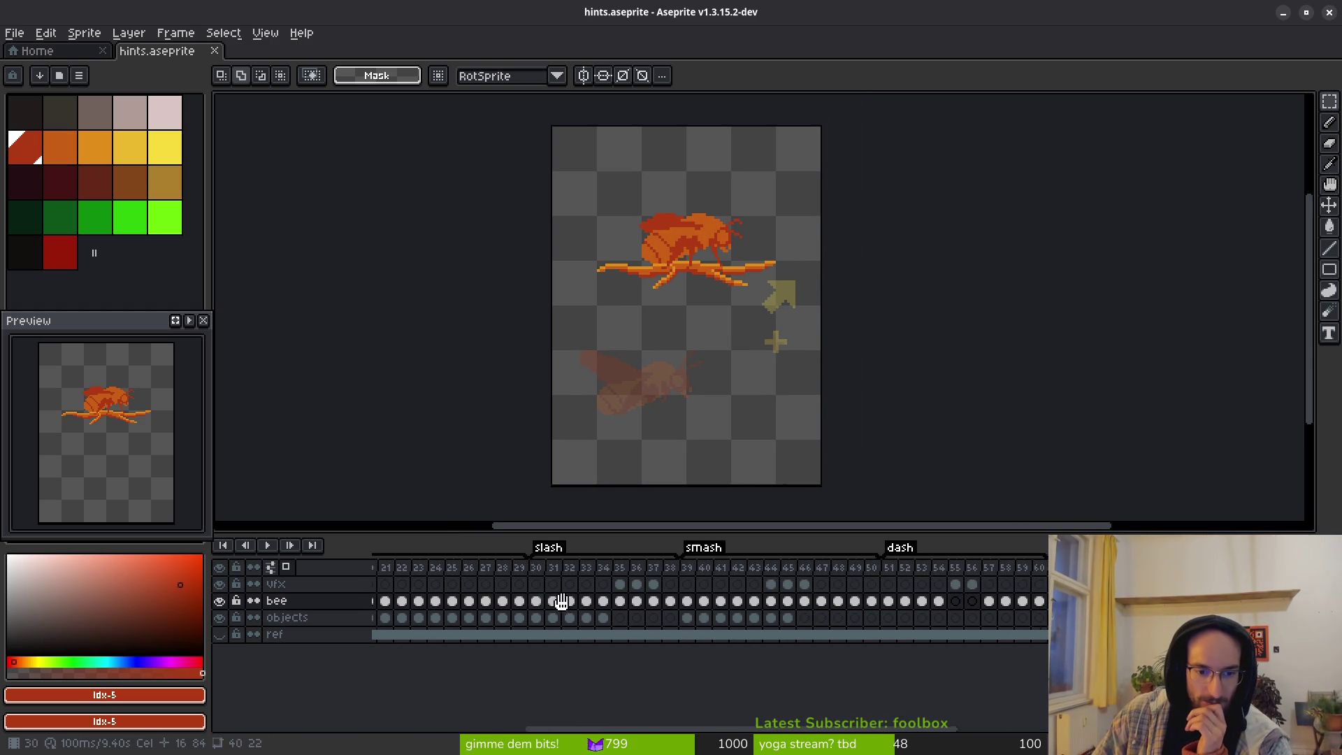
scroll(549, 605, "up", 3)
left_click(475, 601)
left_click(492, 606)
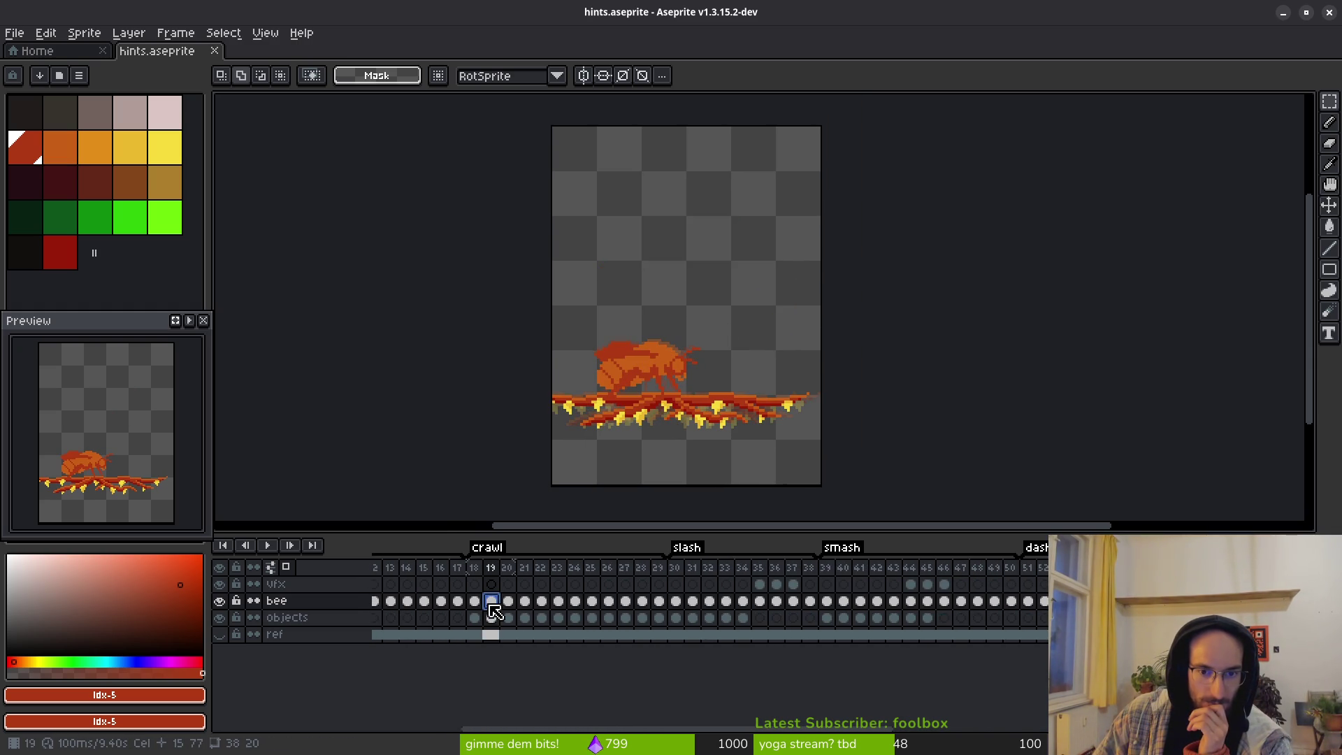
key("Right")
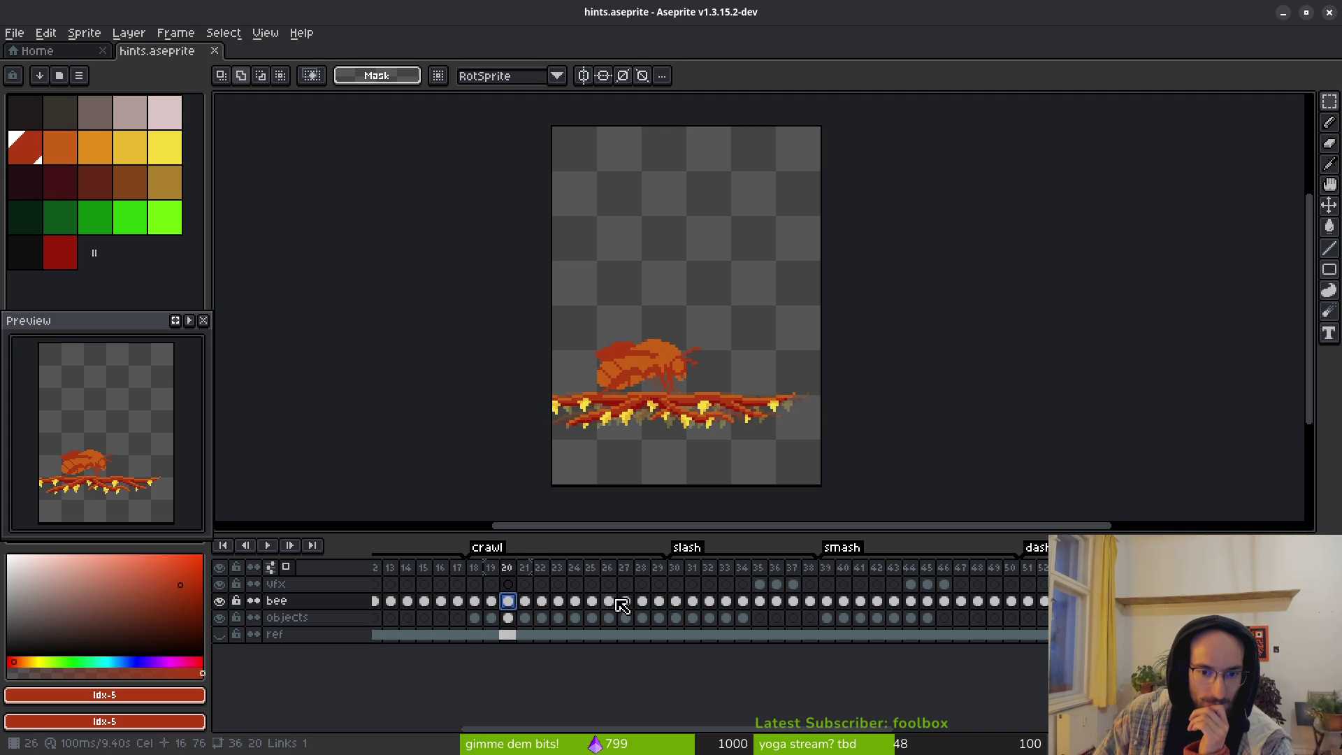
left_click(624, 602)
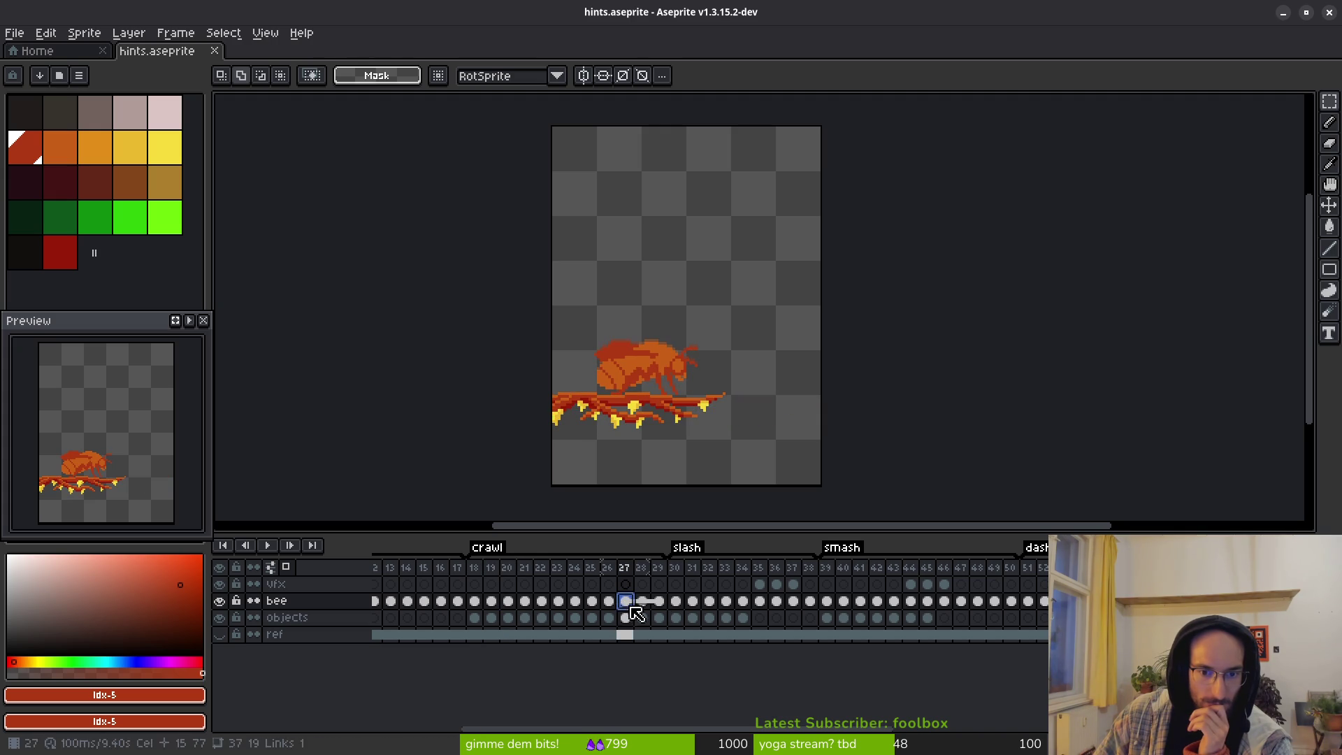
scroll(647, 336, "down", 2)
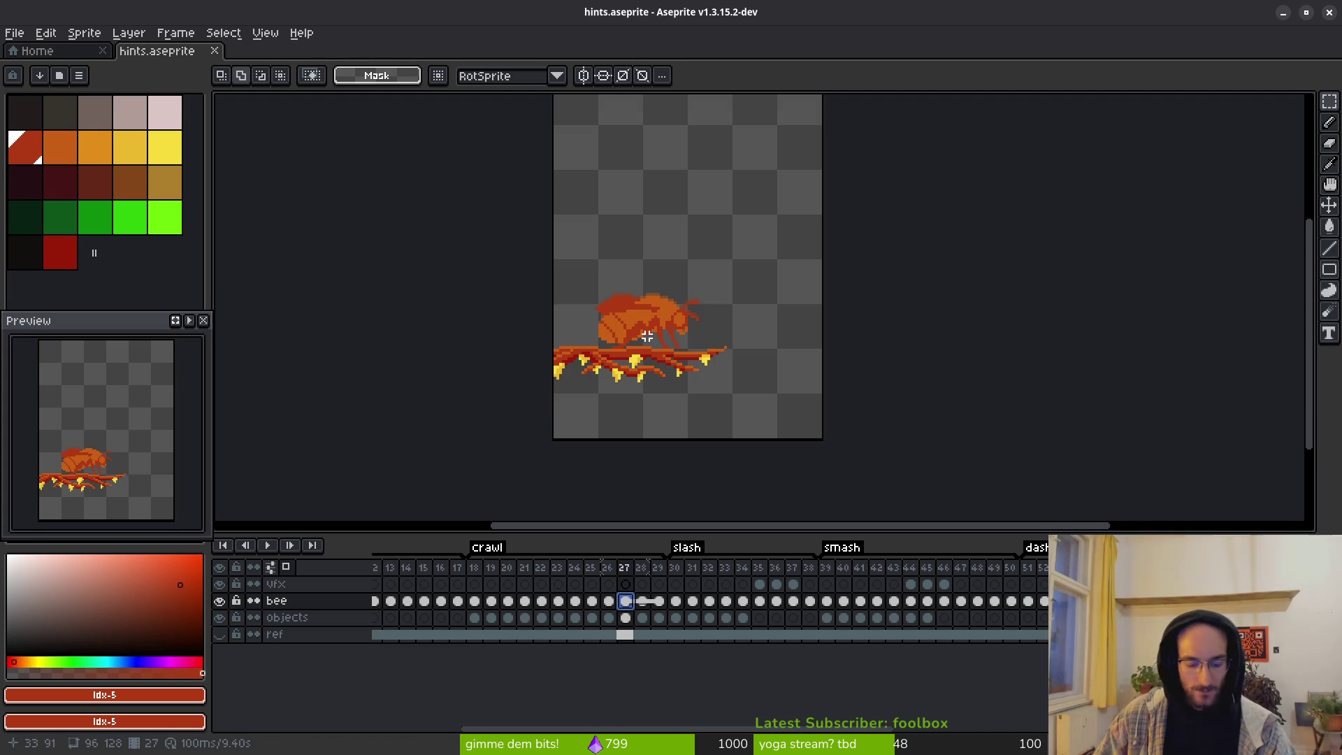
left_click_drag(540, 222, 762, 368)
key("alt+Tab")
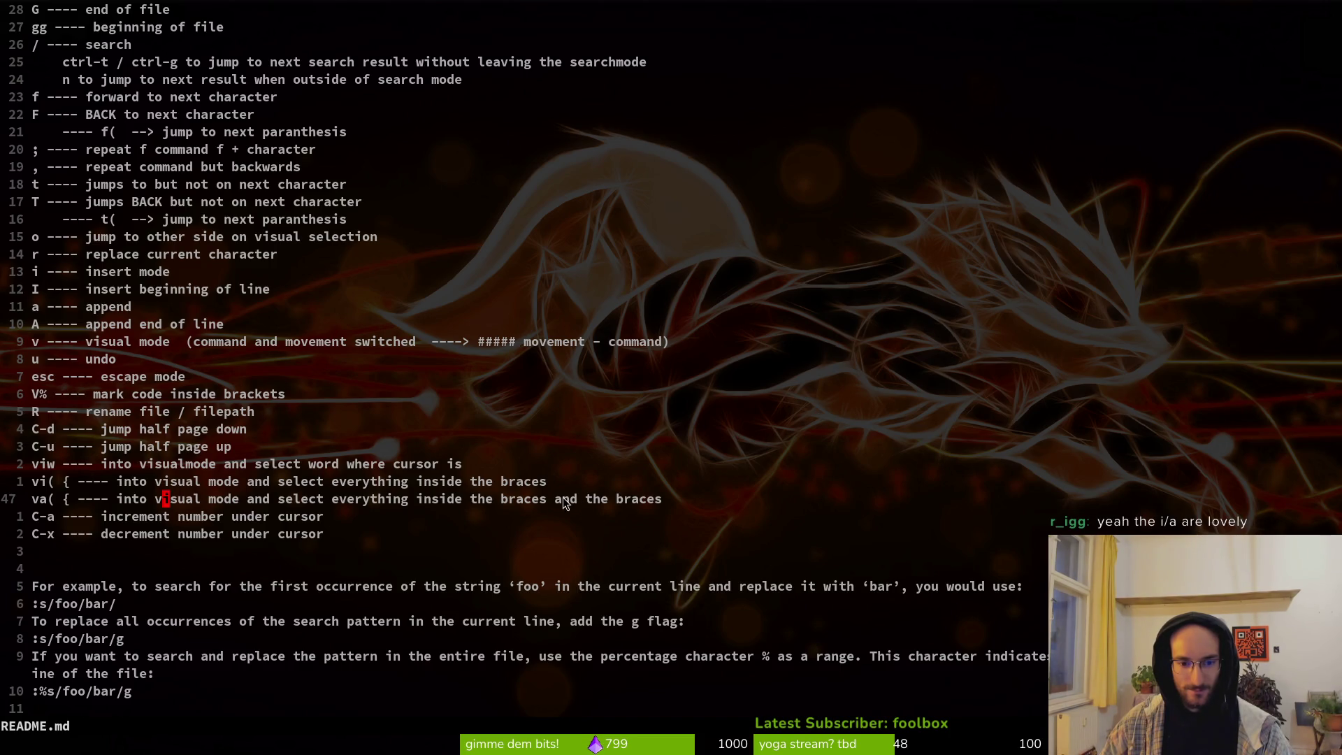
Step: Try visual selections on the va(, increment/decrement and mark notes in README.md, then press Ctrl+P
key("0")
key("Escape")
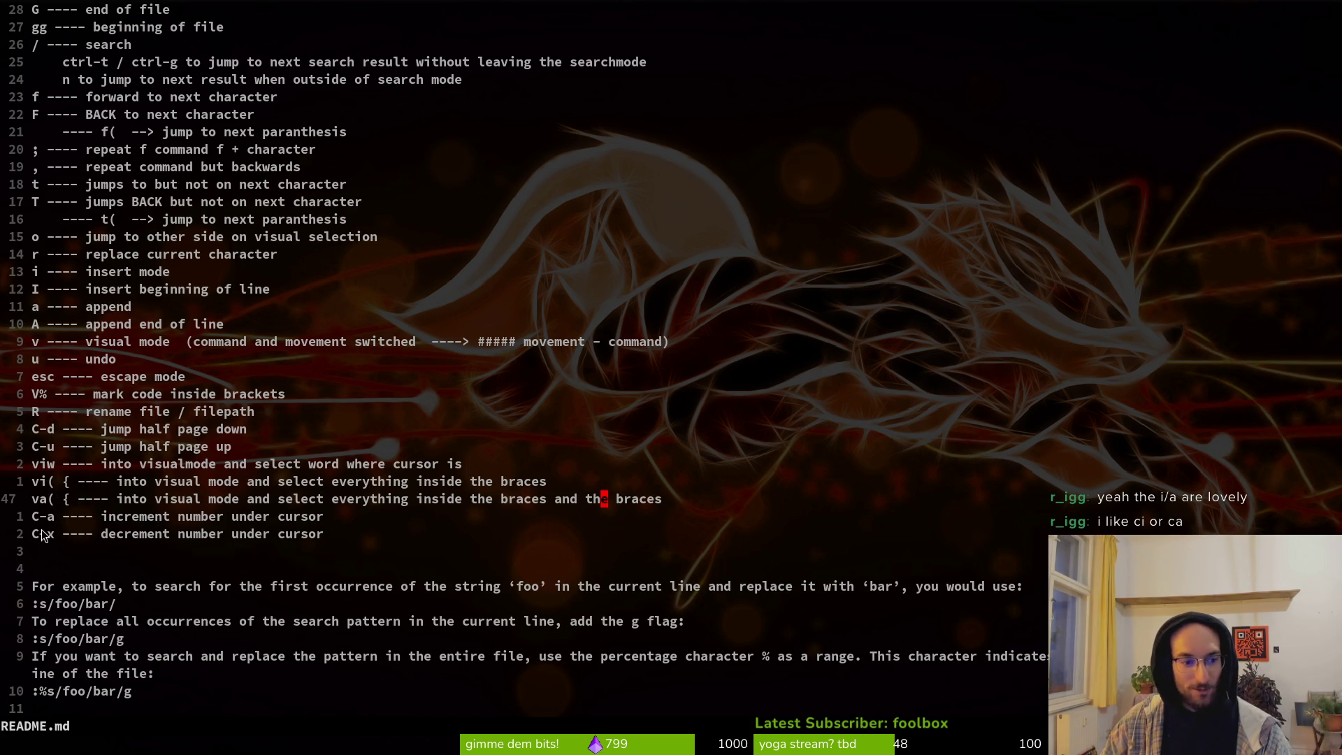
left_click_drag(322, 534, 4, 523)
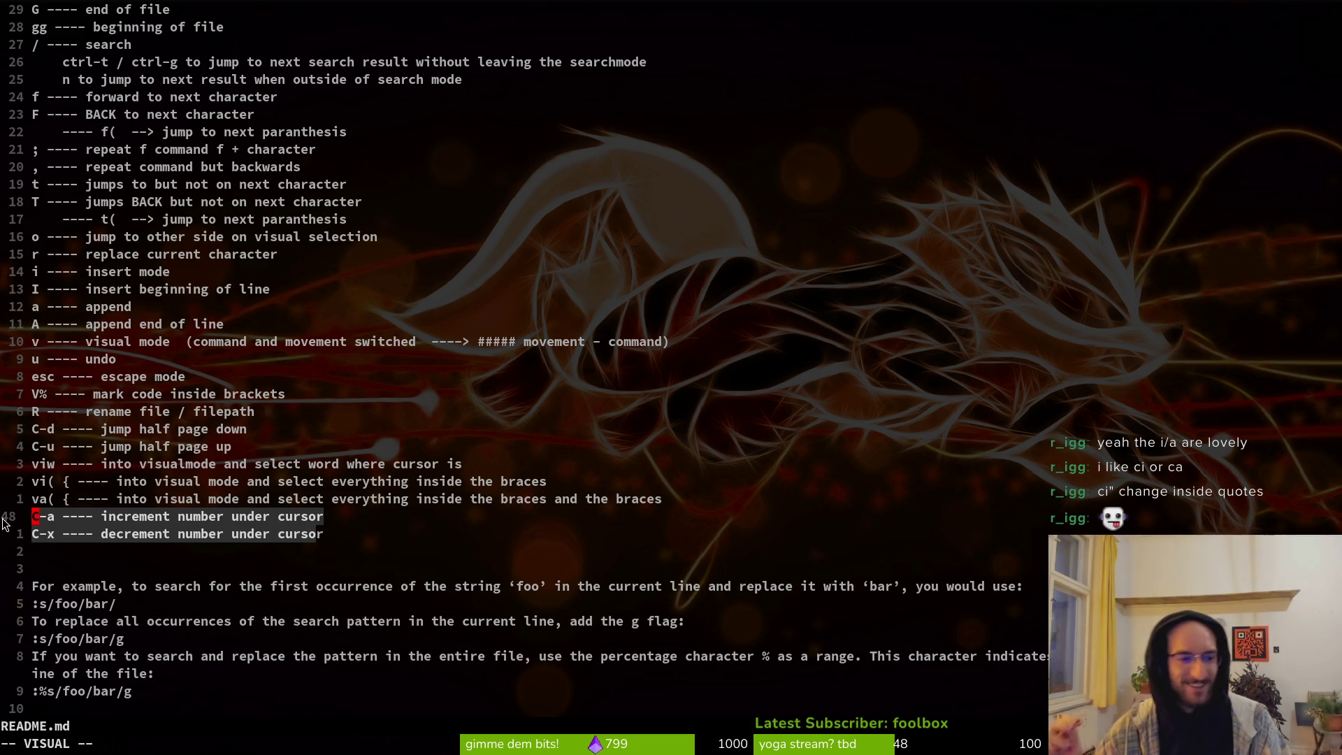
key("Escape")
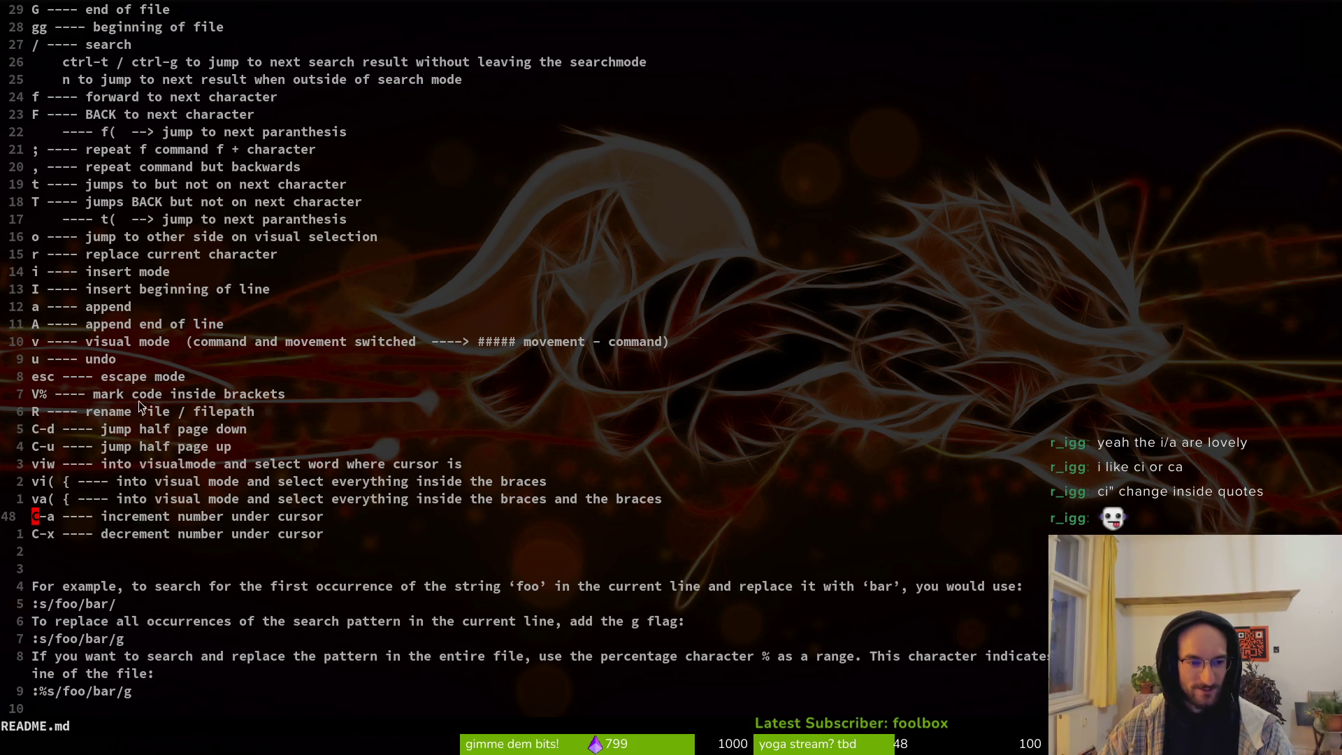
left_click_drag(95, 392, 294, 398)
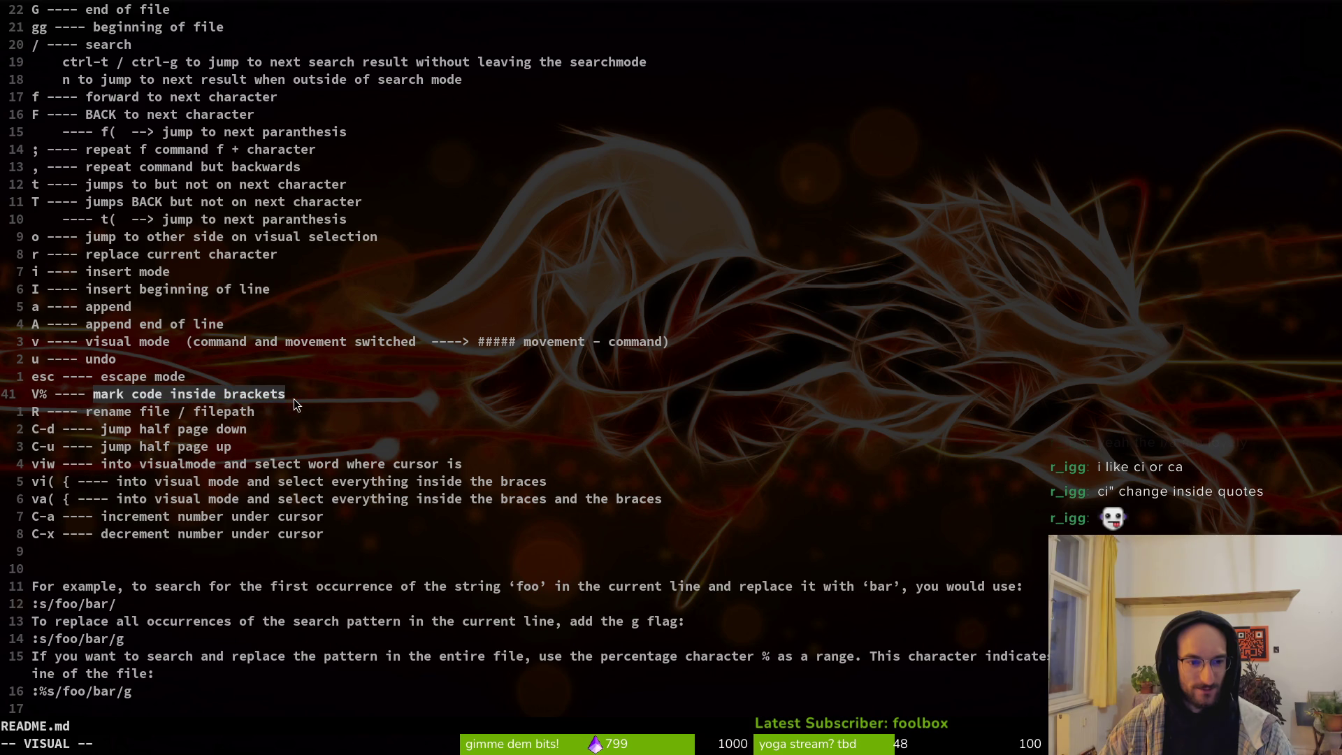
key("Escape")
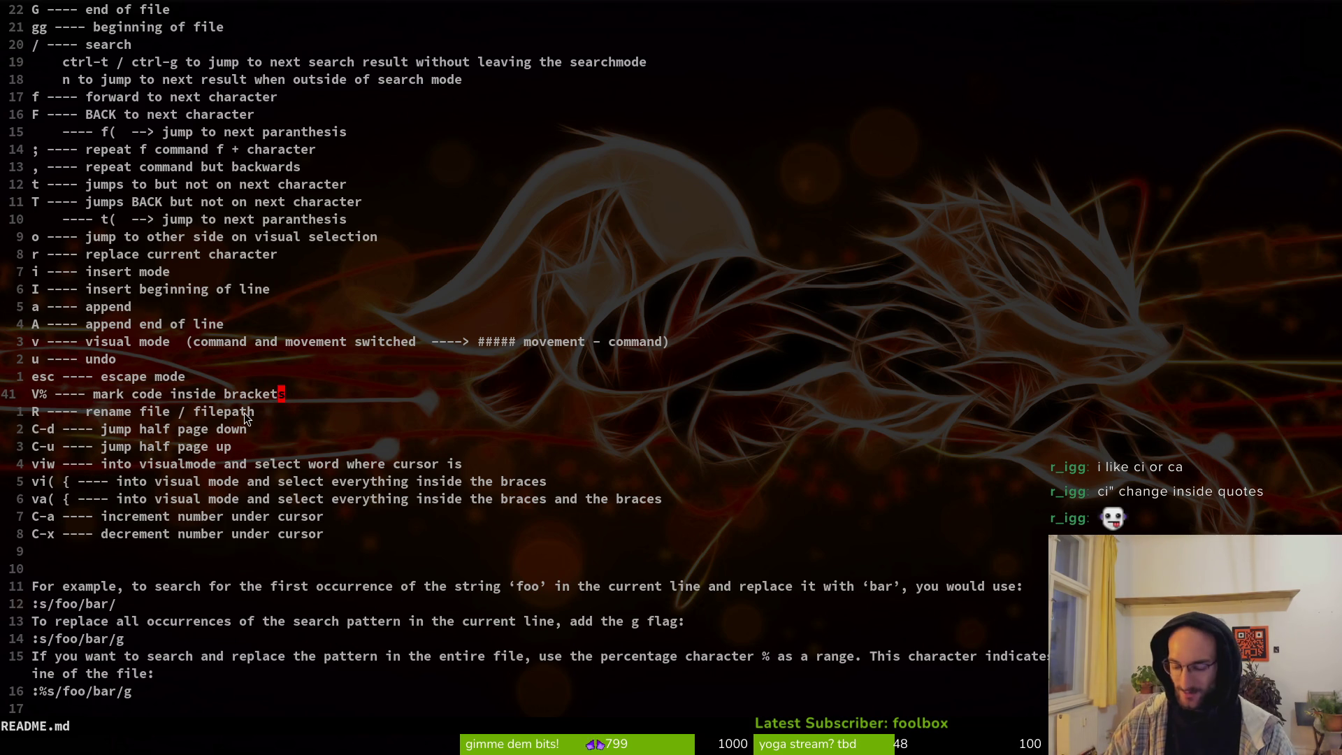
key("ctrl+p")
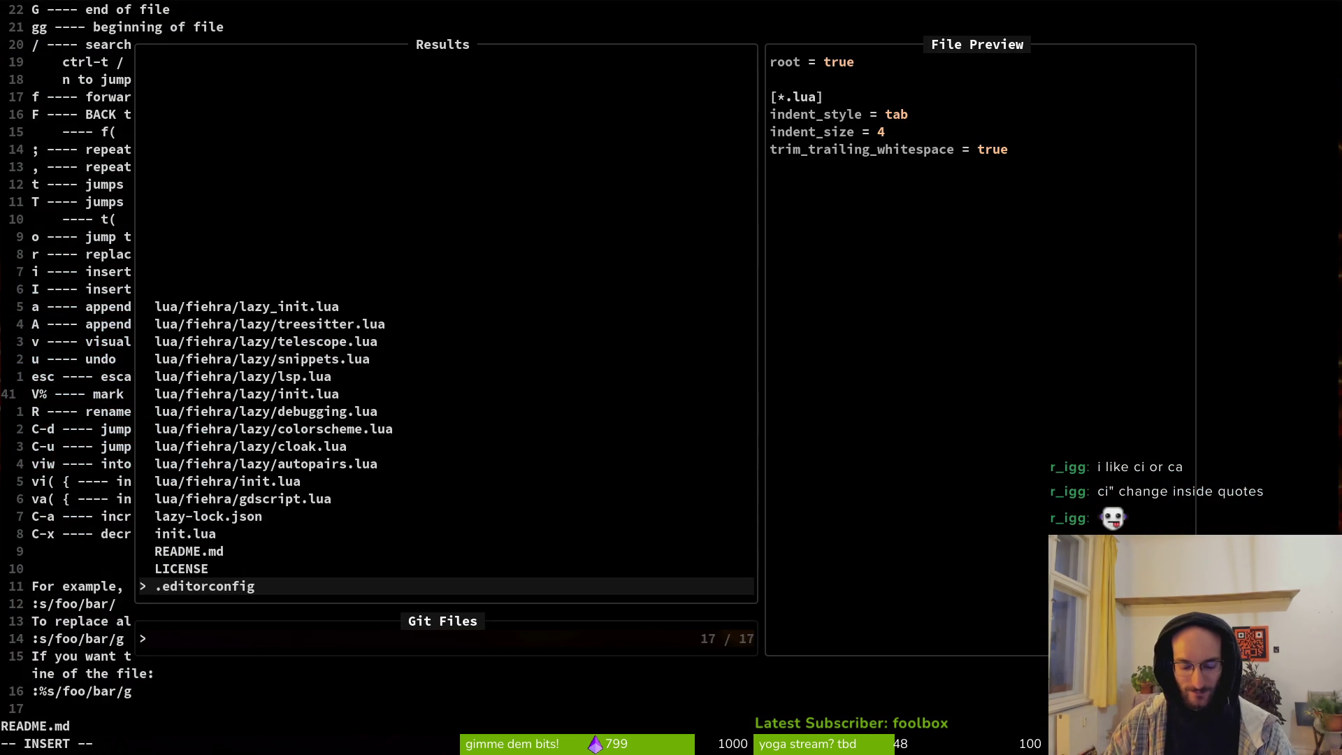
type("co")
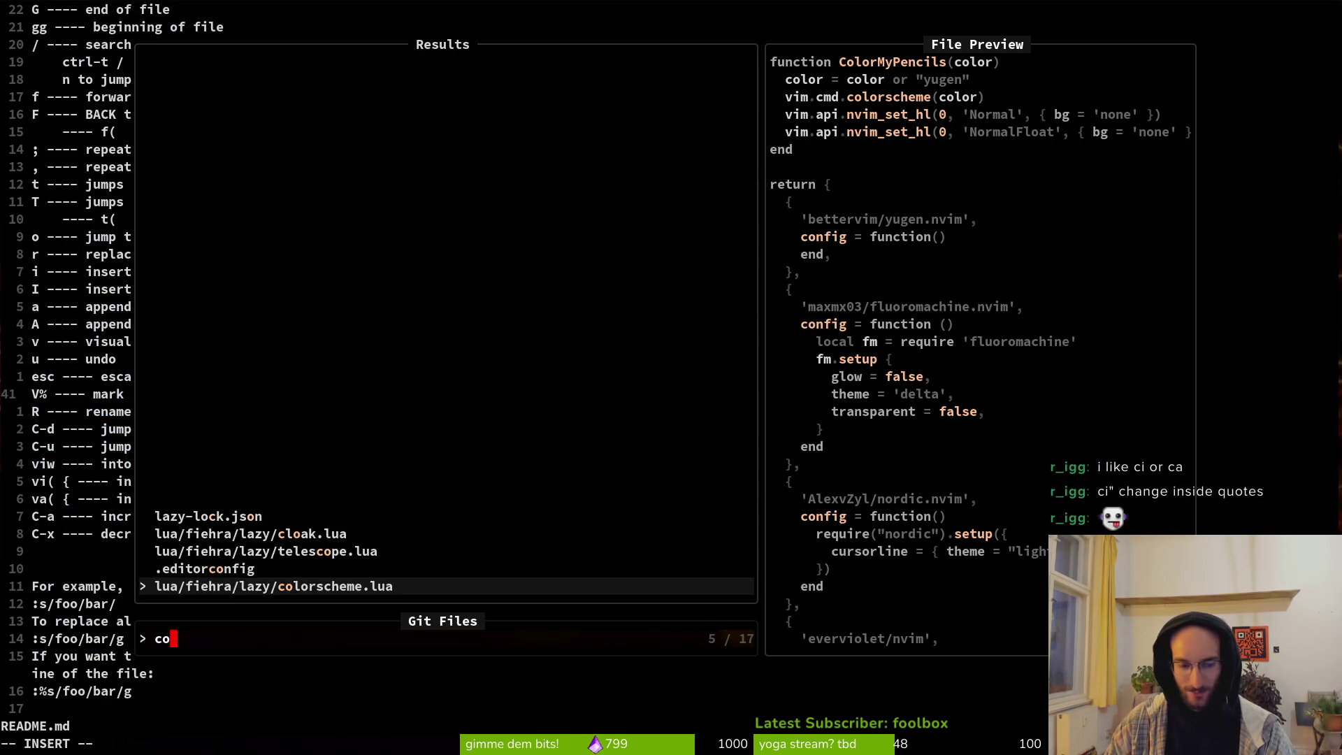
key("Return")
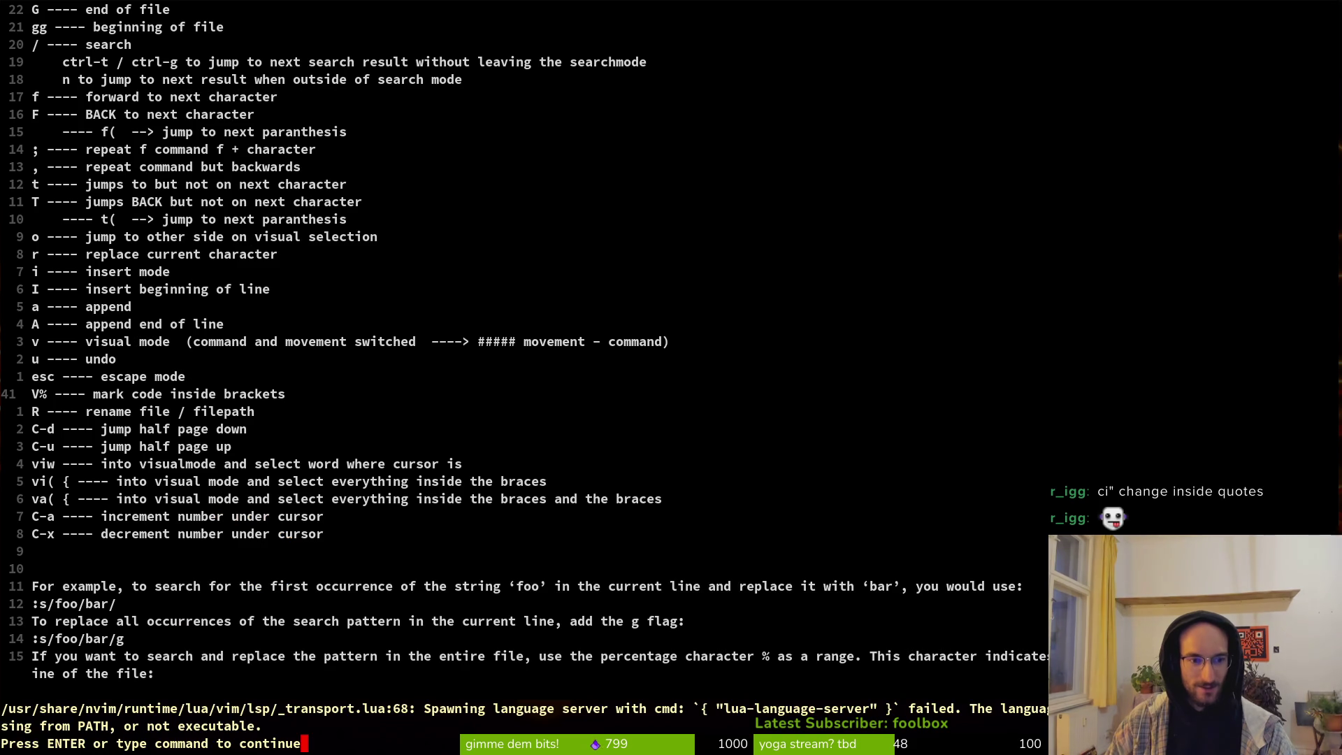
key("Return")
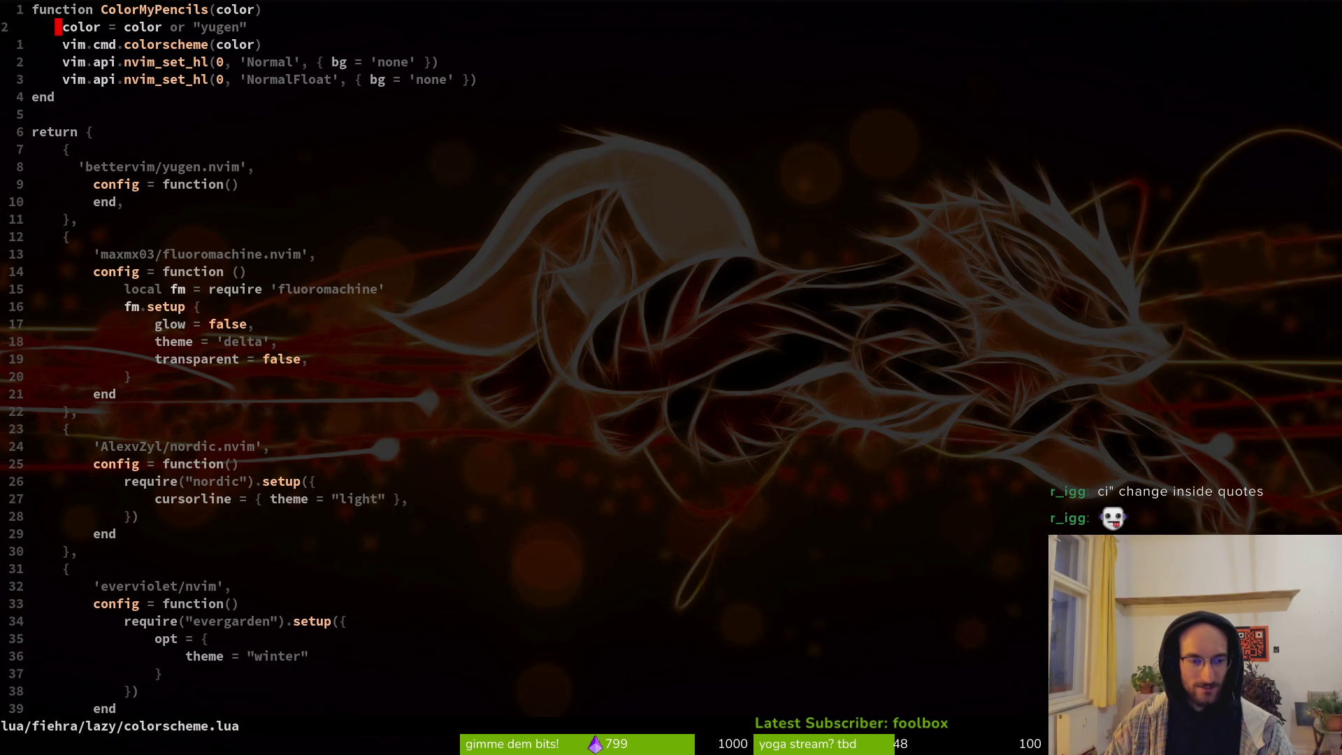
left_click(59, 218)
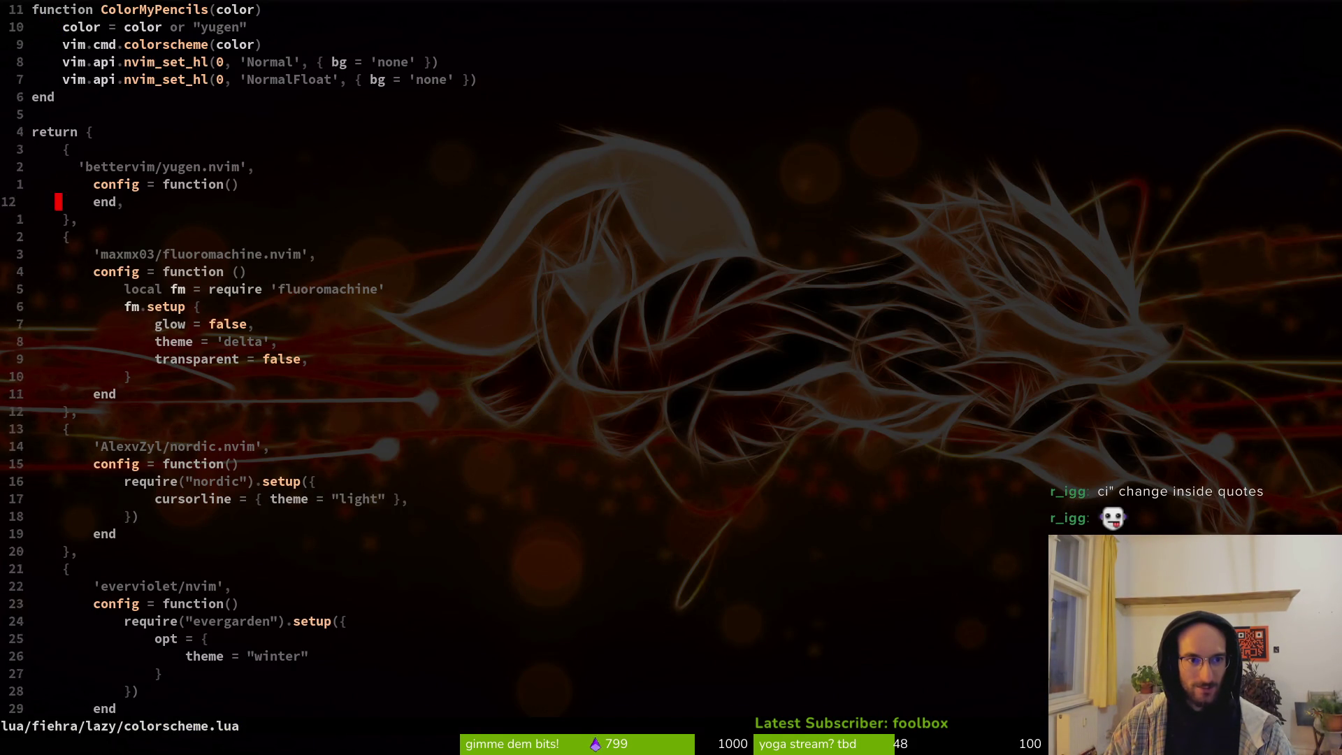
left_click(59, 62)
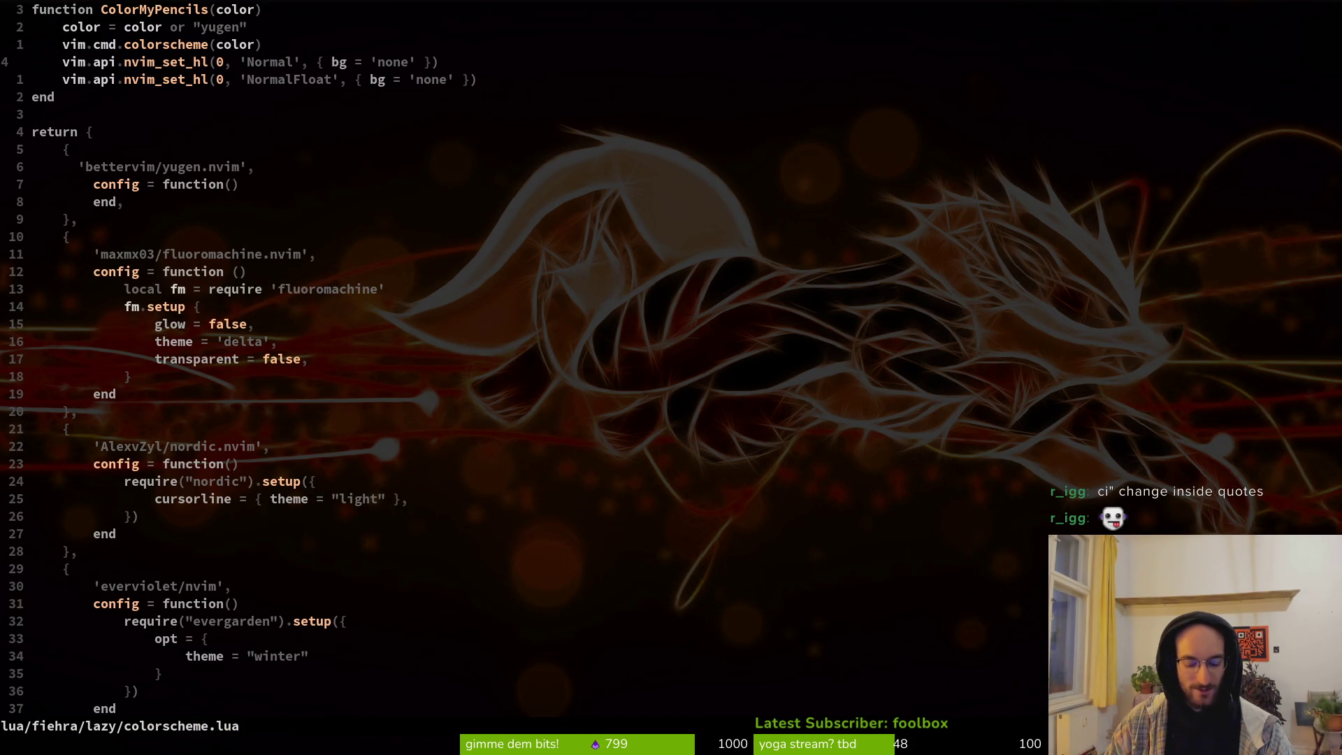
key("shift+v")
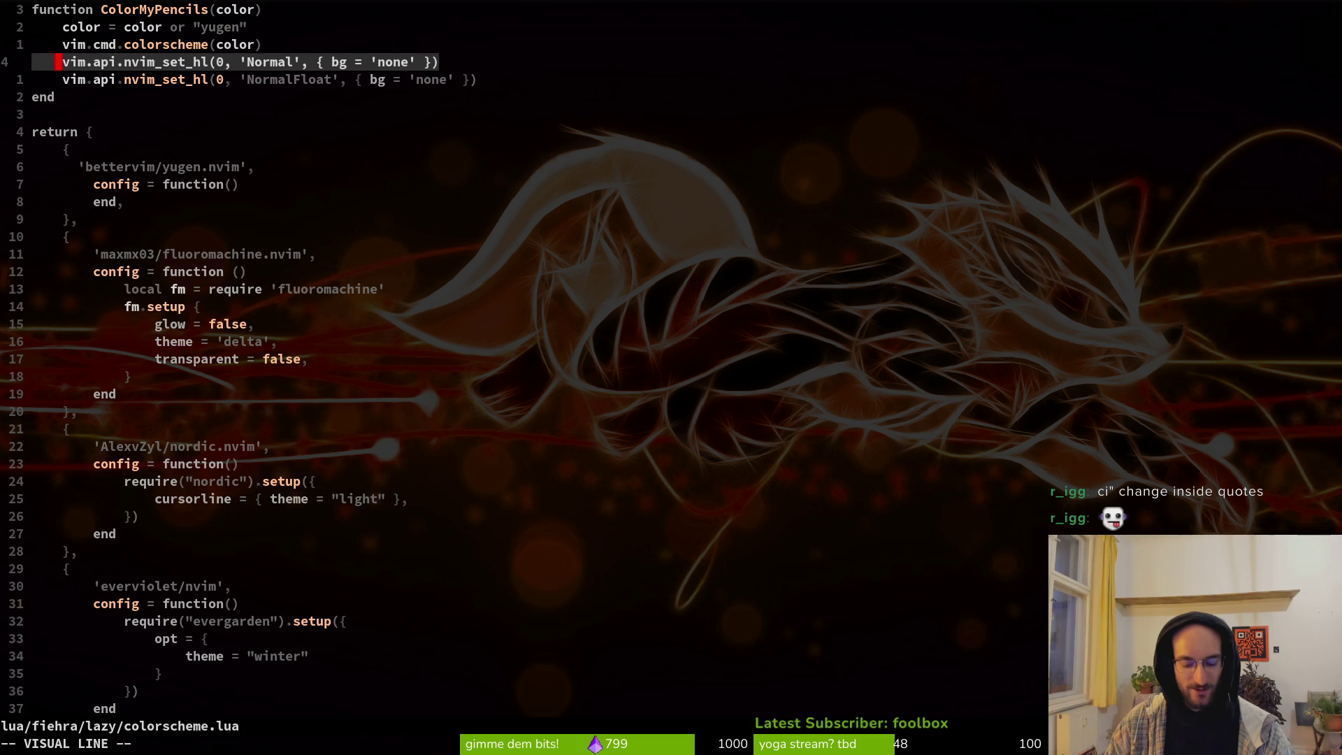
key("dollar")
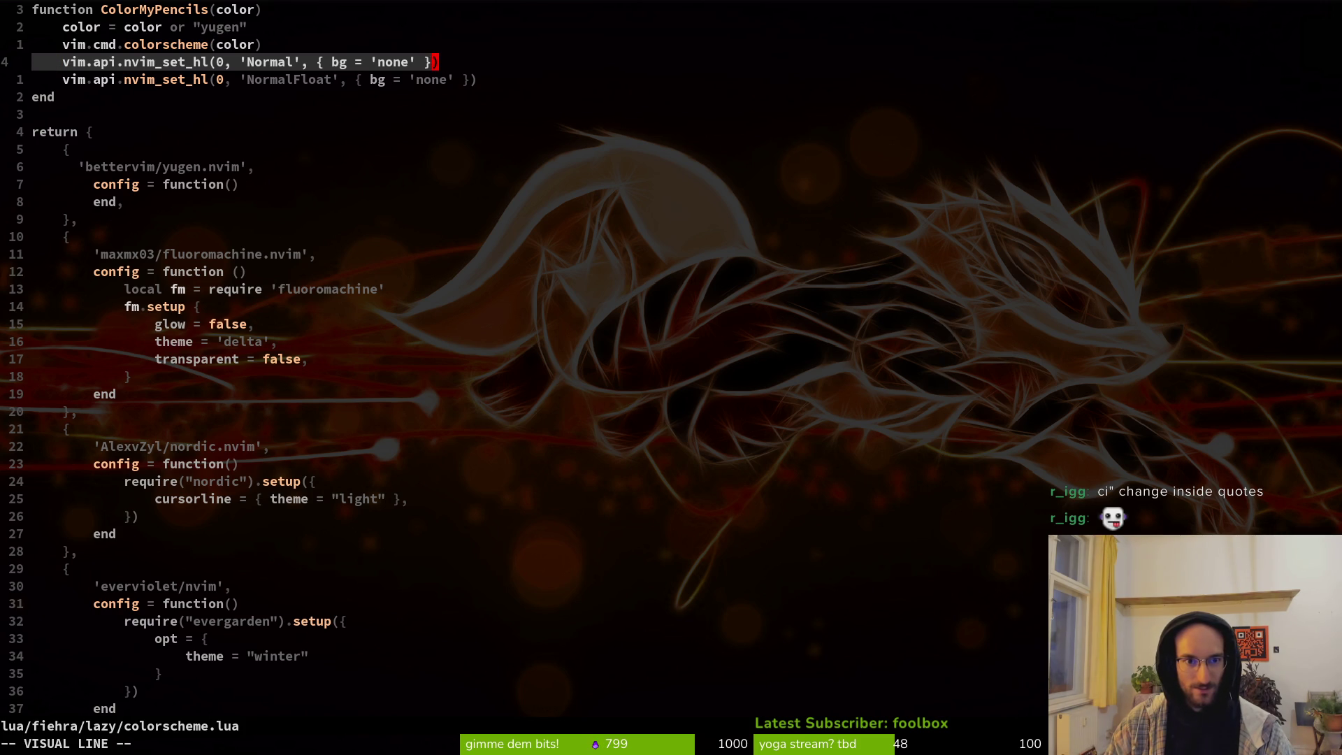
key("Escape")
key("h")
key("h")
key("v")
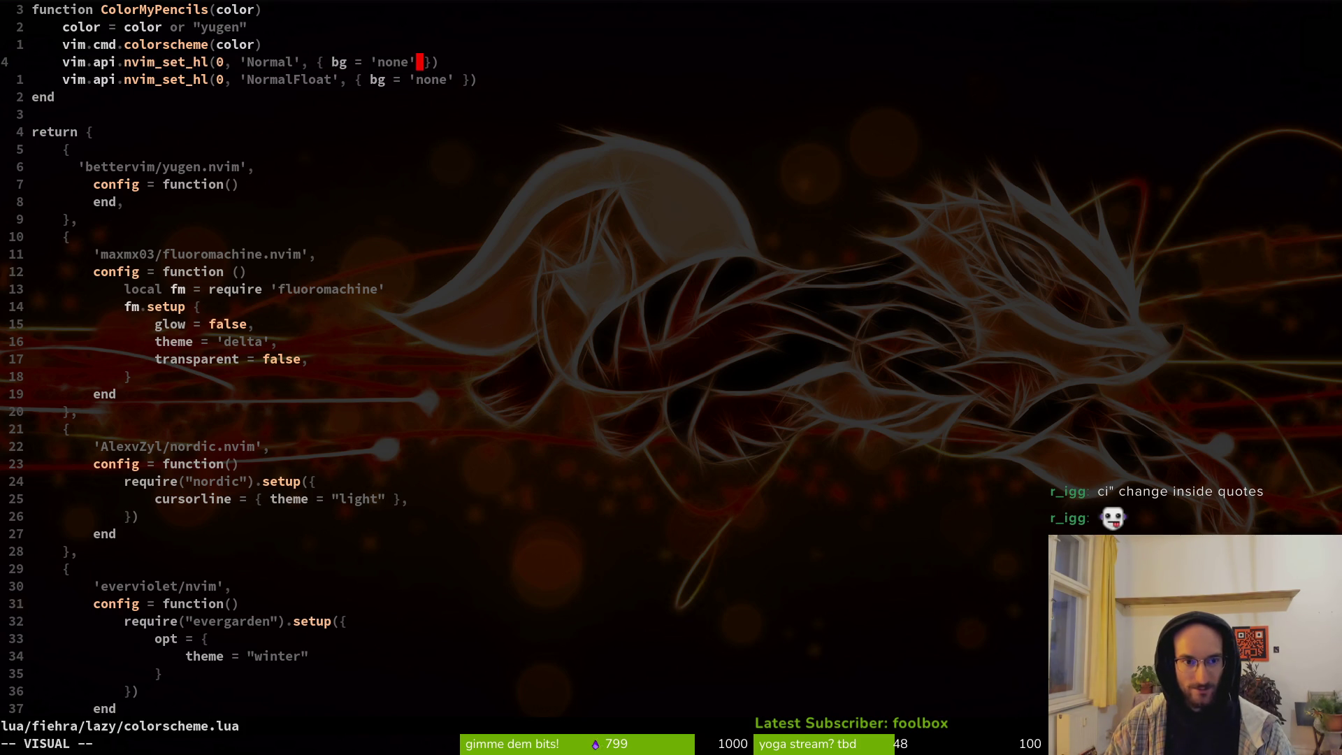
key("a")
key("braceleft")
key("i")
key("braceleft")
key("y")
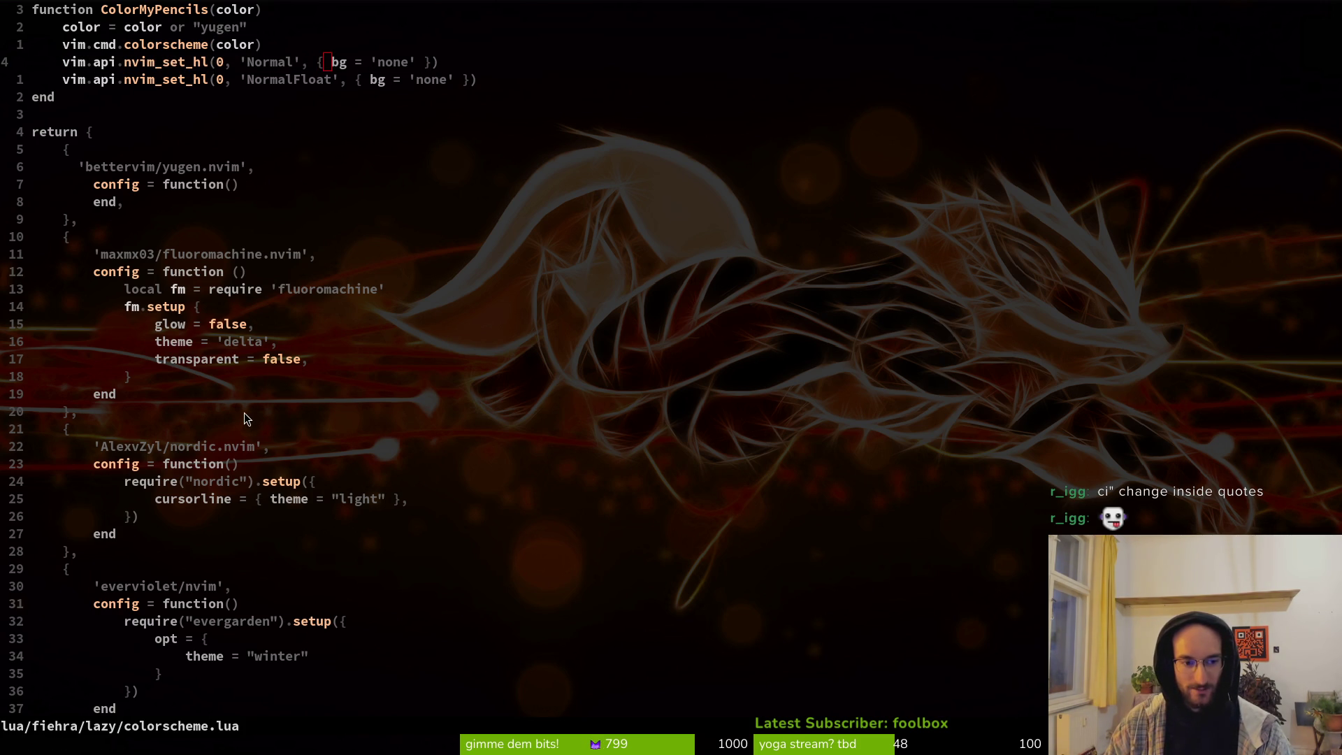
key("ctrl+6")
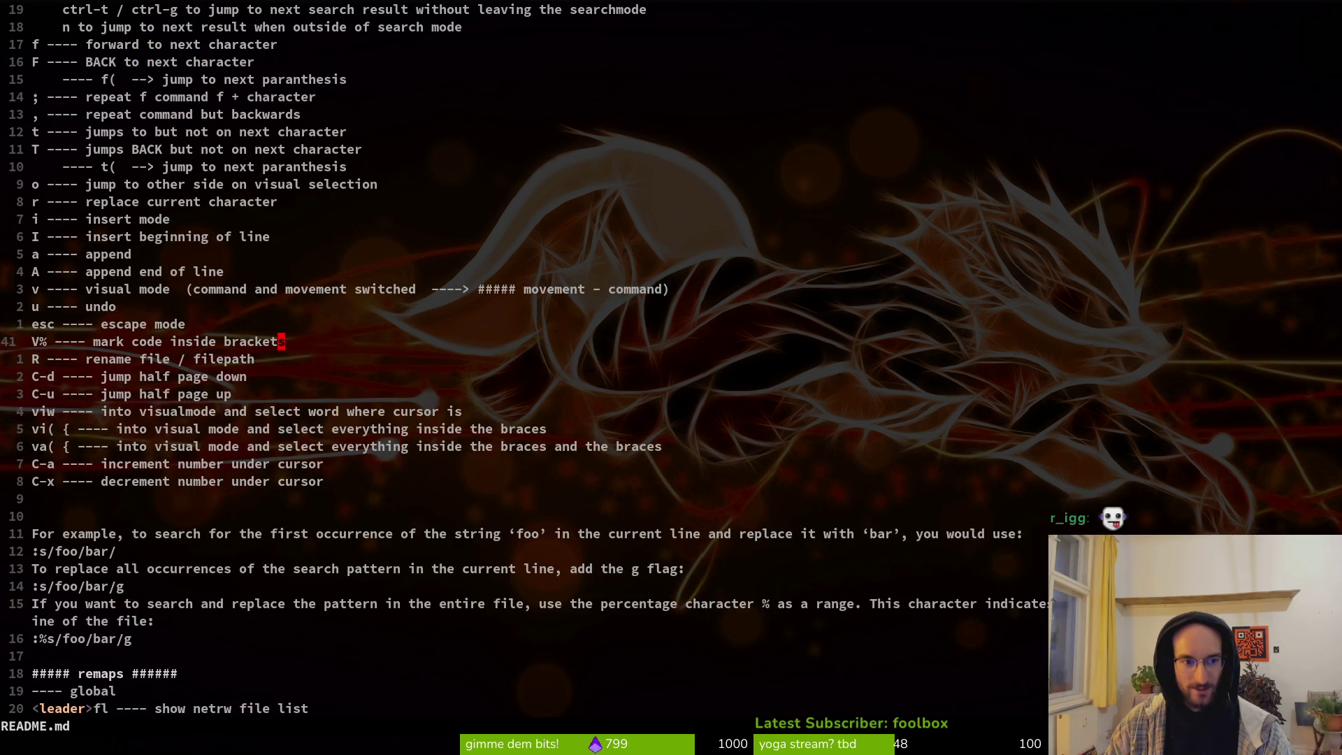
Step: Finish the v% note line in README.md and save the file
key("h")
key("b")
key("b")
key("b")
key("b")
key("b")
type("s")
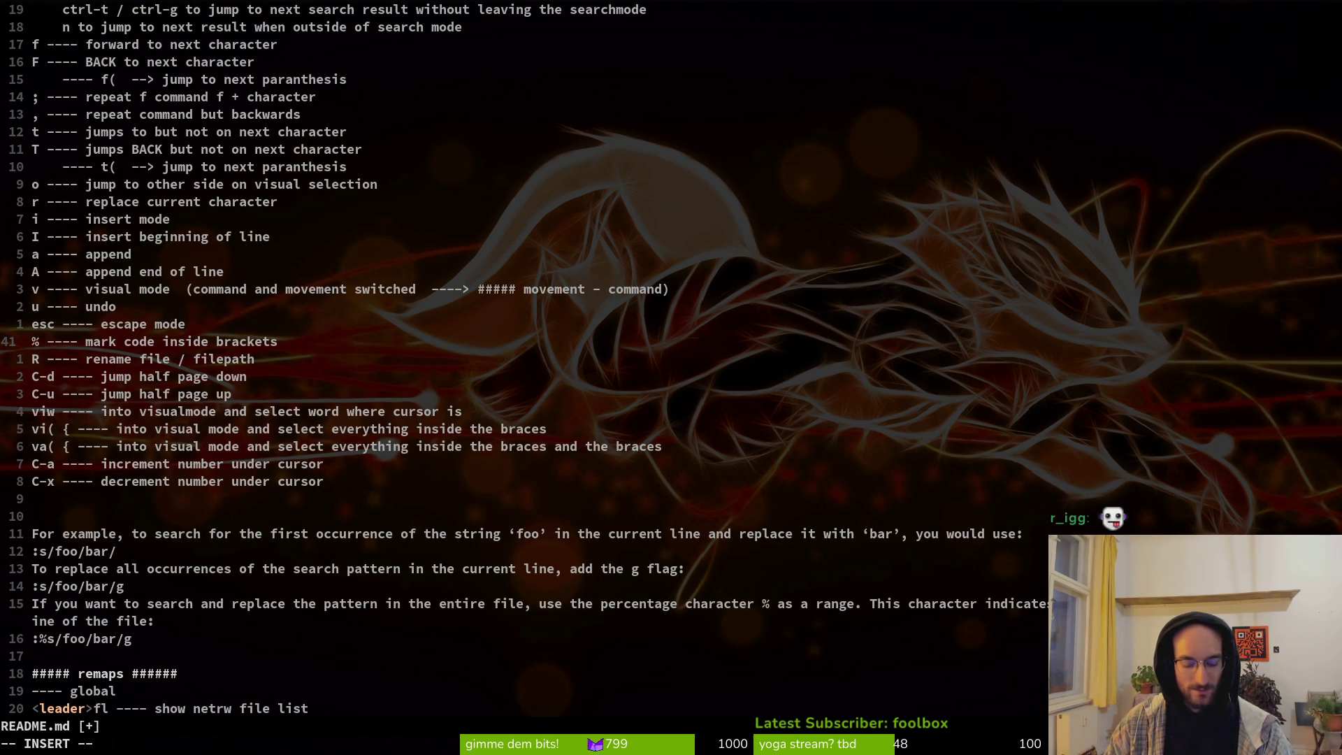
type("v%")
key("Escape")
type(":w")
key("Return")
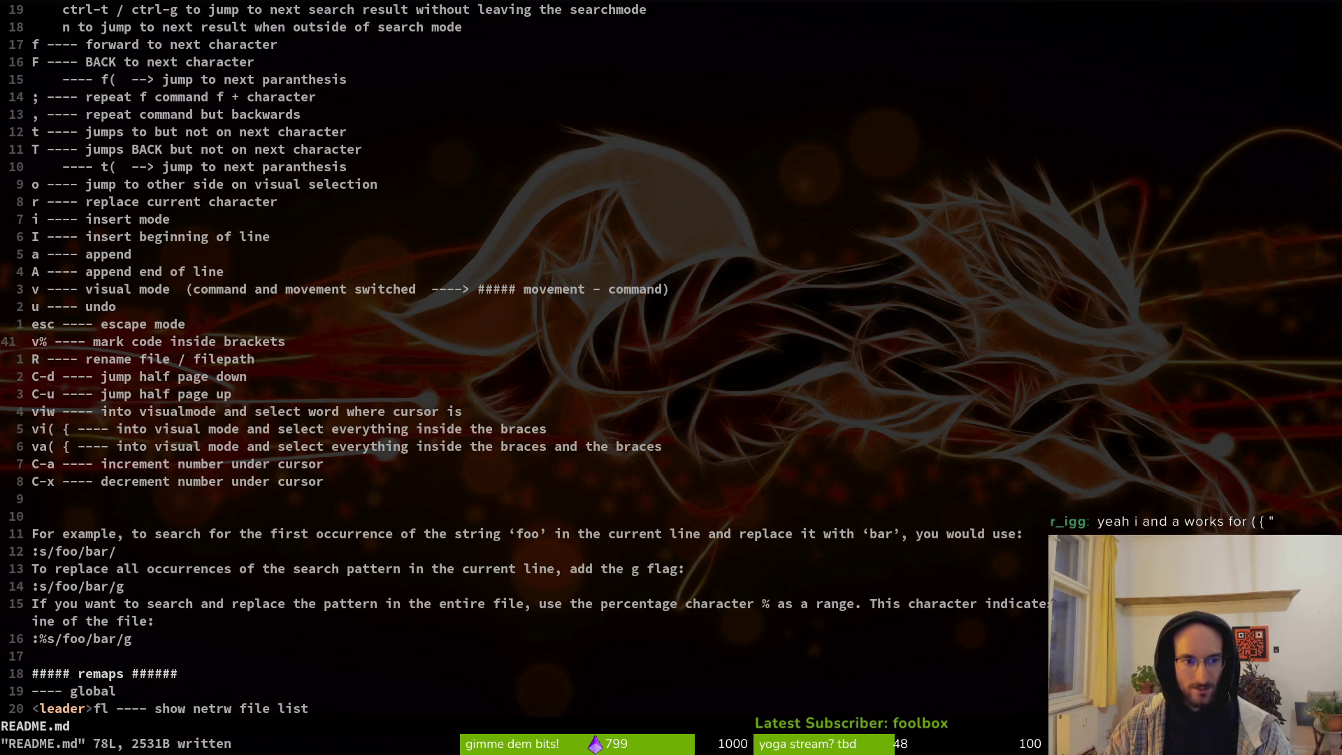
Step: Open lua/fiehra/init.lua by searching 'init' in the repository file finder
scroll(113, 493, "down", 2)
scroll(189, 573, "down", 4)
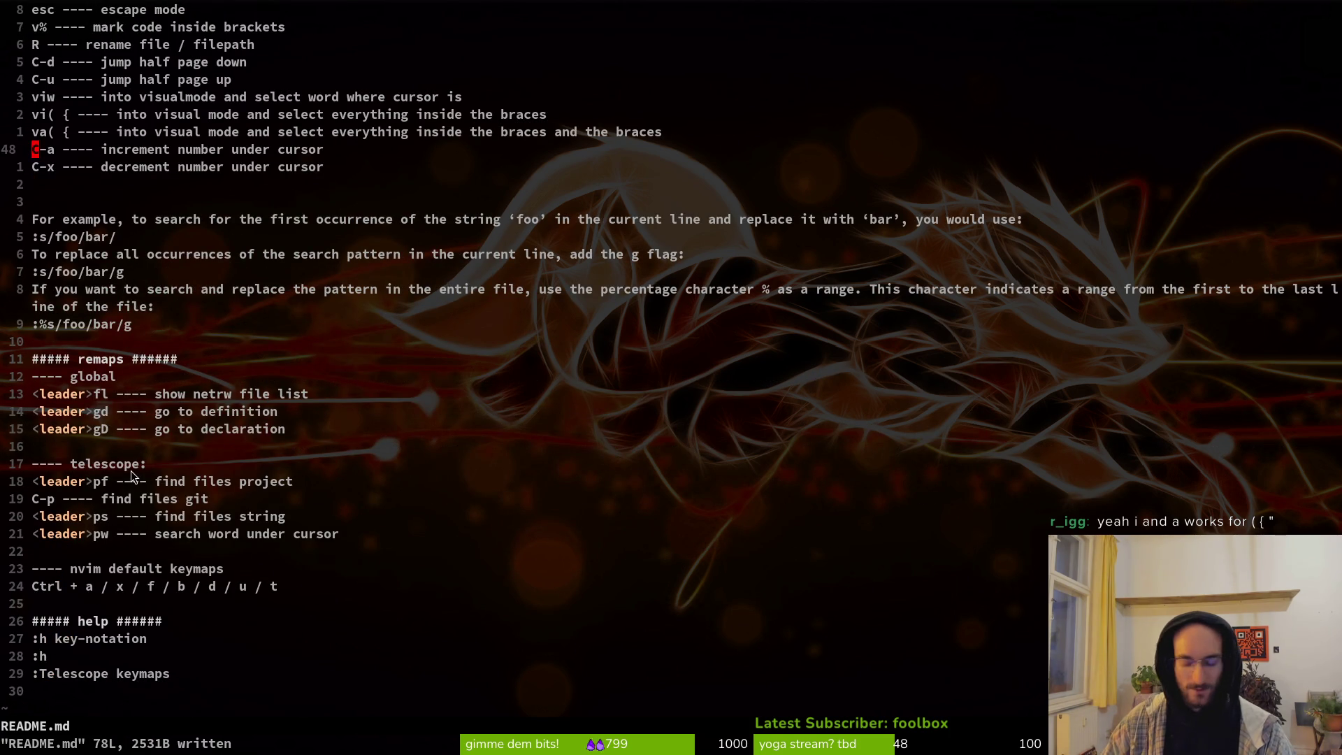
key("ctrl+p")
type("i")
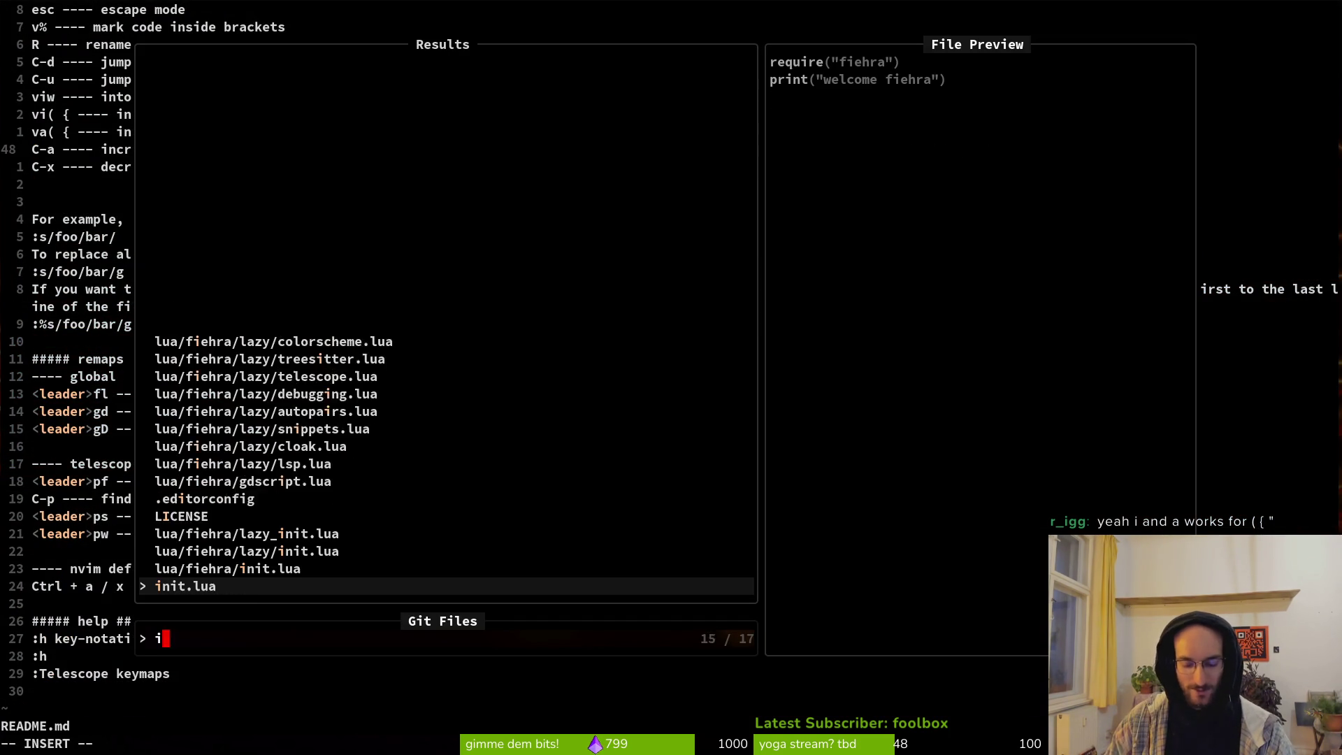
type("nit")
key("Up")
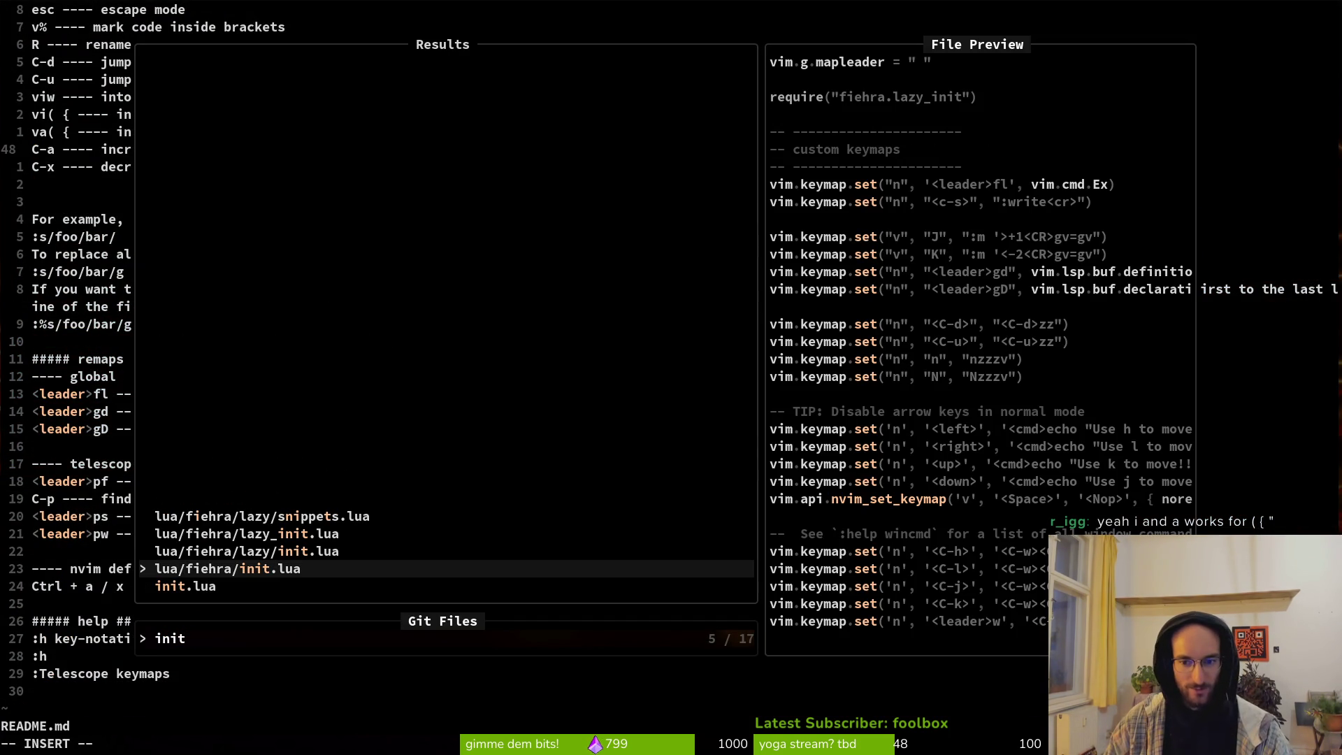
key("Return")
Step: Dismiss the language server error and scroll through init.lua's keymaps and Godot settings
key("Down")
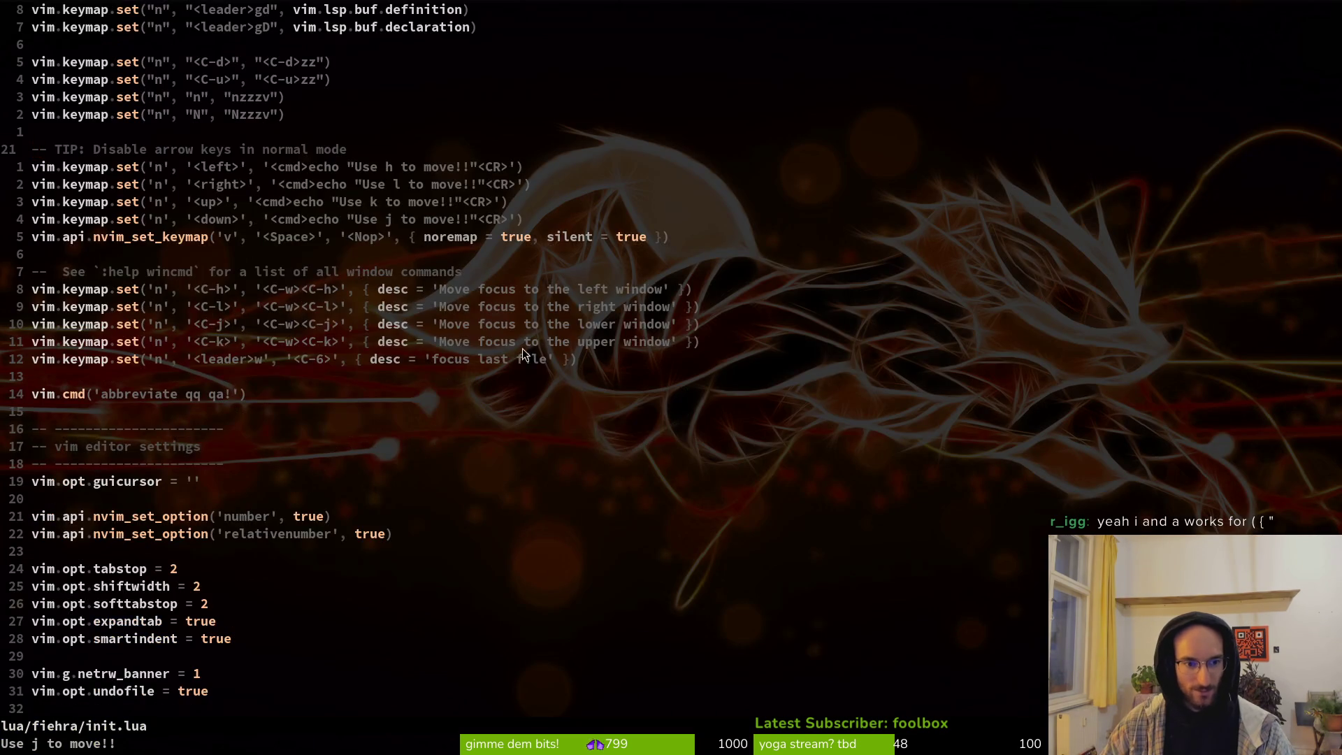
scroll(262, 516, "down", 5)
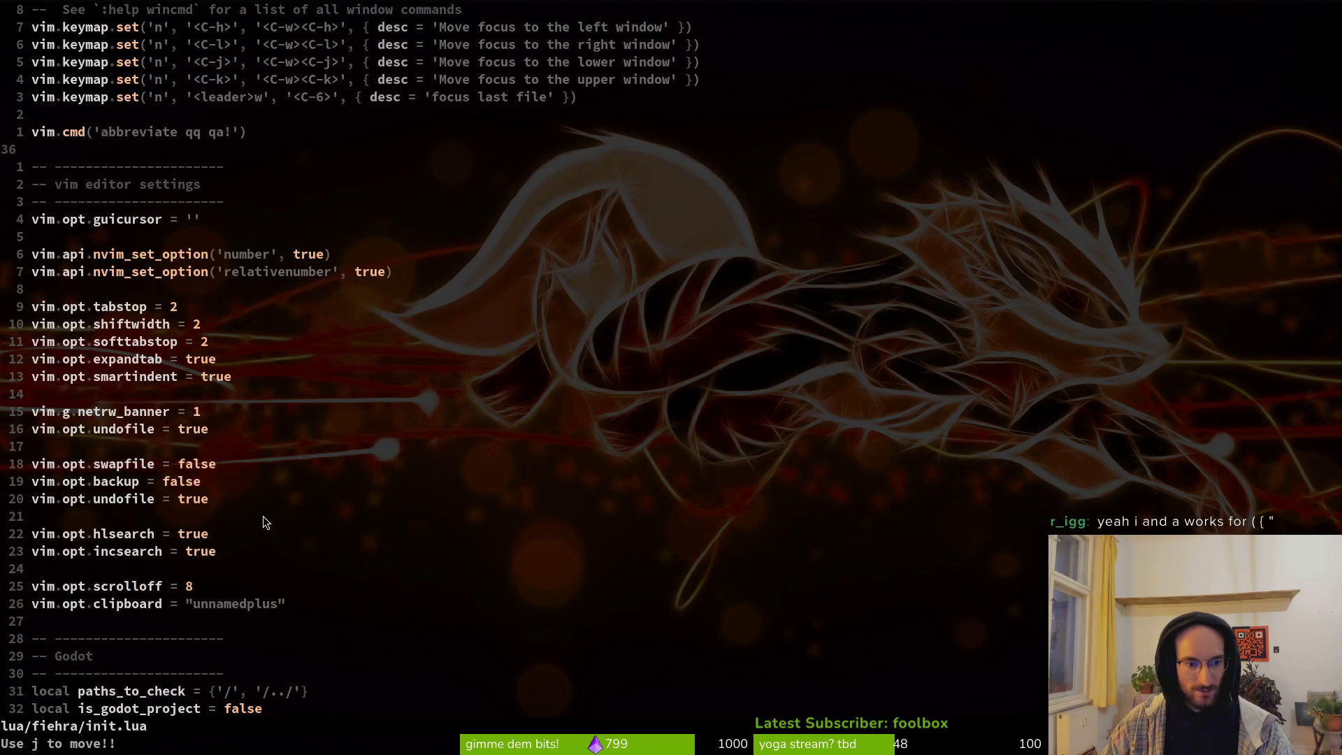
scroll(263, 515, "down", 5)
scroll(312, 471, "down", 5)
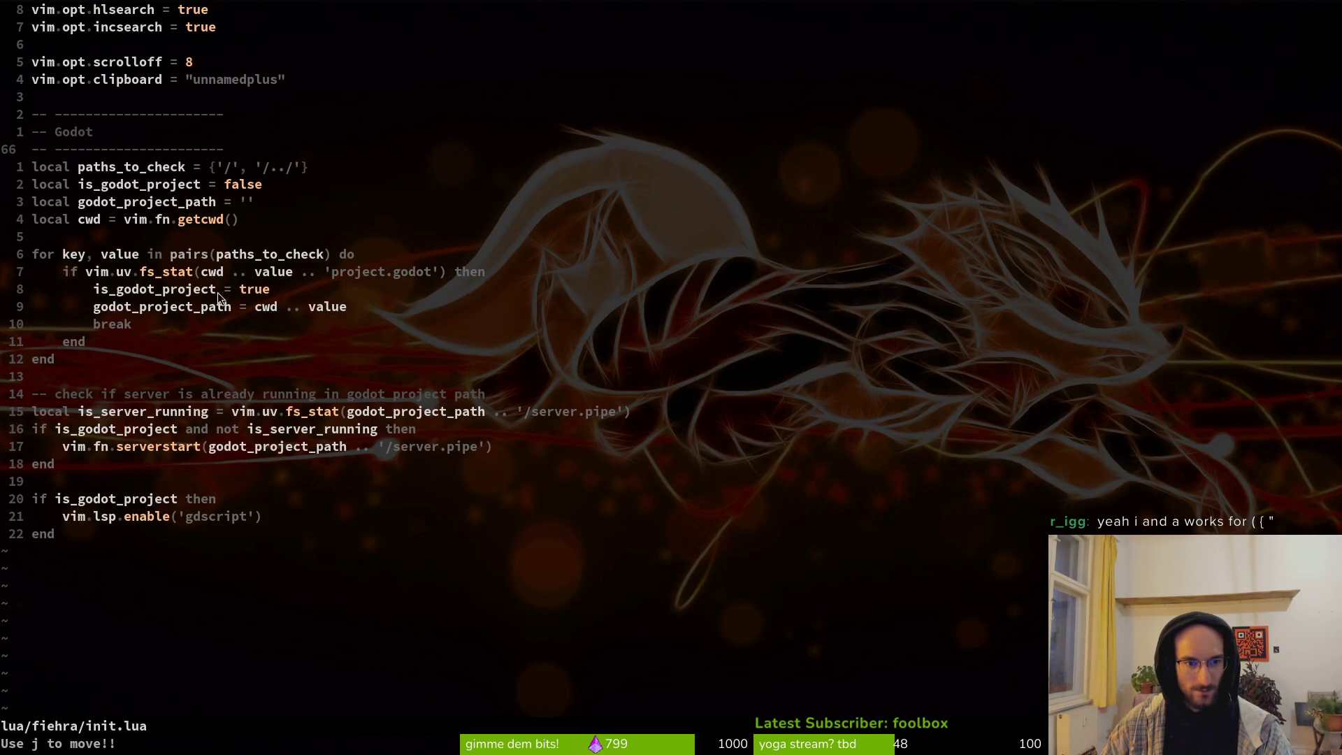
scroll(199, 254, "up", 13)
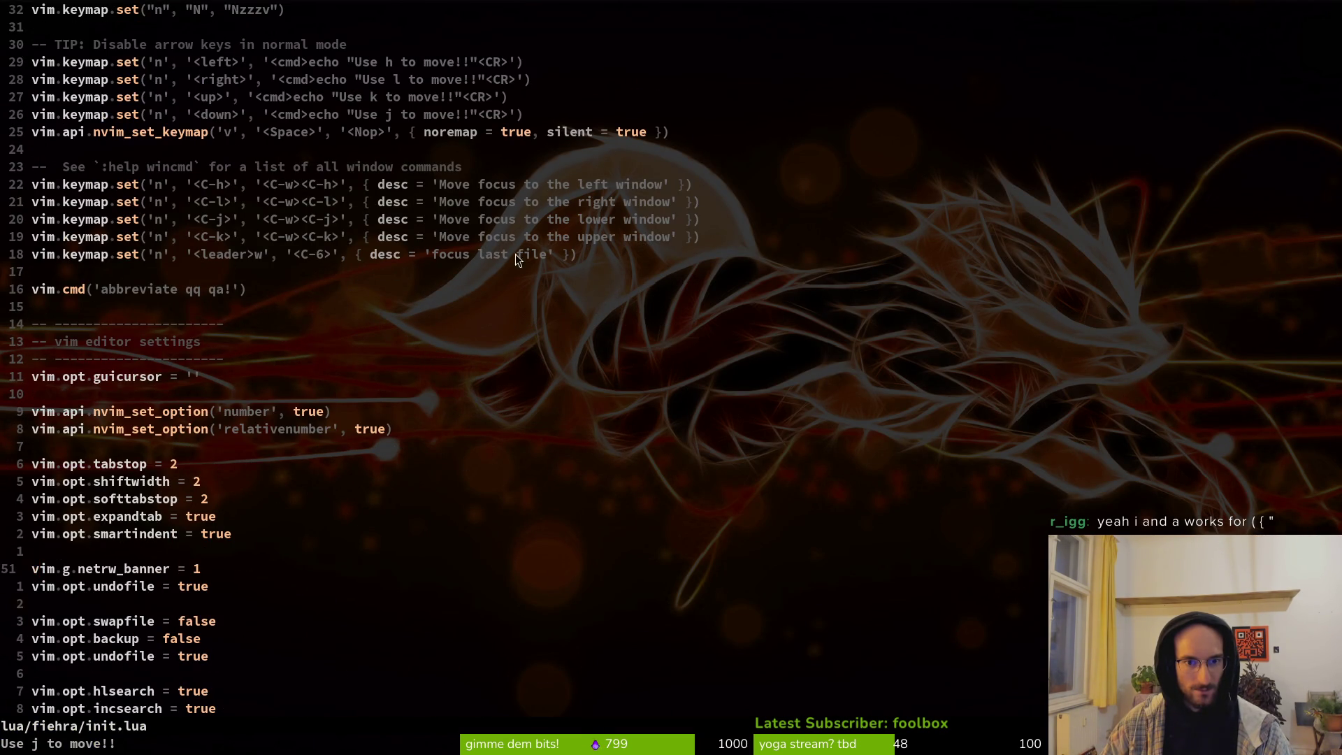
scroll(348, 127, "up", 3)
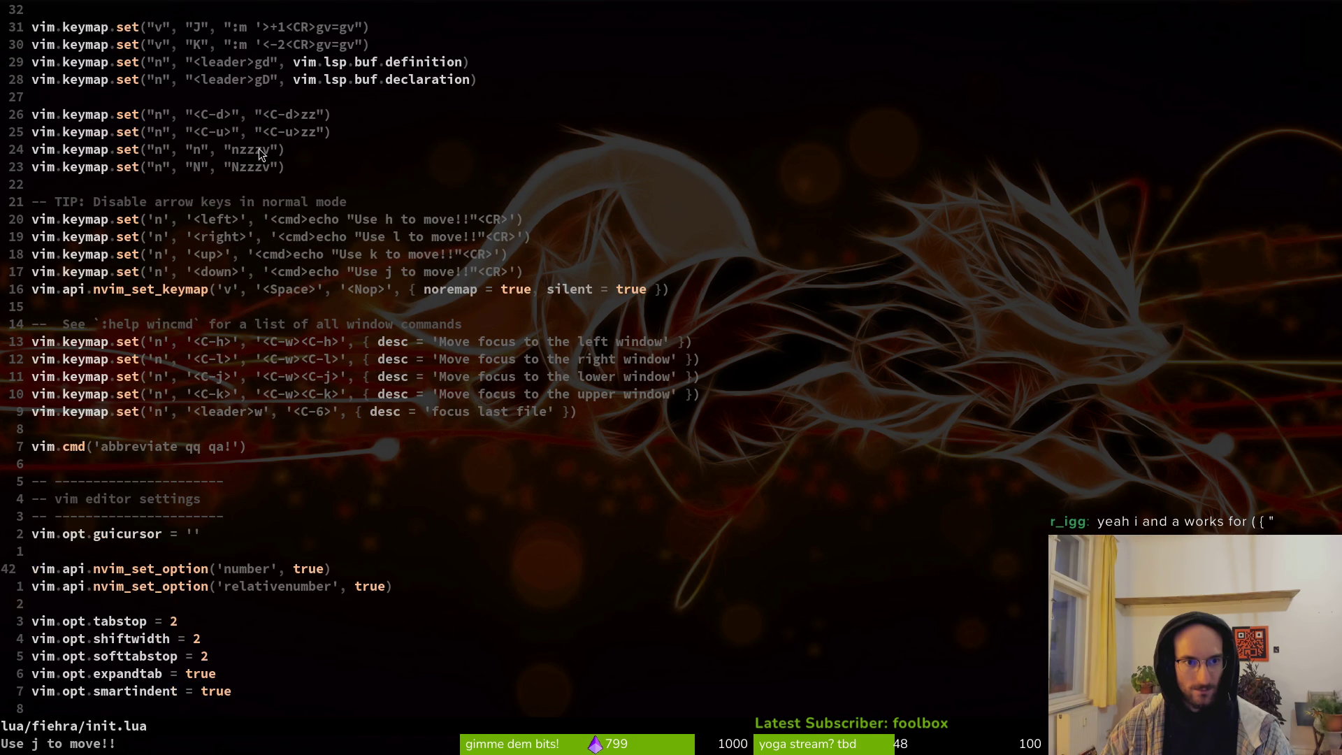
scroll(276, 158, "up", 3)
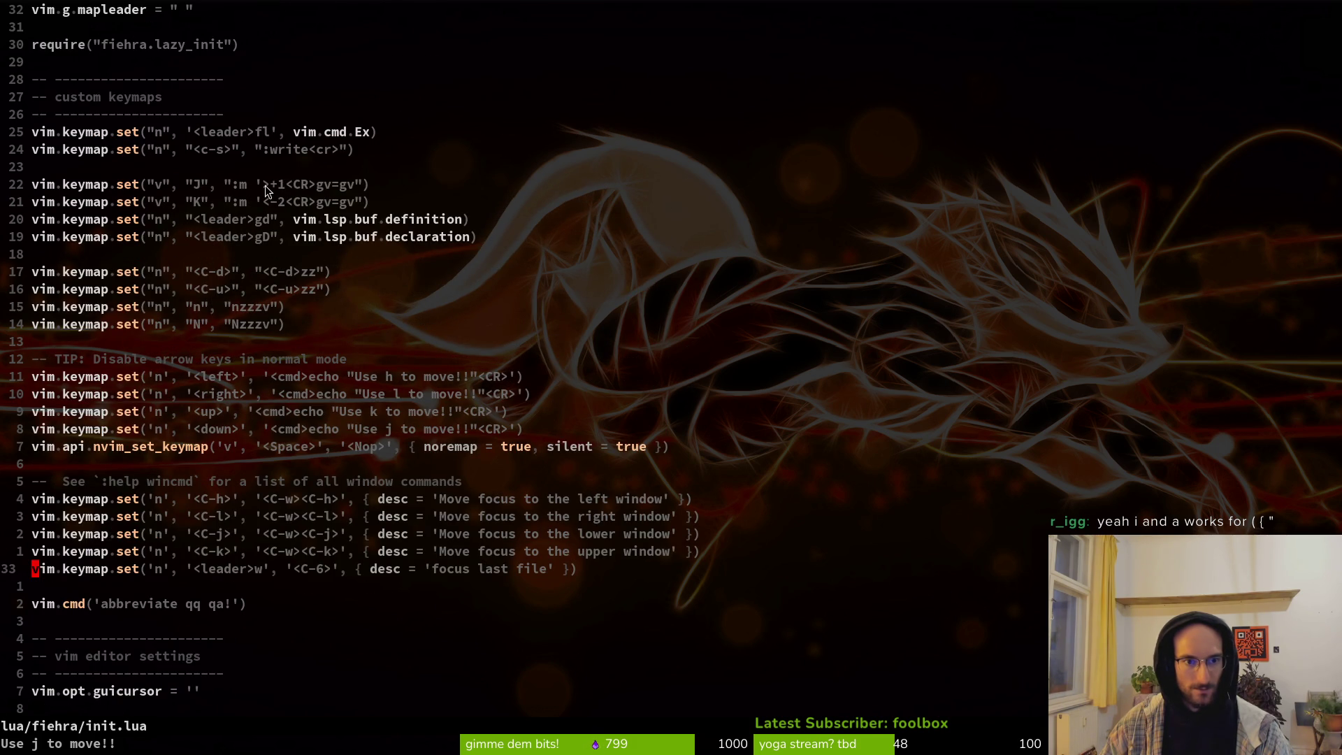
Step: Open telescope.lua from the git files list filtered by 'tel'
key("ctrl+p")
type("tel")
key("Return")
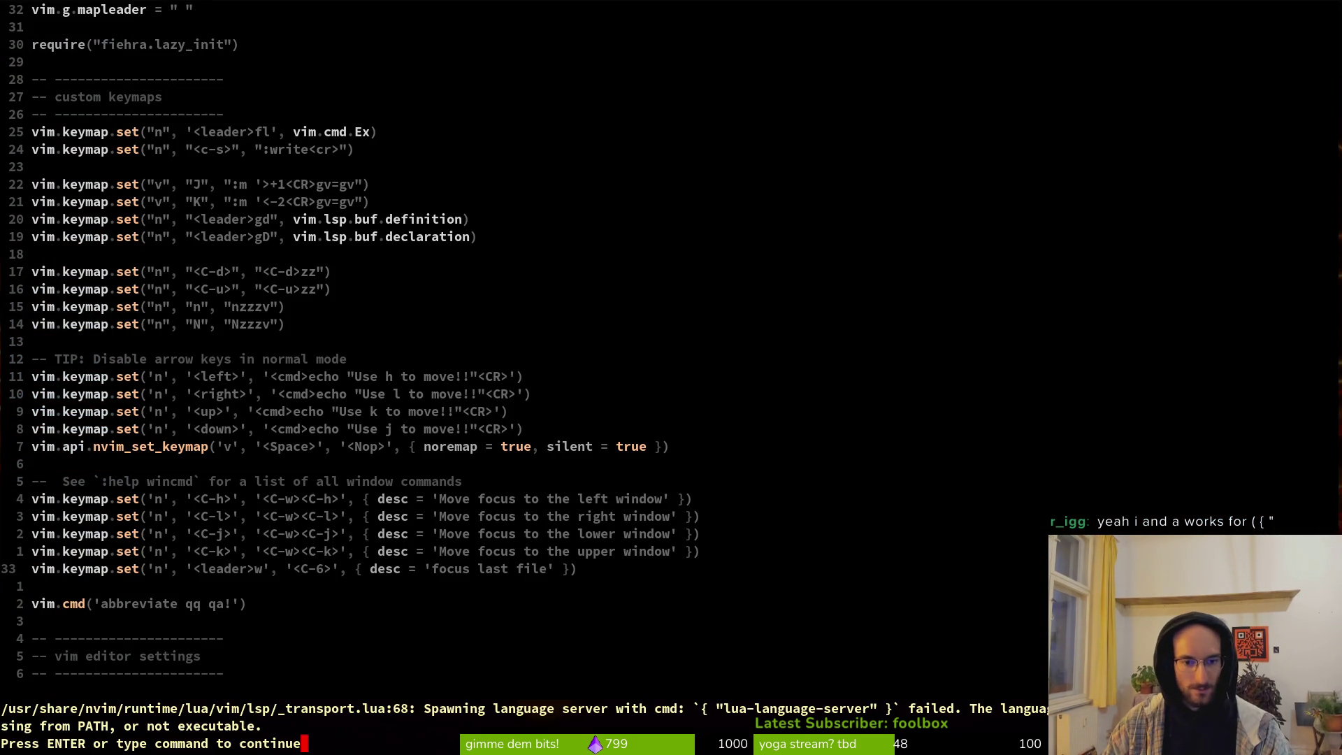
key("Return")
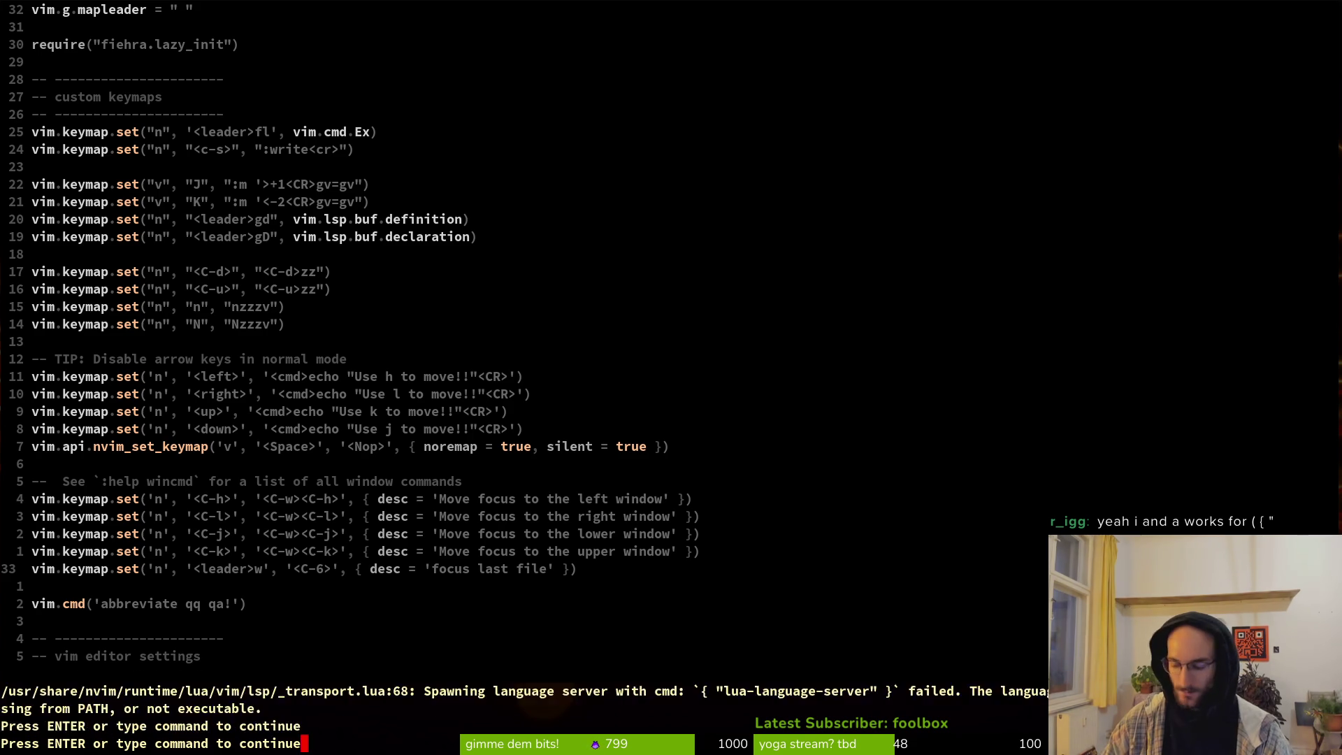
Step: Dismiss the error and move through telescope.lua along the return and local builtin lines
key("Return")
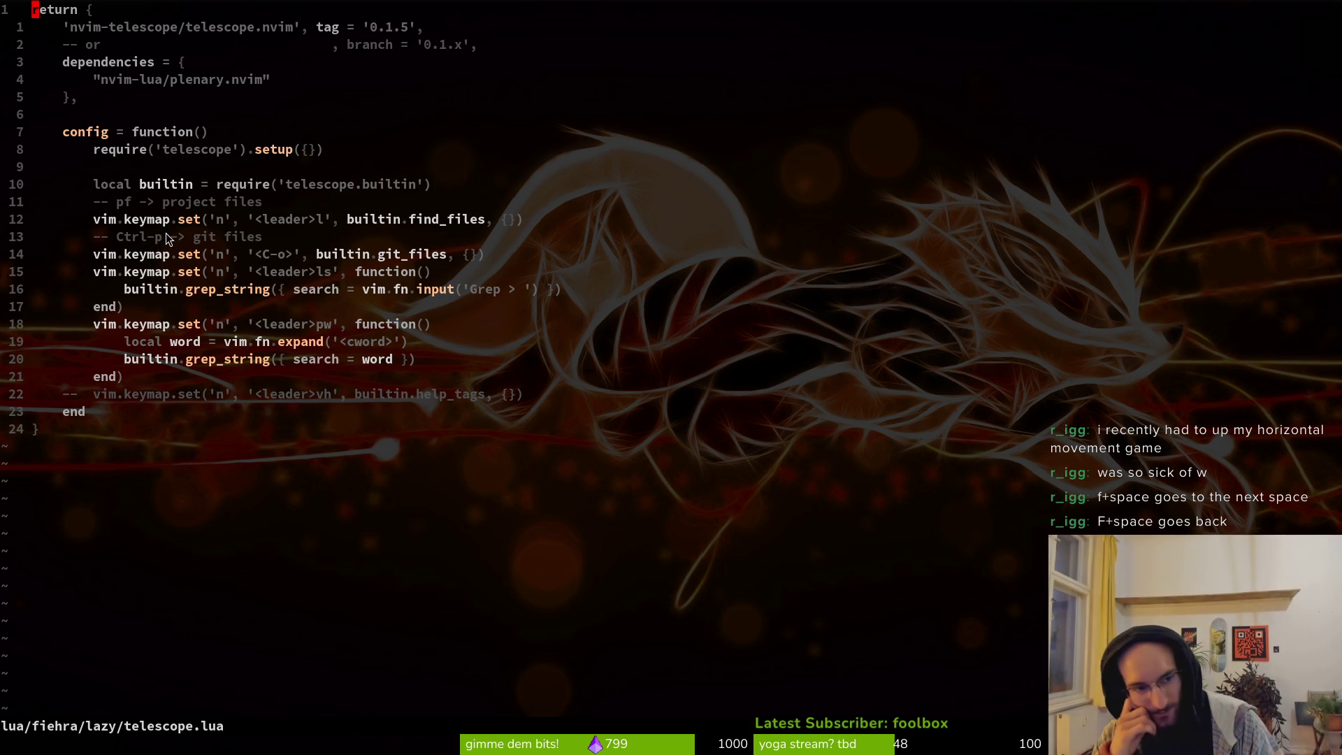
key("f")
key("space")
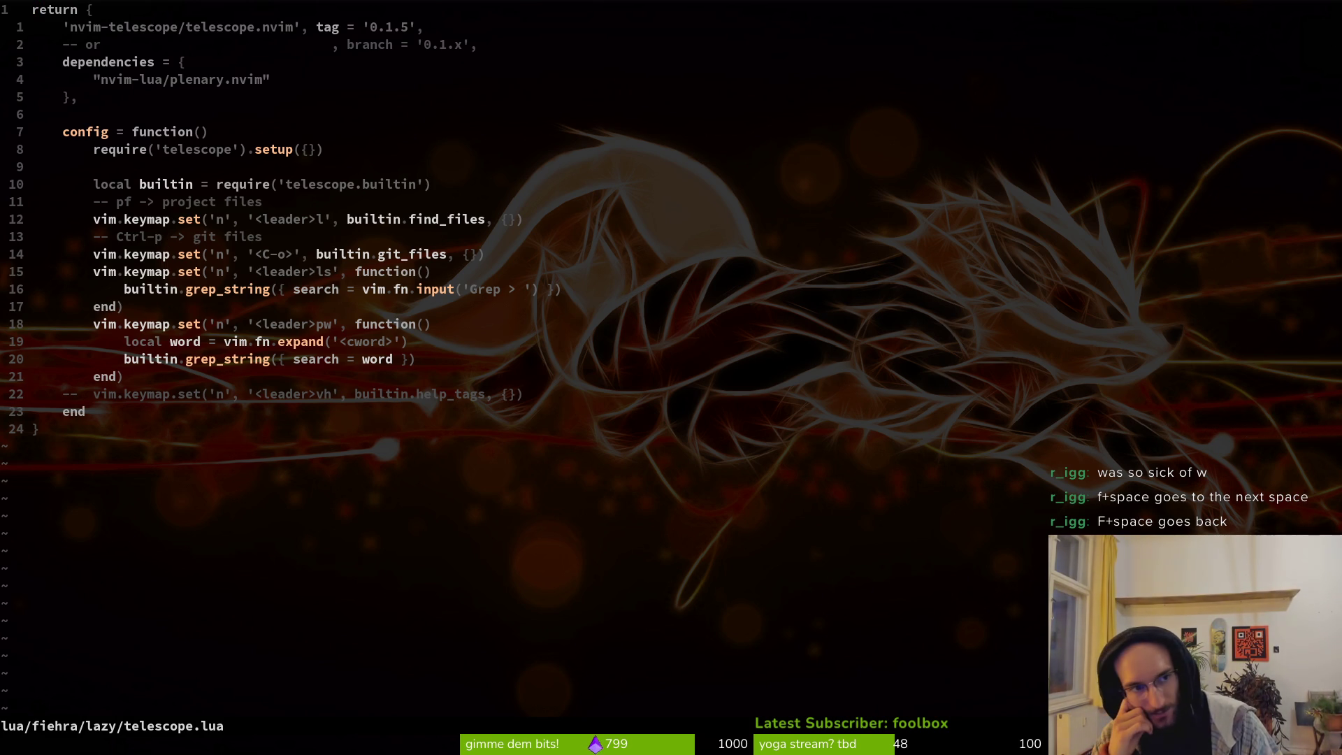
key("l")
key("j")
key("j")
key("j")
key("j")
key("j")
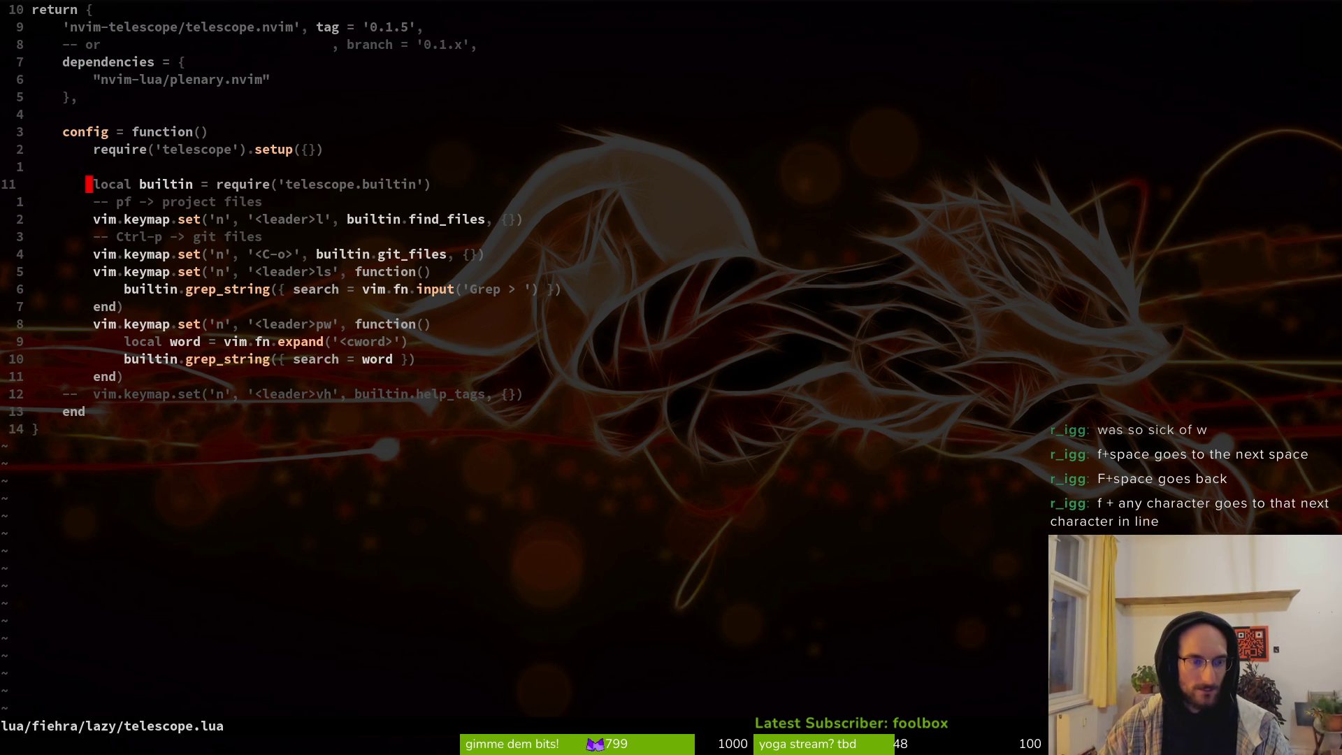
key("w")
key("f")
key("space")
key("f")
key("space")
key("f")
key("space")
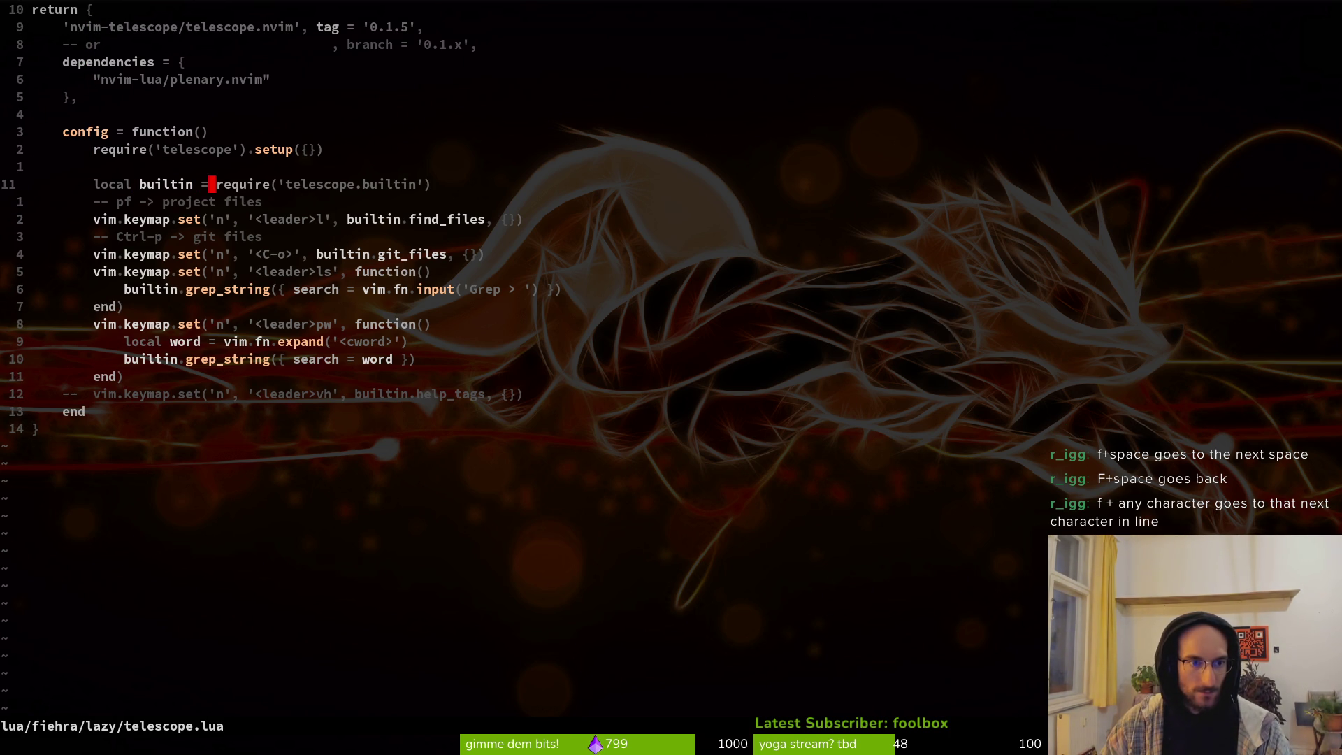
Step: Move the cursor along the <leader>l find_files keymap line with f and F jumps
key("j")
key("j")
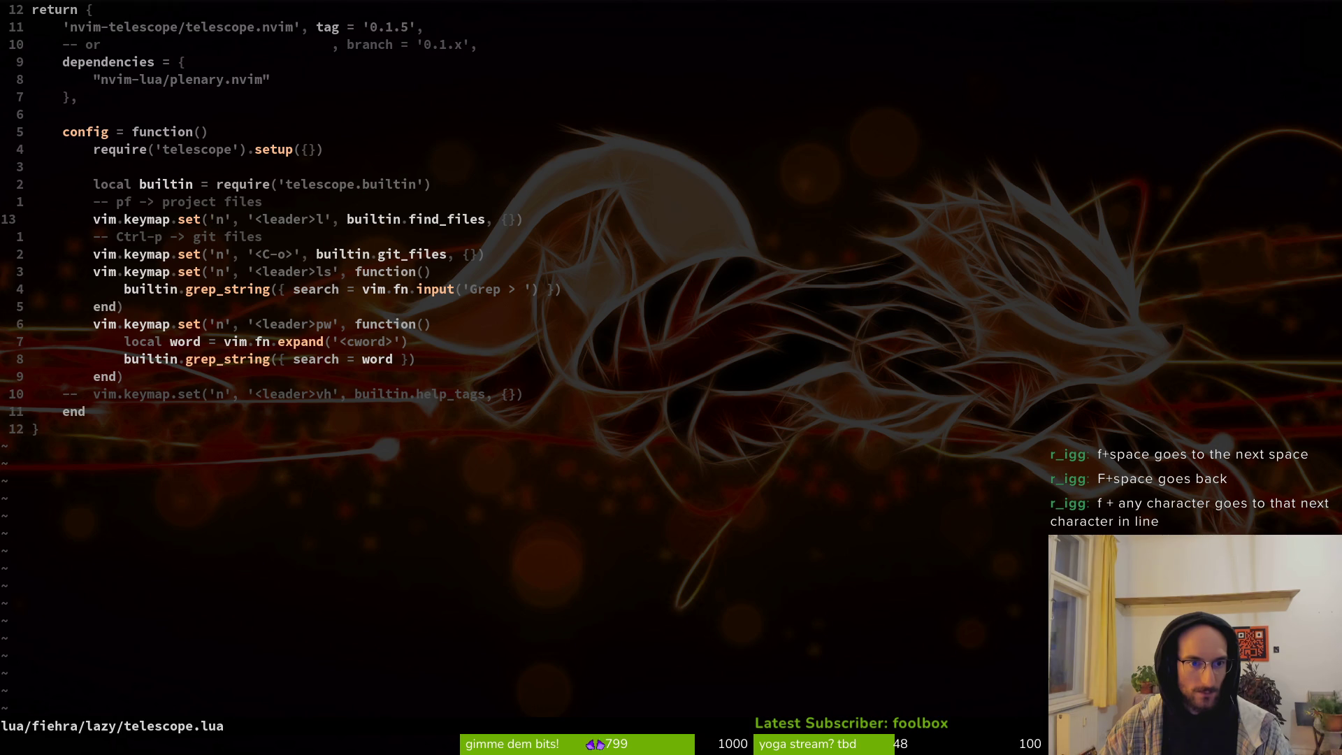
key("f")
key("space")
key("f")
key("space")
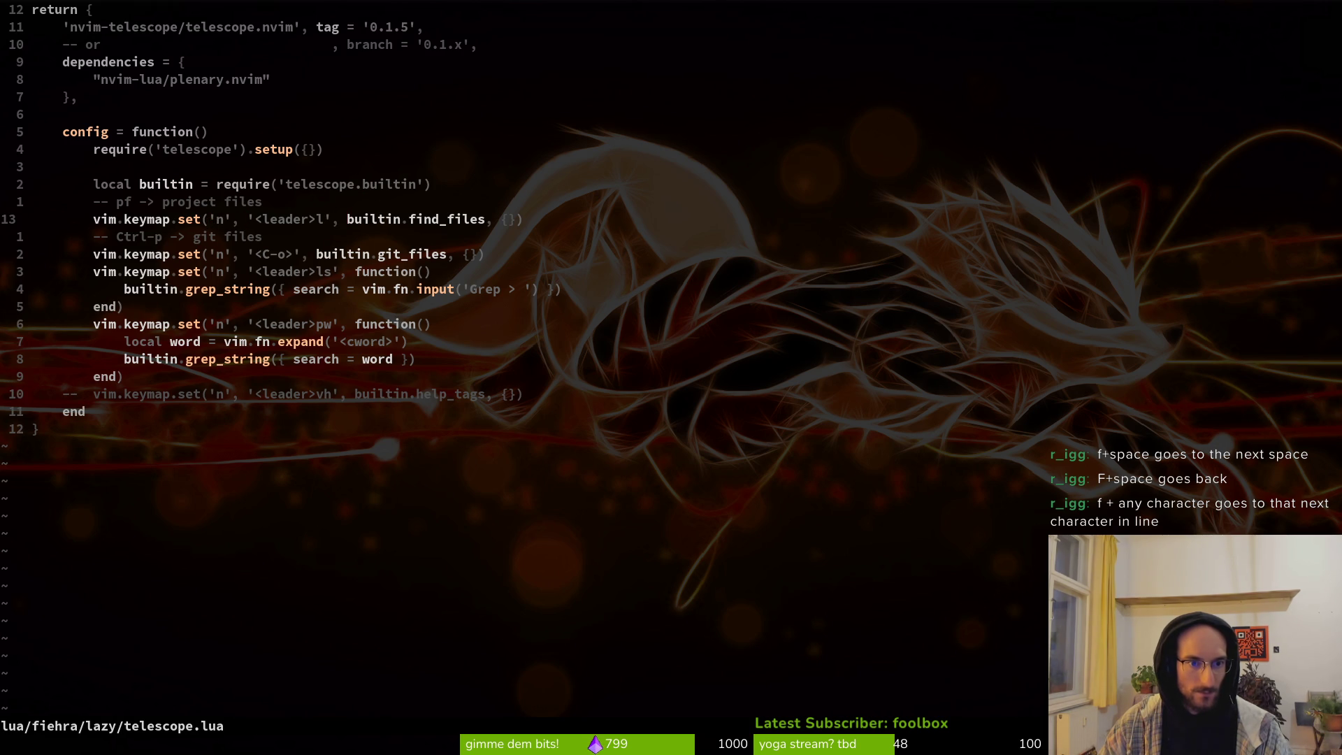
key("f")
key("space")
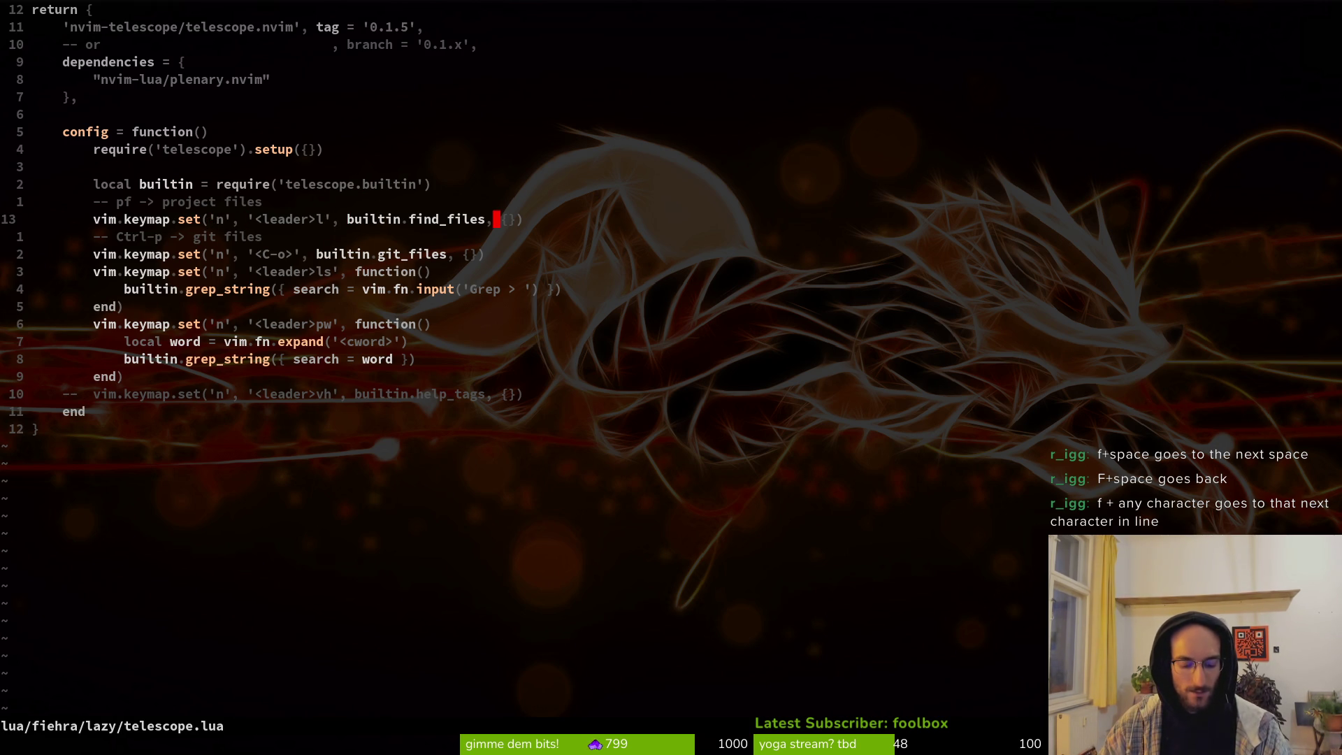
key("l")
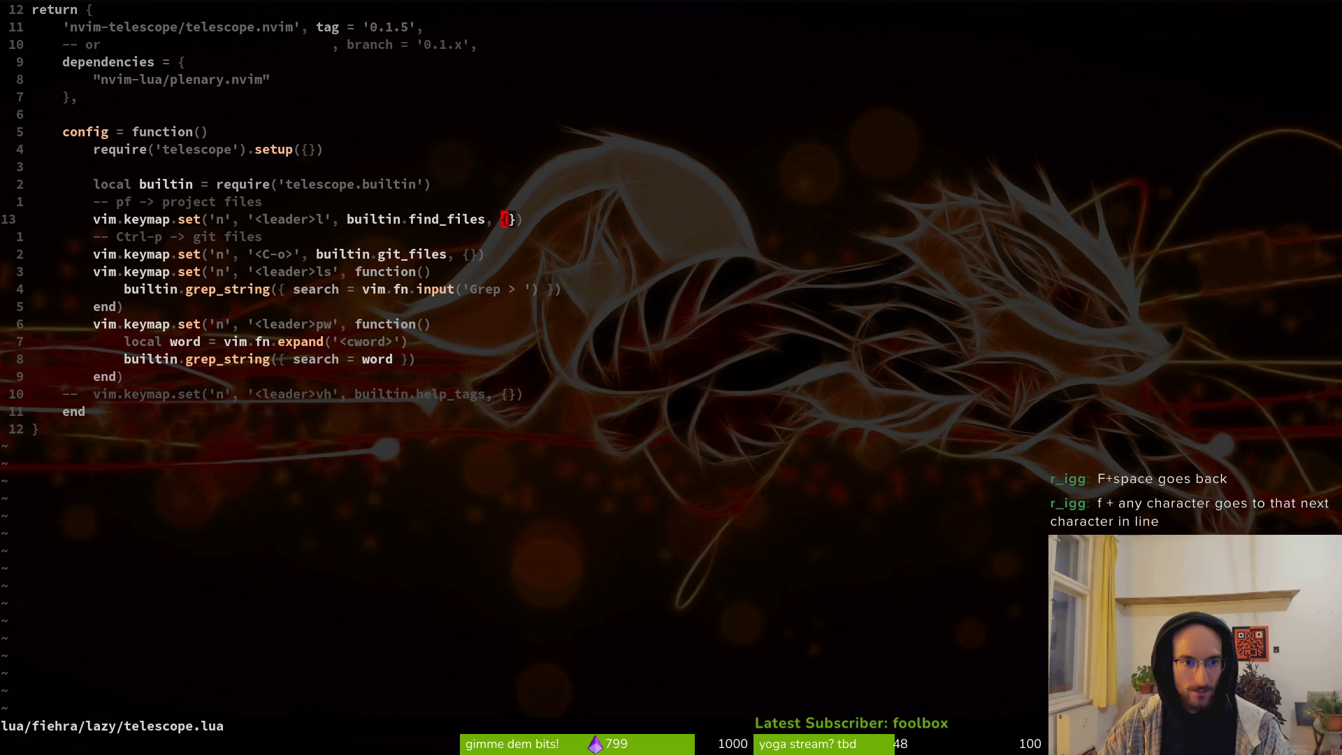
key("shift+f")
key("space")
key("shift+f")
key("space")
key("l")
key("l")
key("f")
key("space")
key("l")
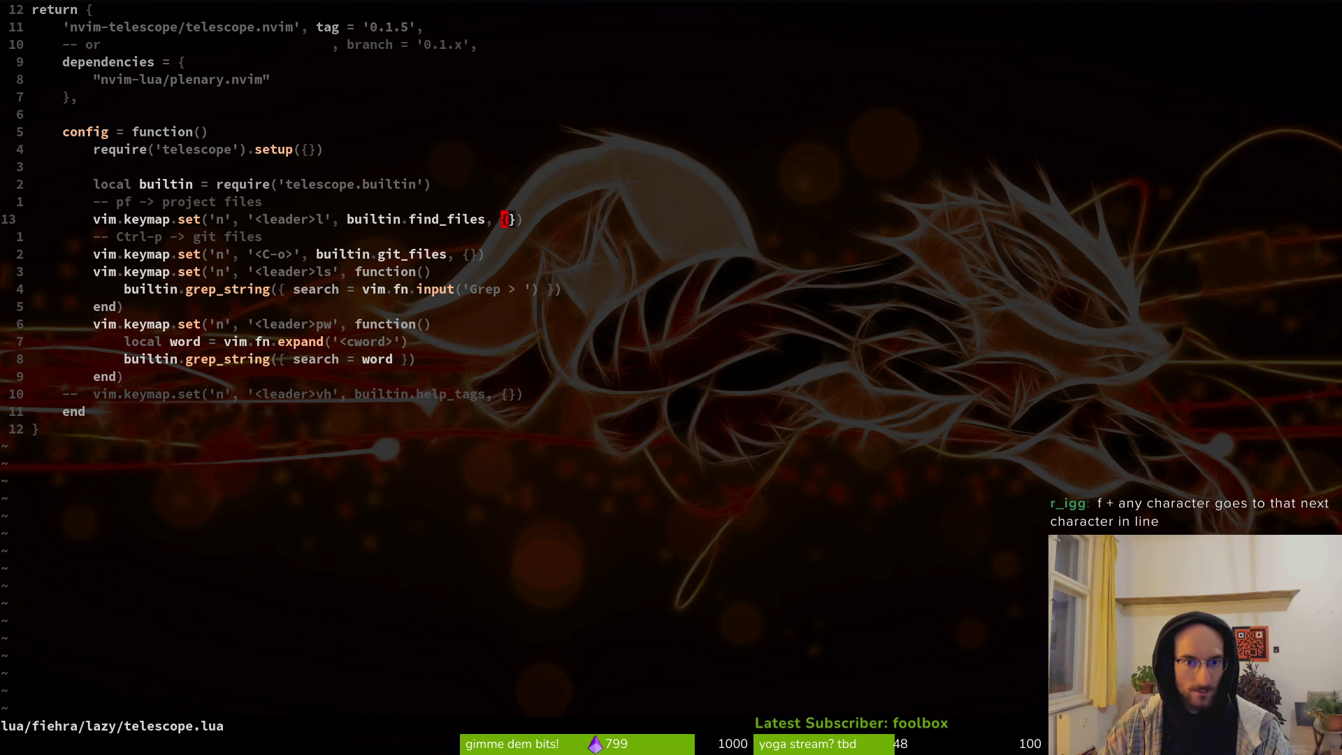
key("h")
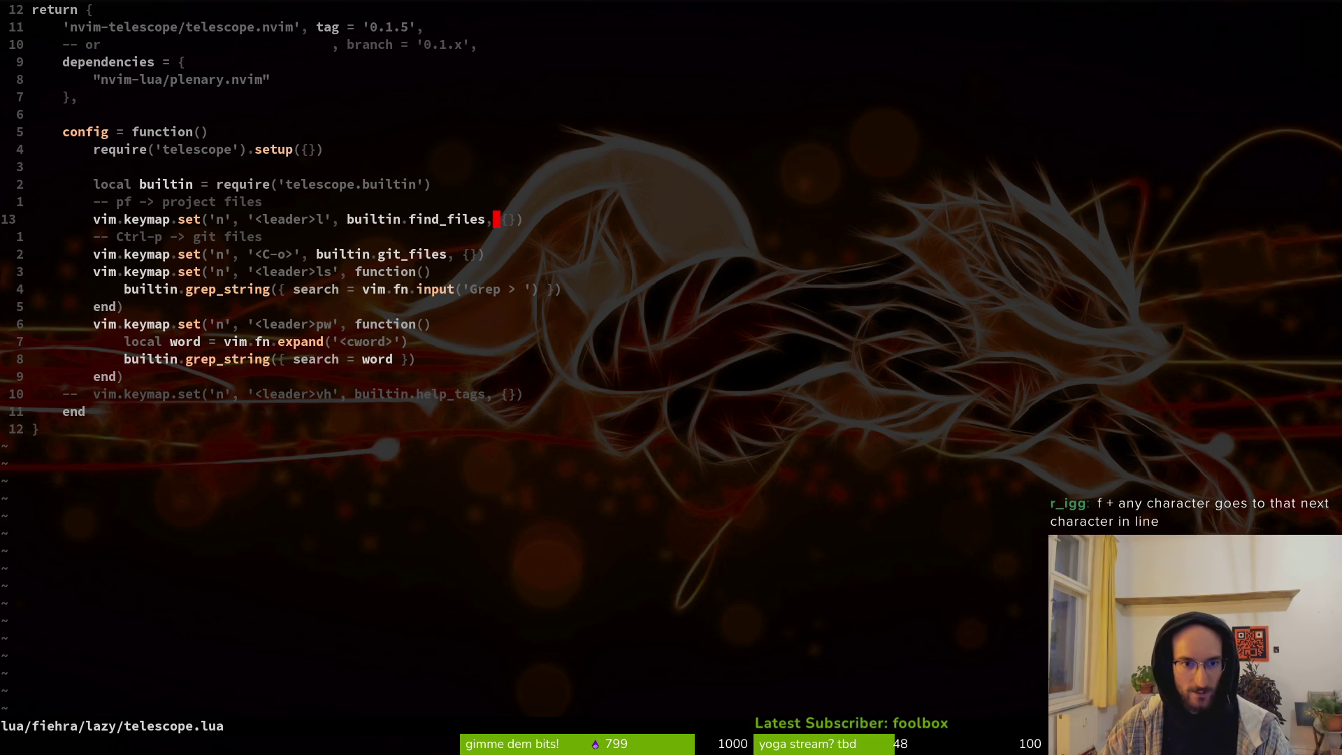
Step: Navigate back and forth between '<leader>l' and find_files on the same keymap line
key("shift+b")
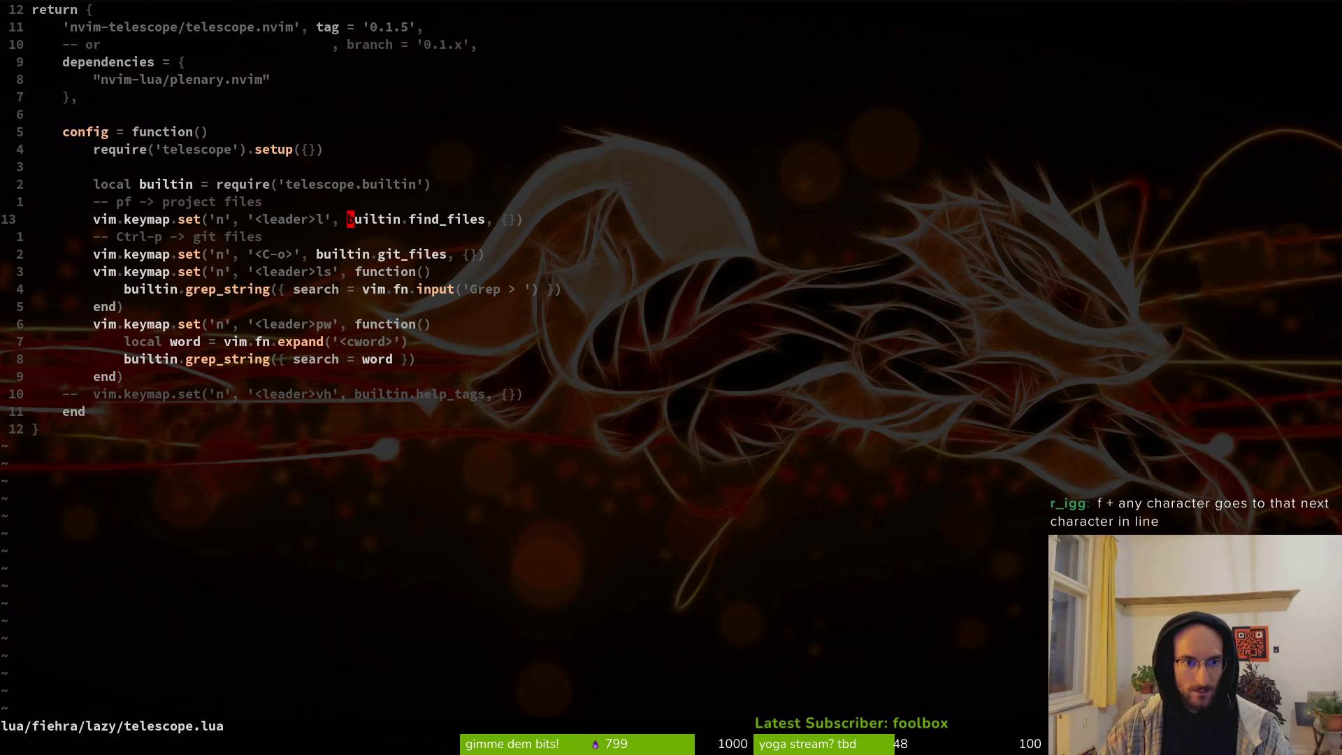
key("h")
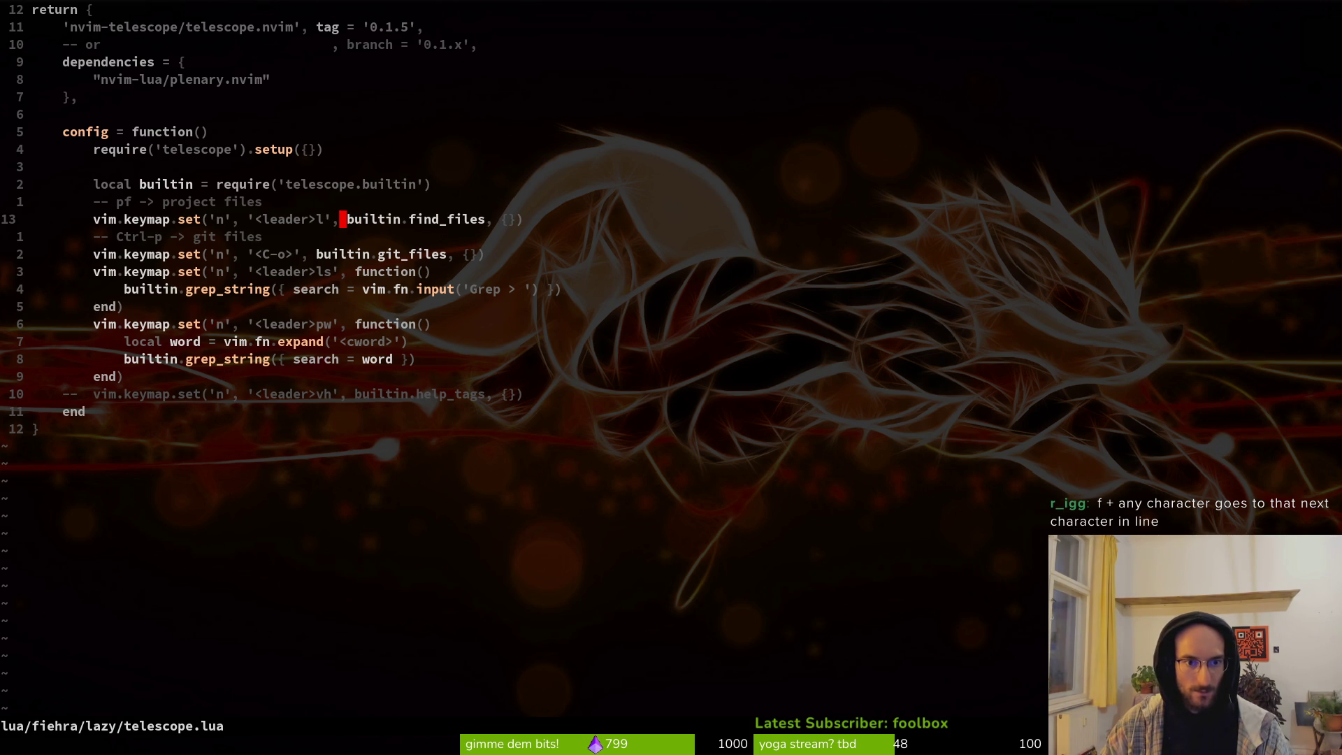
key("shift+f")
key("space")
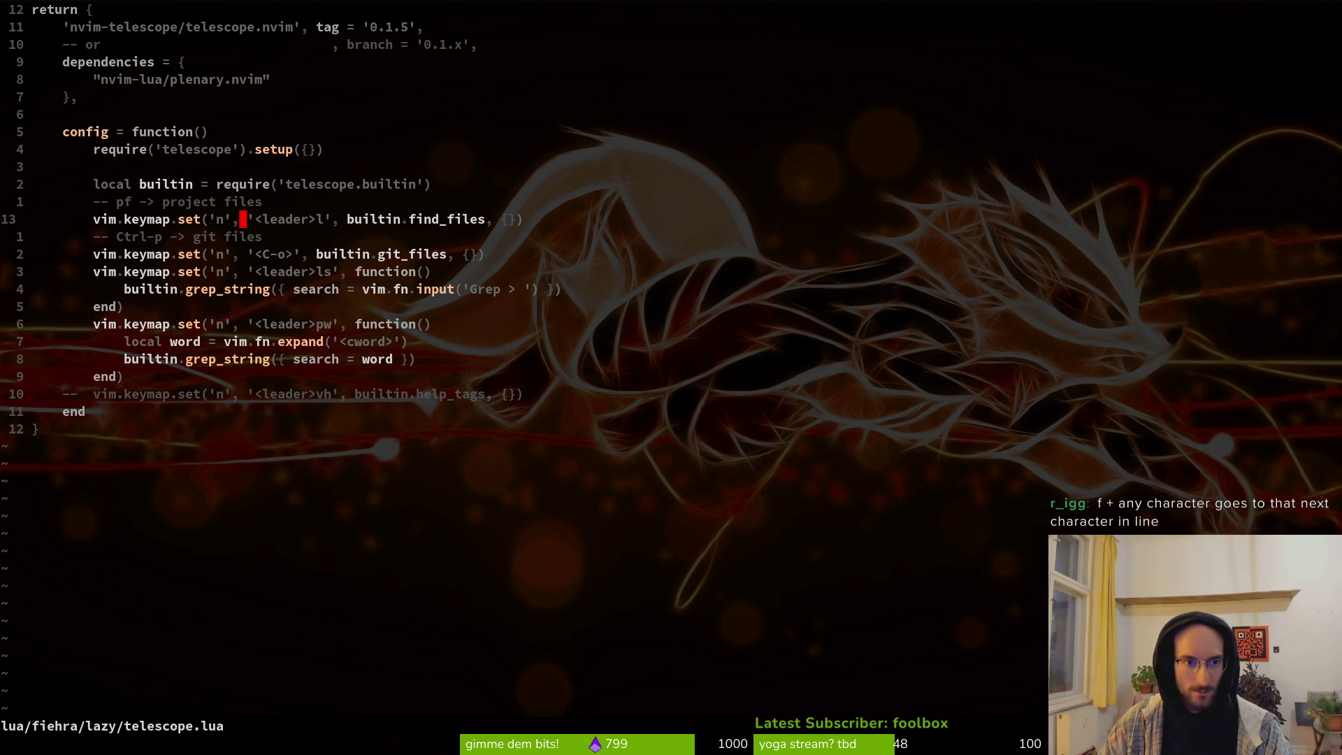
key("f")
key("f")
key("f")
key("space")
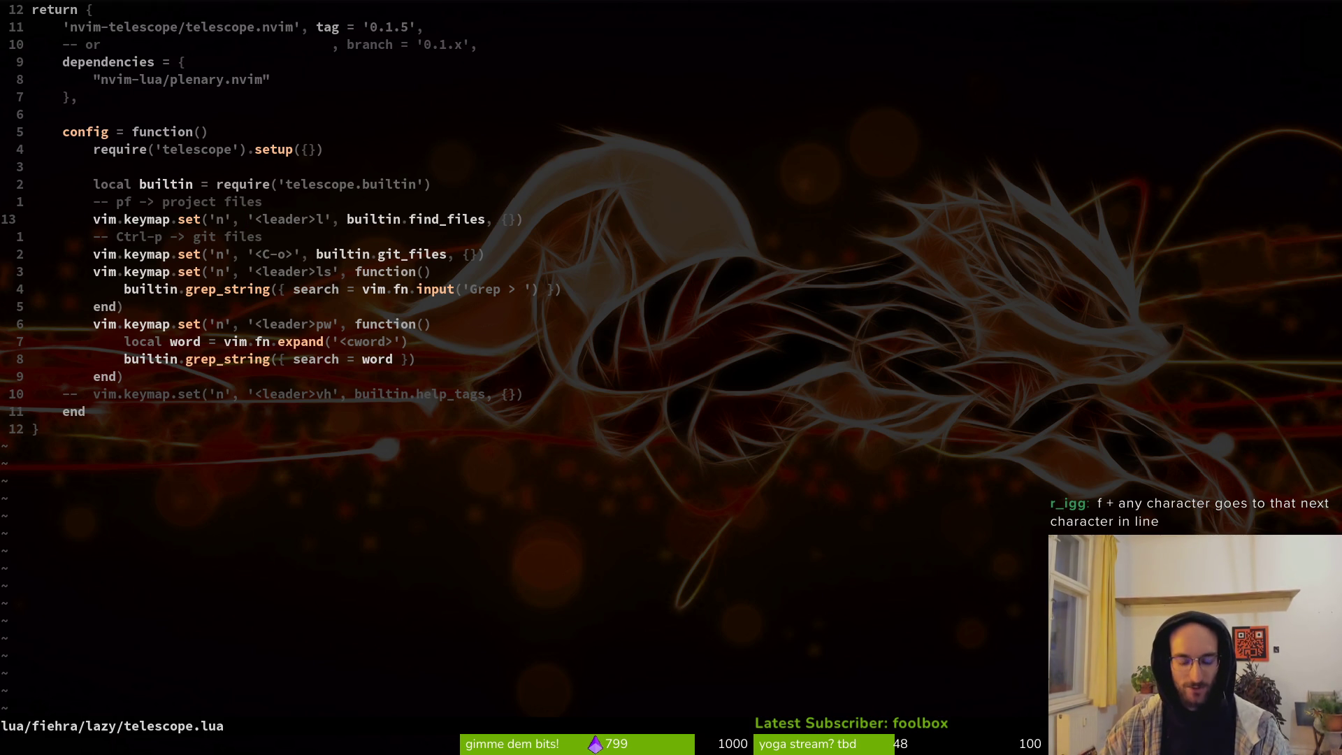
key("h")
key("shift+f")
key("l")
key("shift+f")
key("f")
key("f")
key("space")
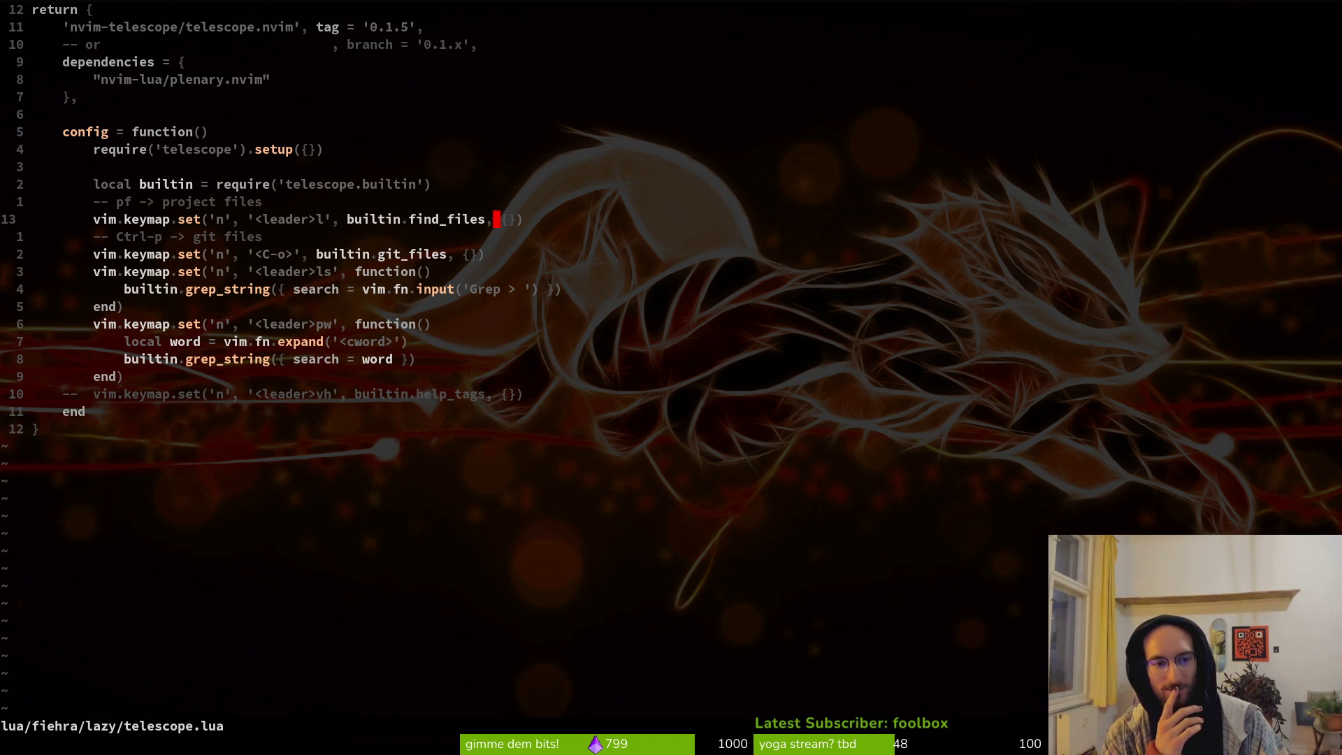
Step: Check the edit history with undo and redo, ending on the l, C-o, ls keymaps
key("j")
key("j")
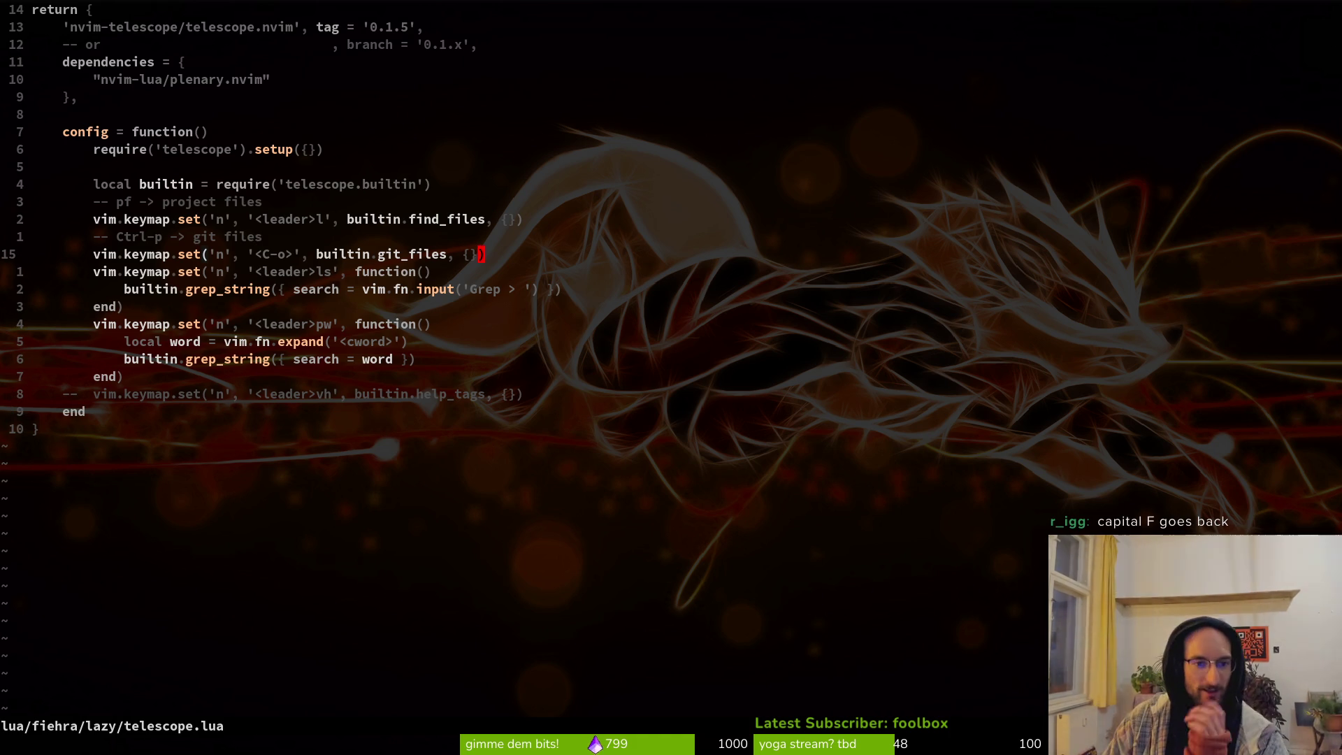
key("shift+f")
key("shift+braceleft")
key("h")
key("h")
key("h")
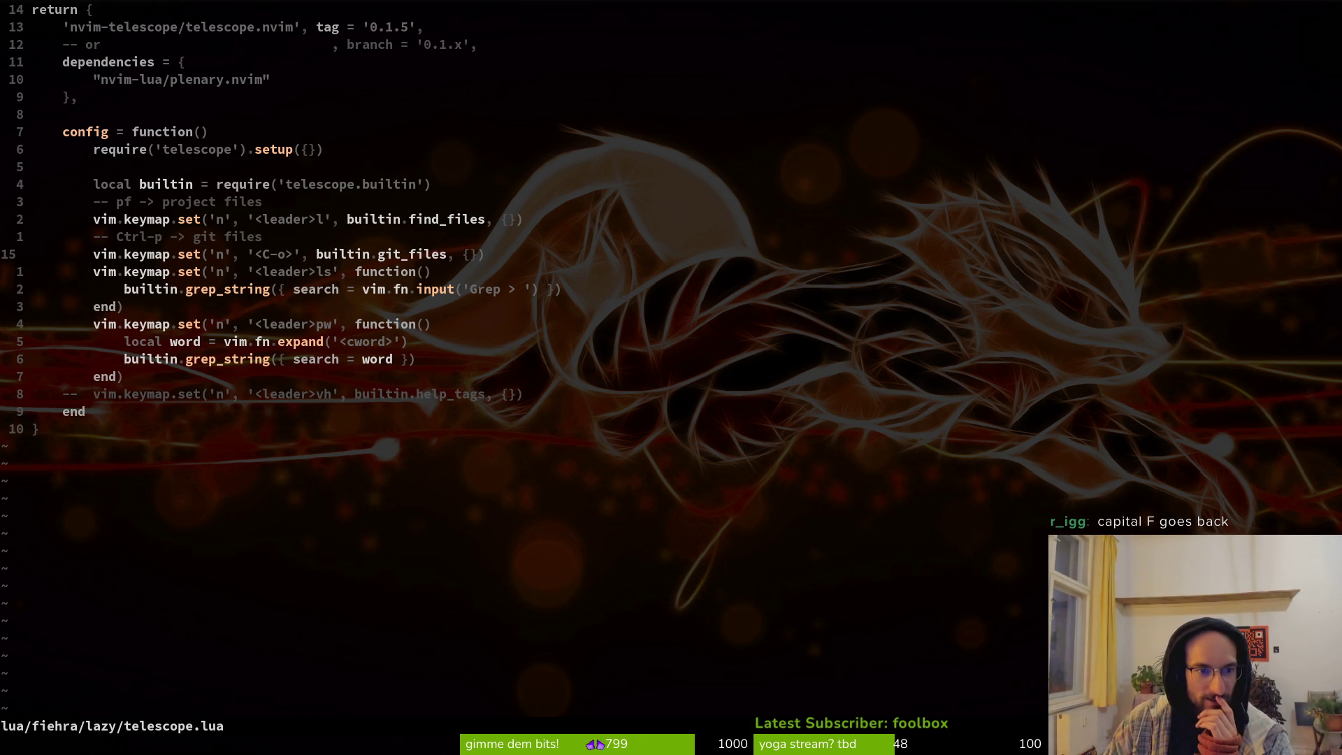
key("u")
key("u")
key("u")
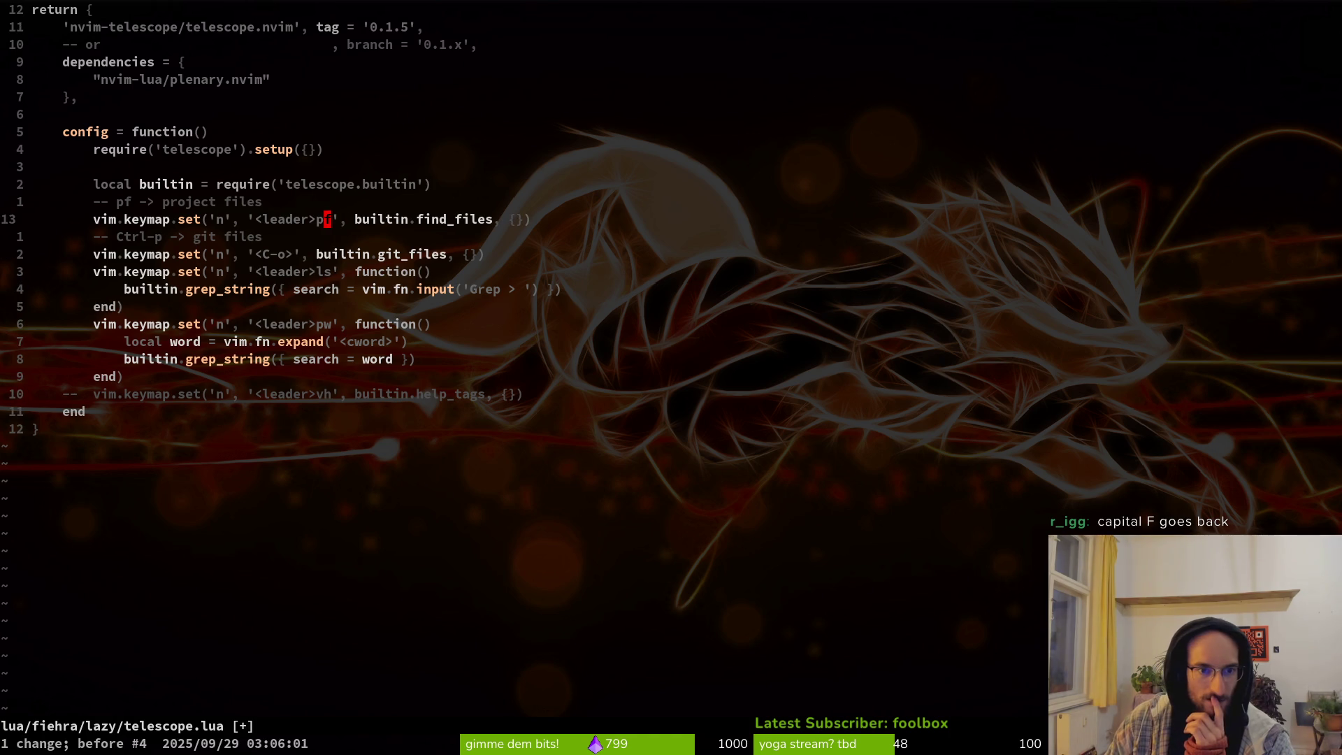
key("u")
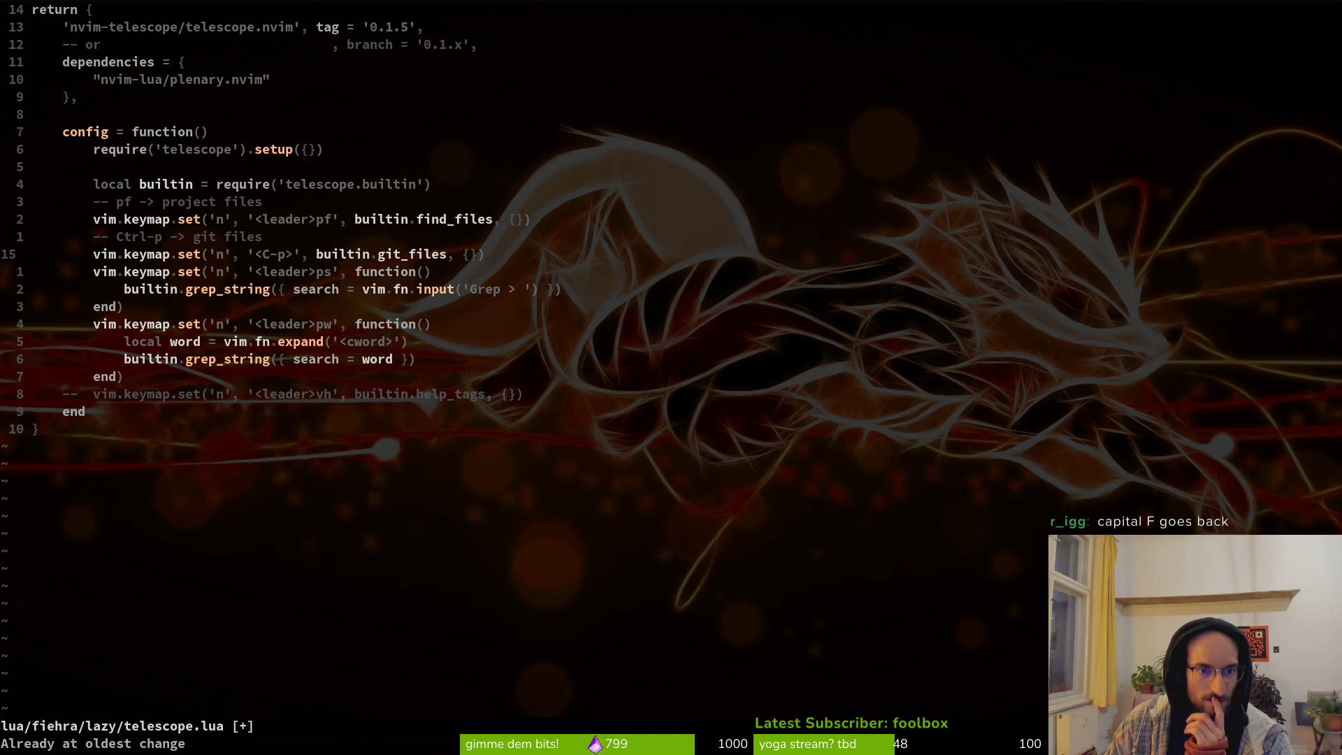
key("ctrl+r")
key("ctrl+r")
key("ctrl+r")
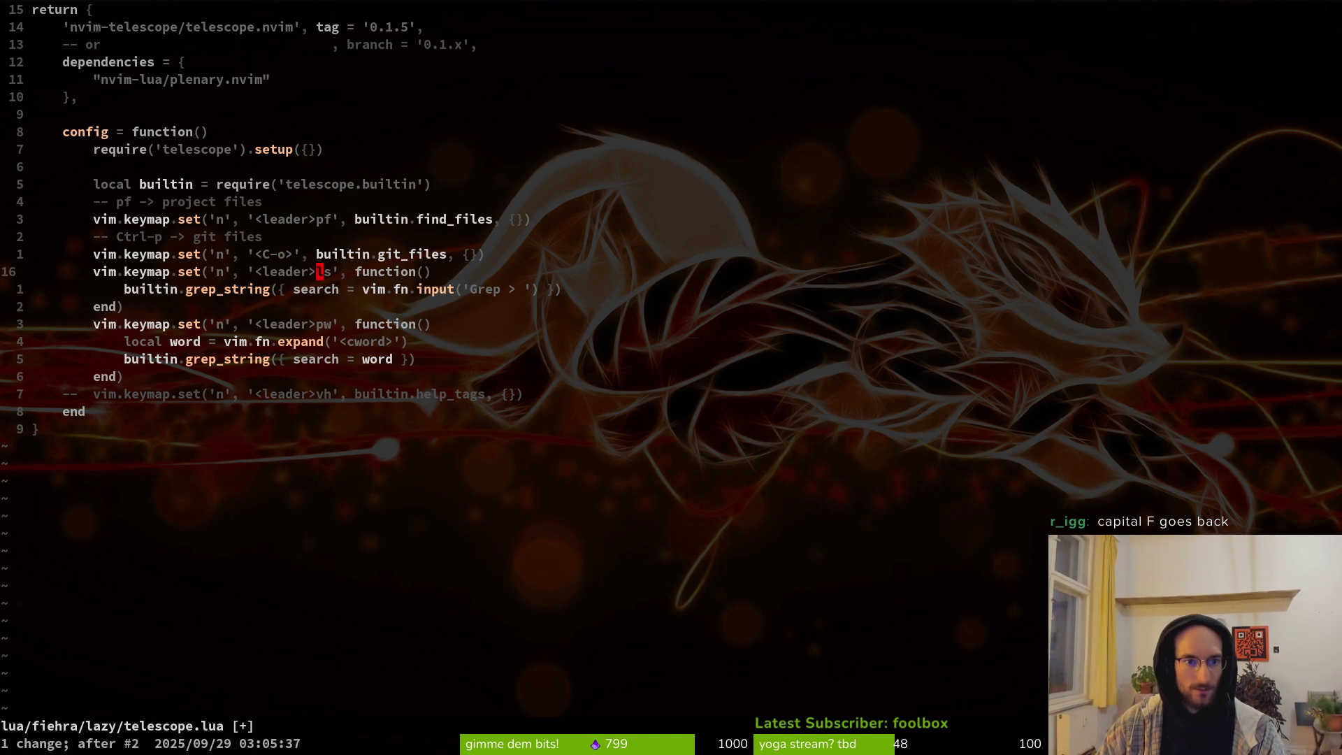
Step: Change the <leader>l keymap to builtin.git_files and begin replacing git_files on the <C-o> line
key("w")
key("w")
key("w")
key("w")
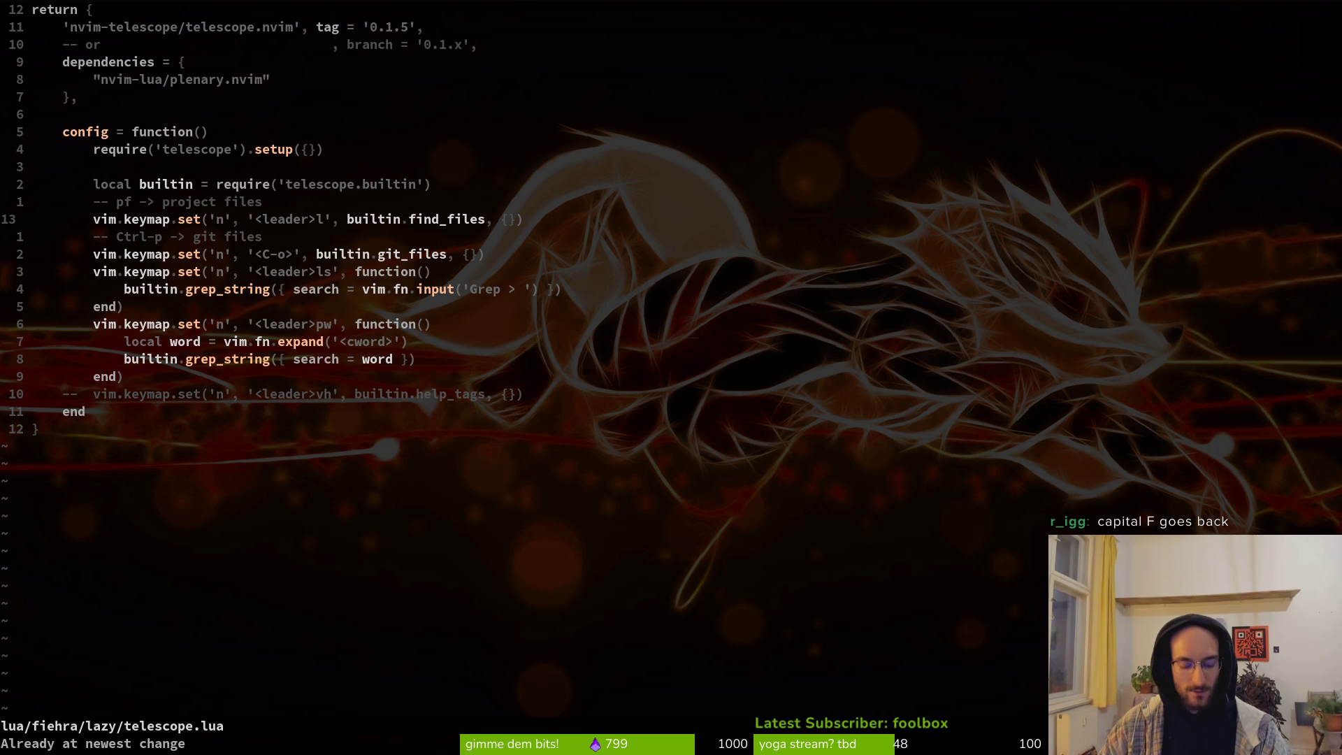
type("cwgit")
key("ctrl+n")
key("ctrl+y")
key("Escape")
key("j")
key("j")
key("h")
key("h")
key("c")
key("b")
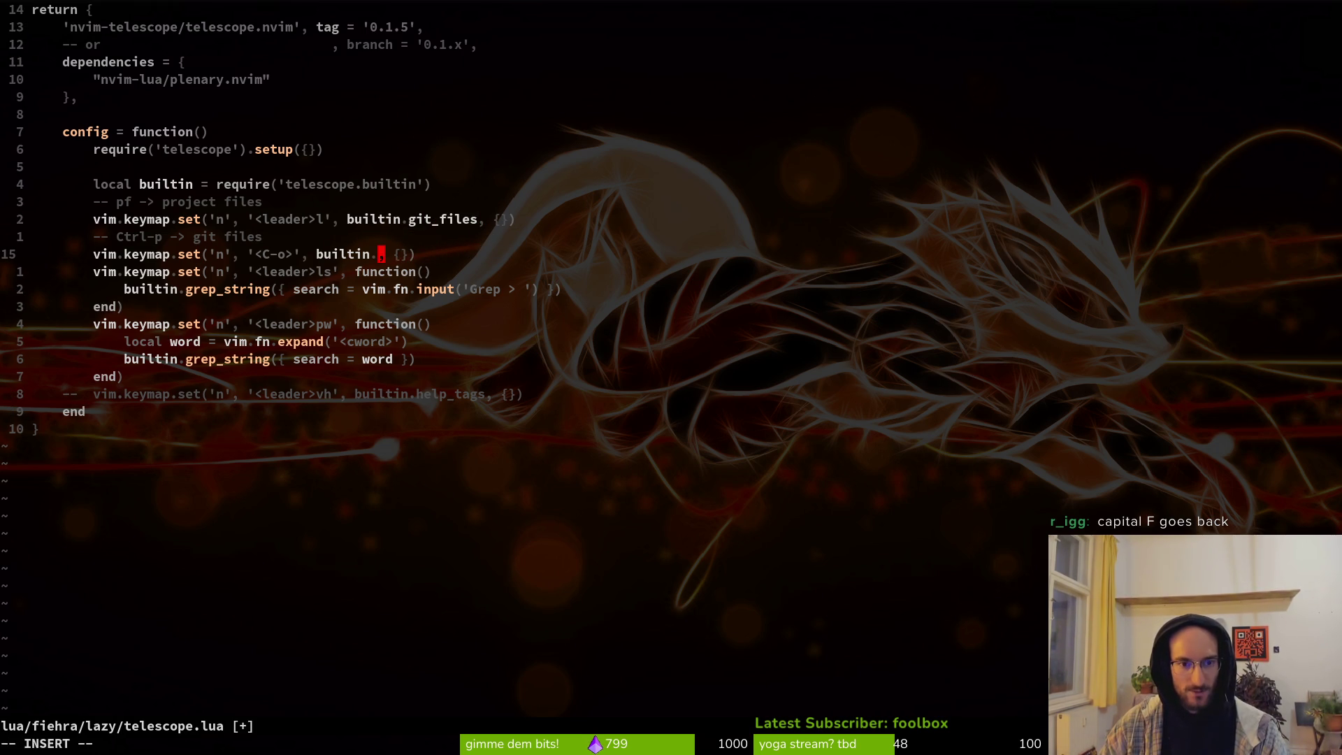
key("Escape")
Step: Set the <C-o> keymap to builtin.find_files and save telescope.lua
key("u")
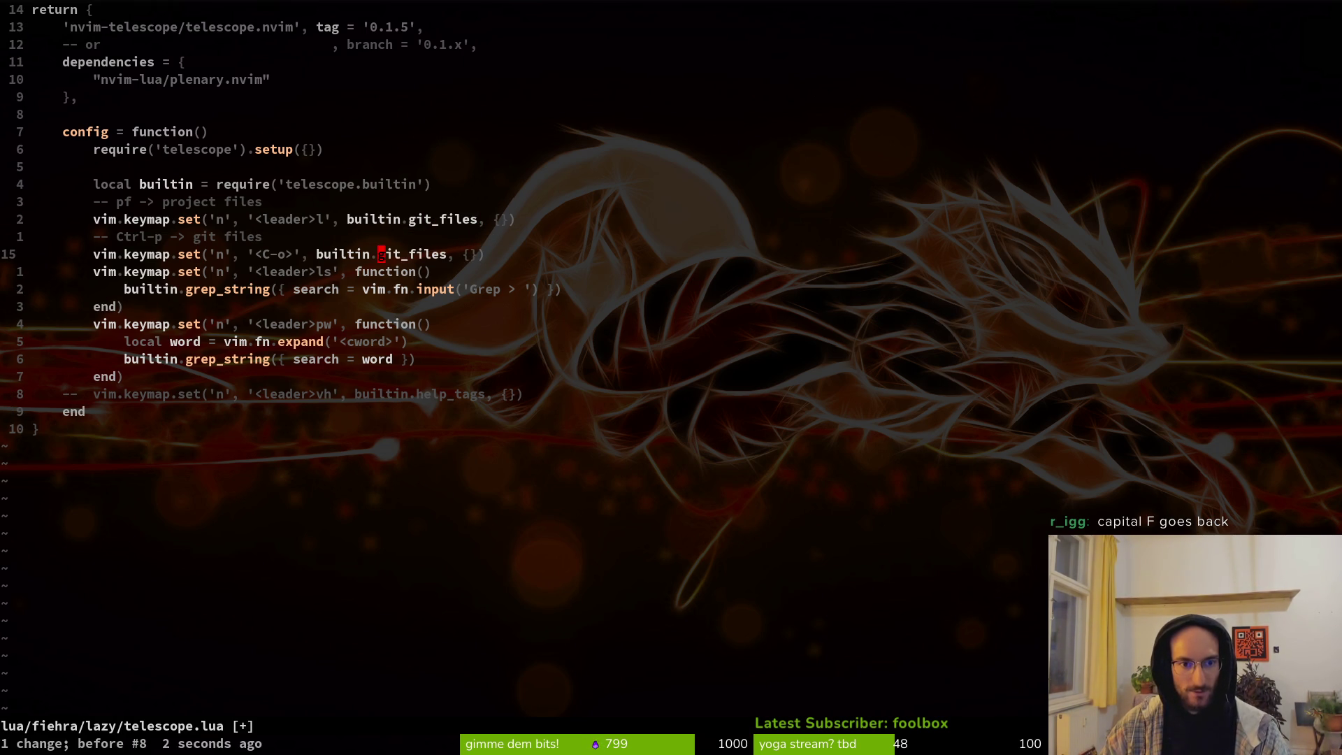
key("u")
key("ctrl+r")
key("ctrl+r")
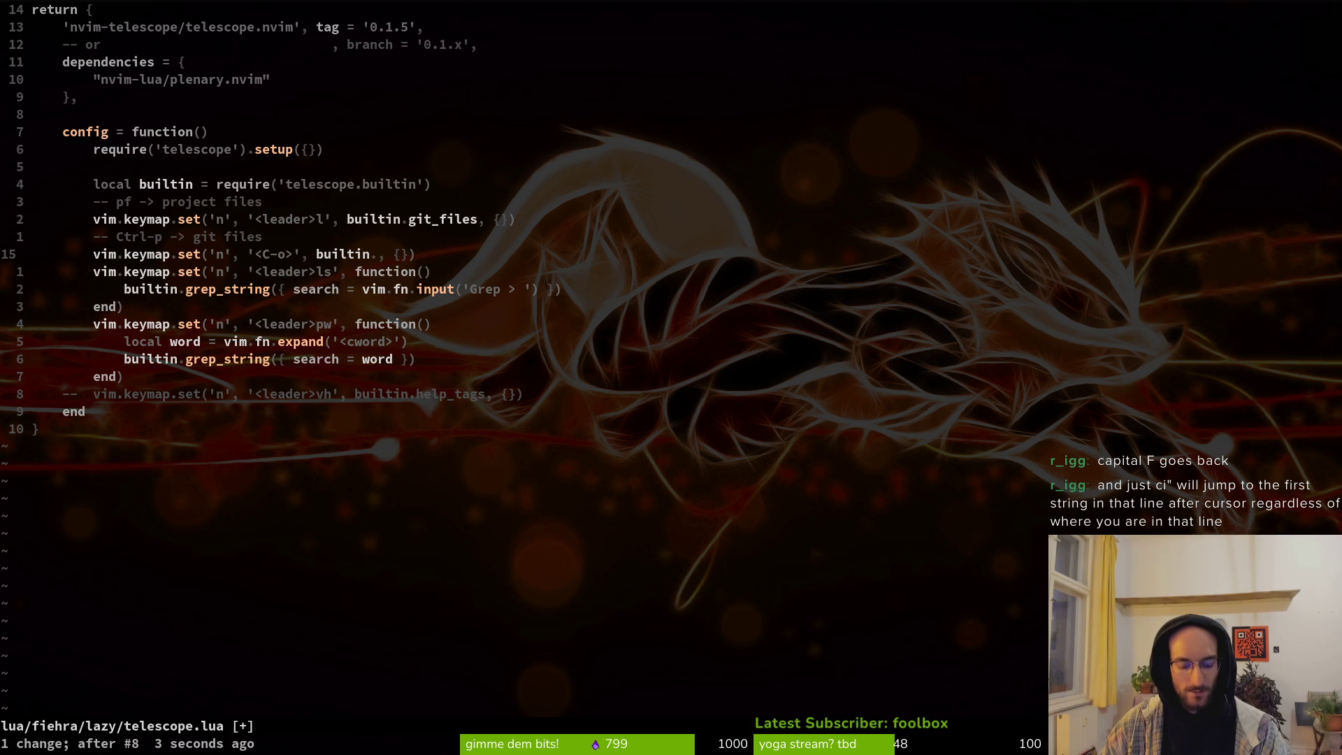
key("n")
type("in.")
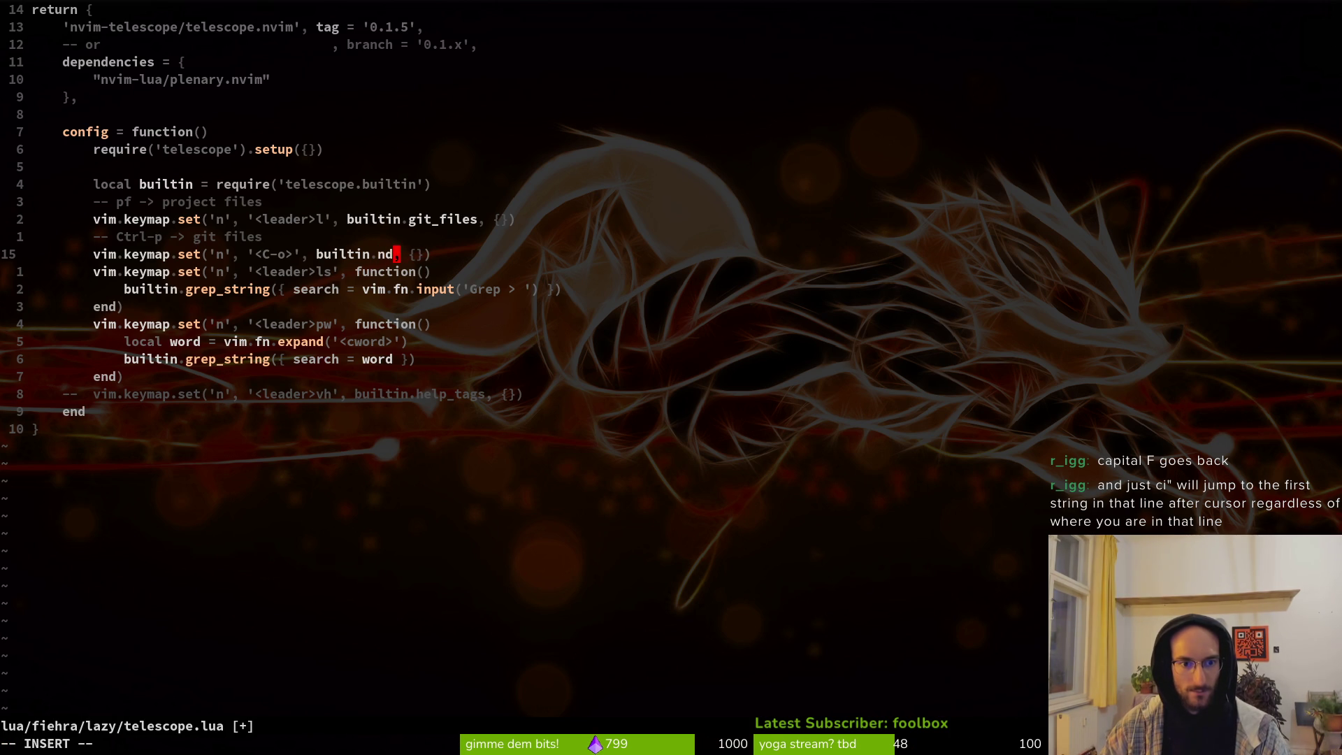
type("find_file")
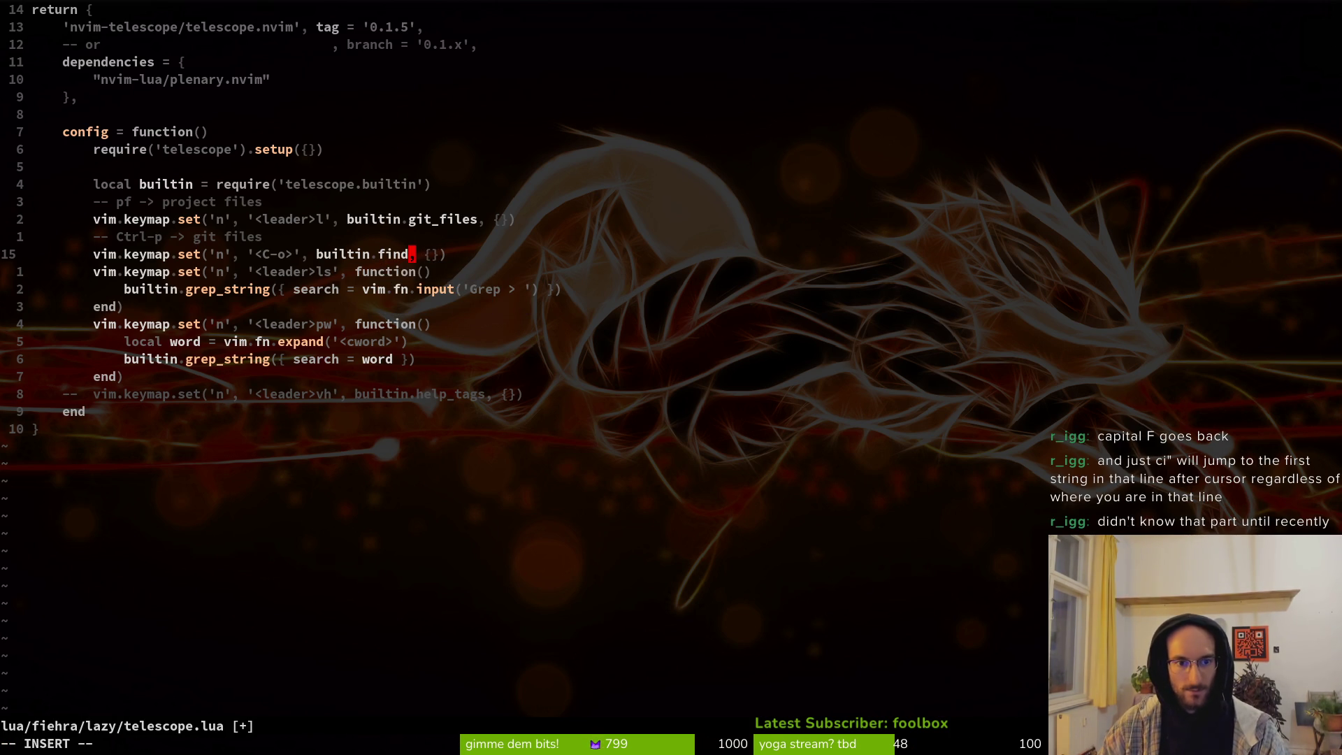
type("s")
key("Escape")
type(":w")
key("Return")
key("j")
key("3")
key("k")
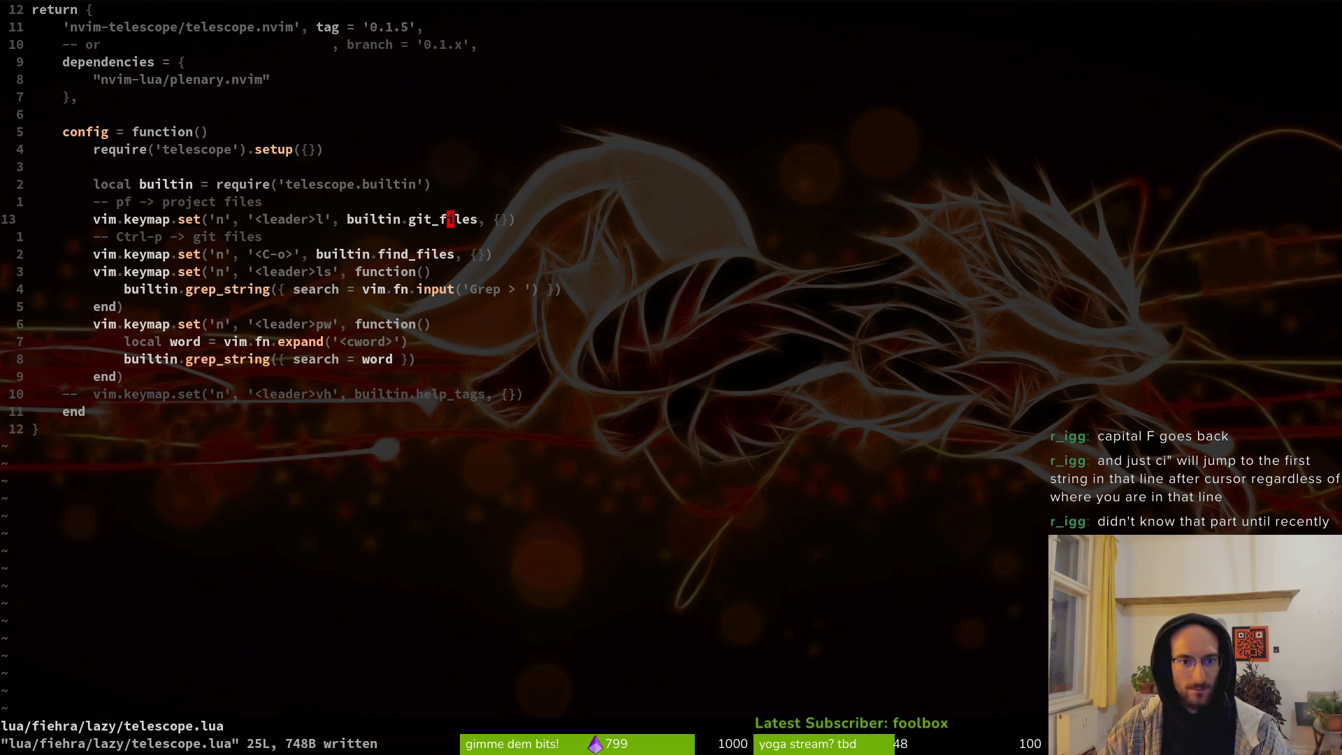
Step: Test the Ctrl+O file finder and Ctrl+P git files pickers, closing each without opening anything
key("ctrl+o")
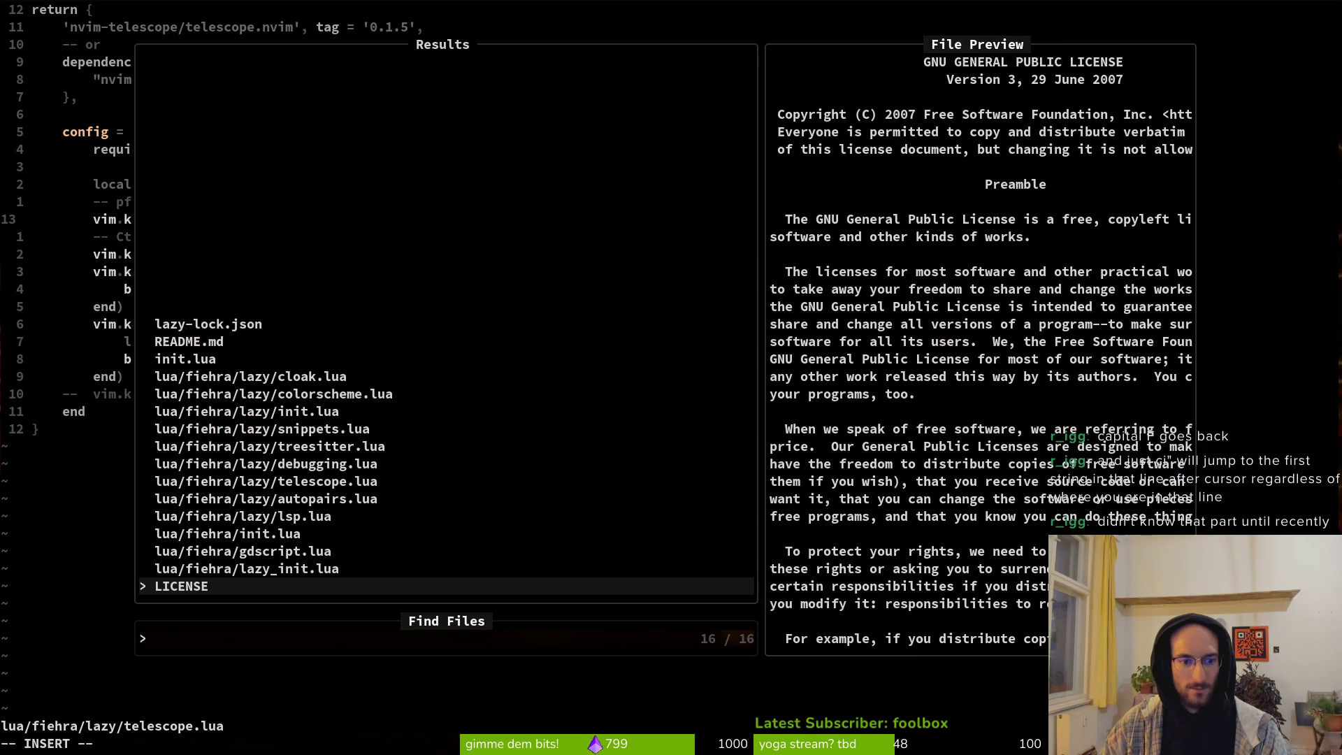
key("Escape")
key("Escape")
key("ctrl+o")
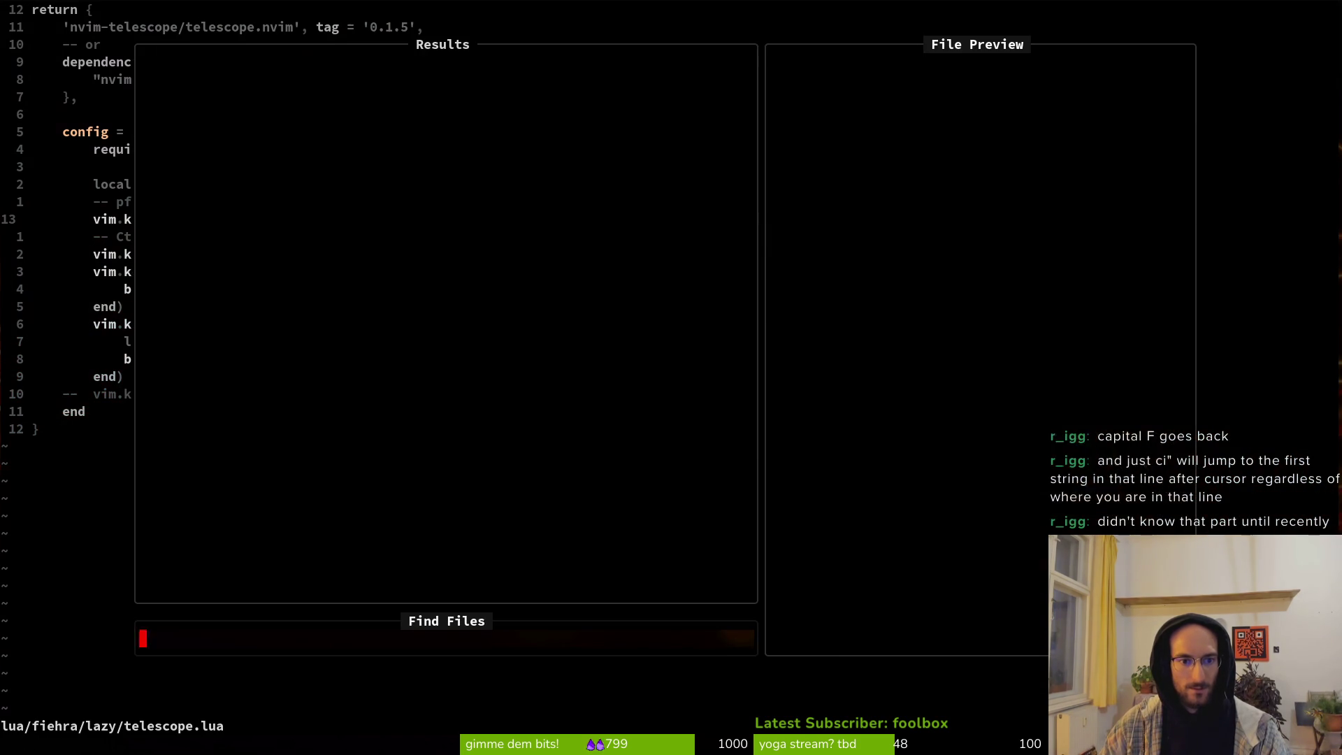
key("Escape")
key("Escape")
key("ctrl+p")
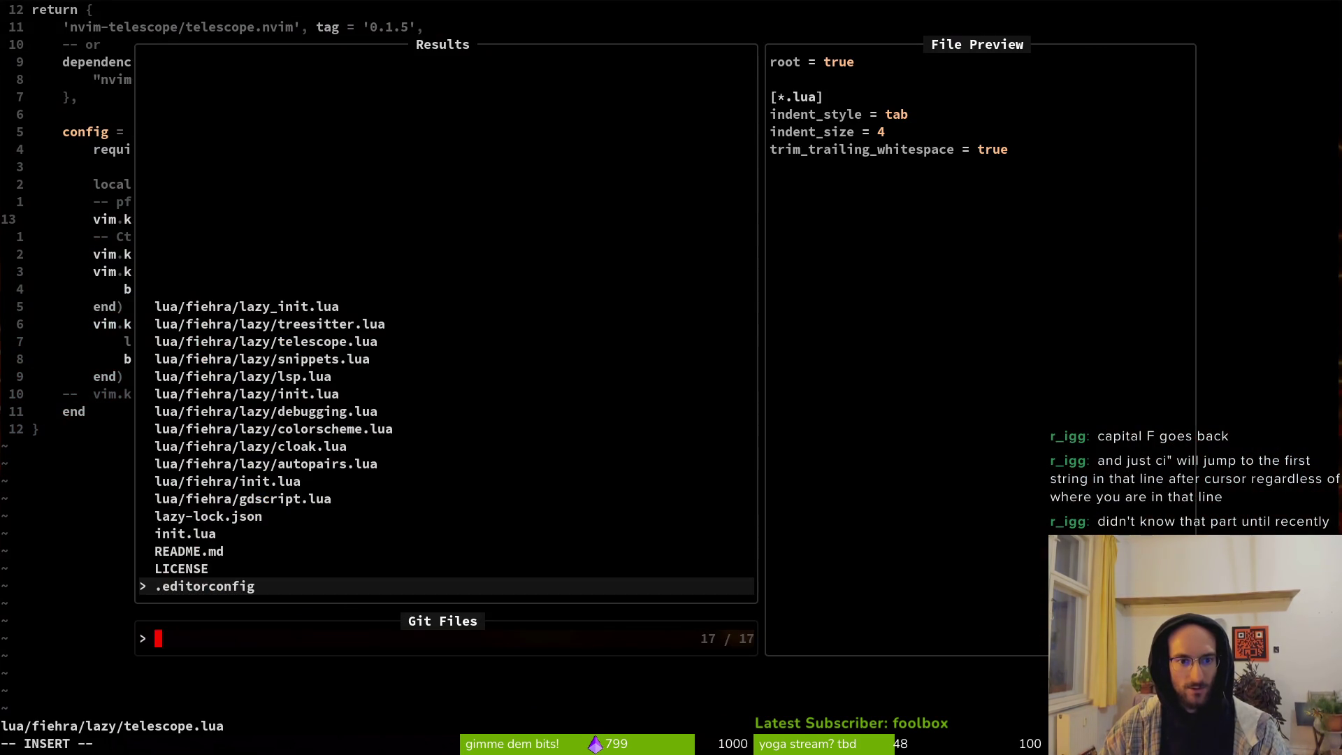
key("Escape")
key("Escape")
Step: Save telescope.lua, quit Neovim with :qa, and relaunch it in ~/.config/nvim with 'v .'
type(":w")
key("Return")
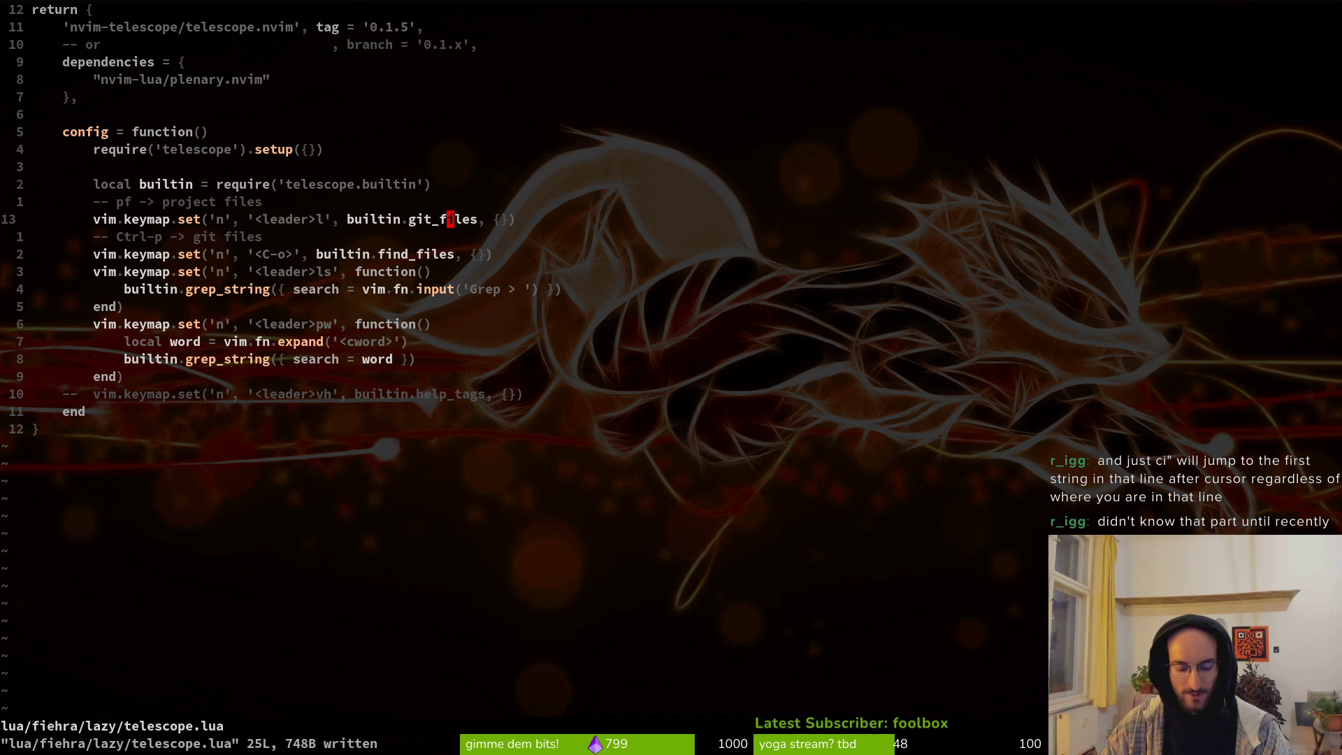
type(":qa")
key("Return")
type("v .")
key("Return")
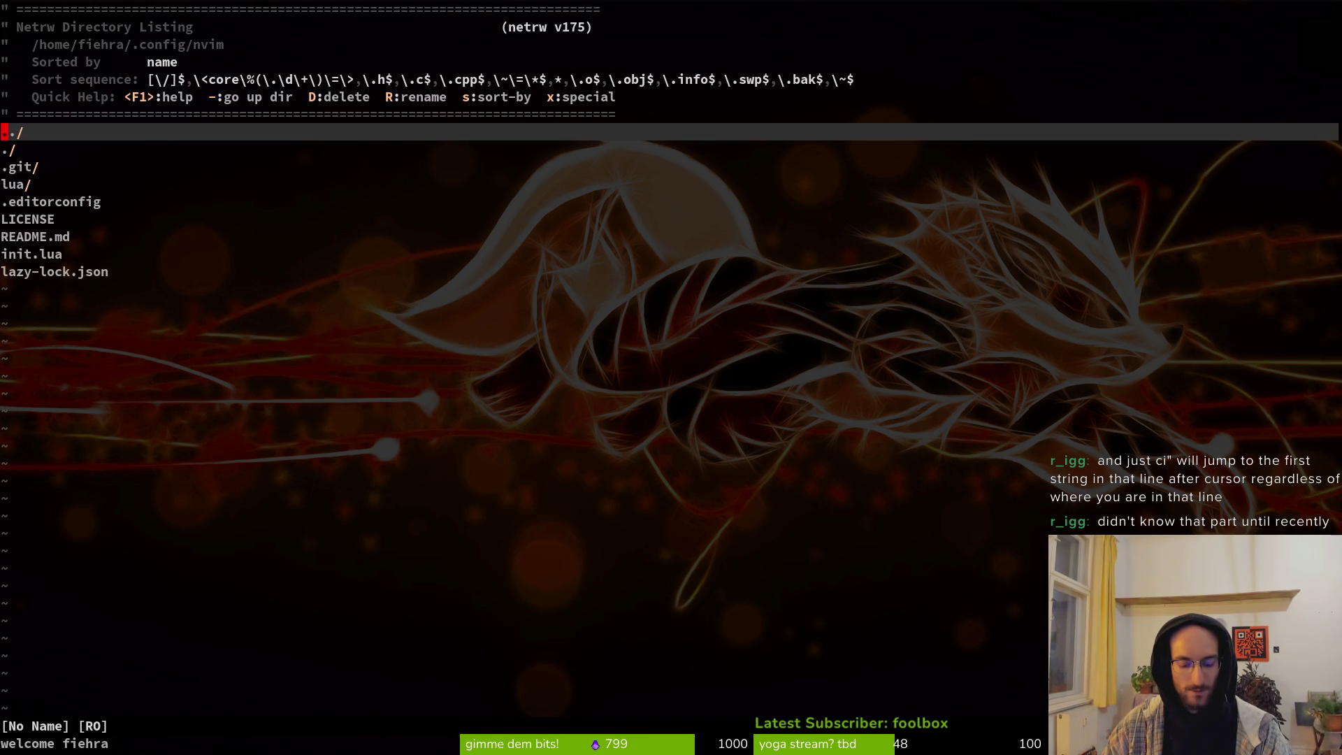
Step: Try the <leader>pf finder over the directory listing, close it, and open a second terminal
key("space")
key("p")
key("f")
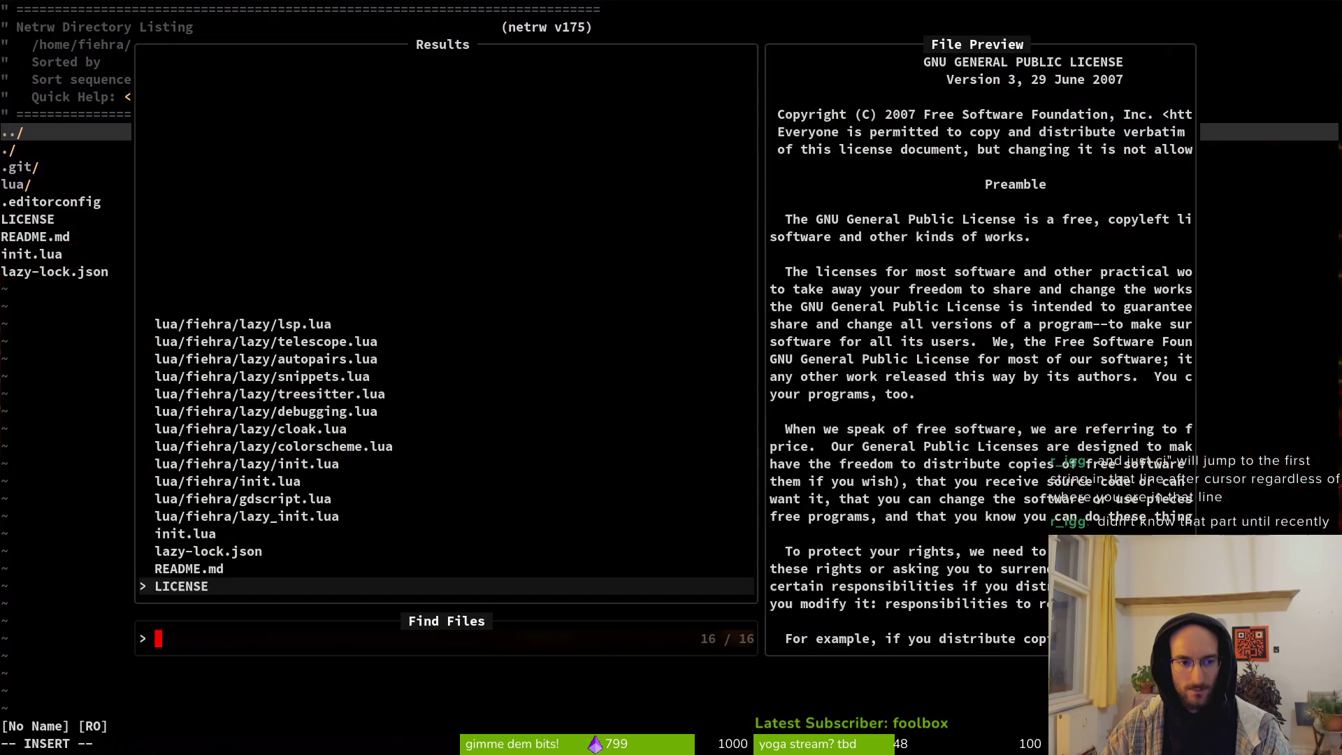
key("Escape")
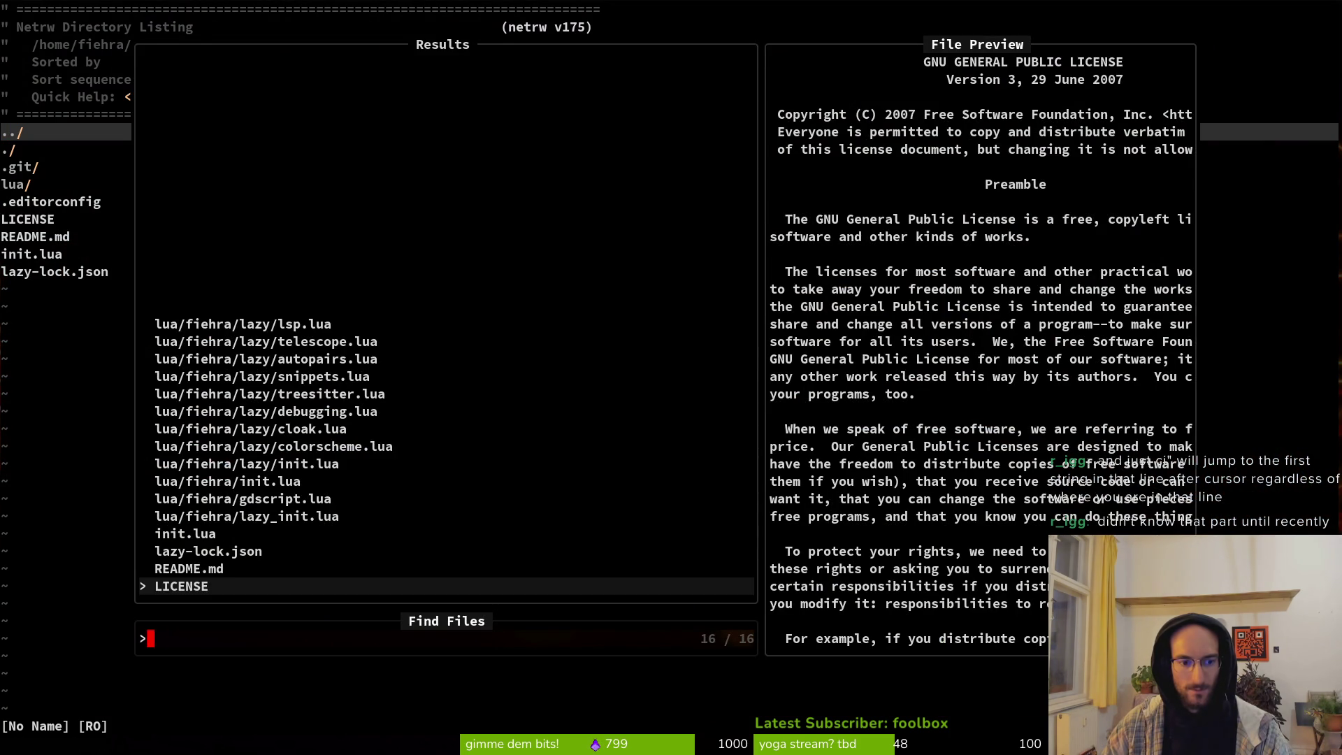
key("Escape")
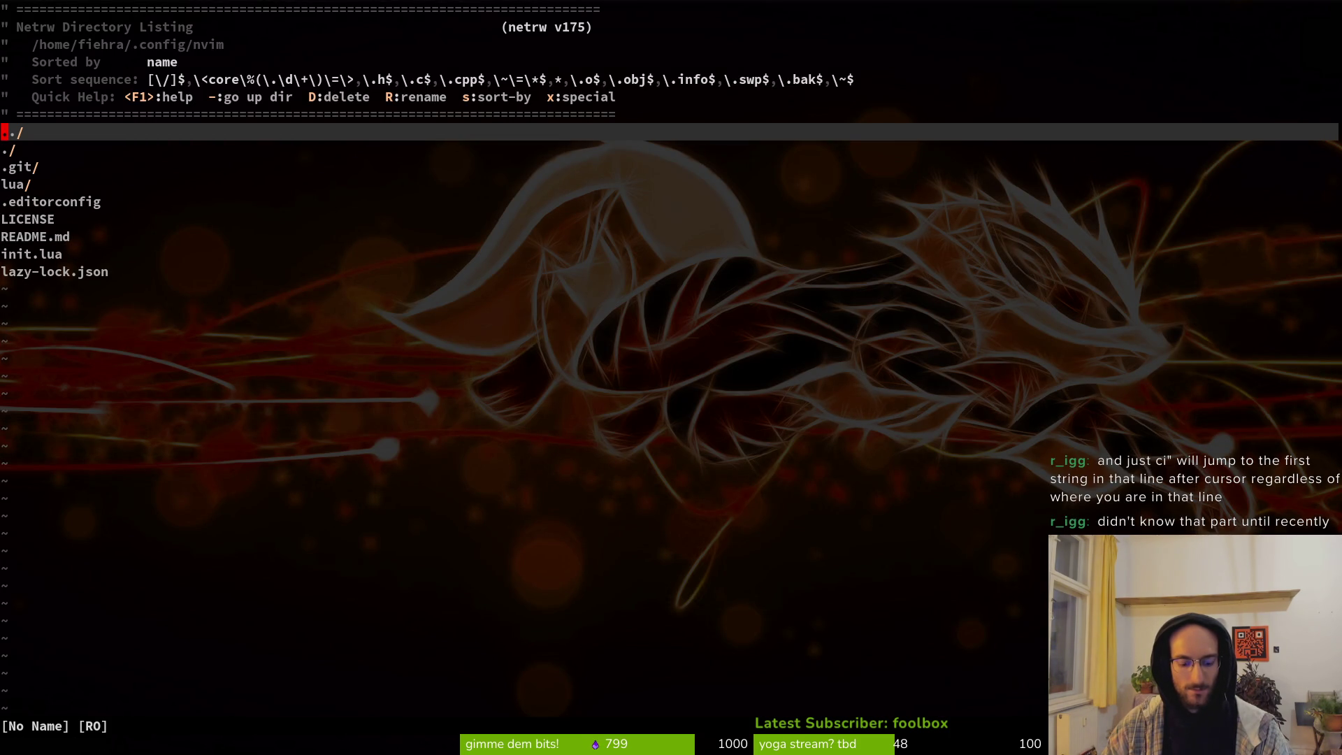
key("super+Return")
Step: Change into ~/dev/pollinate-or-die and clear the terminal screen
type("cd")
key("Return")
type("cd dev/")
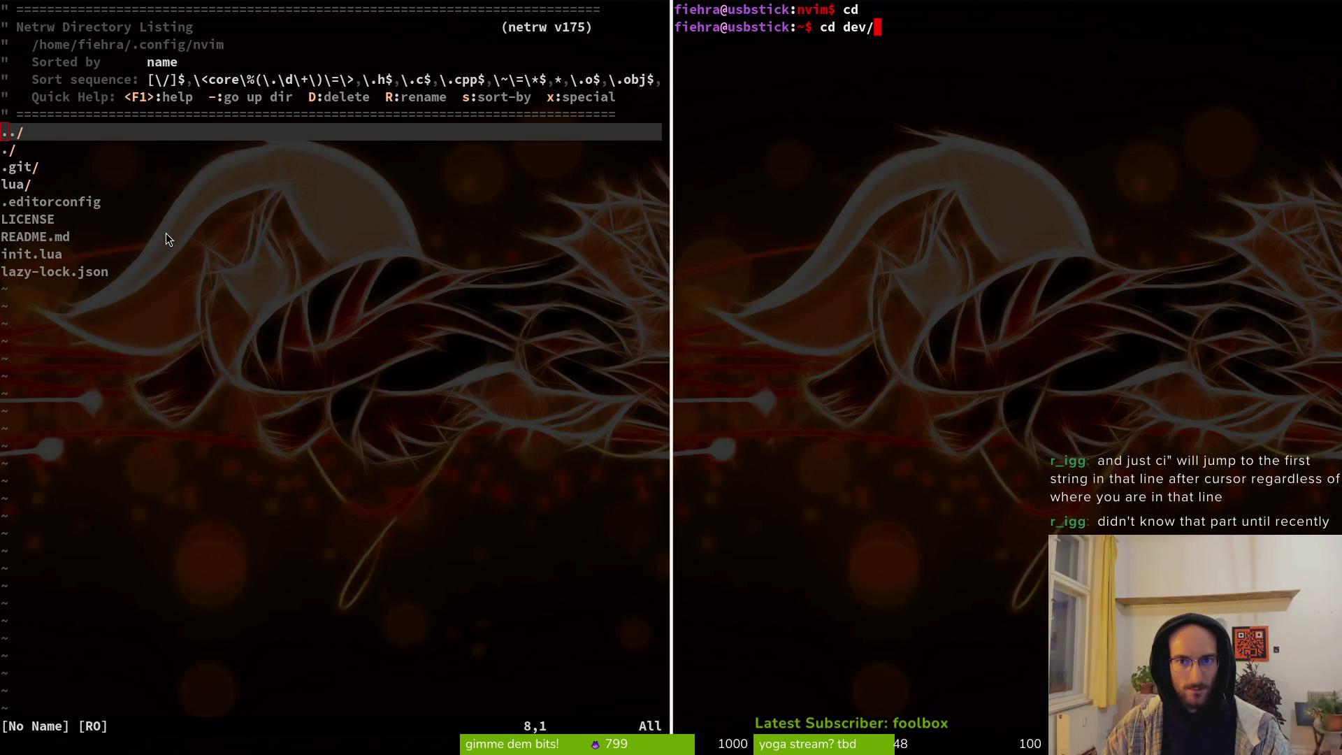
type("pollinate-or-die/")
key("Return")
key("ctrl+l")
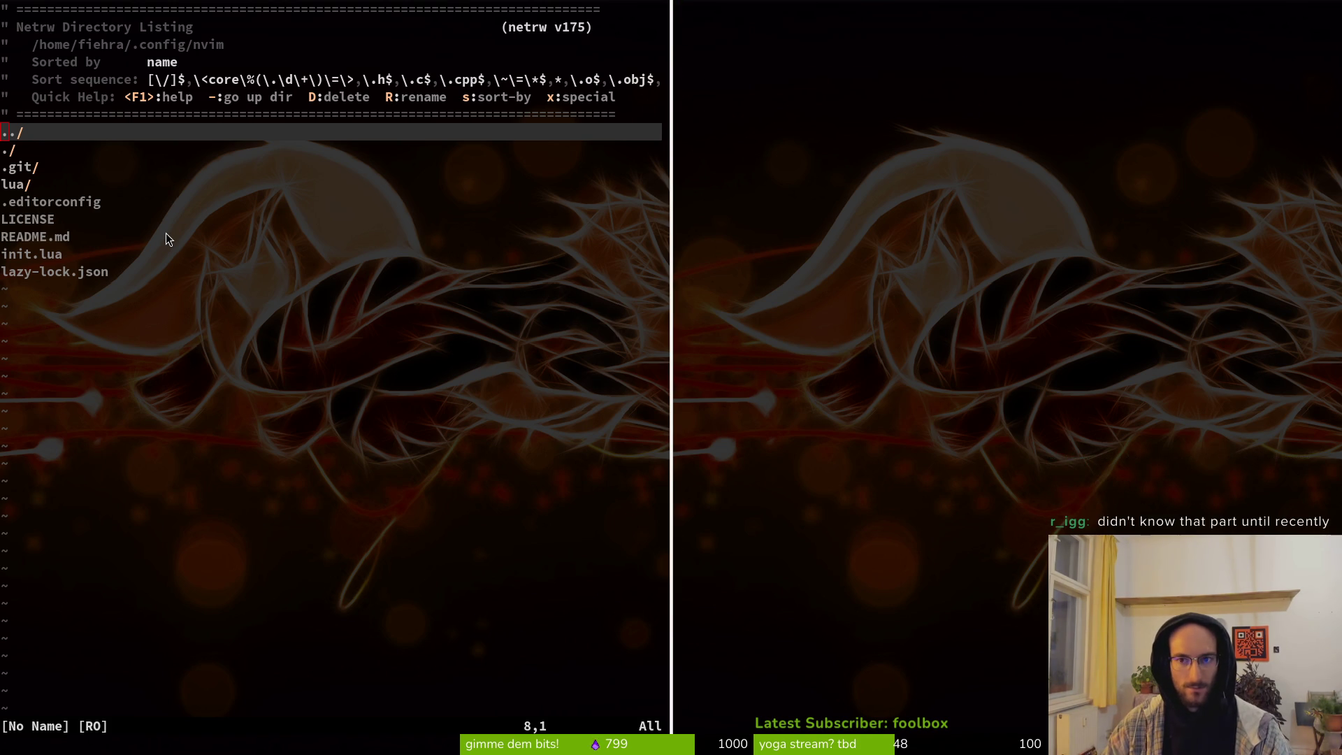
Step: Launch nvim on the project, open modules/player/dashing.gd, then show the modules/player listing
type("nvim .")
key("Return")
key("space")
key("f")
key("f")
type("dash")
key("Return")
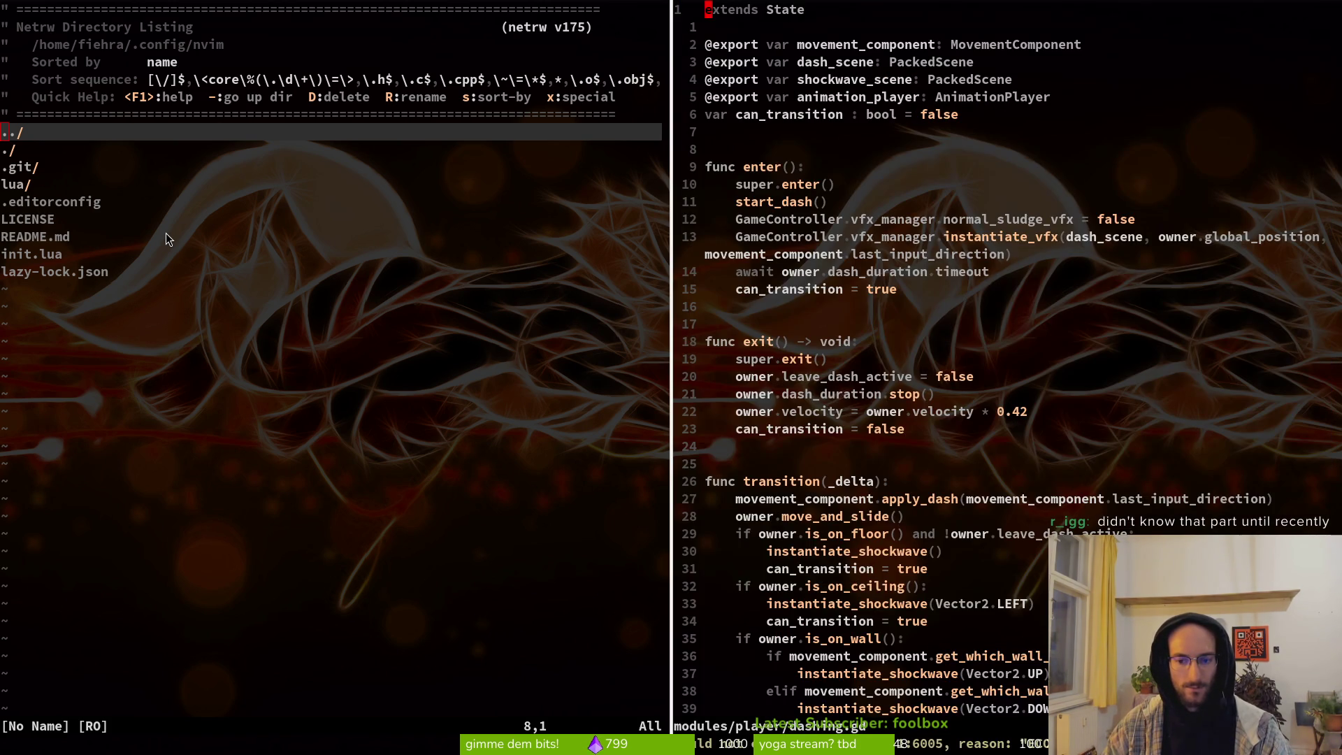
key("space")
key("p")
key("v")
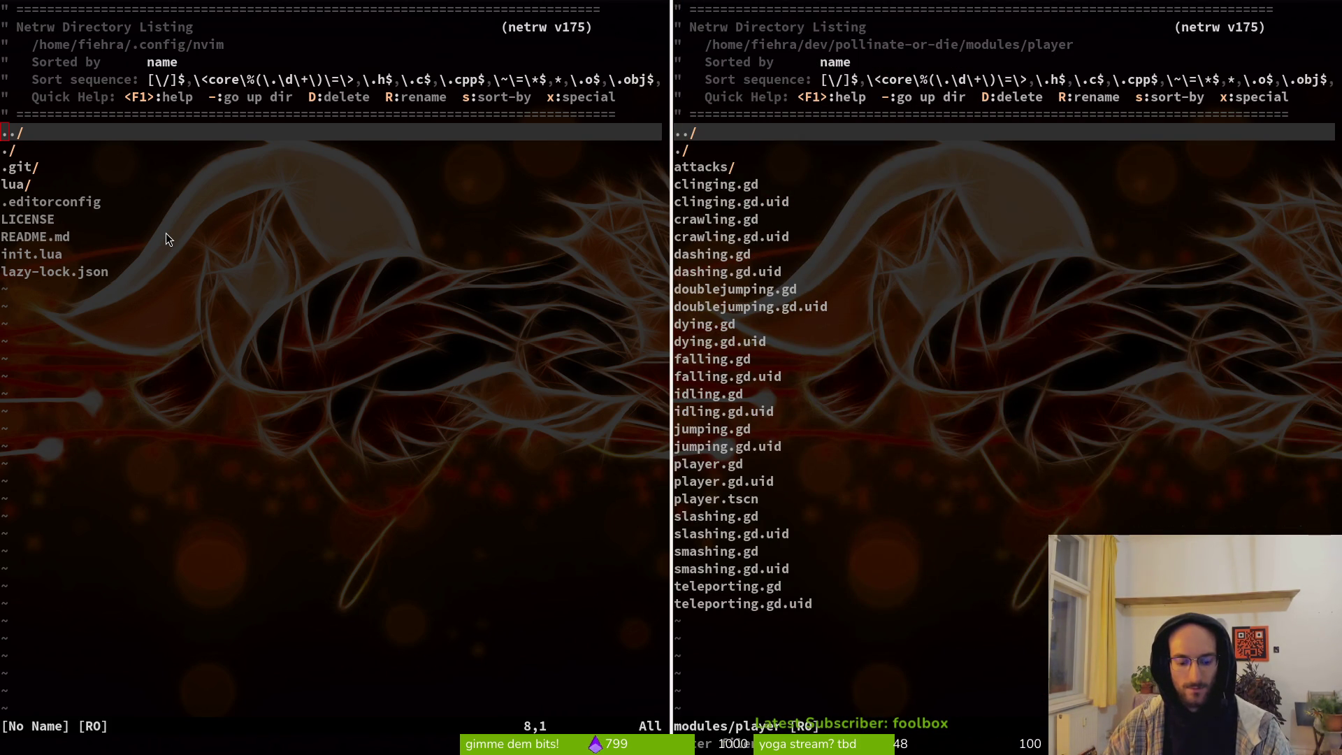
Step: Create yo.gd in modules/player with the line 'sdfasdf', indent it, save and quit
key("percent")
type("yo.gd")
key("Return")
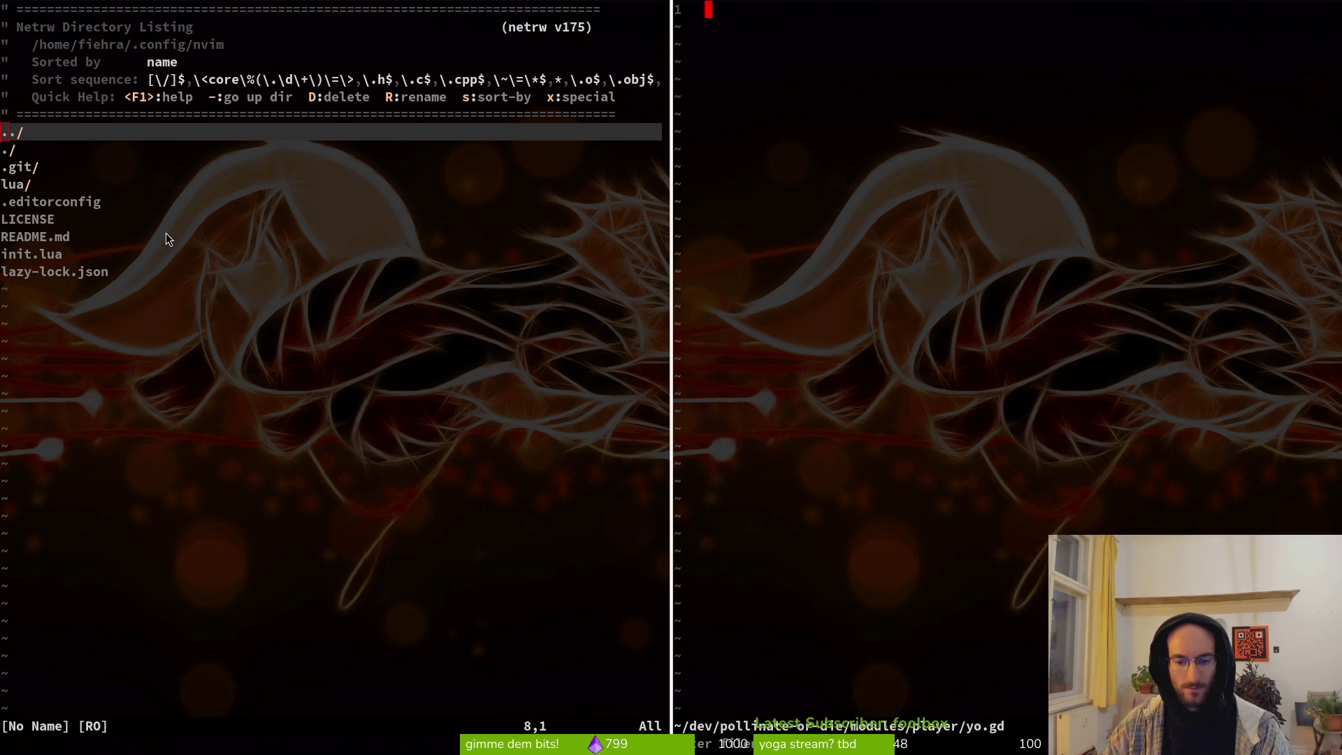
type("isdfasdf")
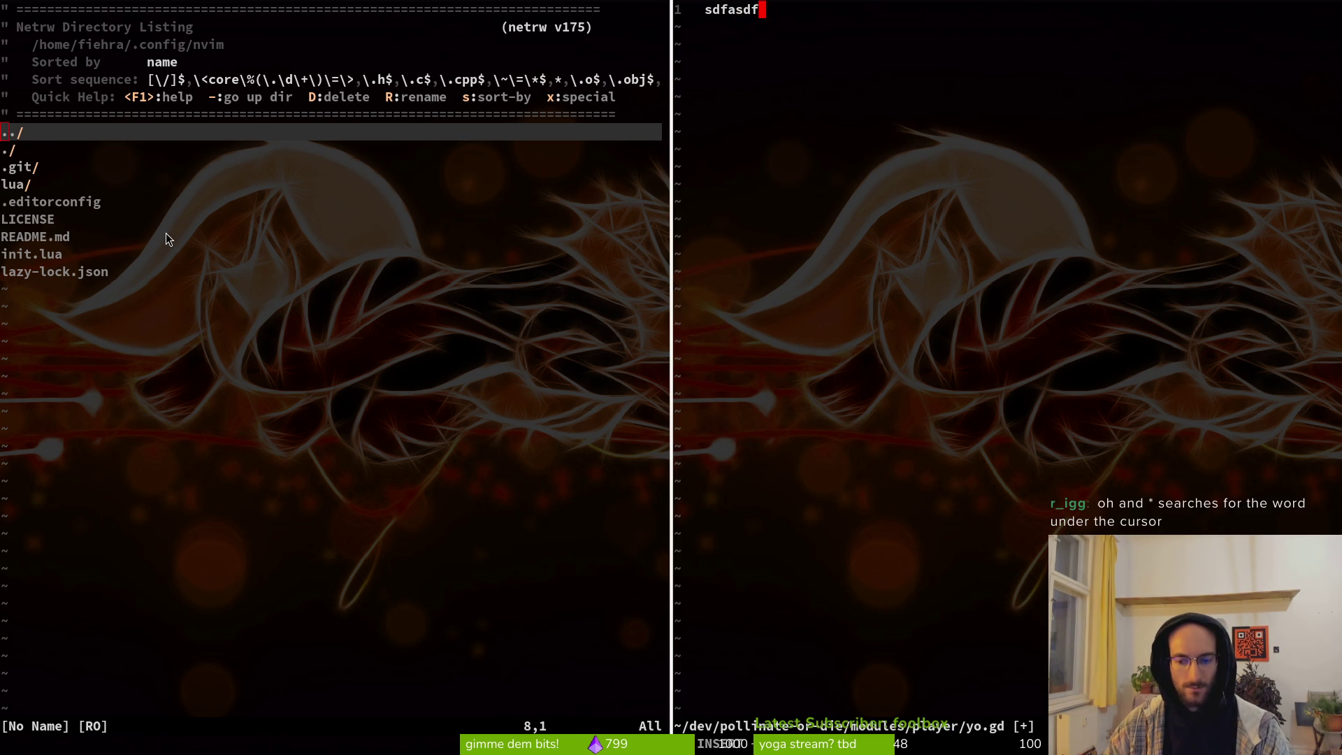
key("Escape")
type(":w")
key("Return")
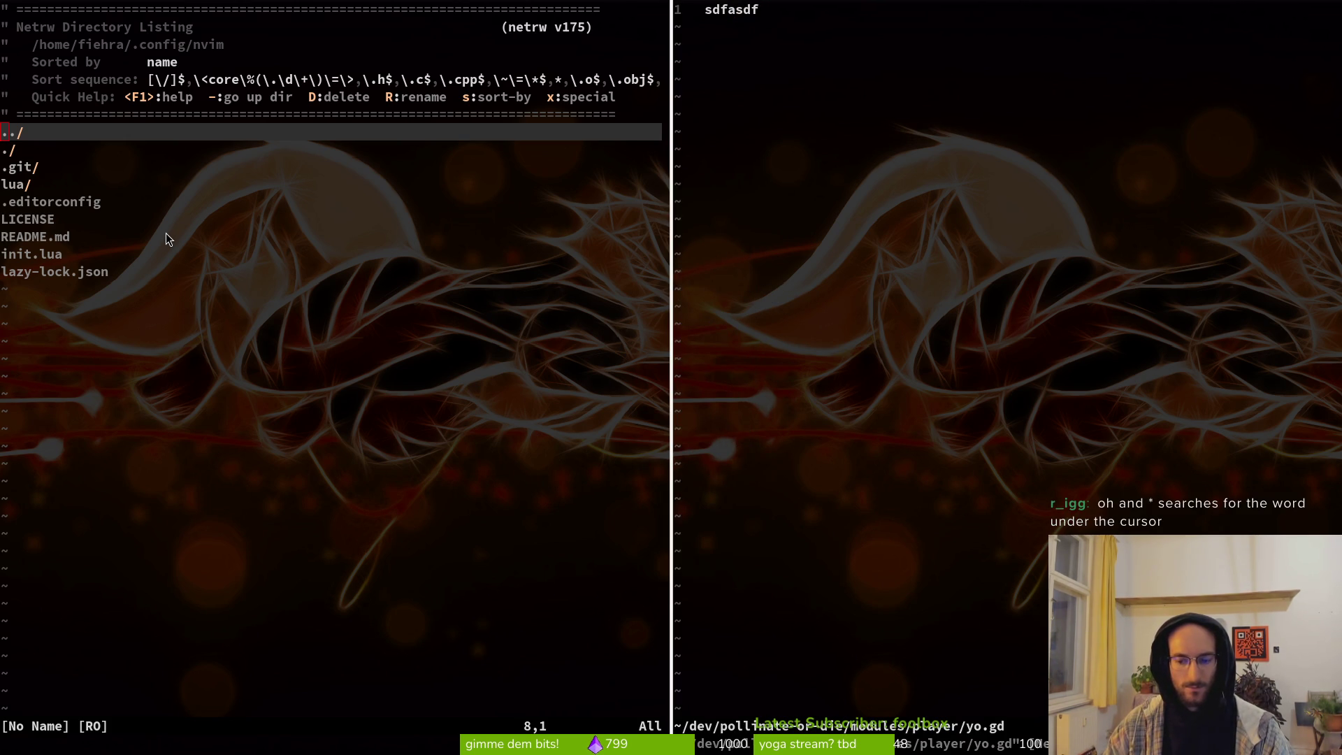
key("greater")
key("greater")
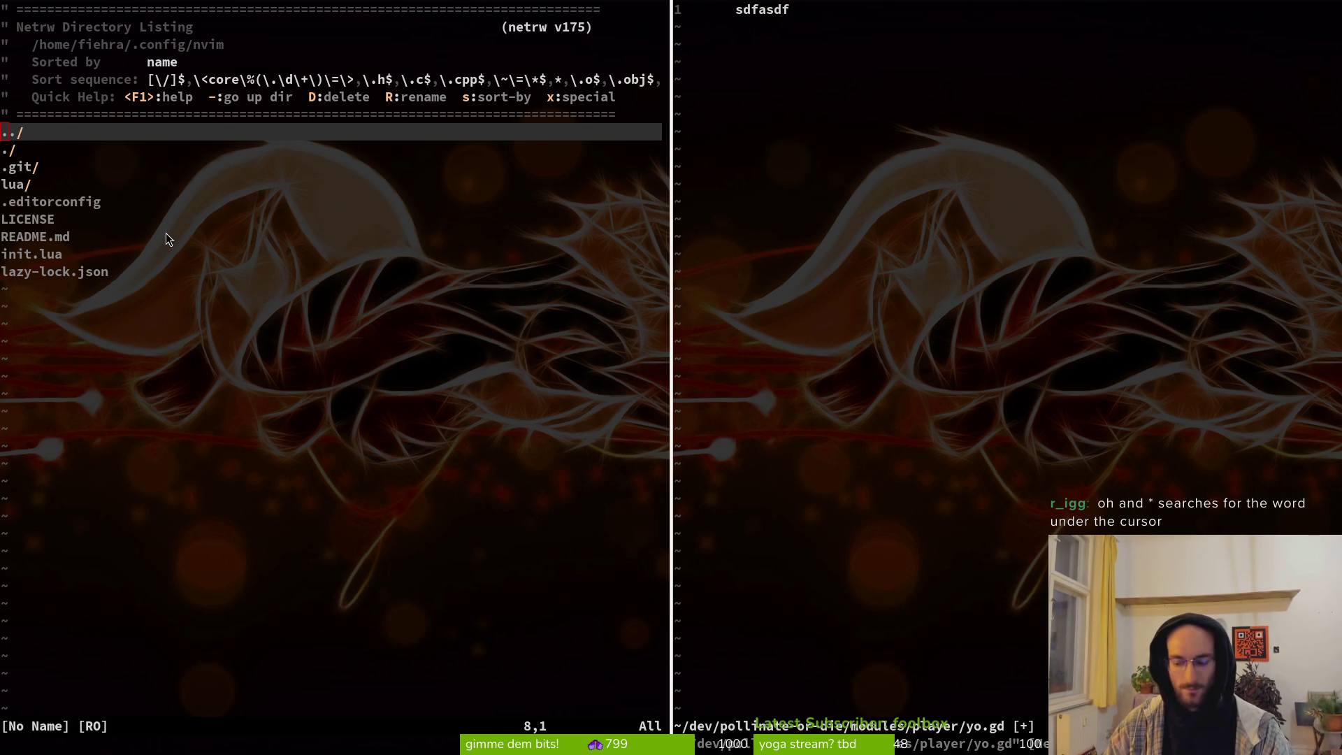
type(":wq")
key("Return")
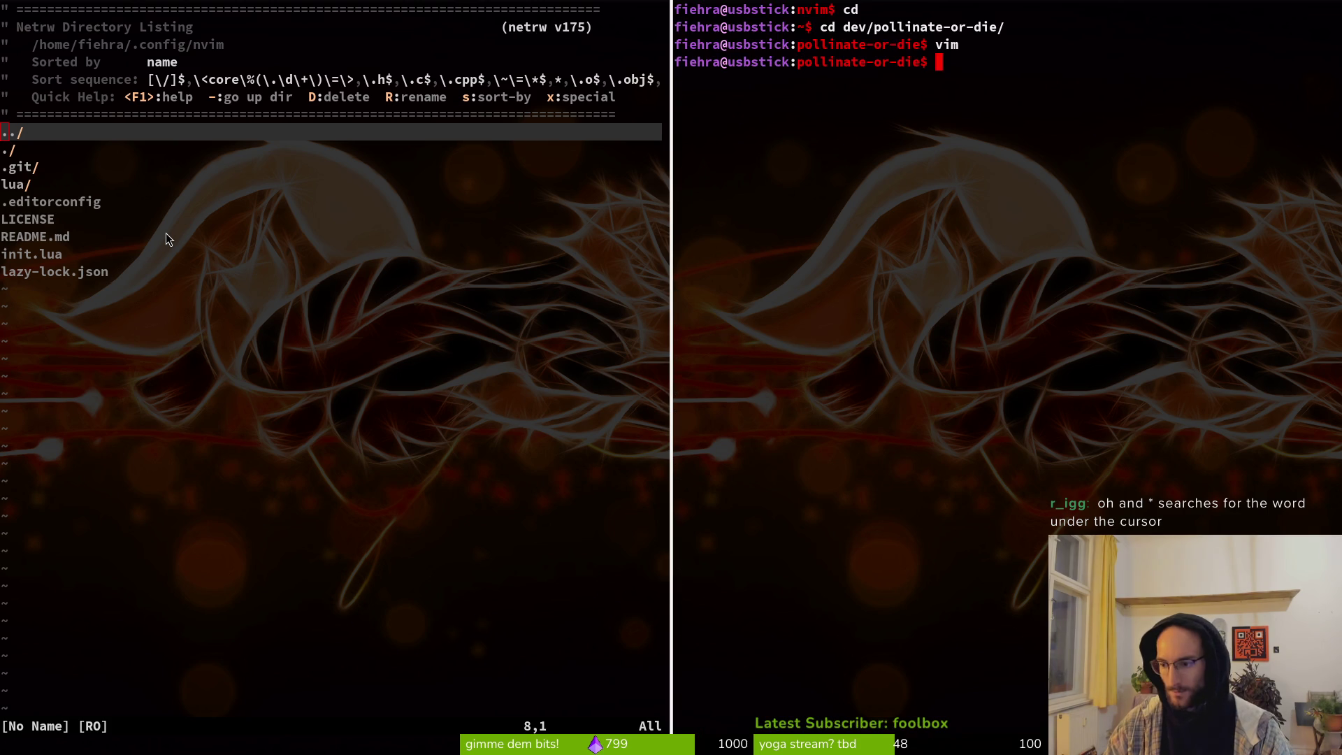
Step: Relaunch vim in the project and open modules/player/yo.gd via the file finder
type("vim")
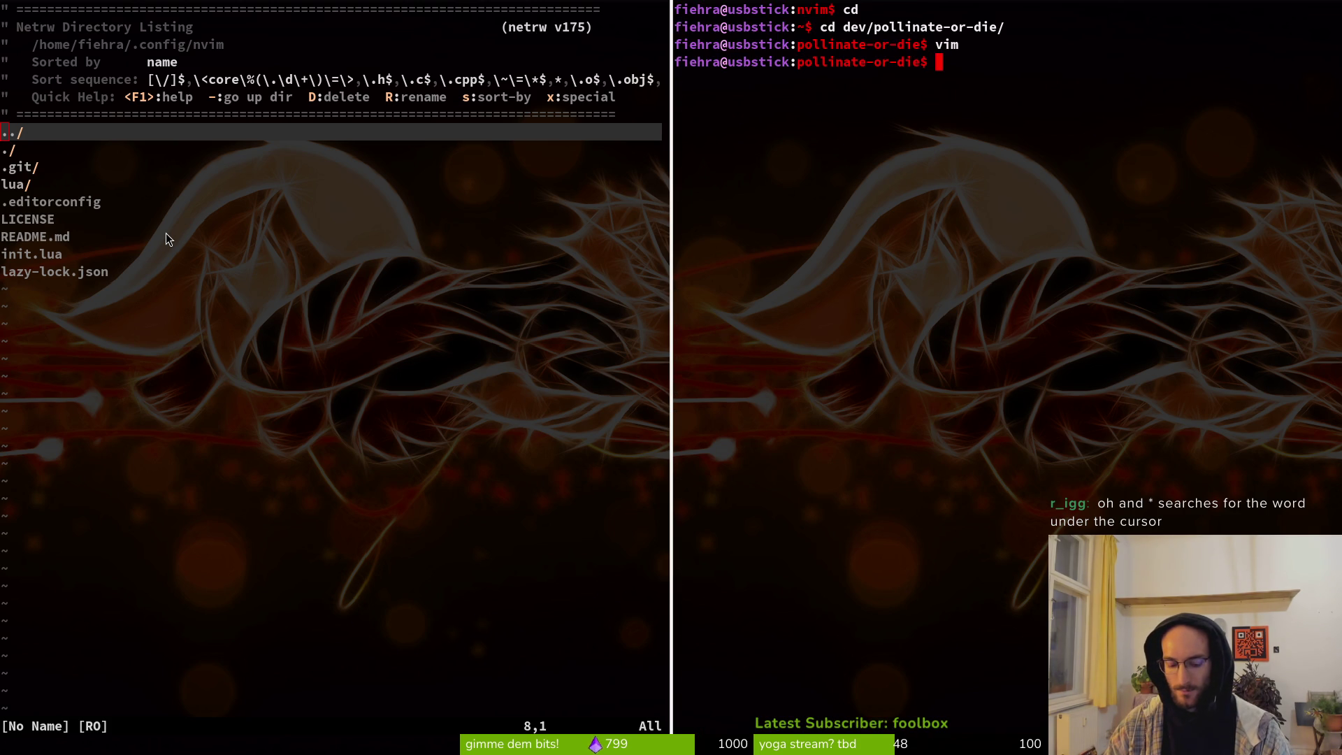
key("Return")
key("space")
key("f")
key("f")
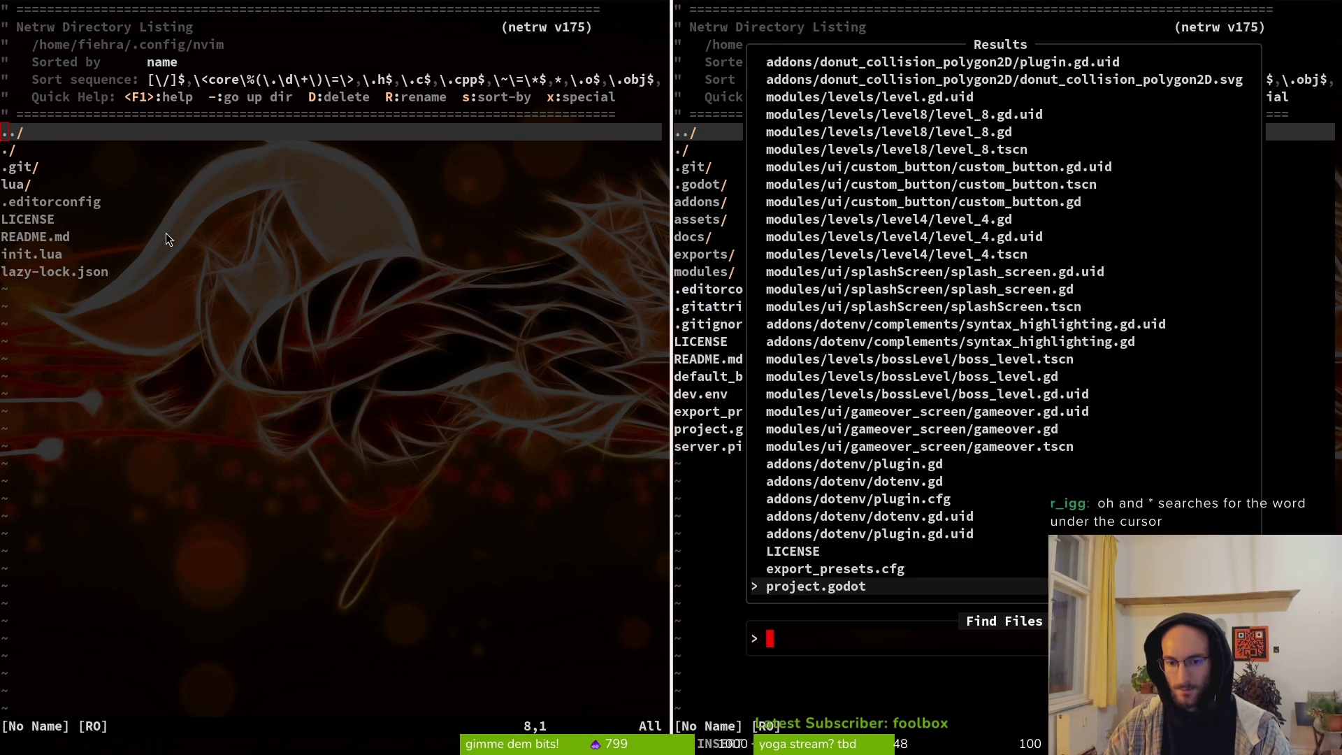
type("yo")
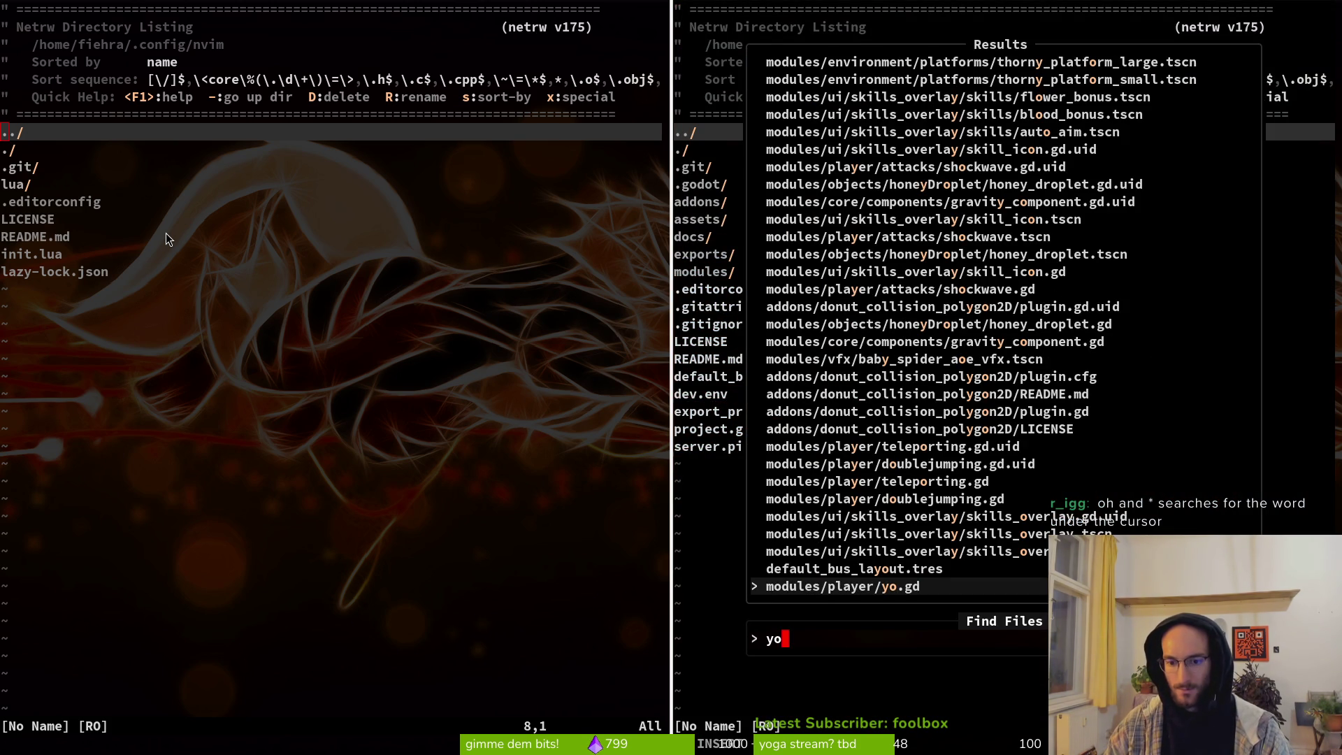
key("Escape")
key("Escape")
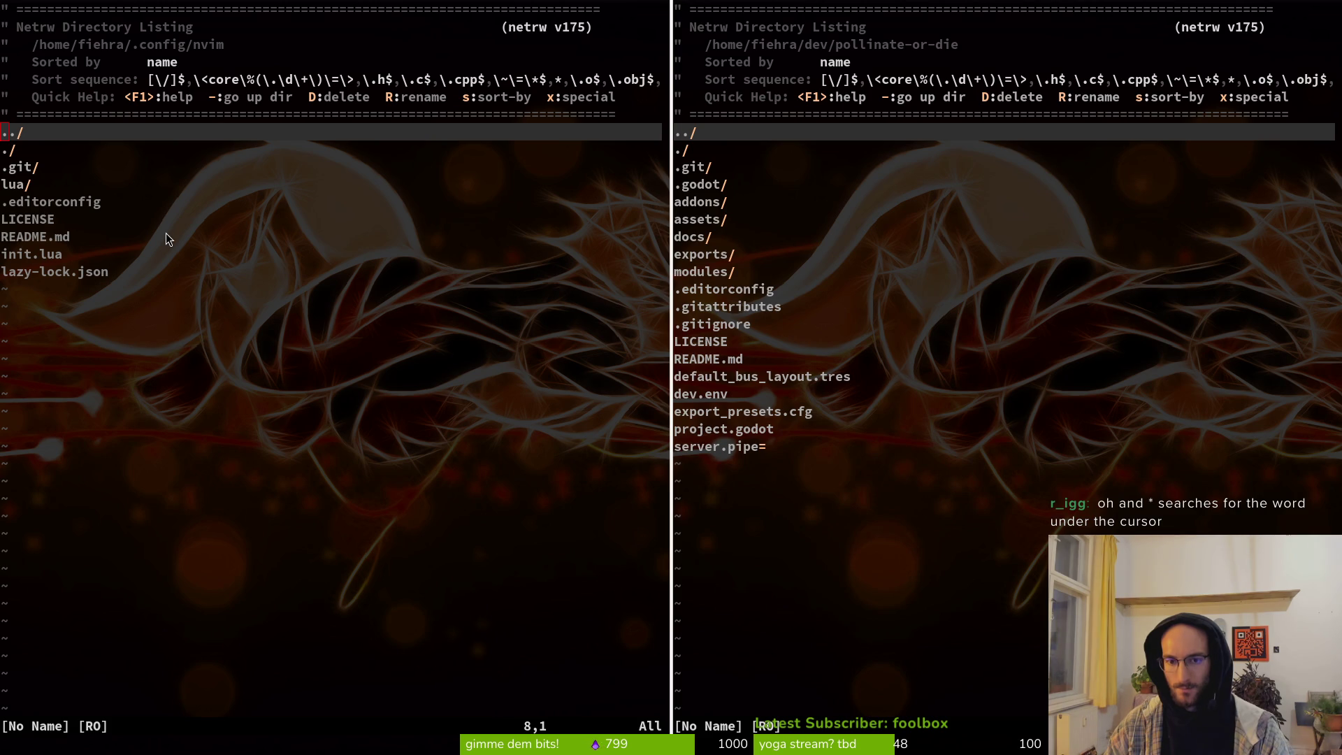
key("space")
key("f")
key("f")
type("yo")
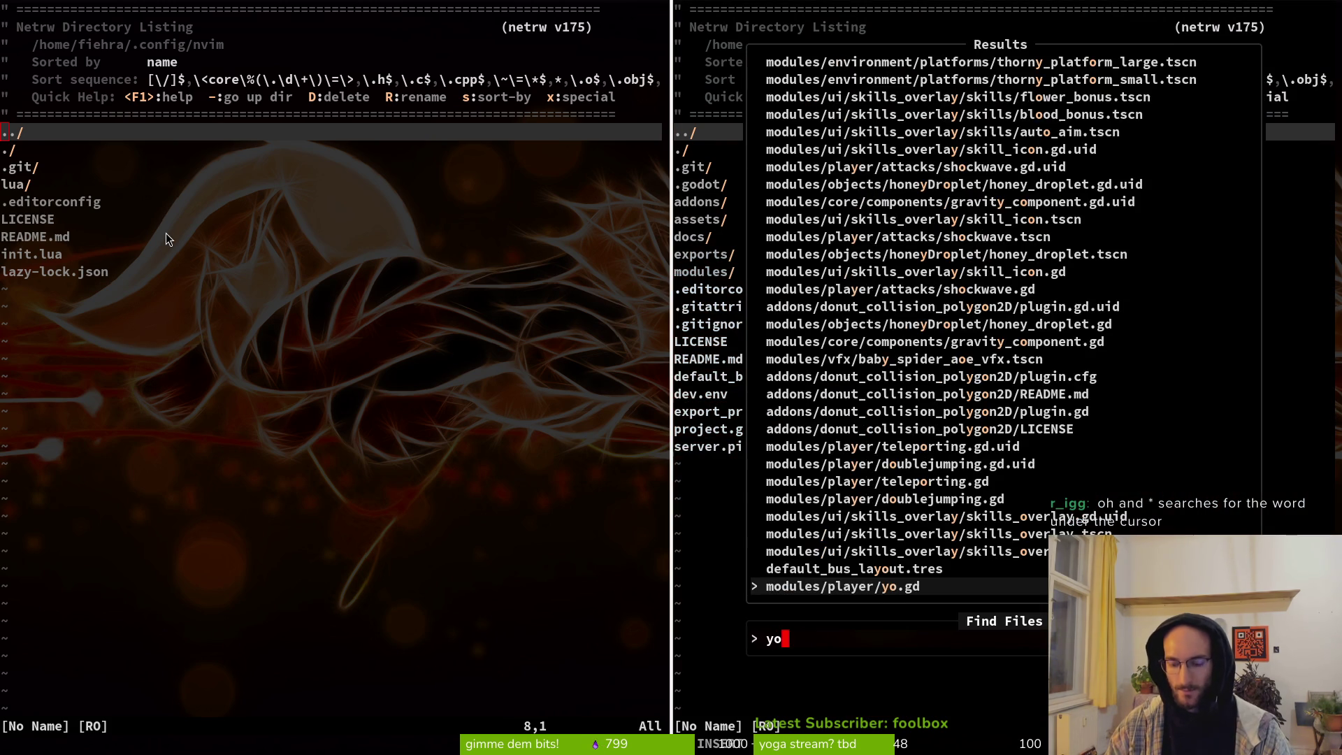
key("Return")
Step: Delete yo.gd from the modules/player listing with D, then quit vim with :q
key("minus")
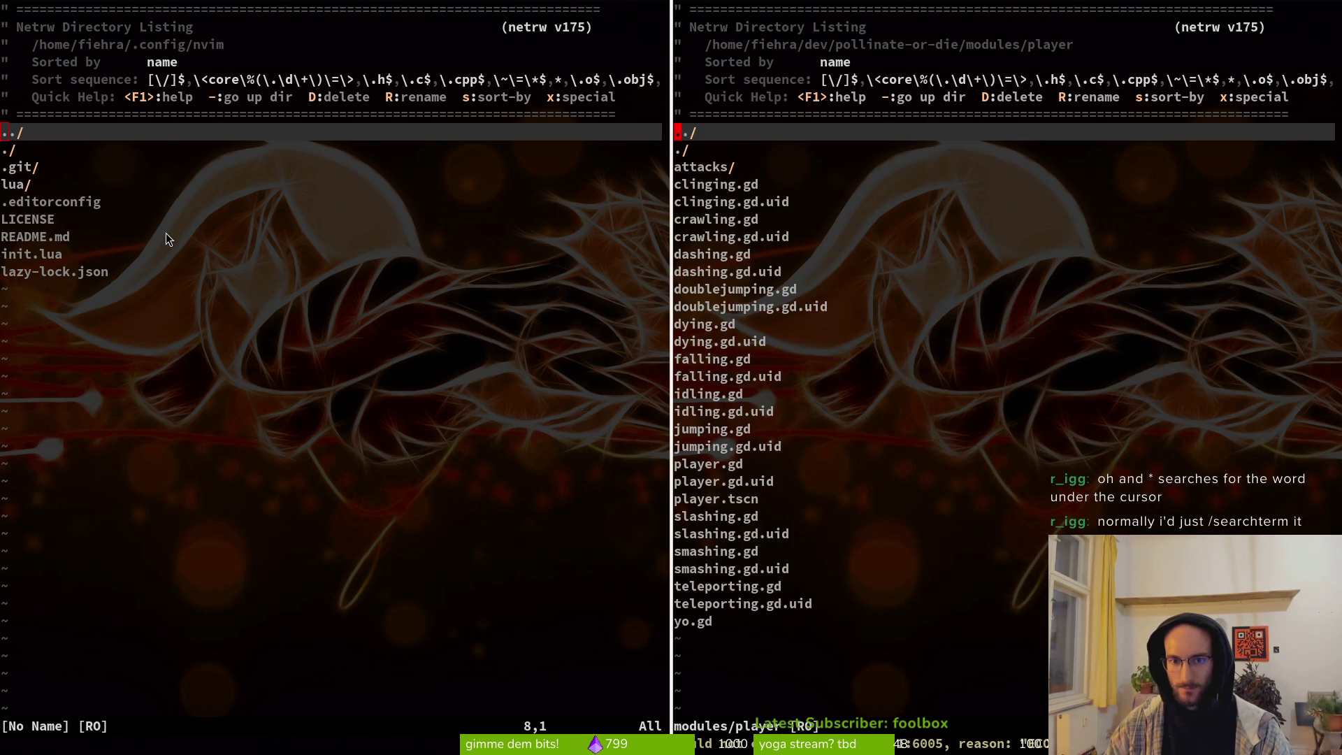
key("j")
key("j")
key("j")
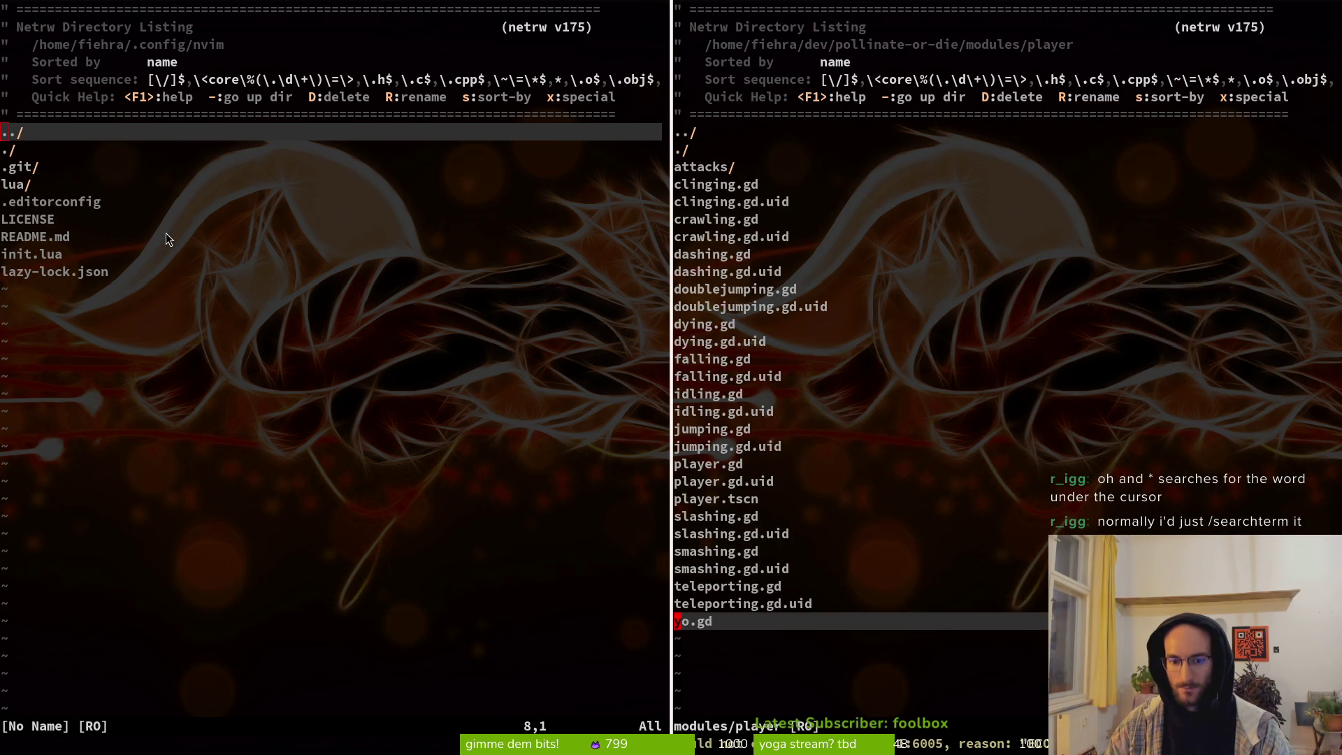
key("D")
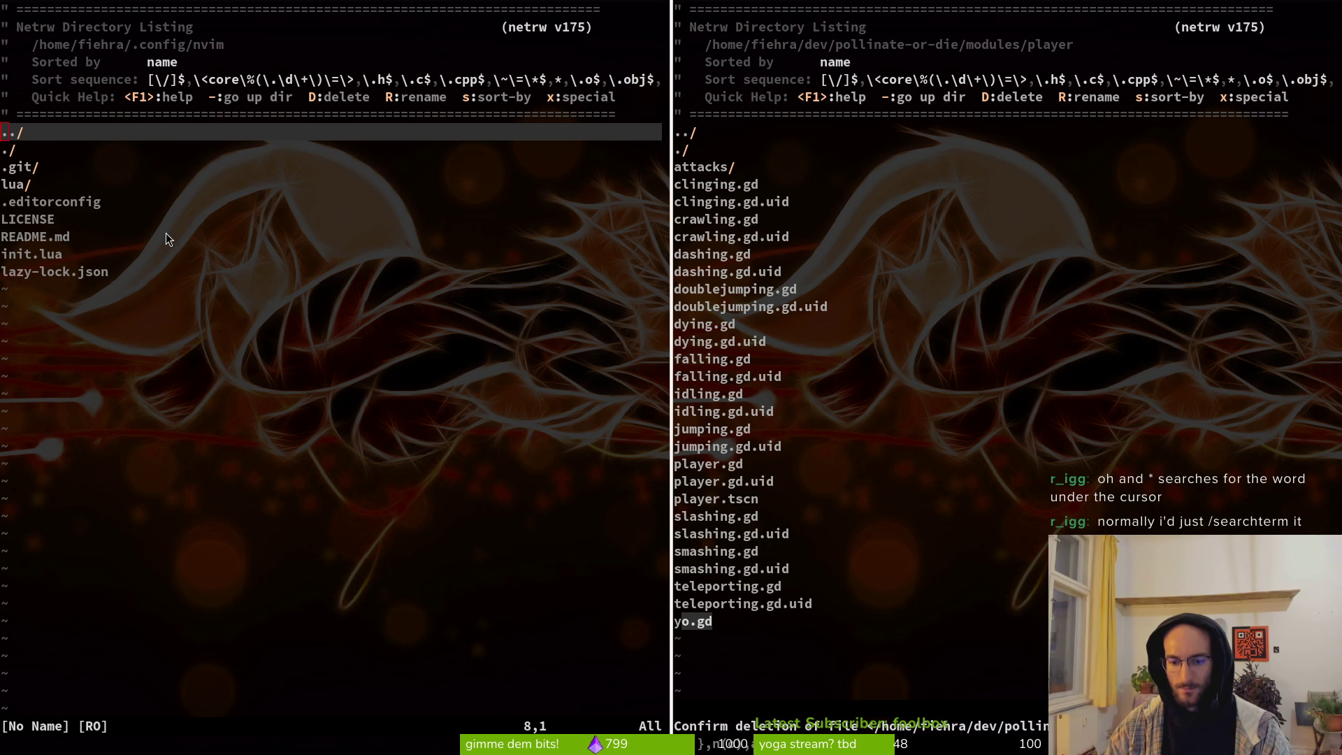
type("y")
key("Return")
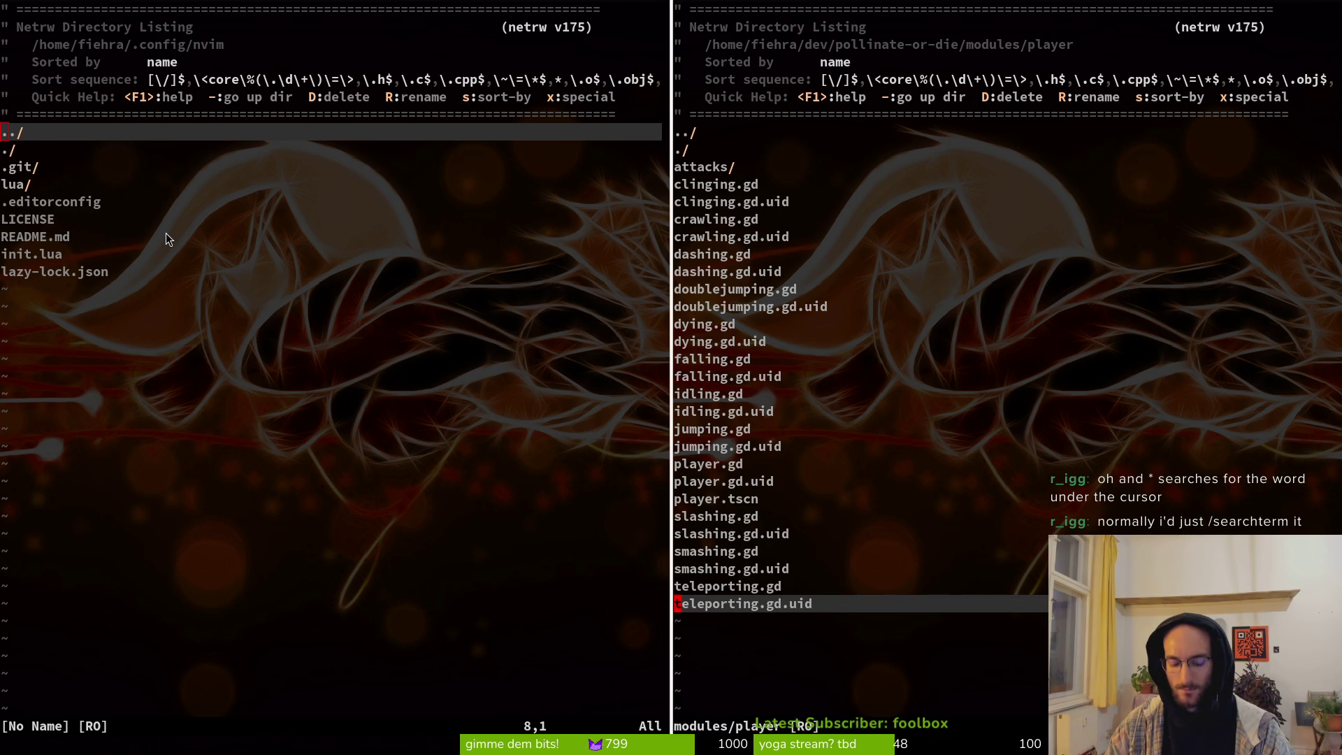
type(":w")
key("Return")
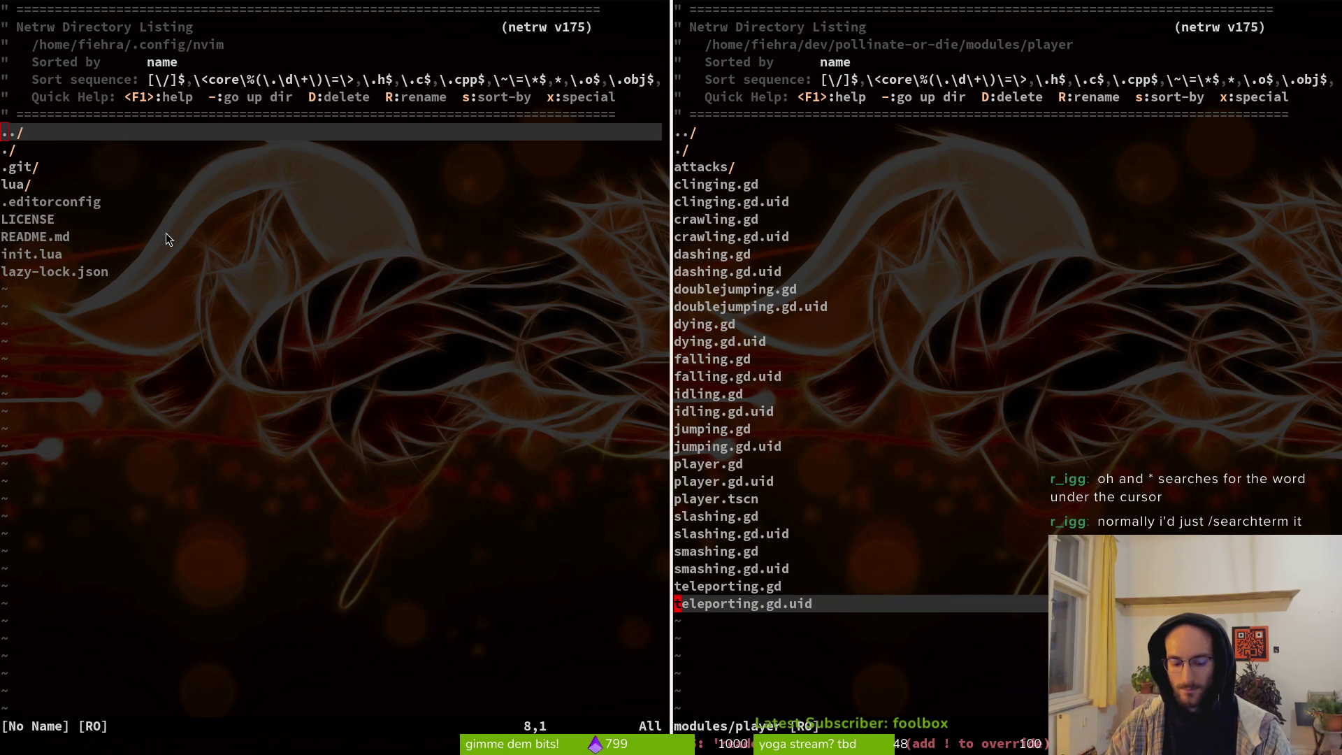
type(":q")
key("Return")
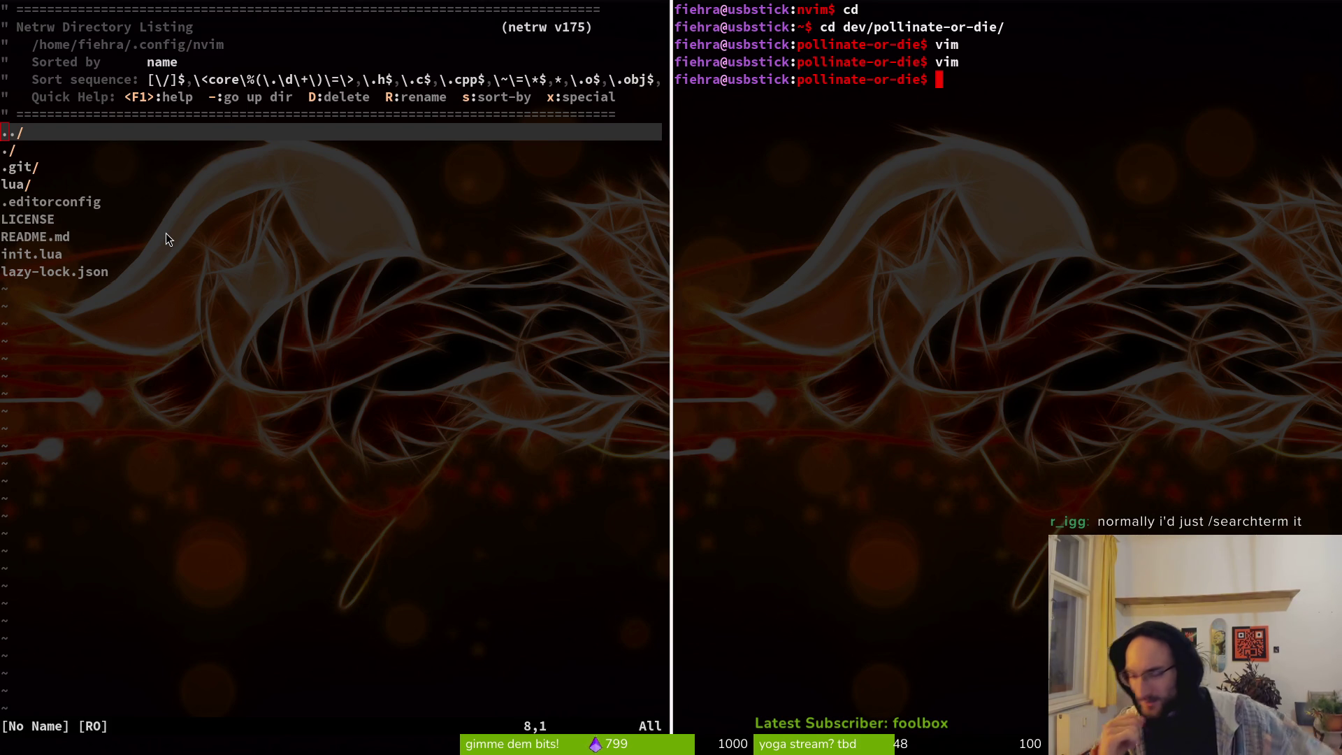
key("ctrl+d")
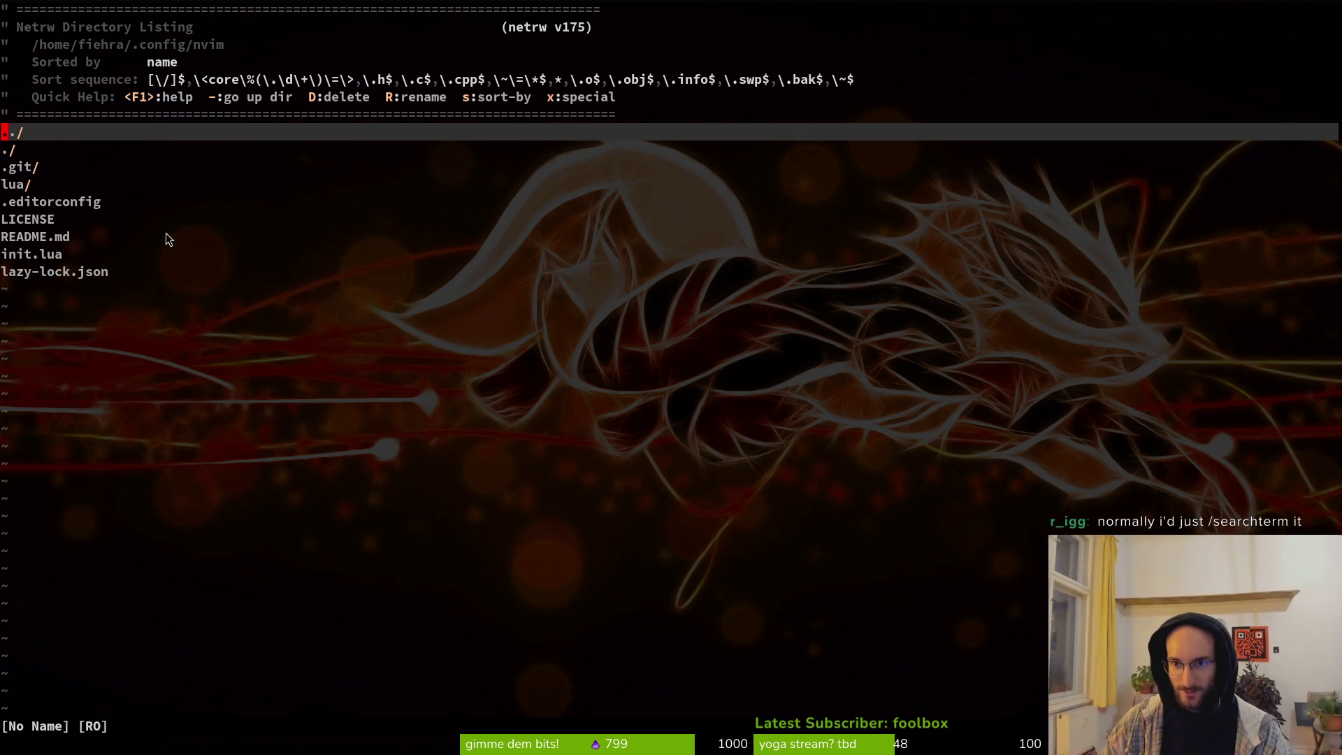
key("space")
type("pfcolo")
key("Return")
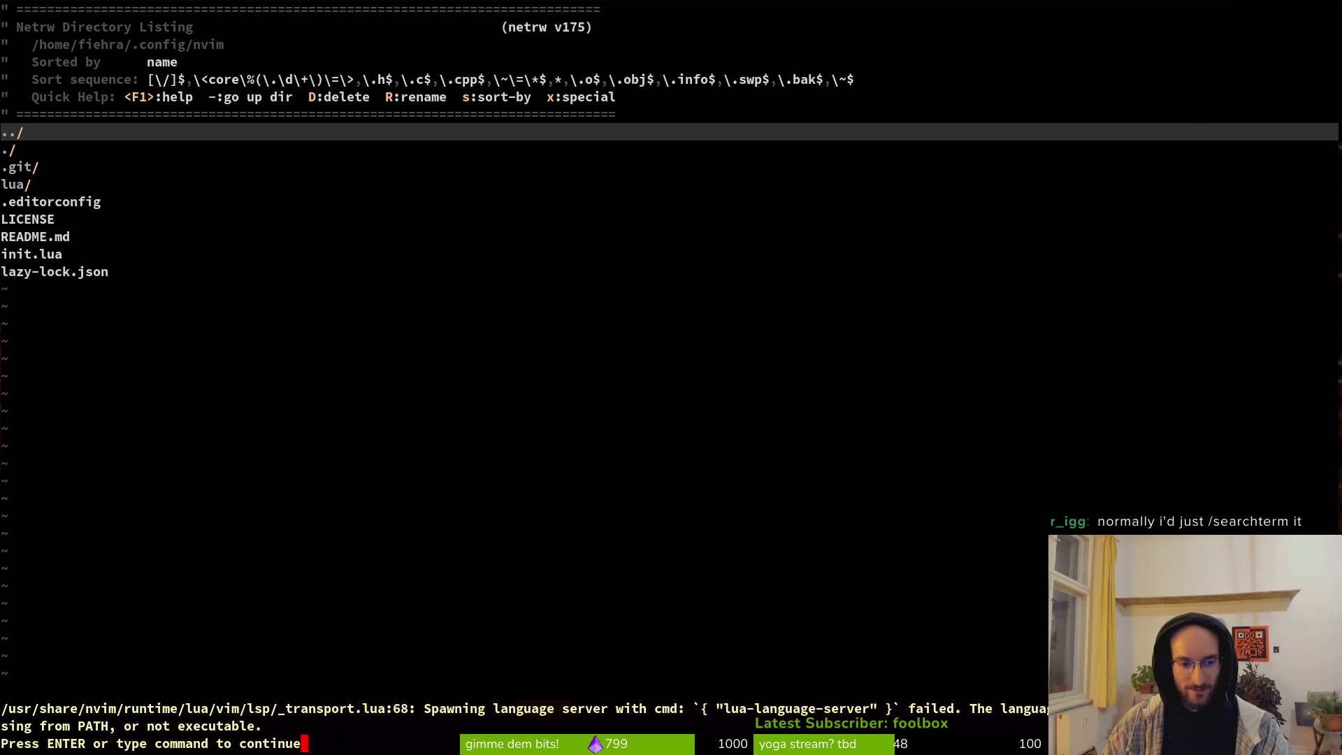
key("space")
type("pfco")
key("Return")
key("j")
key("j")
key("j")
key("k")
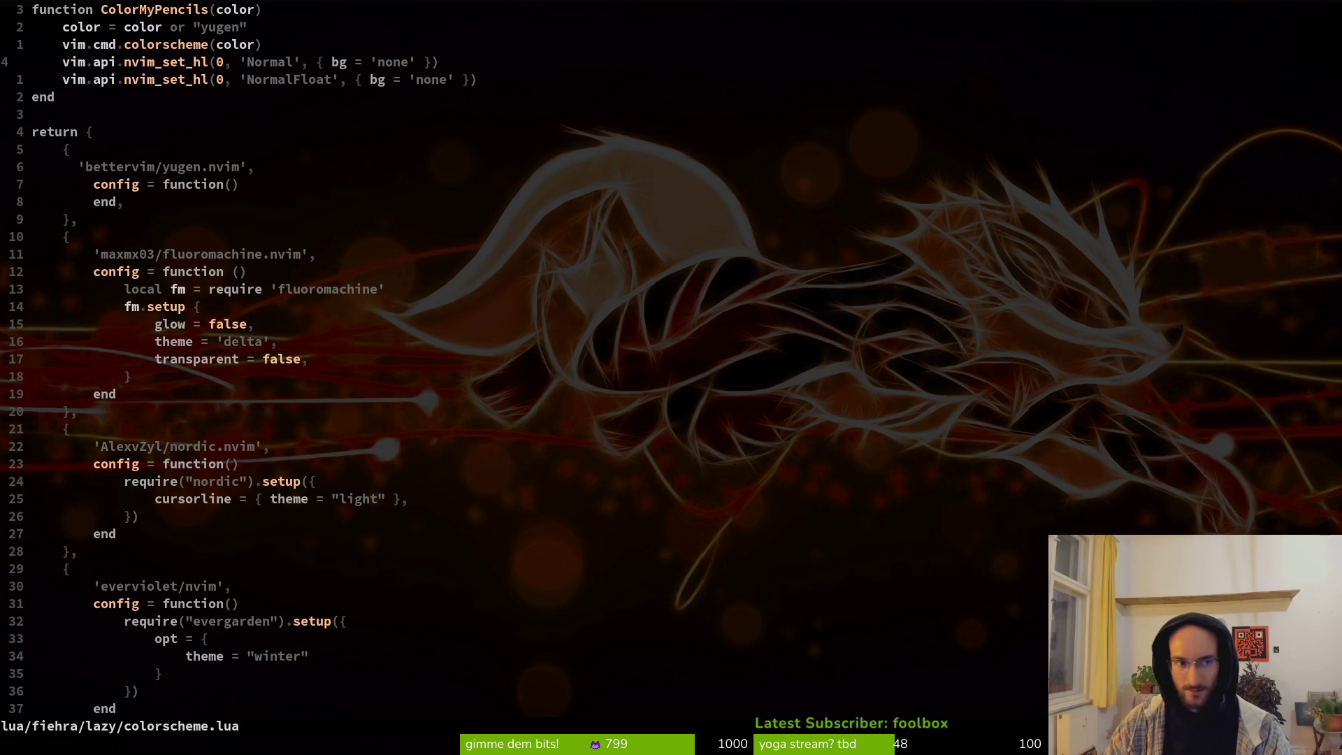
key("asterisk")
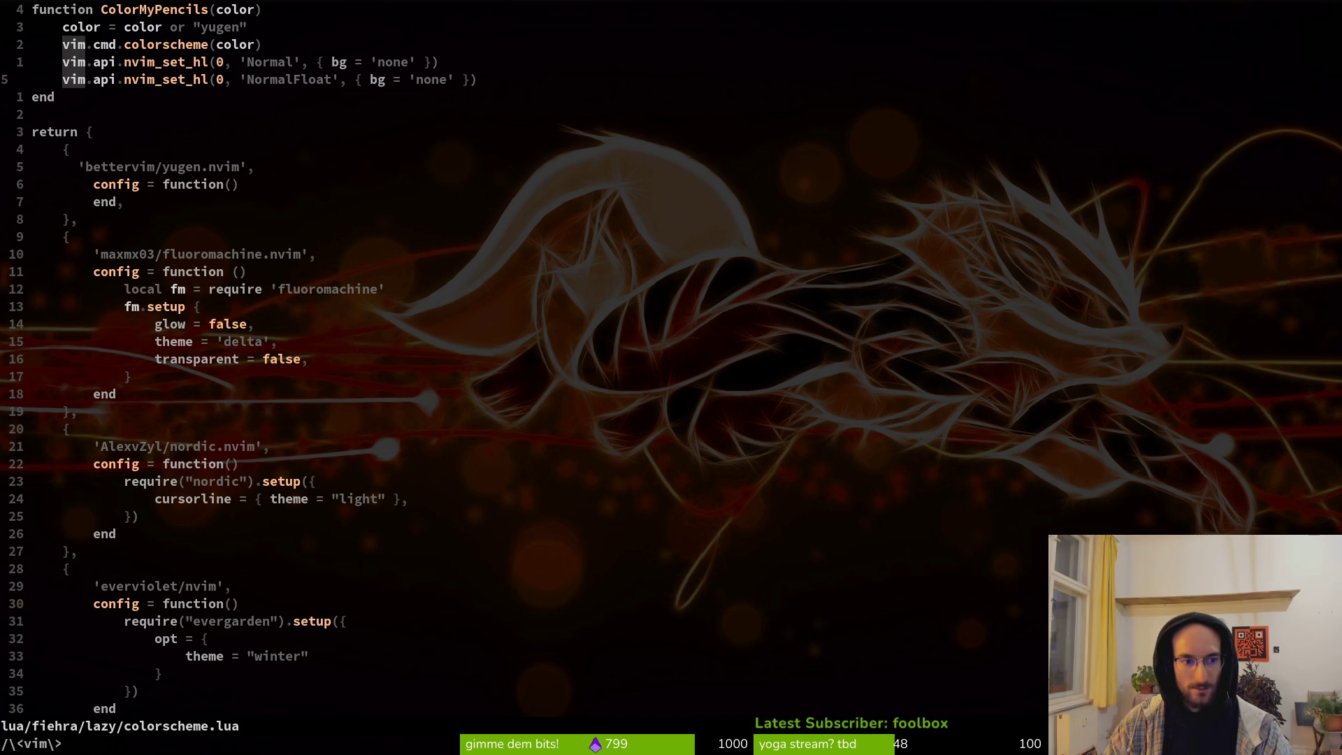
key("j")
key("j")
key("j")
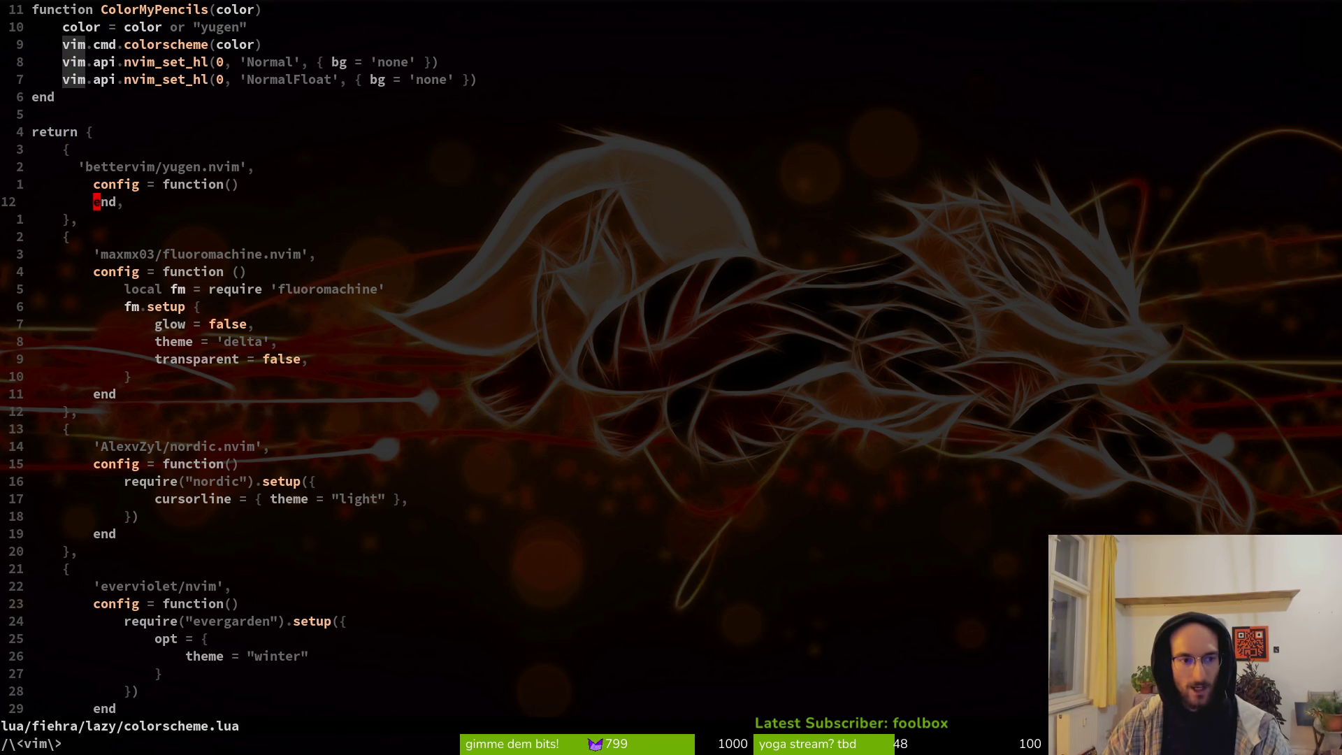
key("asterisk")
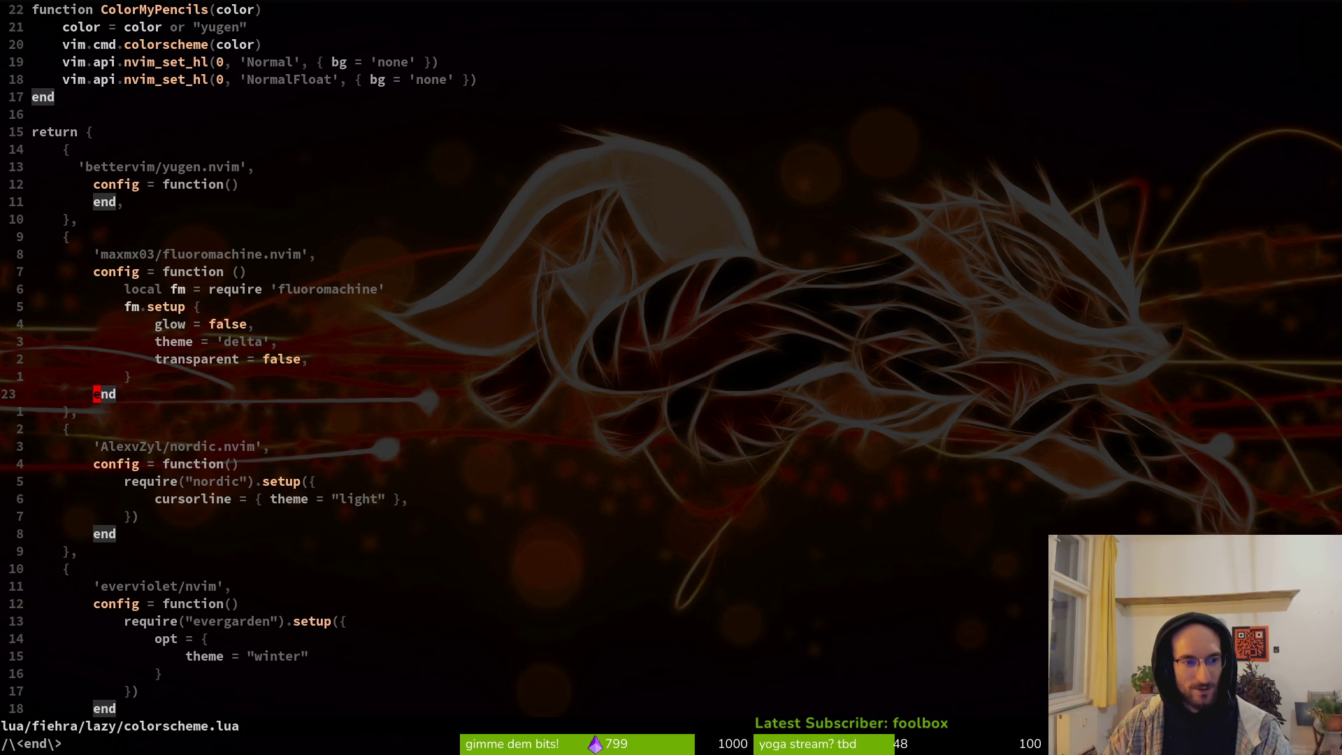
key("k")
key("k")
key("k")
key("k")
key("asterisk")
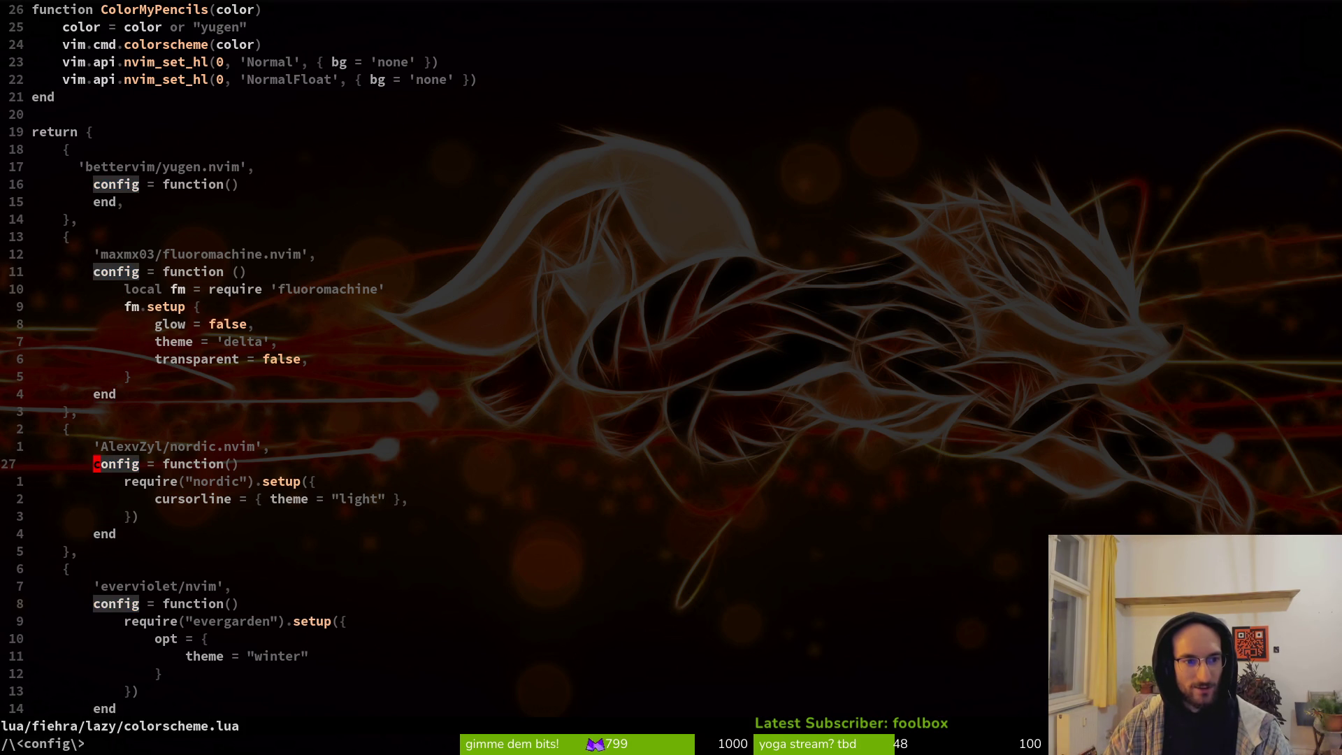
key("j")
key("j")
key("j")
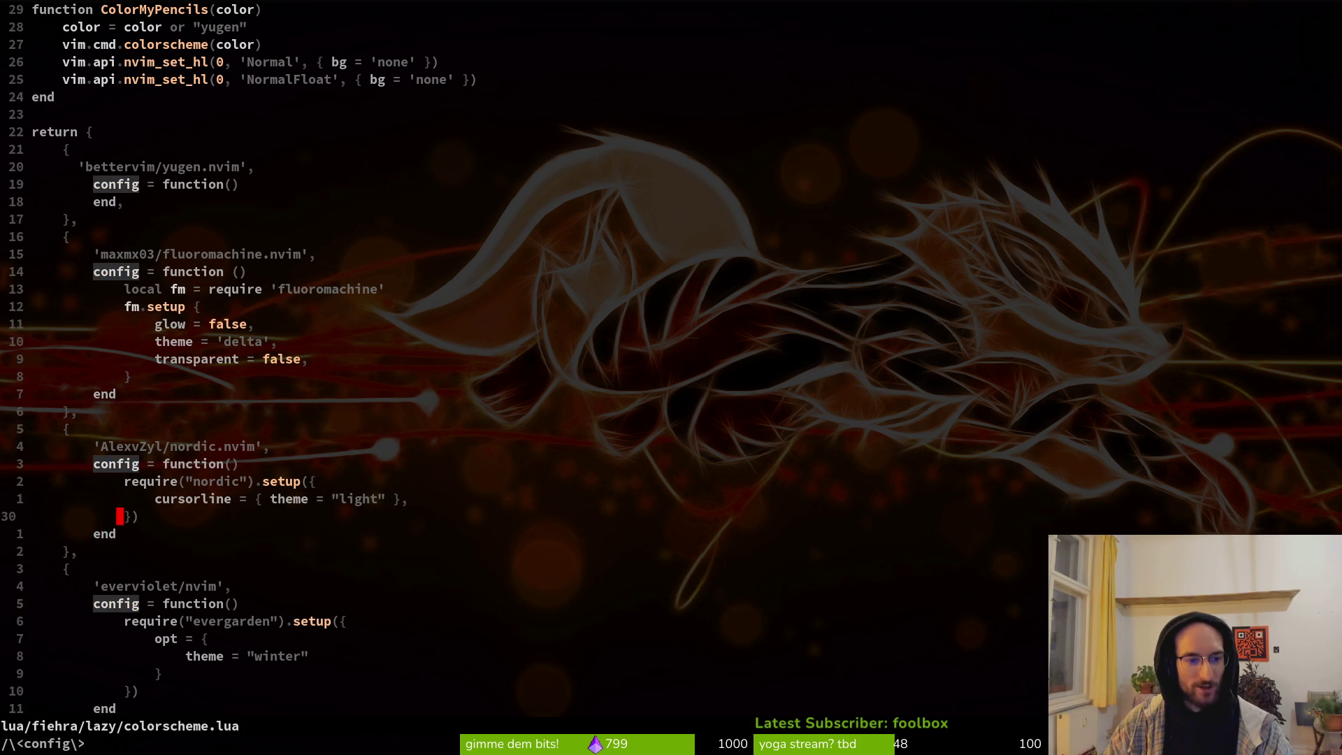
key("j")
key("j")
key("j")
key("k")
key("k")
key("k")
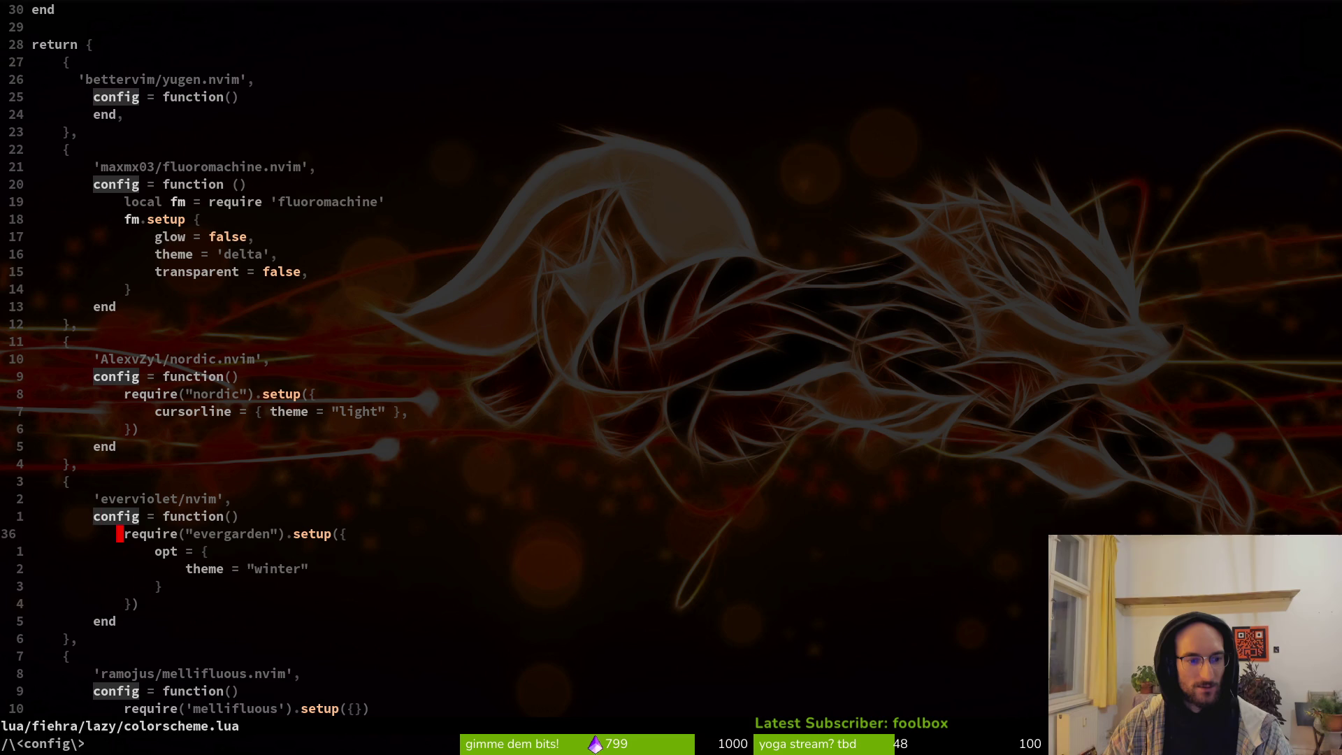
key("l")
key("l")
key("l")
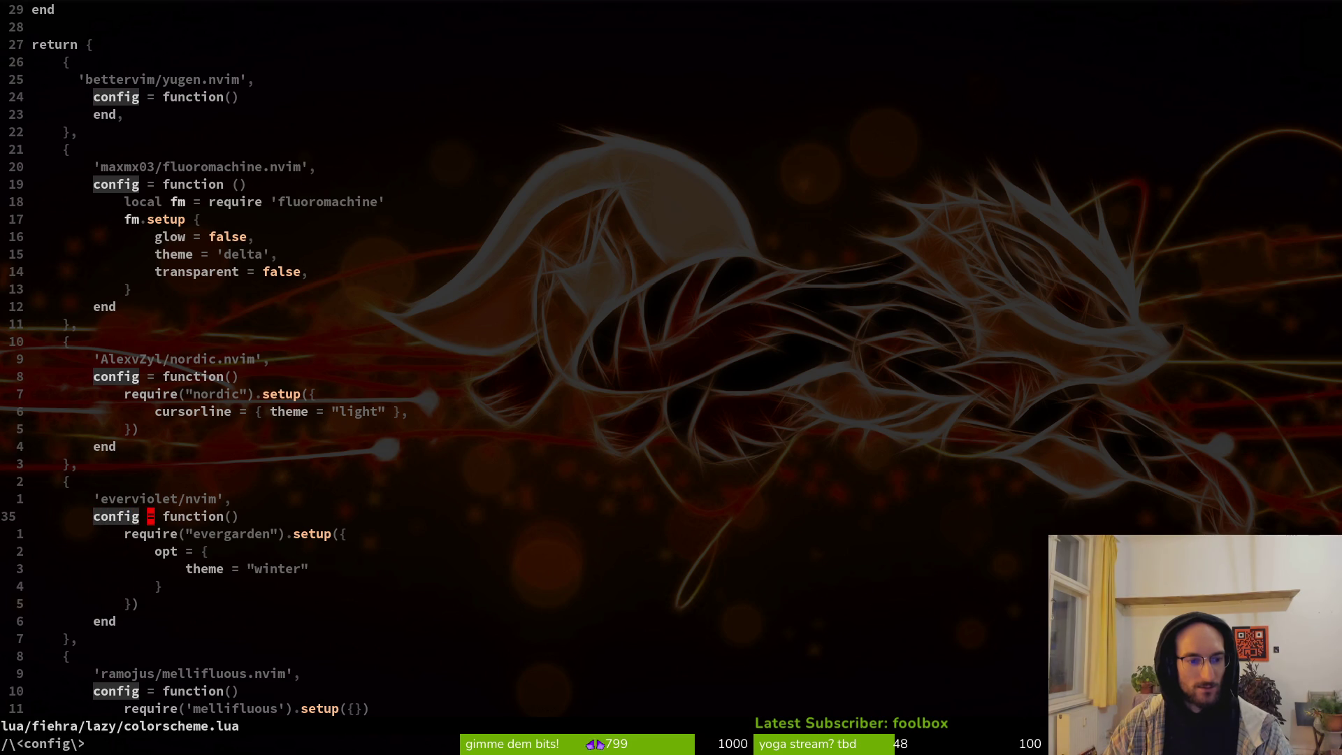
key("asterisk")
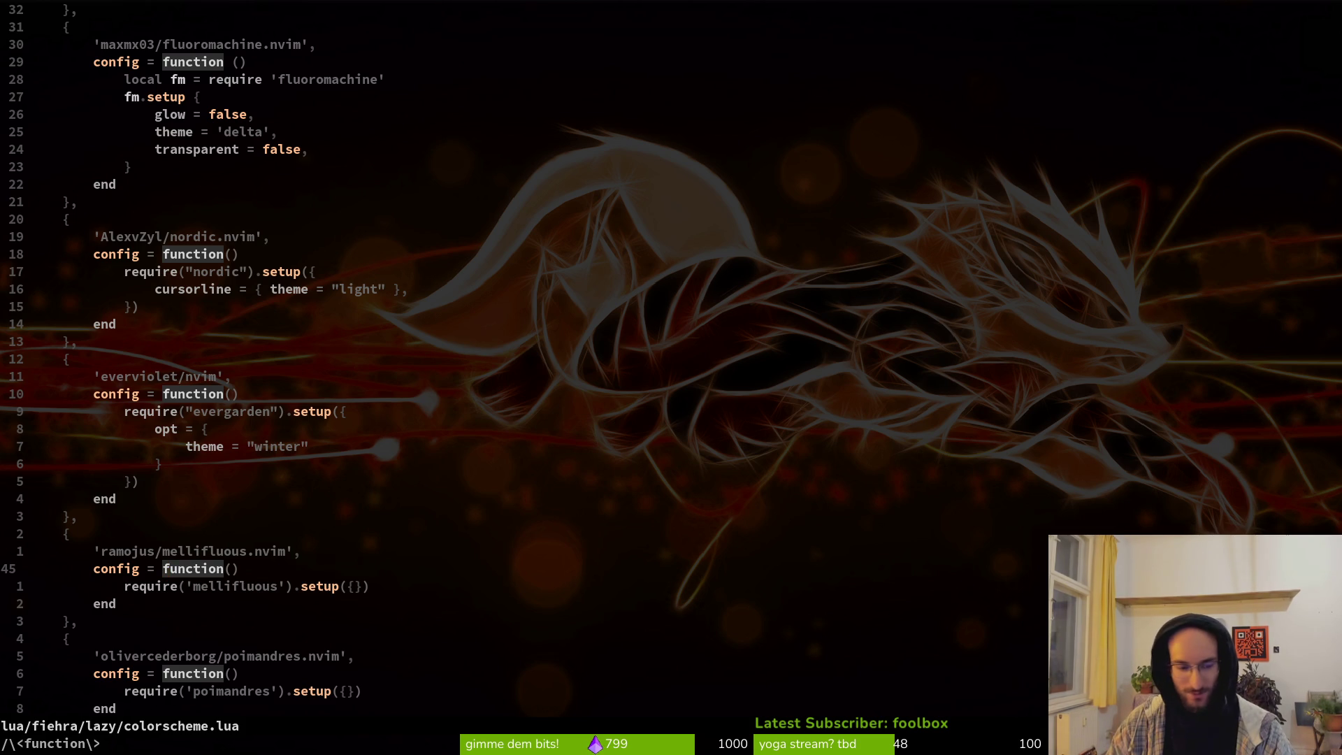
key("slash")
type("sadfas")
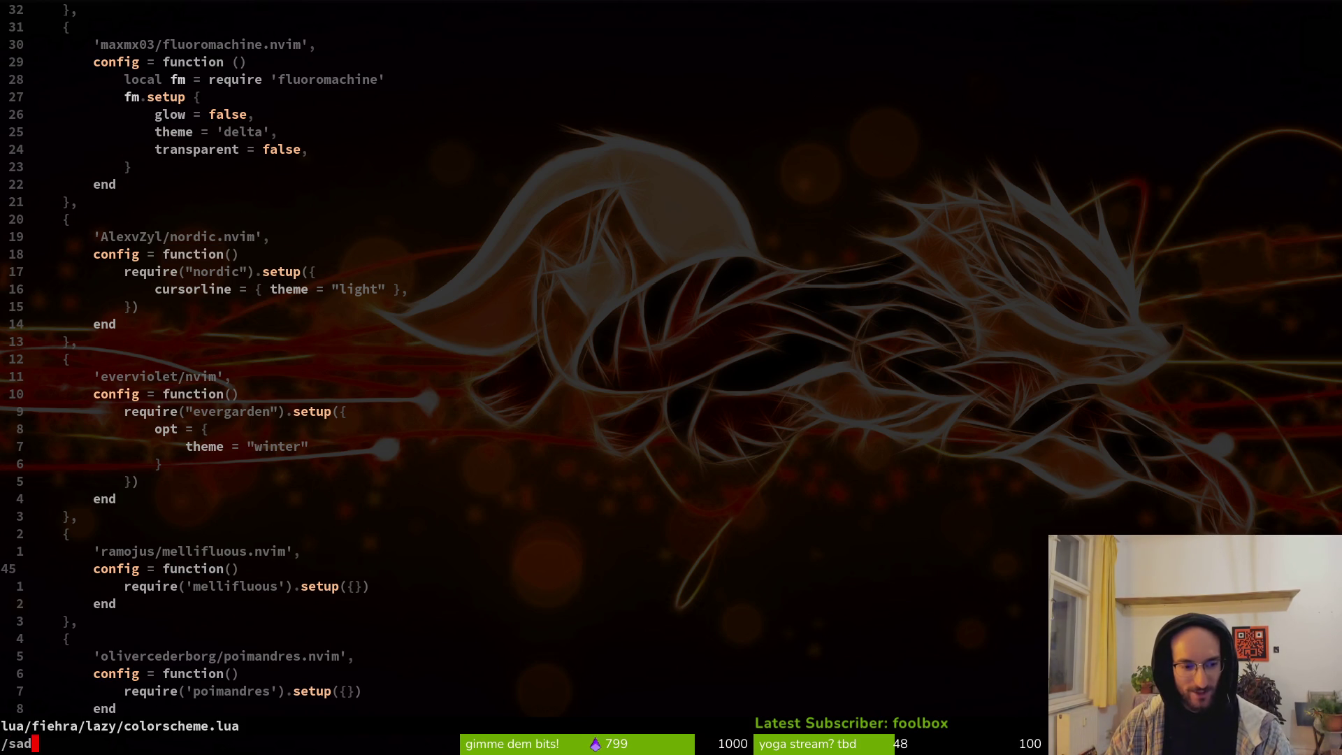
key("BackSpace")
key("BackSpace")
key("BackSpace")
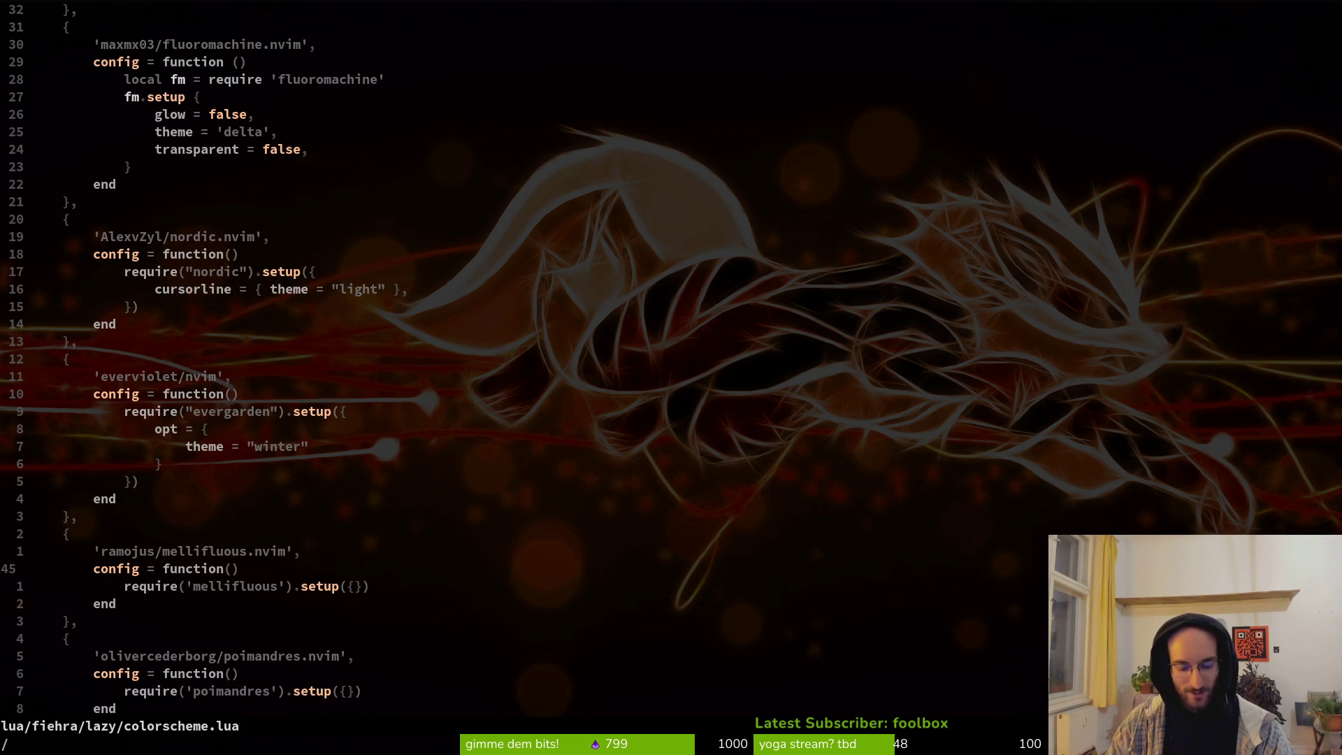
type("functoin")
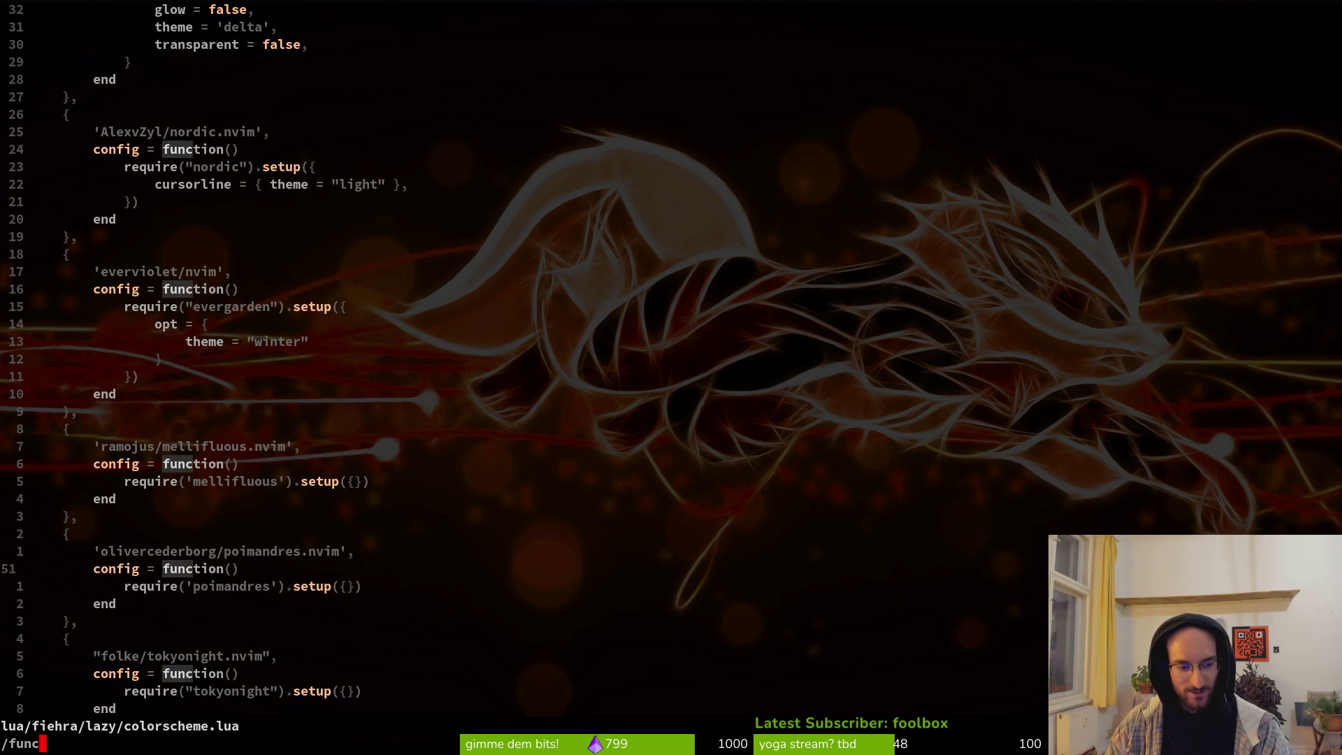
key("BackSpace")
key("BackSpace")
key("BackSpace")
type("ion")
key("Return")
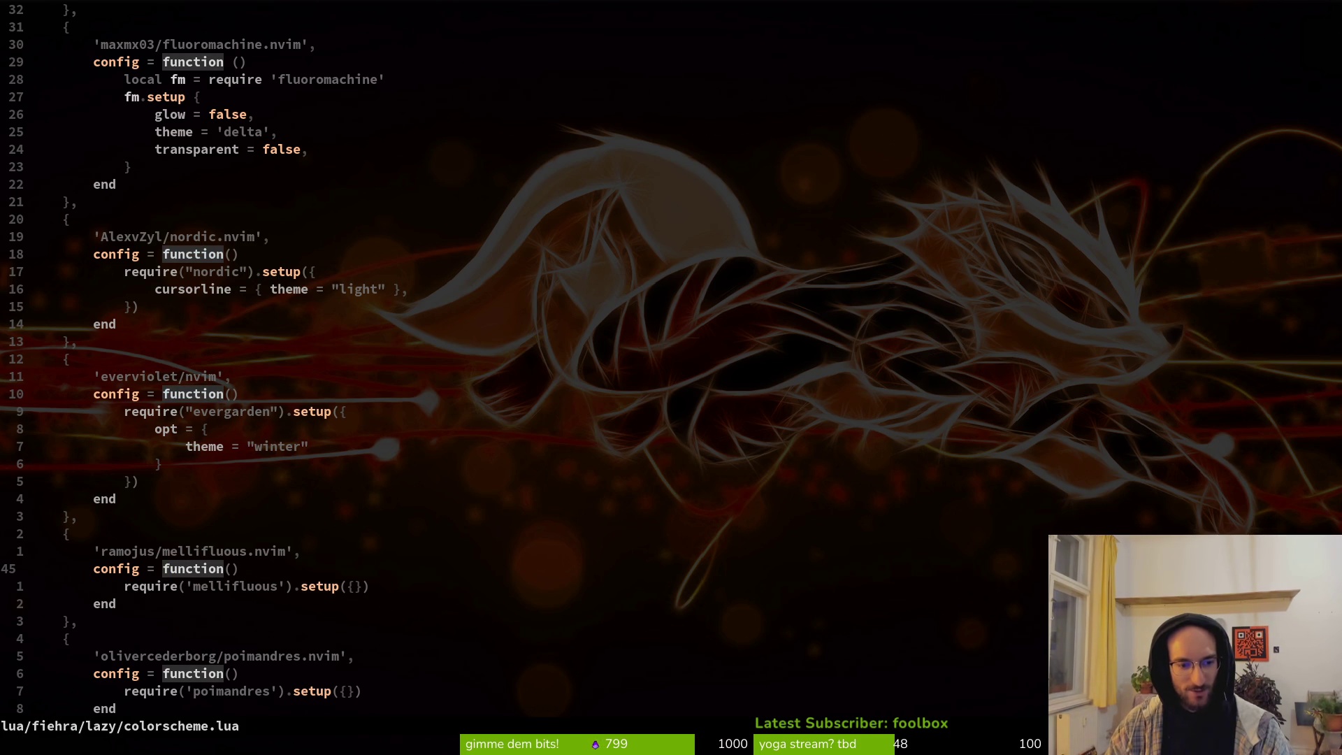
key("v")
key("e")
key("y")
key("space")
type("ps")
type("function")
key("Return")
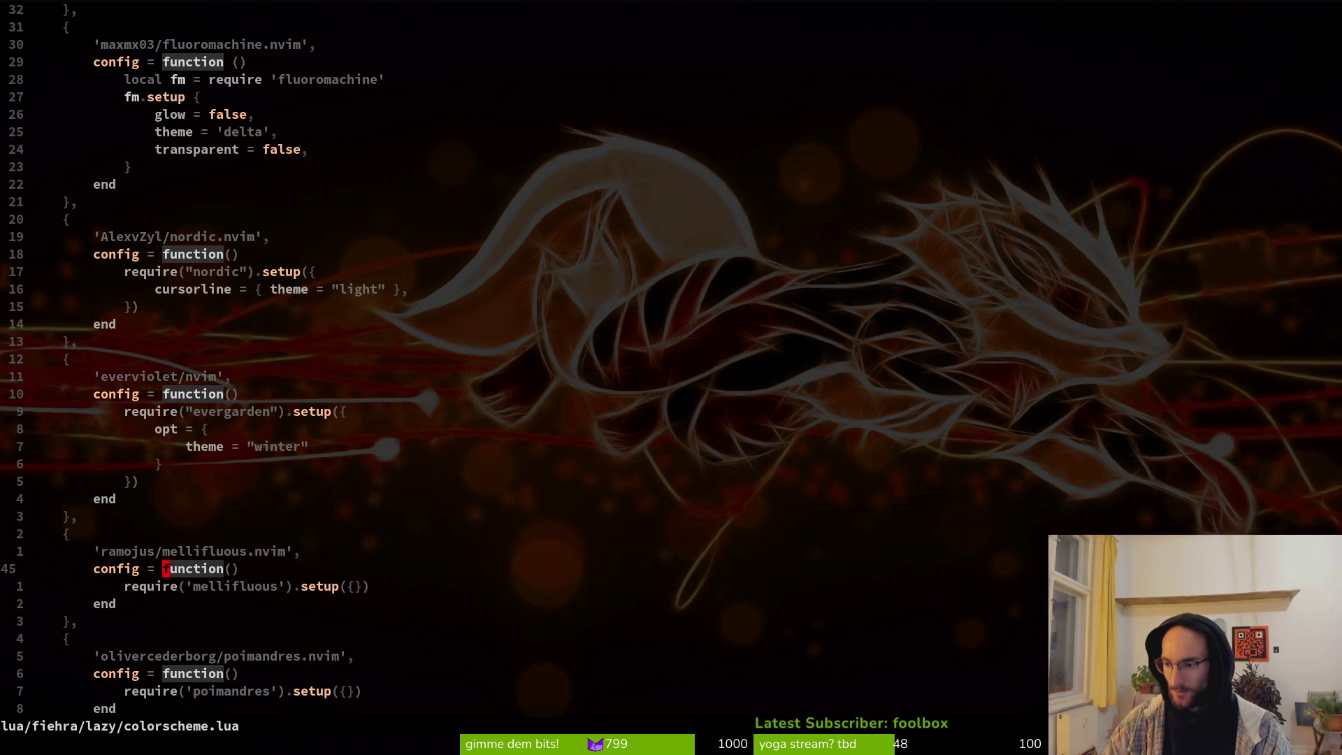
key("k")
key("k")
key("k")
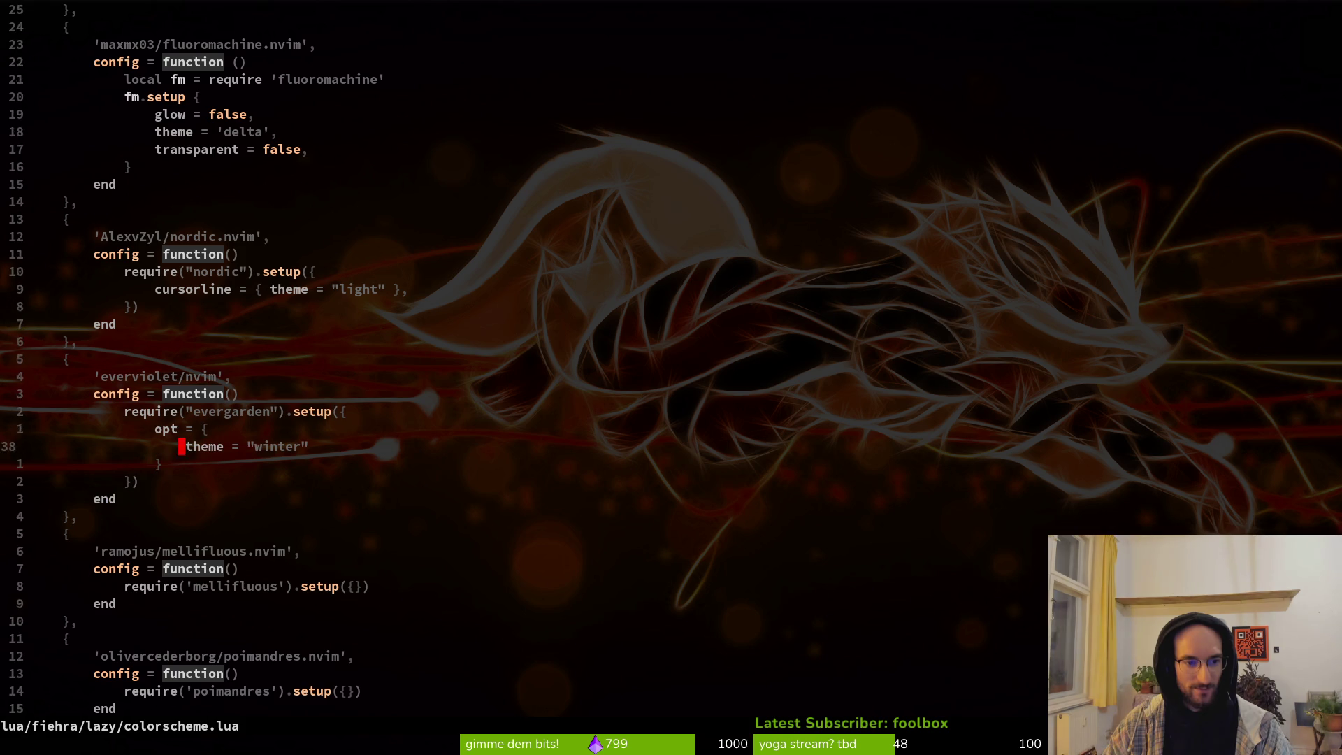
Step: Clear "evergarden" inside the require quotes with ci", then undo to restore it
key("h")
key("h")
key("h")
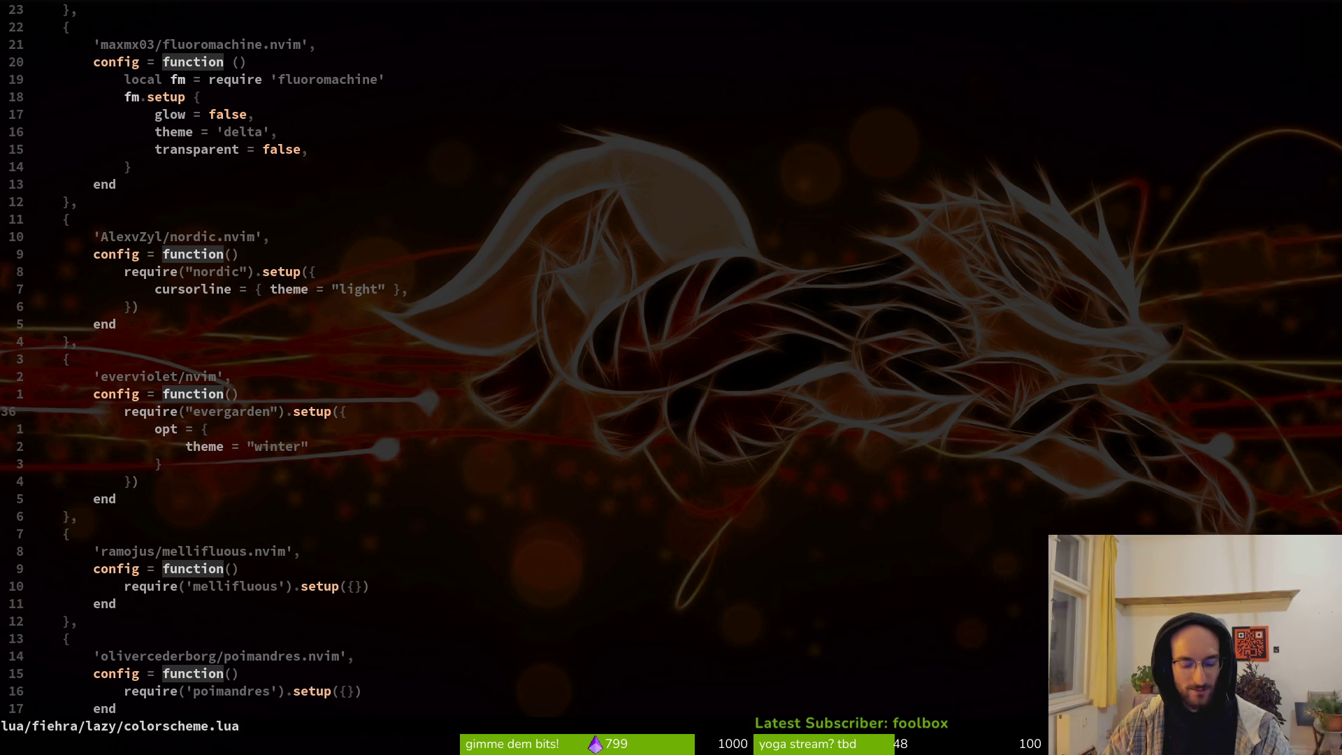
key("c")
key("i")
key("quotedbl")
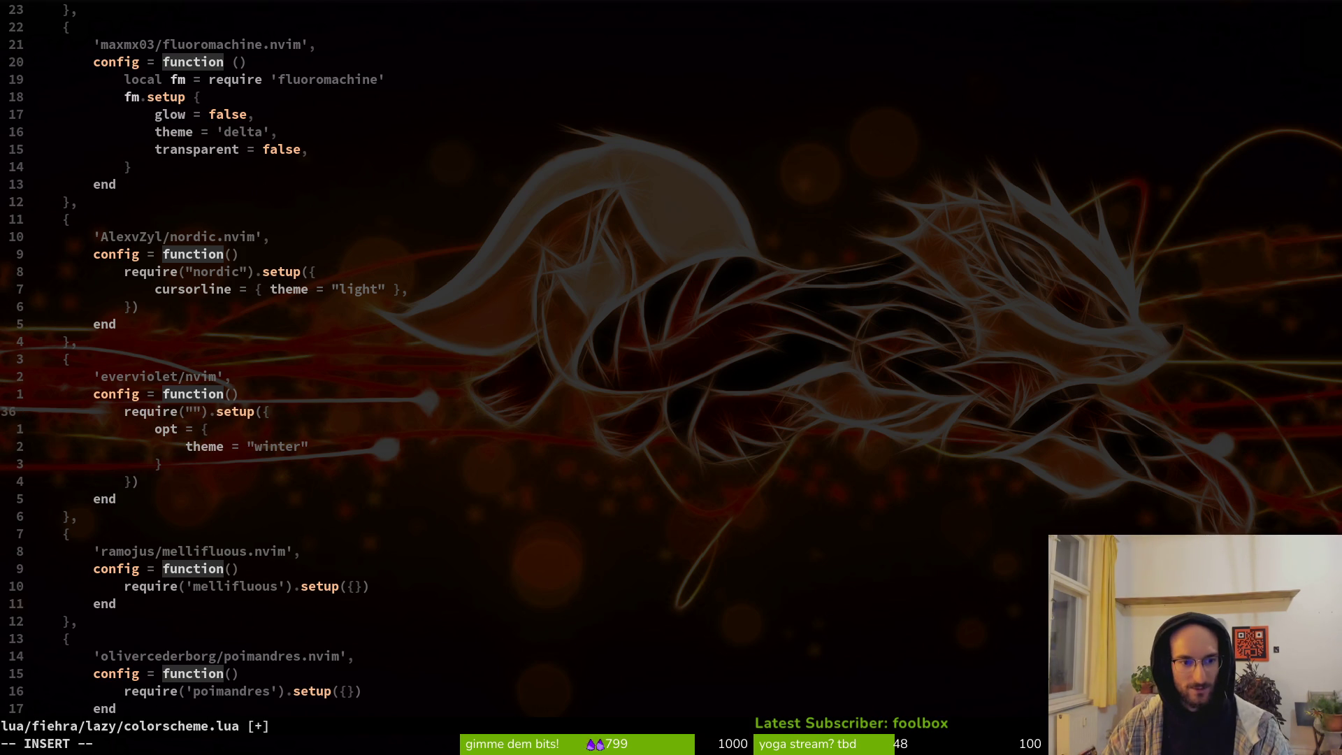
key("Escape")
key("u")
key("h")
key("h")
key("h")
key("h")
key("h")
key("h")
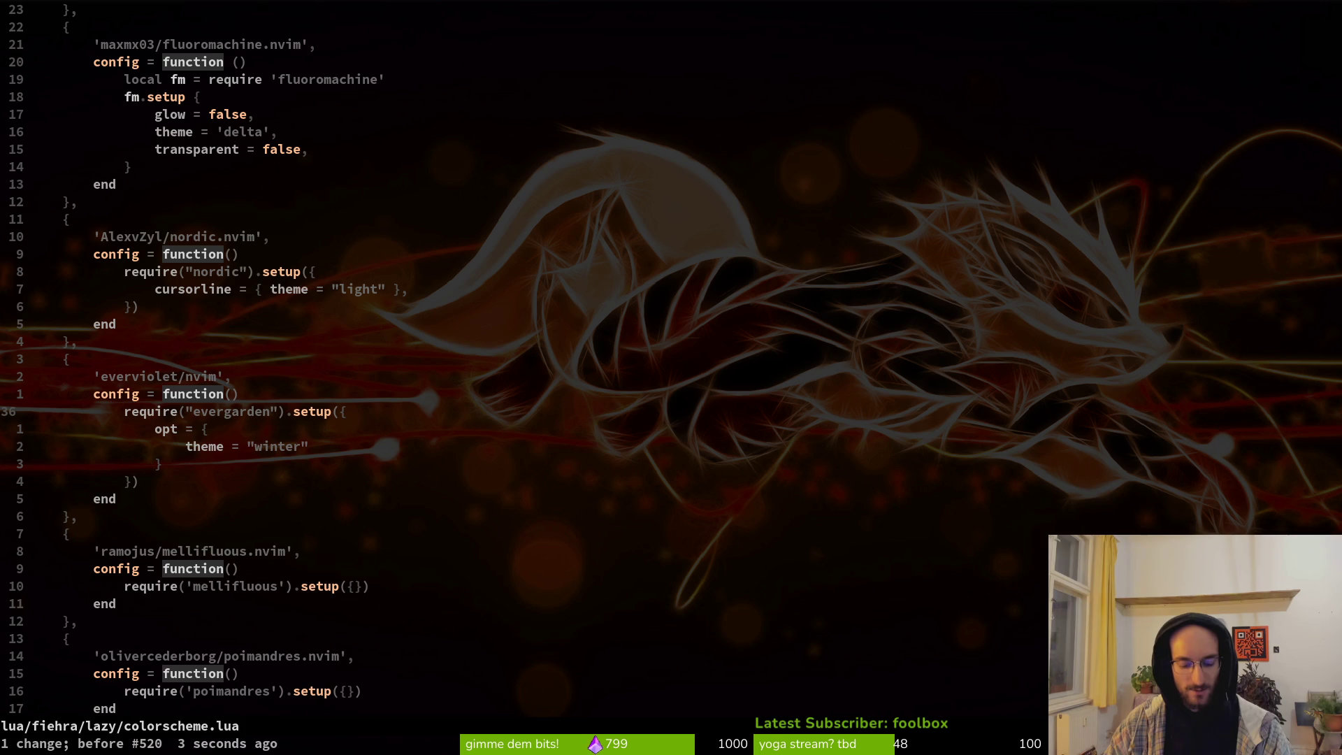
Step: Practise selecting evergarden inside the quotes with vi" twice, cancelling each time
key("v")
key("i")
key("quotedbl")
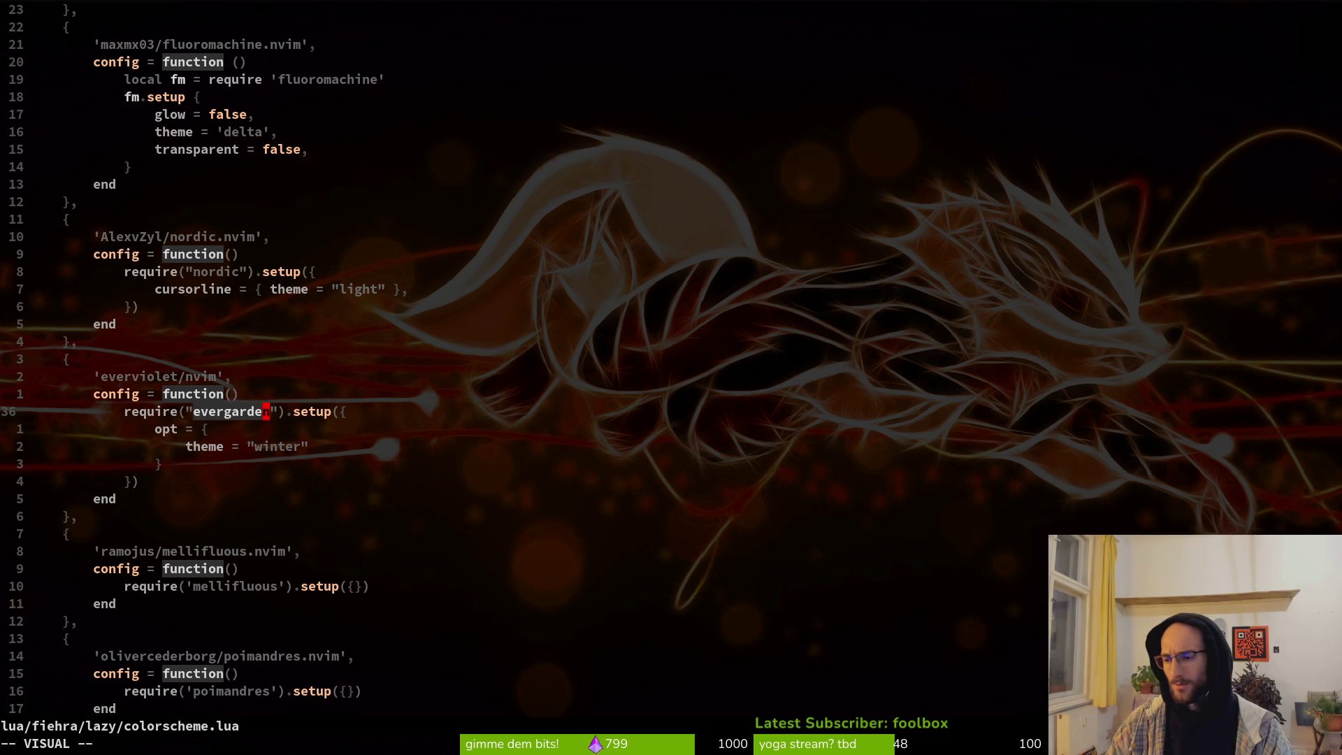
key("Escape")
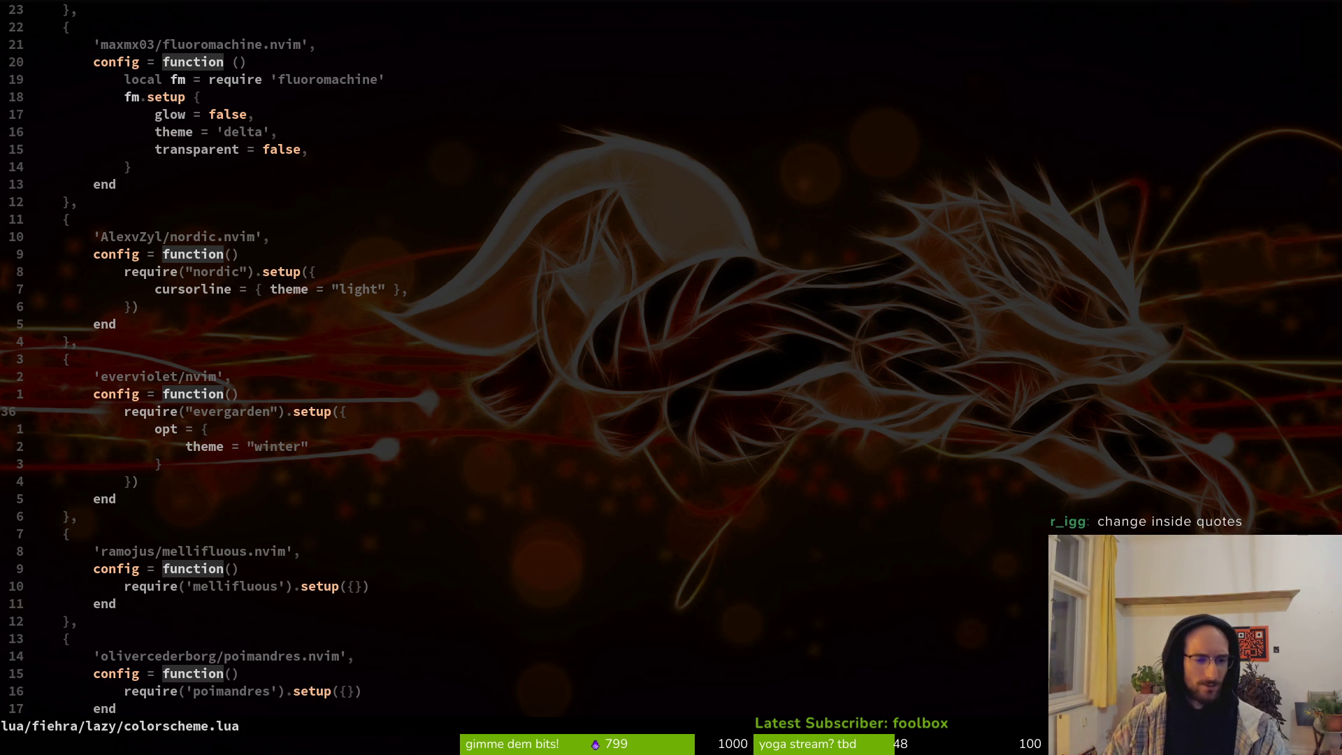
key("h")
key("h")
key("h")
key("h")
key("h")
key("h")
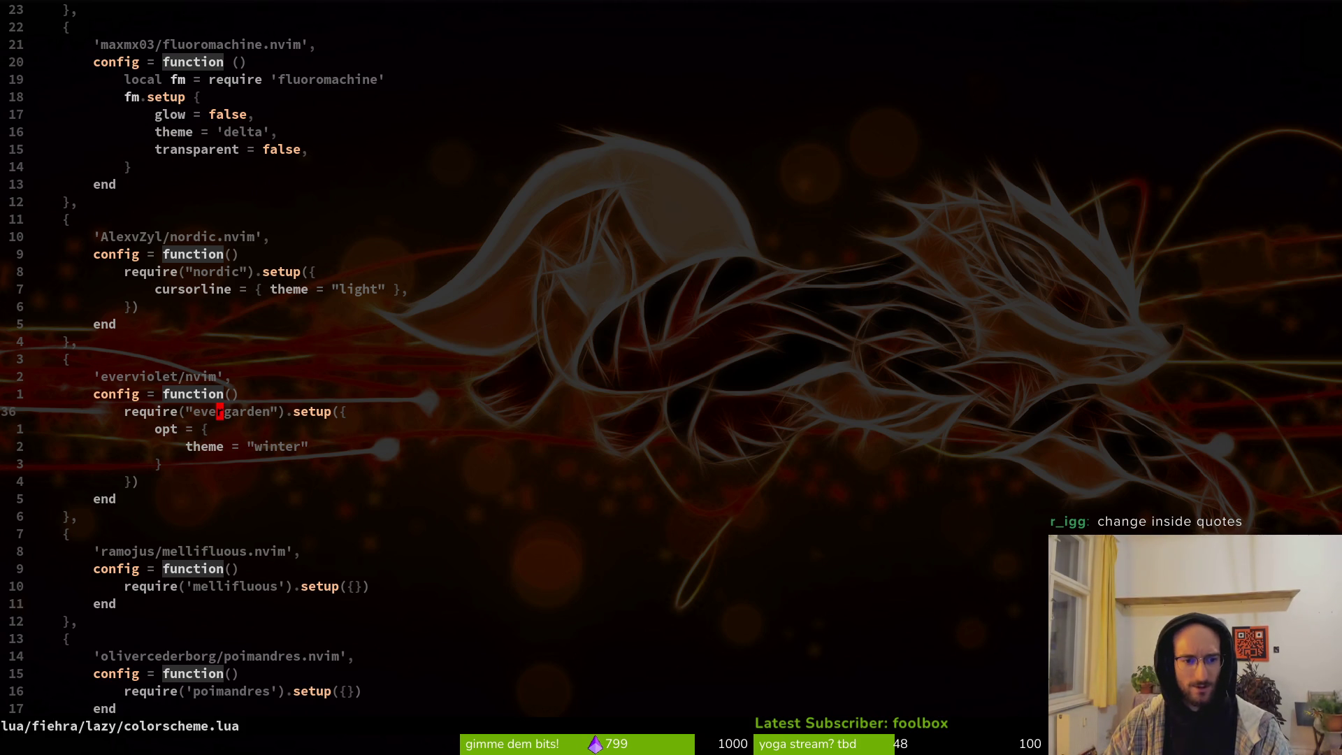
key("v")
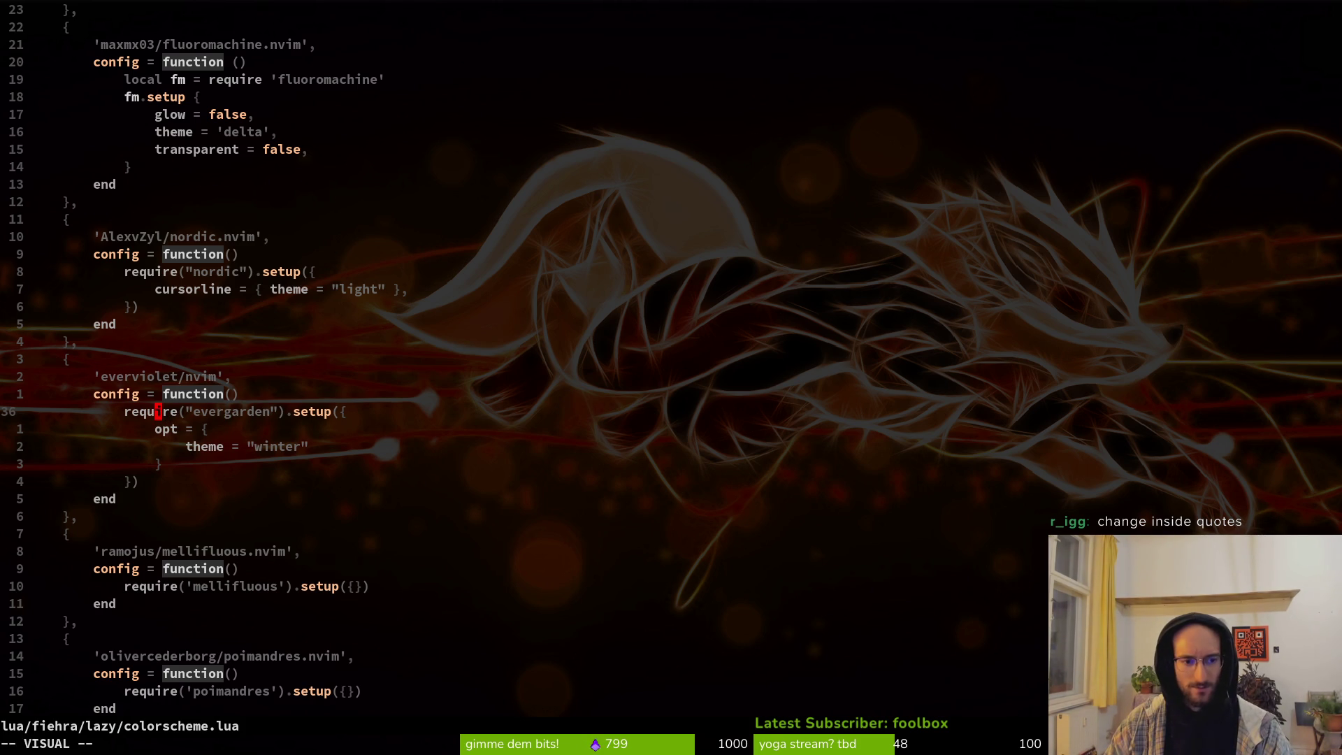
key("i")
key("quotedbl")
key("Escape")
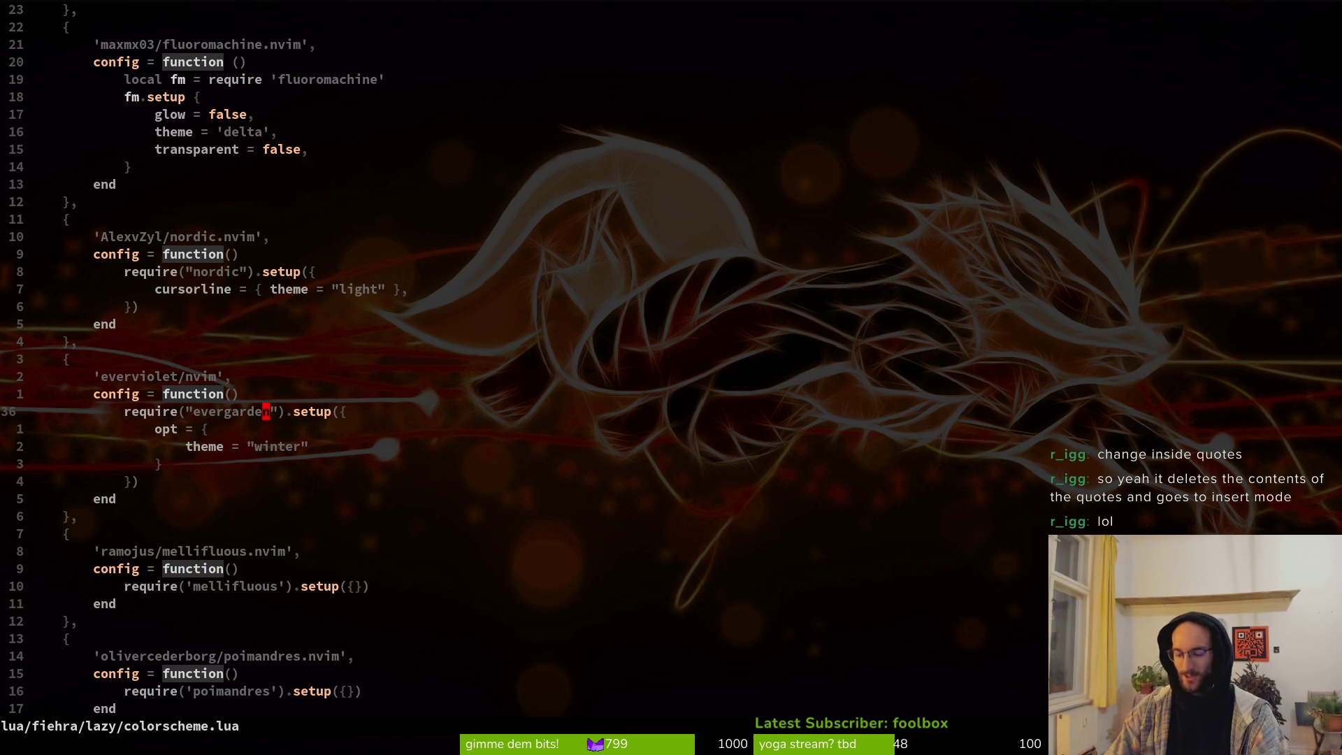
Step: Return to the word require and save colorscheme.lua with :w
key("h")
key("h")
key("h")
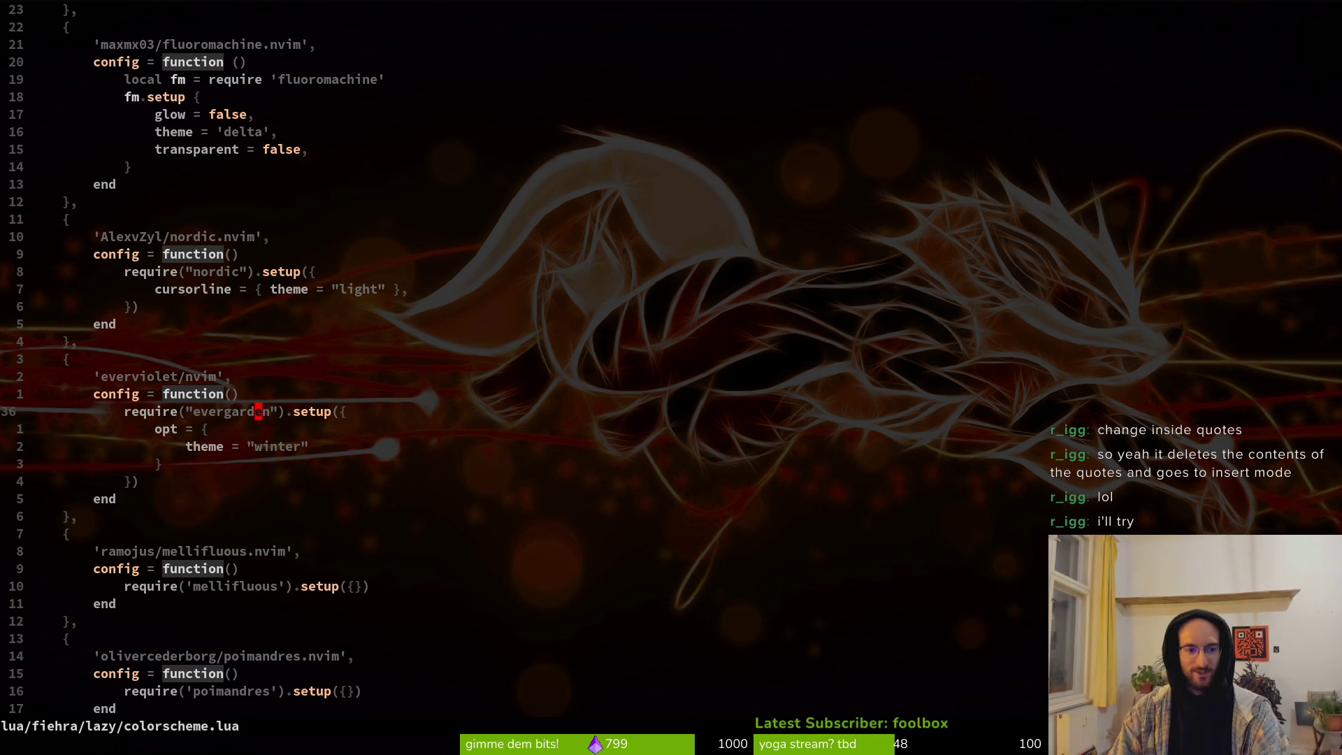
key("h")
key("h")
key("h")
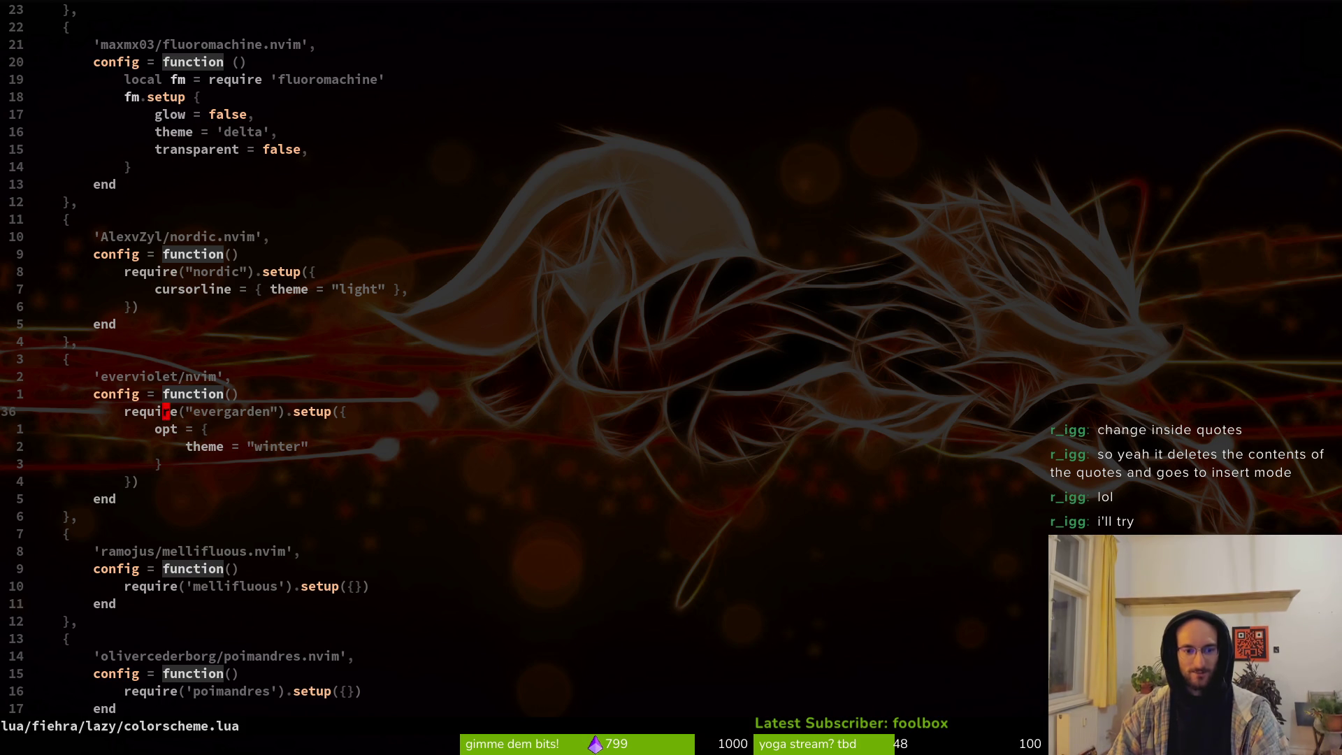
type(":w")
key("Return")
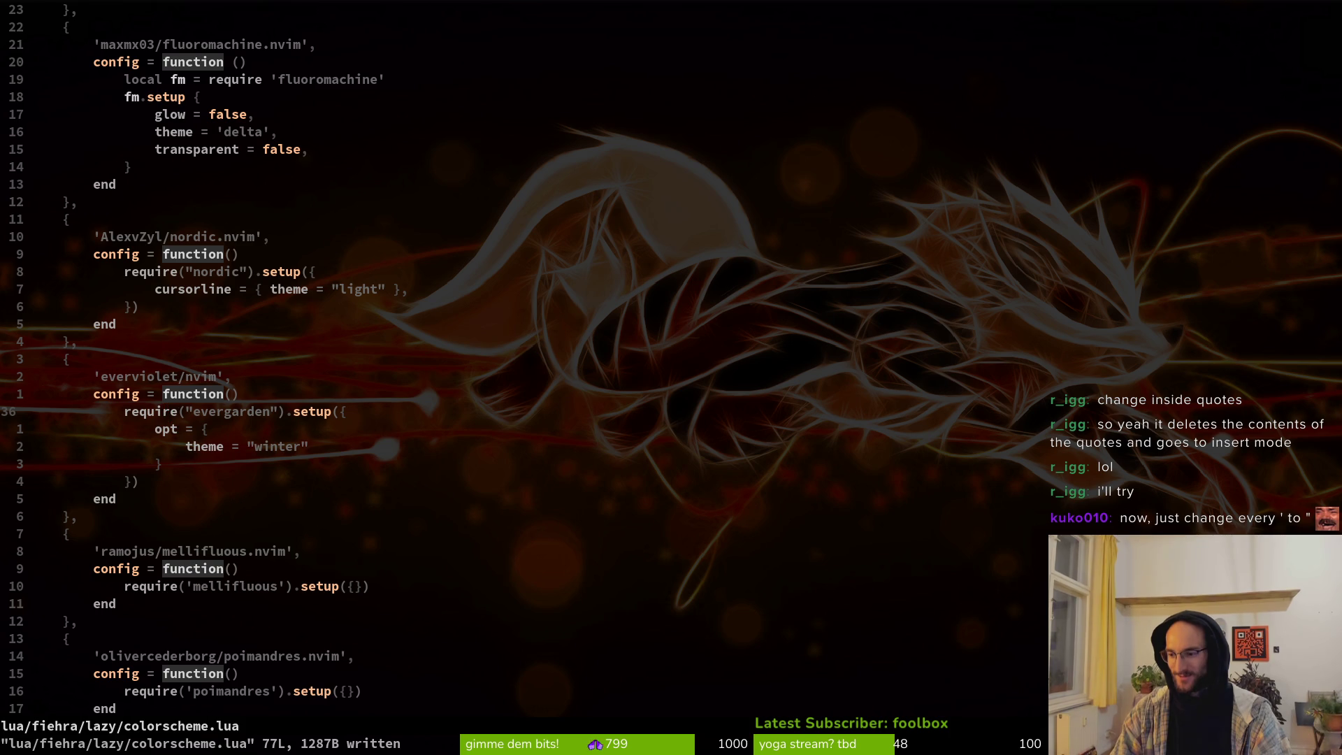
Step: Move through the nordic block up to the fluoromachine theme setting
key("k")
key("k")
key("j")
key("j")
key("l")
key("l")
key("k")
key("k")
key("k")
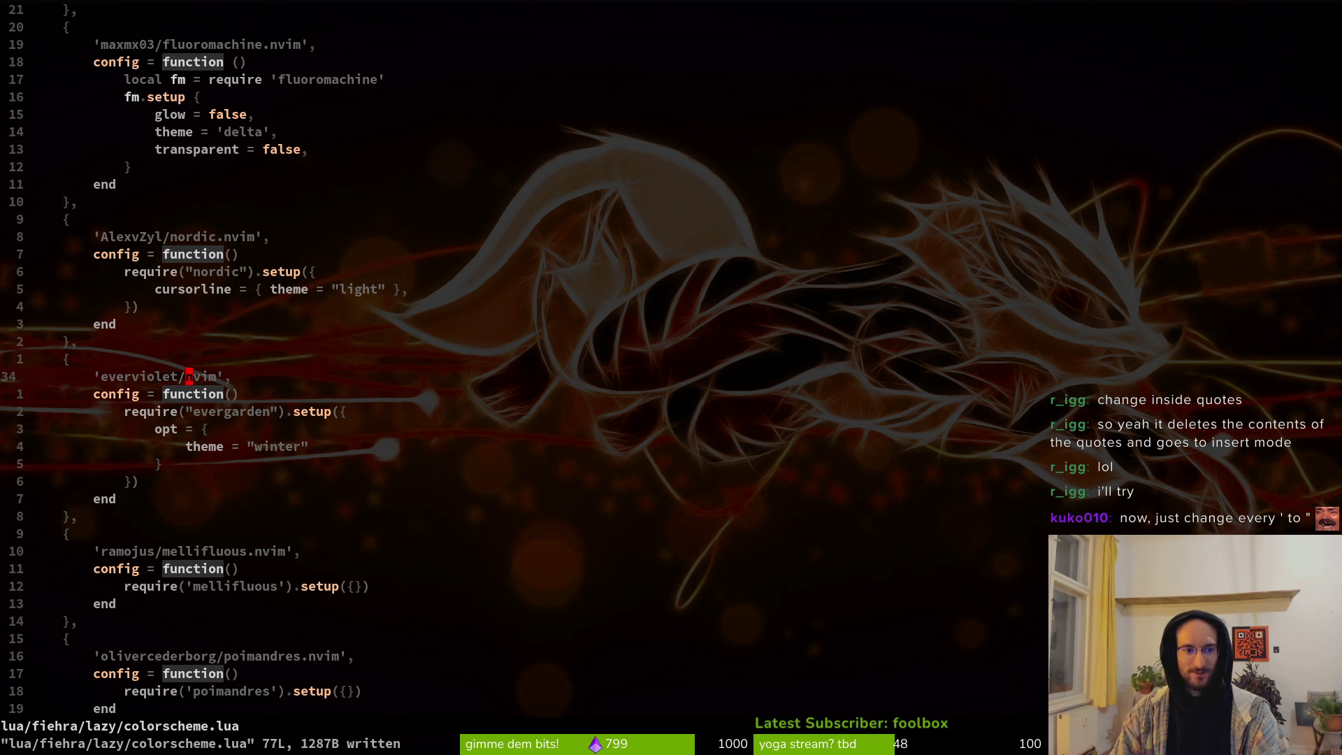
key("j")
key("j")
key("j")
key("j")
key("k")
key("k")
key("k")
key("k")
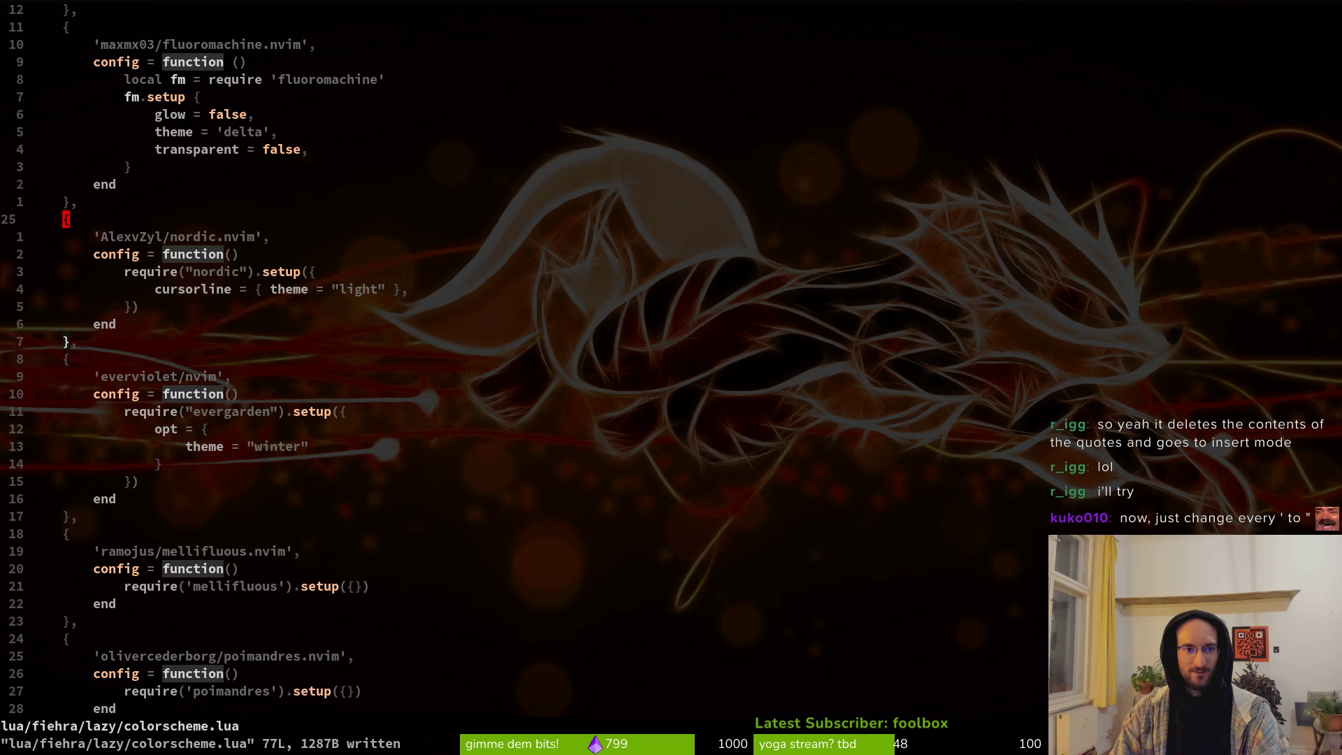
scroll(193, 361, "up", 3)
left_click(188, 307)
left_click(73, 376)
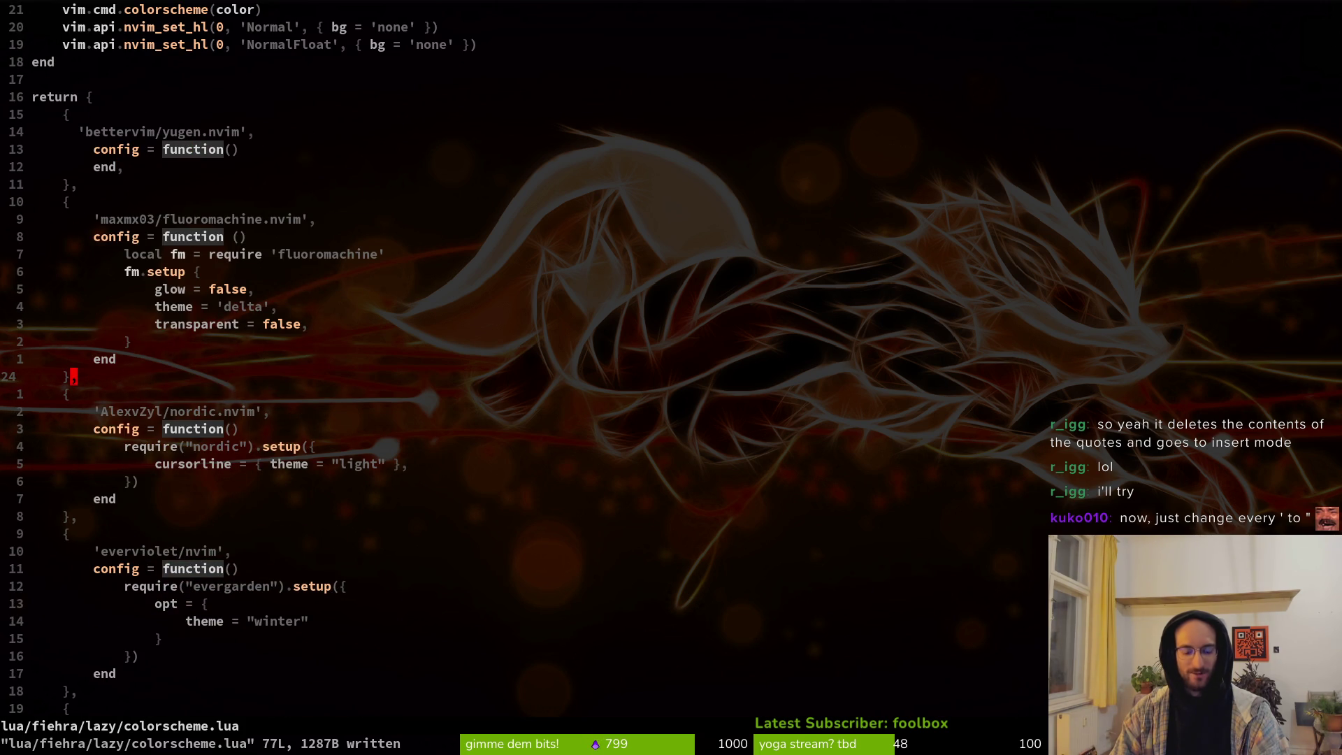
type(":qa")
key("Return")
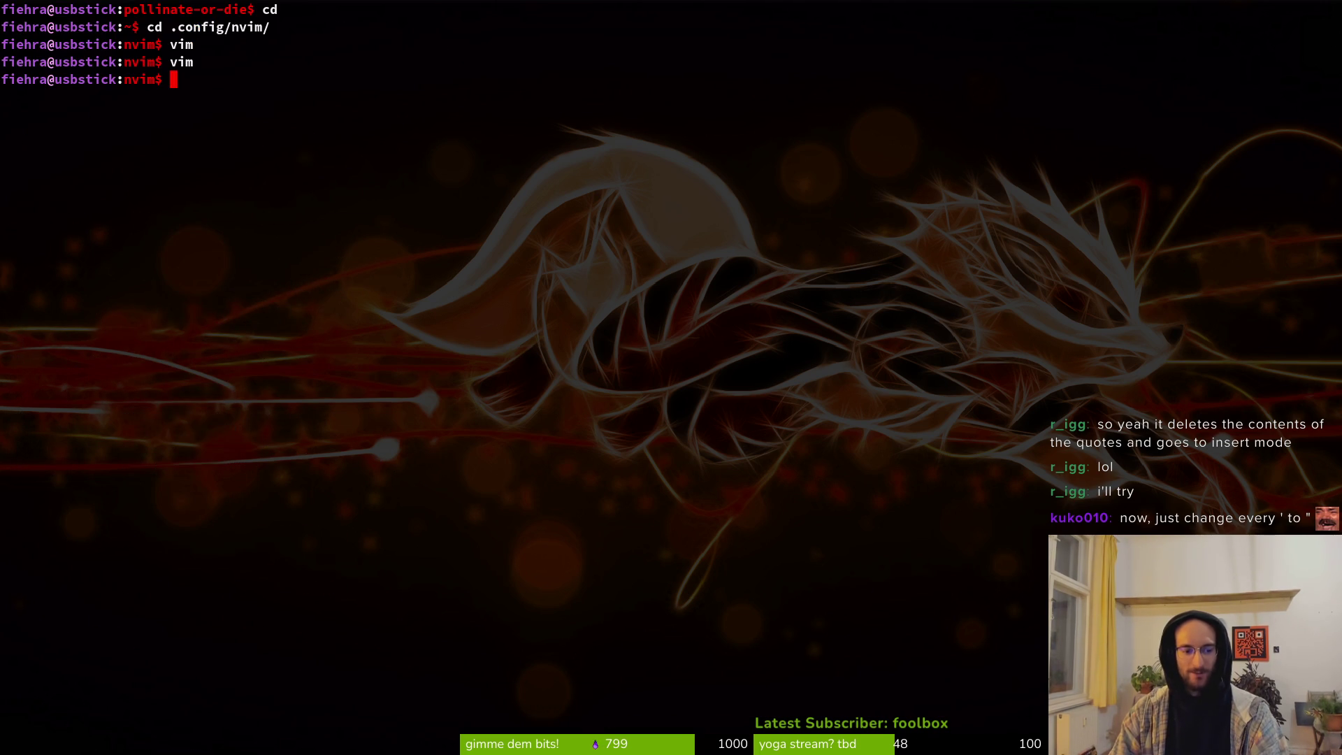
right_click(310, 133)
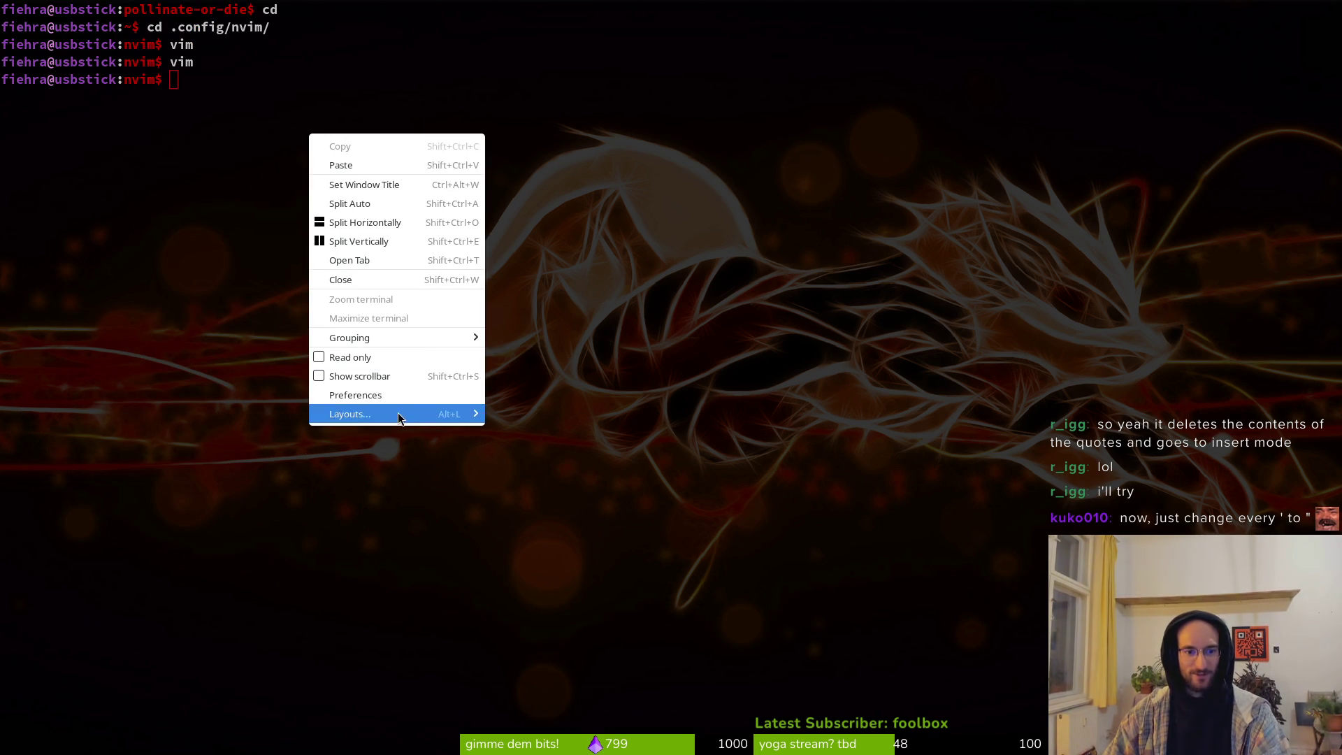
key("Escape")
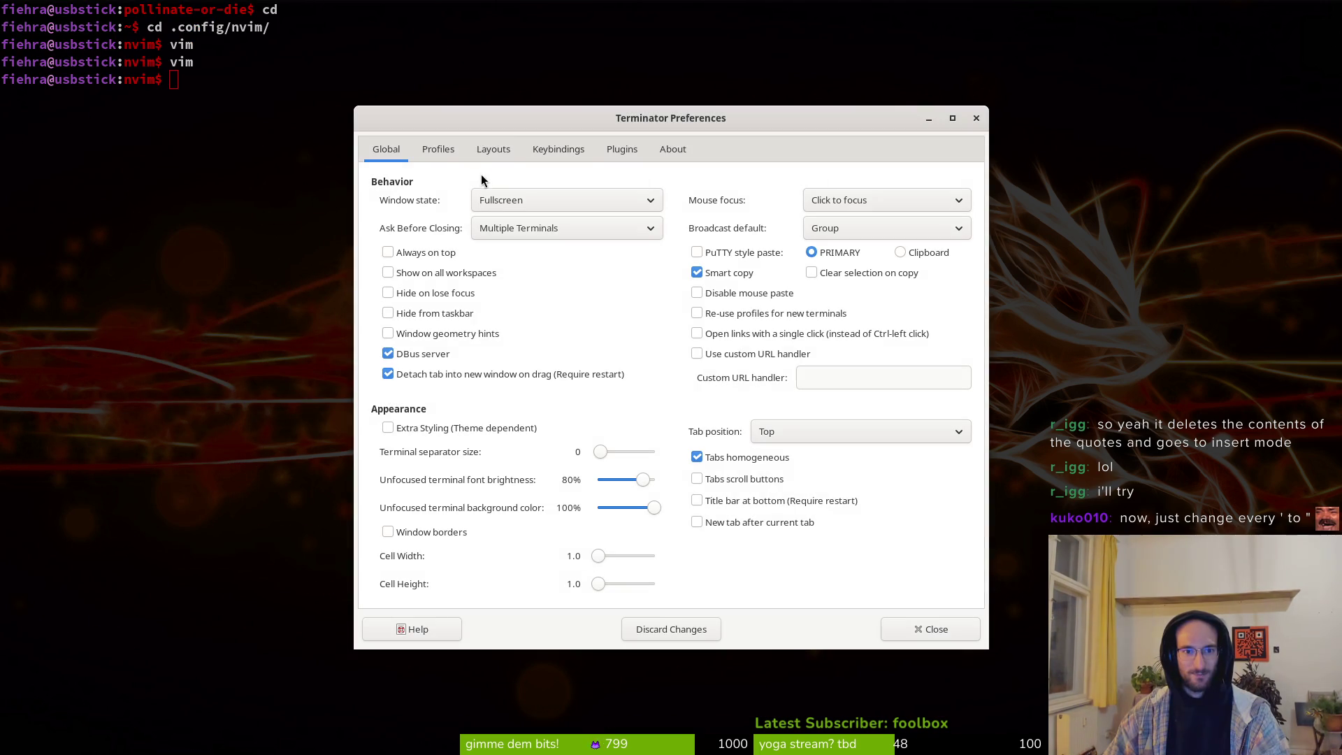
left_click(433, 150)
left_click(730, 188)
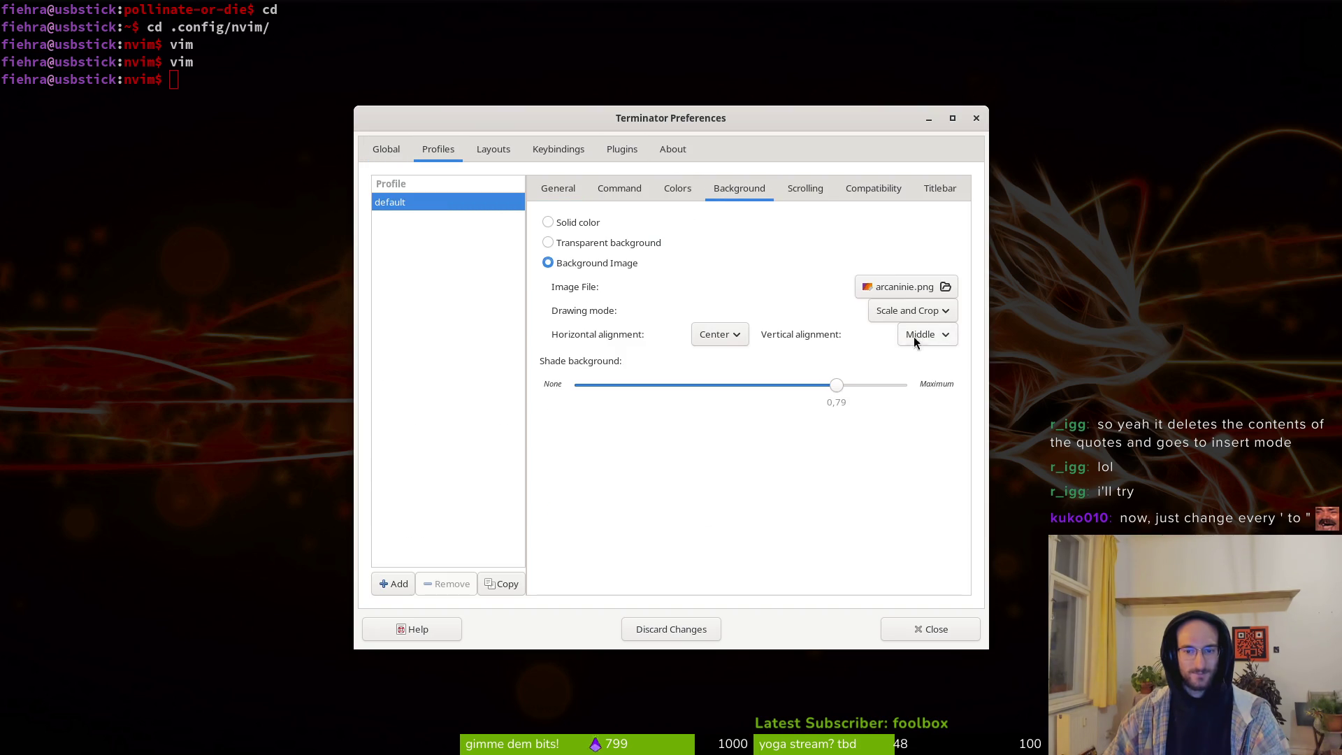
Step: Open the background image file chooser and browse the wallpaper images
left_click(911, 291)
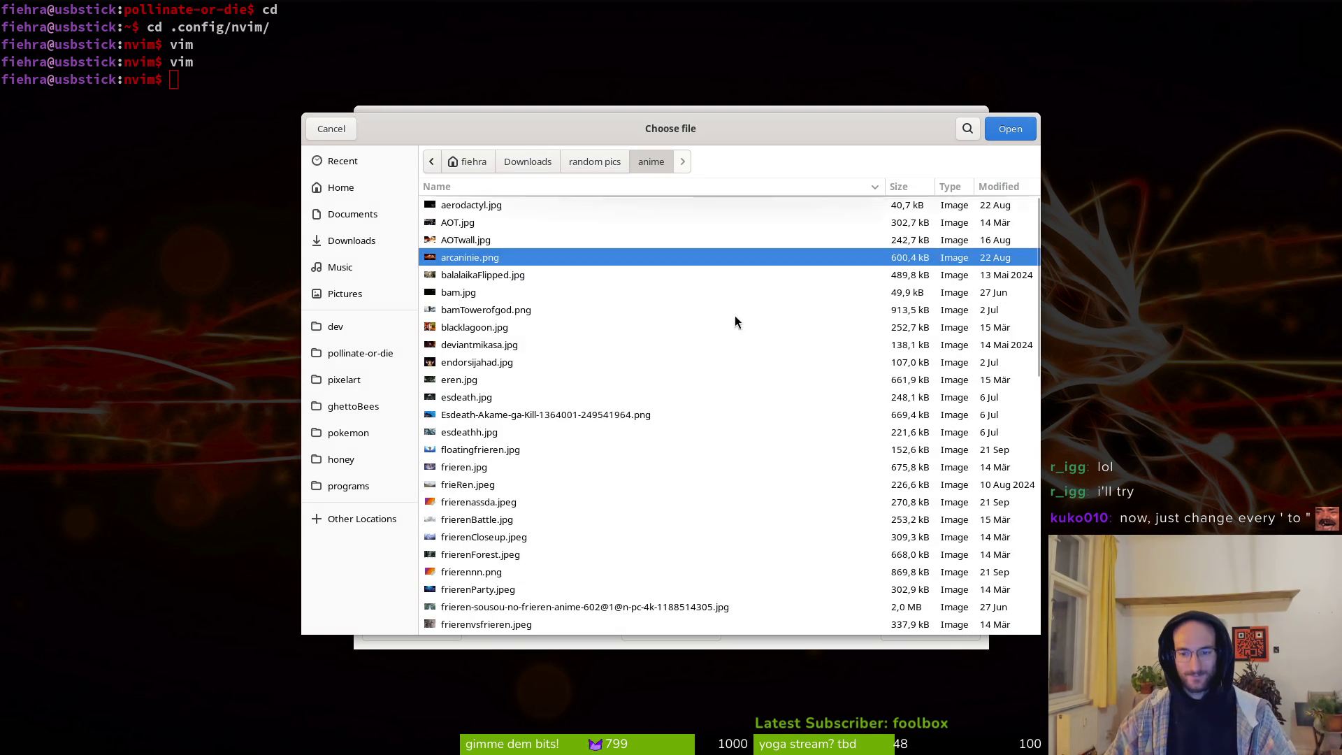
scroll(727, 306, "down", 5)
scroll(726, 306, "down", 5)
scroll(715, 324, "up", 5)
scroll(710, 320, "down", 5)
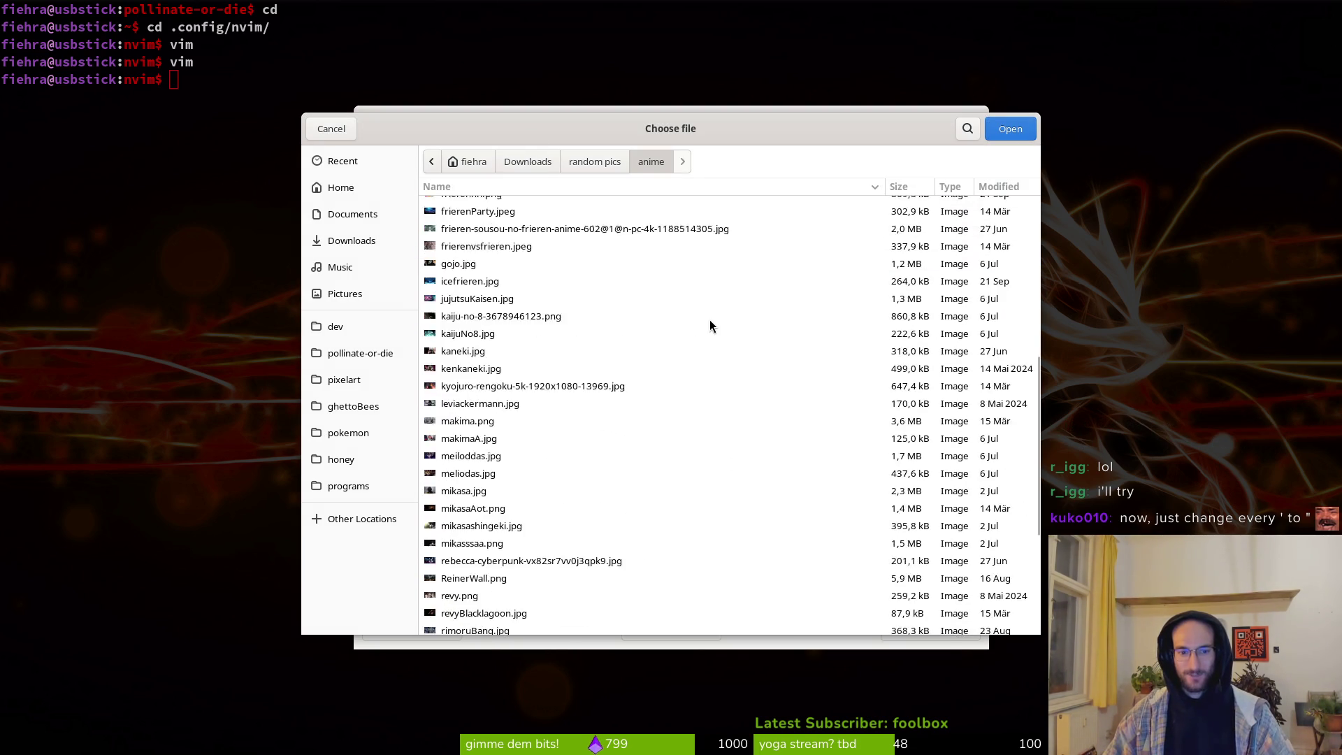
scroll(699, 351, "up", 10)
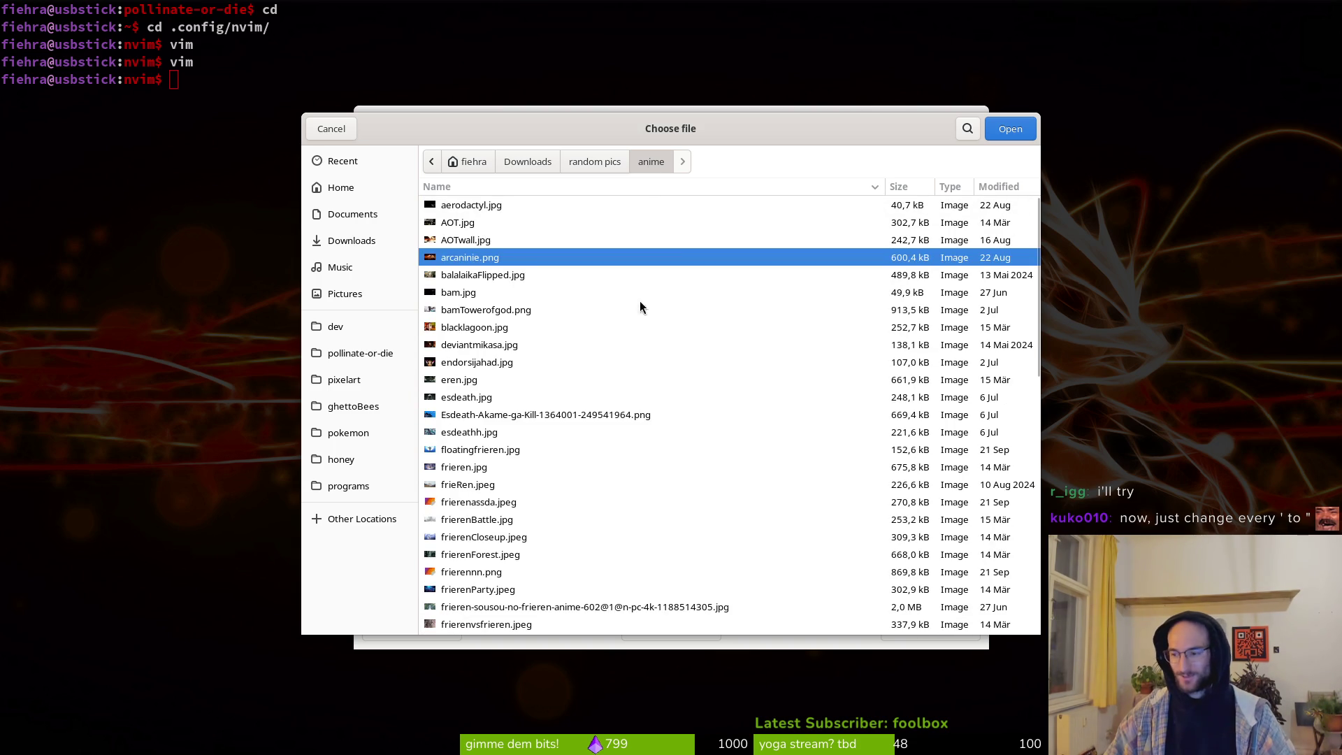
mouse_move(619, 143)
left_mouse_down()
mouse_move(524, 90)
mouse_move(613, 154)
left_mouse_up()
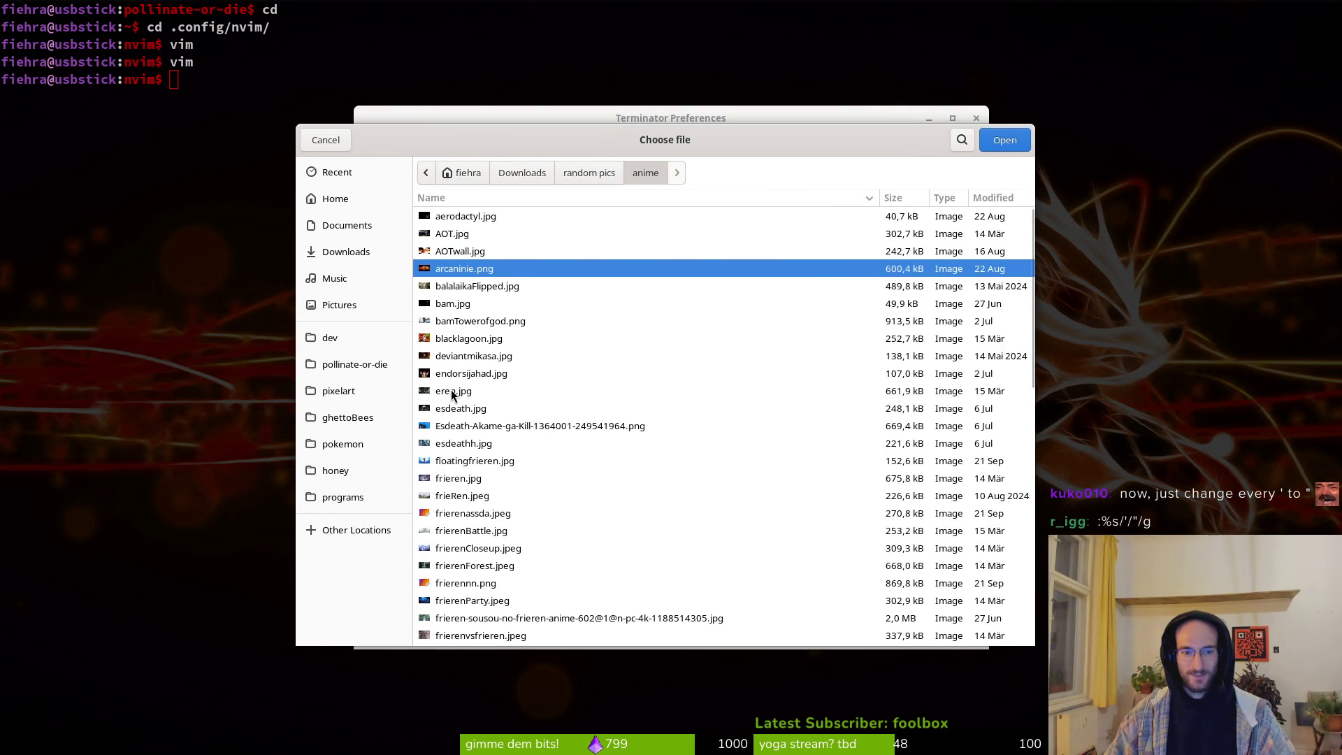
scroll(465, 483, "down", 3)
scroll(482, 549, "down", 2)
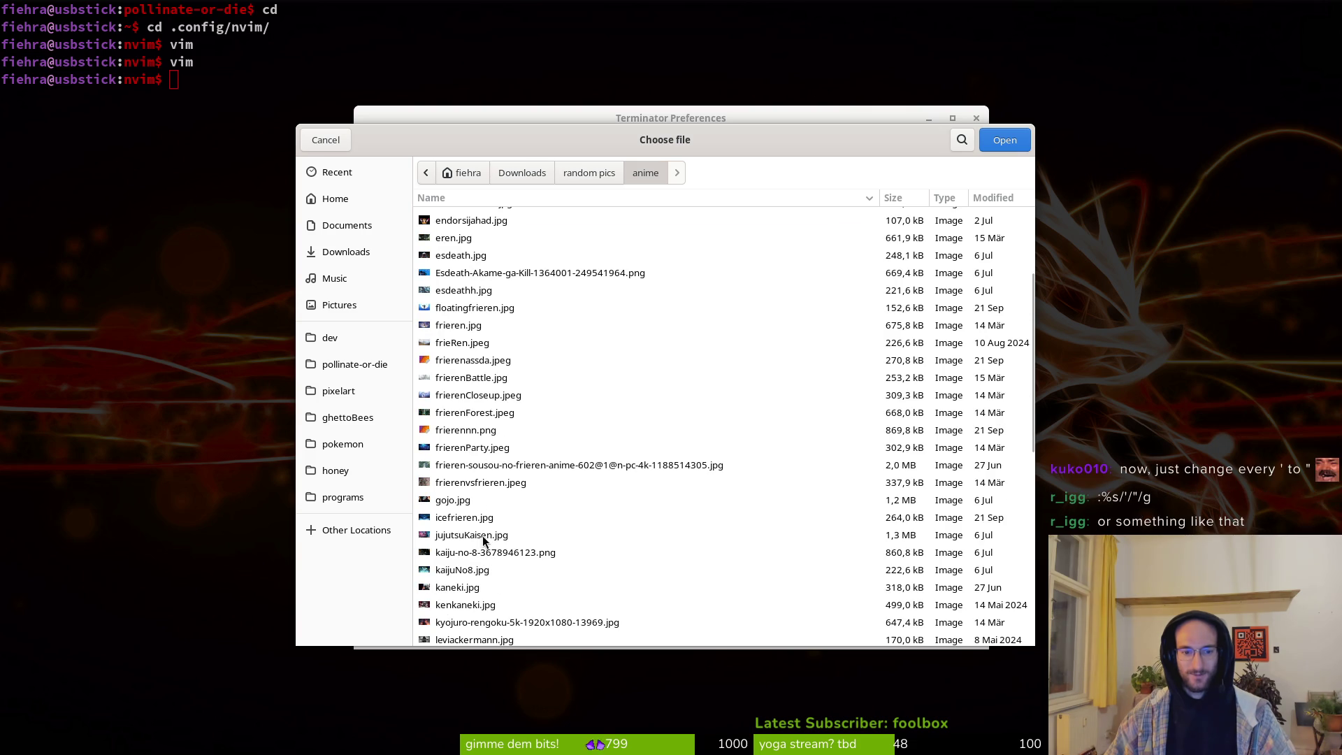
scroll(521, 440, "down", 2)
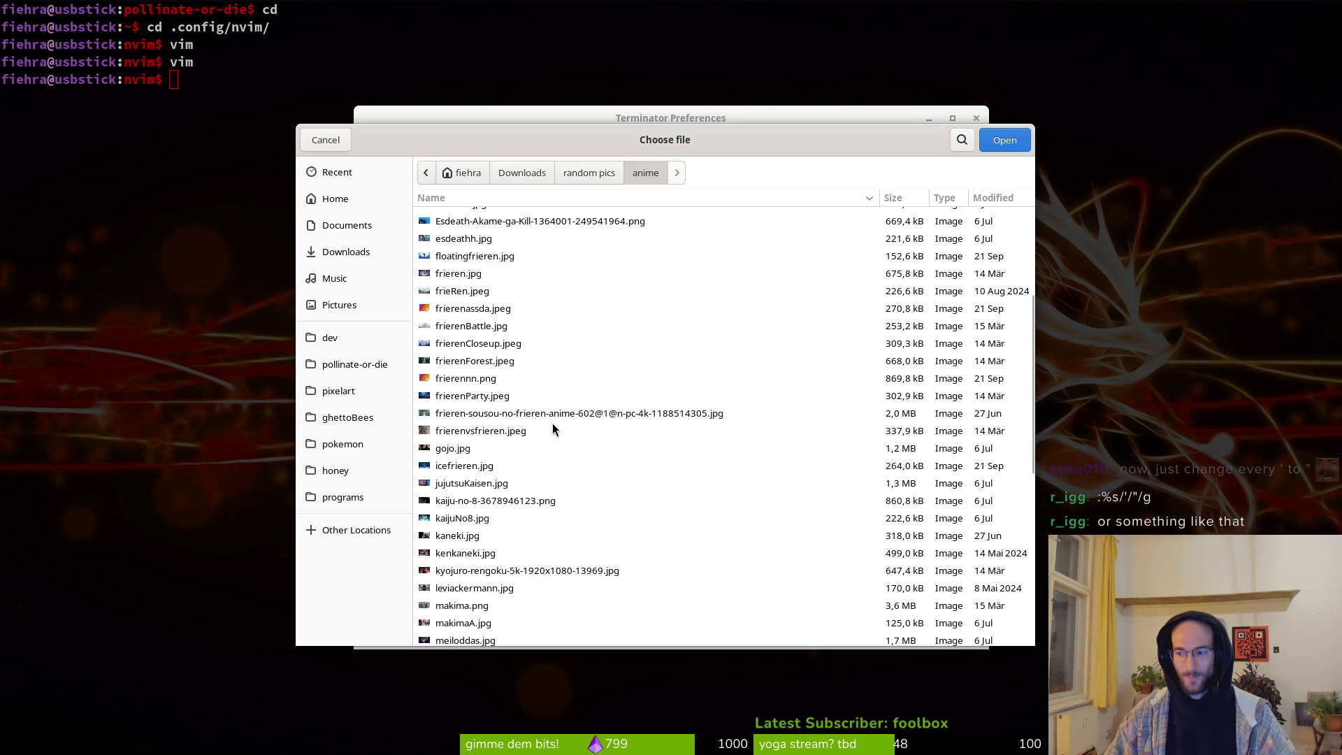
scroll(563, 427, "down", 3)
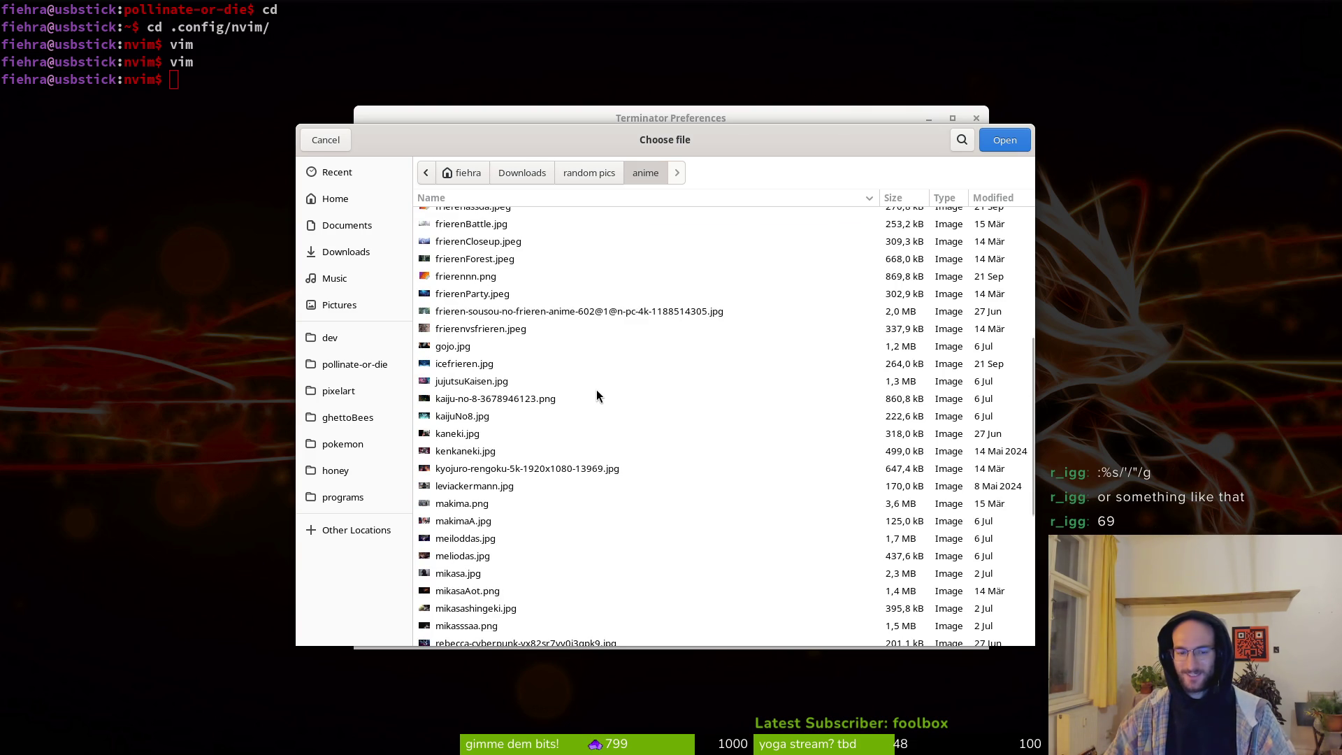
scroll(589, 388, "down", 8)
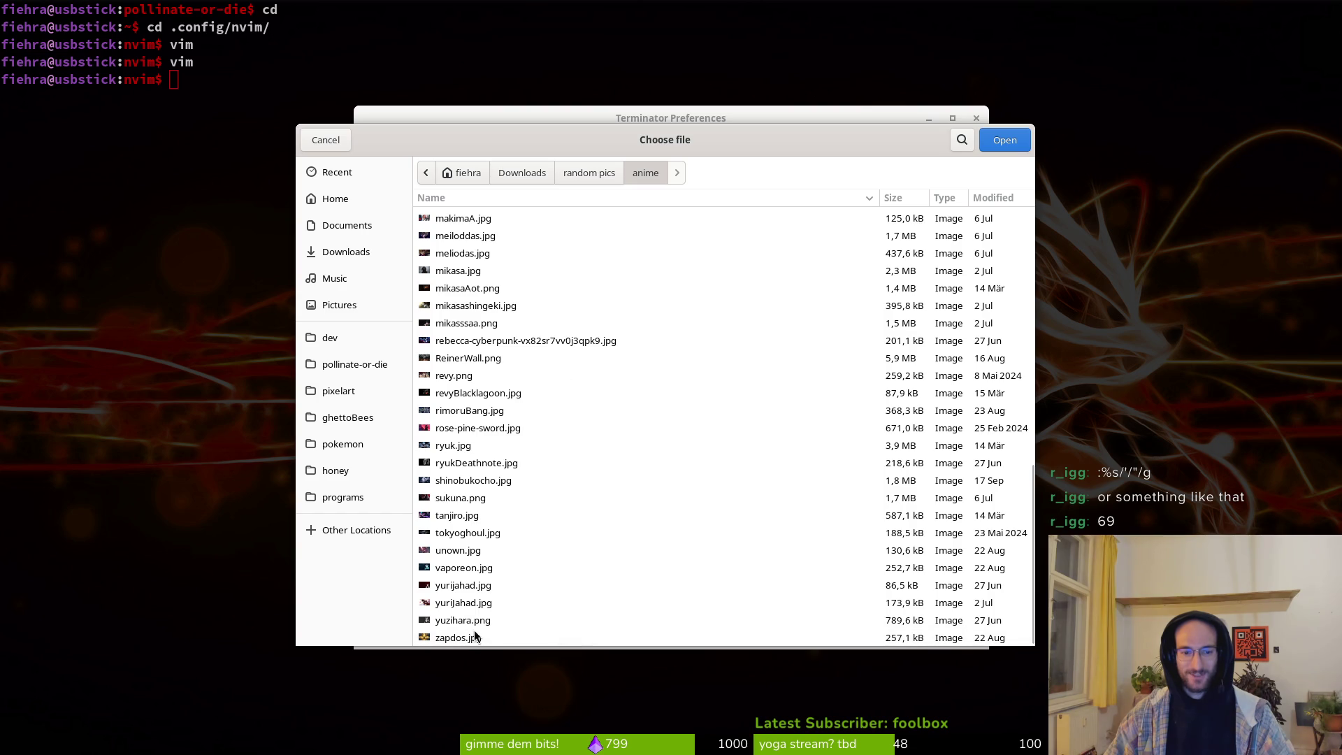
mouse_move(466, 638)
left_mouse_down()
mouse_move(464, 392)
mouse_move(451, 630)
mouse_move(465, 630)
left_mouse_up()
scroll(597, 560, "up", 3)
scroll(610, 550, "down", 3)
Step: Try ReinerWall.png, aerodactyl.jpg and icefrieren.jpg, then apply sukuna.png as the background
left_click(568, 362)
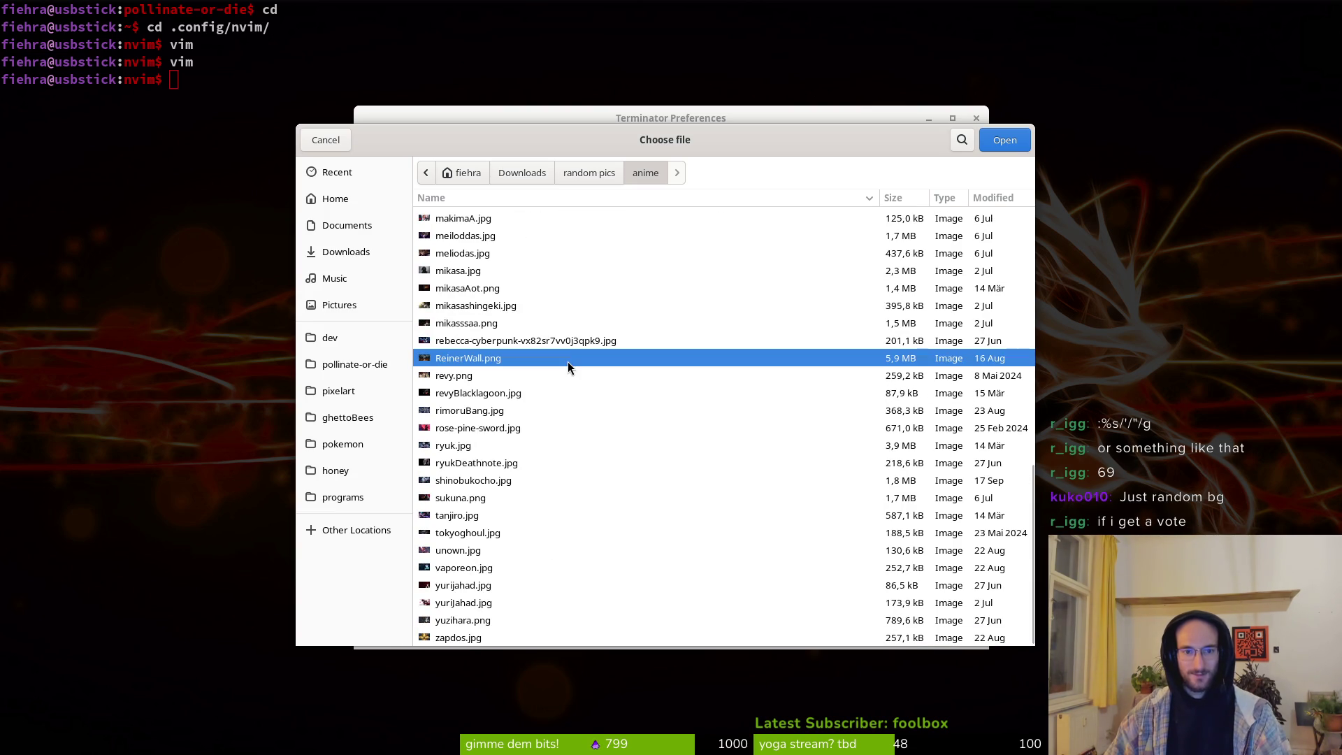
scroll(504, 252, "up", 10)
scroll(489, 252, "up", 3)
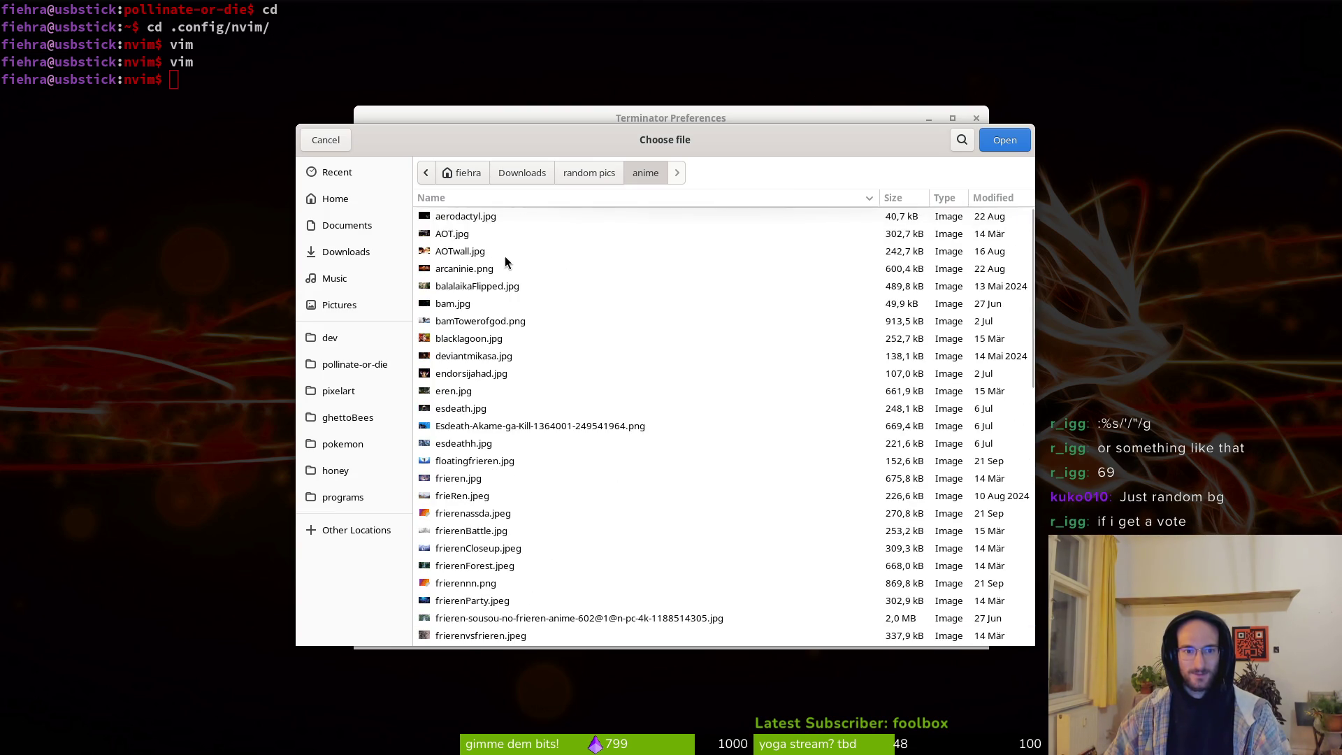
left_click(455, 219)
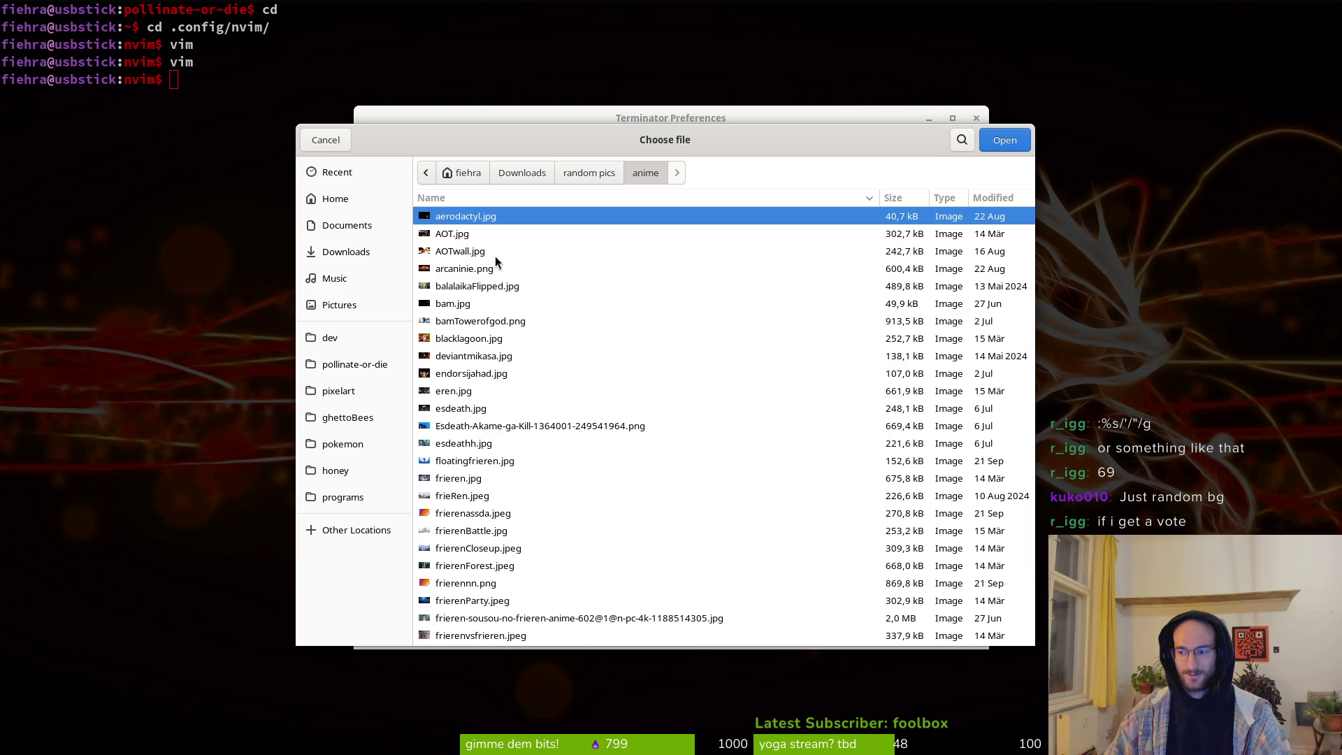
scroll(559, 401, "down", 5)
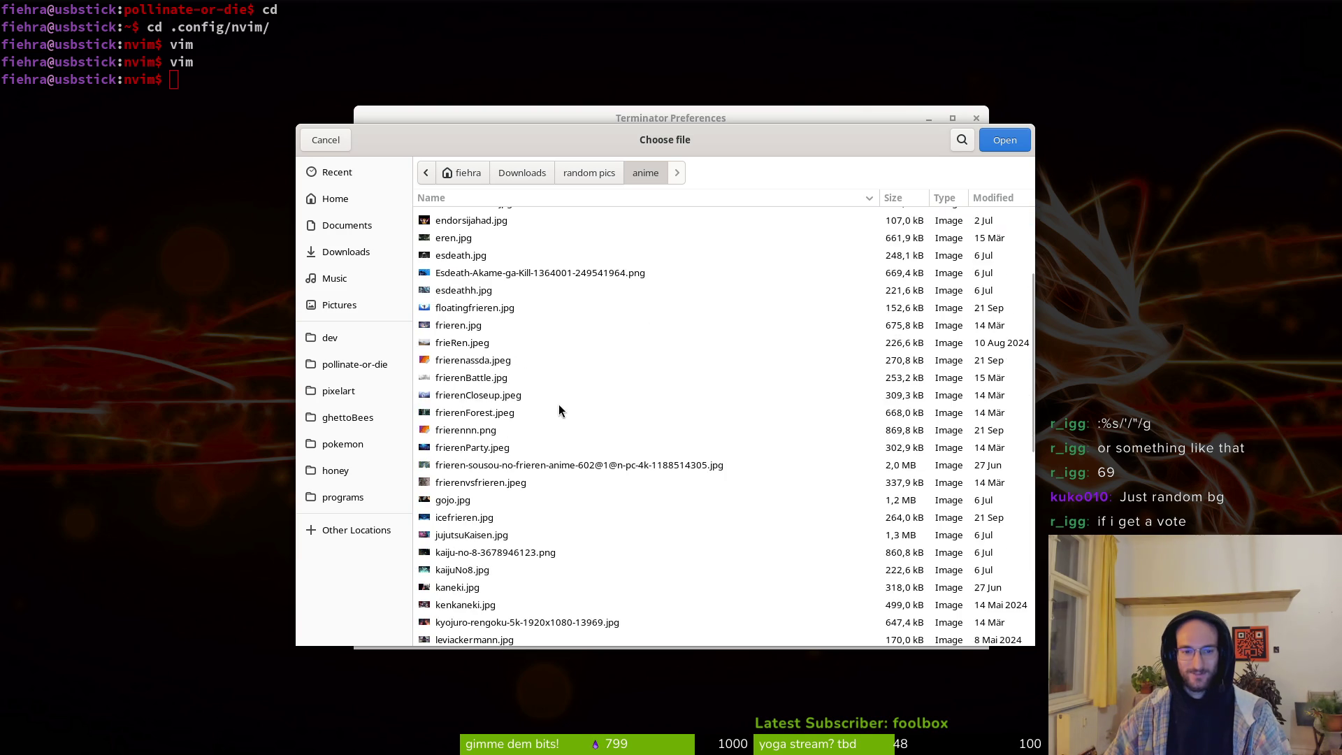
left_click(463, 415)
scroll(504, 456, "down", 4)
scroll(526, 482, "down", 5)
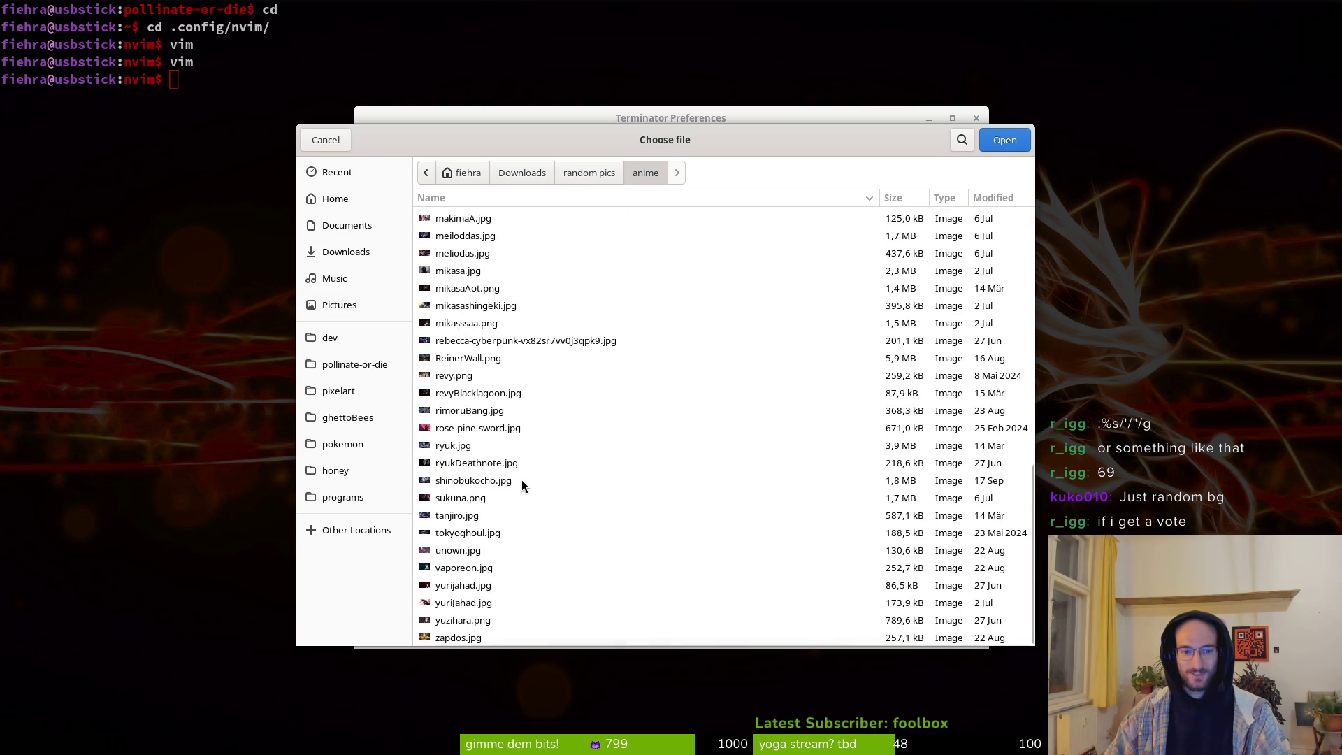
left_click(454, 499)
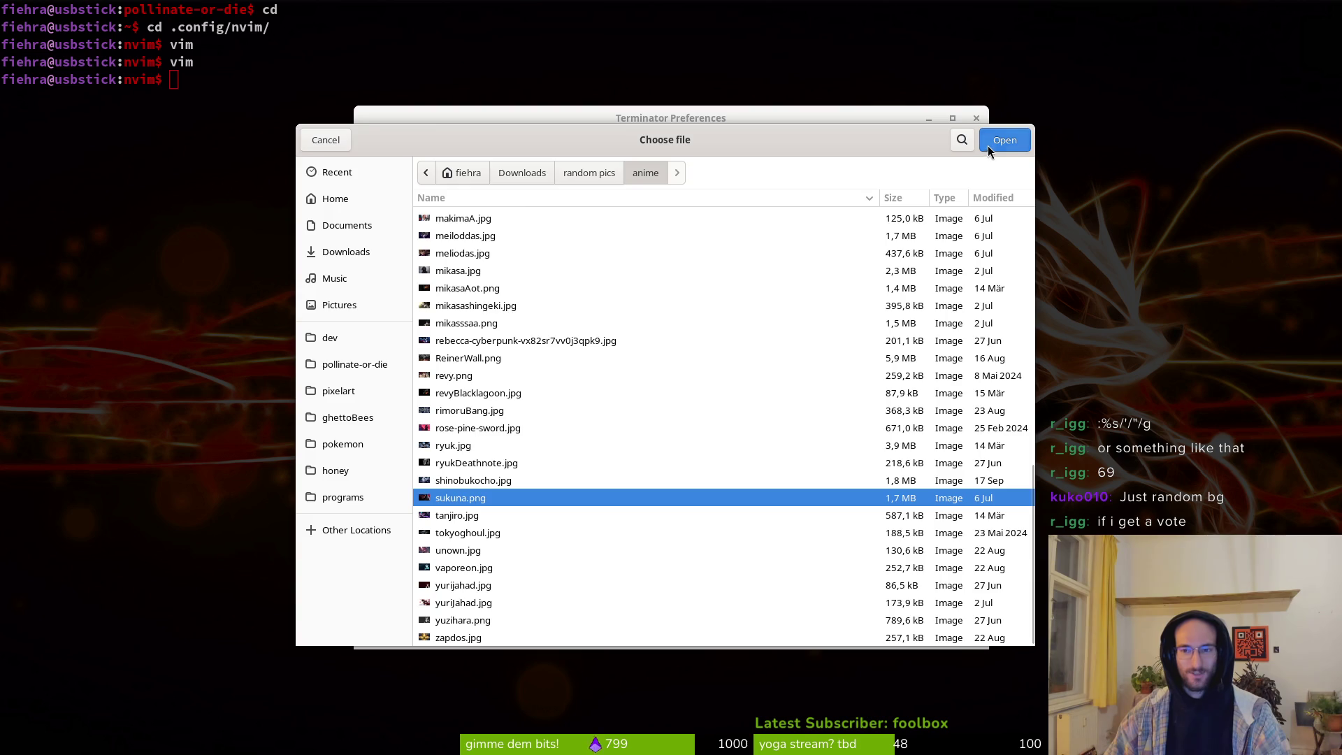
left_click(998, 133)
left_click(922, 629)
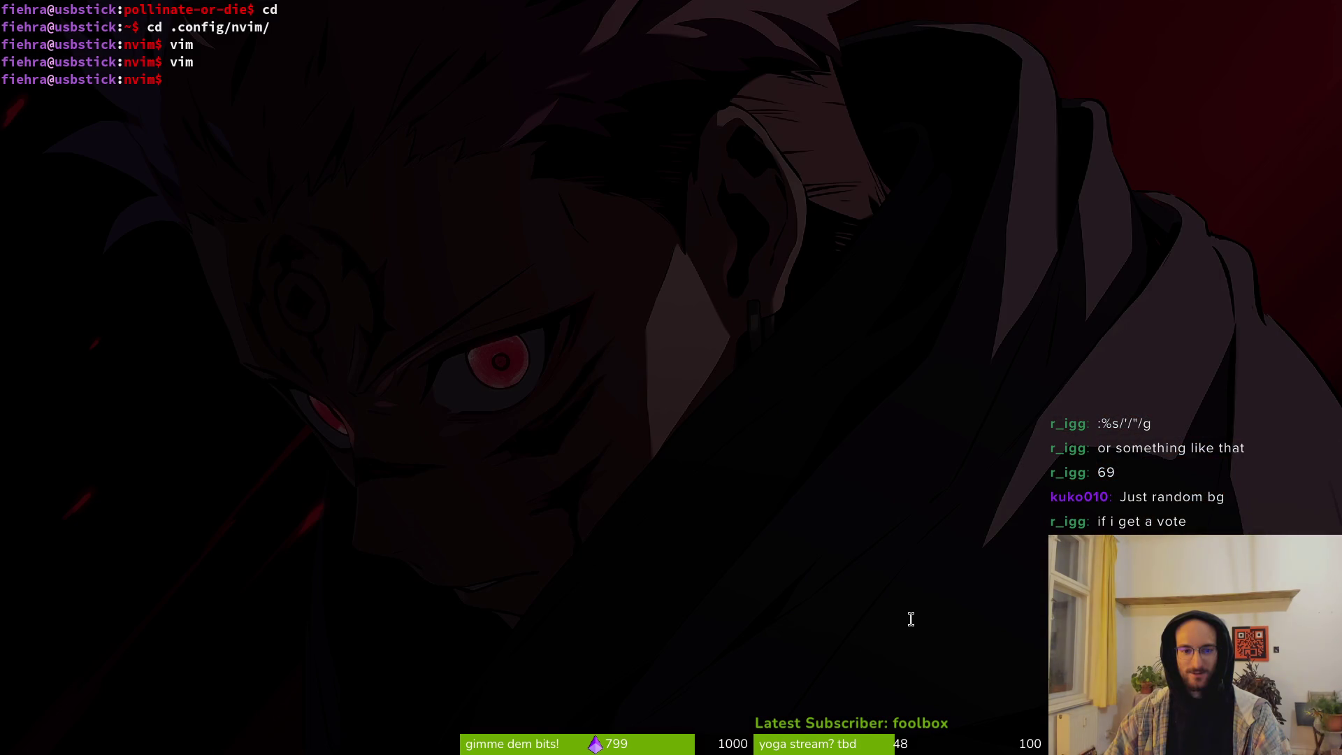
Step: Reopen profile Background settings and lower Shade background to 0,75
right_click(254, 86)
left_click(338, 368)
left_click(438, 149)
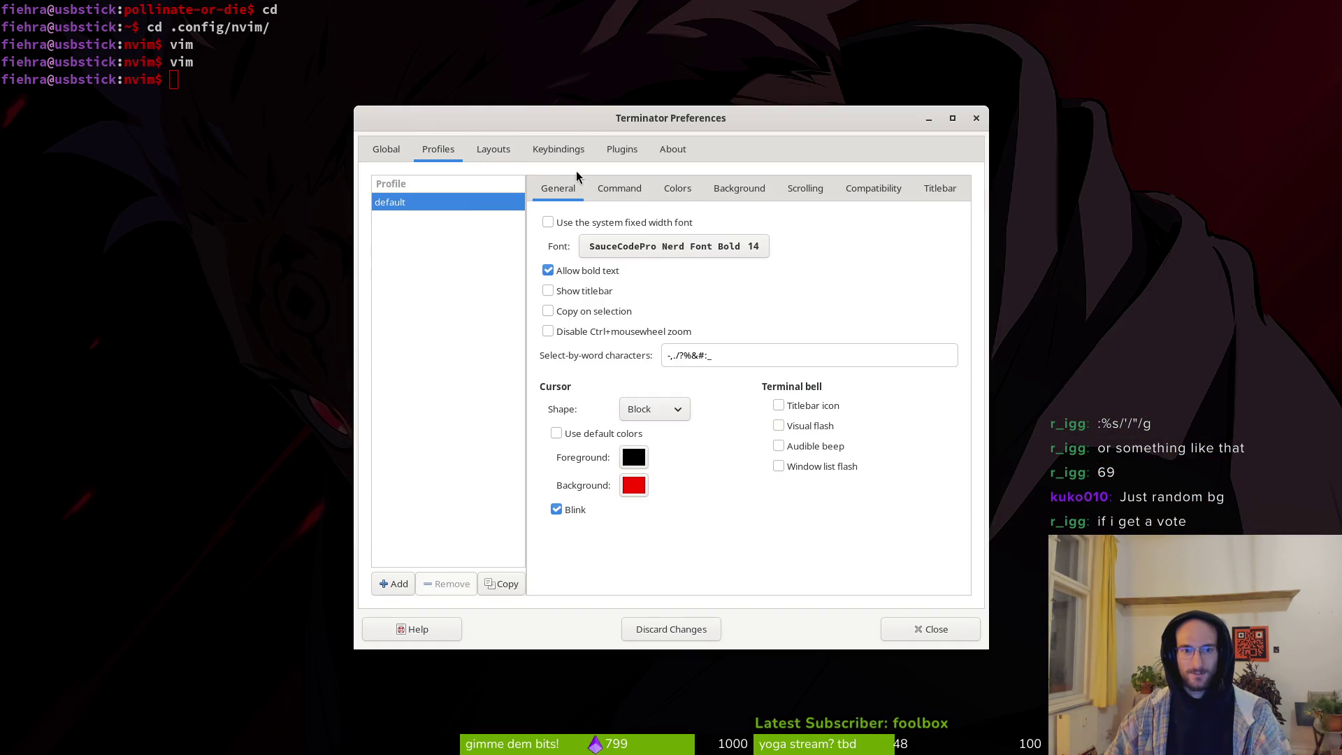
left_click(717, 189)
left_click_drag(834, 391, 827, 395)
left_click(930, 628)
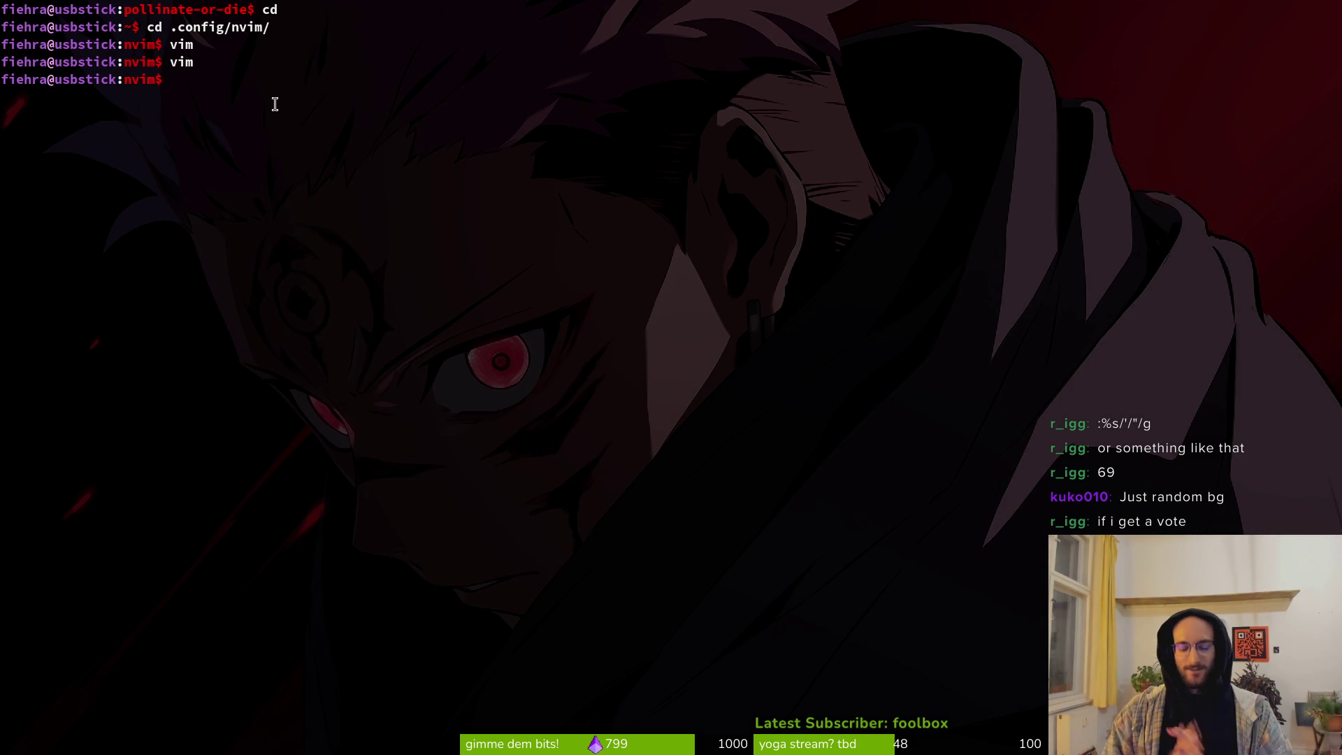
Step: Launch Neovim in the config folder and open colorscheme.lua through the file finder
type("vim")
key("BackSpace")
key("BackSpace")
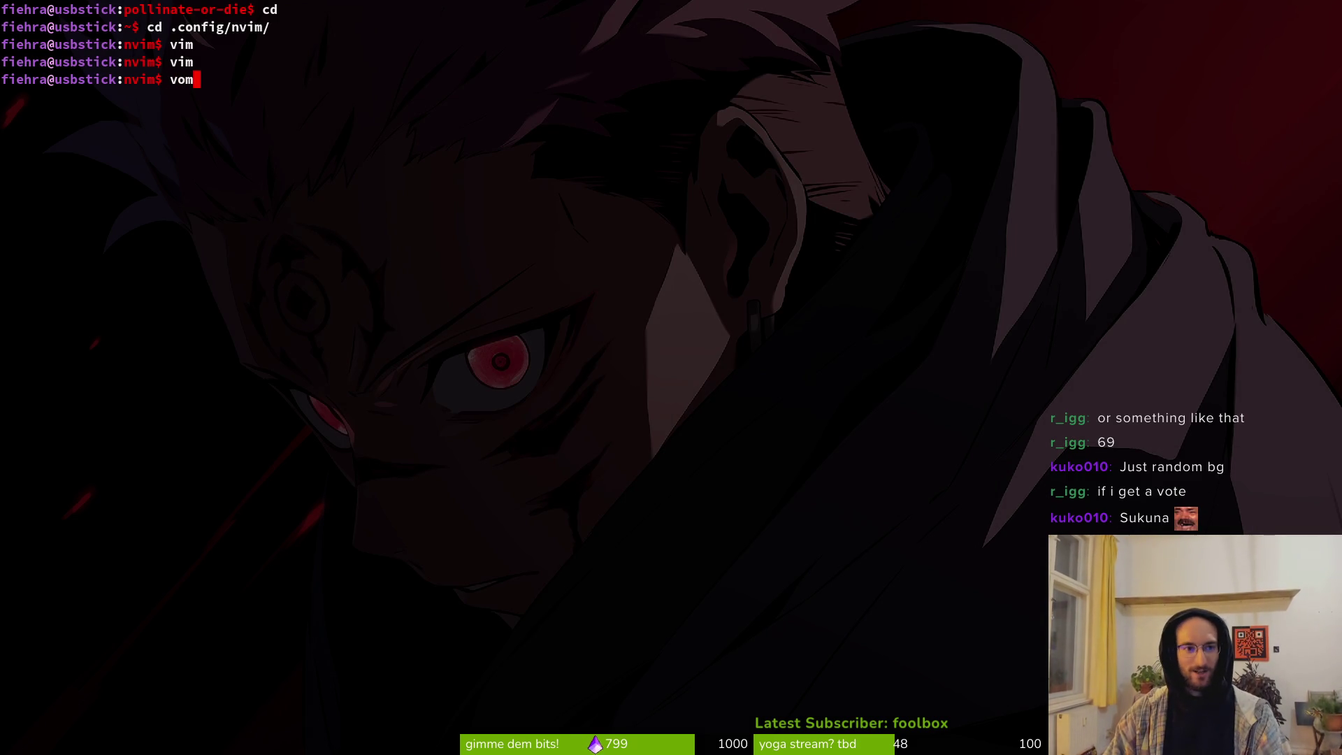
type("in")
key("BackSpace")
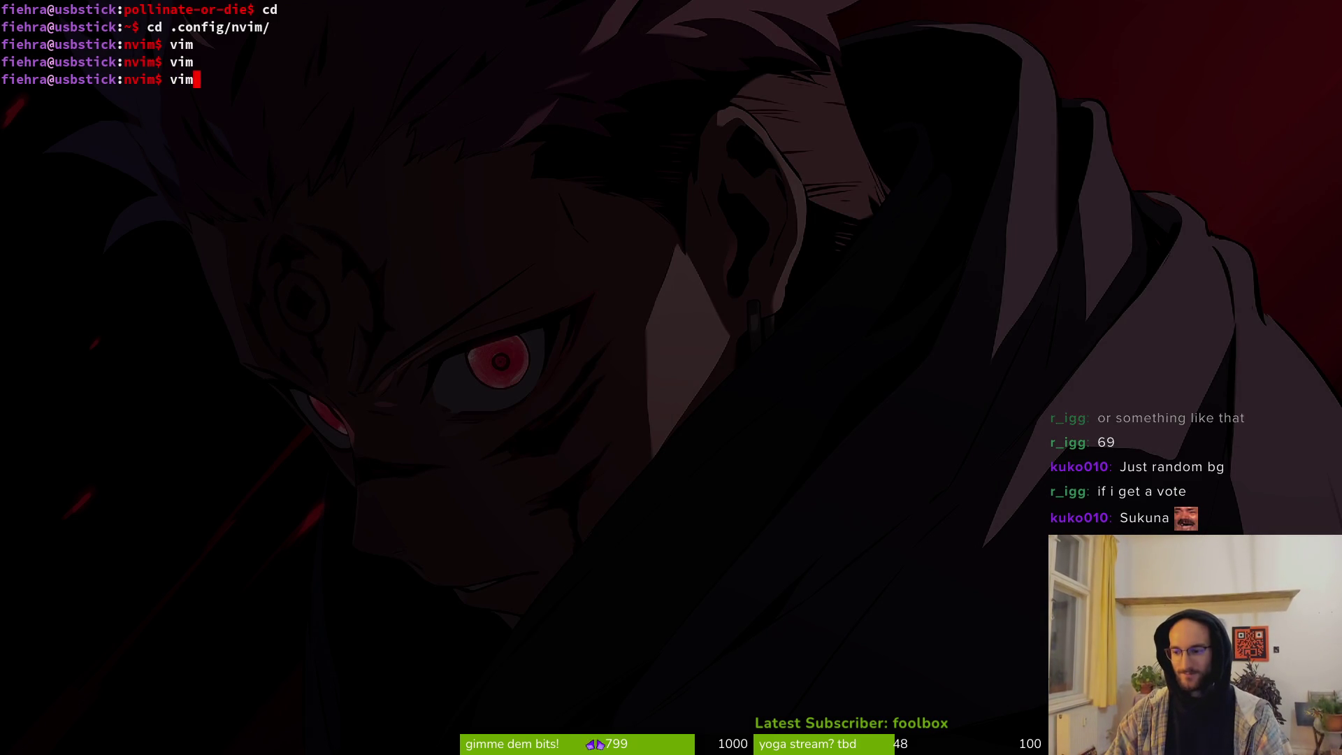
type("m")
key("Return")
key("space")
key("f")
key("f")
type("col")
key("Return")
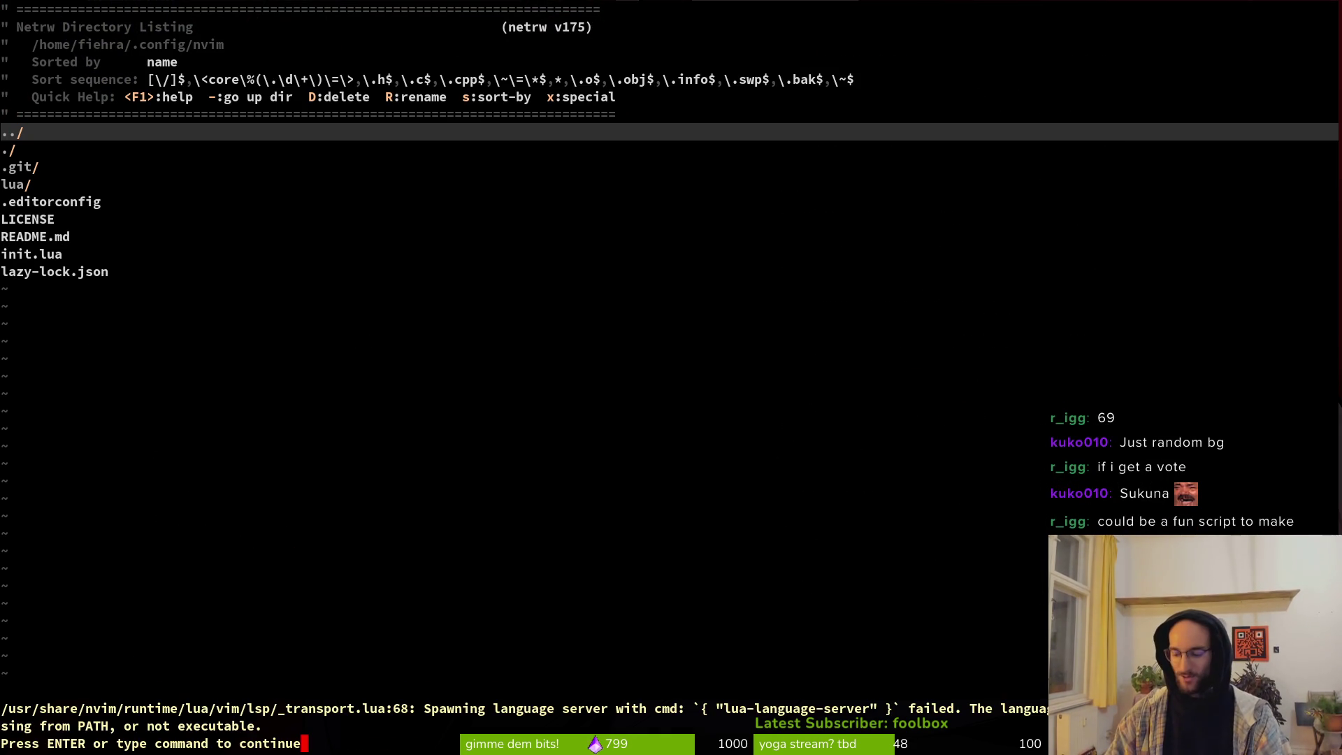
key("Return")
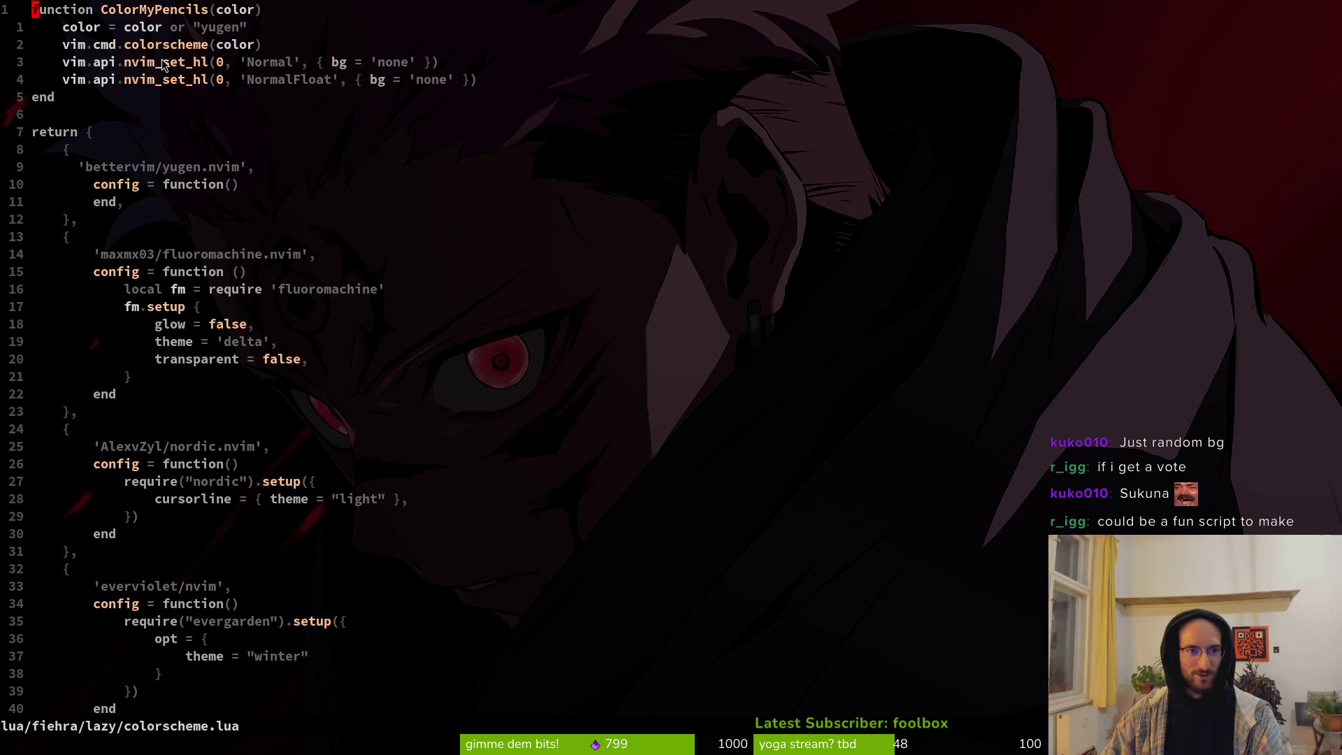
Step: Change the default colorscheme from yugen to mellifluous, save, and quit Neovim
left_click(205, 27)
type("ciwmellifluous")
key("Escape")
type(":w")
key("Return")
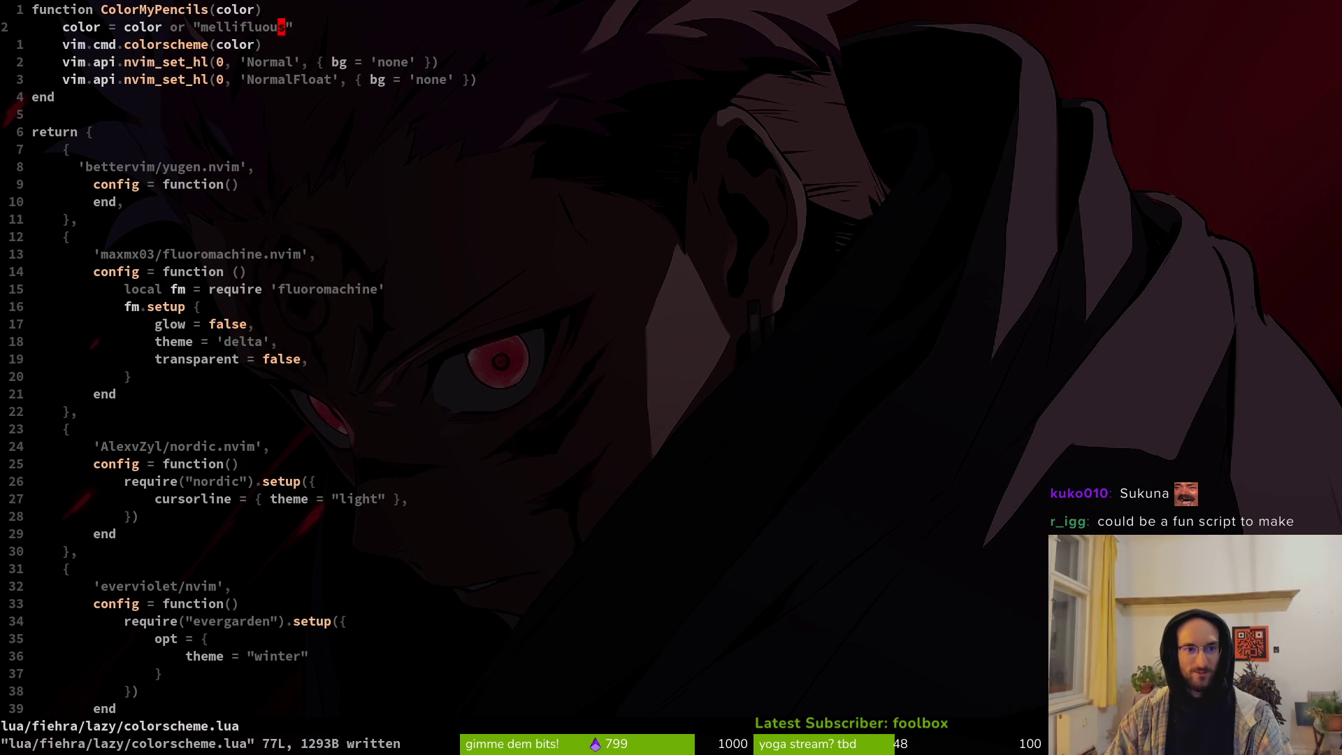
type(":qw")
key("BackSpace")
type("wq")
key("BackSpace")
key("Return")
Step: Relaunch Neovim, reopen colorscheme.lua and clear the quoted default colorscheme name
type("vim")
key("Return")
key("space")
key("f")
key("f")
type("colo")
key("Return")
key("Return")
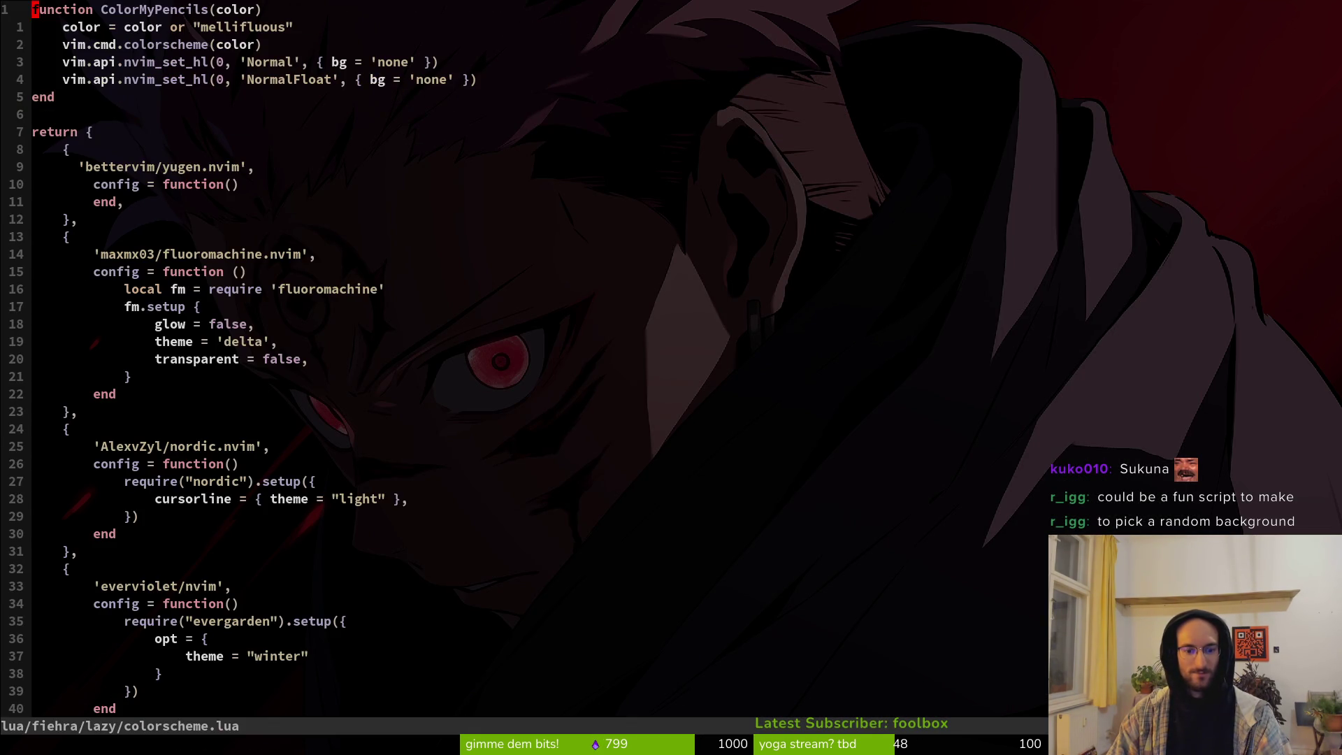
key("j")
key("w")
key("w")
key("w")
key("c")
key("i")
key("quotedbl")
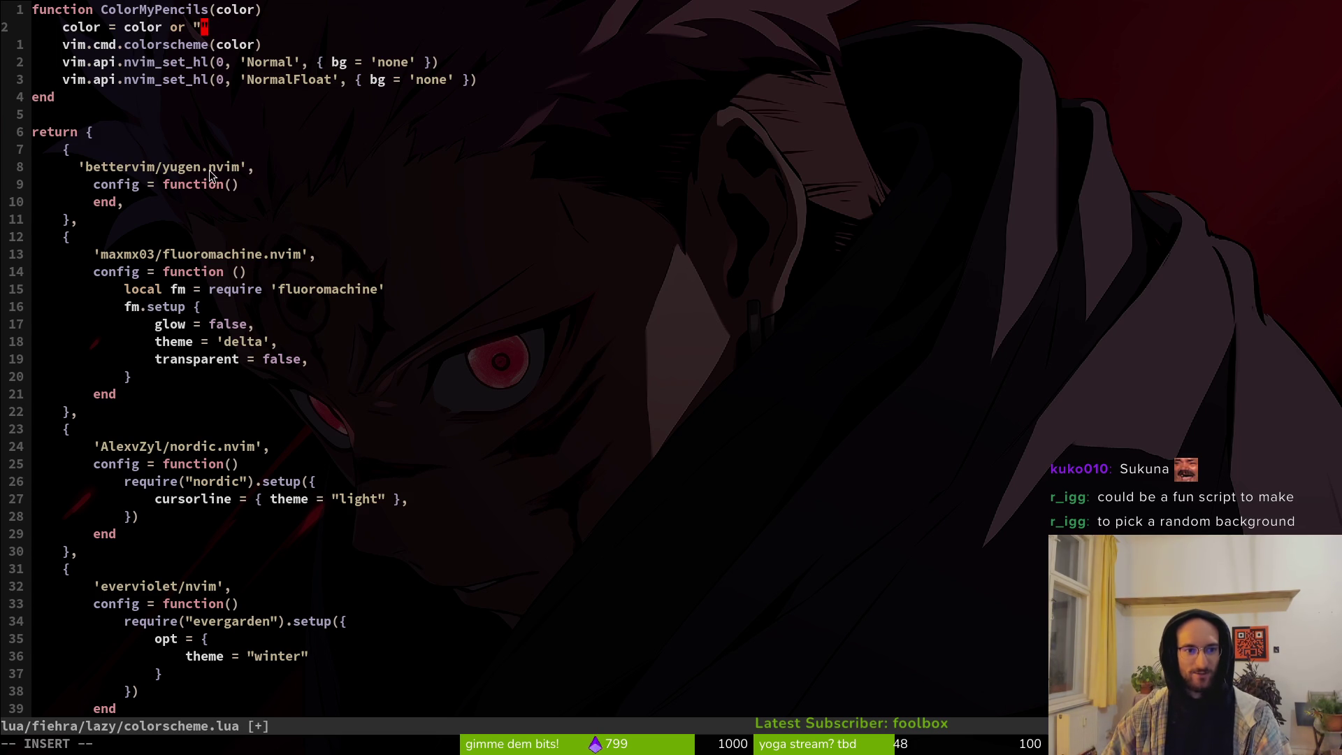
Step: Enter catppuccin as the default colorscheme name and save the file
scroll(265, 587, "down", 3)
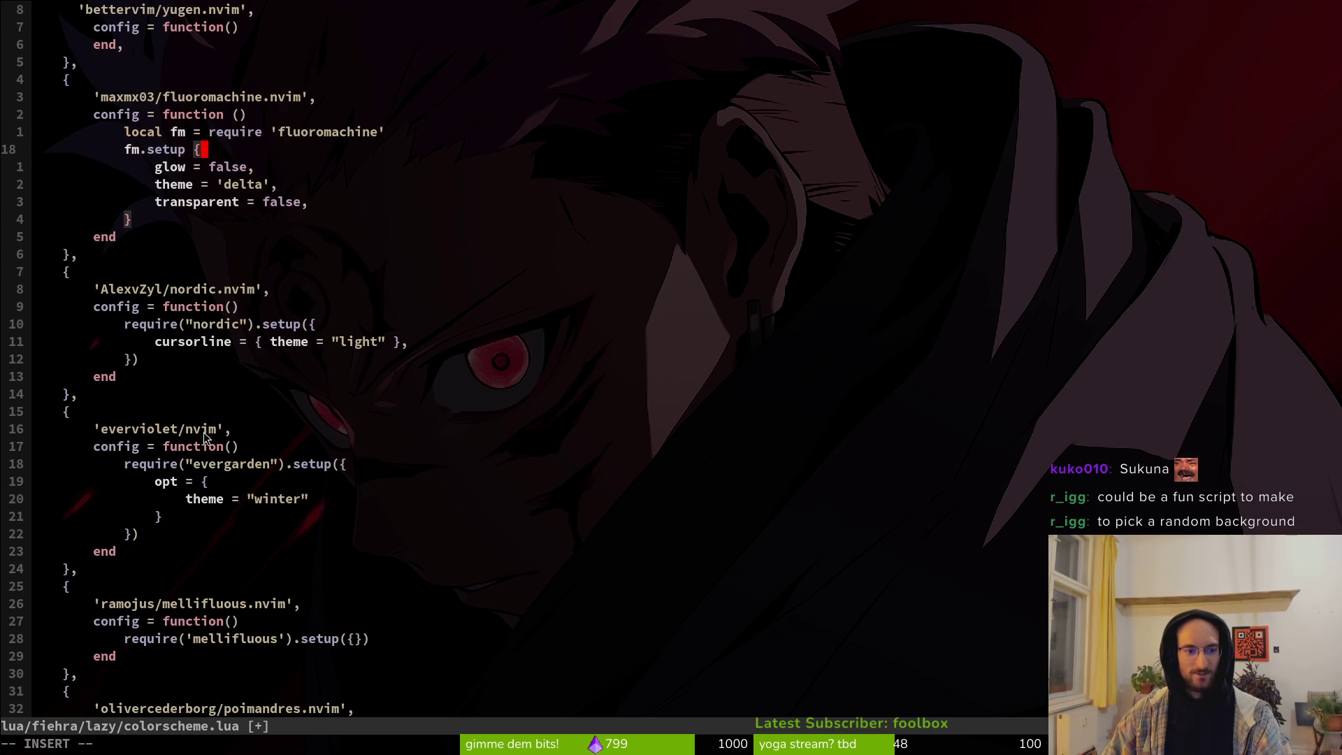
scroll(143, 448, "down", 3)
scroll(230, 465, "down", 2)
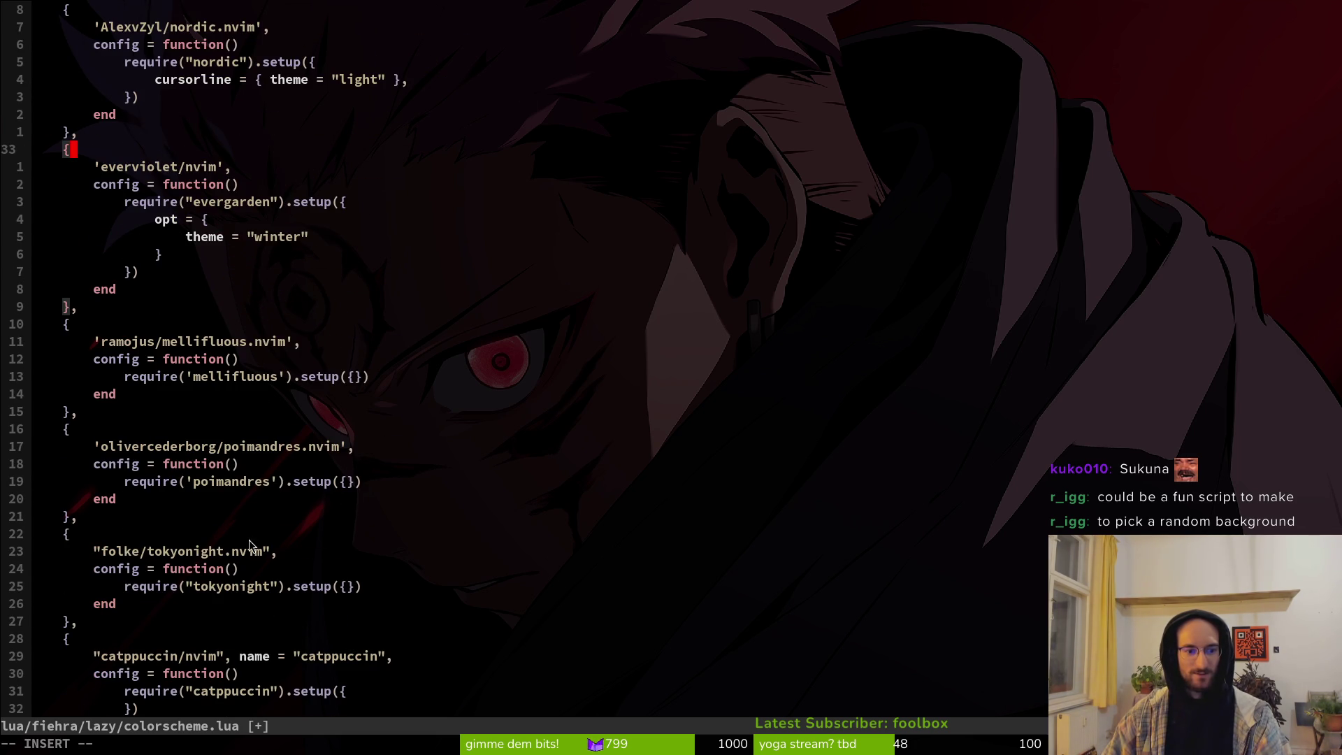
scroll(224, 552, "down", 2)
scroll(370, 557, "down", 2)
scroll(444, 509, "up", 12)
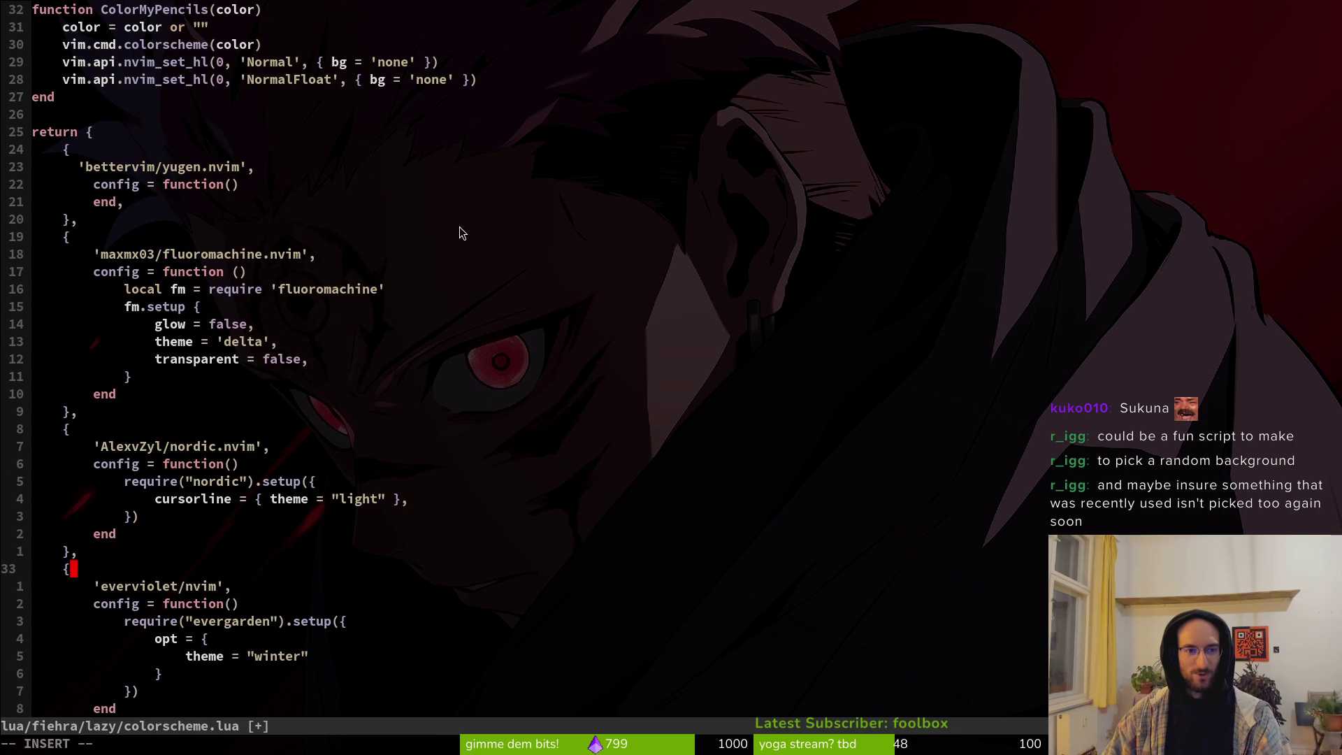
left_click(204, 26)
type("catppuccin")
key("Escape")
type(":w")
key("Return")
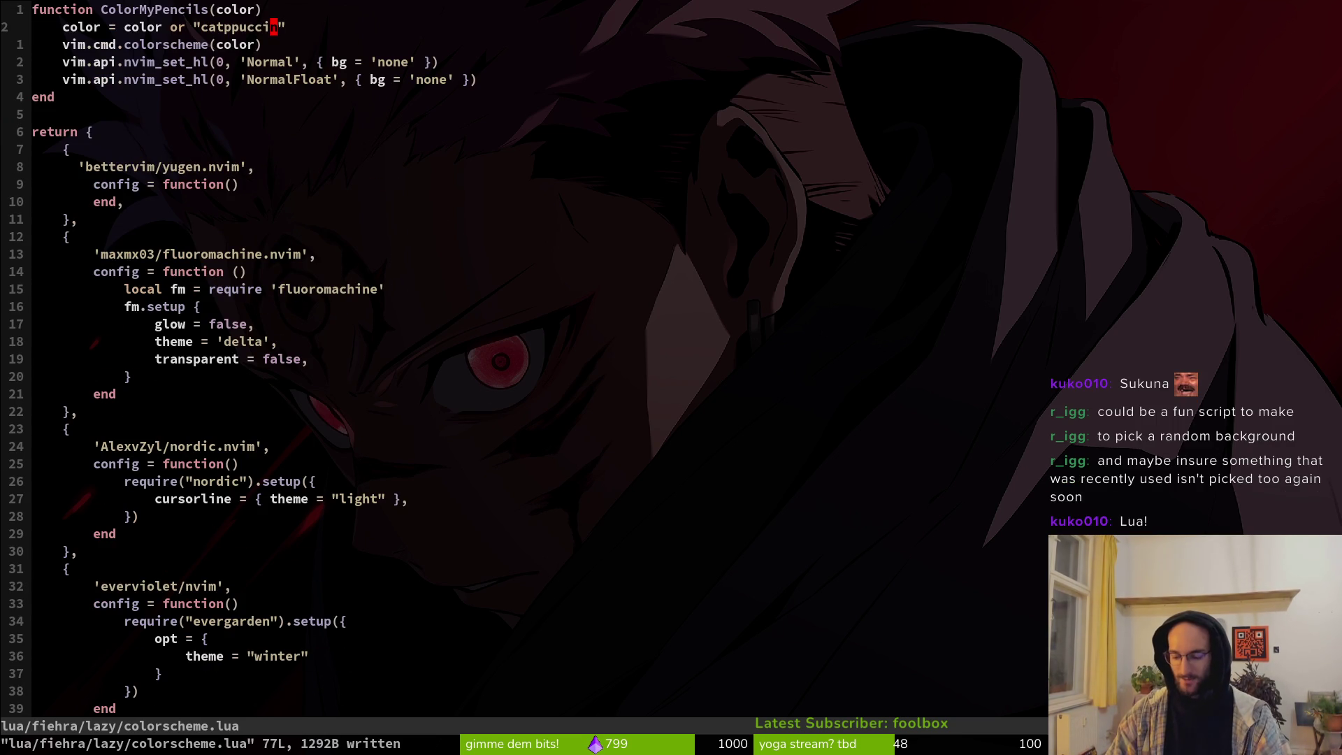
Step: Drop the :ColorM command, save and quit with :wq, then relaunch vim
type(":")
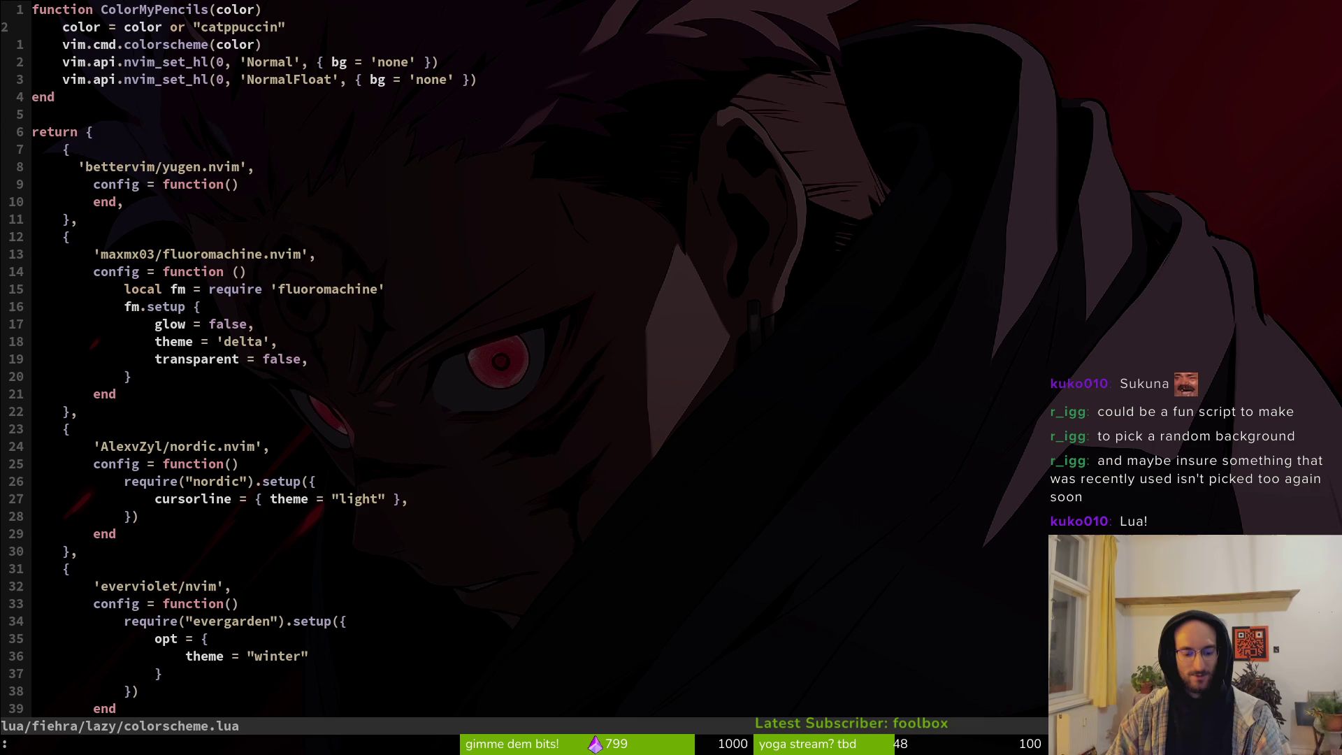
type("Colo")
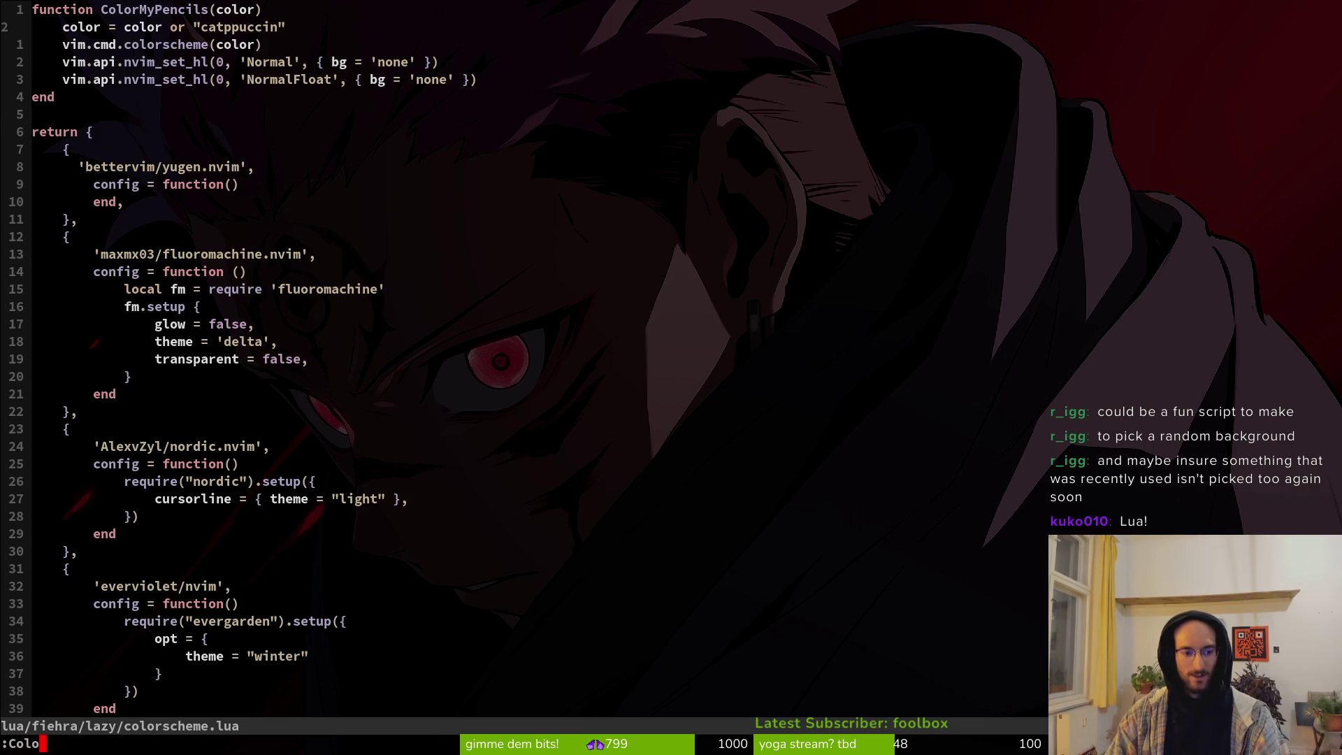
type("rM")
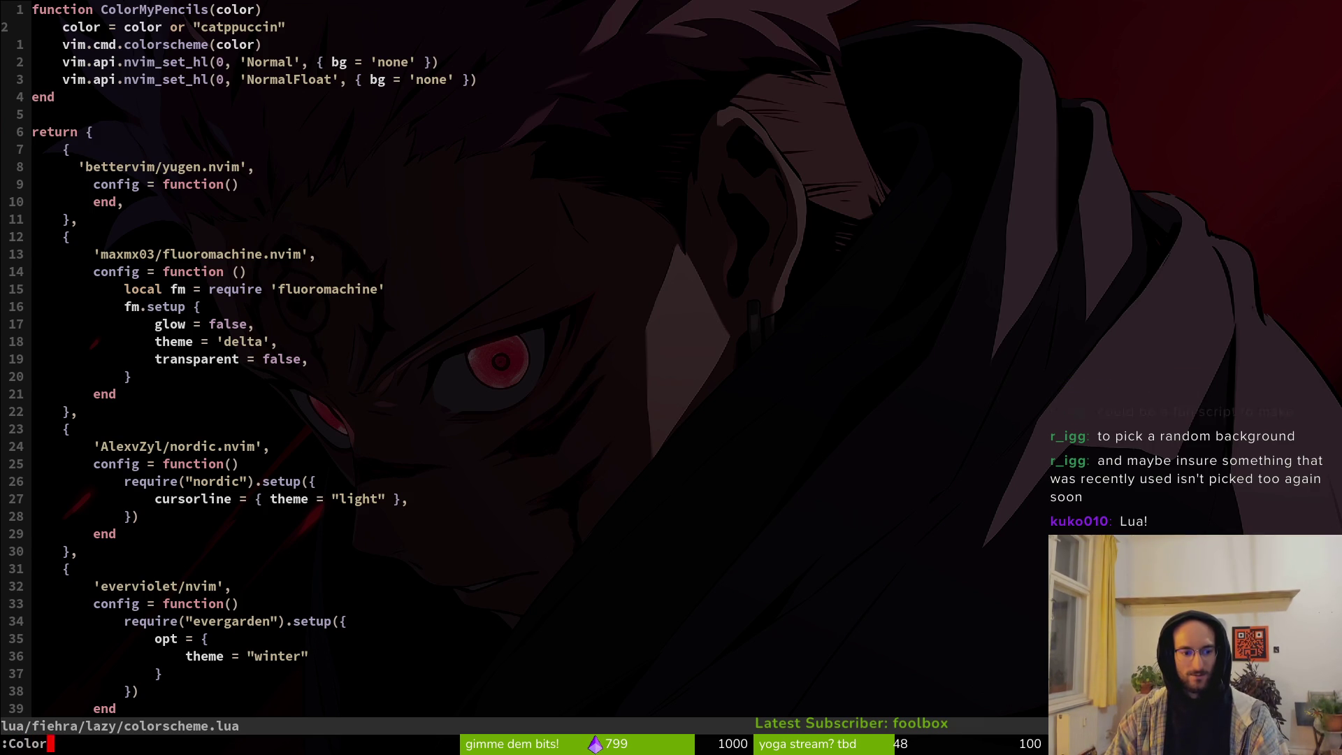
key("BackSpace")
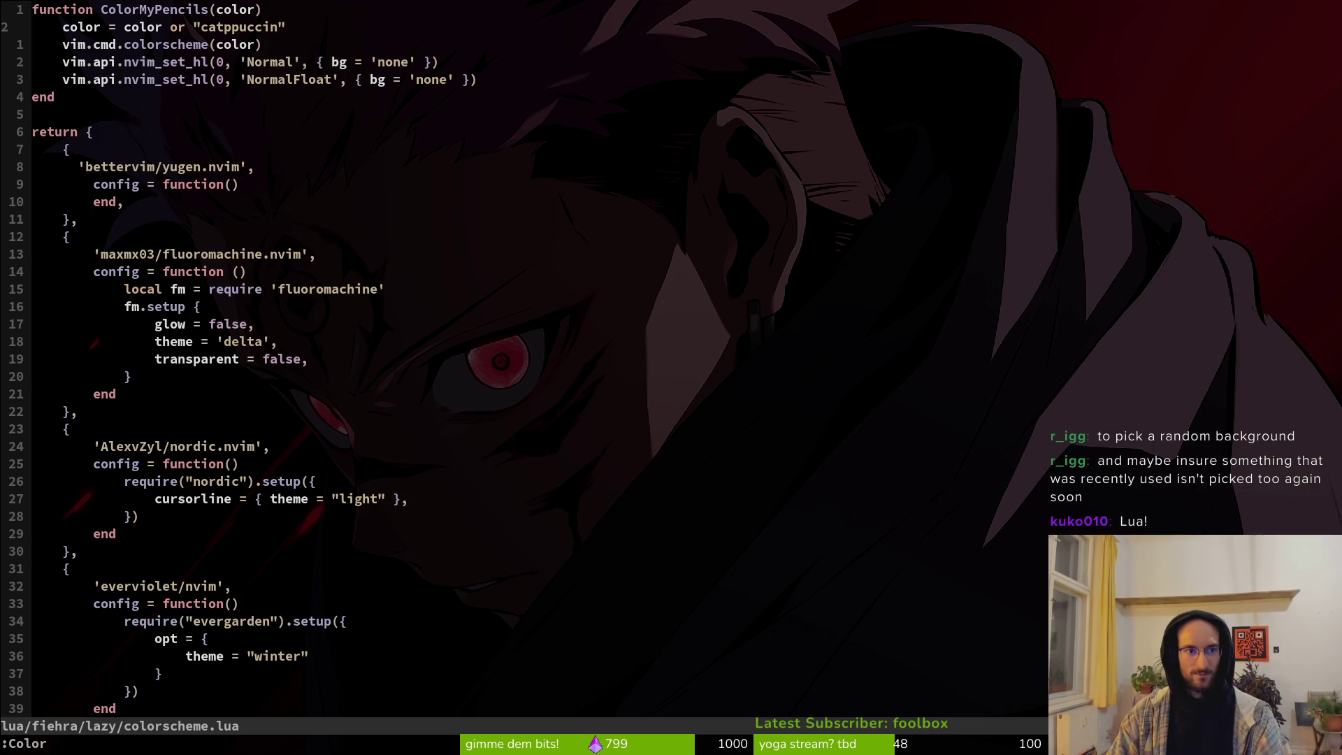
key("BackSpace")
key("BackSpace")
key("BackSpace")
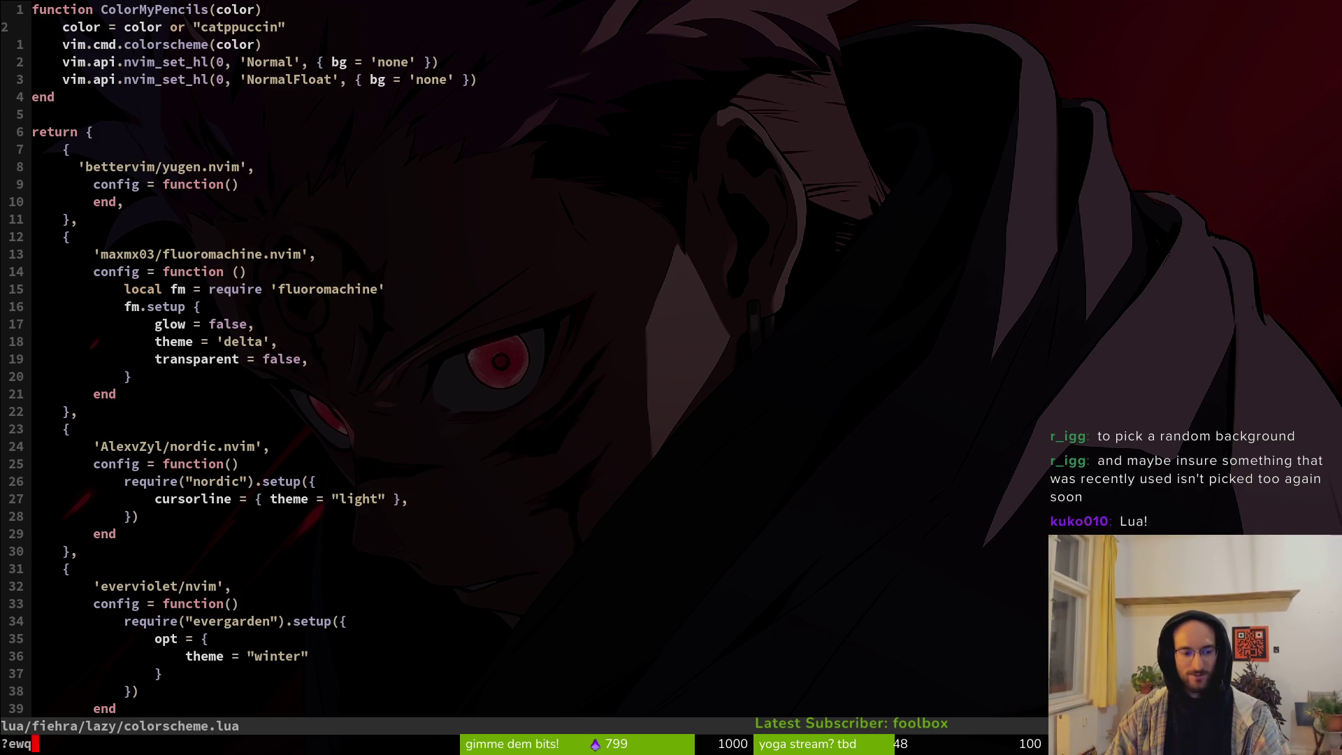
type(":wq")
key("Return")
type("vim")
key("Return")
Step: Go up one directory and open init.lua via Find Files
key("minus")
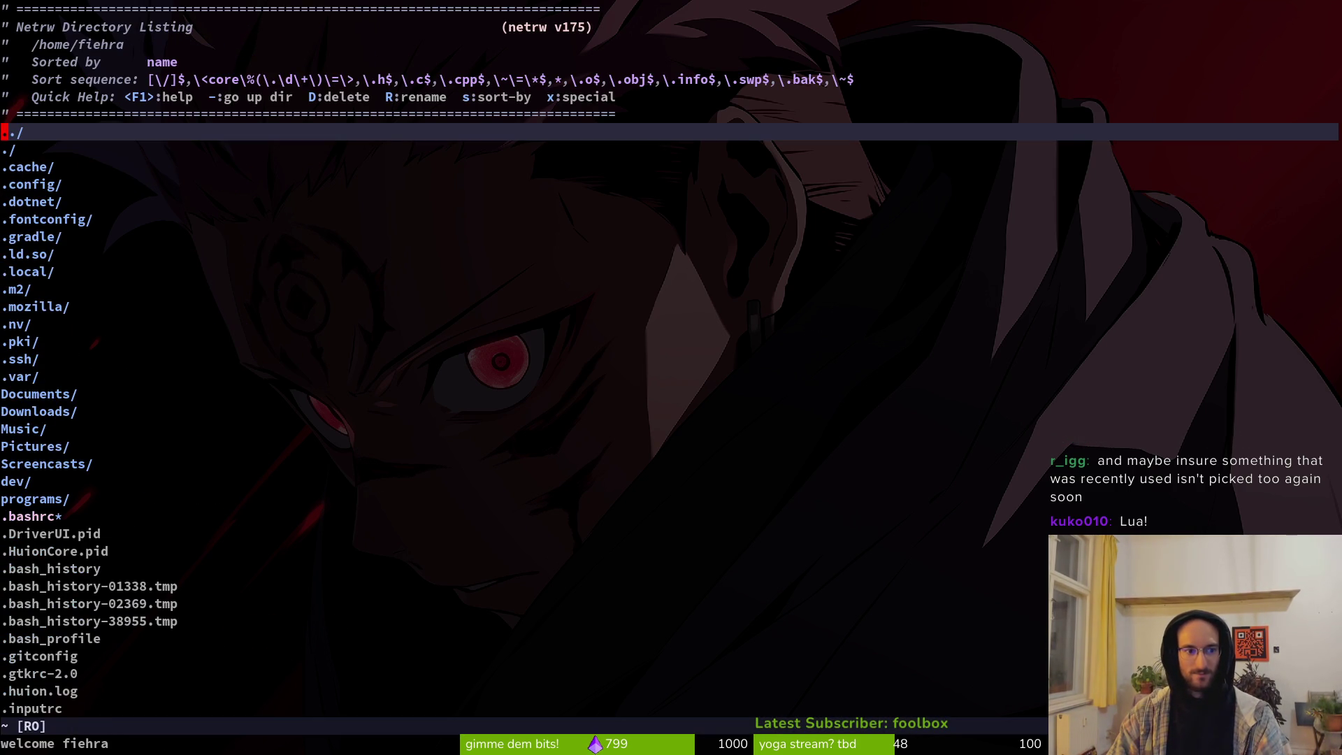
key("space")
key("f")
key("f")
type("ini")
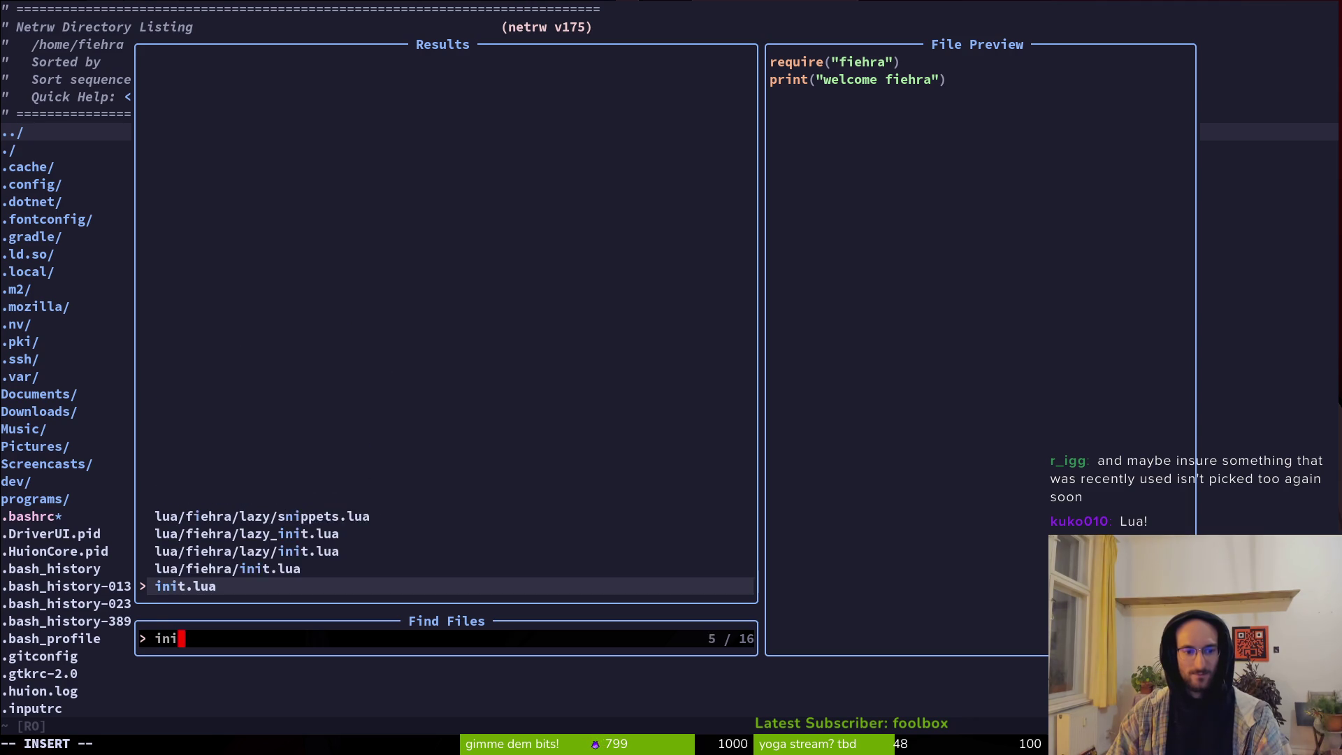
key("Return")
key("Return")
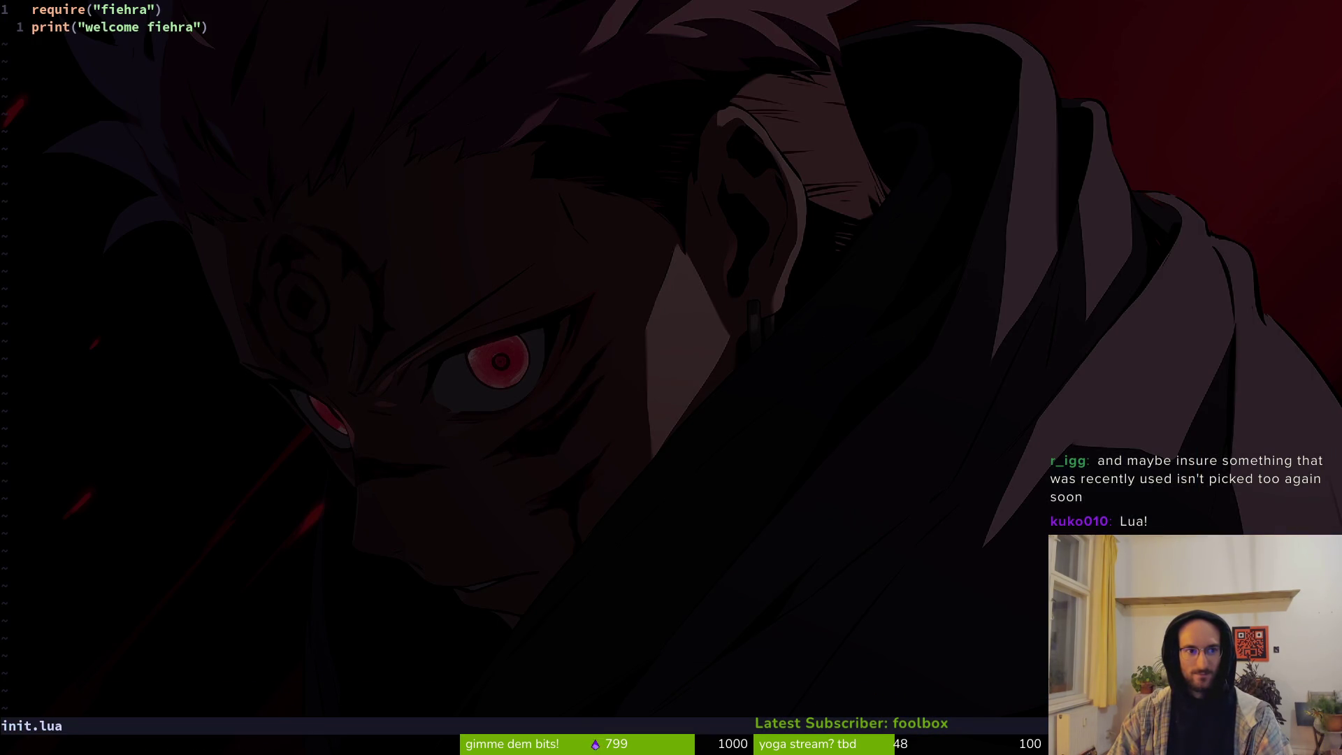
Step: Open colorscheme.lua via a 'col' search and move to the colour name on line 2
key("space")
key("f")
key("f")
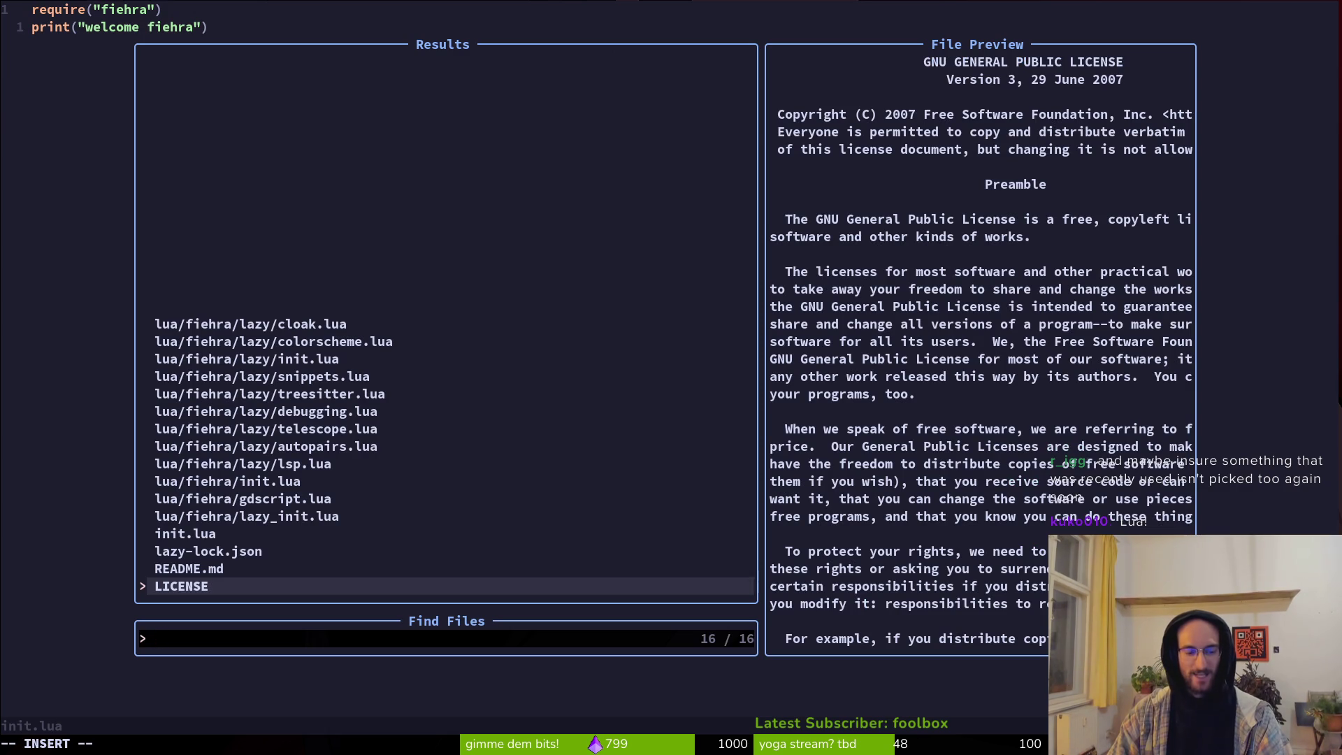
type("col")
key("Return")
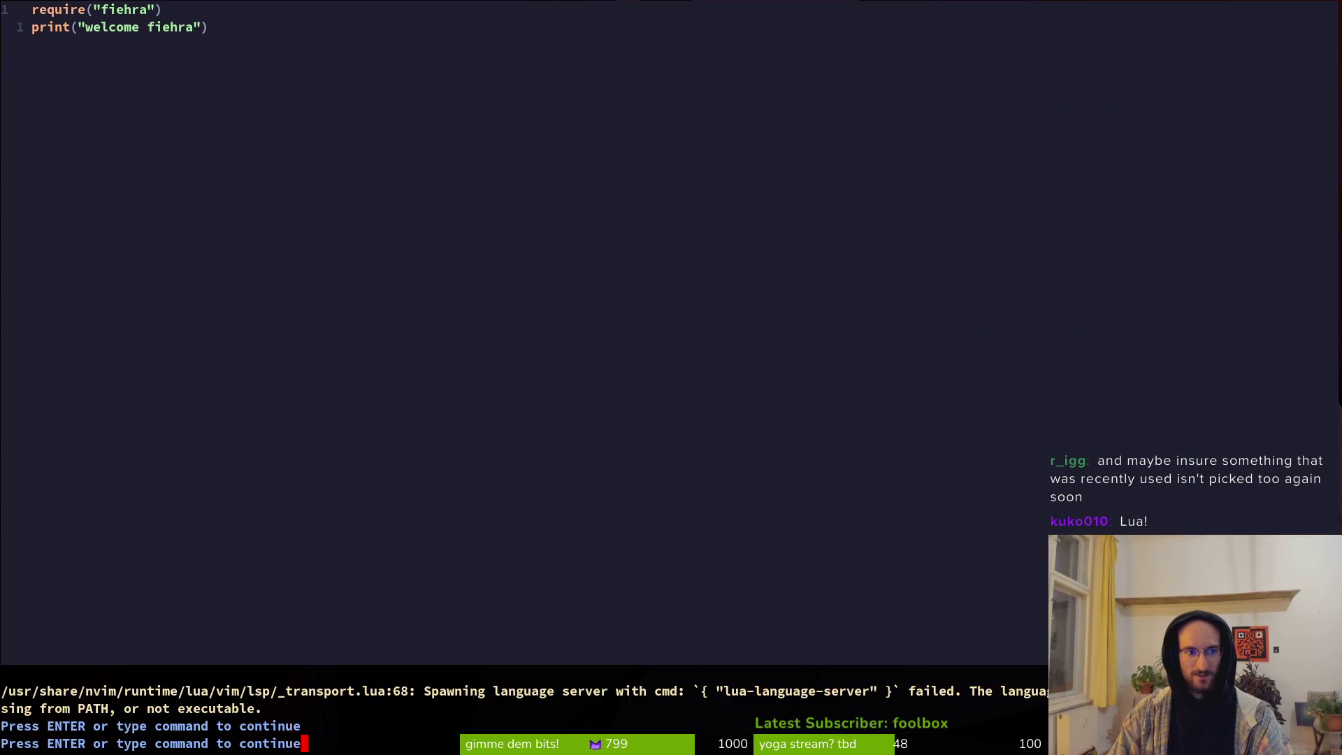
key("Return")
key("j")
key("w")
key("w")
key("w")
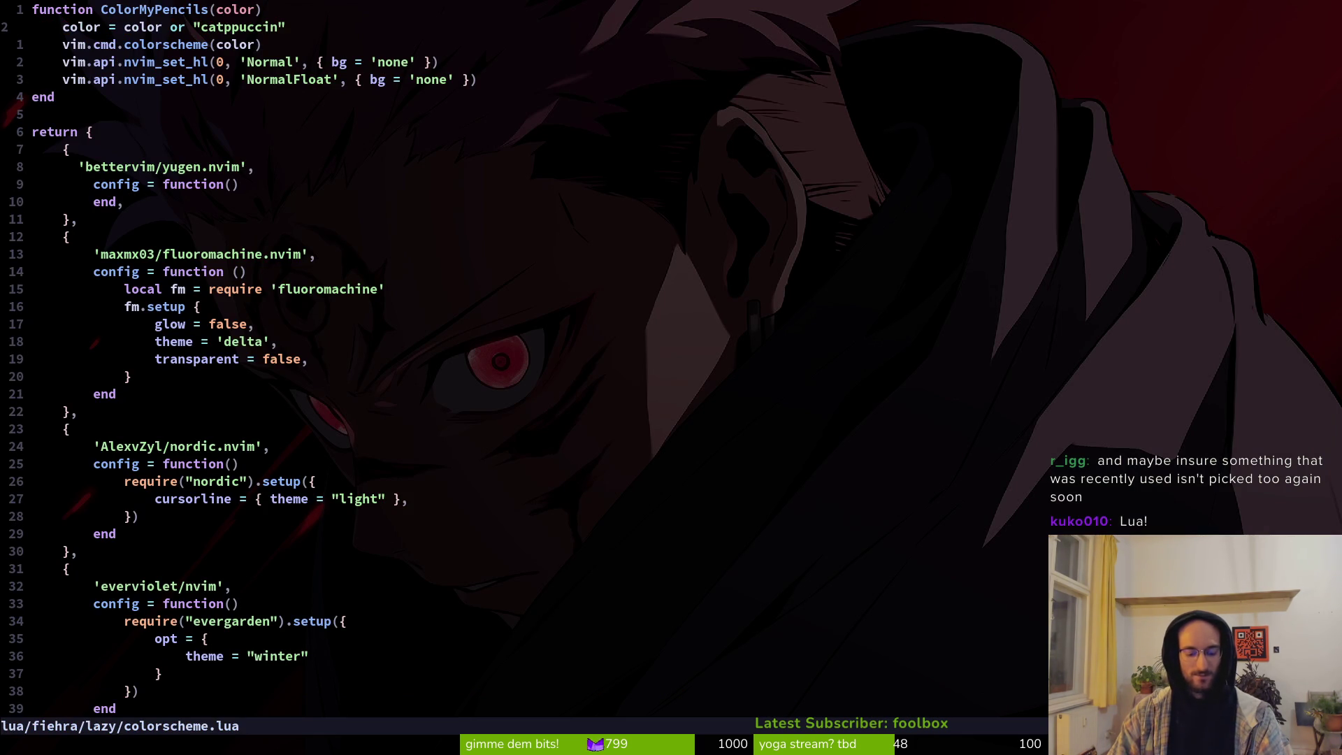
Step: Retype the quoted colour name as catppuccin on line 2 using completion
key("c")
key("i")
key("quotedbl")
type("ca")
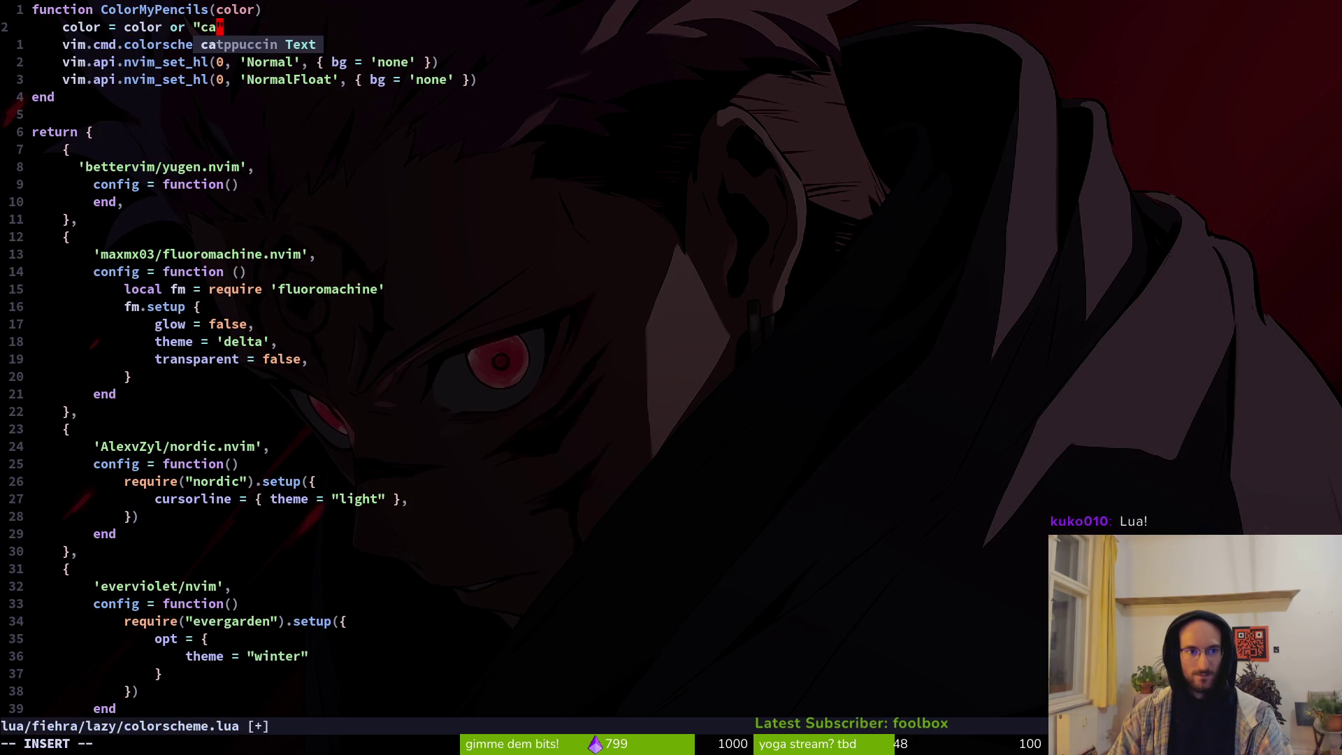
key("ctrl+y")
scroll(196, 168, "down", 9)
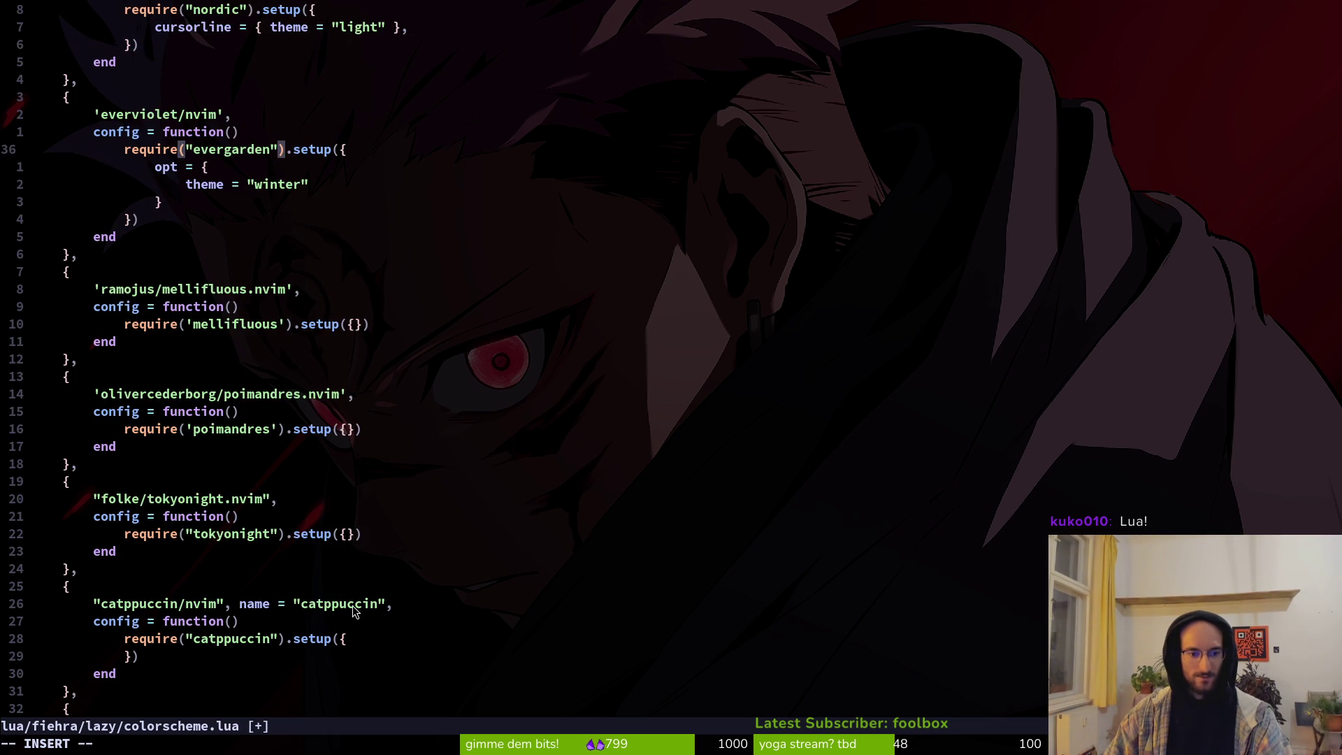
scroll(280, 514, "up", 7)
scroll(210, 376, "up", 2)
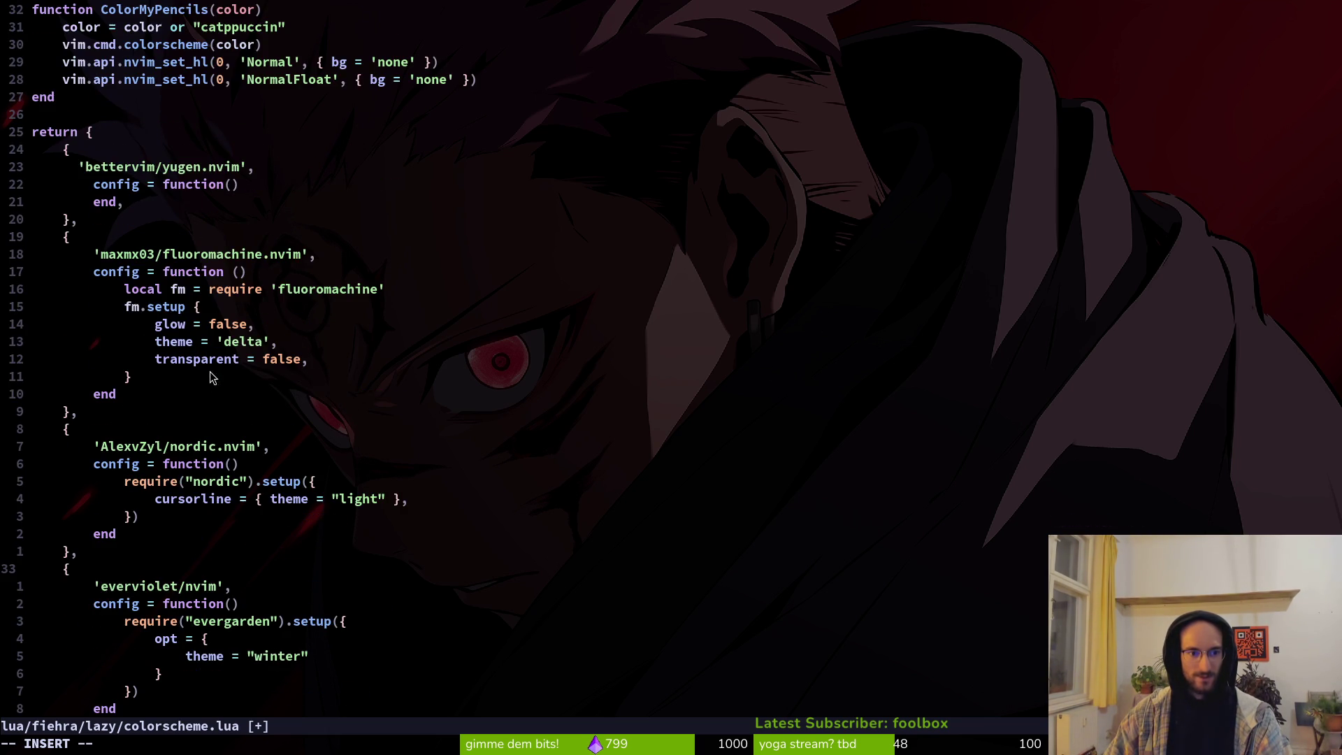
left_click(245, 27)
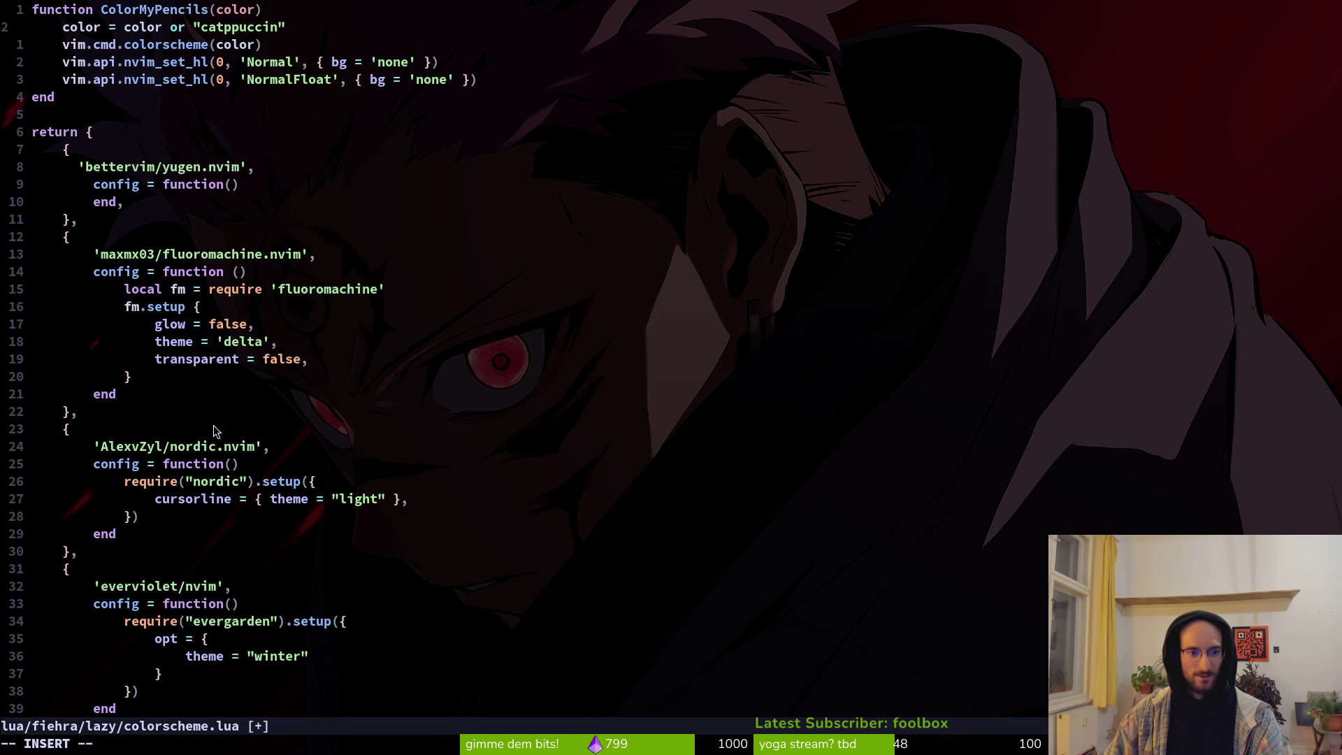
left_click(251, 27)
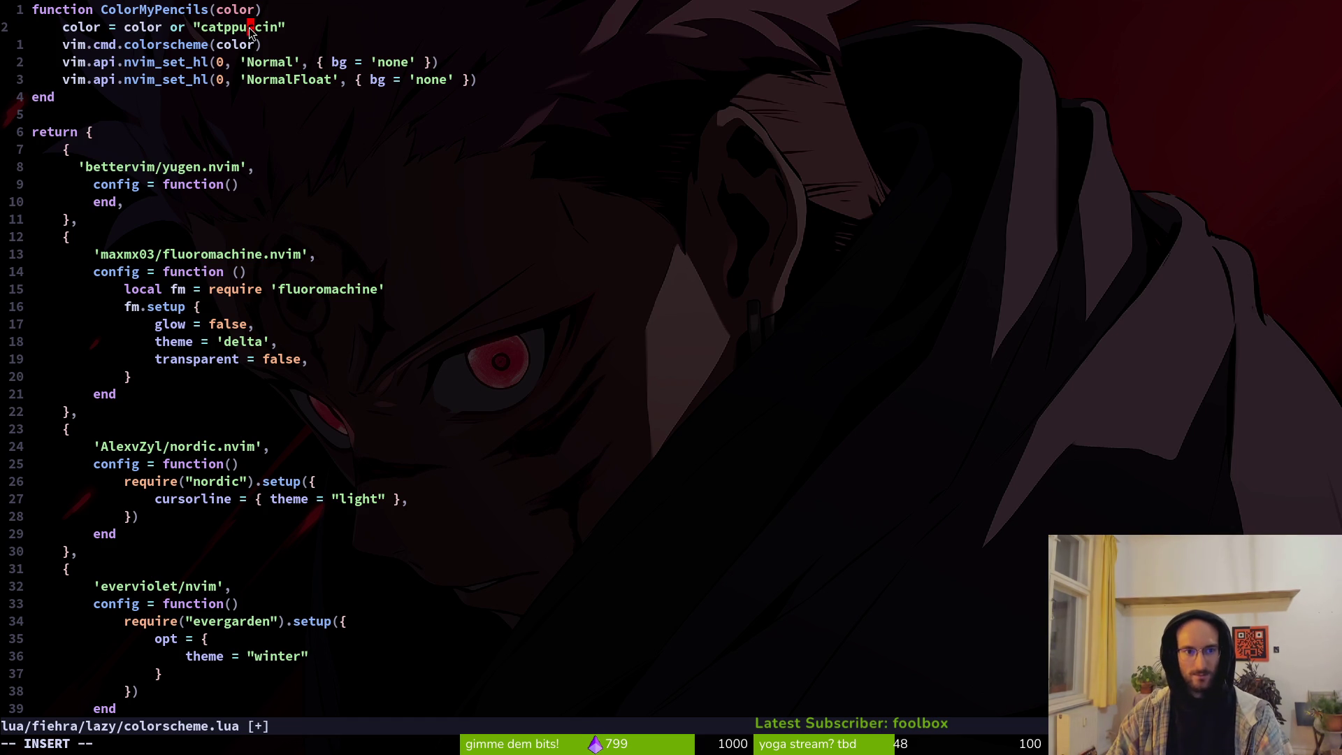
Step: Replace catppuccin with evergarden, save colorscheme.lua, and quit Neovim with :qa
key("Escape")
type("ci\"evergarden")
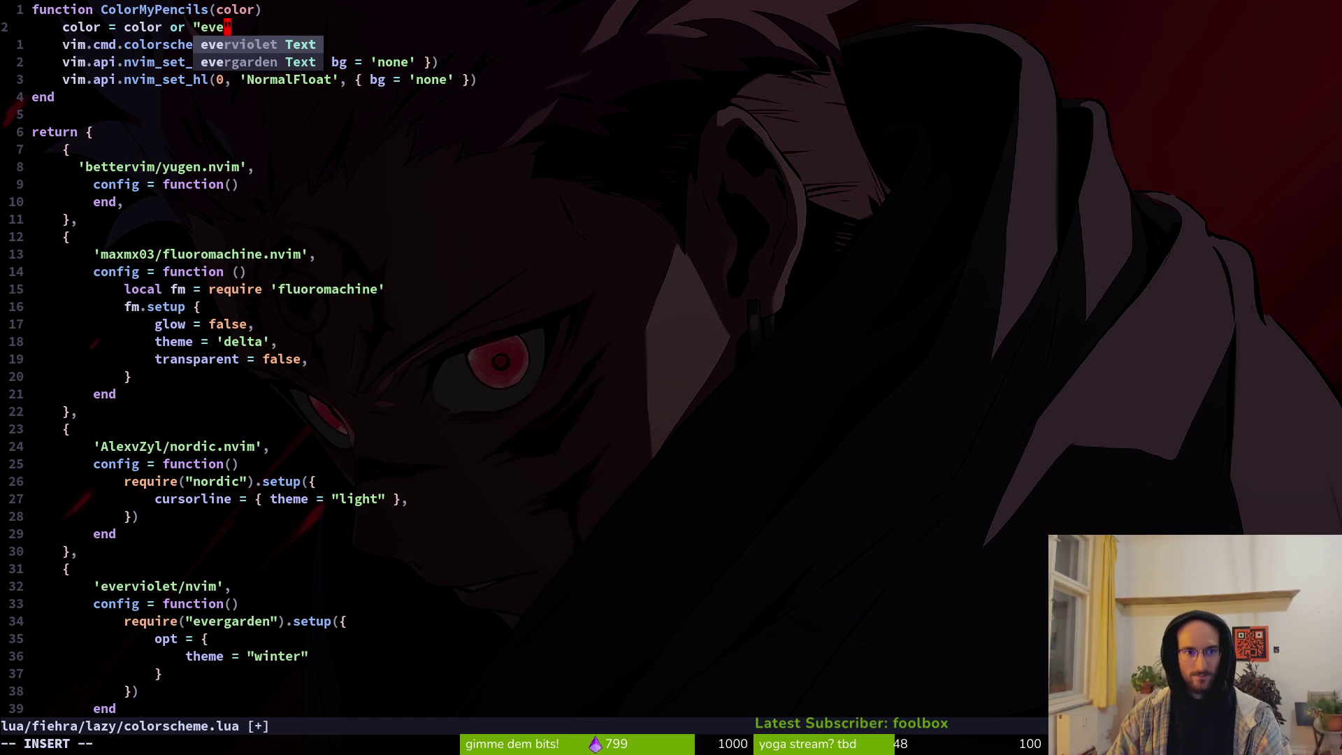
key("Escape")
type(":w")
key("Return")
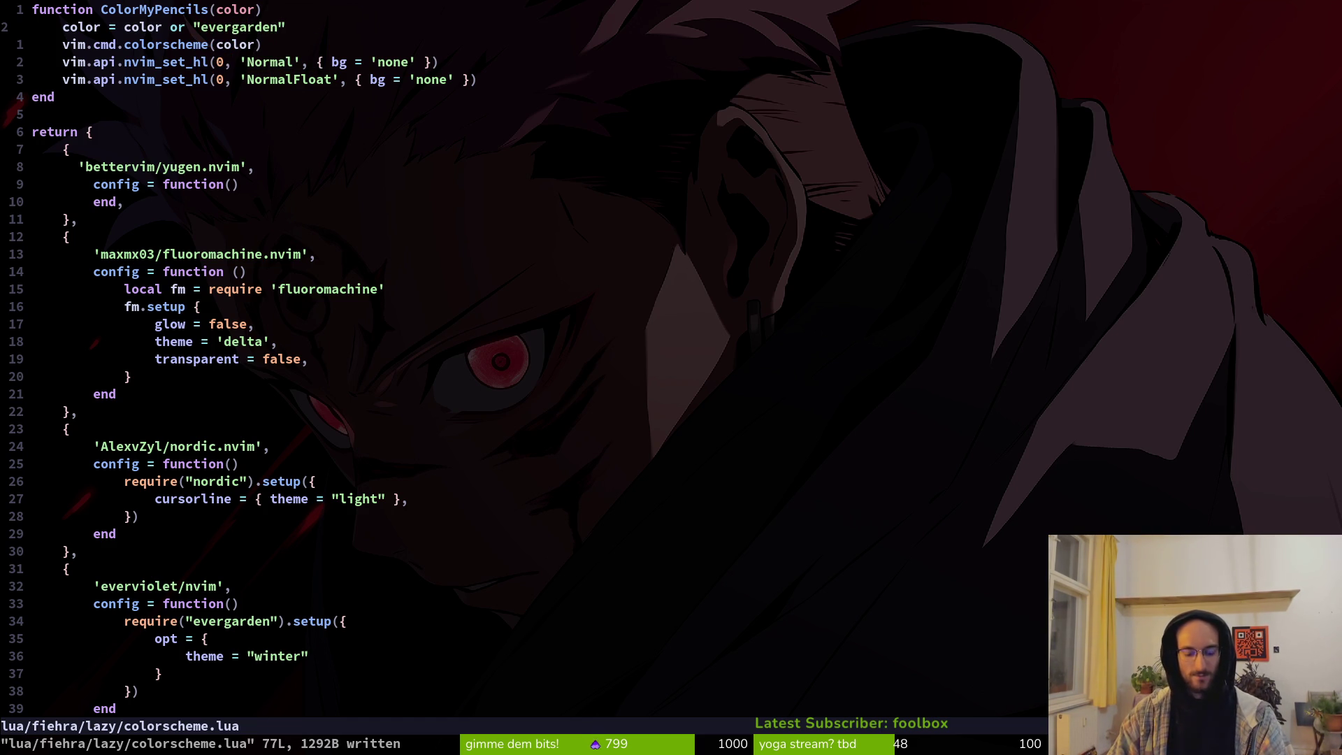
type(":qa")
key("Return")
Step: Relaunch vim, reopen colorscheme.lua to check the evergarden colours, then quit
type("vim")
key("Return")
type("pfco")
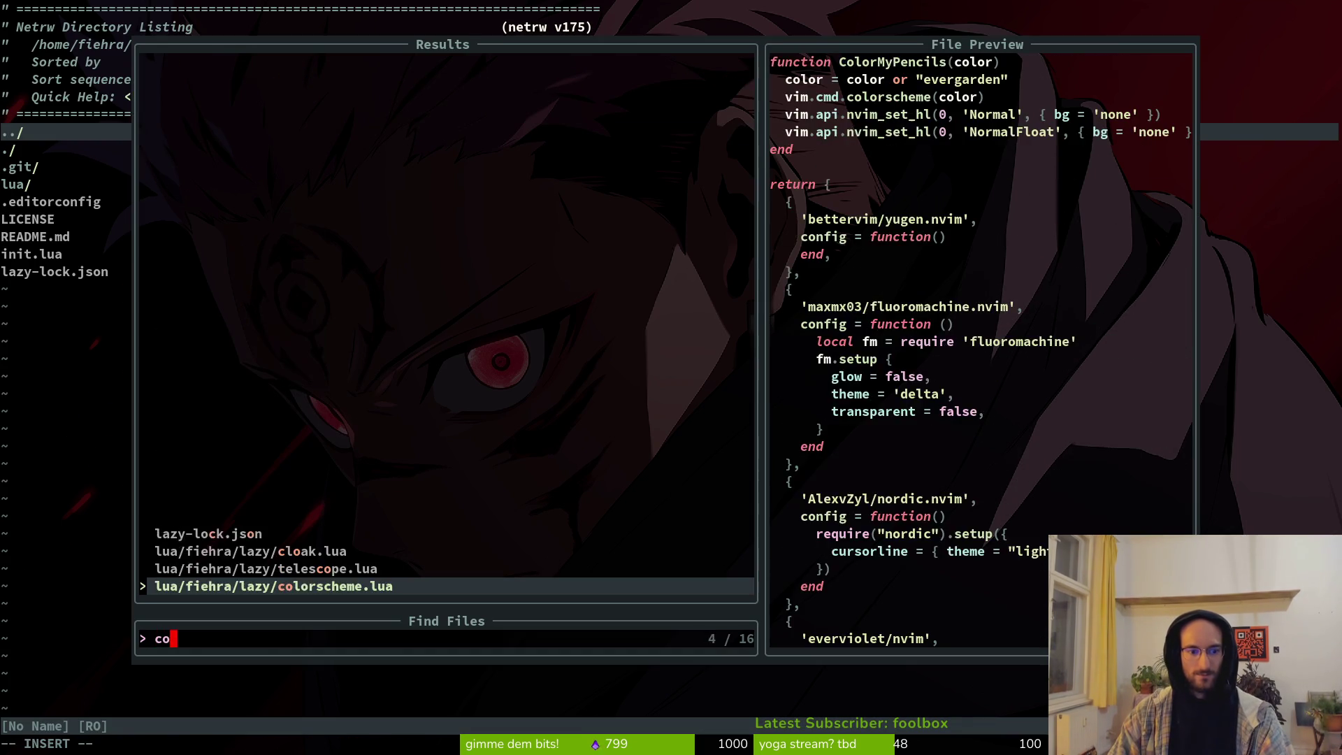
type("l")
key("Return")
key("Return")
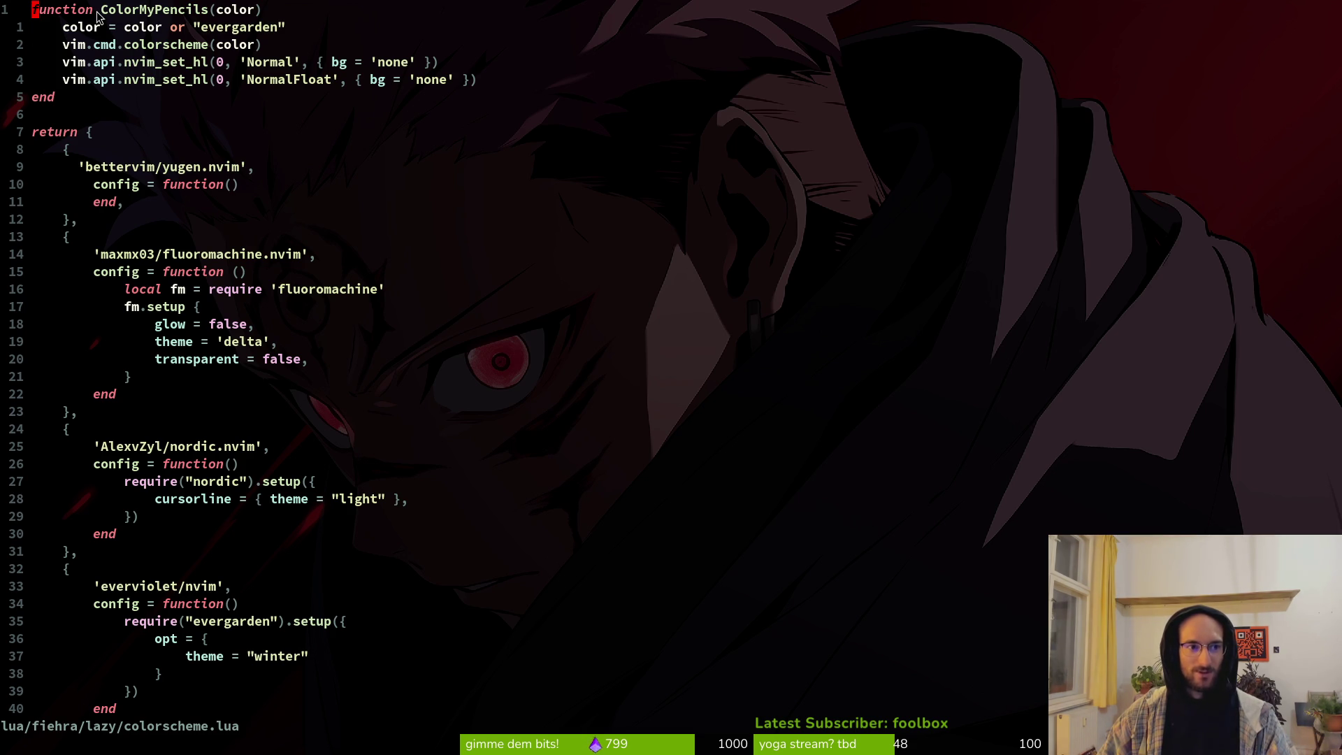
type(":q")
key("Return")
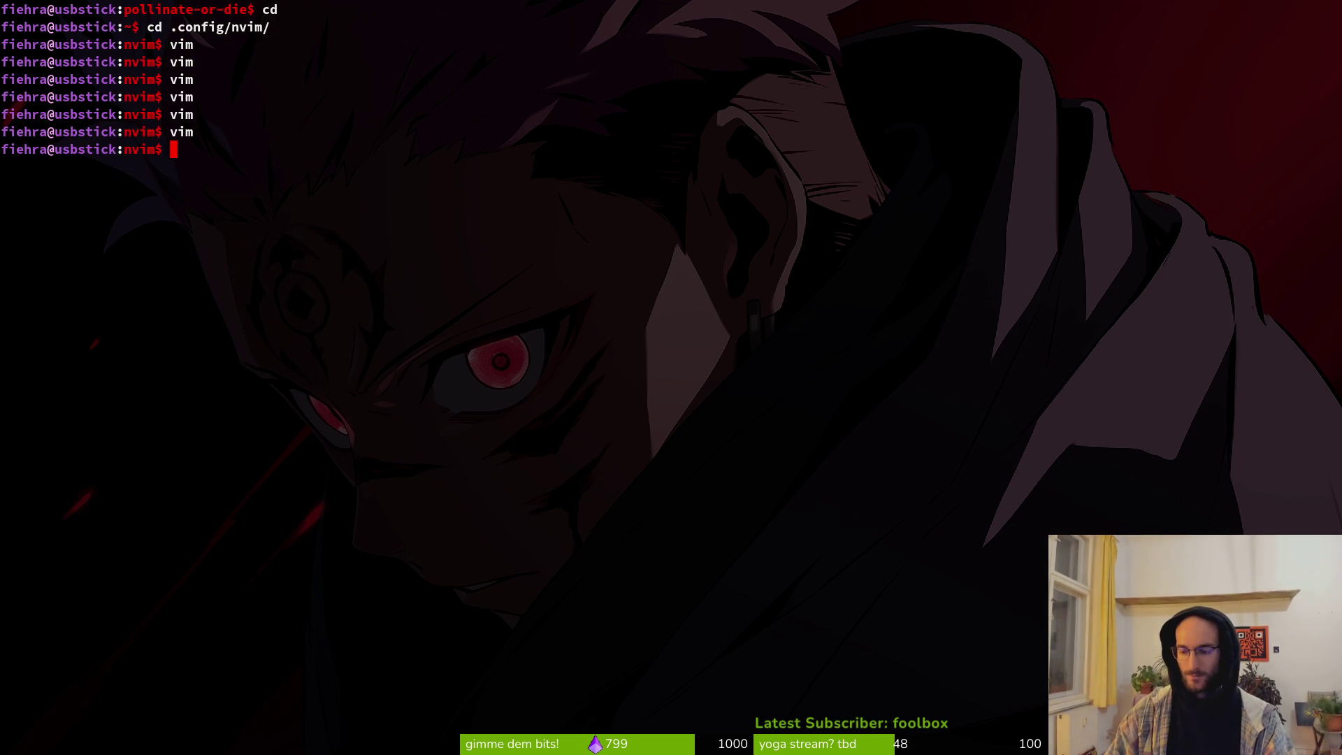
Step: Type 'sudo pacman' at the shell prompt and bring up the window overview
type("sudo pacman")
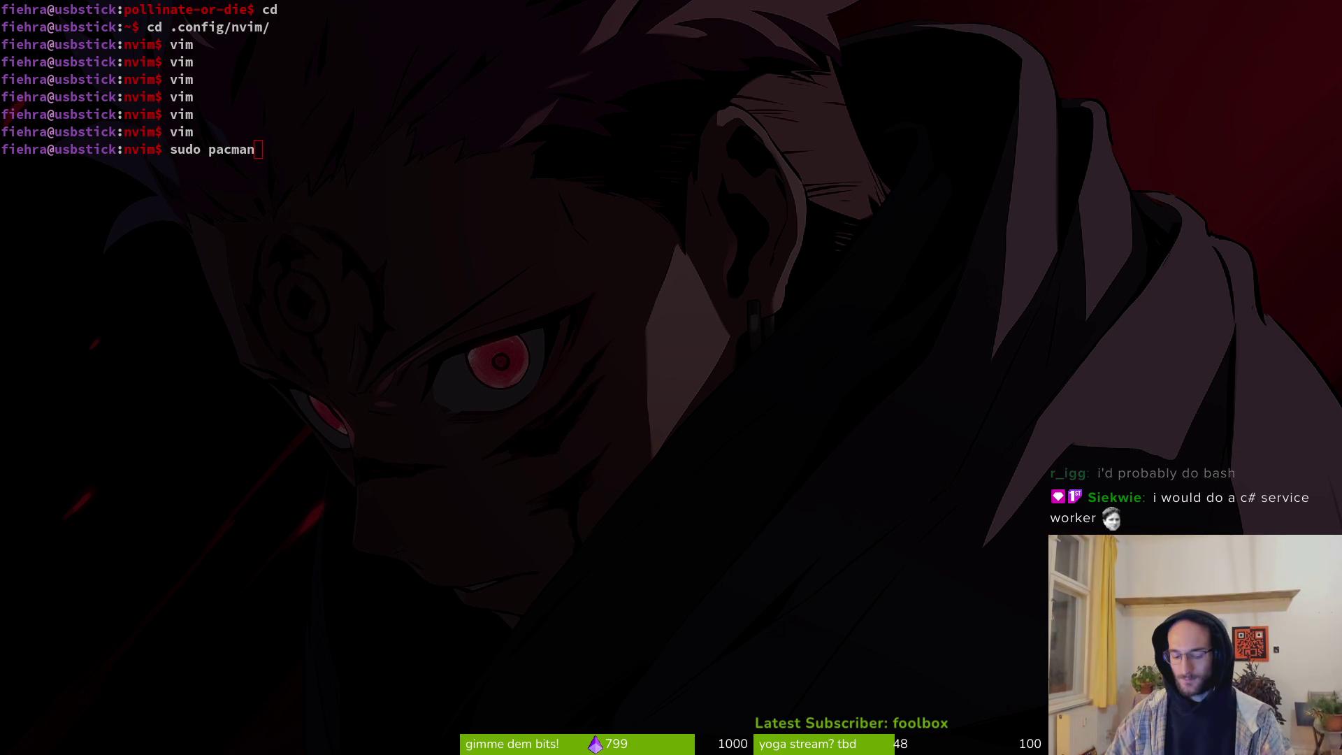
key("super")
key("super")
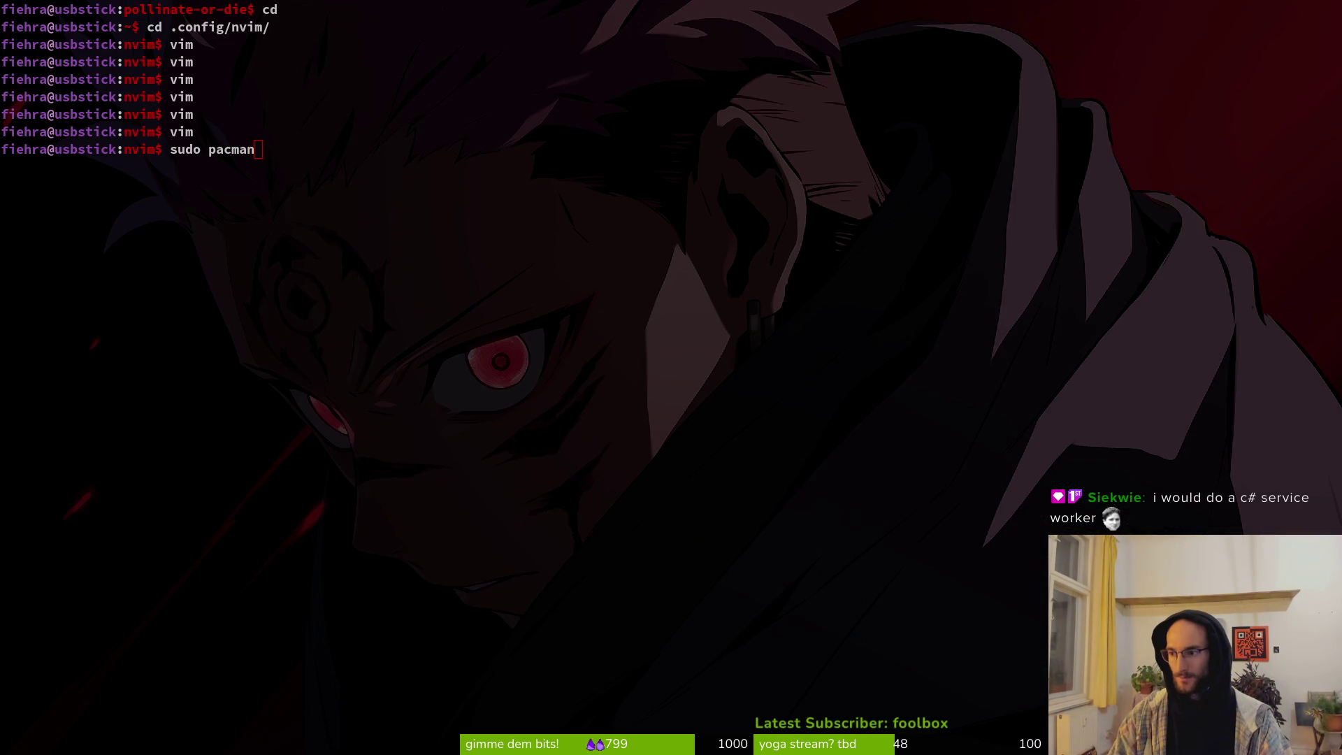
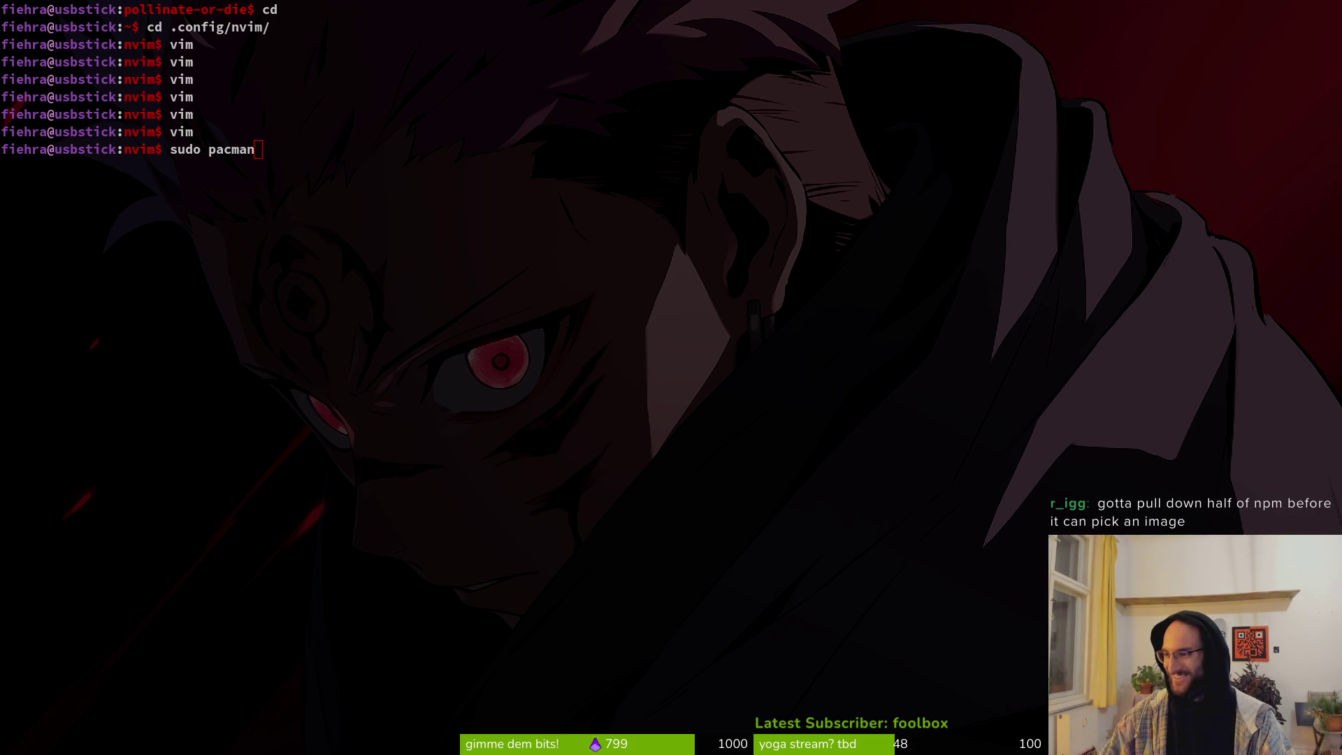
Step: Read through Perplexity's full-screen bash answer for picking a random image, briefly selecting the script
key("super+Right")
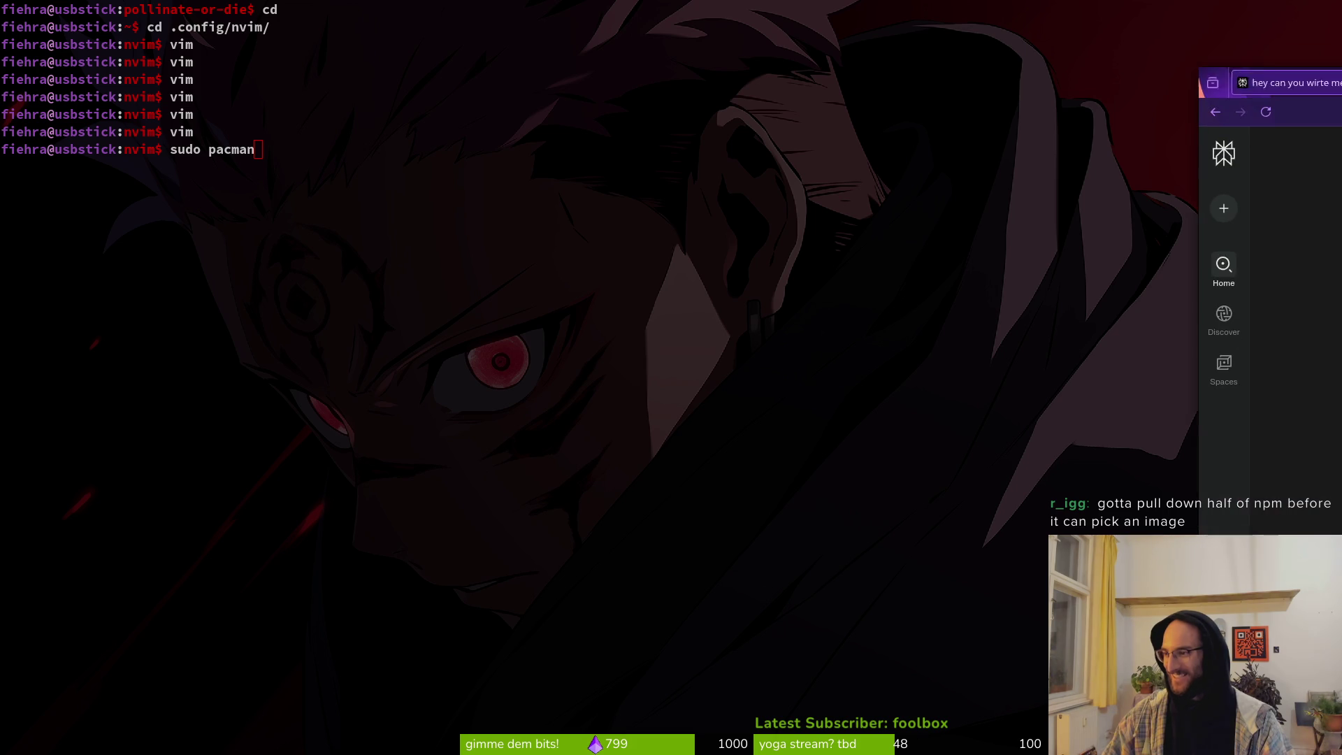
key("super+f")
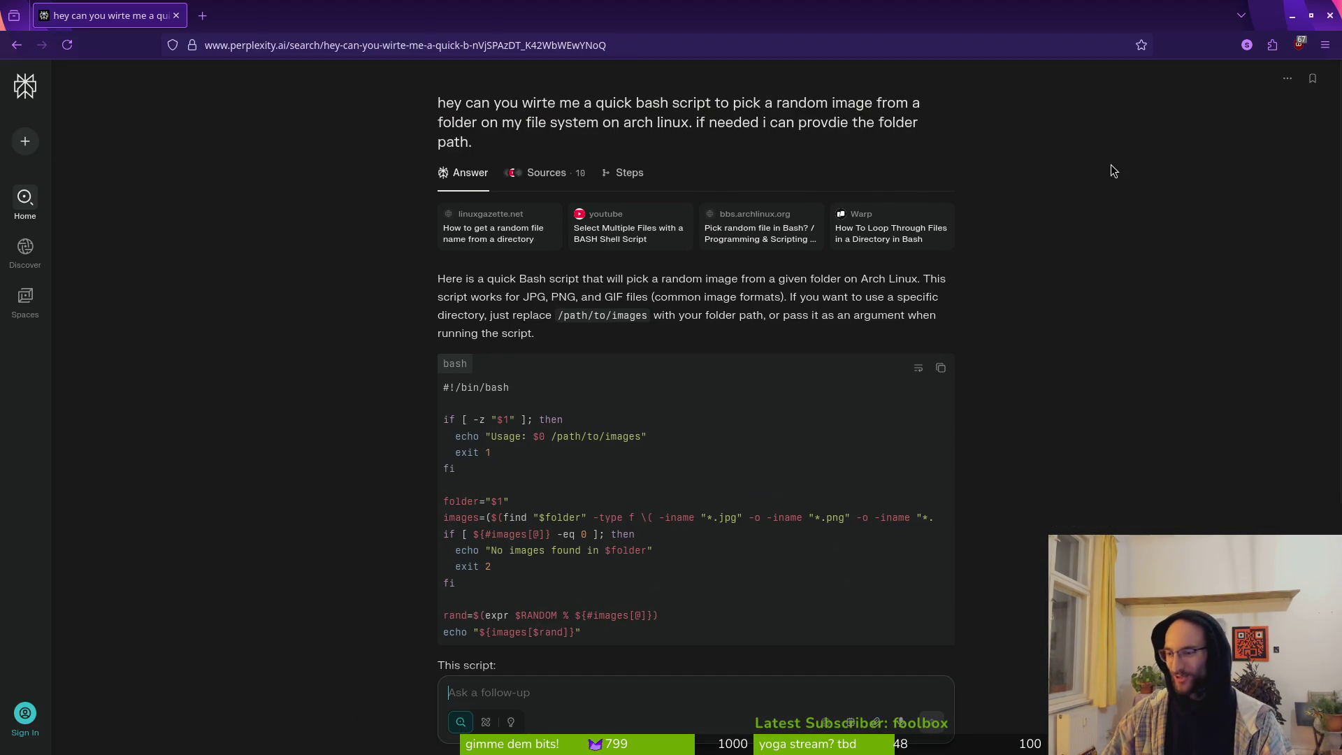
scroll(531, 433, "down", 2)
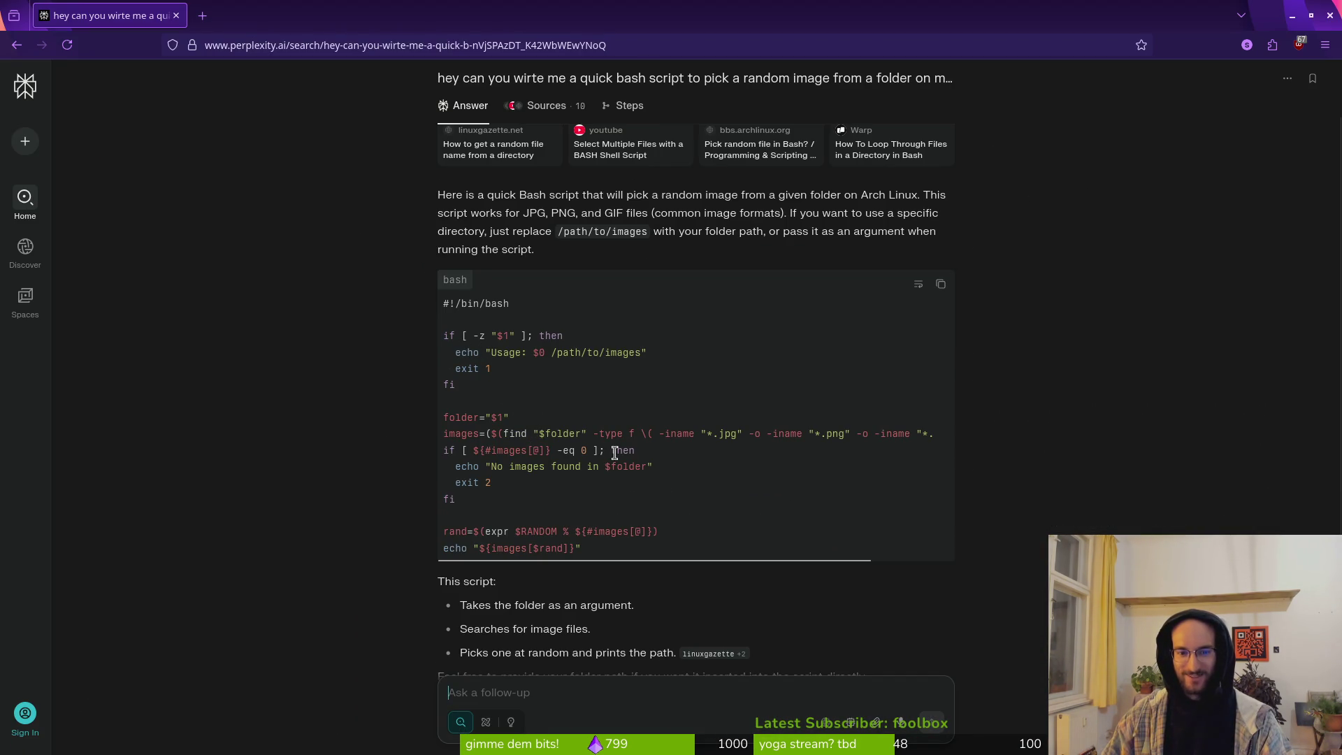
scroll(662, 422, "down", 2)
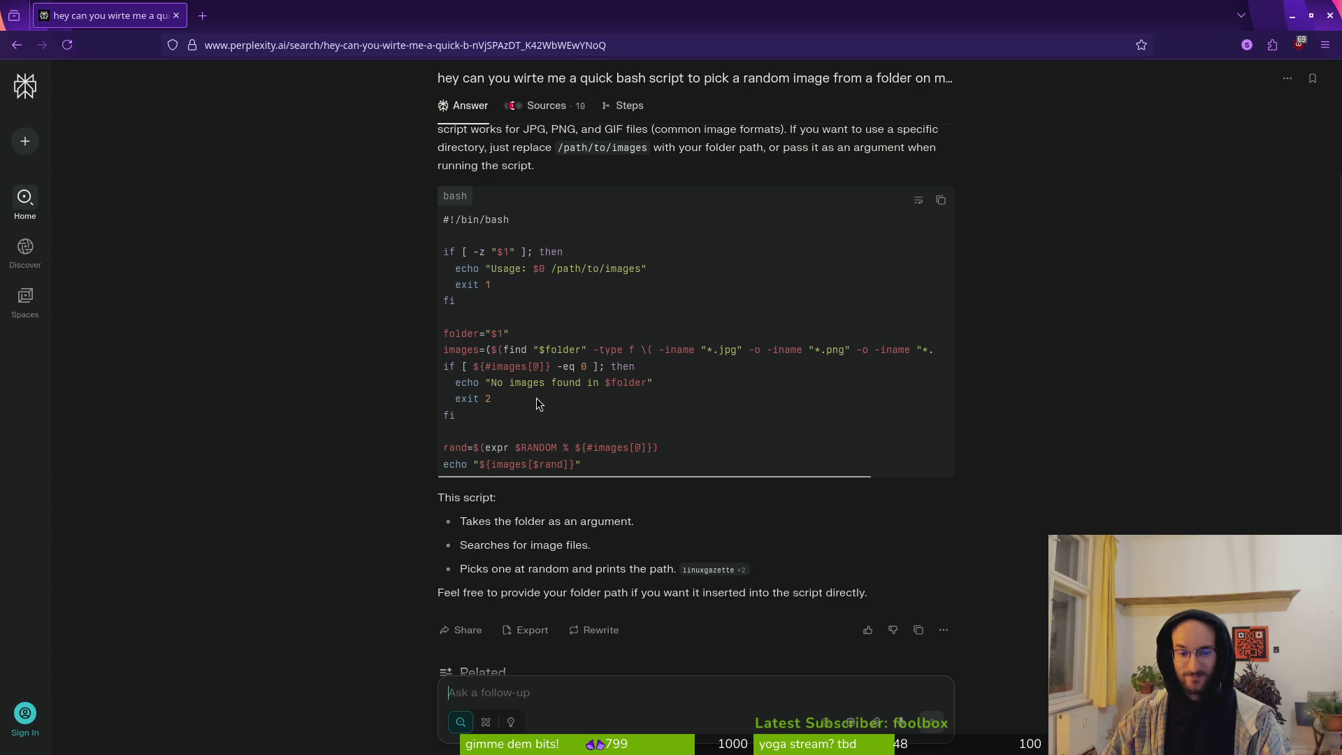
scroll(472, 435, "down", 2)
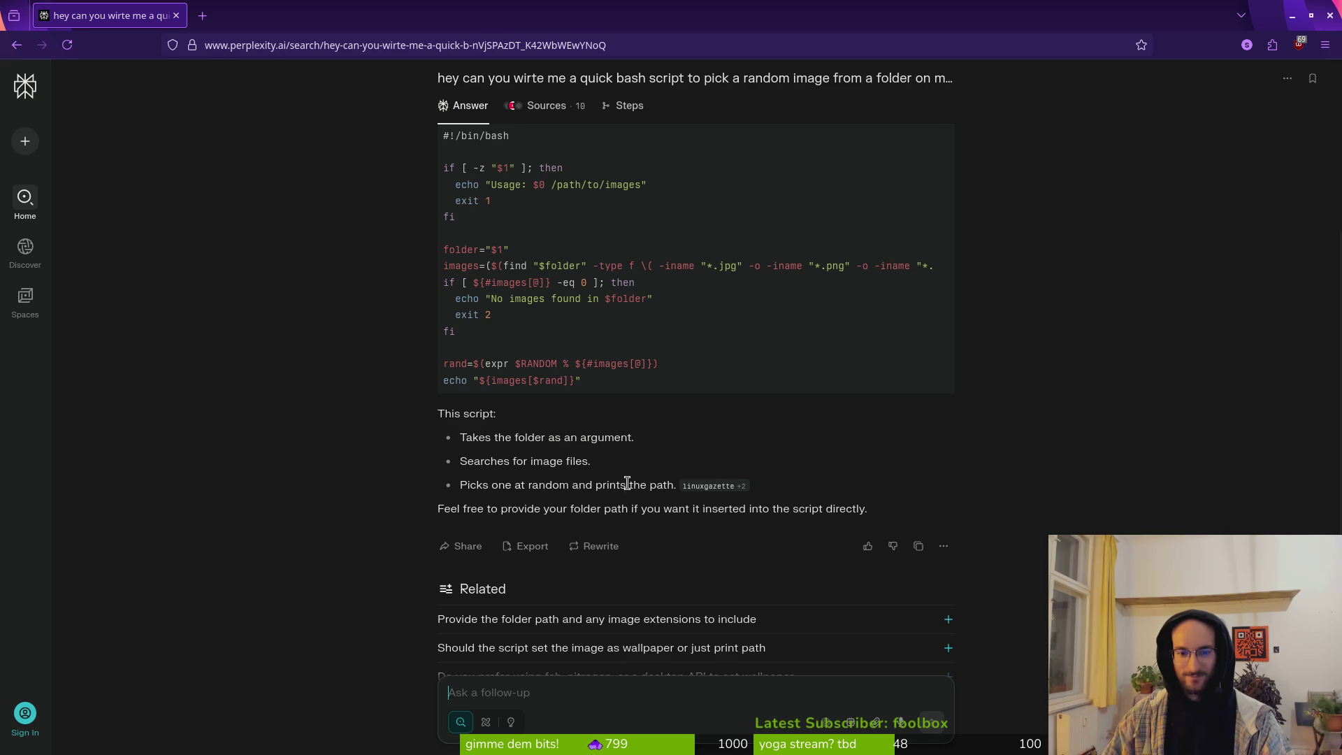
scroll(584, 446, "up", 2)
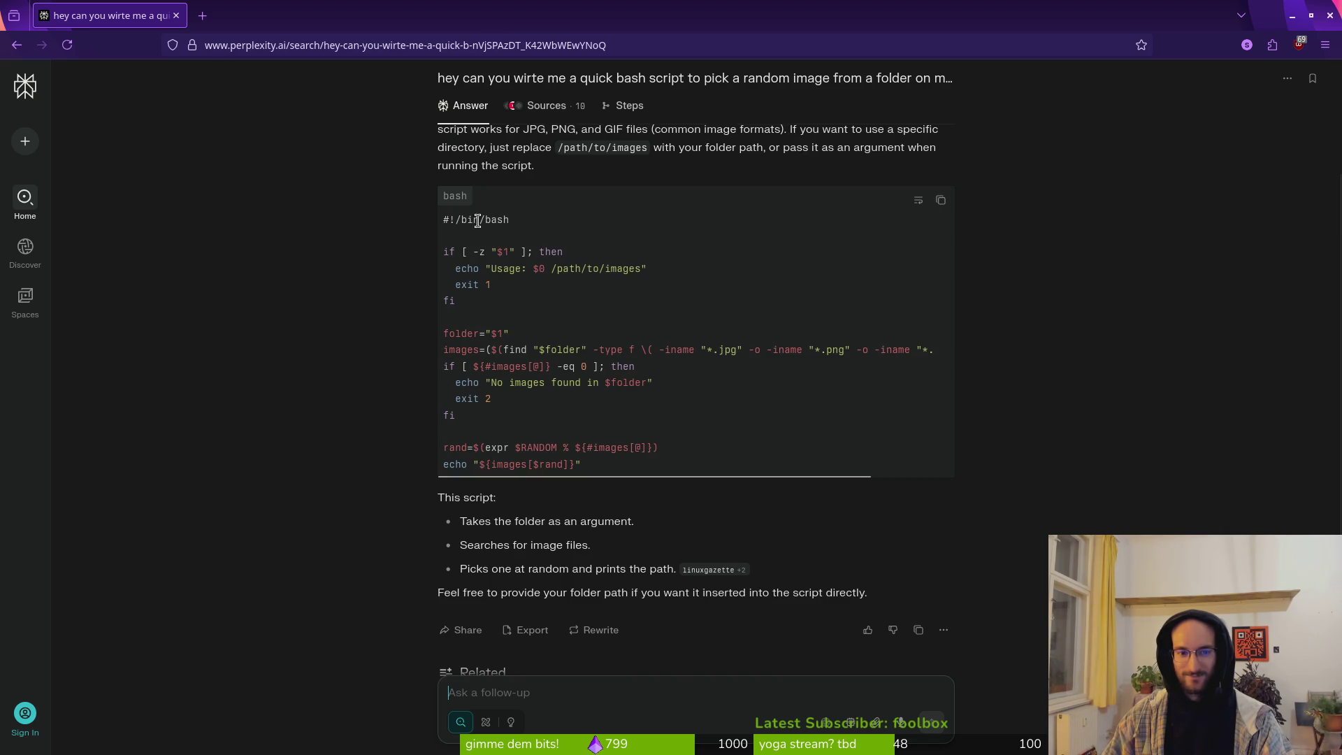
mouse_move(442, 223)
left_mouse_down()
mouse_move(671, 460)
mouse_move(626, 469)
left_mouse_up()
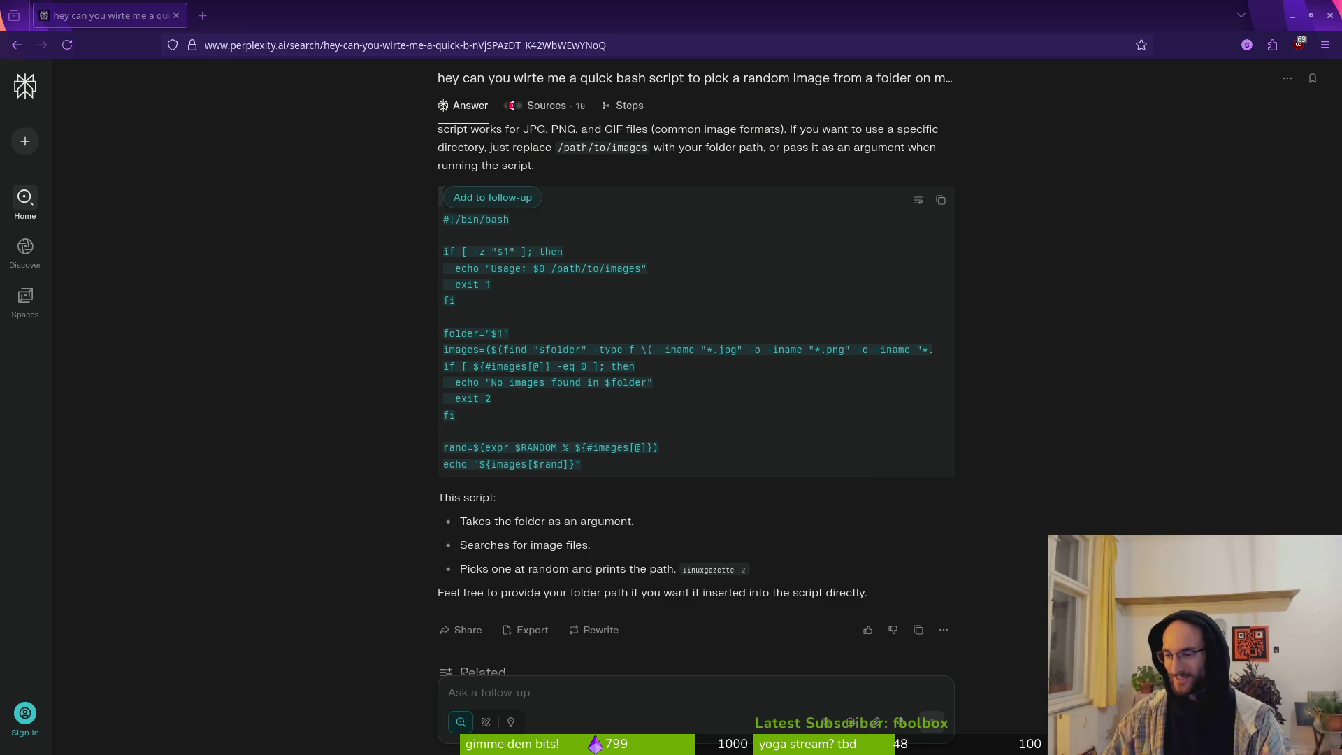
left_click(411, 492)
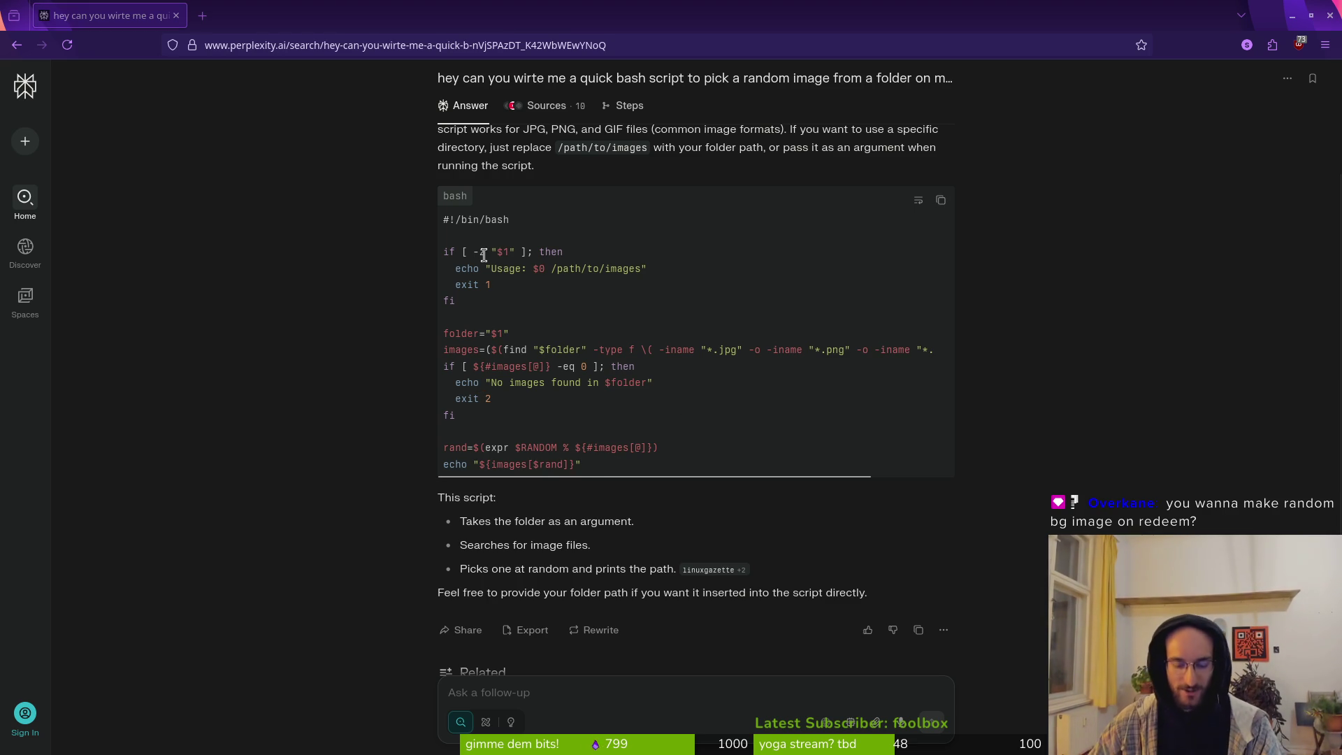
Step: Return to the terminal and clear the pending sudo pacman command
key("super+1")
key("BackSpace")
key("BackSpace")
key("BackSpace")
right_click(363, 228)
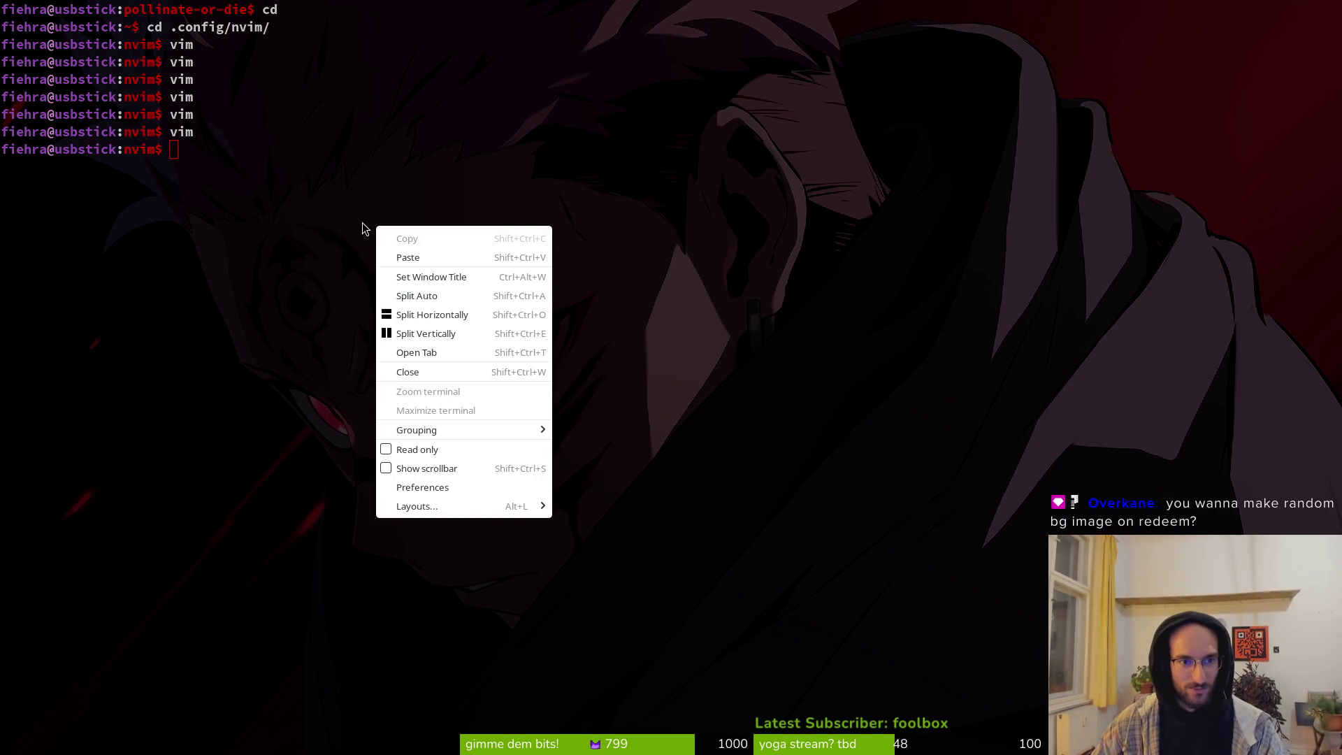
left_click(423, 487)
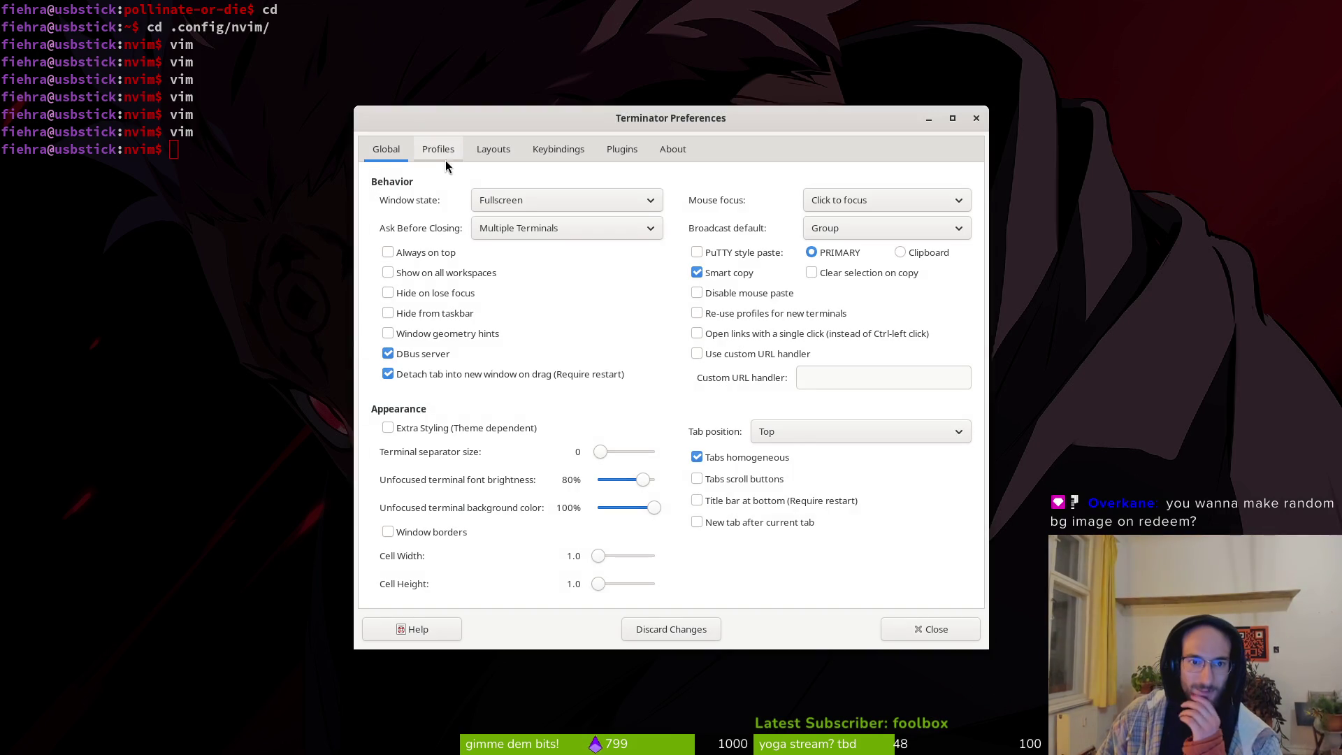
left_click(424, 152)
left_click(733, 190)
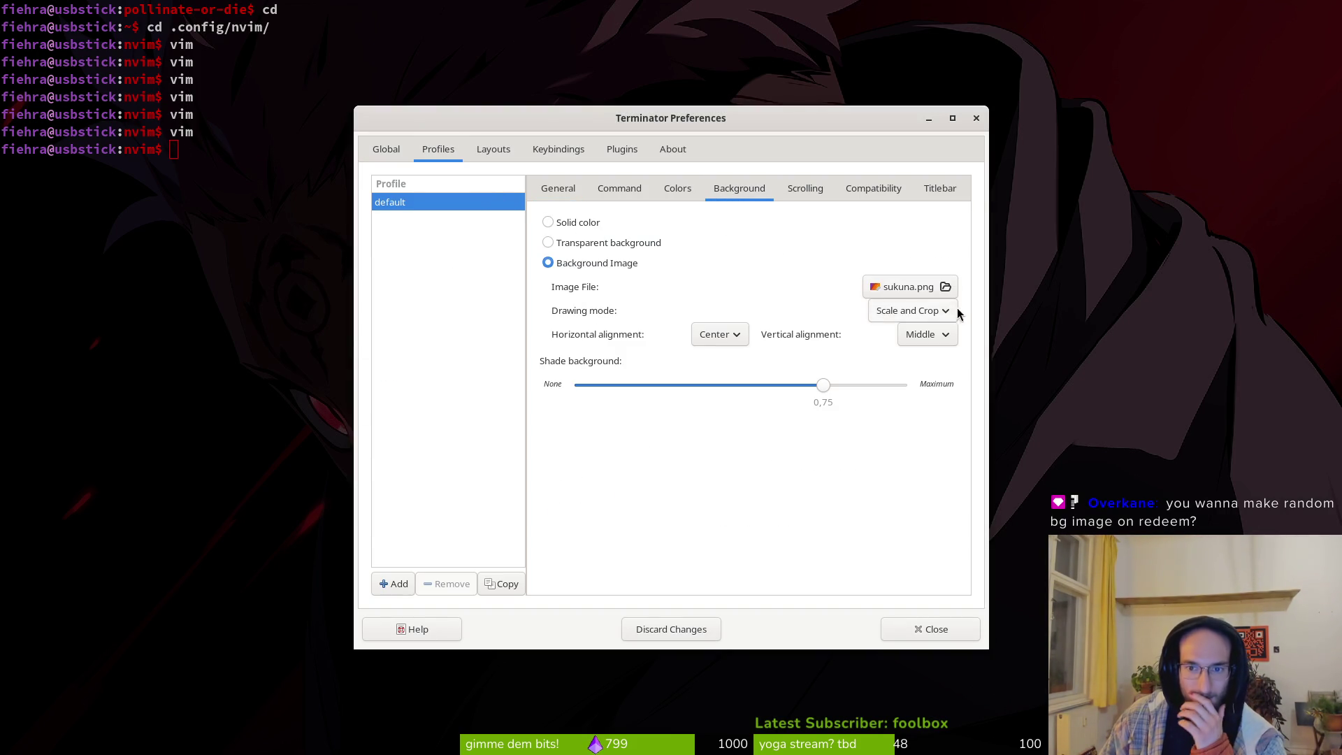
left_click(976, 118)
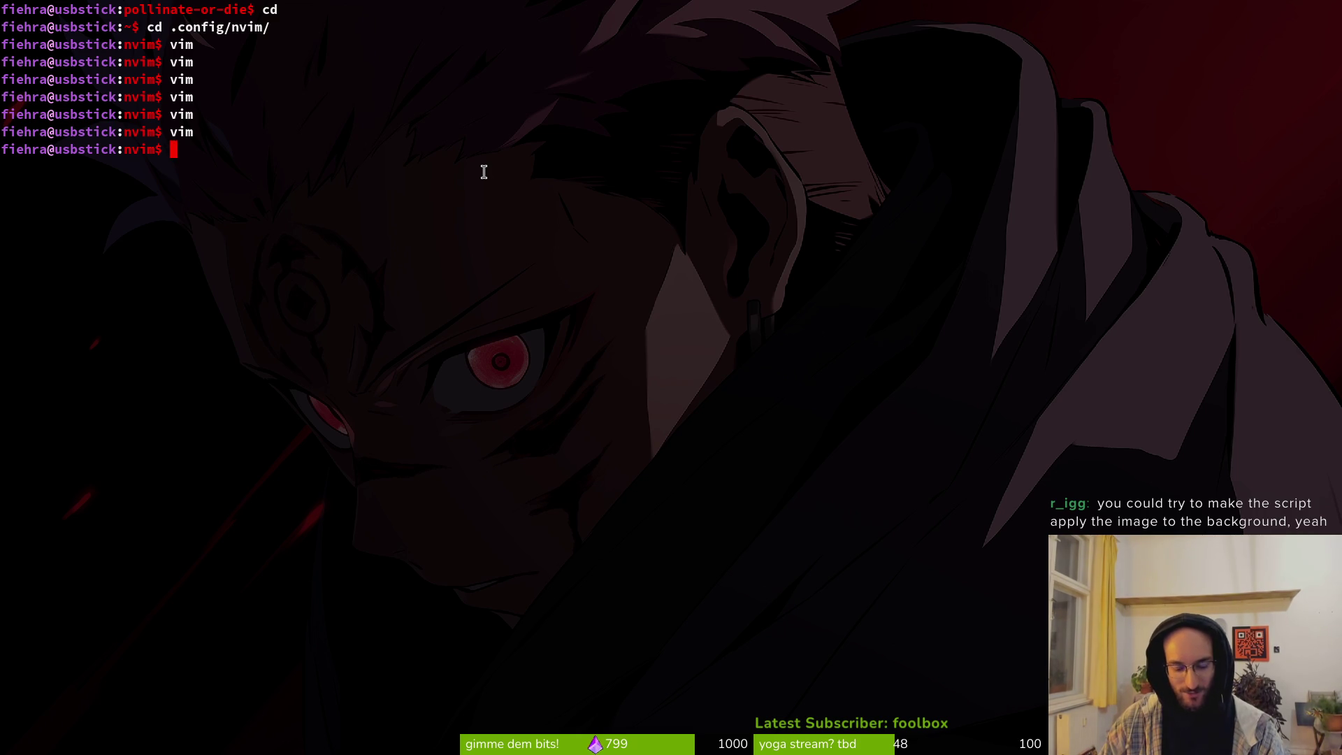
Step: Select the entire bash script in Perplexity's answer for copying, then return to the terminal
key("super+2")
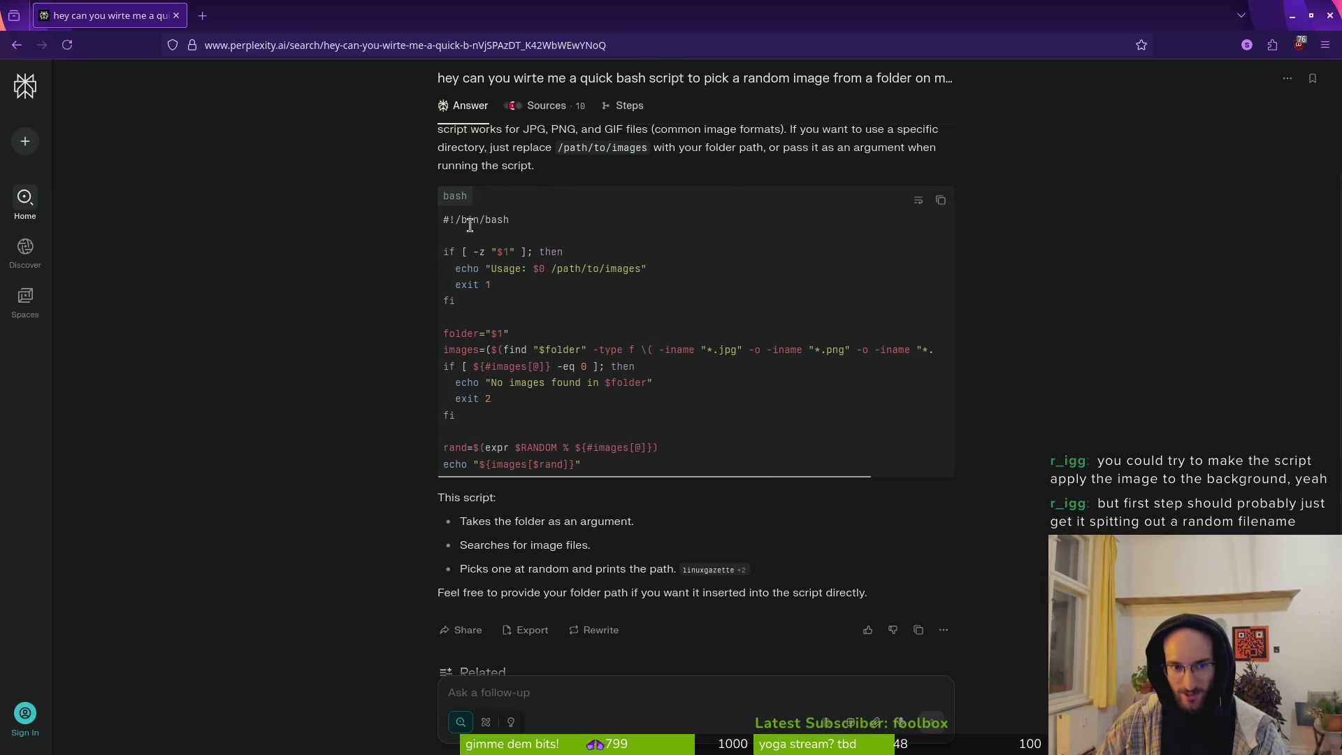
scroll(637, 225, "up", 2)
scroll(636, 225, "up", 2)
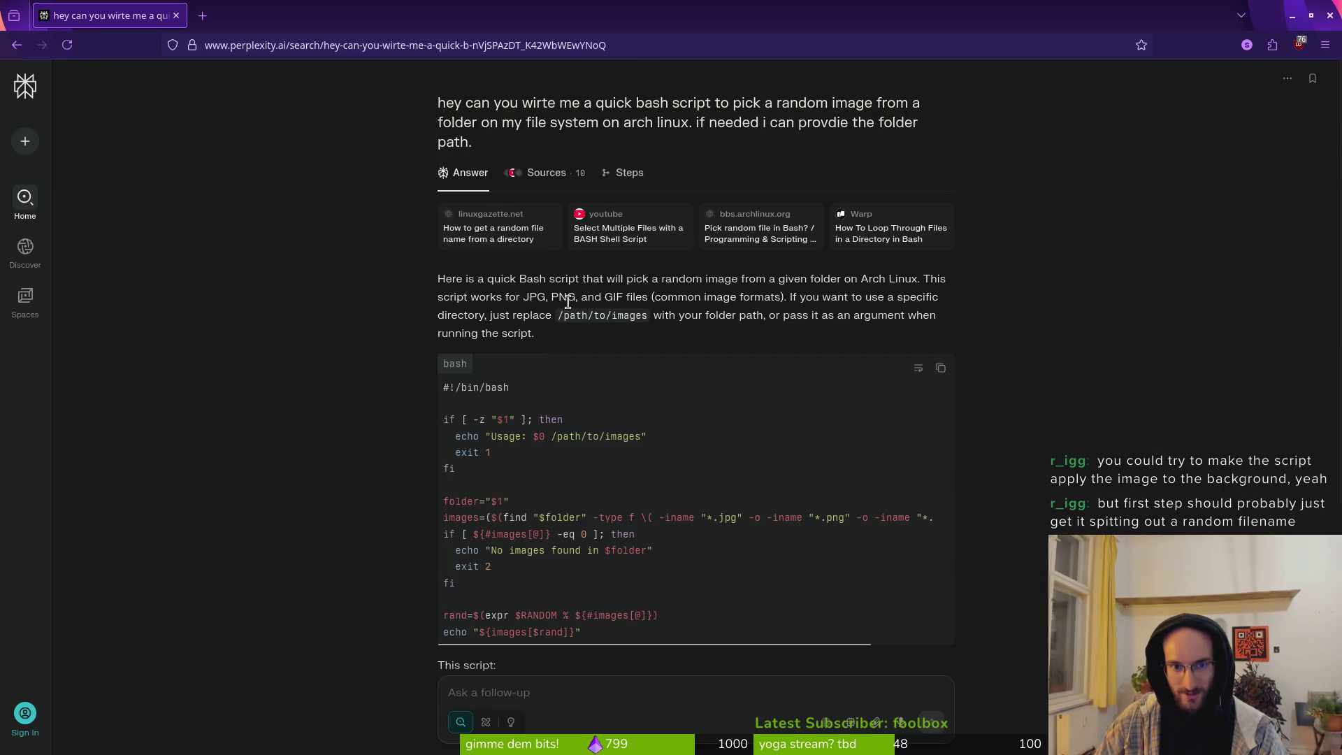
left_click_drag(444, 388, 443, 388)
left_click(469, 389)
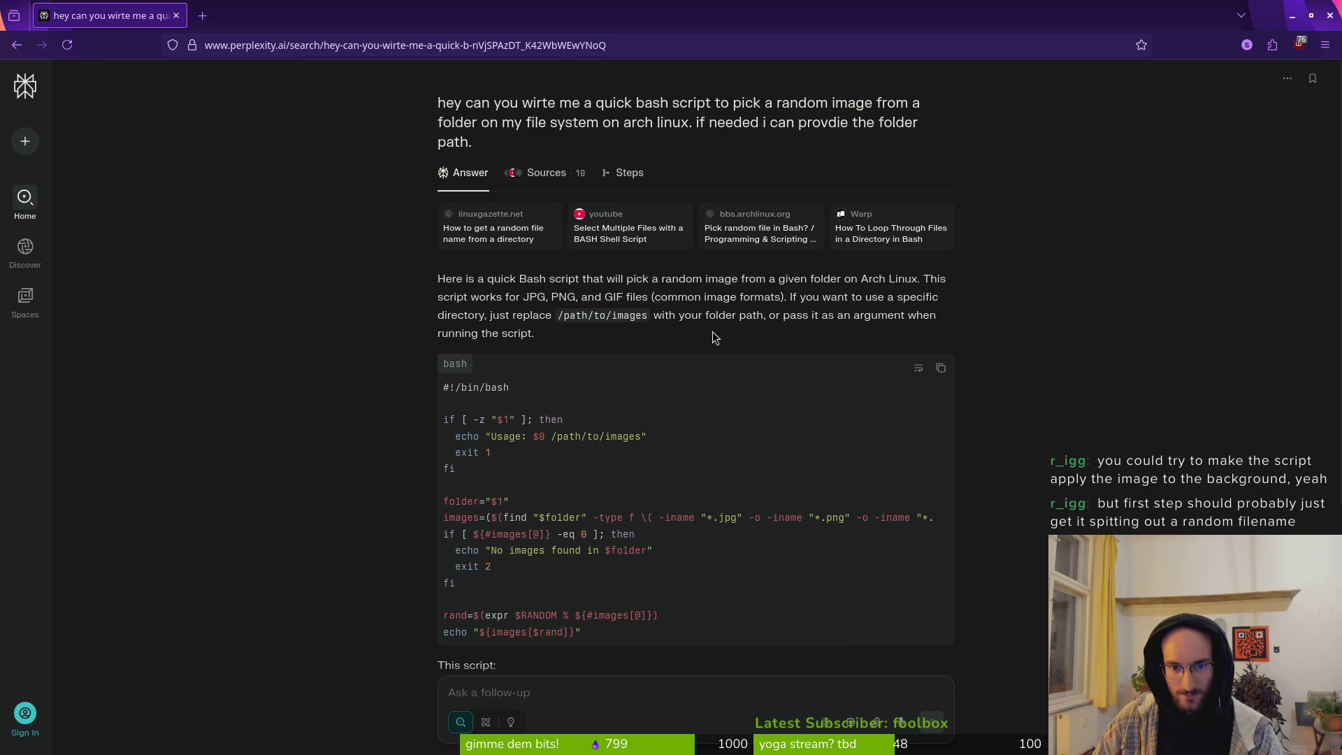
scroll(610, 605, "down", 4)
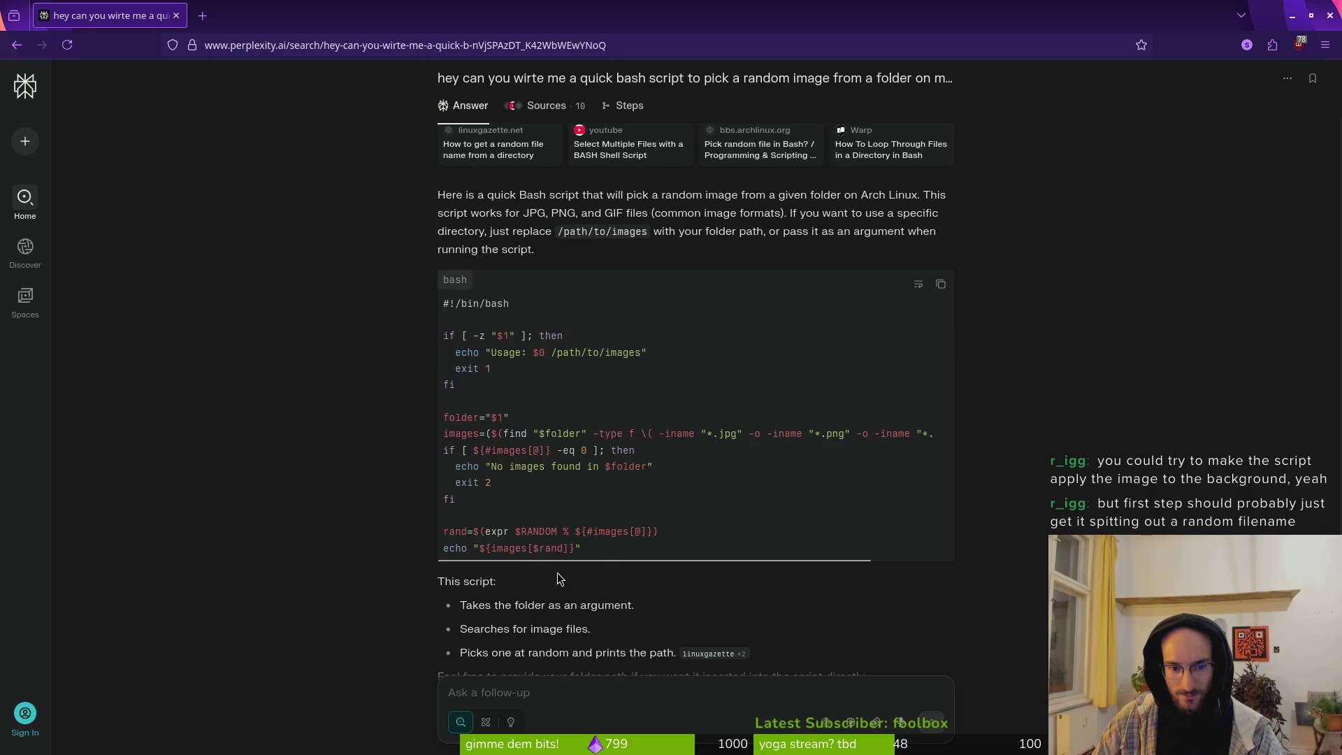
mouse_move(588, 383)
left_mouse_down()
mouse_move(408, 204)
mouse_move(382, 144)
left_mouse_up()
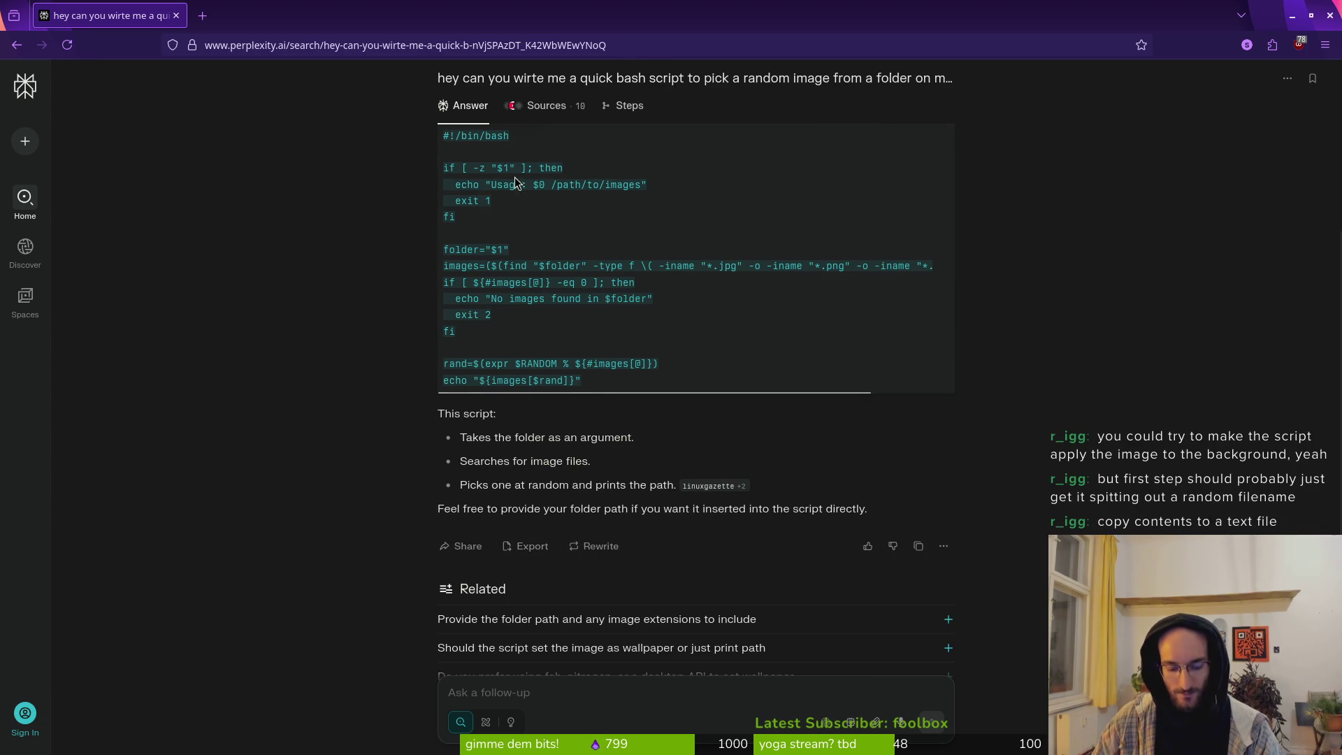
key("alt+Tab")
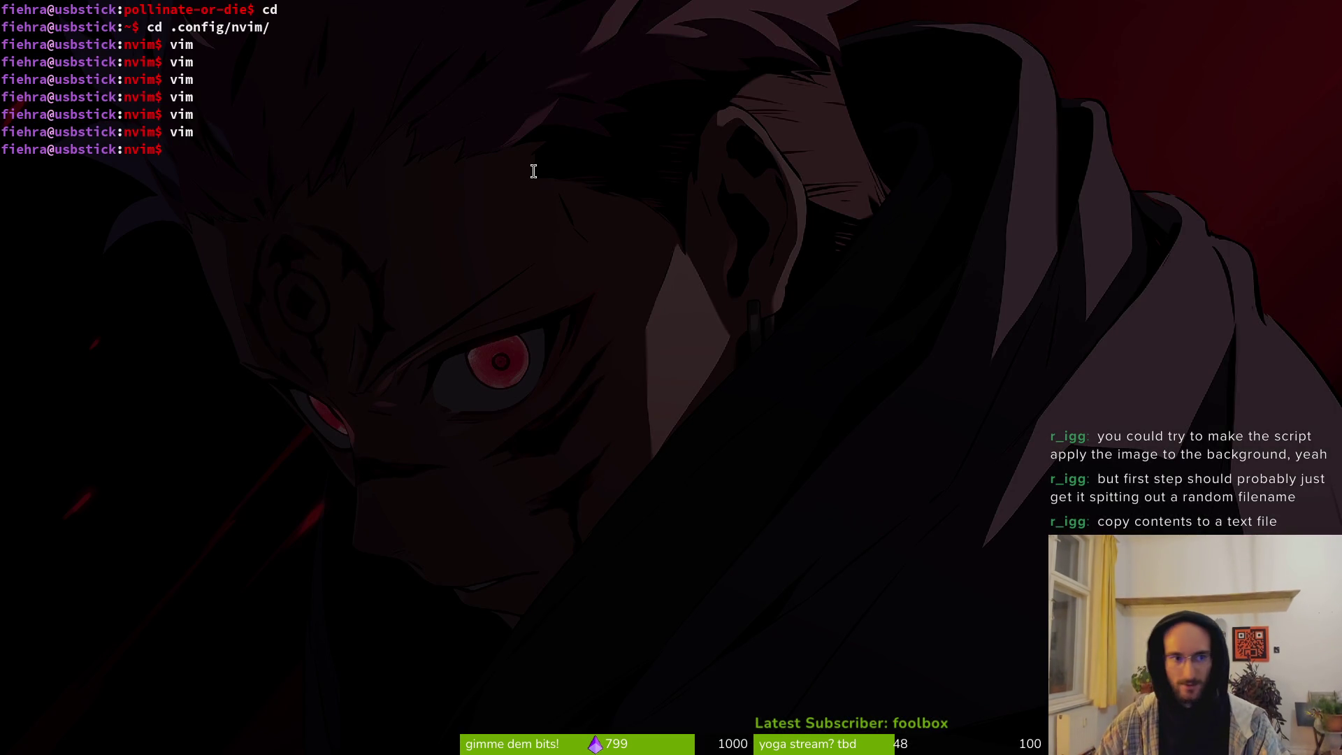
Step: List the nvim config folder, then move from home into the ~/dev folder
type("ls")
key("Return")
type("cd")
key("Return")
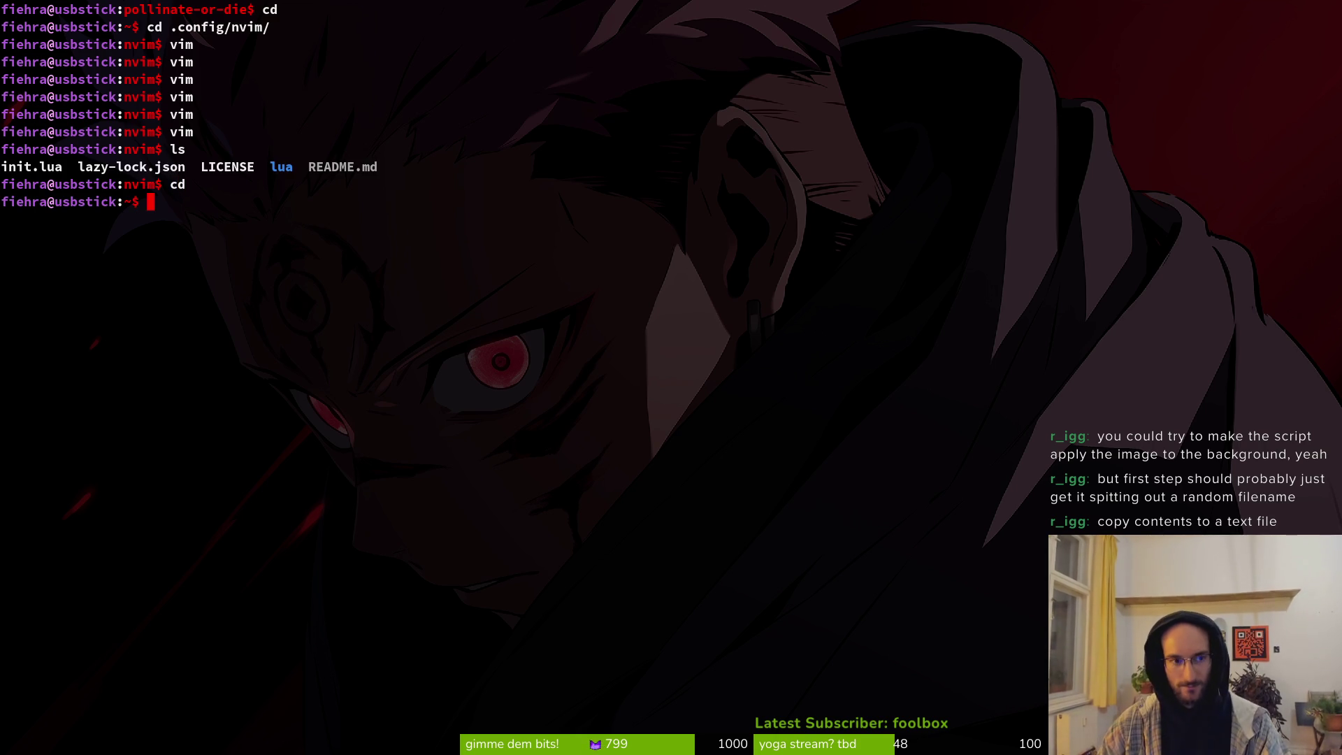
type("cd ")
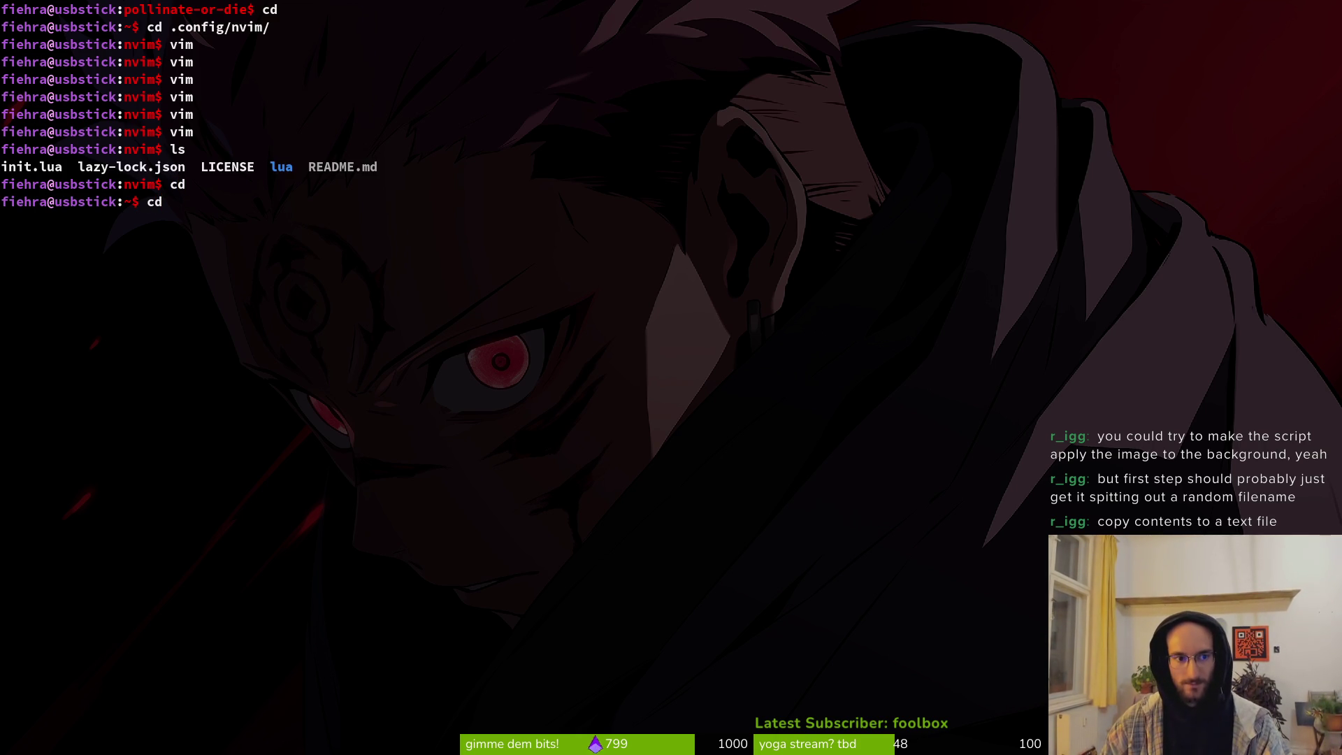
type("dev/")
key("Return")
Step: Create an empty pickrandom.txt with touch and open the dev folder in Vim with vim
type("touch ")
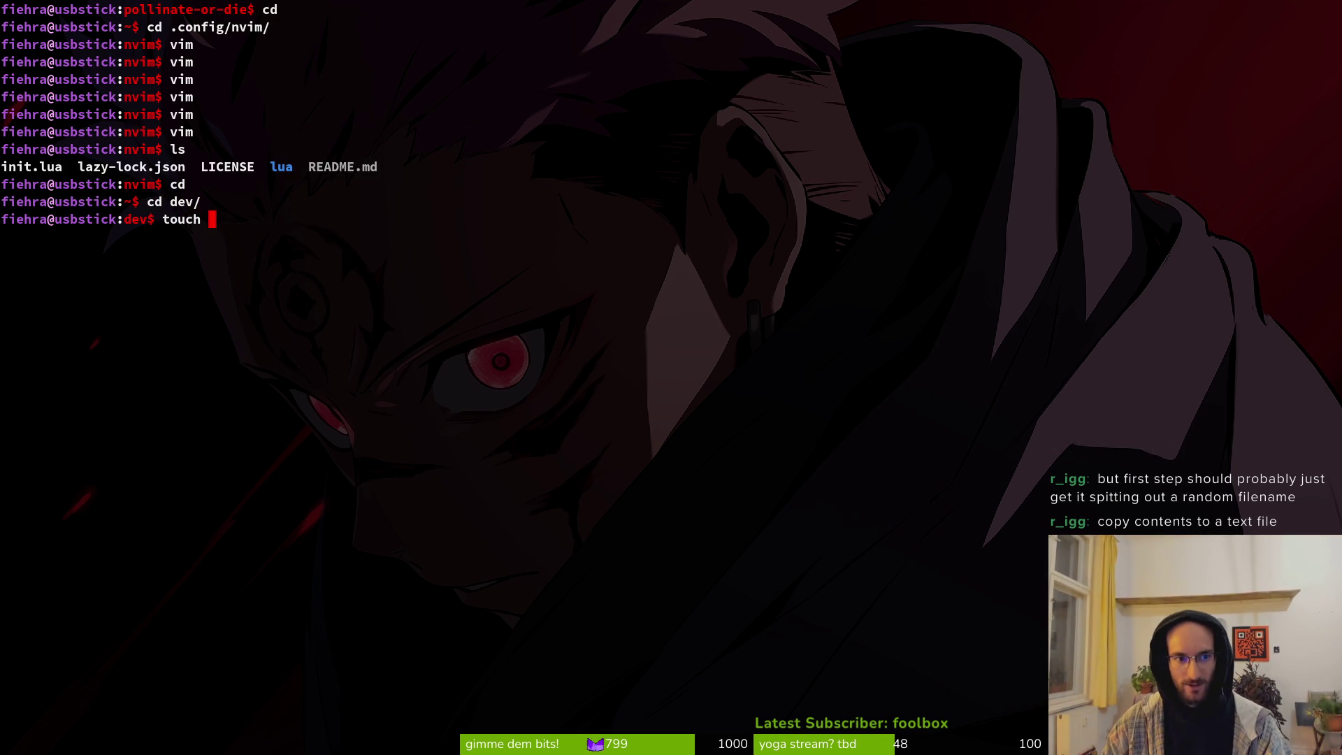
type("pick")
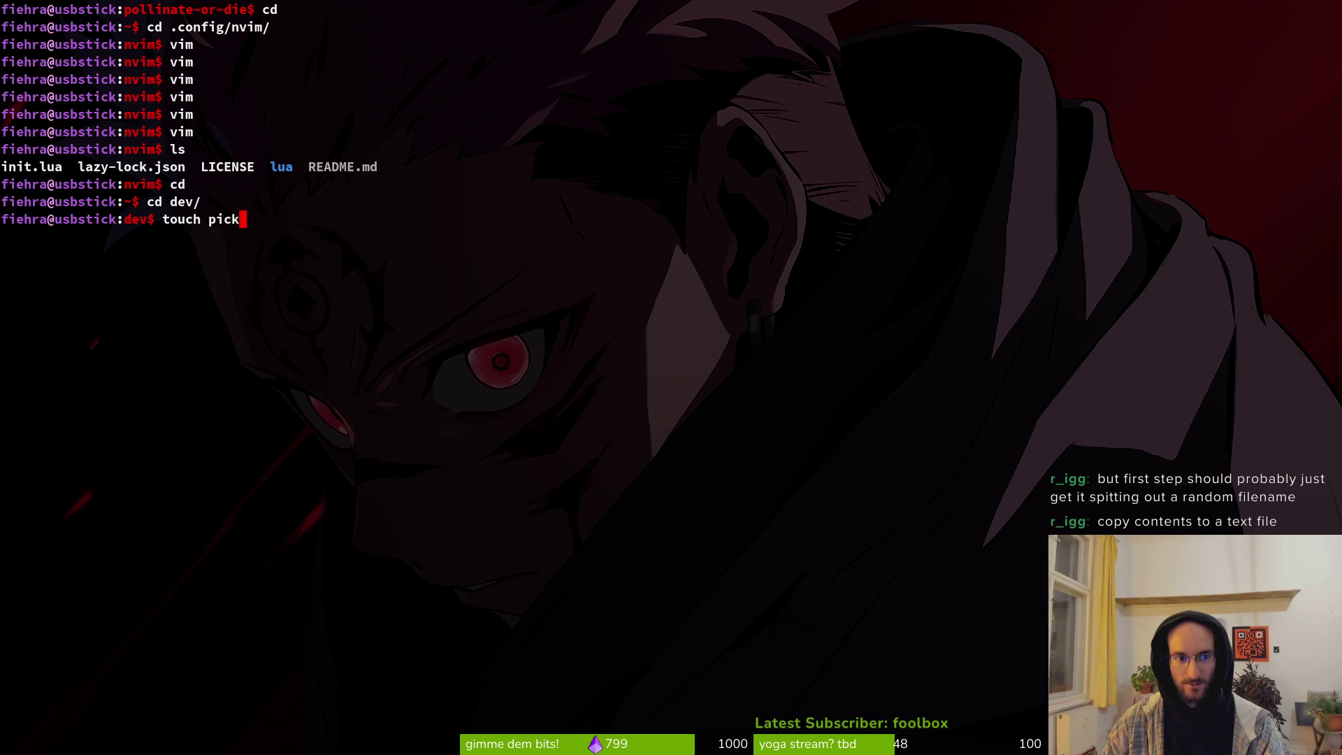
type("random")
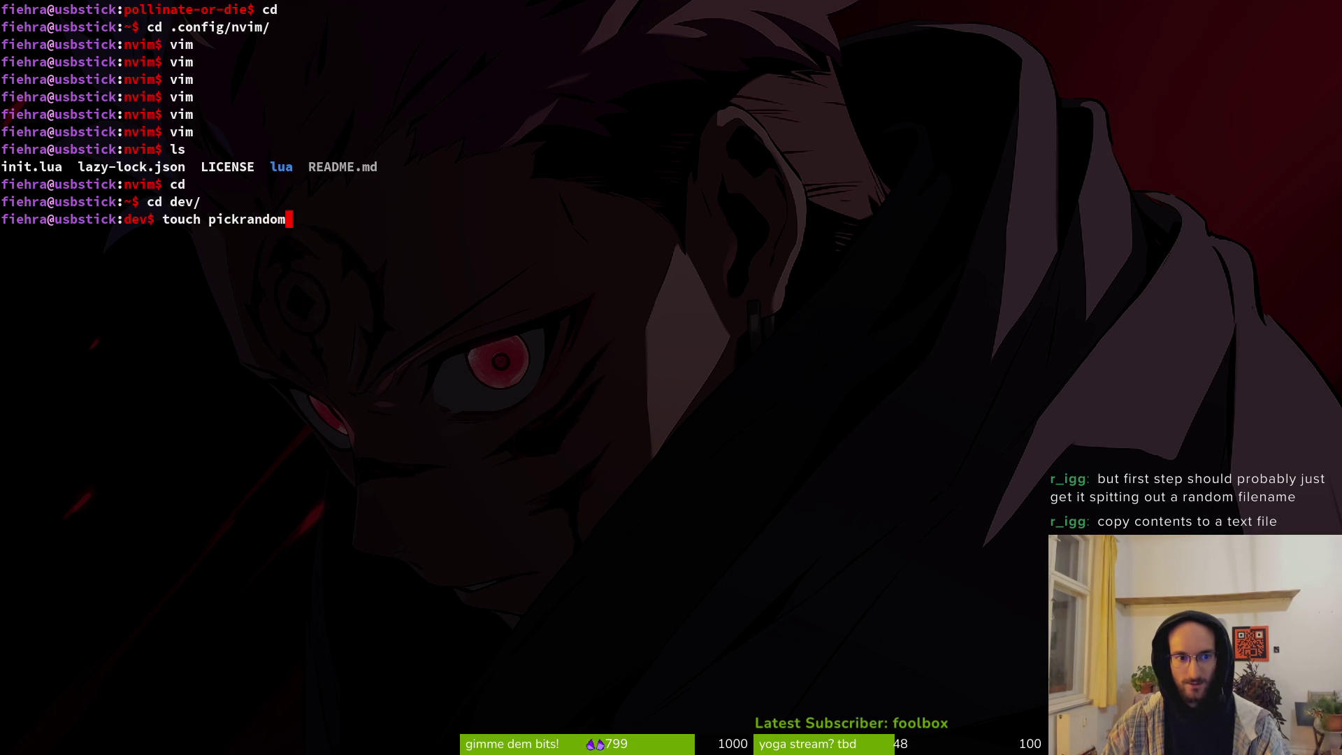
type("image.bash")
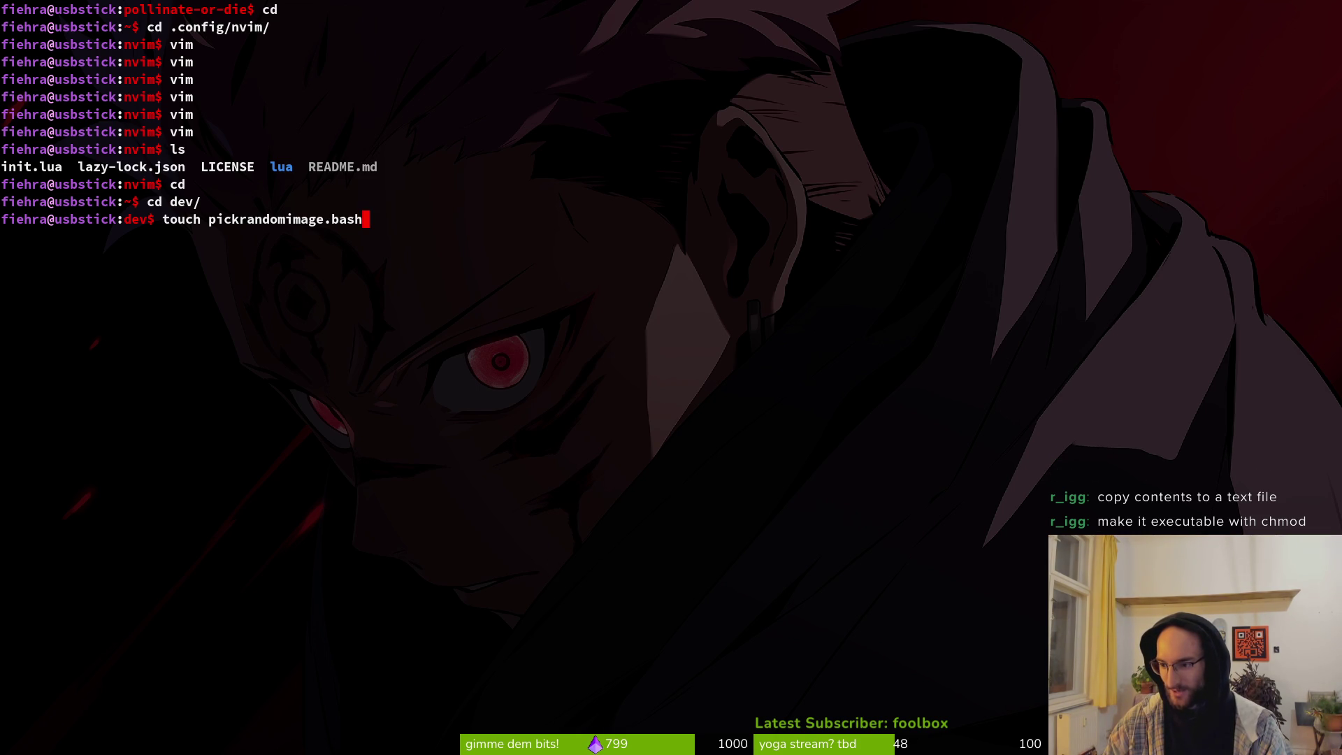
key("BackSpace")
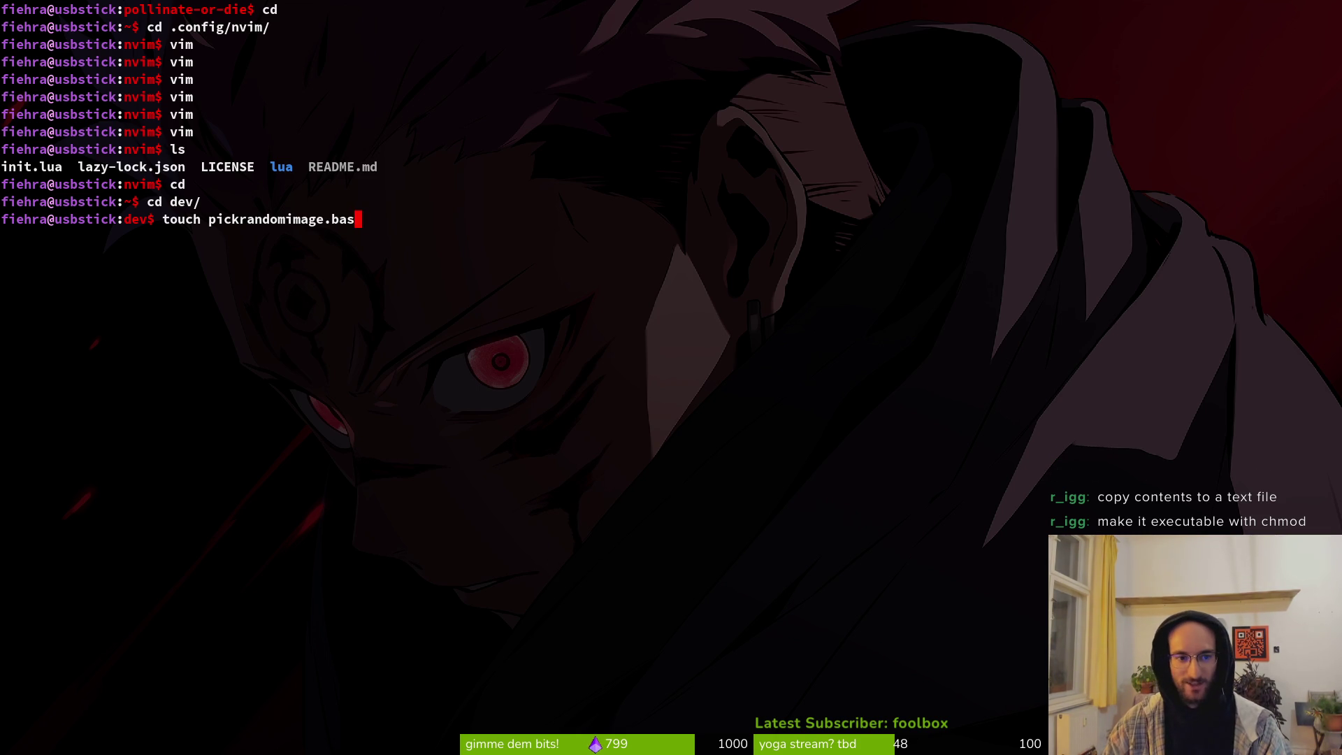
key("BackSpace")
key("BackSpace")
key("BackSpace")
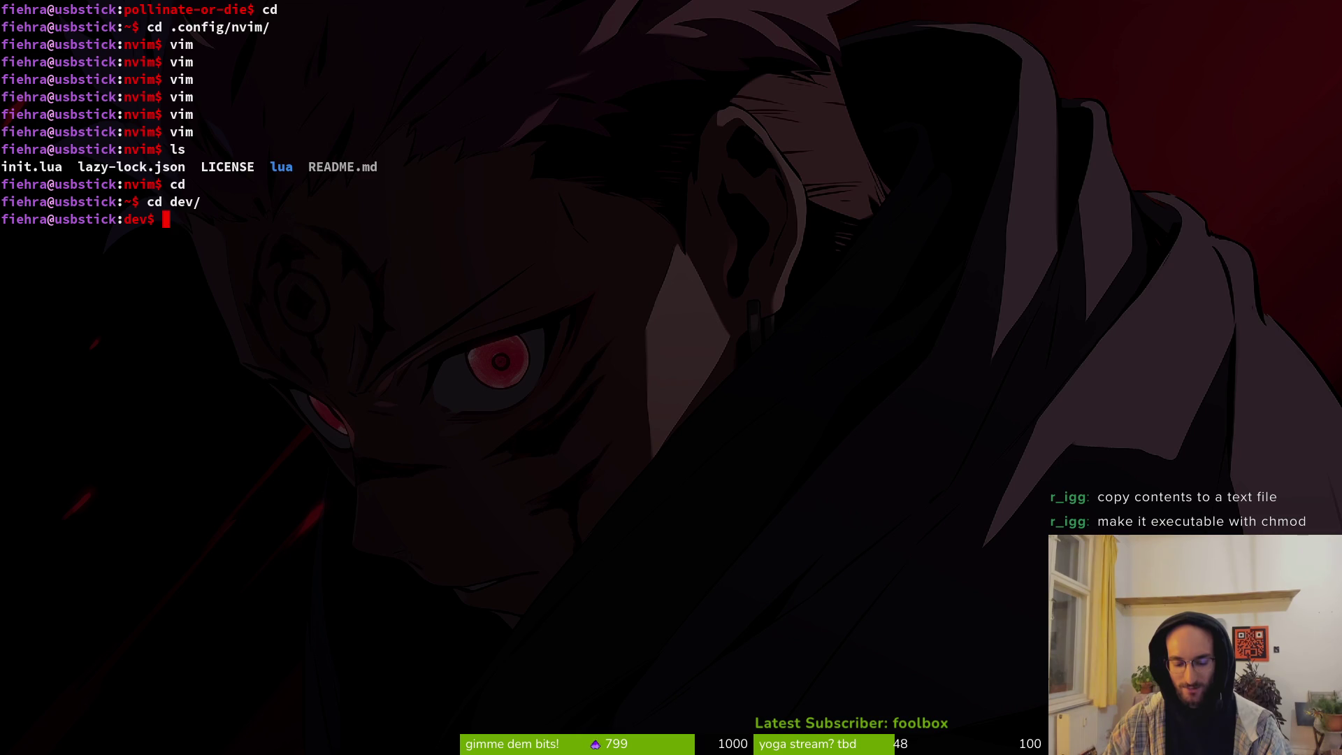
type("pickrandom.txt")
key("Return")
key("Up")
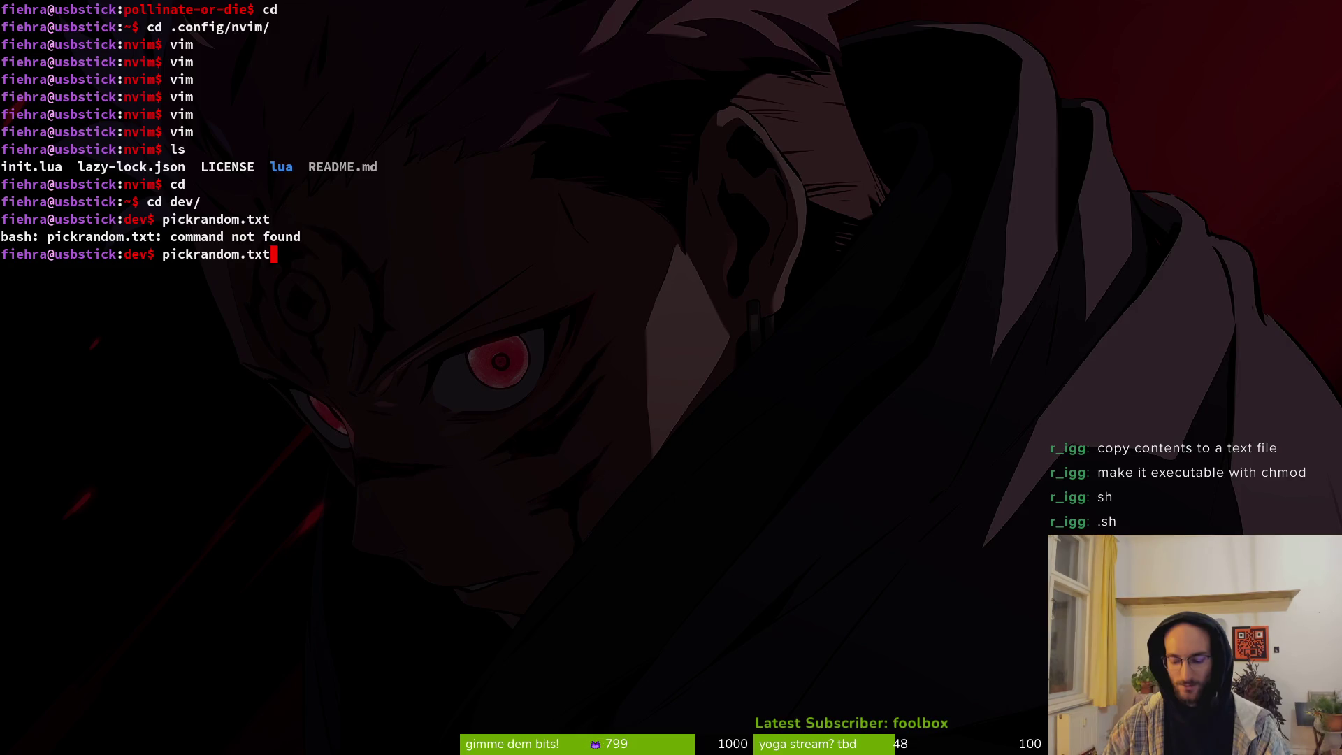
key("Left")
key("Left")
key("Left")
type("touch")
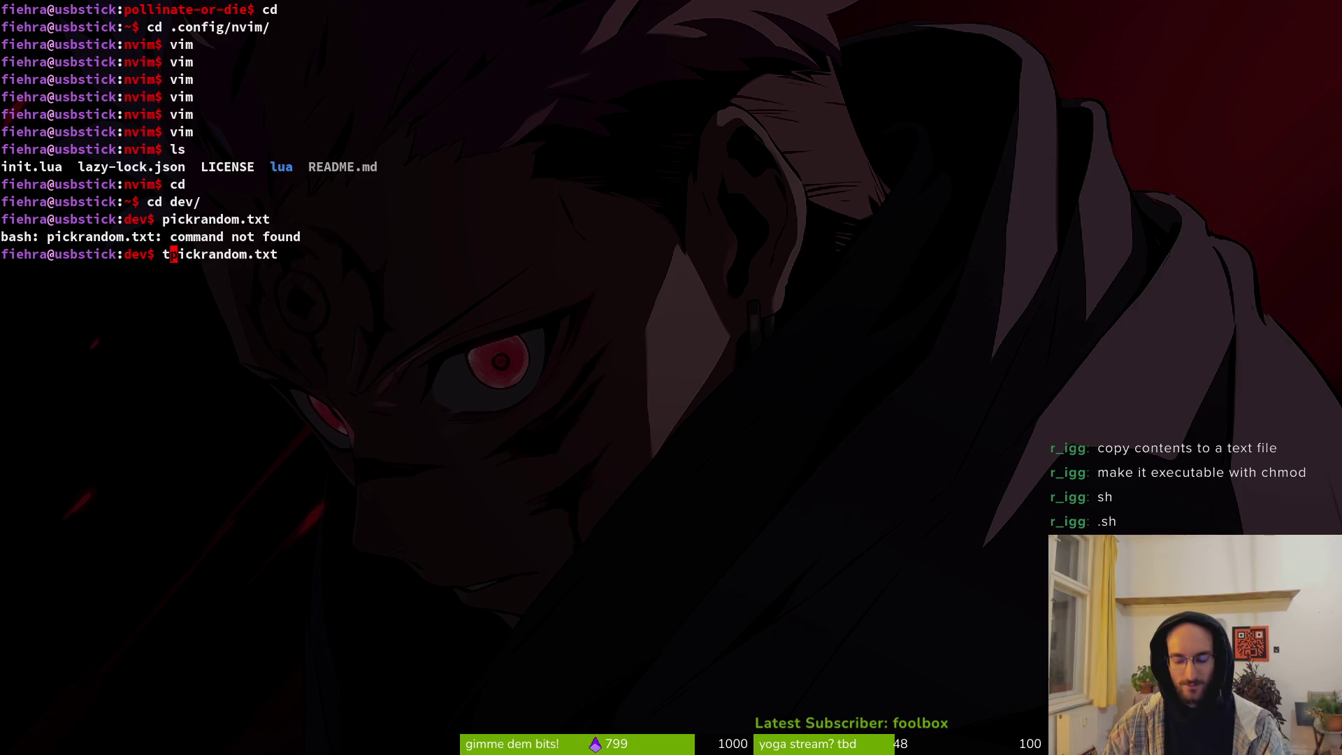
key("Return")
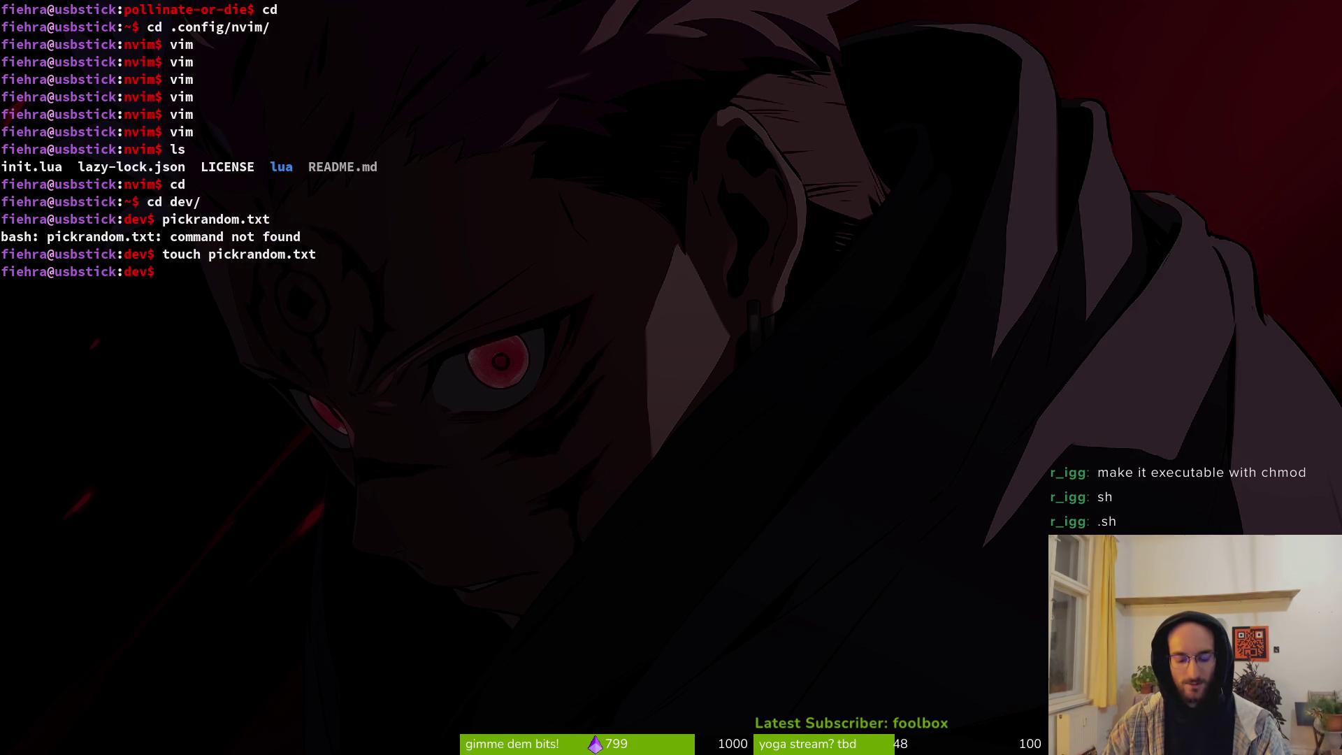
type("vim .")
key("Return")
Step: Open pickrandom.txt, paste the bash script from clipboard history, and save it with :w
key("j")
key("j")
key("j")
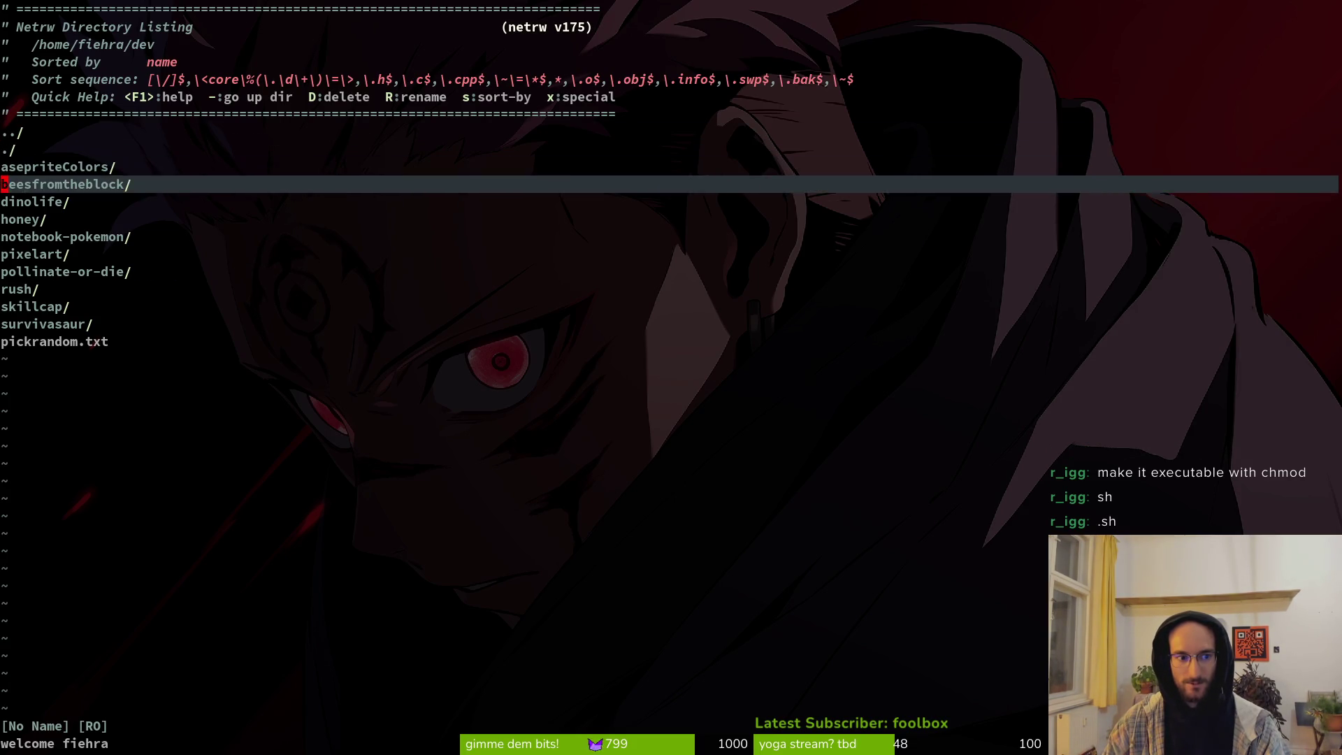
key("Return")
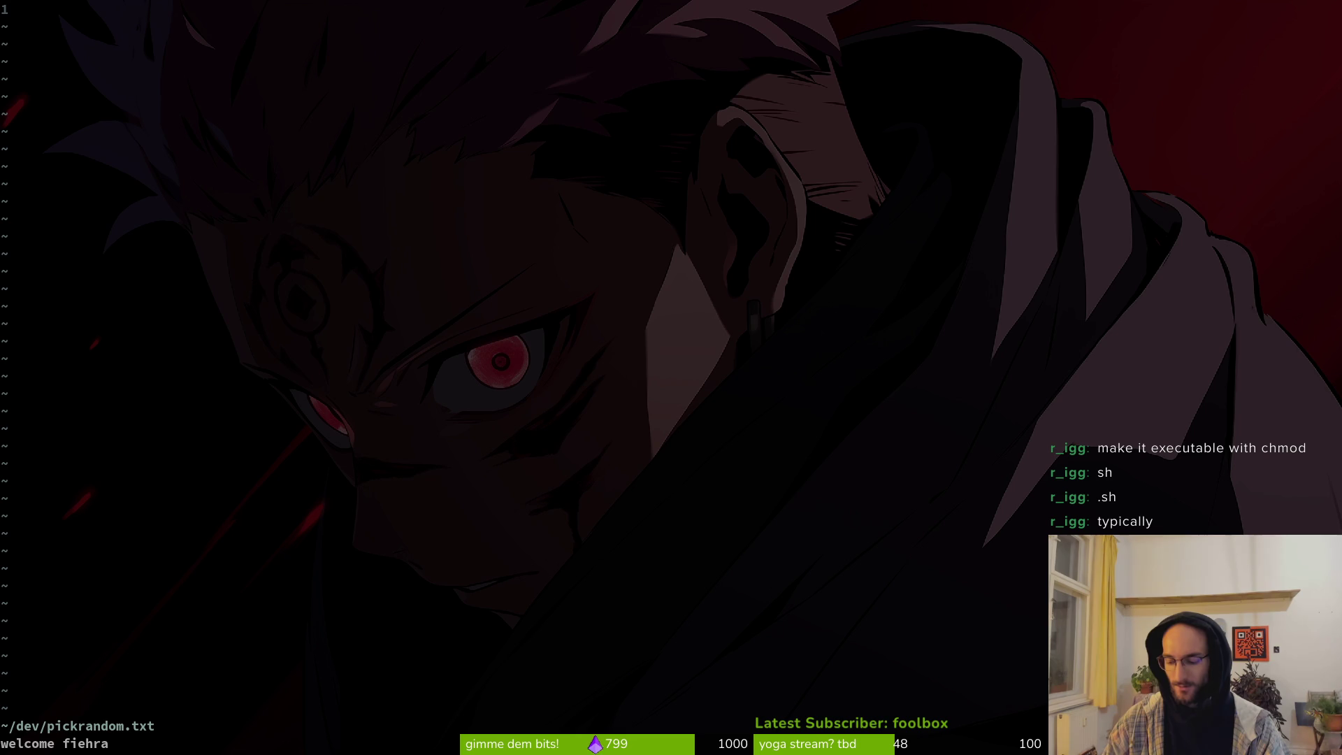
key("super+v")
key("Return")
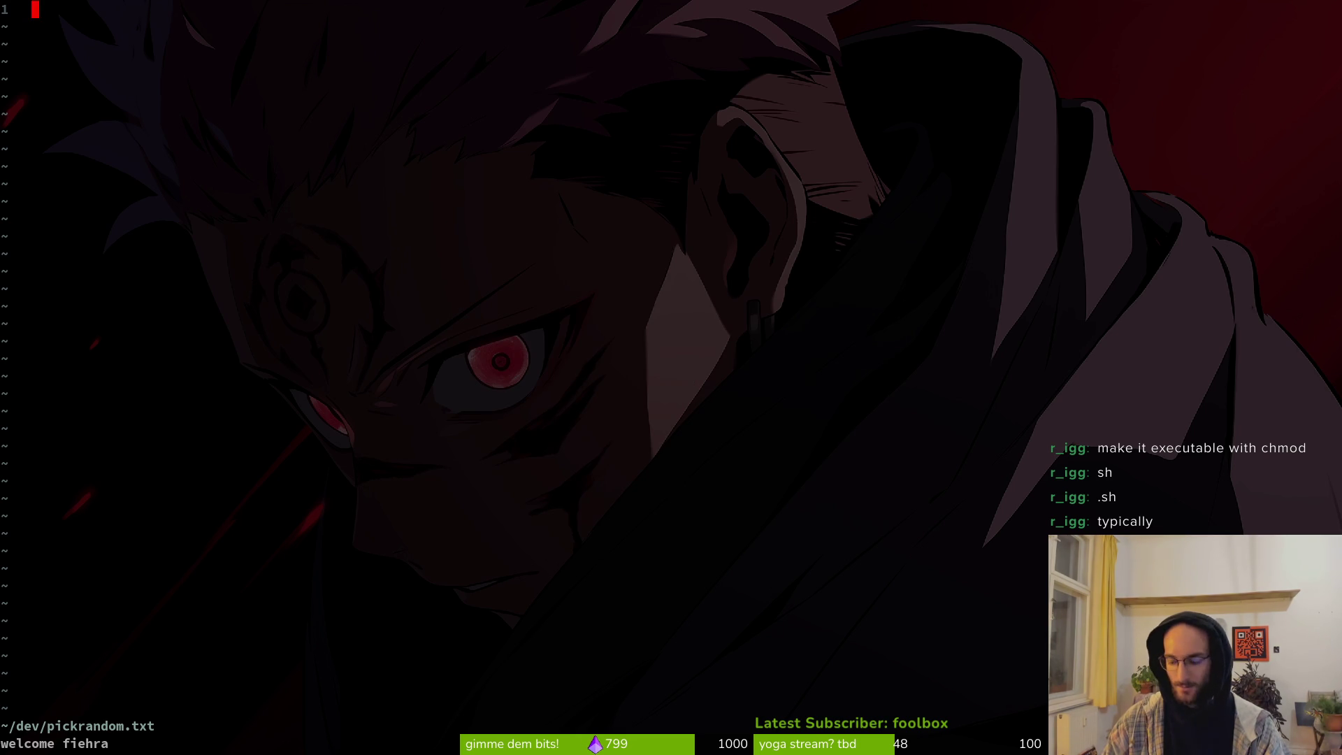
key("p")
key("j")
key("j")
key("j")
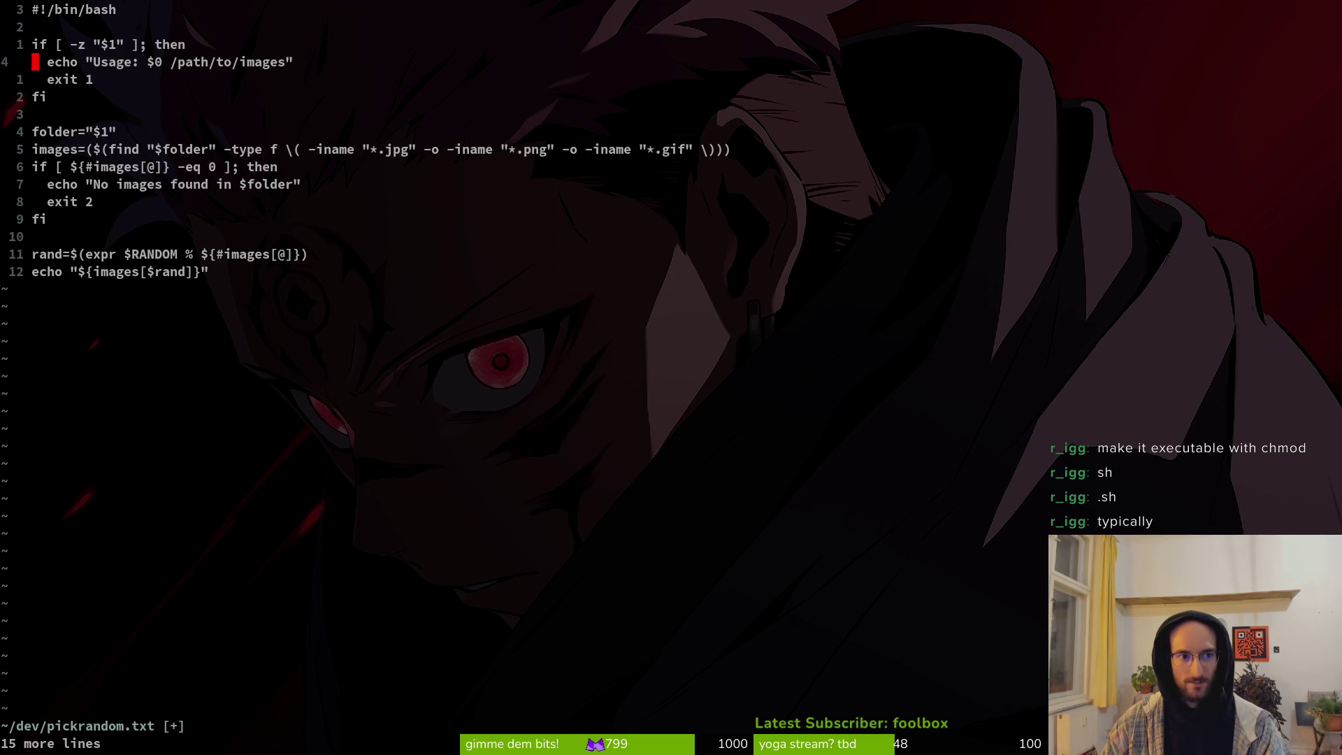
type(":w")
key("Return")
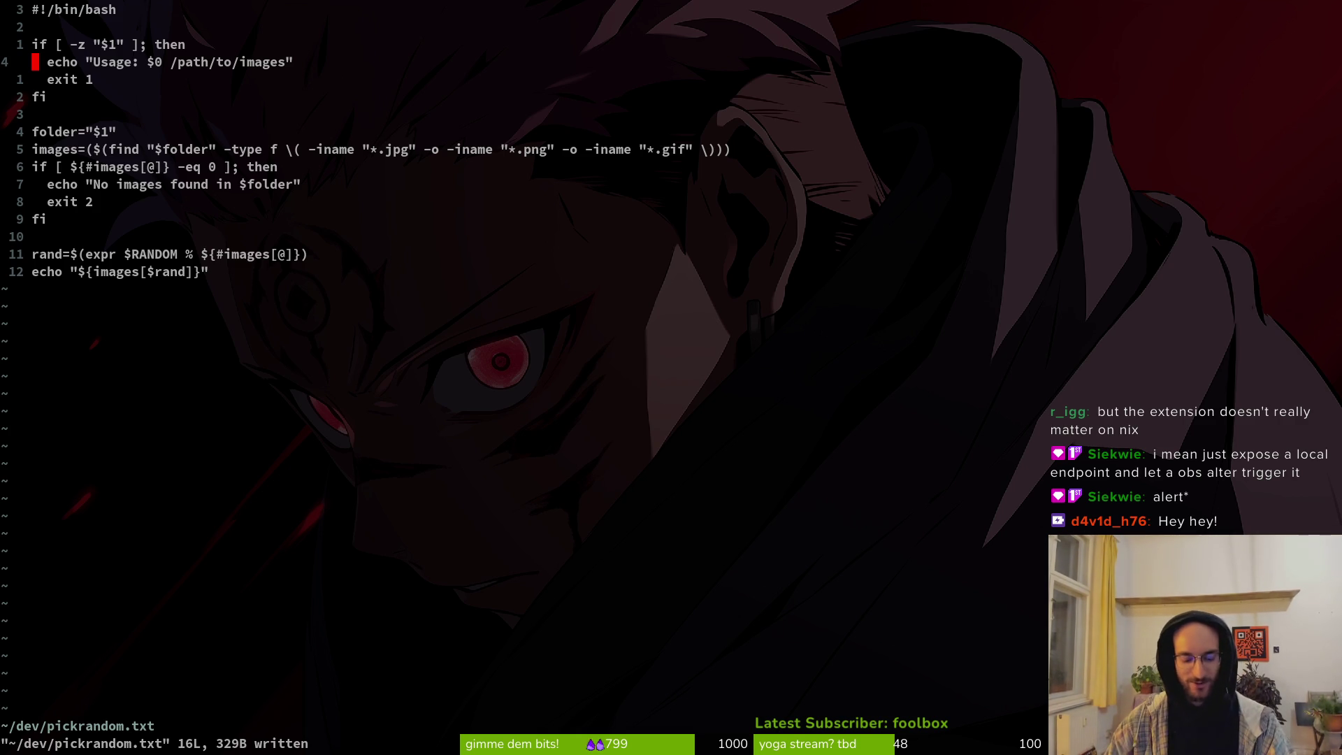
Step: Look over the script's usage line with $0 and open a second terminal beside Vim
key("j")
key("j")
key("j")
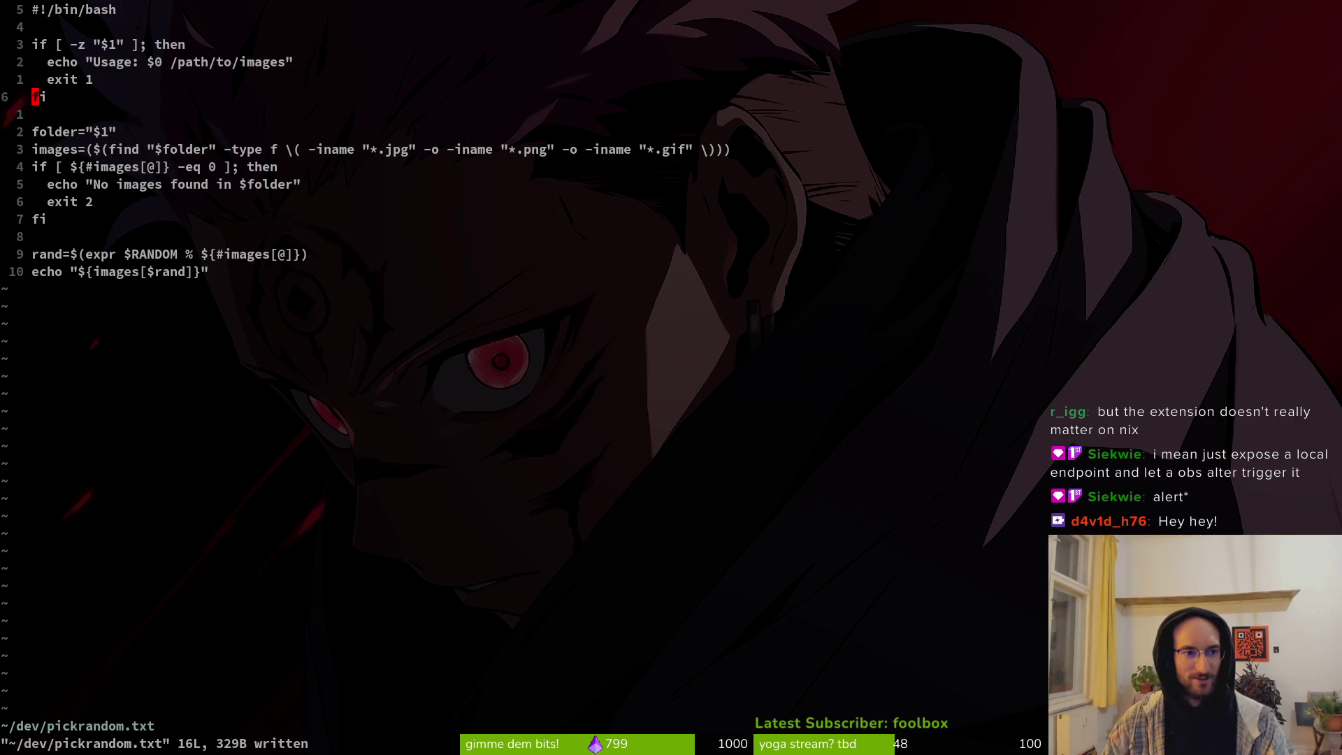
key("k")
key("k")
key("k")
key("w")
key("w")
key("w")
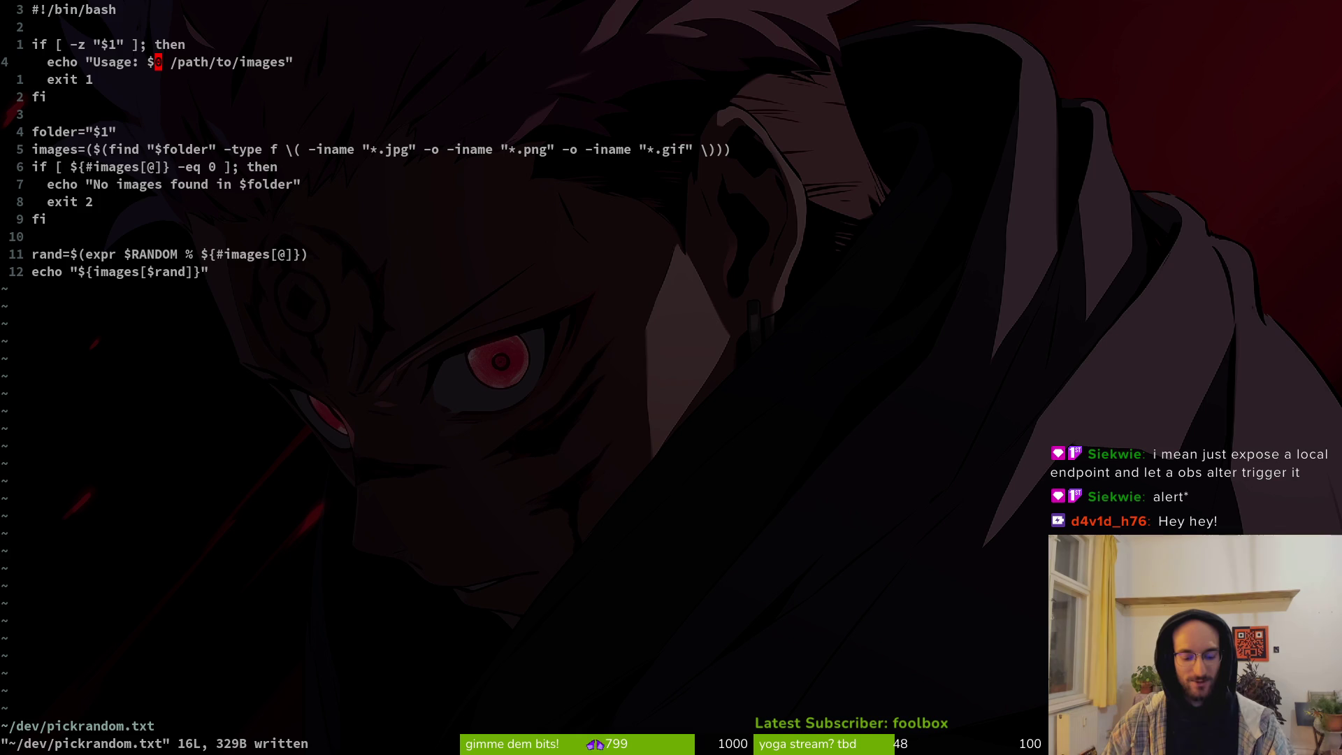
key("super+Return")
Step: In the new terminal, change directory to ~/Downloads/random pics/anime
type("cd ..")
key("Return")
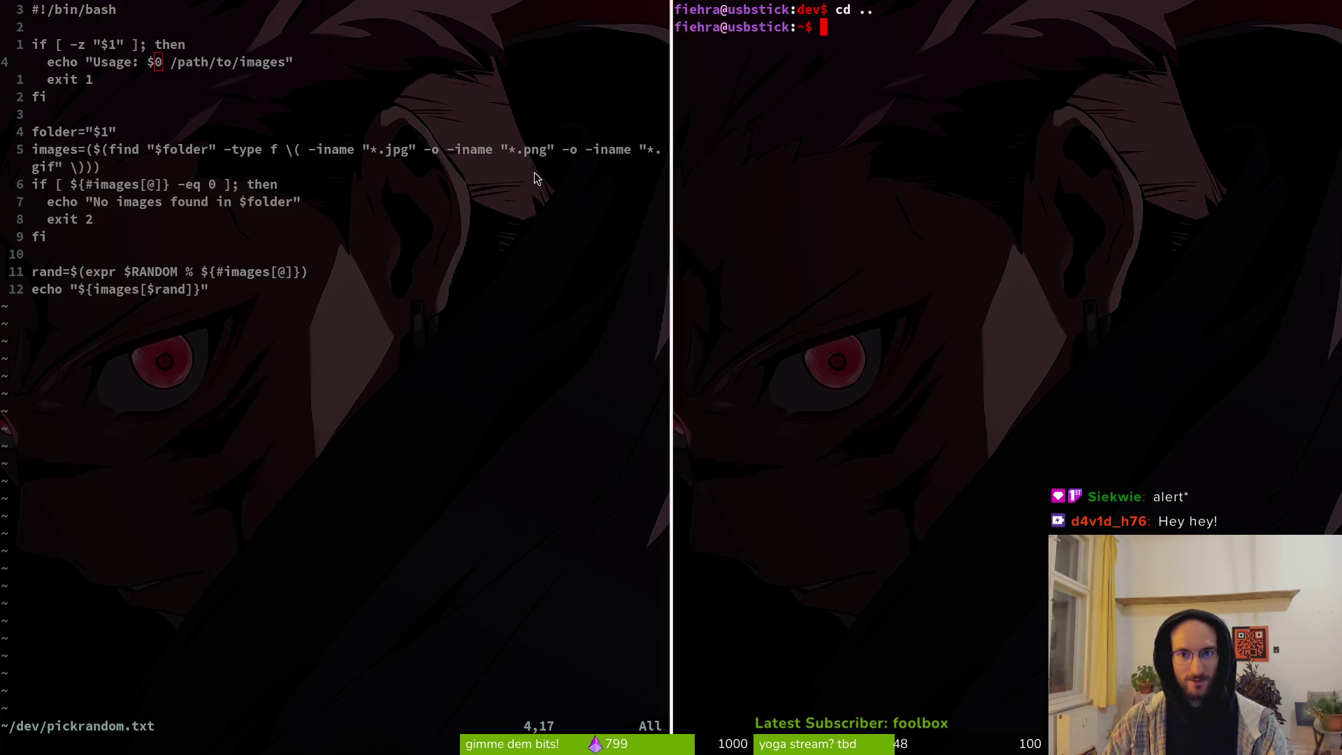
type("cd ")
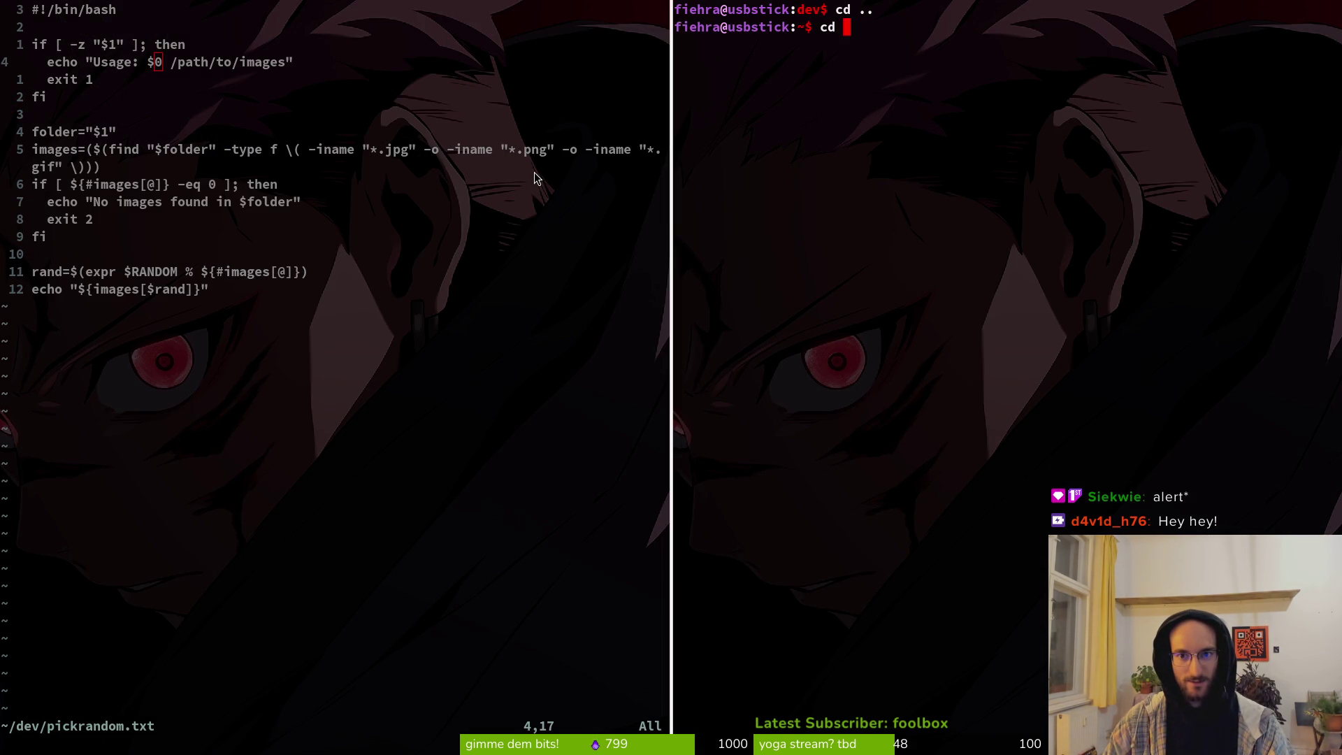
type("dow")
key("Tab")
type("an")
key("BackSpace")
key("BackSpace")
type("ran")
key("Tab")
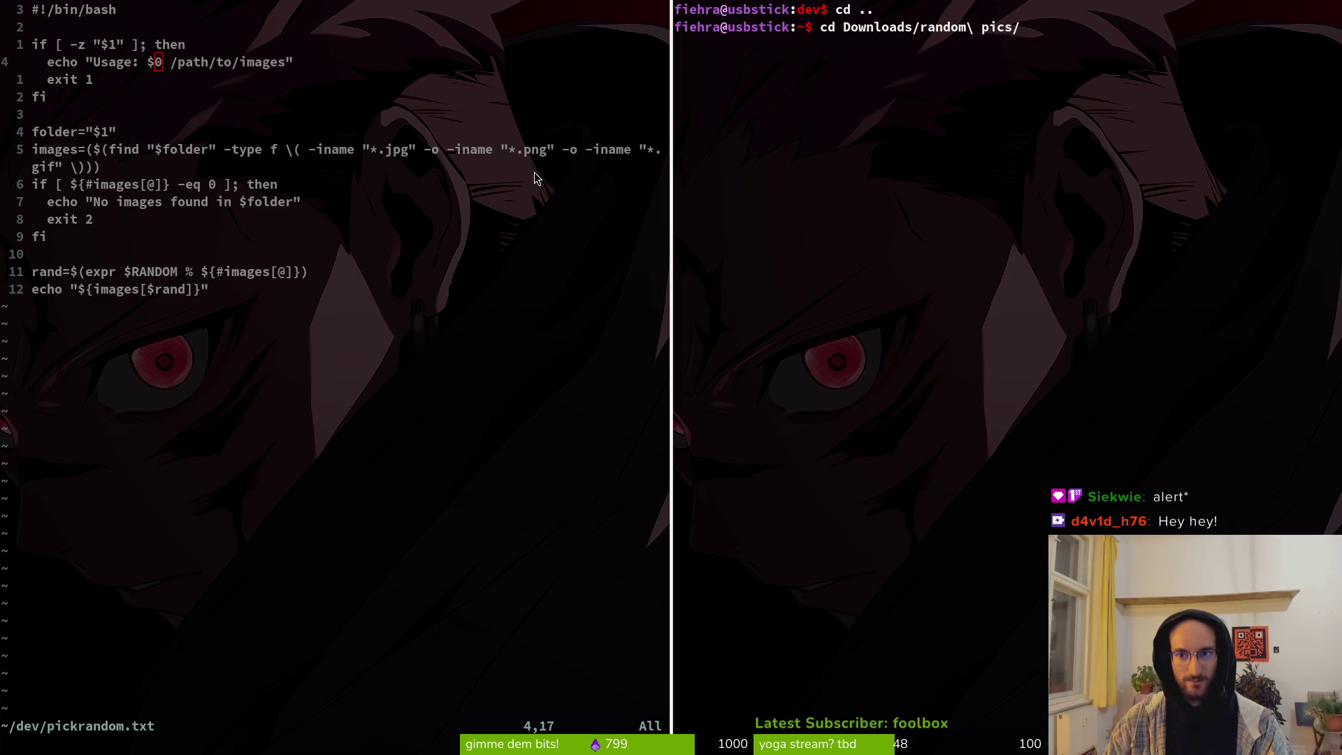
type("an")
key("Tab")
key("Return")
Step: List the anime images, copy the pwd folder path, and select Vim's /path/to/images placeholder
type("ls")
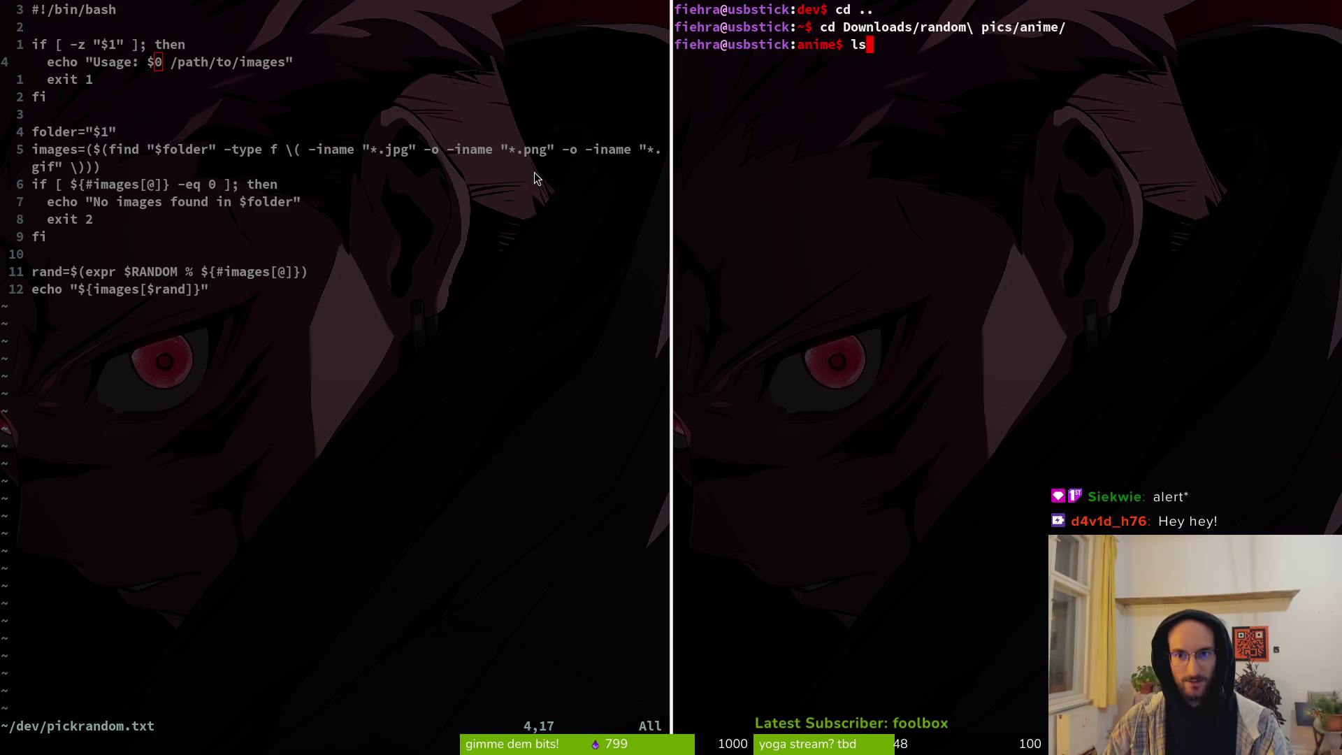
key("Return")
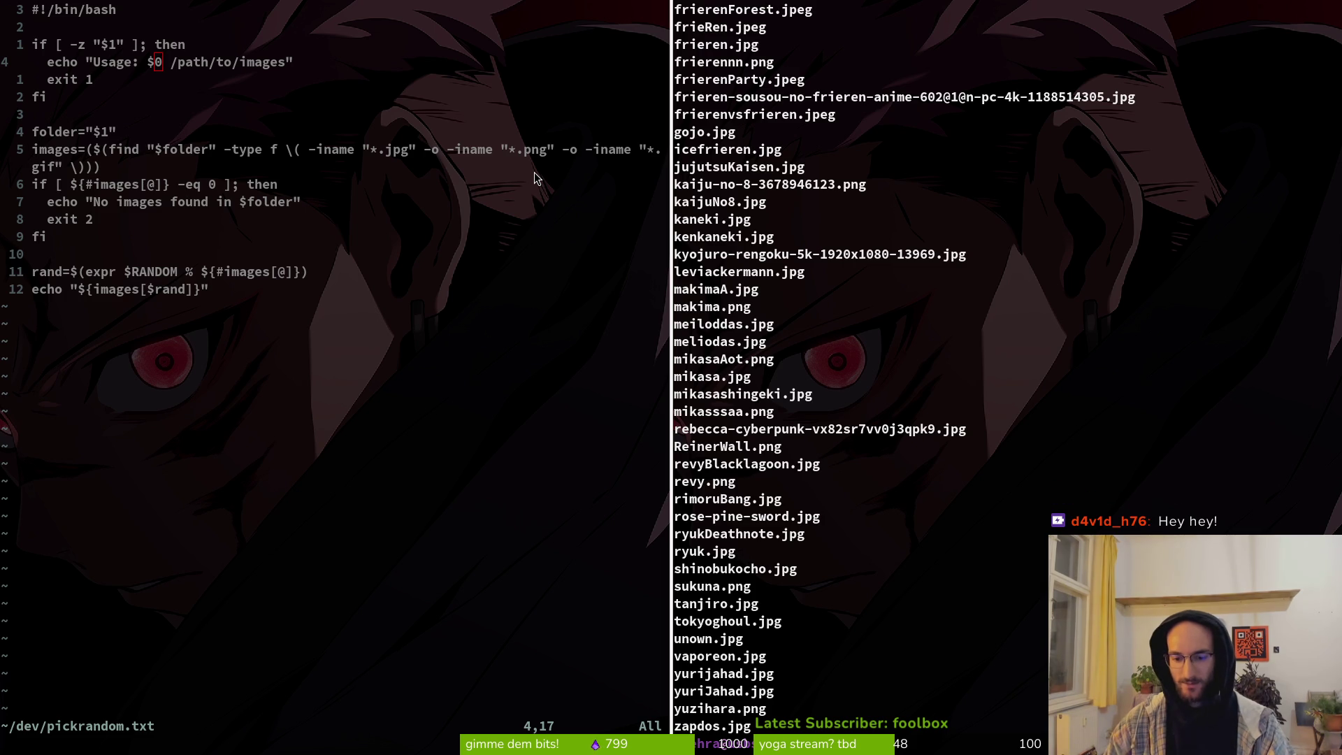
type("pwd")
key("Return")
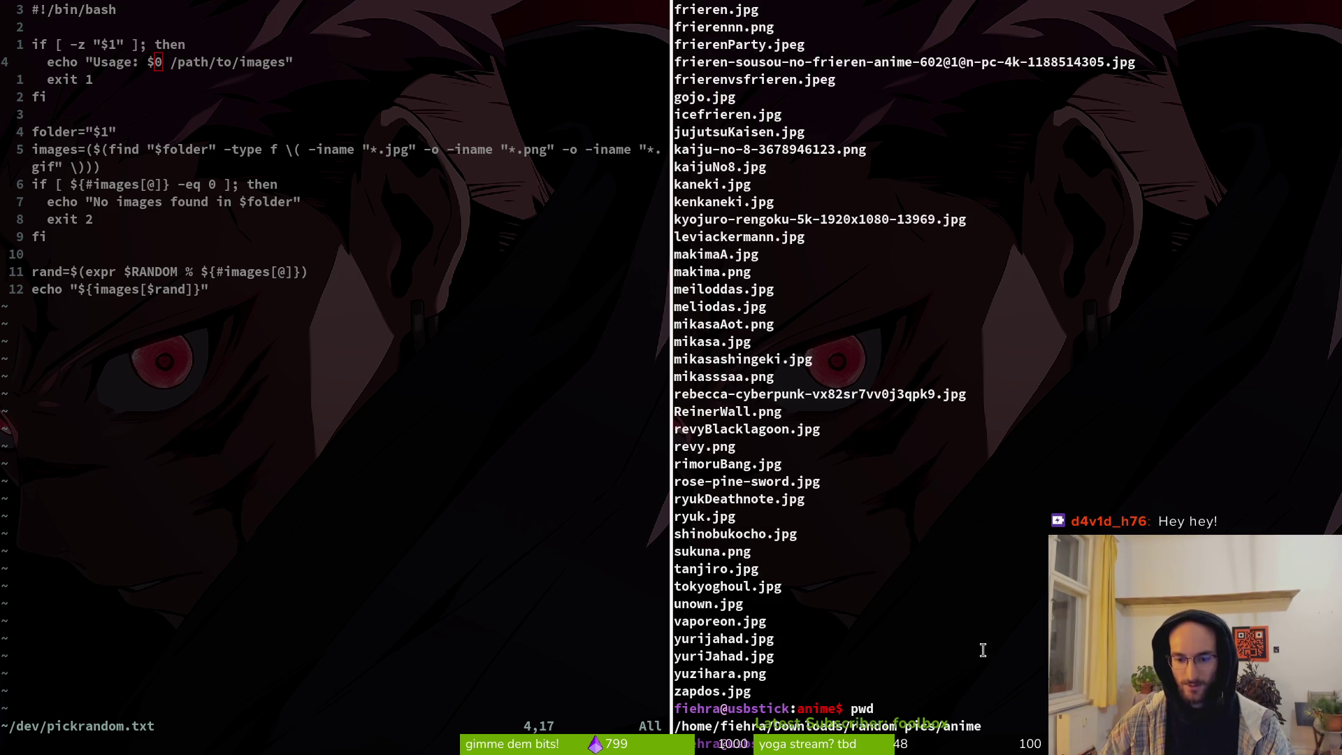
mouse_move(1001, 727)
left_mouse_down()
mouse_move(675, 707)
mouse_move(659, 728)
left_mouse_up()
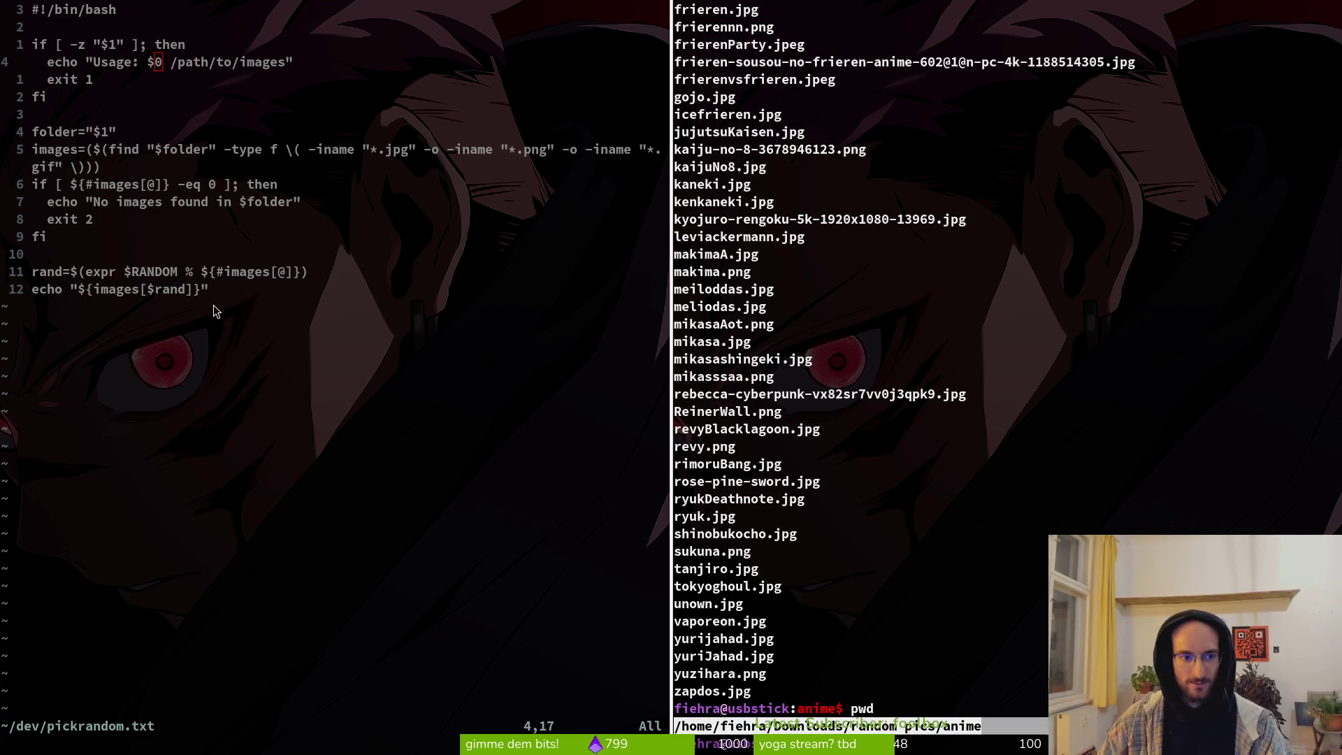
left_click_drag(171, 62, 282, 70)
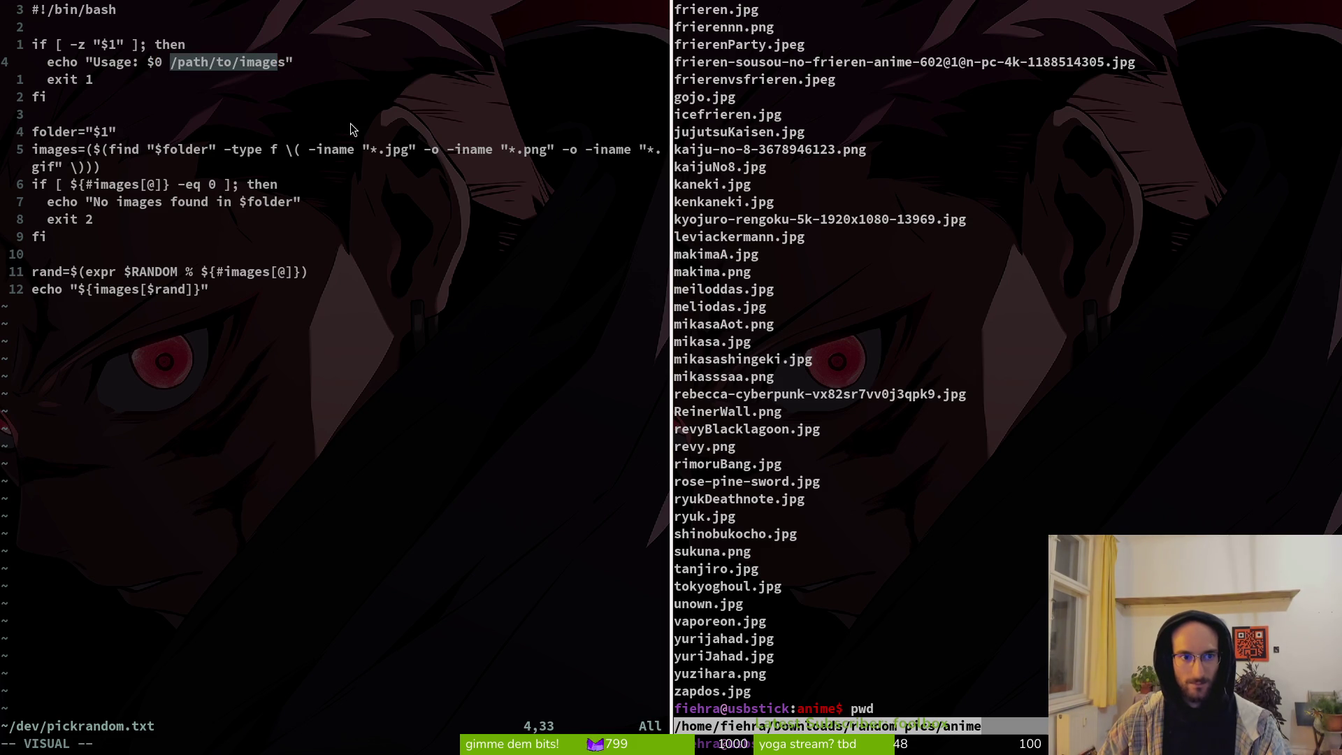
Step: Paste the anime folder path over the placeholder, close the second terminal, and join the stray quote
key("p")
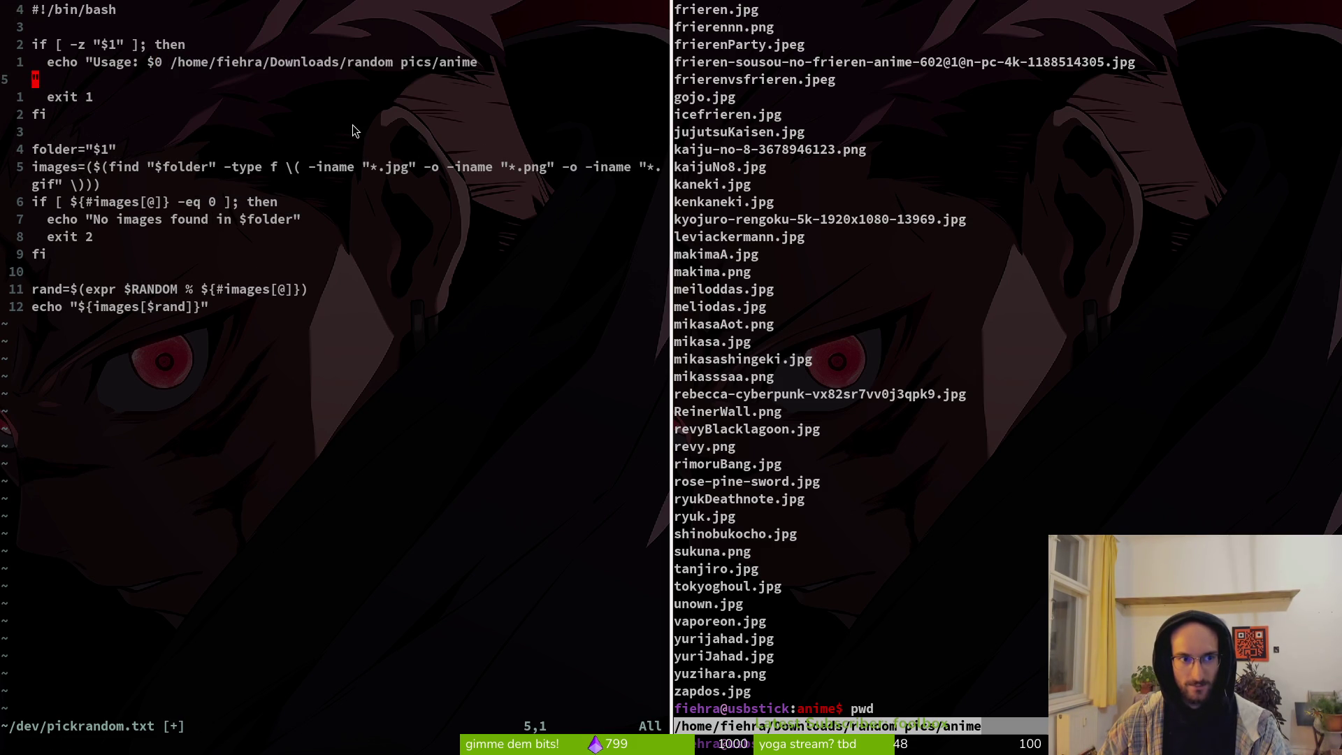
left_click(910, 146)
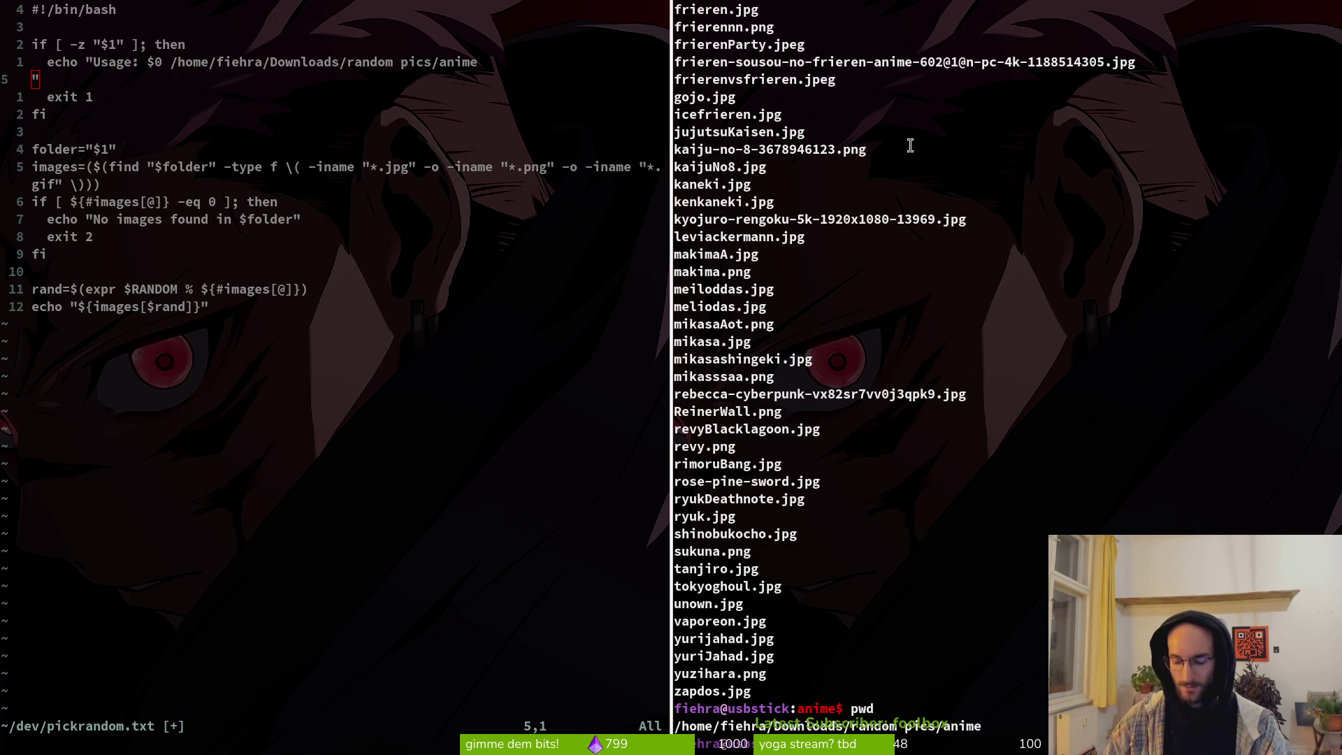
key("ctrl+d")
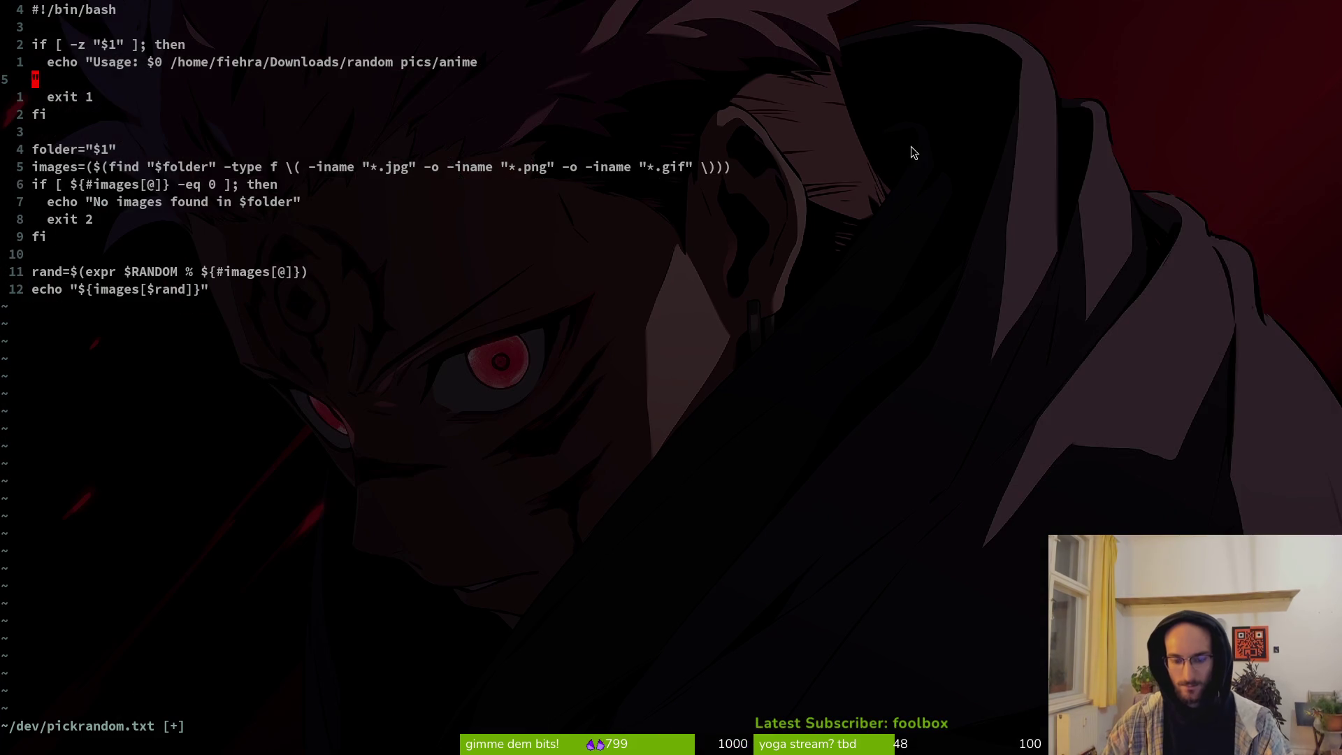
key("i")
key("BackSpace")
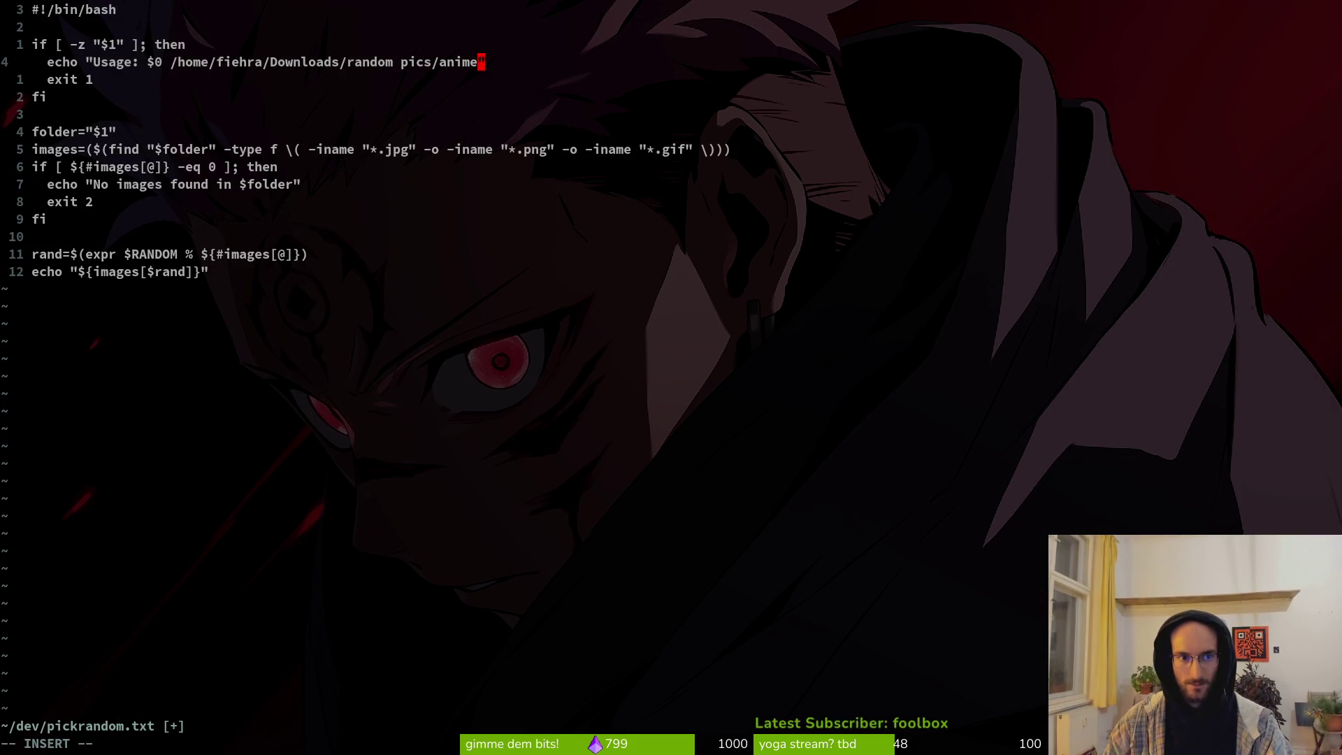
key("Escape")
Step: Save the script, verify the quote join with undo and redo, and quit with :wq
type(":w")
key("Return")
key("j")
key("j")
key("j")
type(":w")
key("Return")
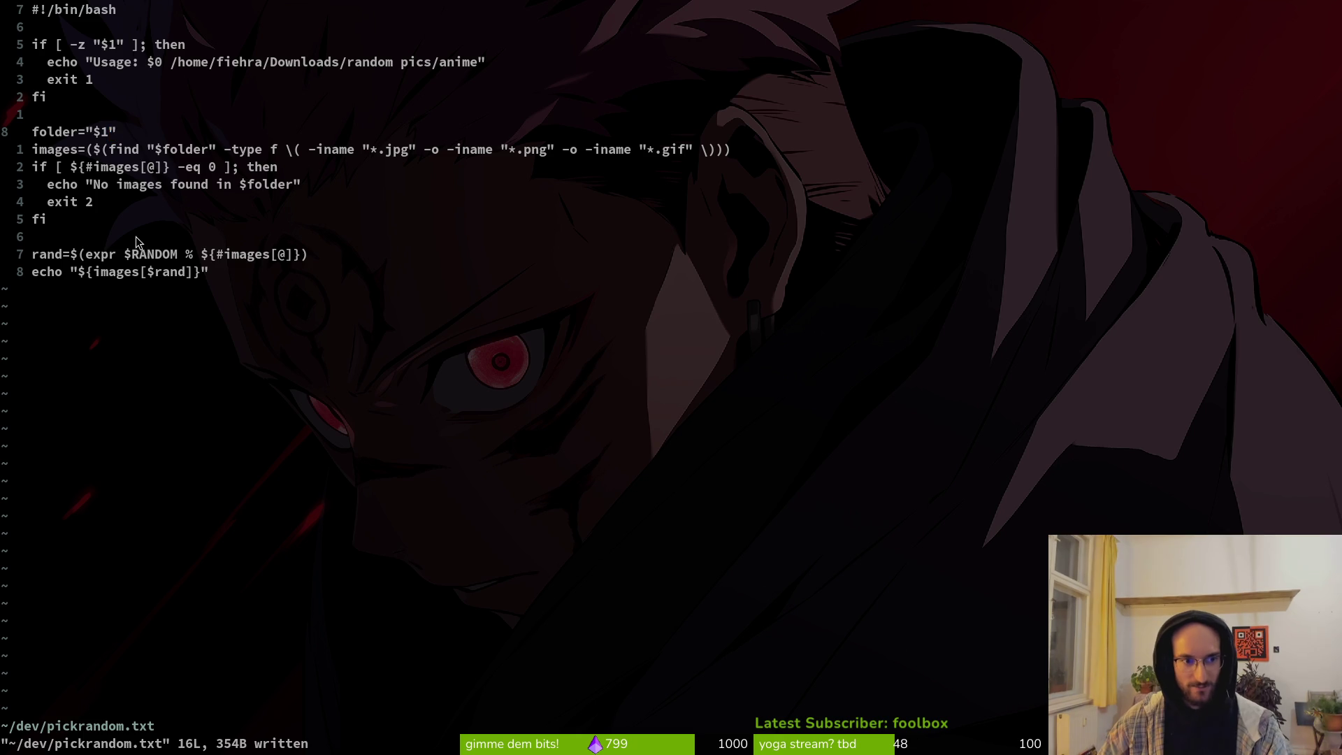
key("G")
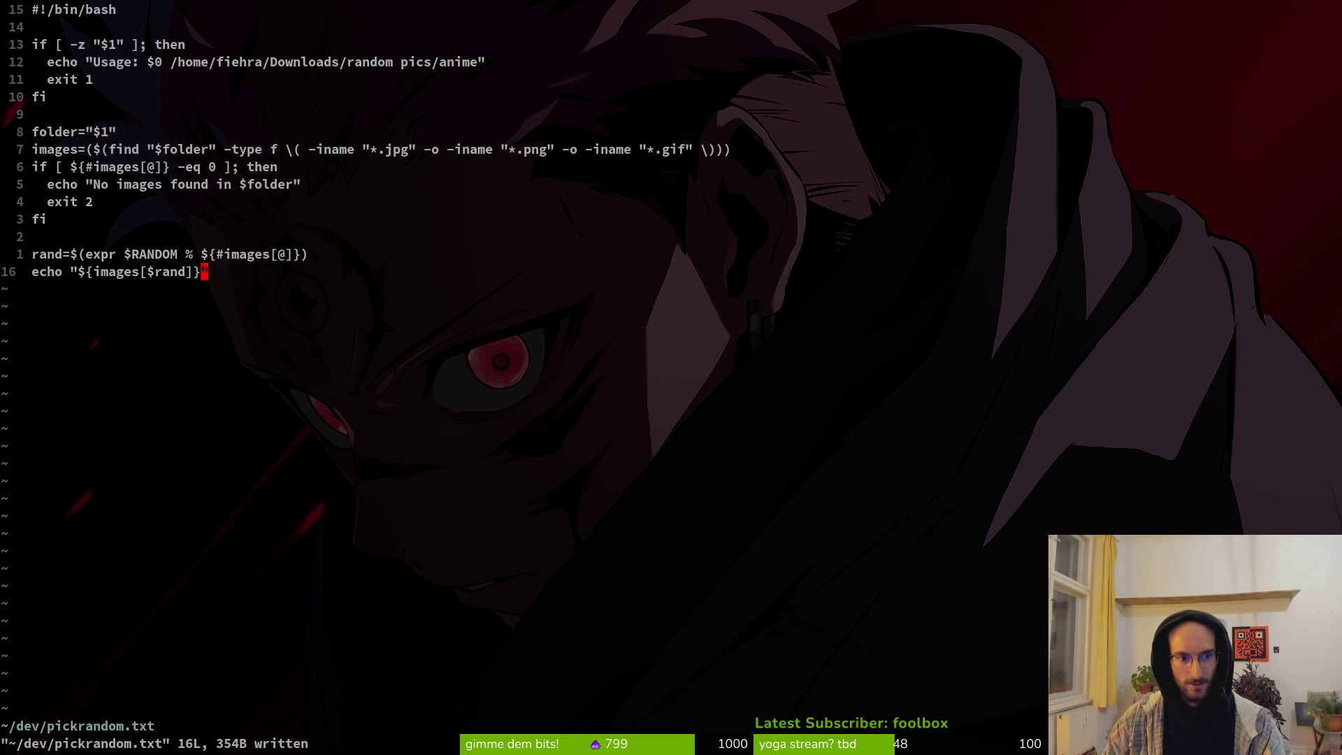
key("u")
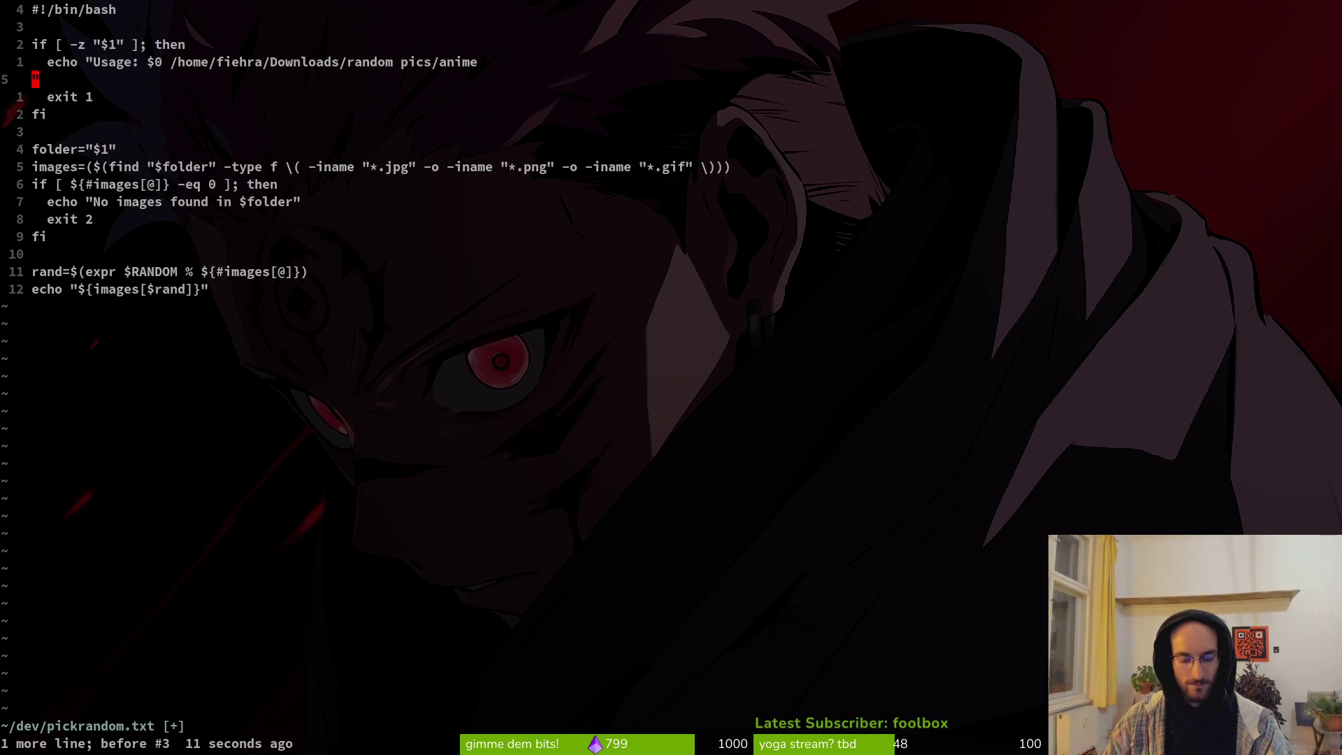
key("ctrl+r")
type(":wq")
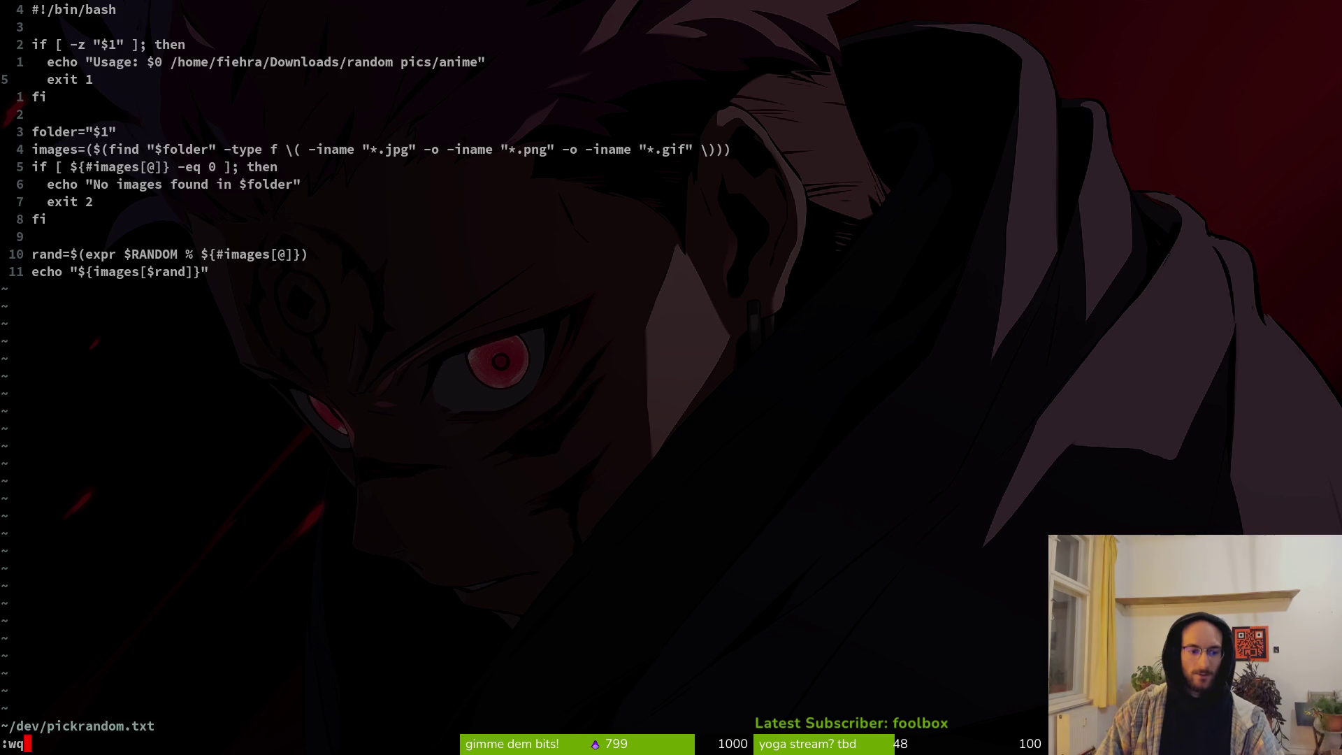
key("Return")
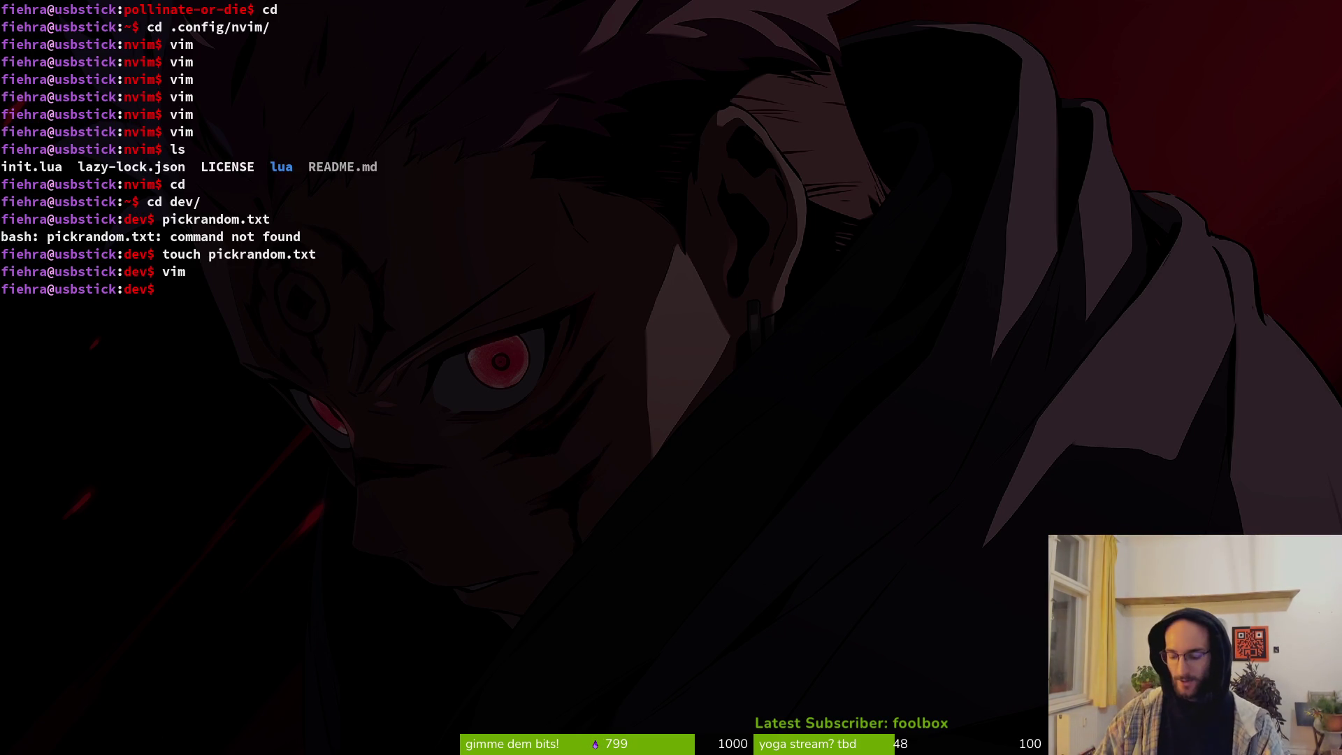
Step: List the dev folder, then draft a Perplexity follow-up about the adjusted path and txt file
type("ls")
key("Return")
key("alt+Tab")
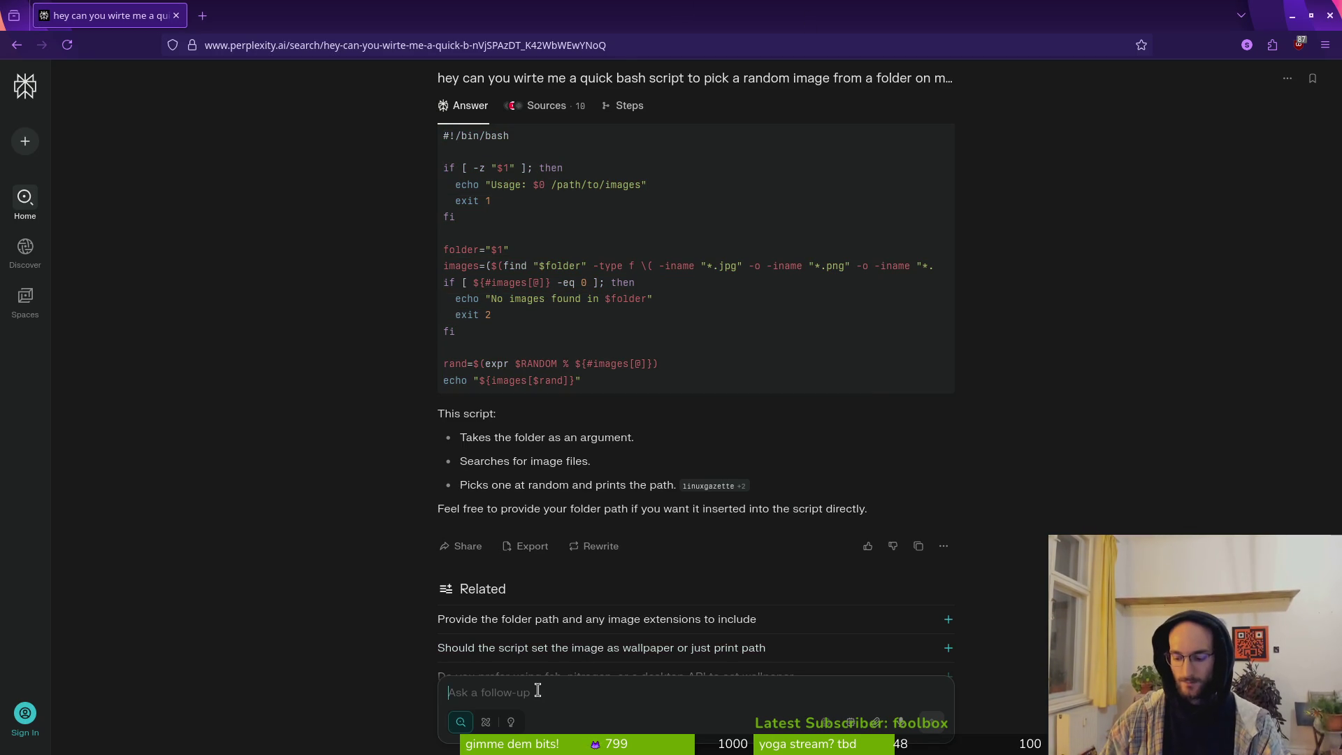
type("nice i cr")
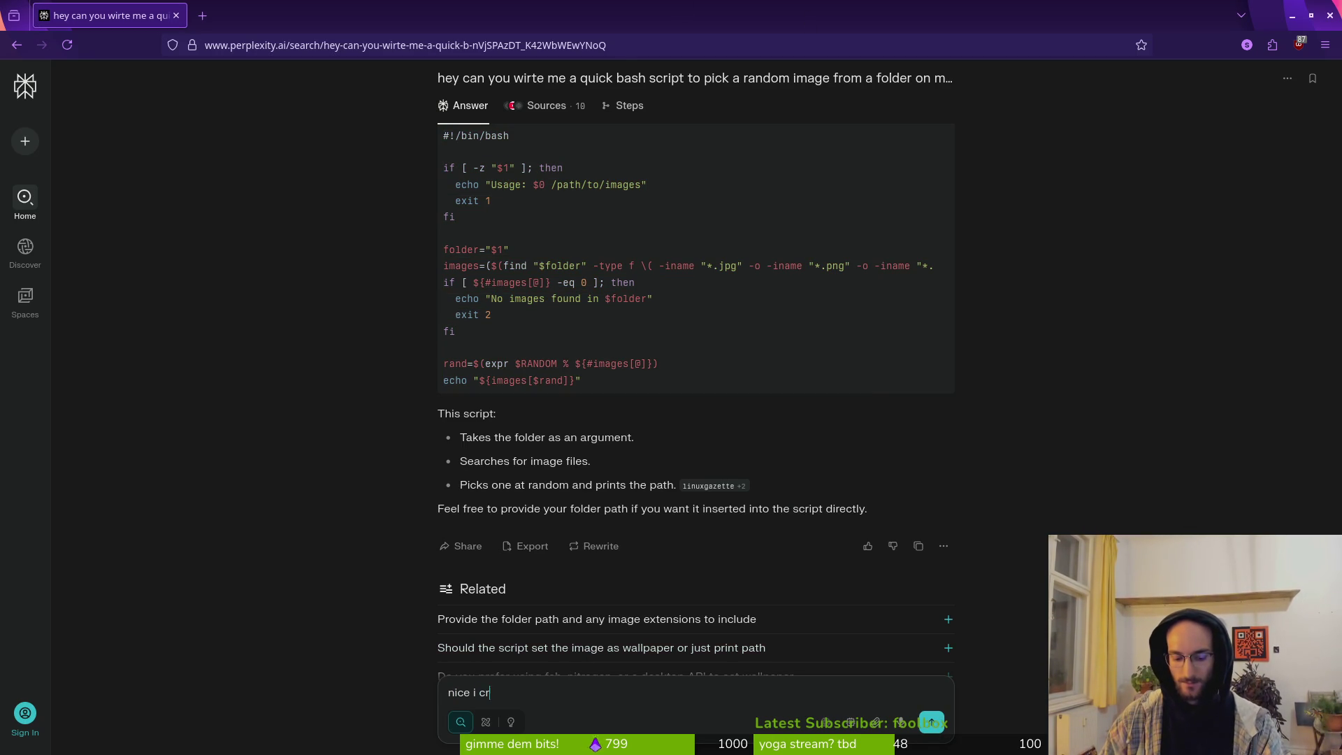
type("eated the scrip")
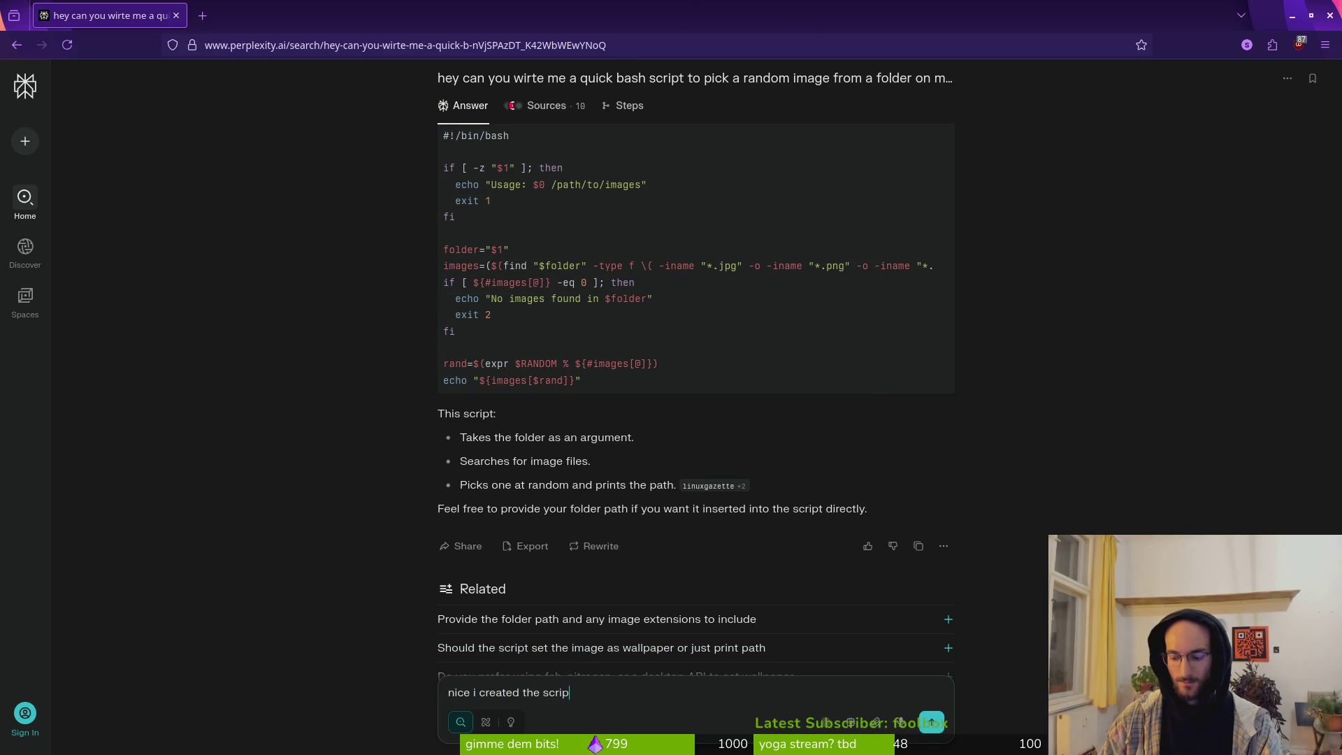
type("t and adjusted th")
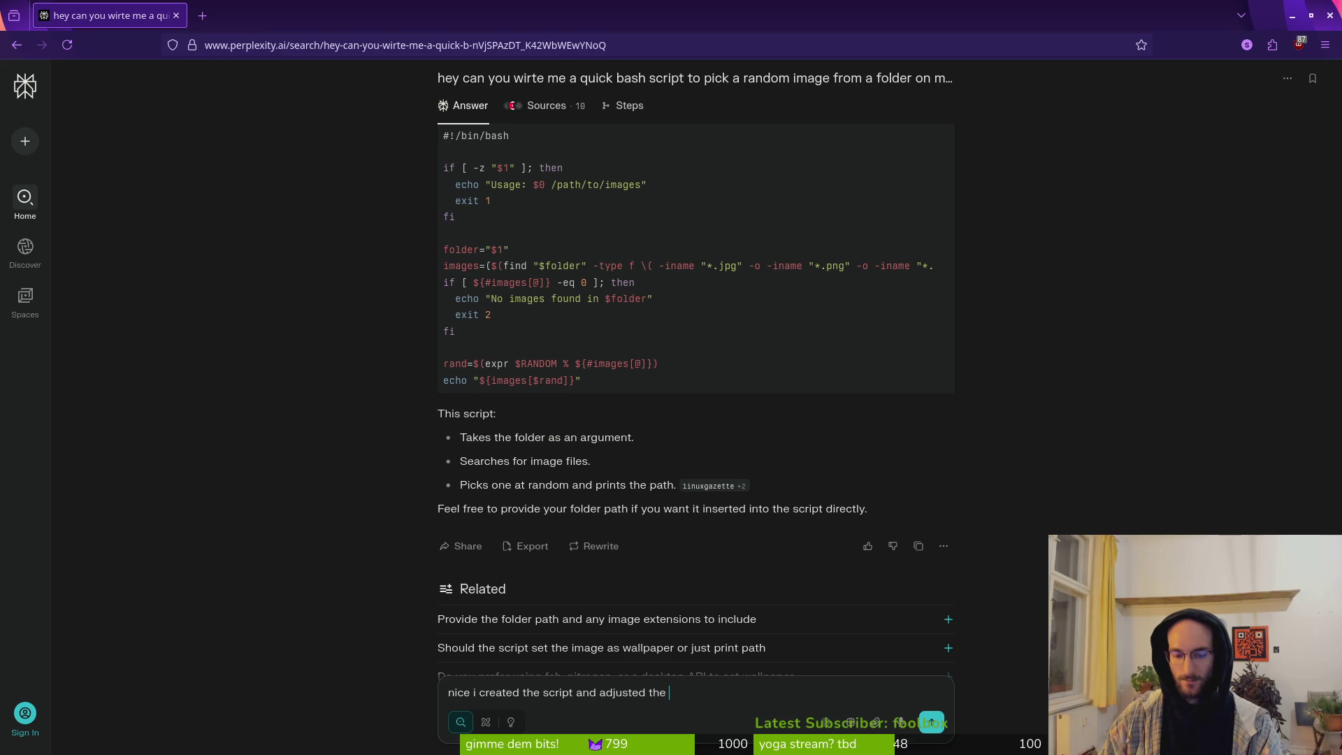
type("epat")
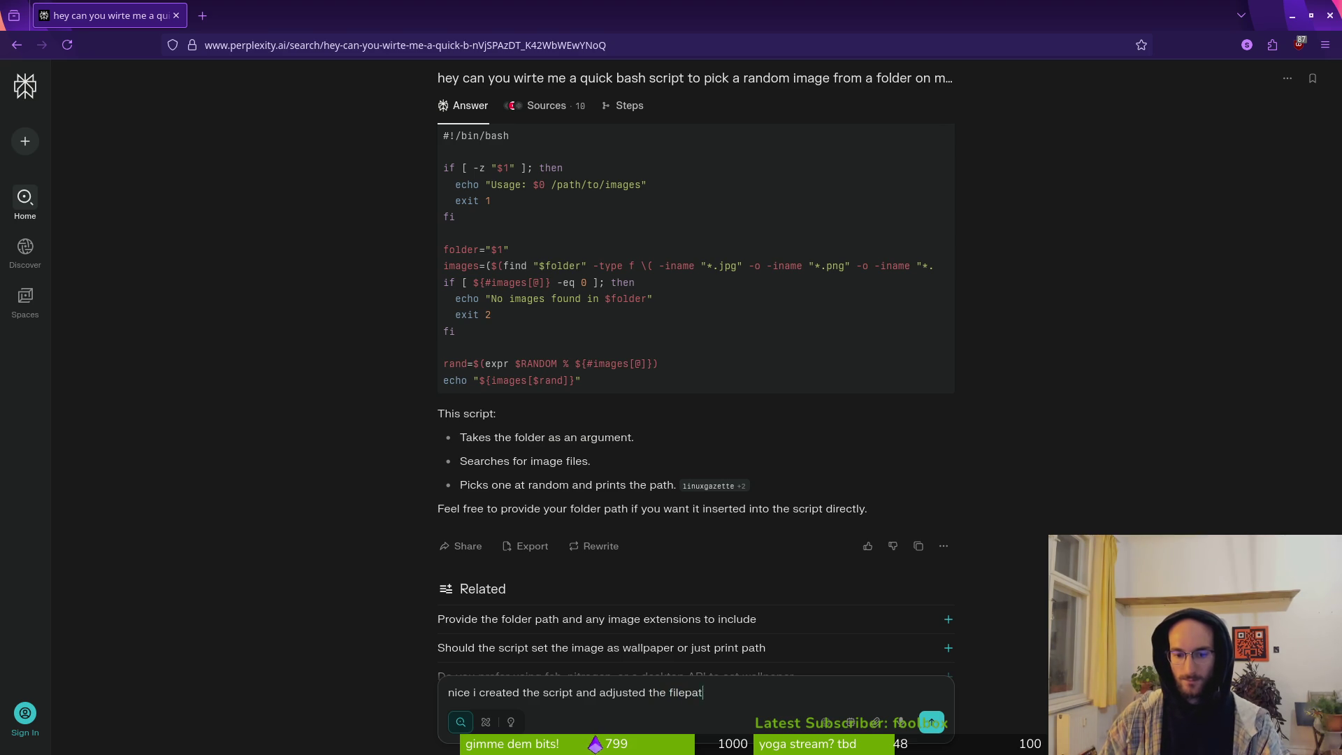
type("o")
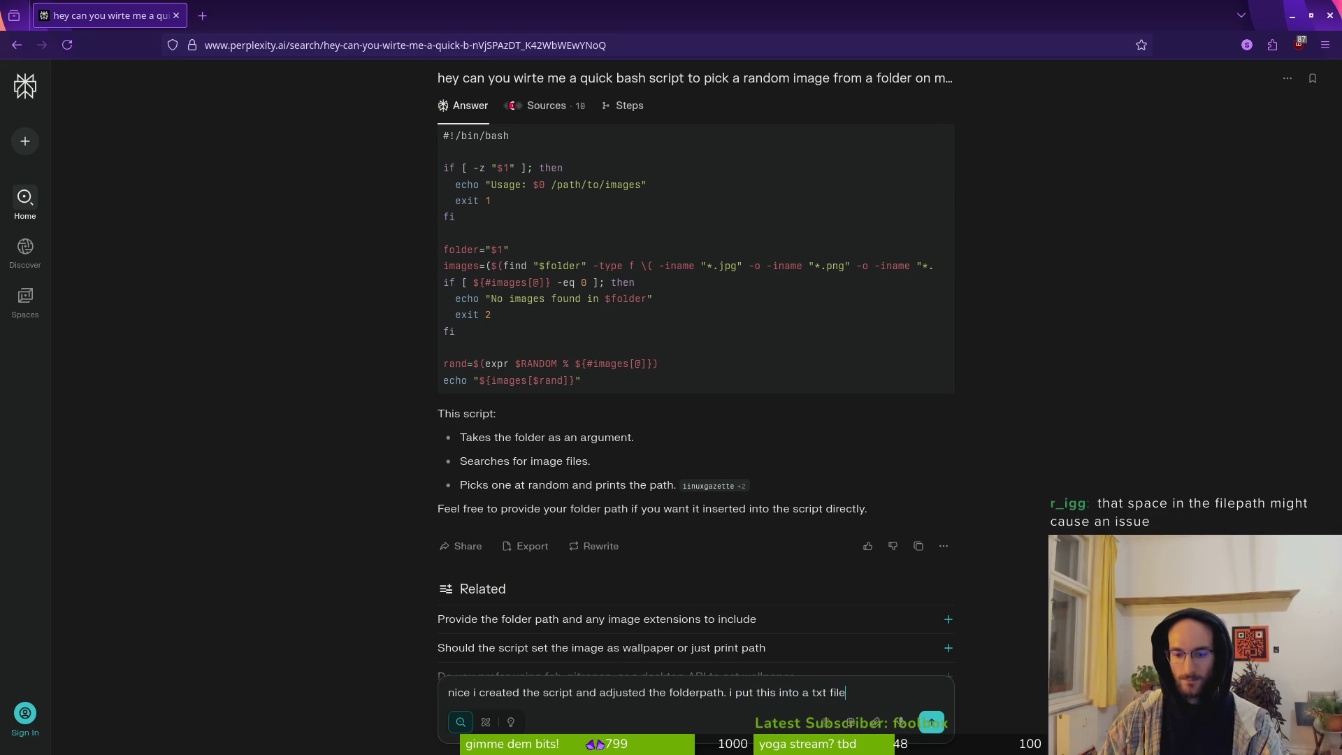
Step: Back in the terminal, open the dev folder listing in Vim with vim
key("alt+Tab")
key("alt+Tab")
key("alt+Tab")
type("vim .")
key("Return")
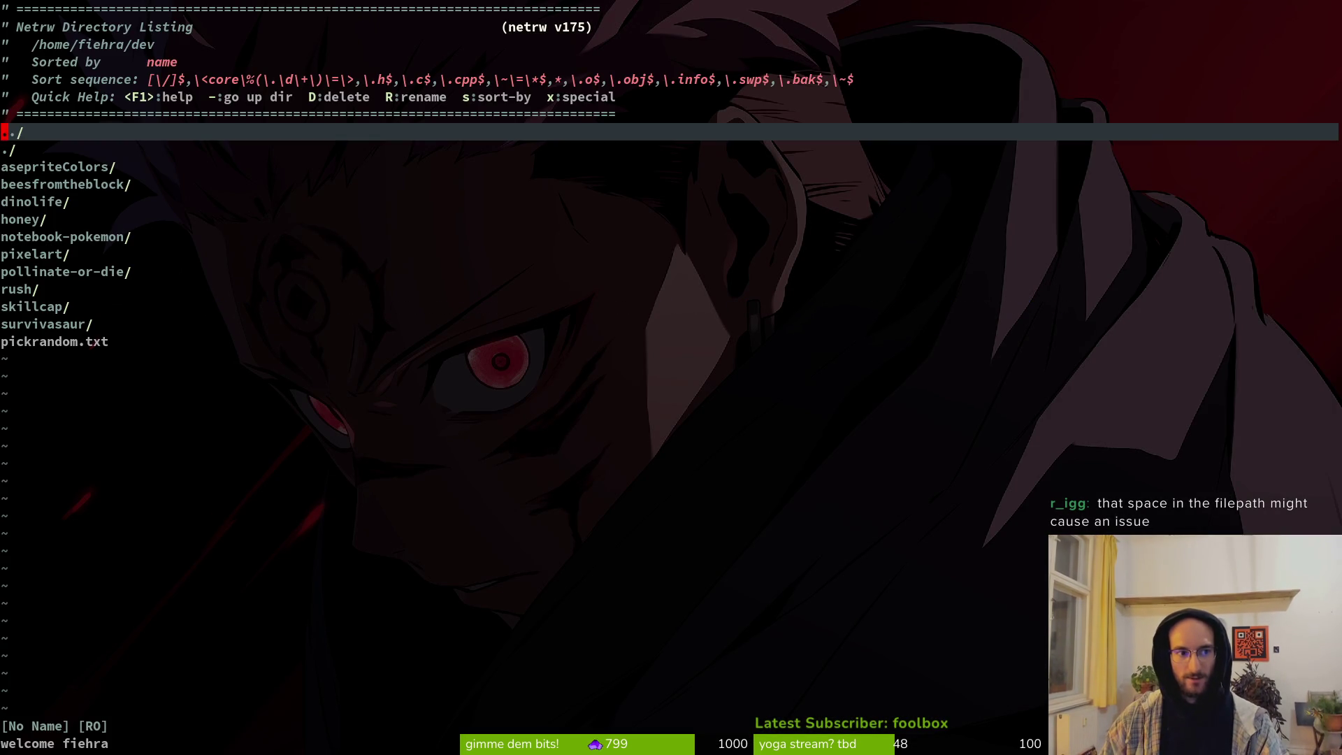
Step: Open pickrandom.txt in Vim, then launch Files and open the Downloads folder
key("j")
key("j")
key("j")
key("Return")
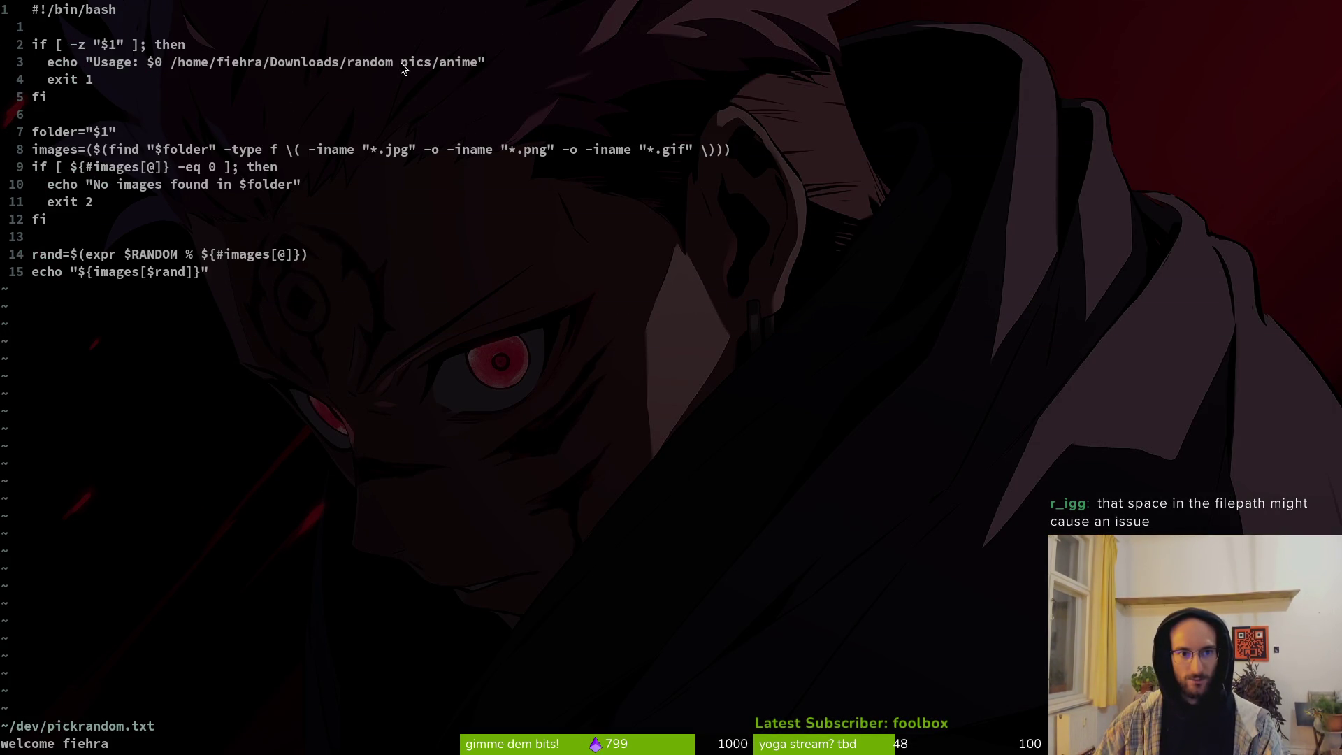
key("super+2")
key("super")
key("super")
key("super+e")
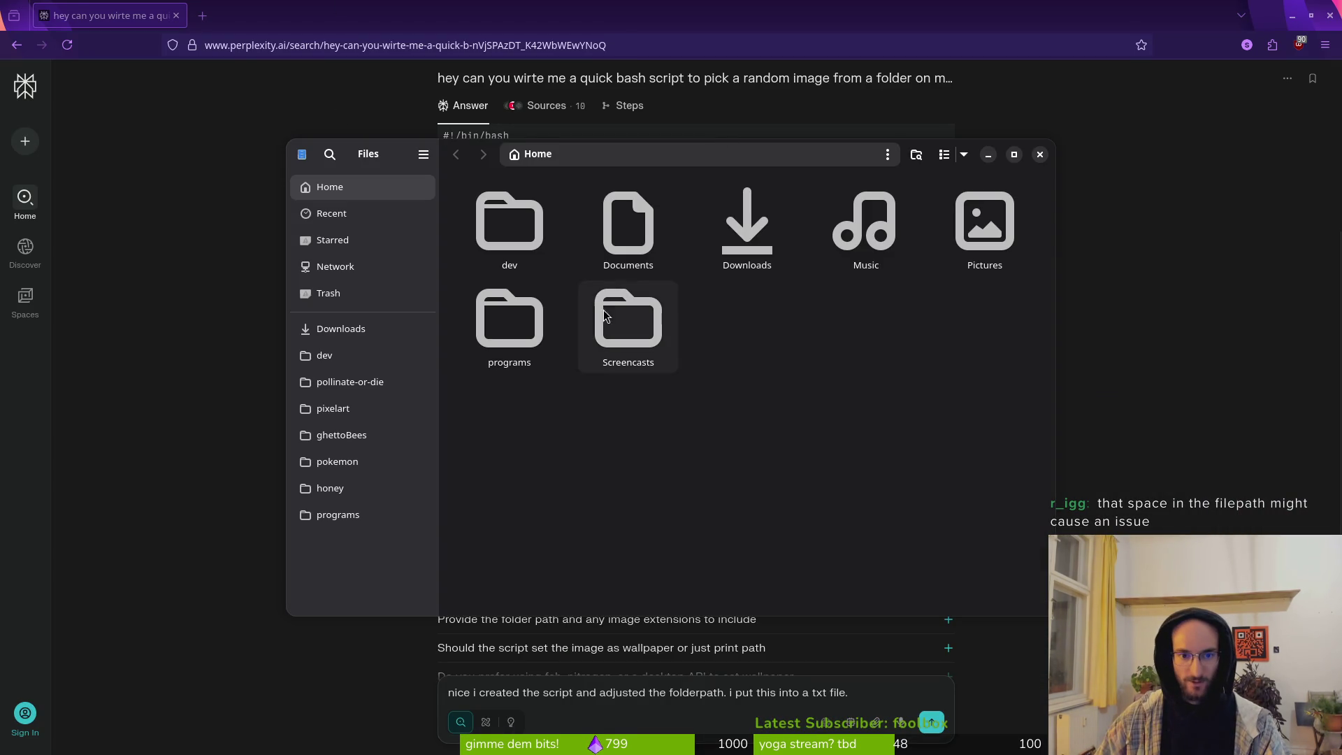
double_click(708, 199)
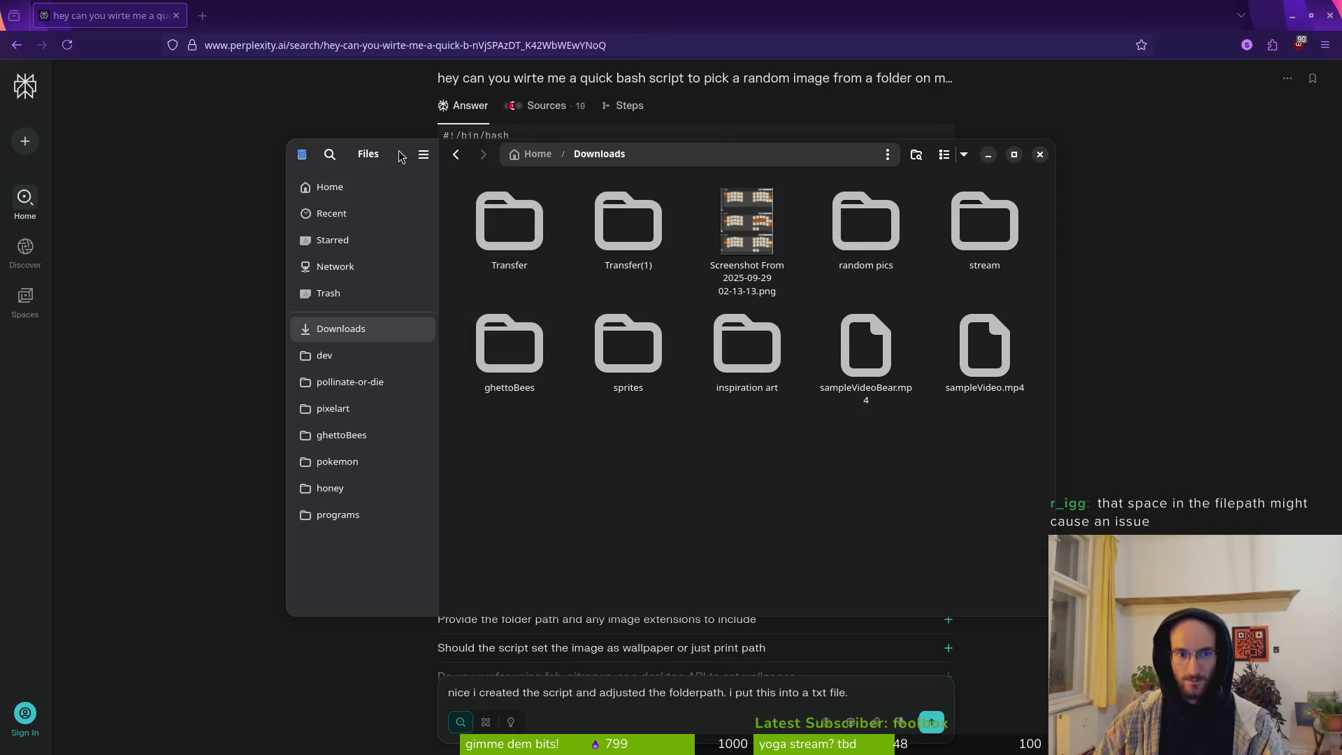
Step: Close the Files window and, back in Vim, select the random pics/anime part of the path
key("ctrl+w")
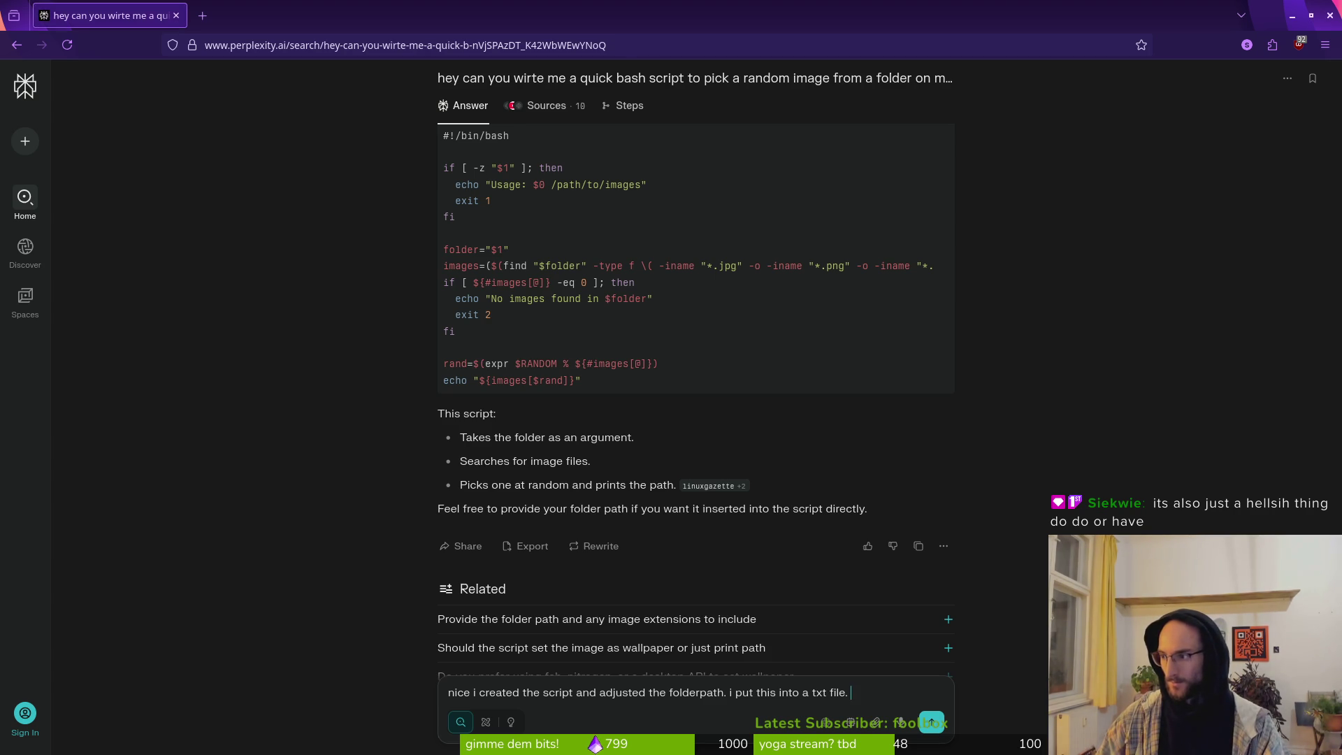
key("alt+Tab")
left_click_drag(349, 63, 473, 63)
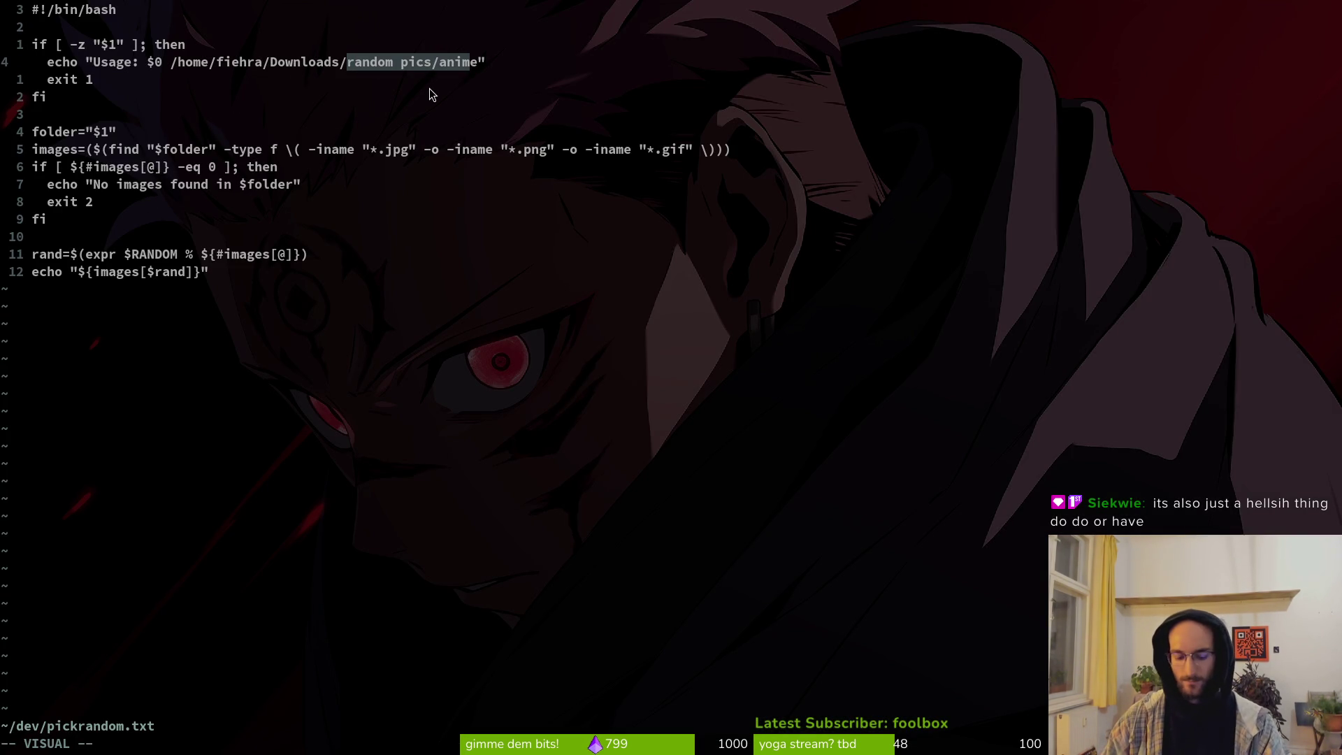
Step: Change the usage path's 'random pics/anime' to 'stream/backgrounds', save with :w, and open Files
type("cstrea")
type("m/back")
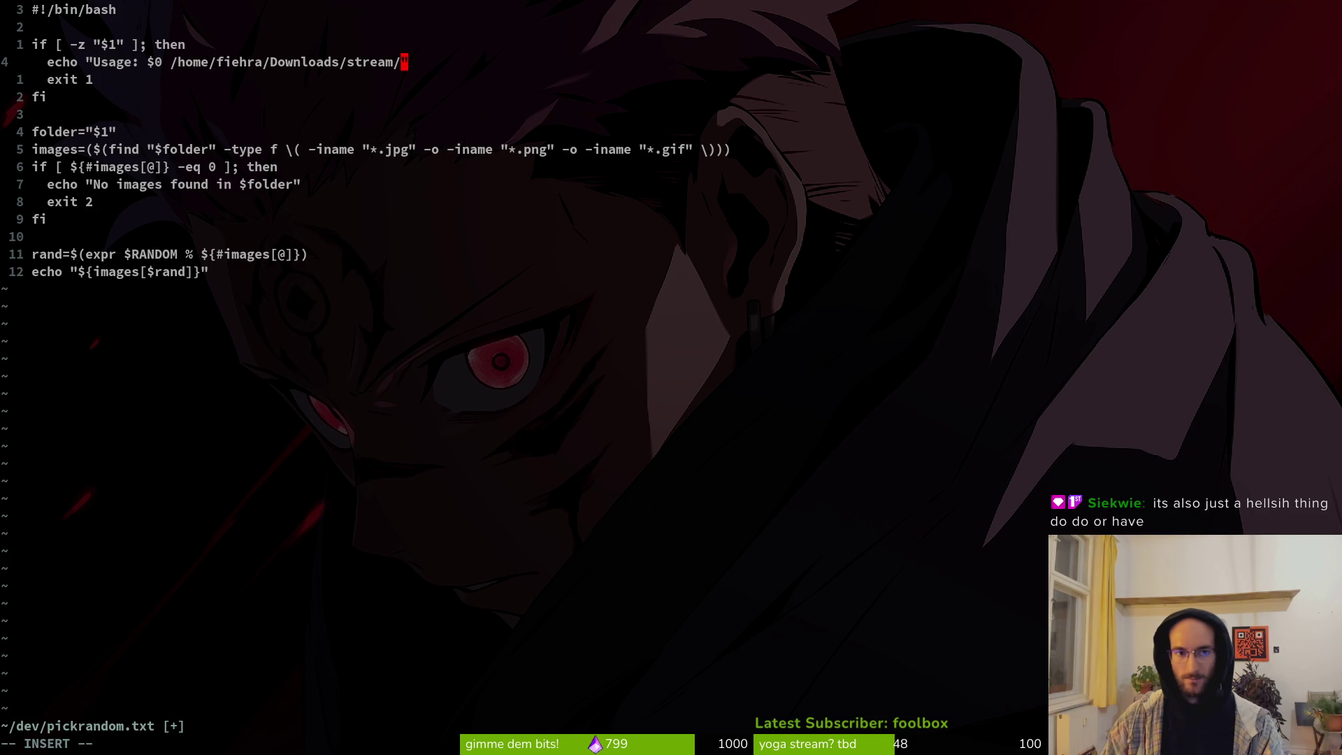
type("grounds")
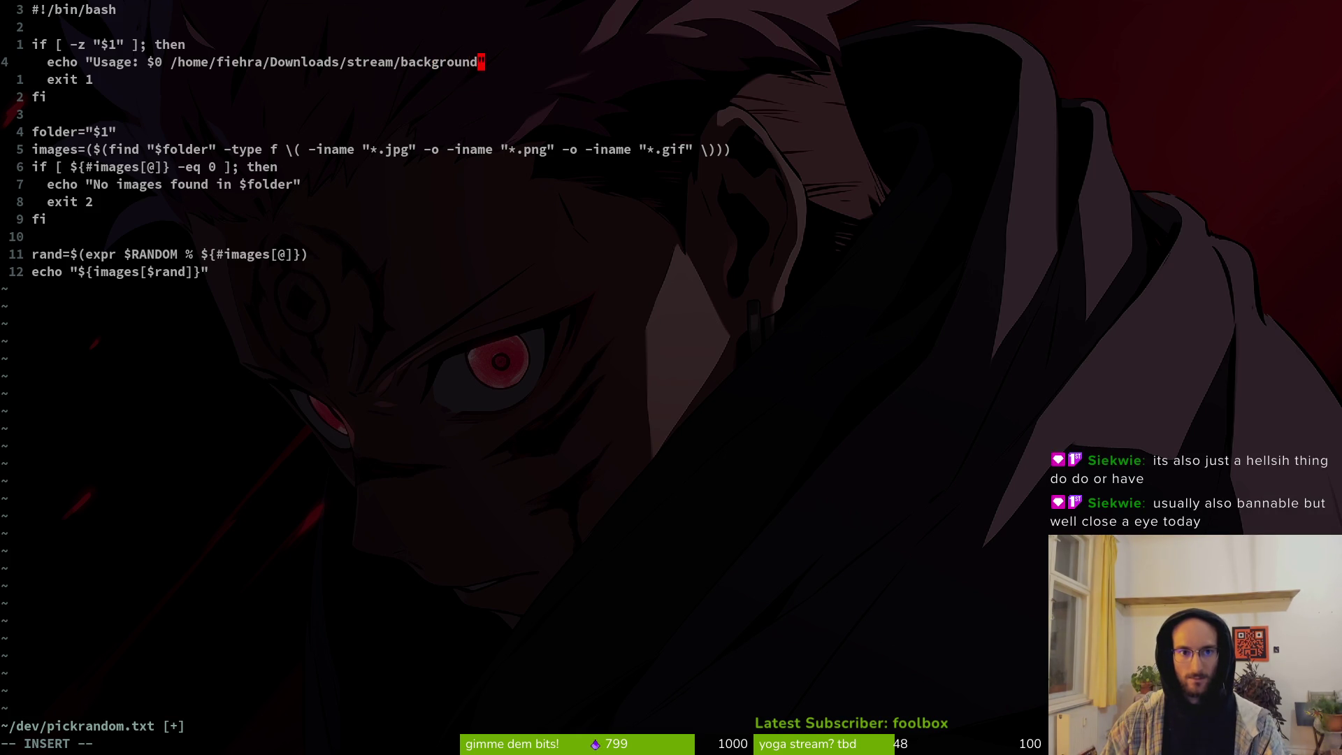
key("Escape")
type(":w")
key("Return")
key("alt+Tab")
key("alt+Tab")
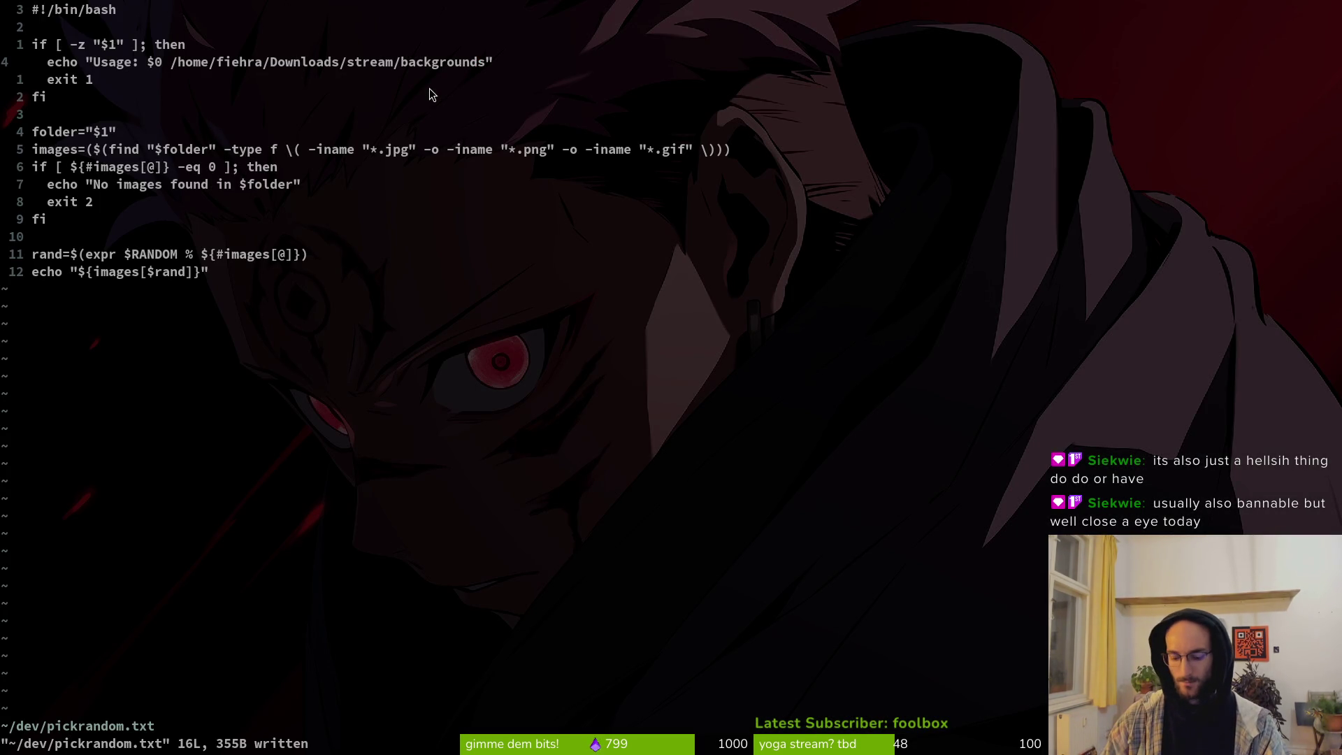
key("super+e")
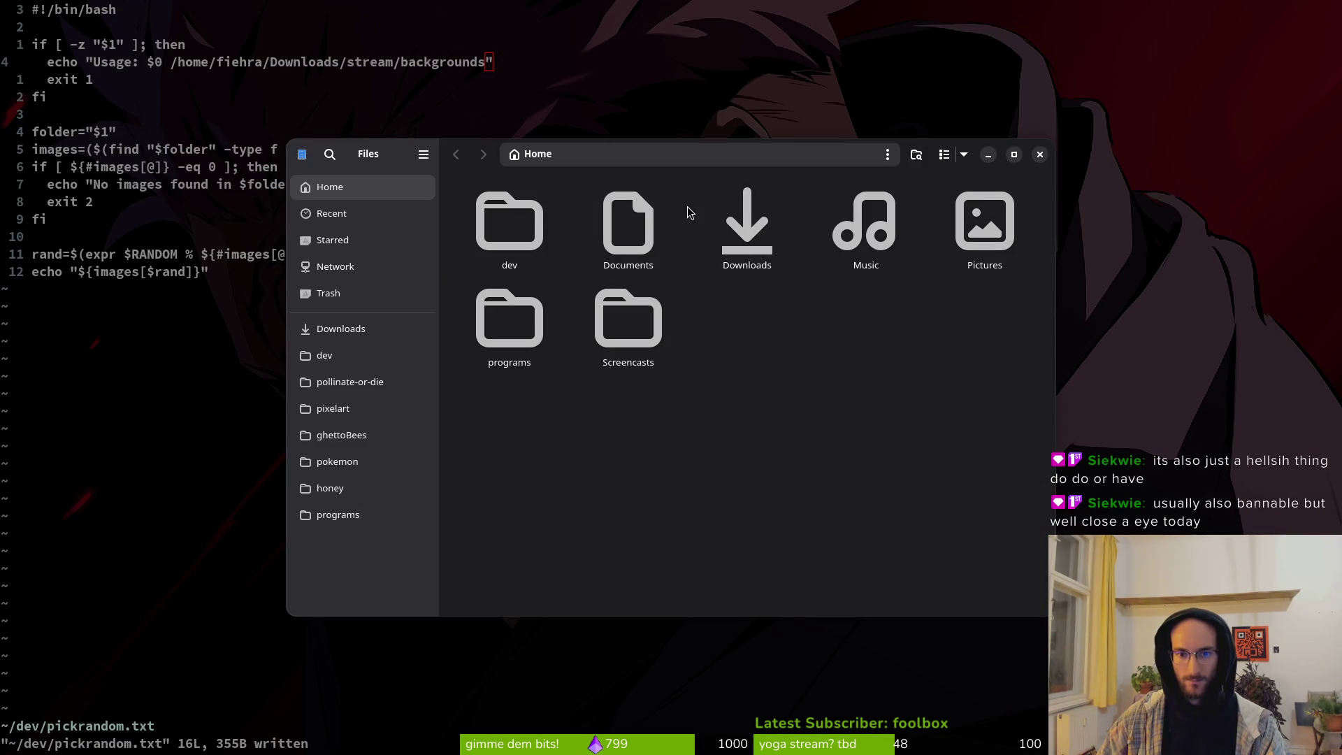
Step: Check the stream folder inside Downloads in Files, then close the file manager window
double_click(713, 214)
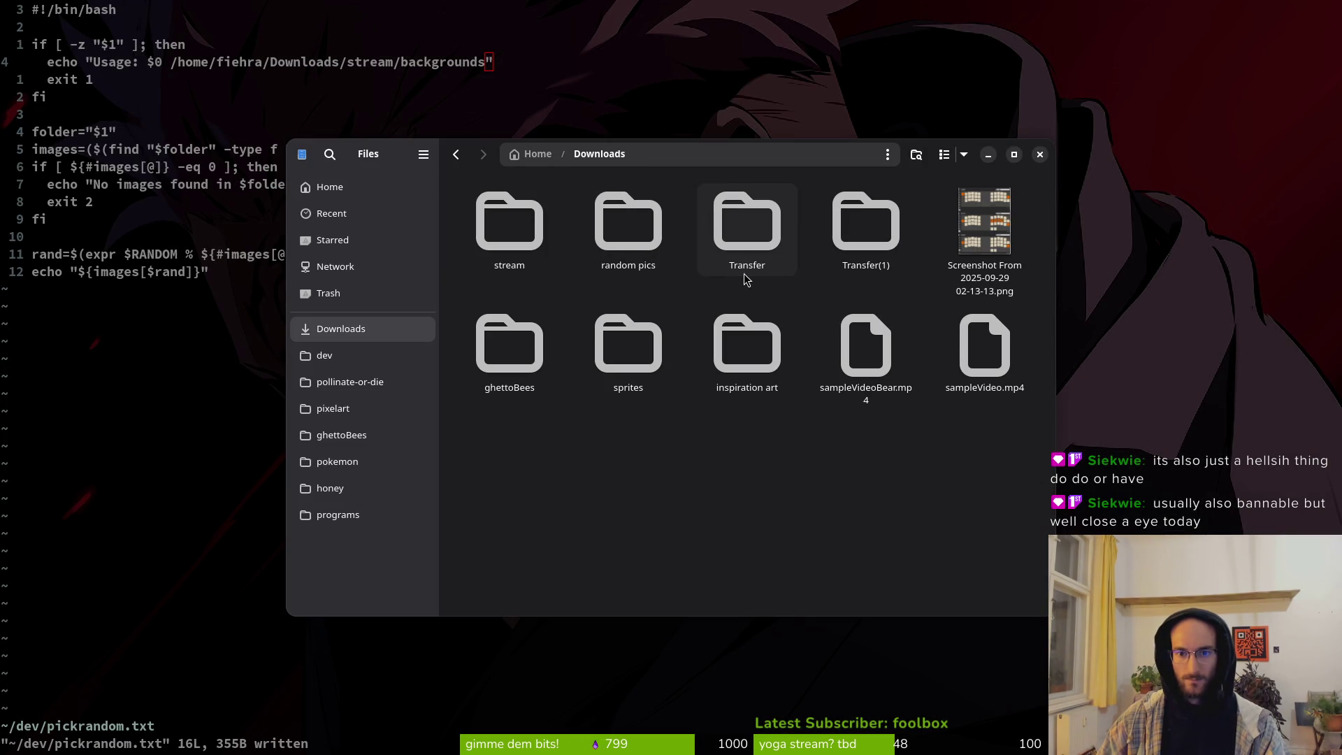
double_click(540, 219)
left_click(1040, 155)
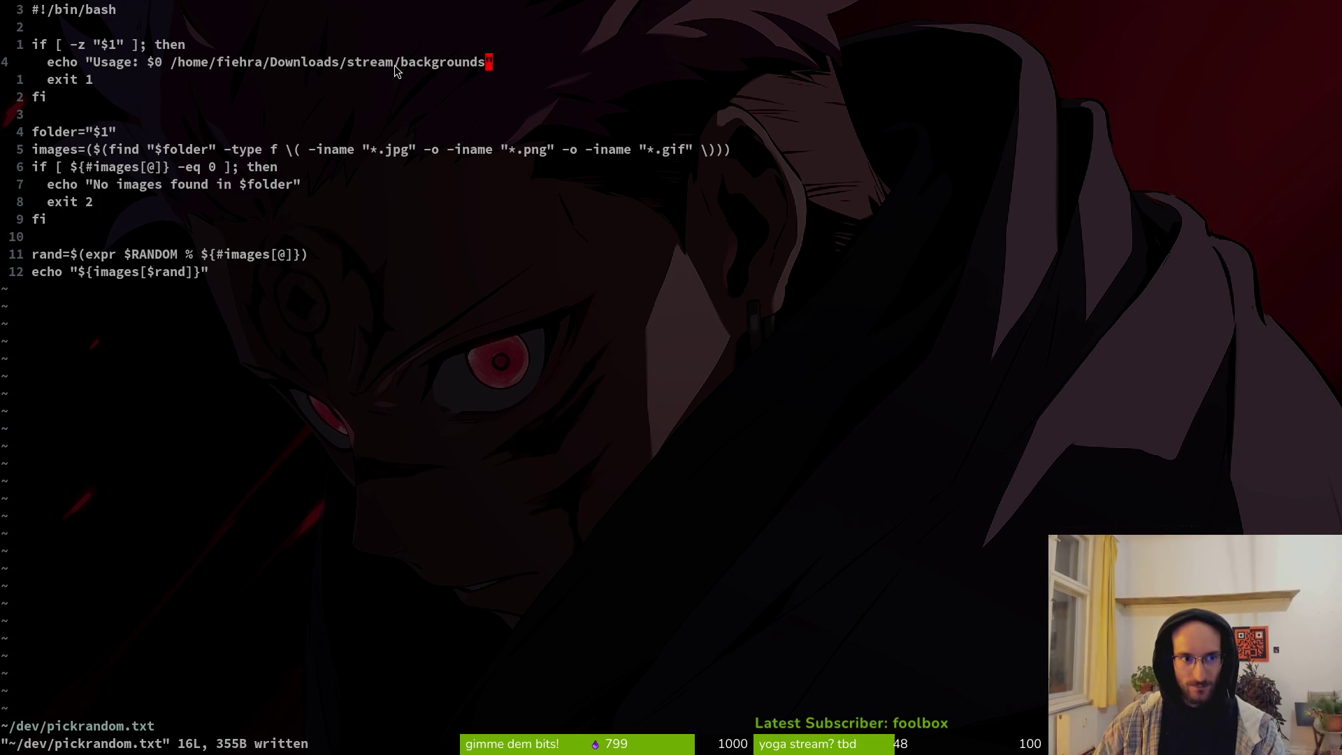
key("alt+Tab")
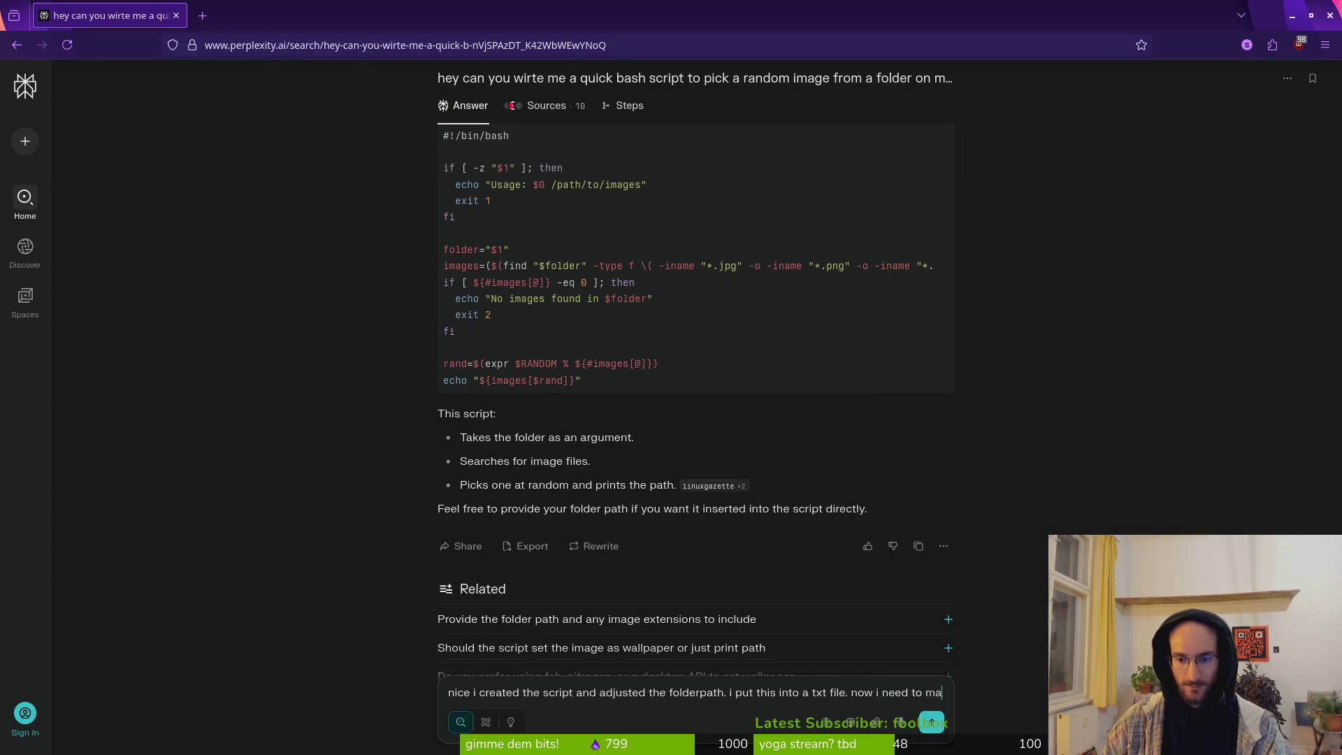
Step: Ask Perplexity how to make the script executable and read its 'chmod +x yourscript.sh' answer
type("ke it executable still with chomod?")
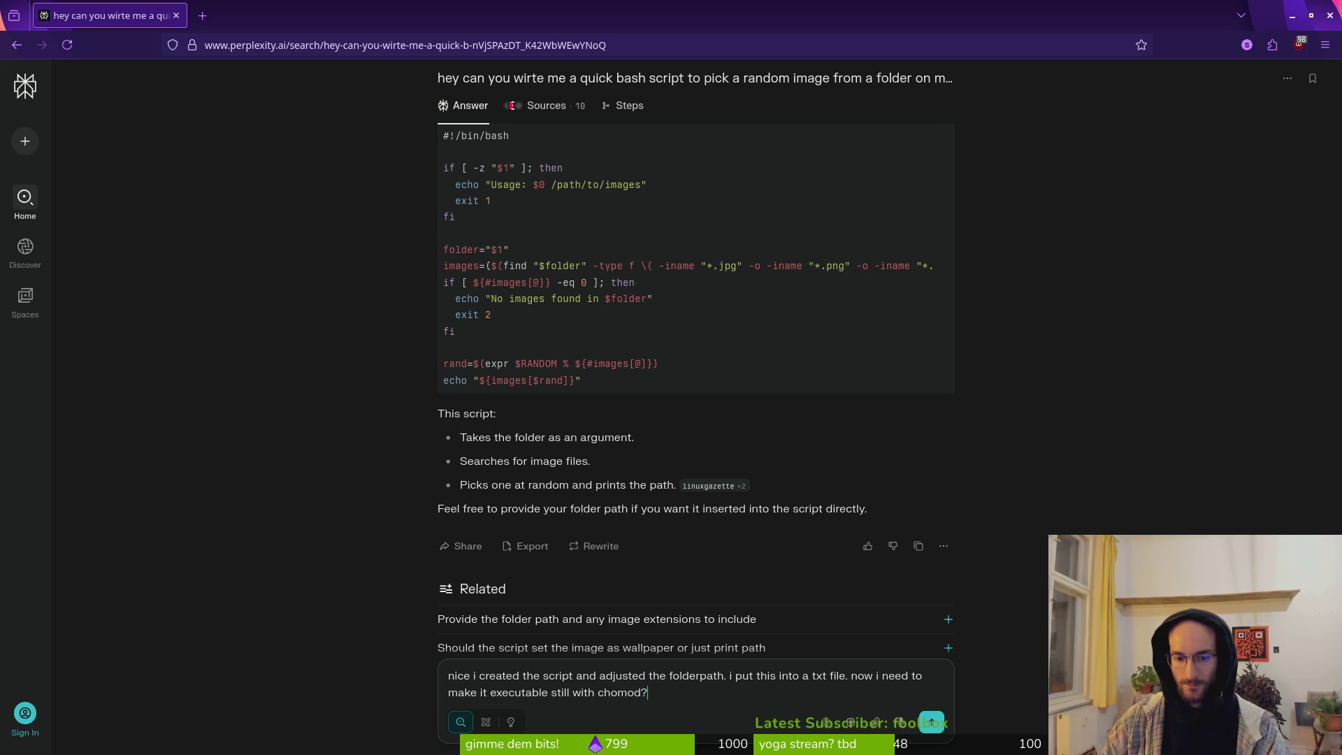
key("Return")
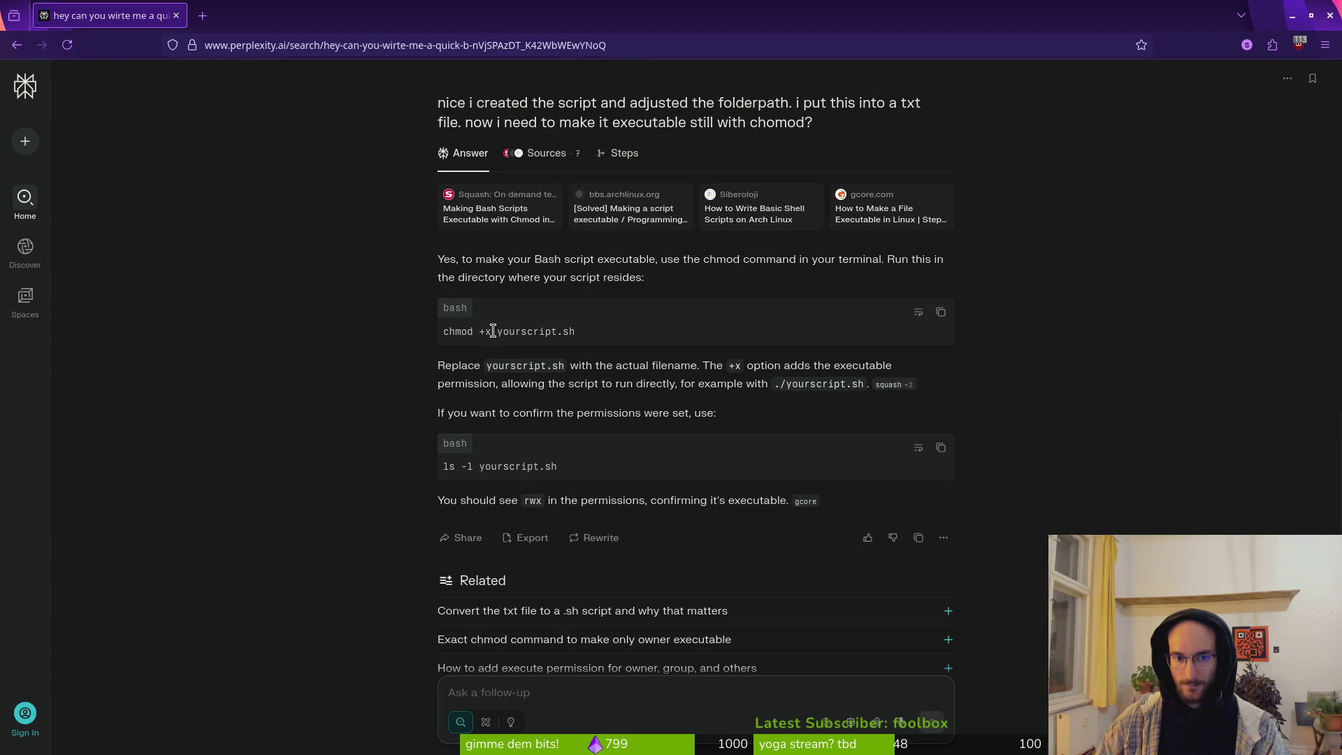
triple_click(569, 331)
left_click_drag(575, 332, 566, 331)
left_click(582, 335)
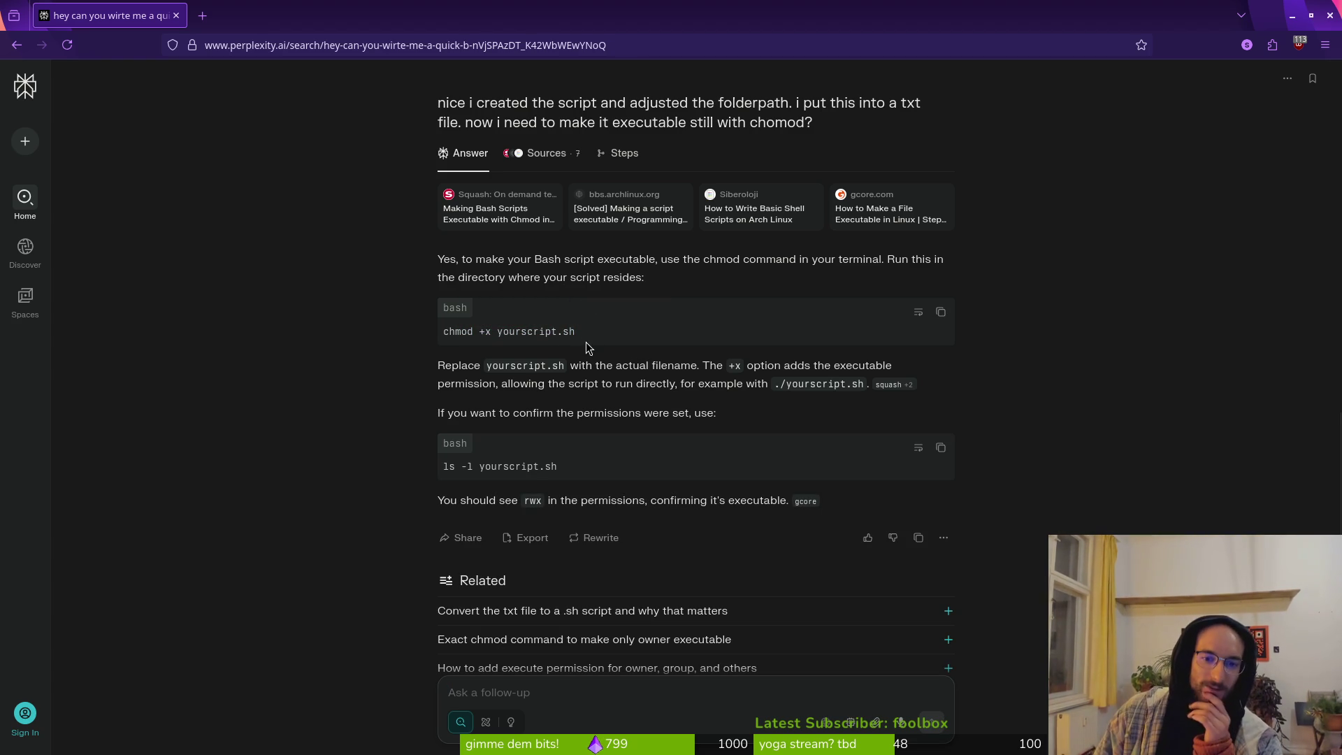
left_click_drag(579, 334, 568, 332)
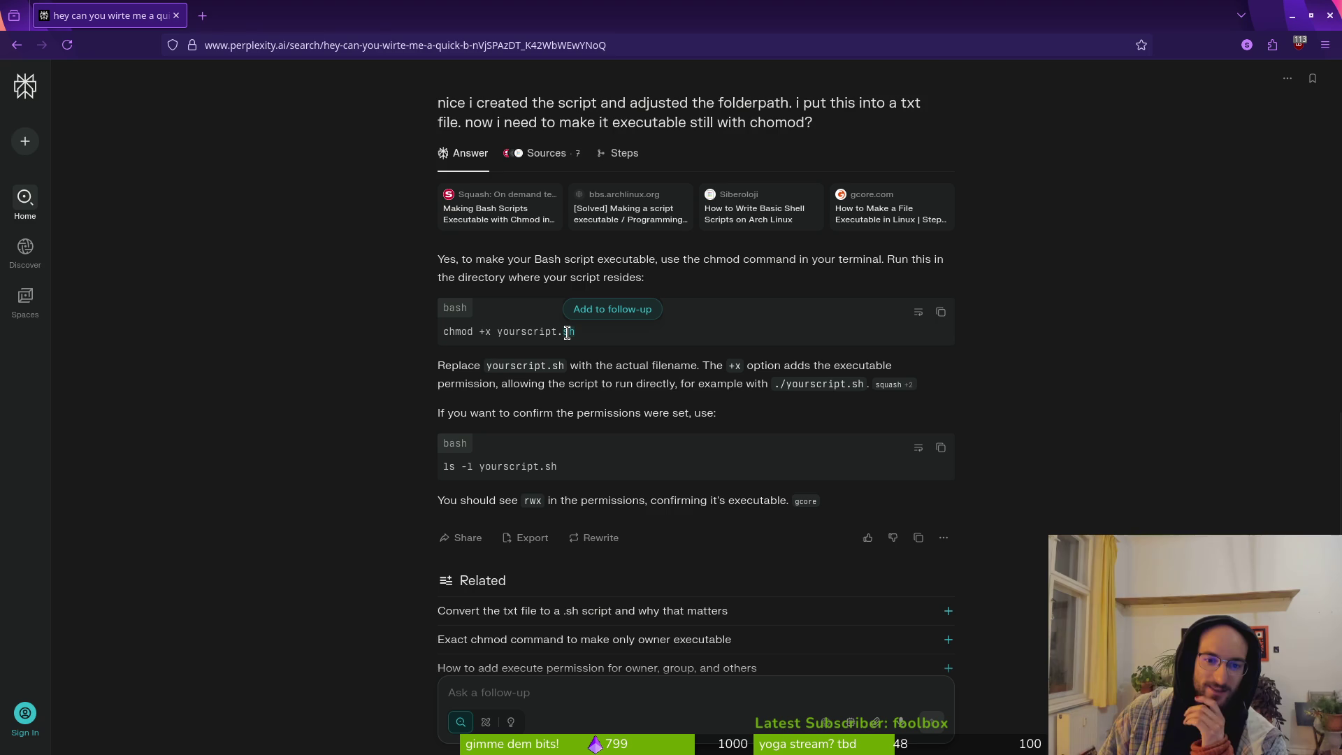
left_click(568, 333)
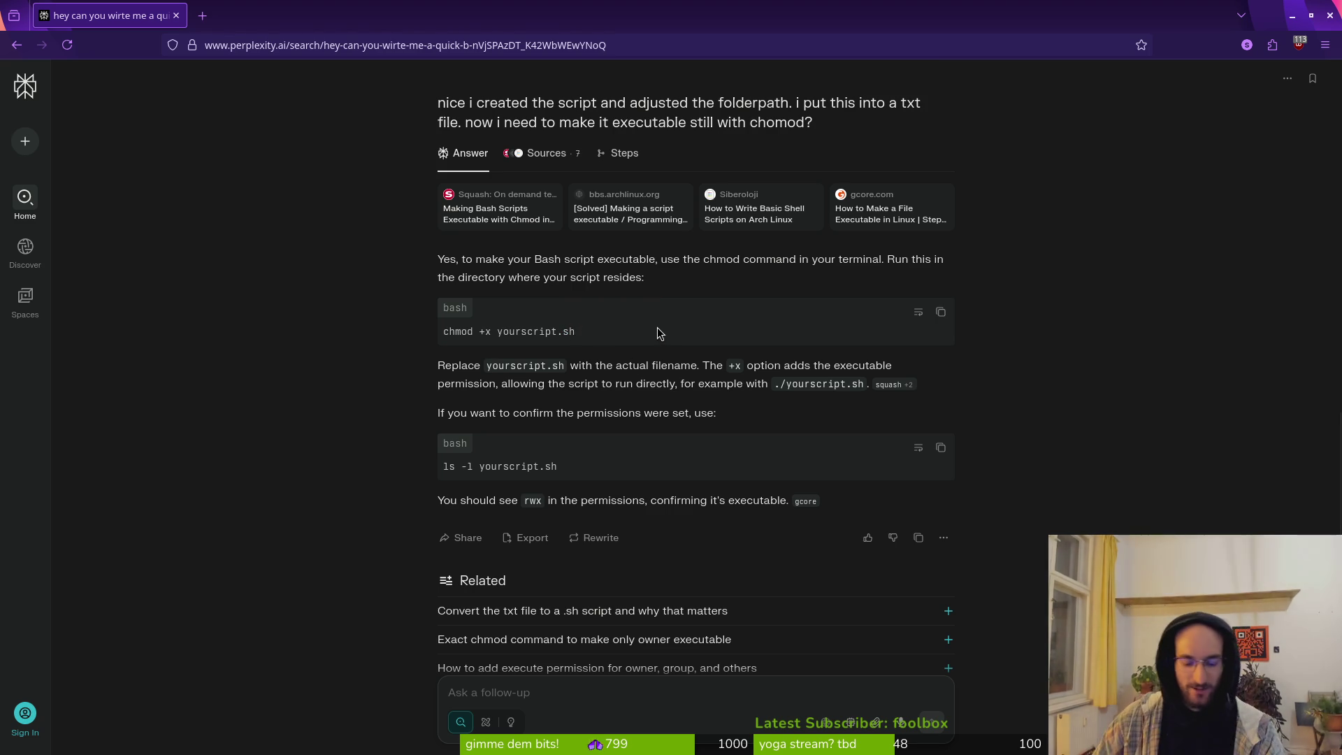
key("alt+Tab")
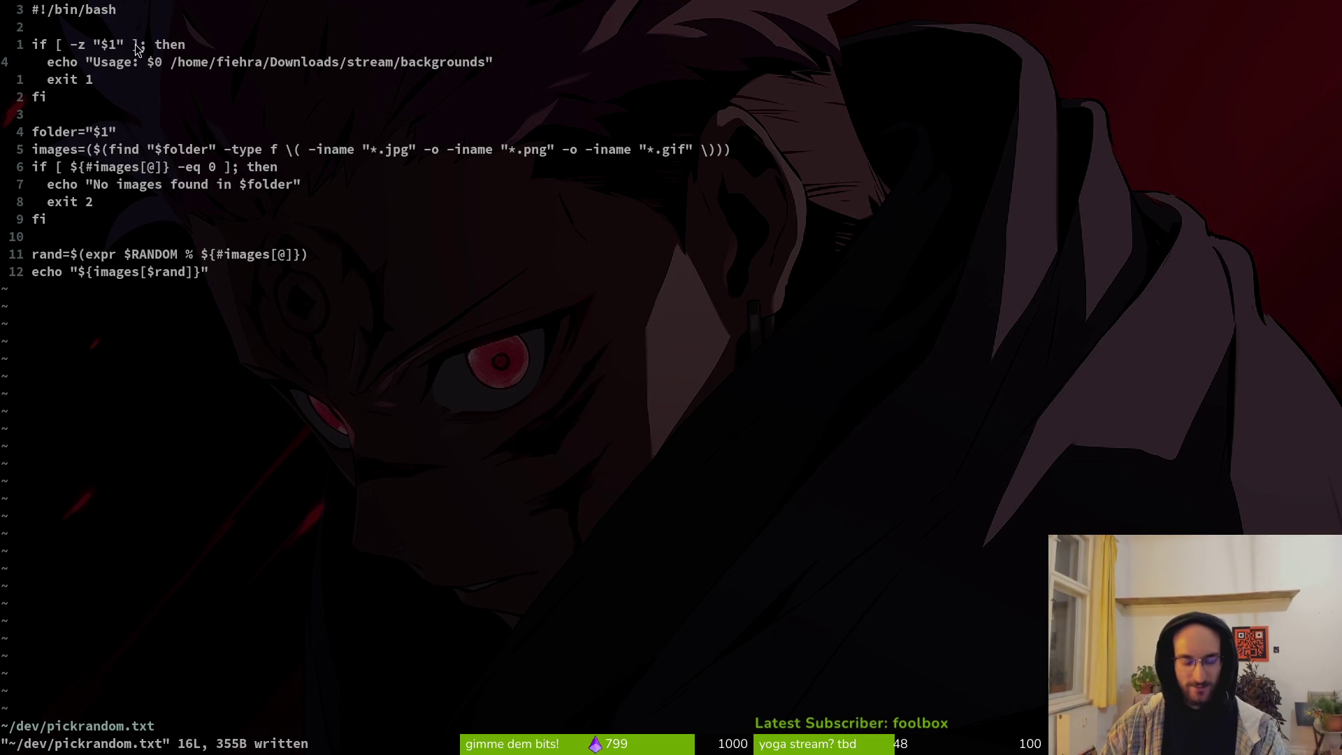
Step: Quit Vim and list the files in the dev folder
type(":q")
key("Return")
type("ls")
key("Return")
Step: Rename pickrandom.txt to randomizeBackground.sh with mv
type("mv ")
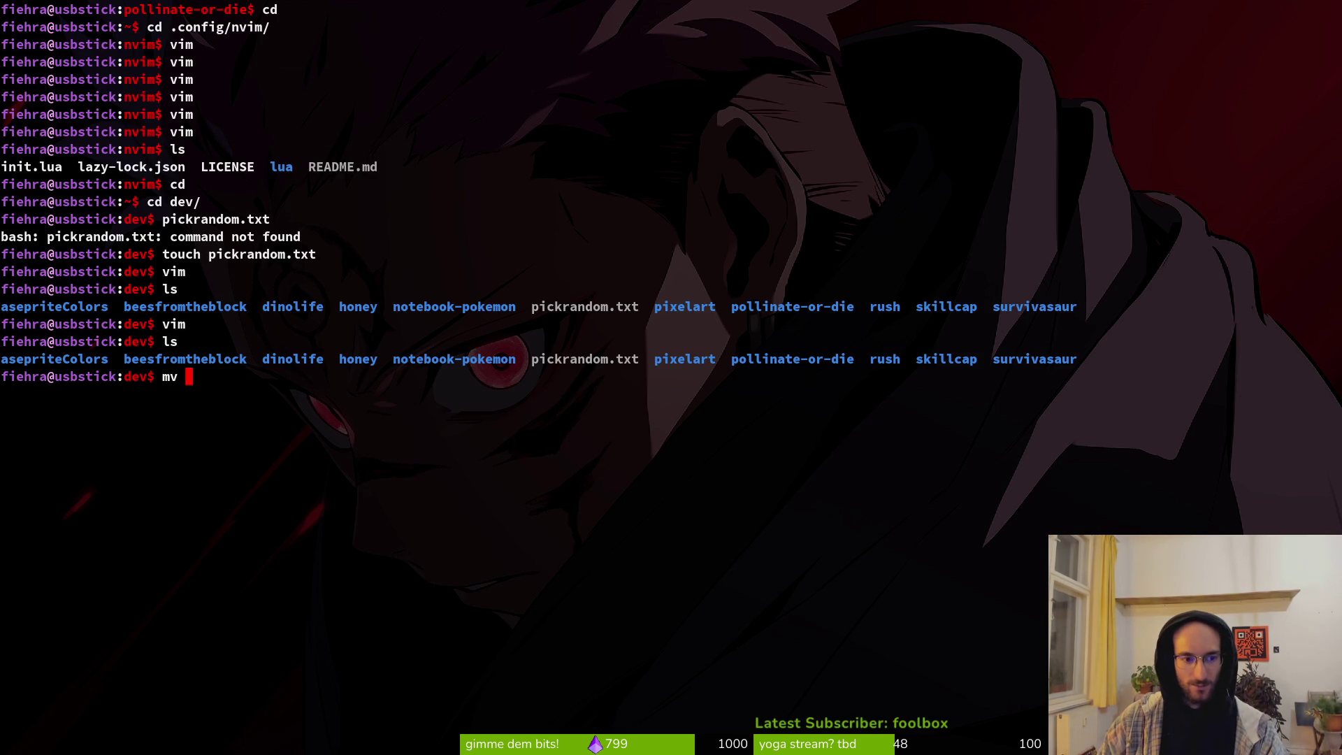
type("pi")
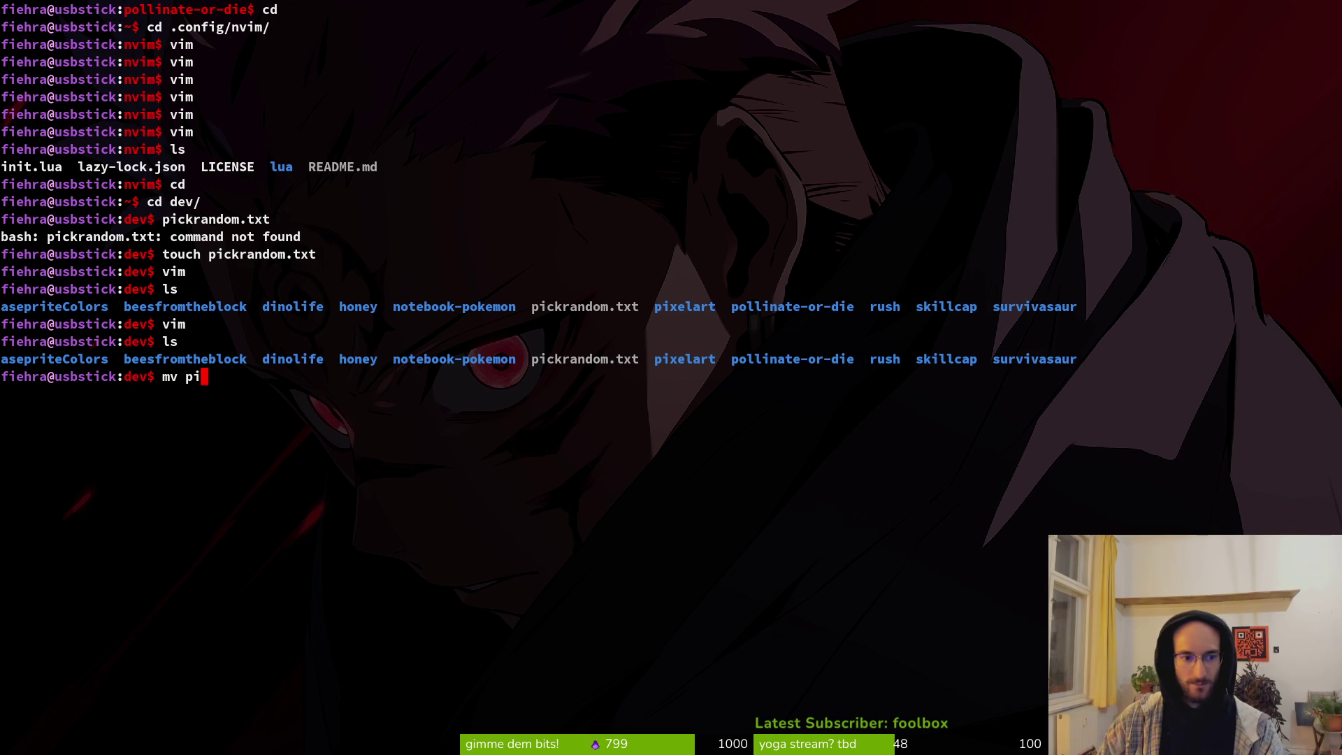
key("Tab")
key("Tab")
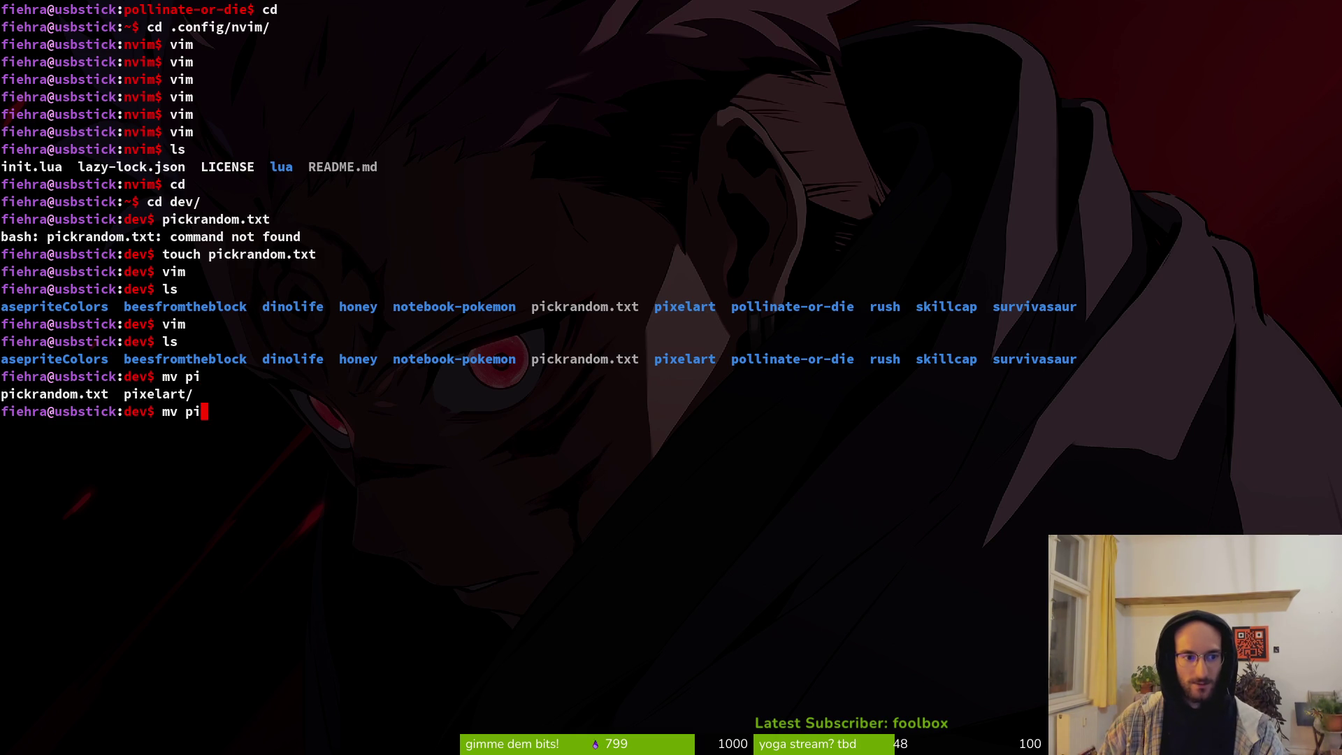
type("ckr")
key("Tab")
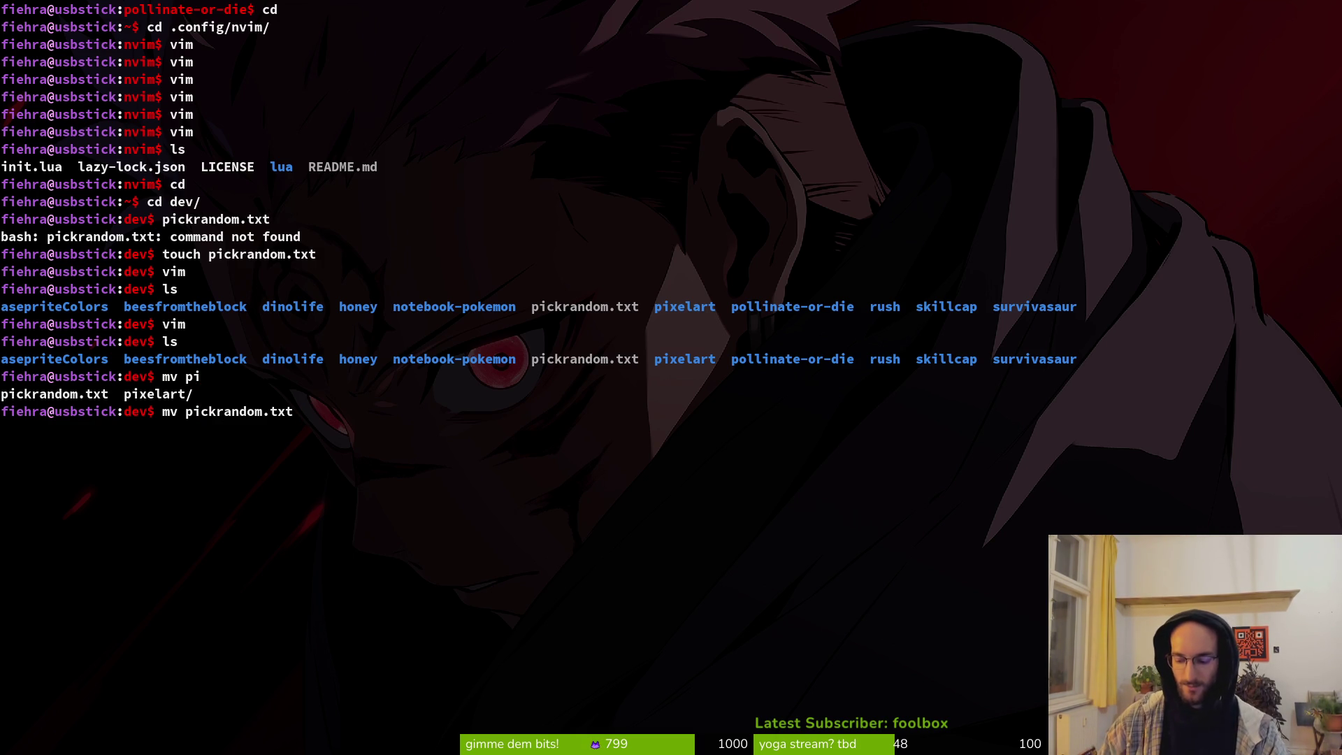
type("randomi")
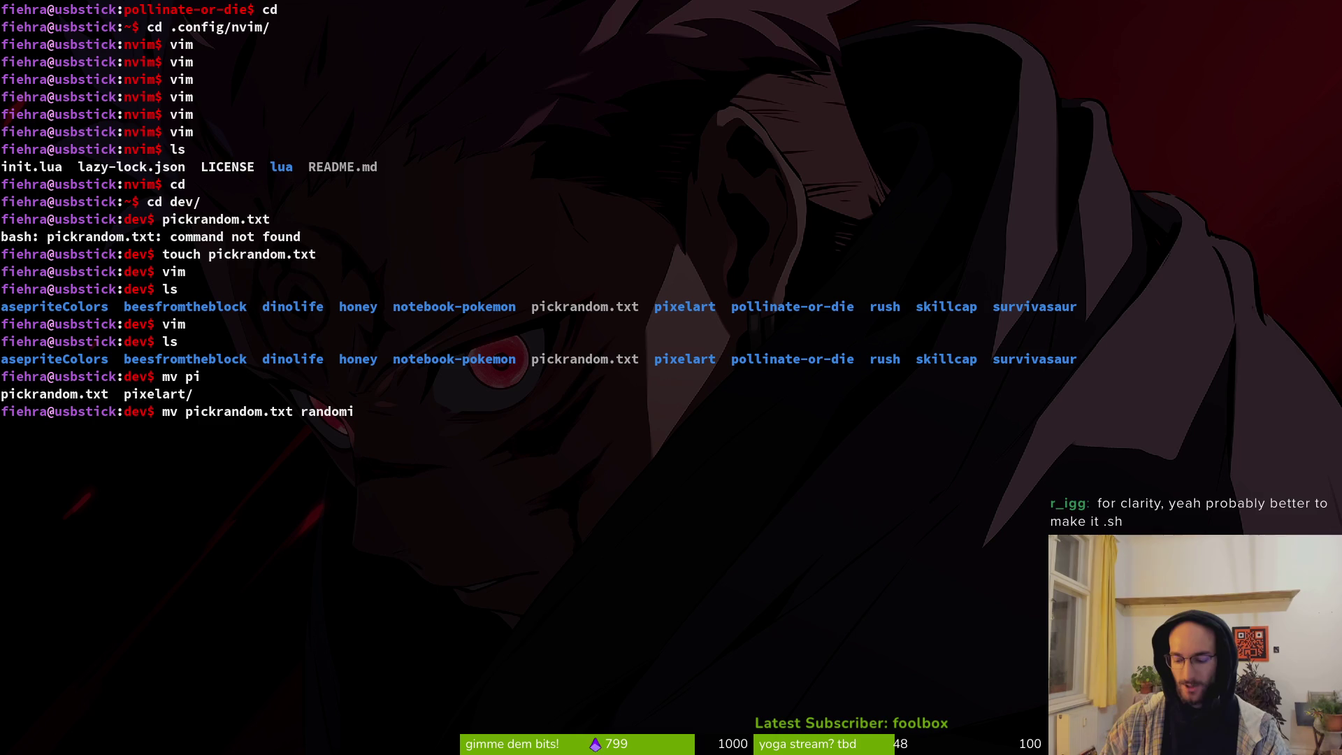
type("ze")
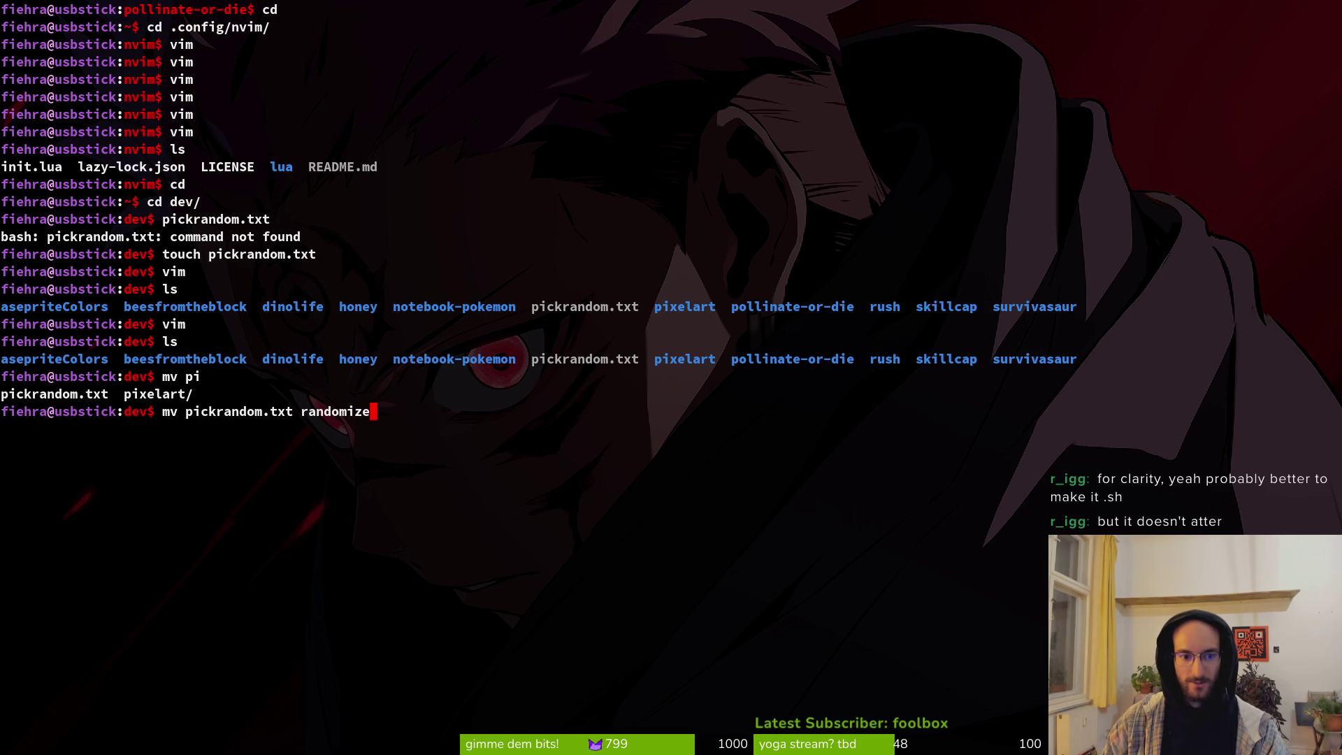
type("Background")
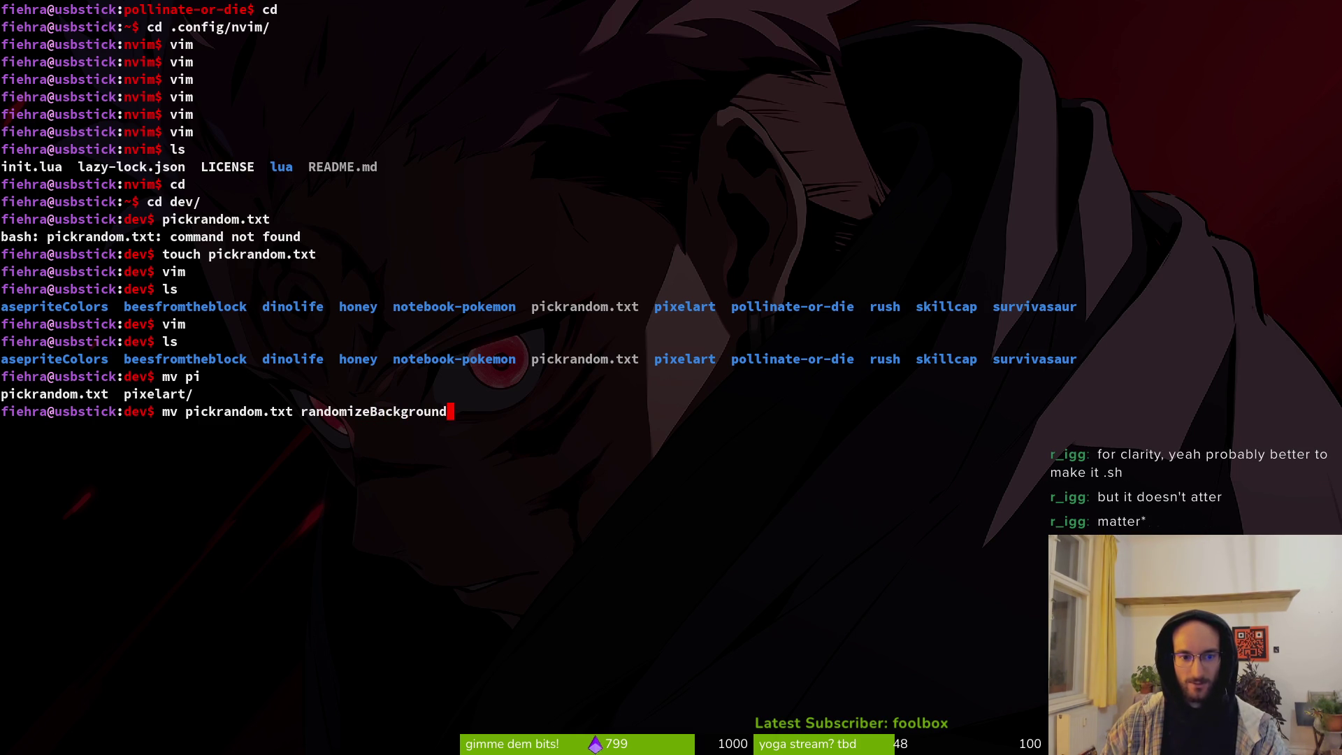
type(".sh")
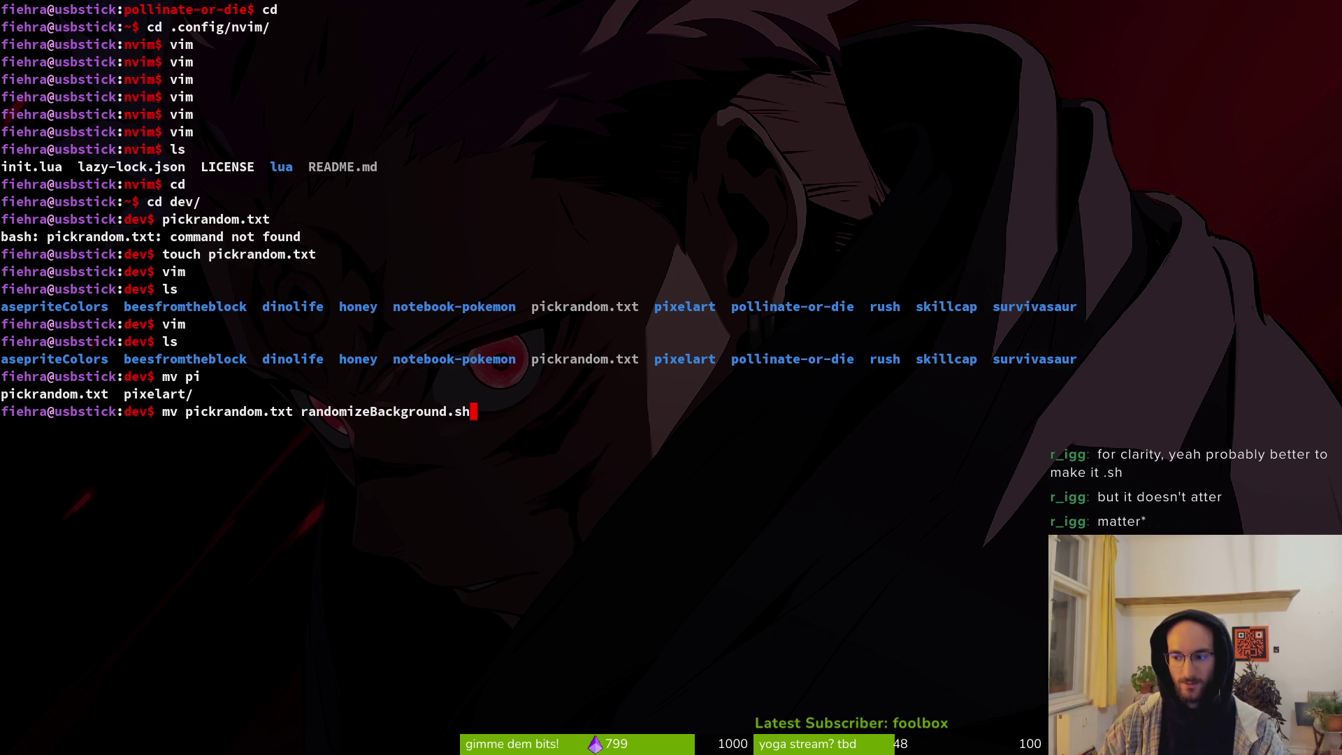
key("Return")
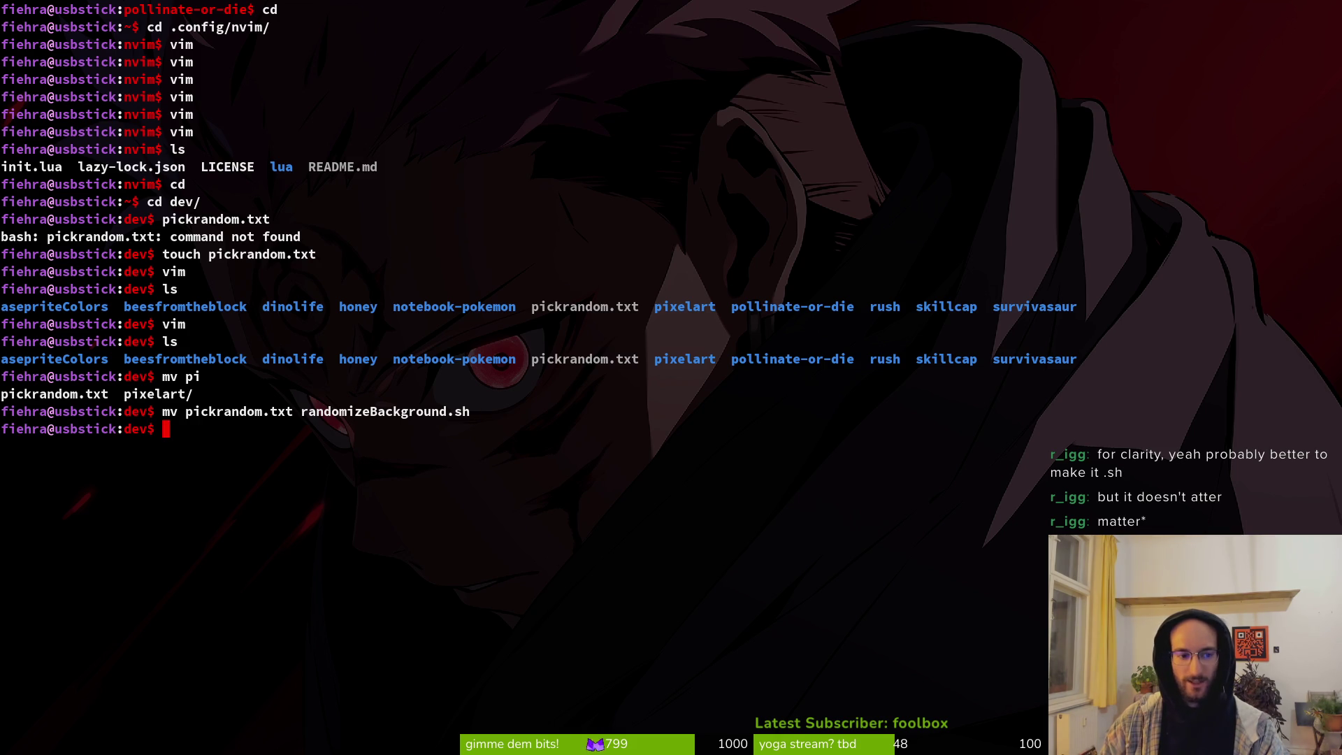
Step: Move randomizeBackground.sh from dev into ../Downloads/stream and confirm it left dev
type("ls")
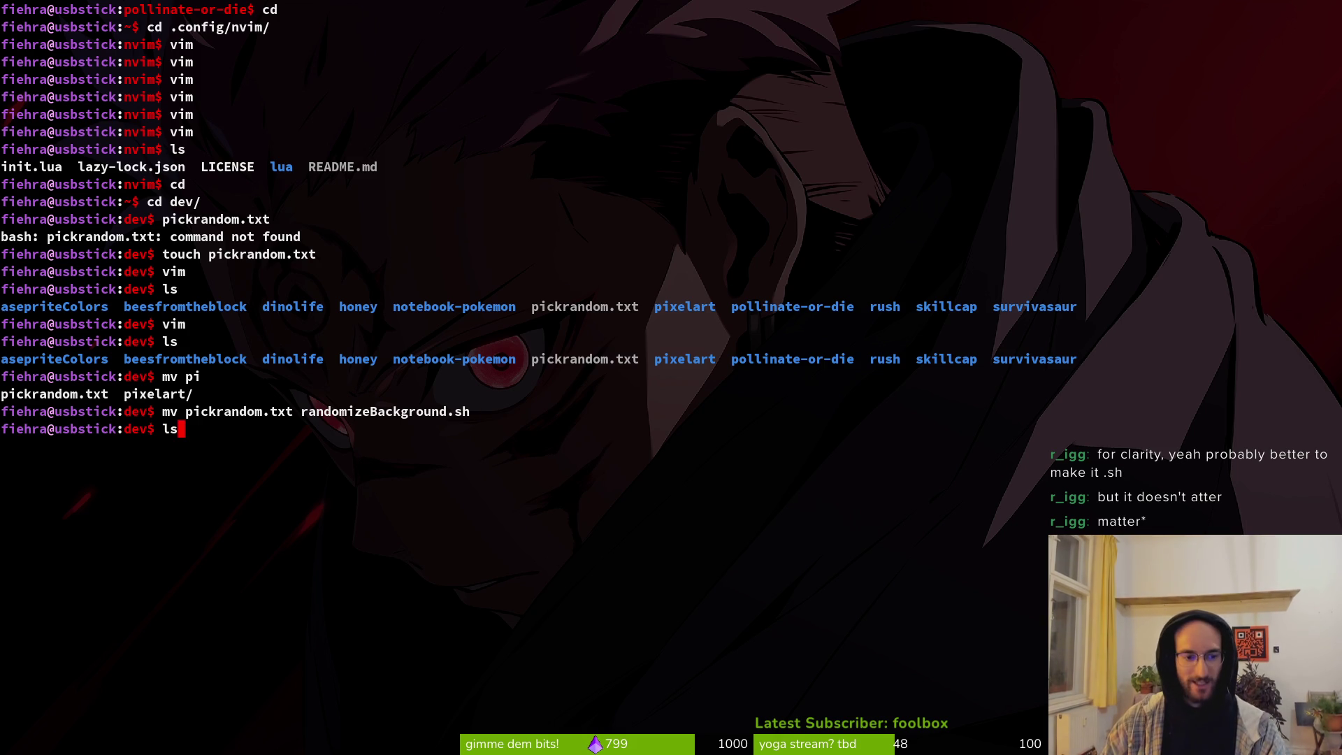
key("Return")
type("mv")
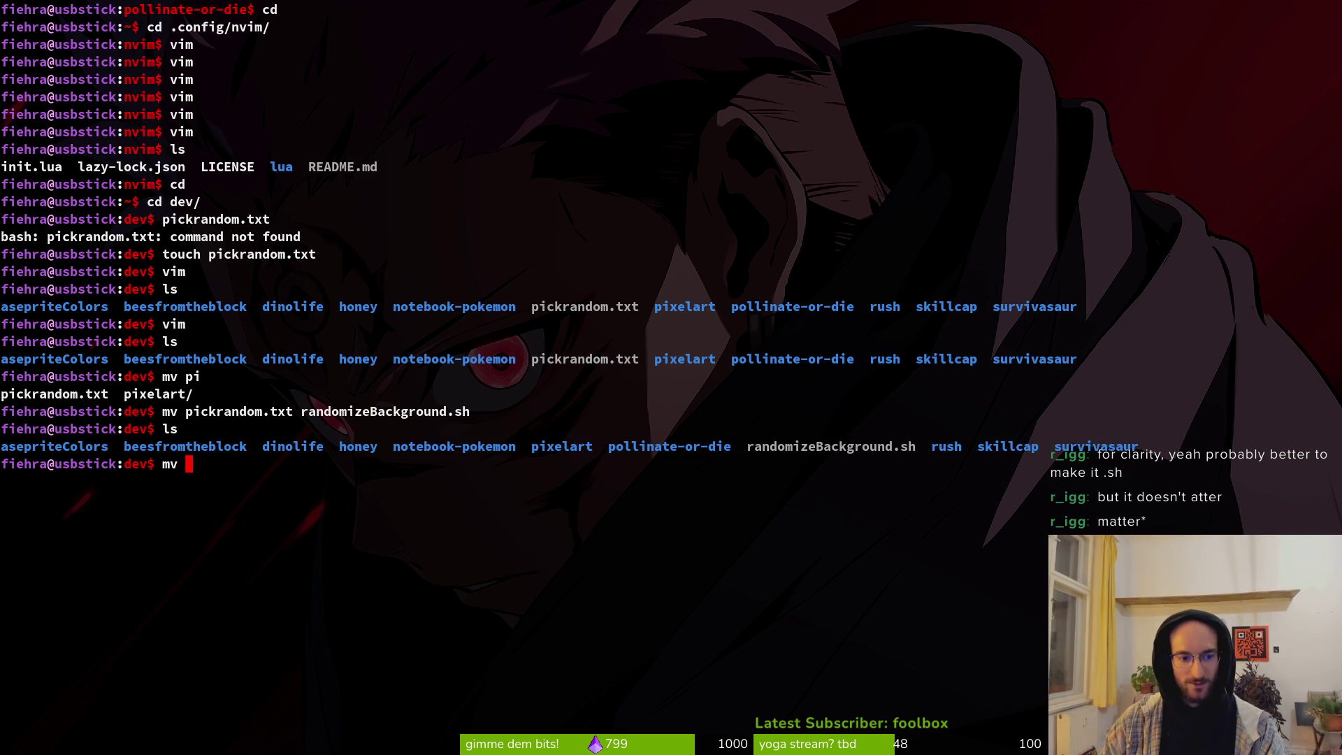
type(" ran")
key("Tab")
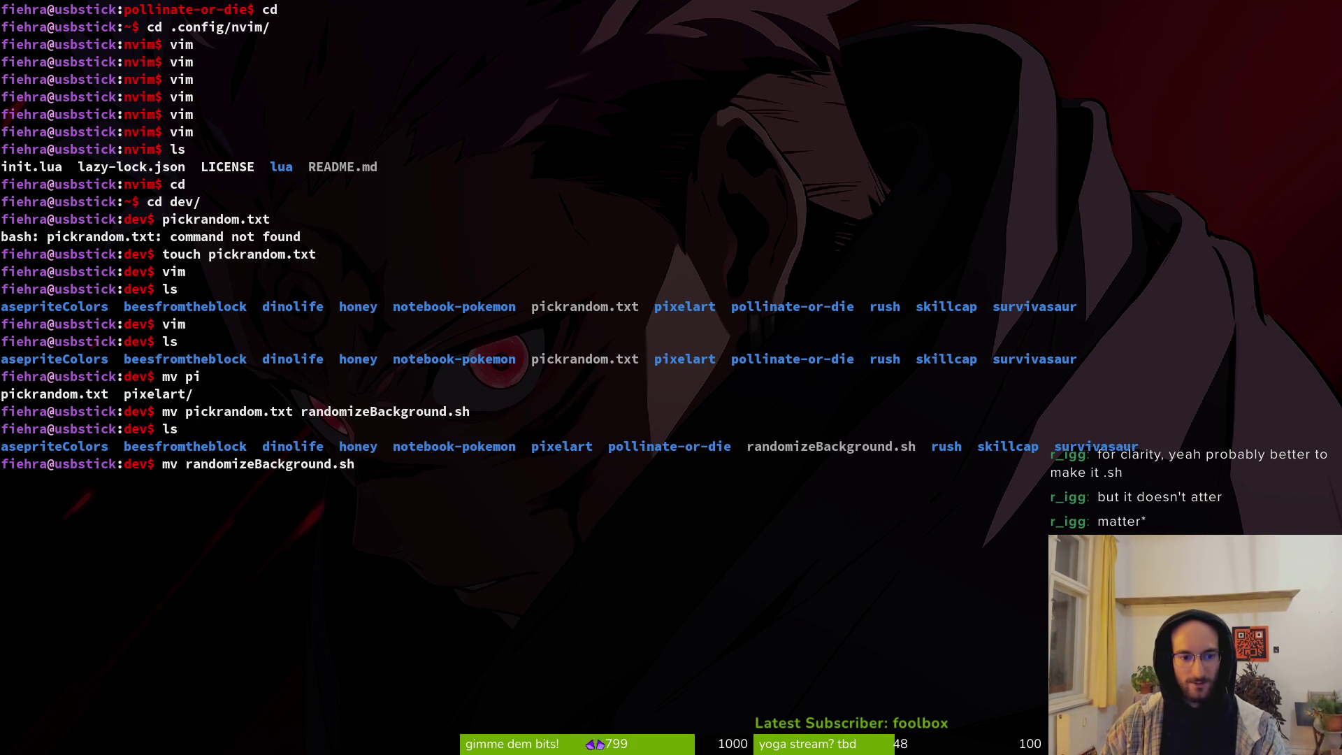
type("../")
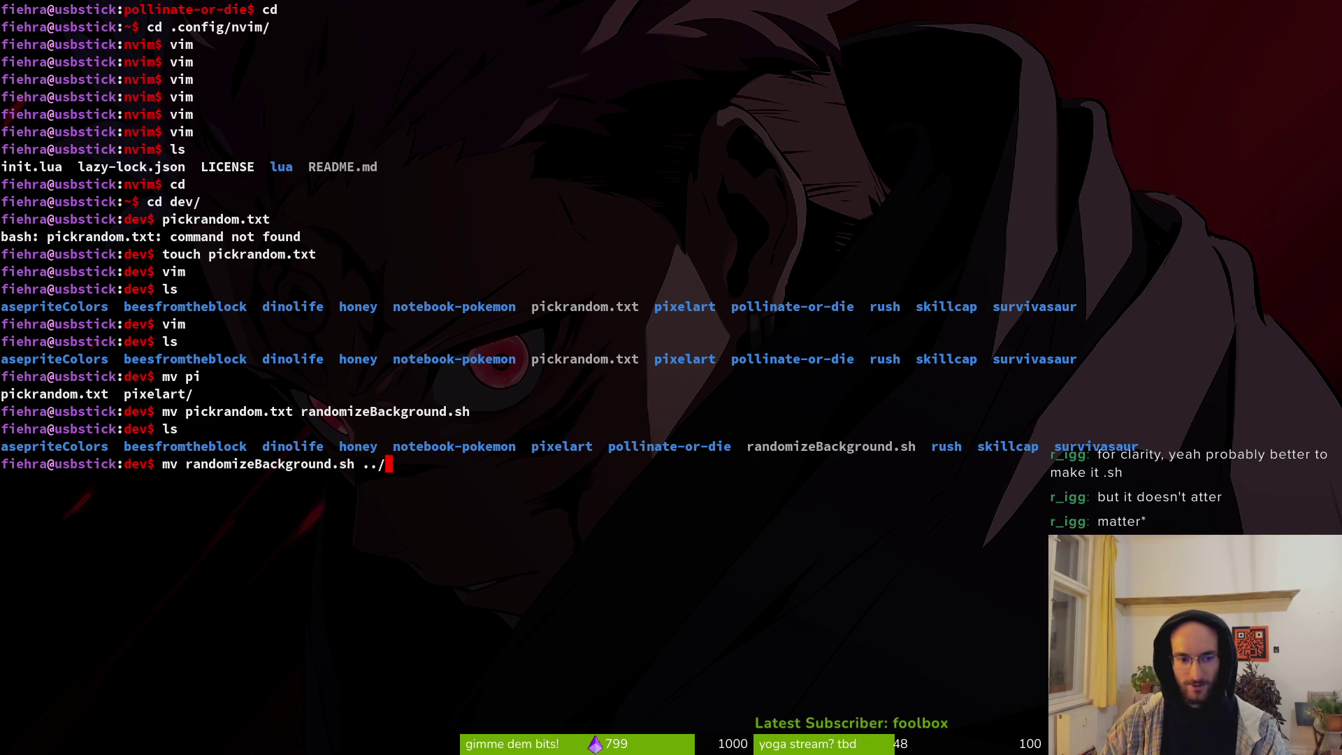
type("dow")
key("Tab")
type("stre")
key("Tab")
key("Return")
type("ls")
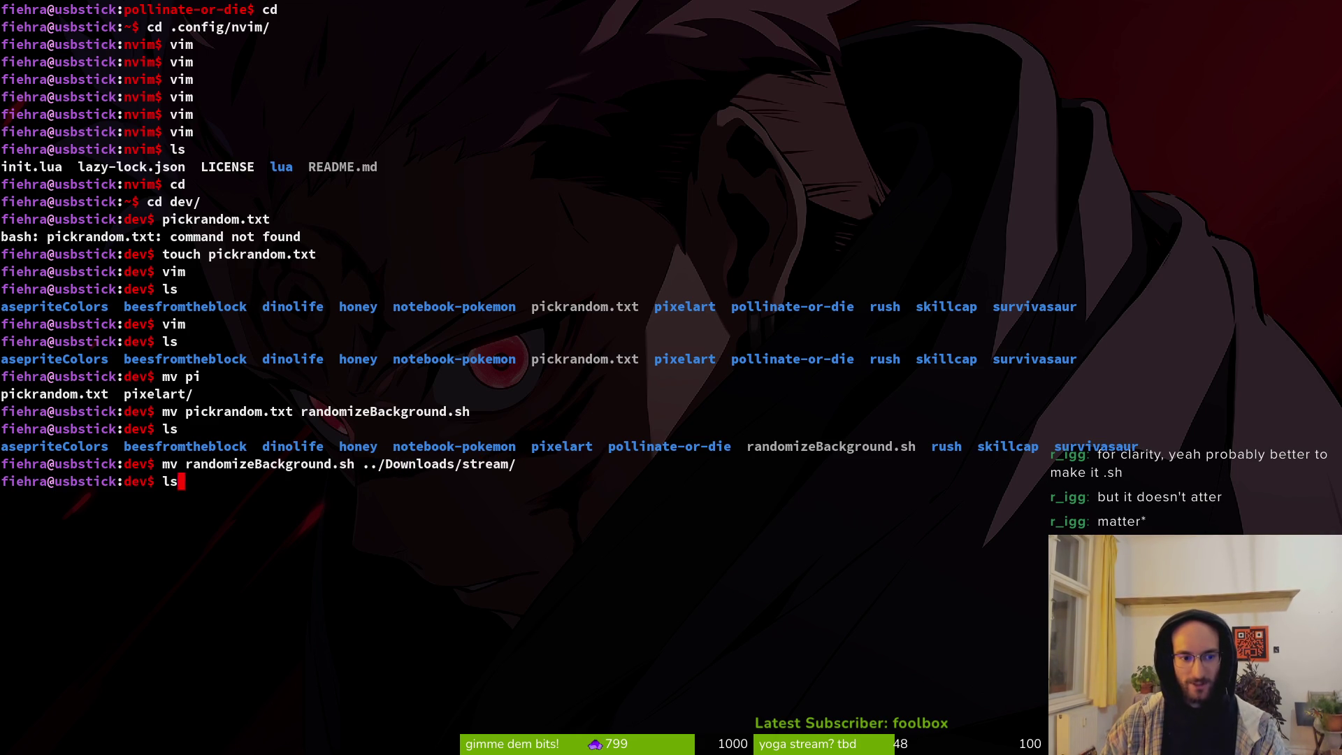
key("Return")
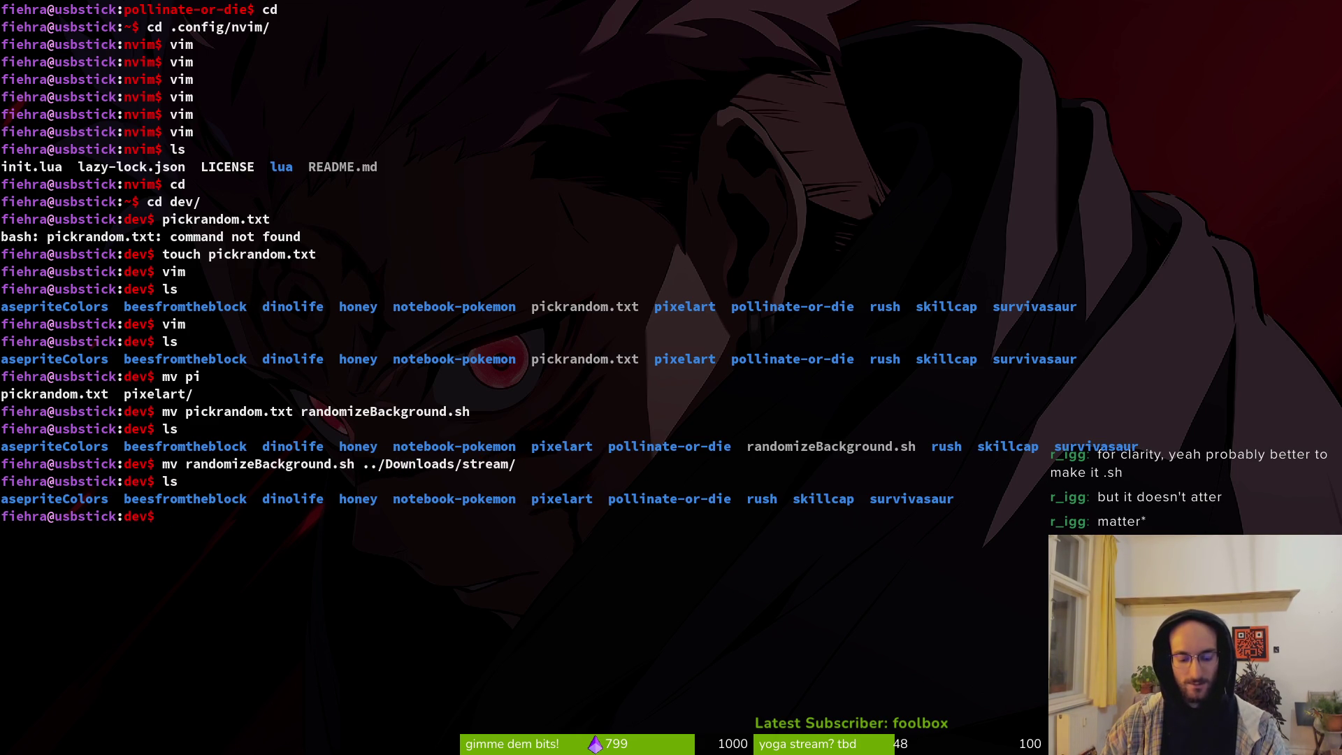
Step: Change into ~/Downloads/stream via the home folder and list its contents
type("cd ..")
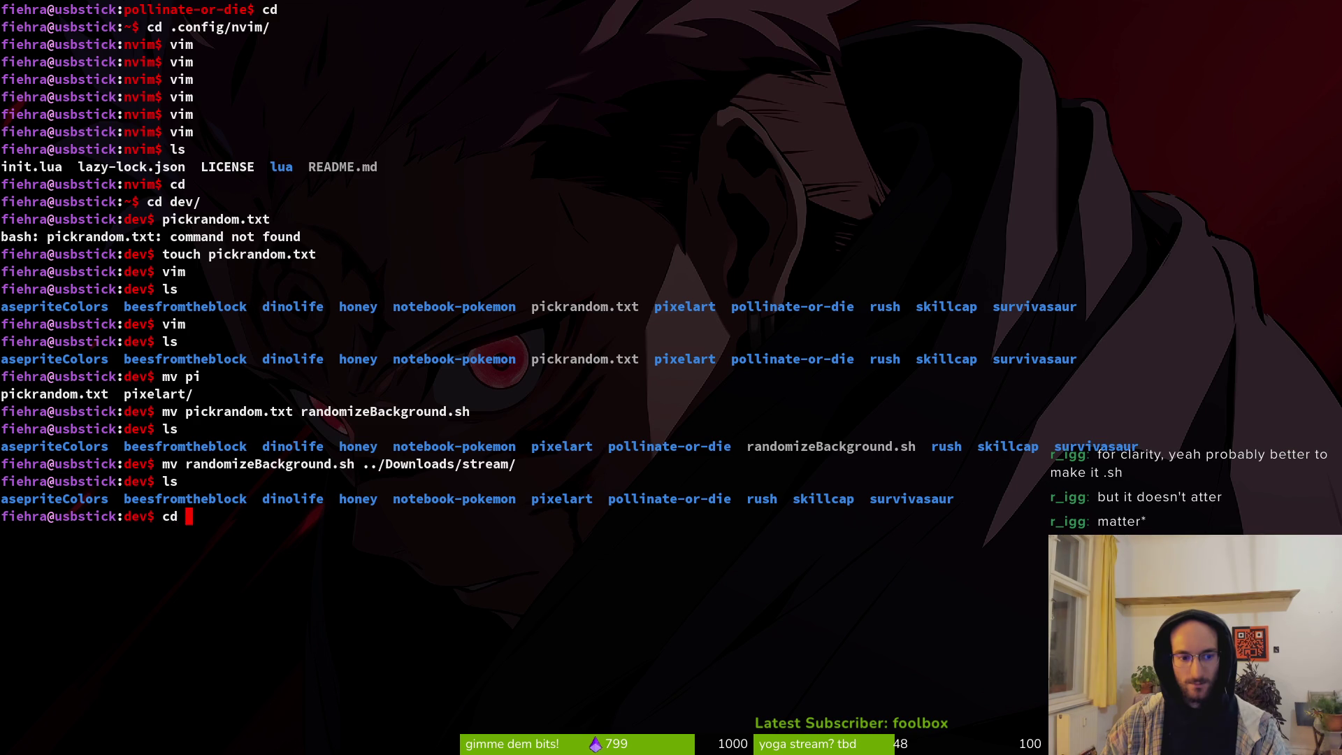
key("Return")
type("ls")
key("Return")
type("cd down")
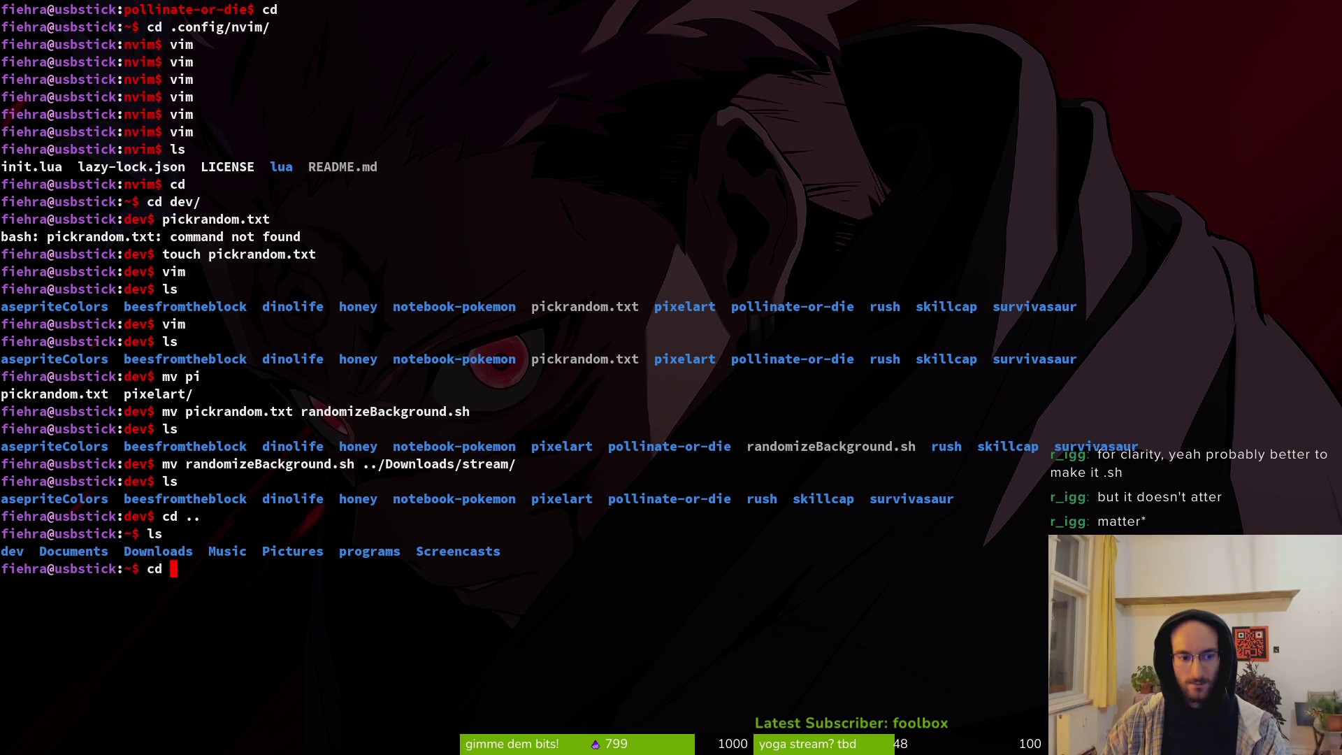
key("Tab")
key("Return")
type("cd stre")
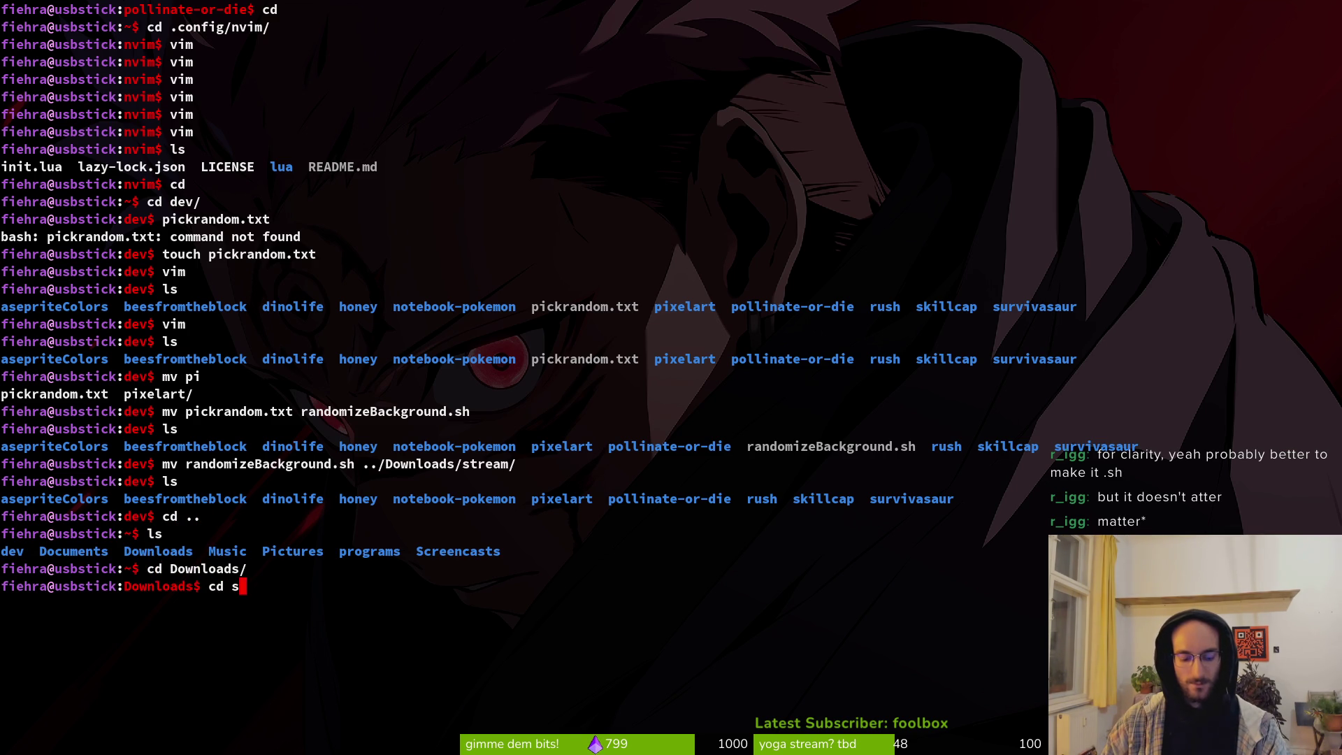
key("Tab")
key("Return")
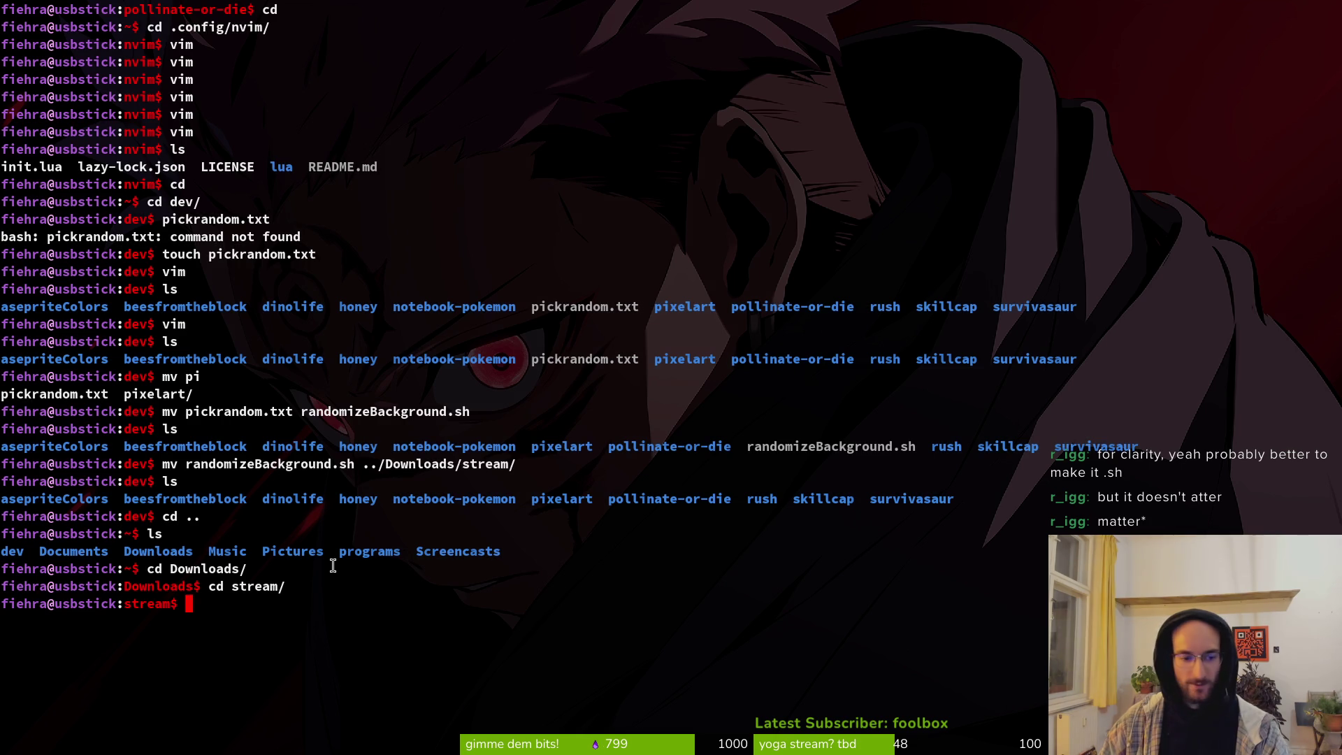
type("ls")
key("Return")
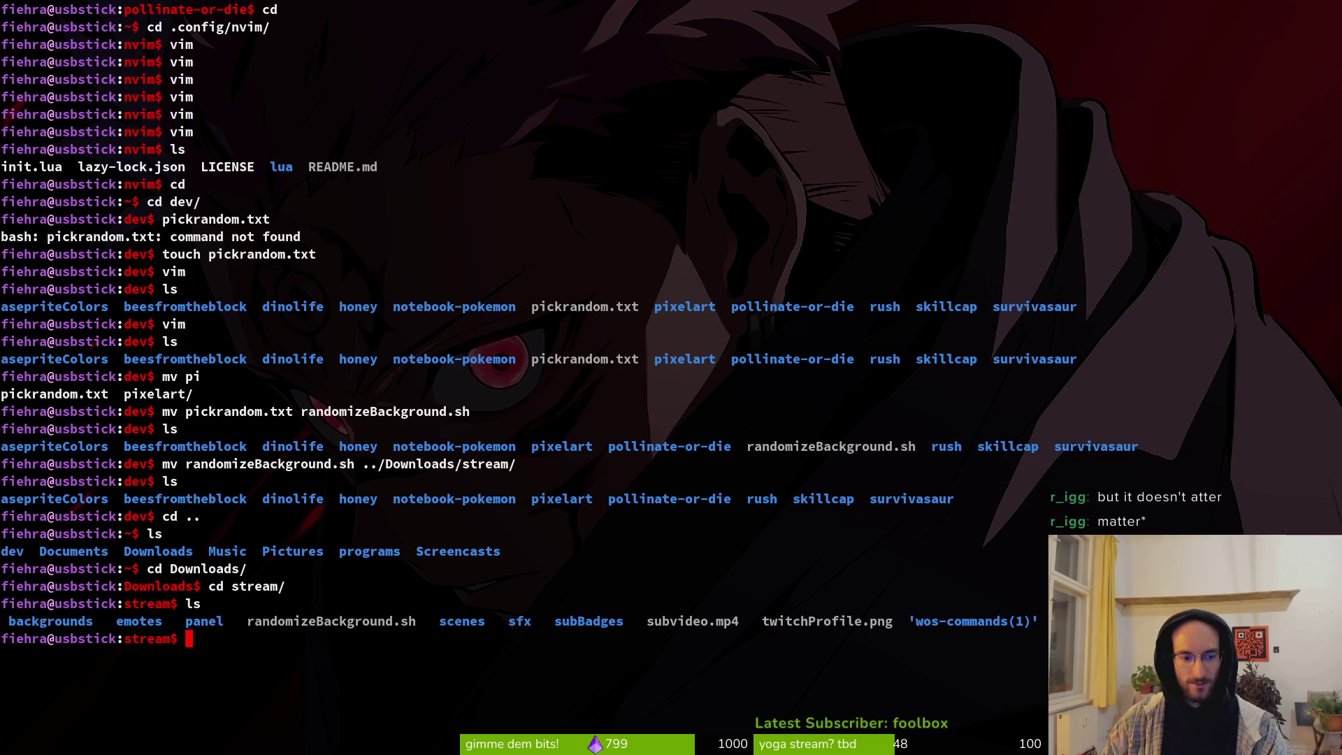
key("alt+Tab")
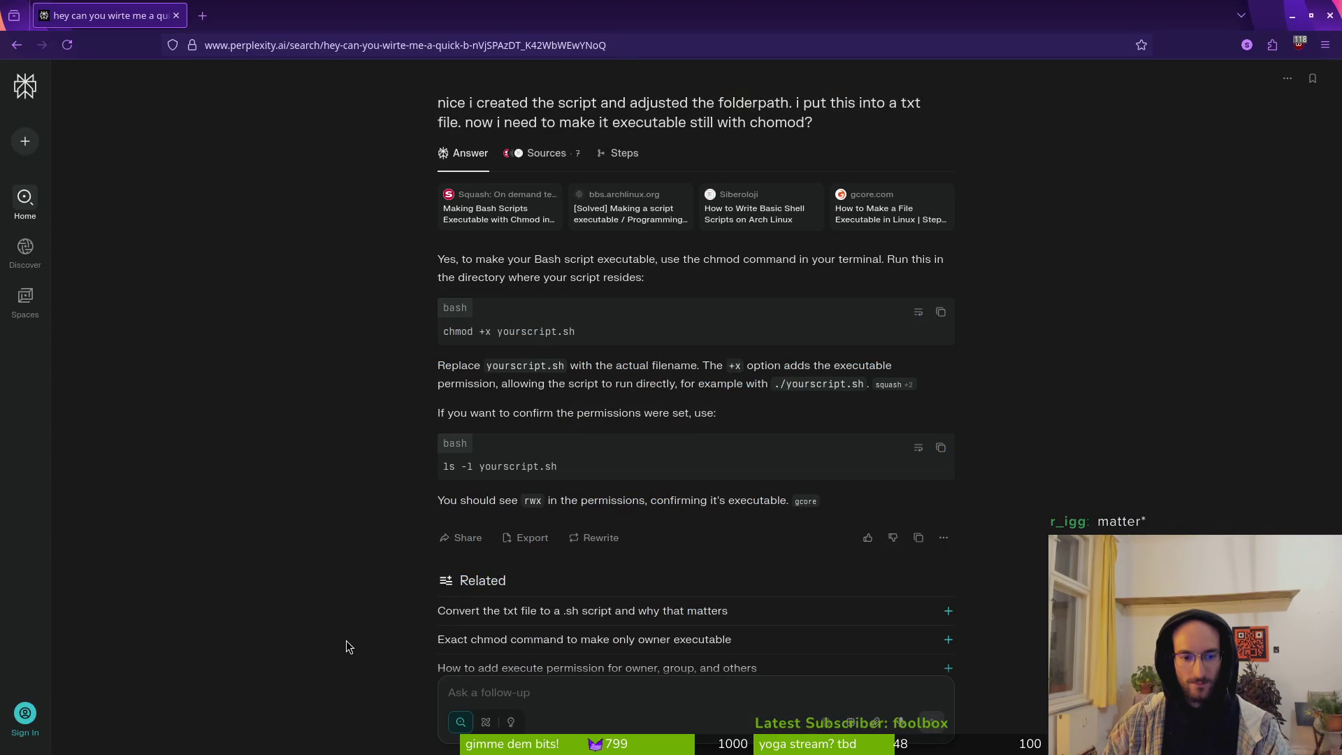
Step: Make randomizeBackground.sh executable with chmod +x
key("alt+Tab")
type("chmod")
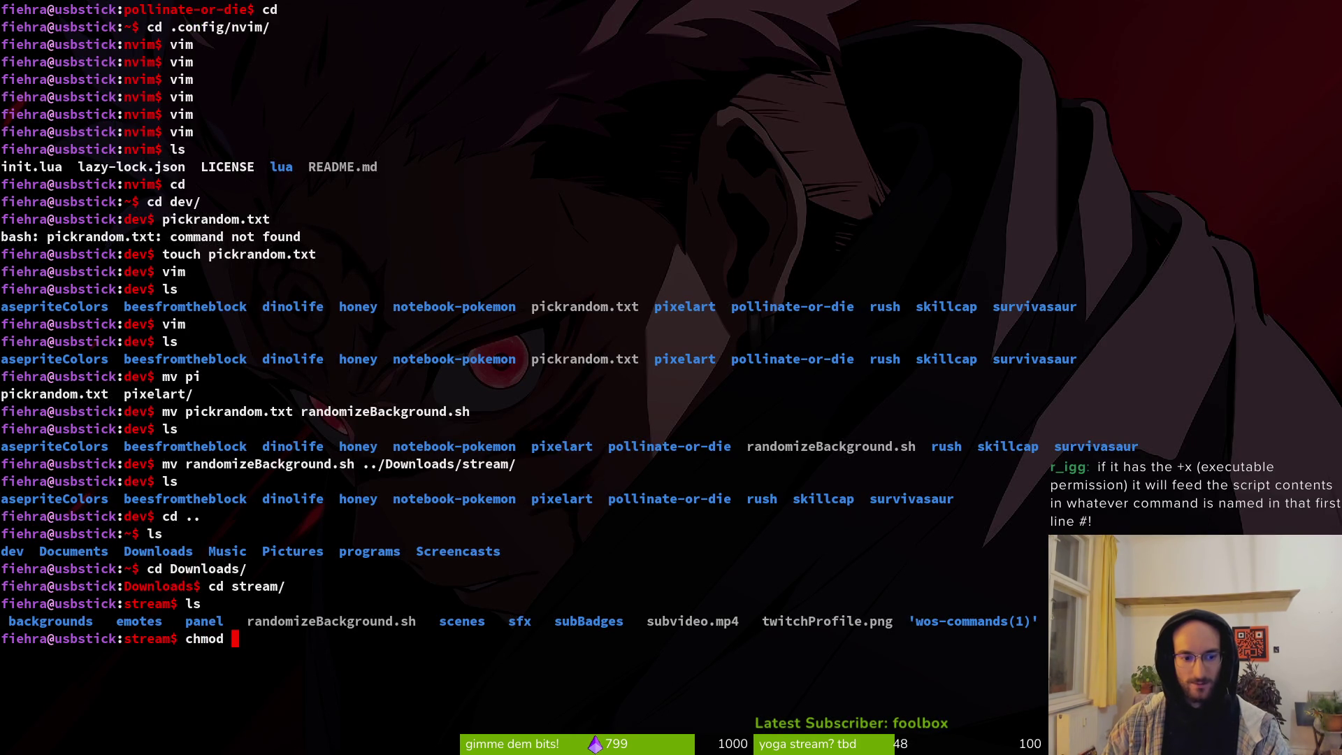
type(" +x")
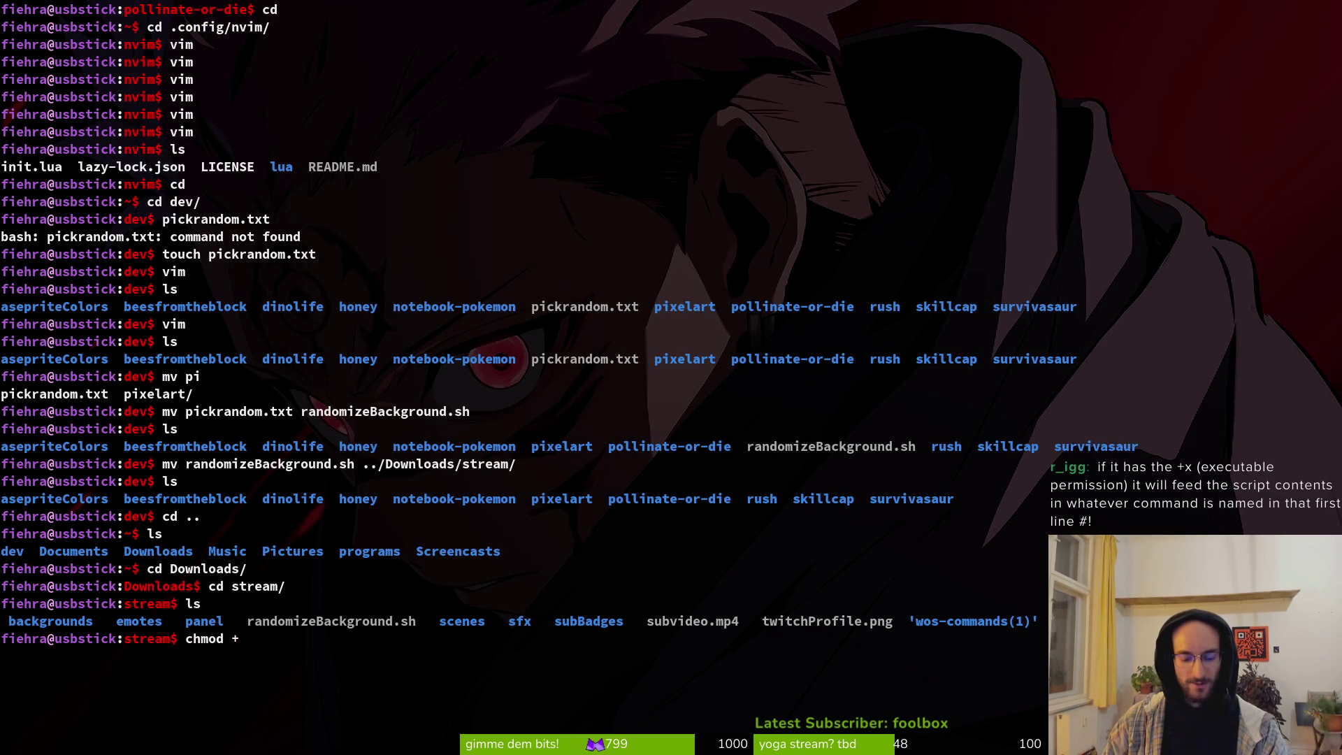
key("Tab")
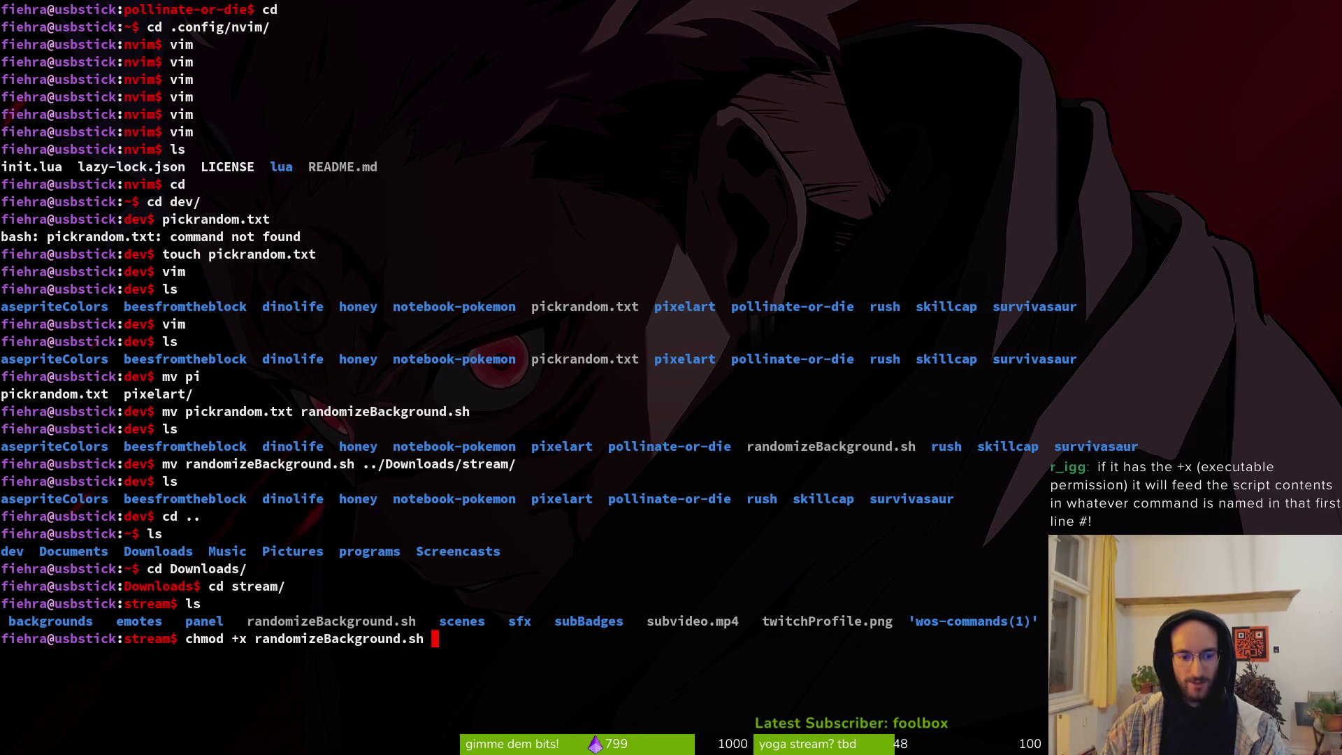
key("alt+Tab")
key("alt+Tab")
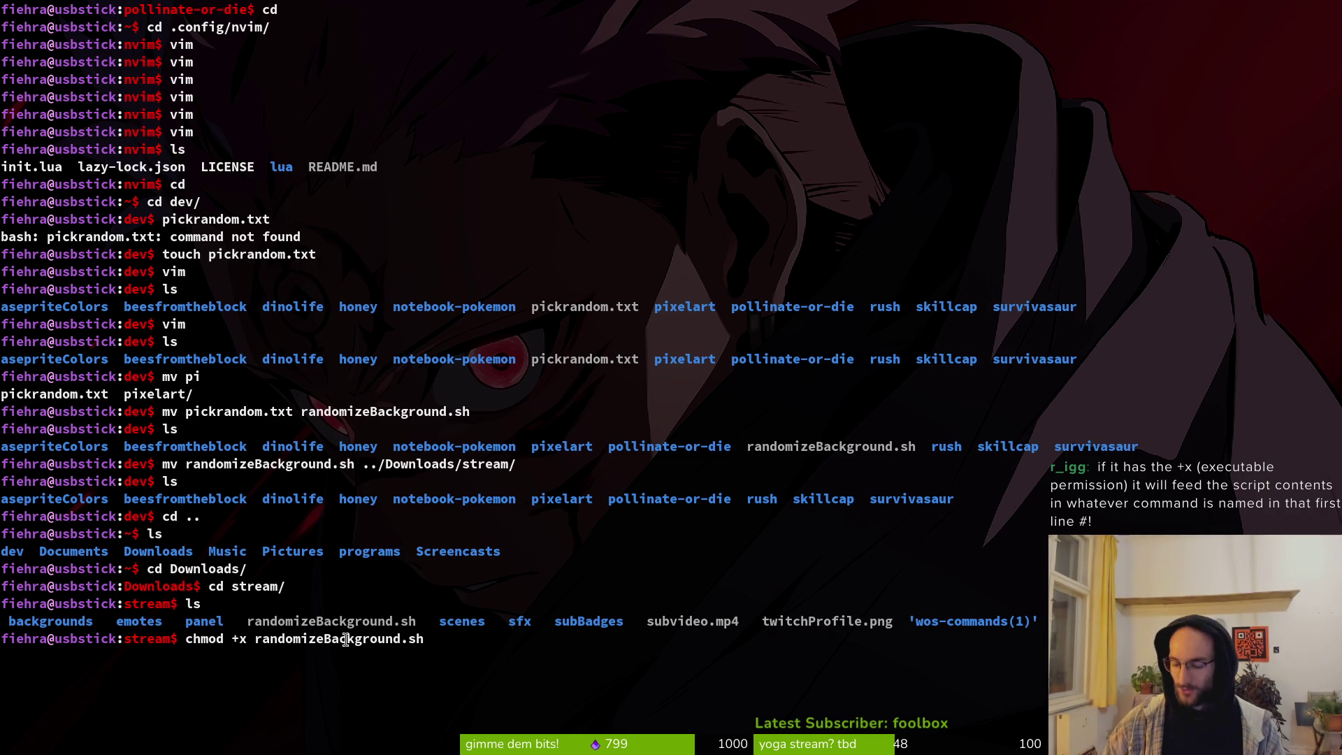
key("Return")
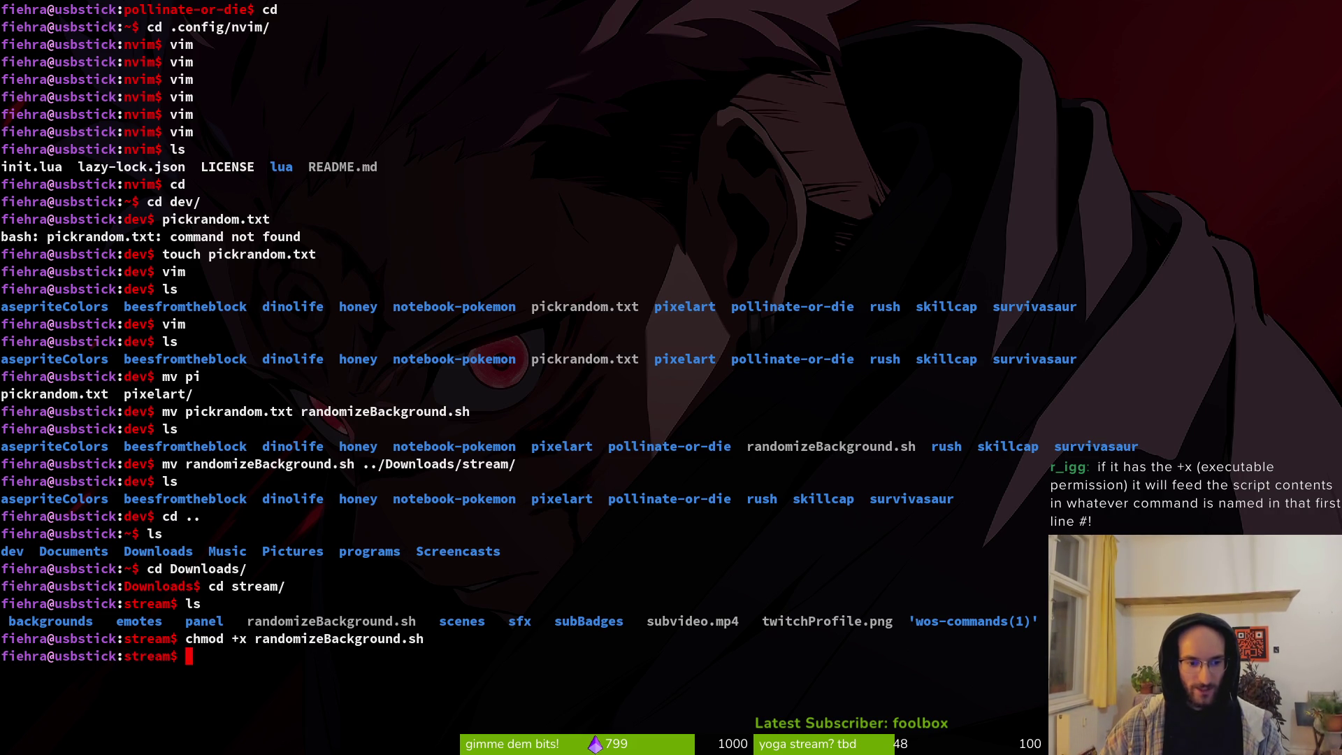
Step: List the stream folder to confirm randomizeBackground.sh now shows green as executable
type("ls")
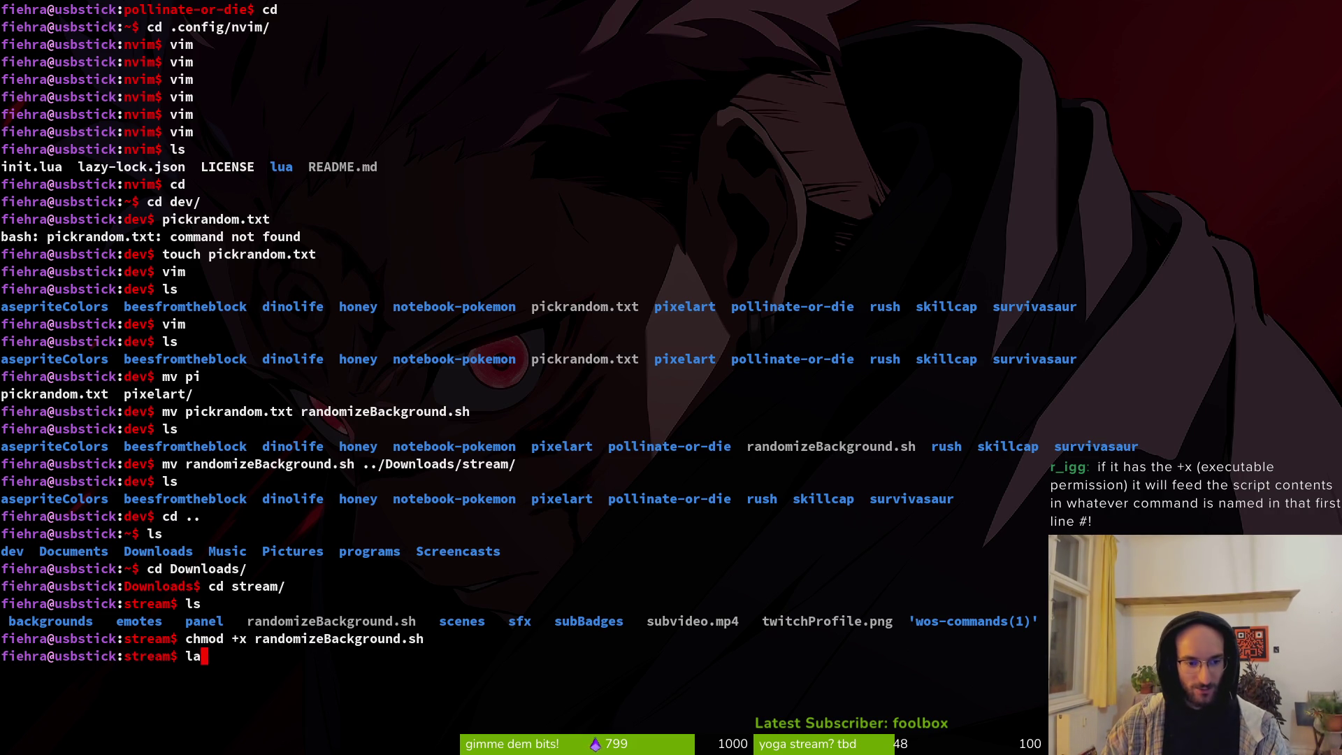
key("Return")
type("rand")
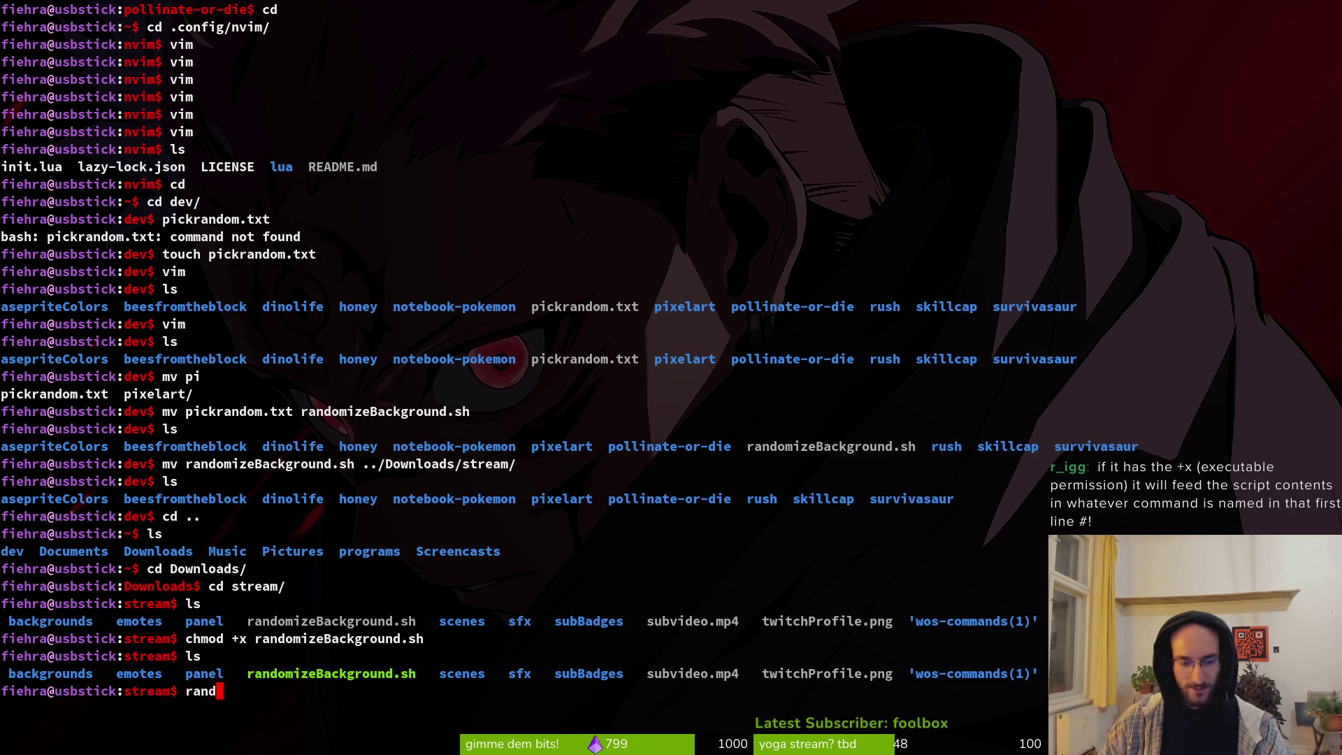
key("BackSpace")
key("BackSpace")
key("BackSpace")
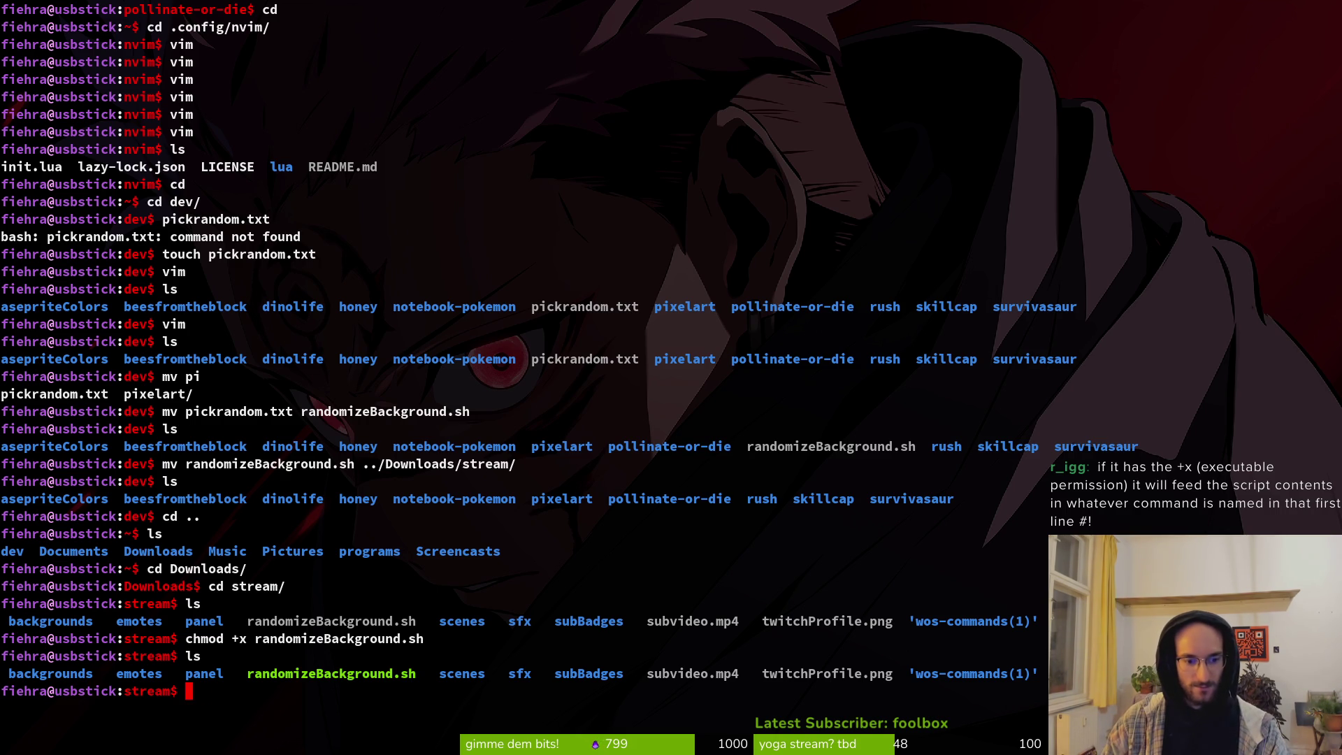
type("random")
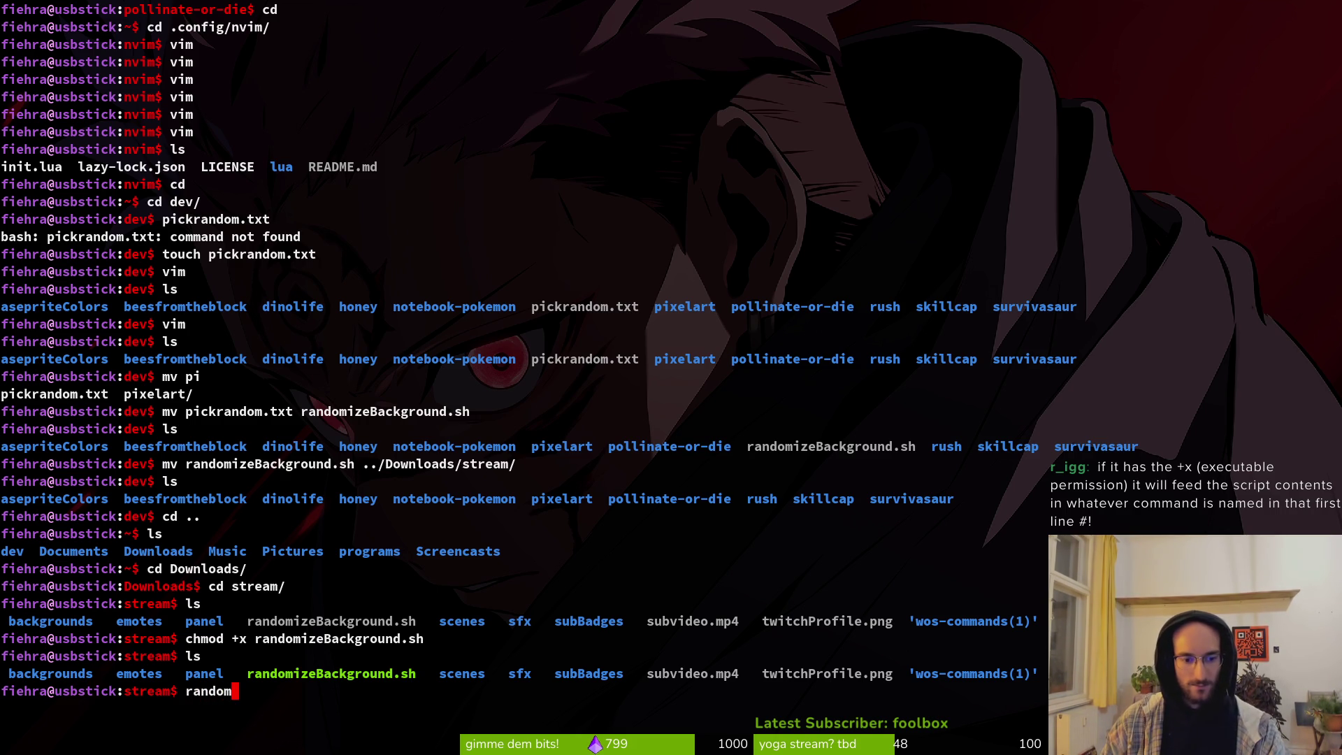
key("BackSpace")
key("BackSpace")
key("BackSpace")
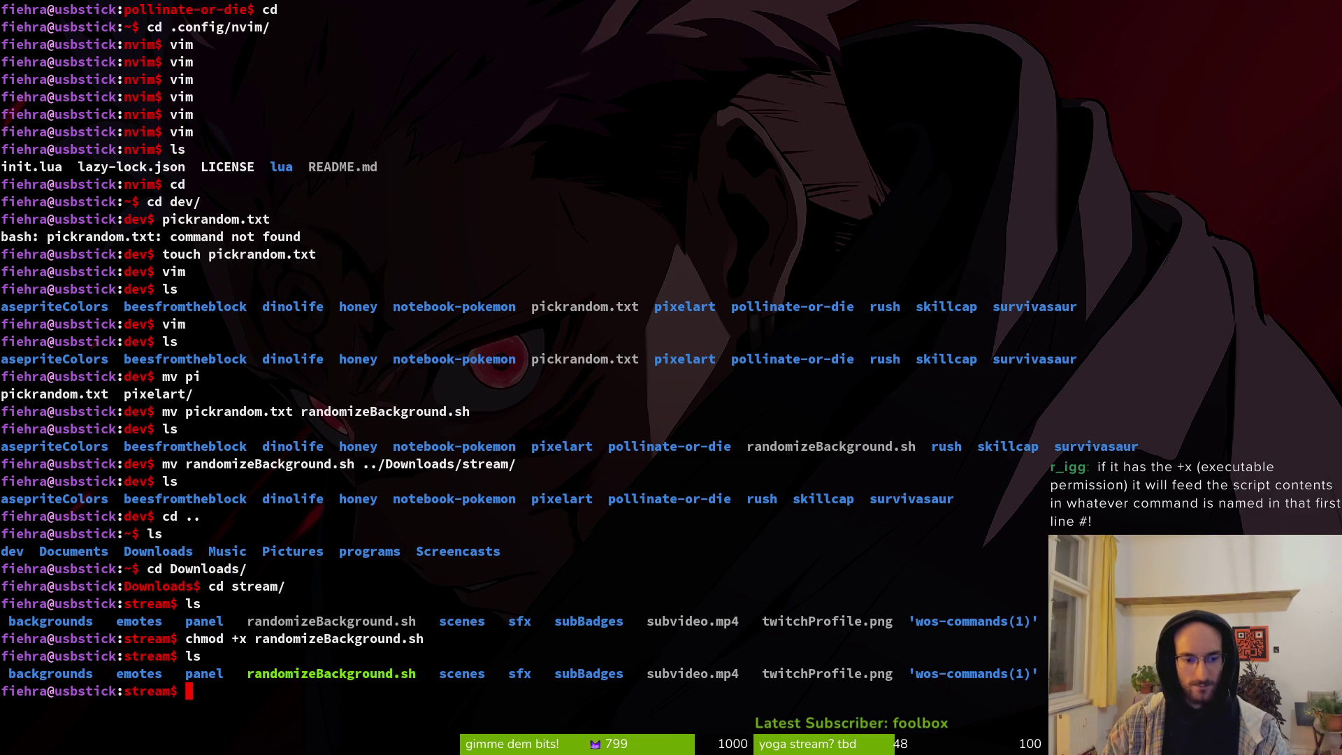
key("alt+Tab")
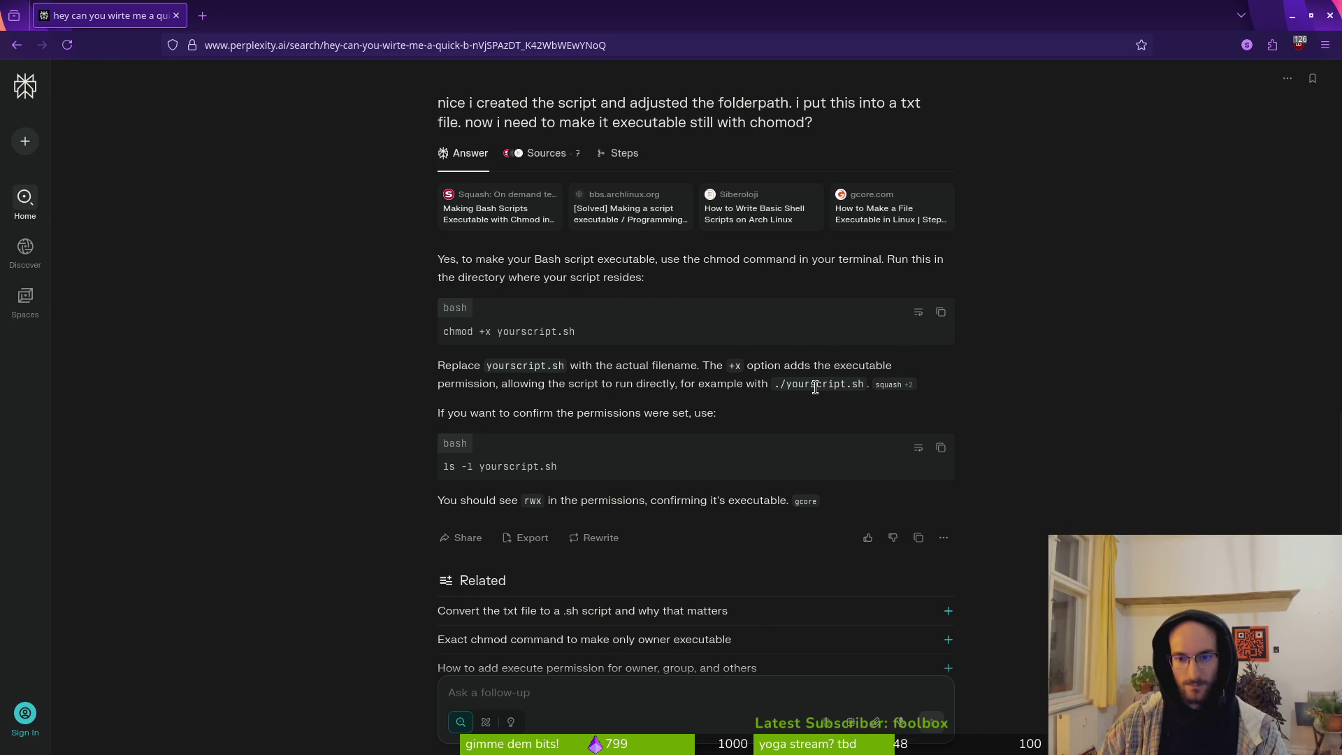
Step: Run ./randomizeBackground.sh, which prints only a usage line naming the backgrounds folder
key("alt+Tab")
type("./")
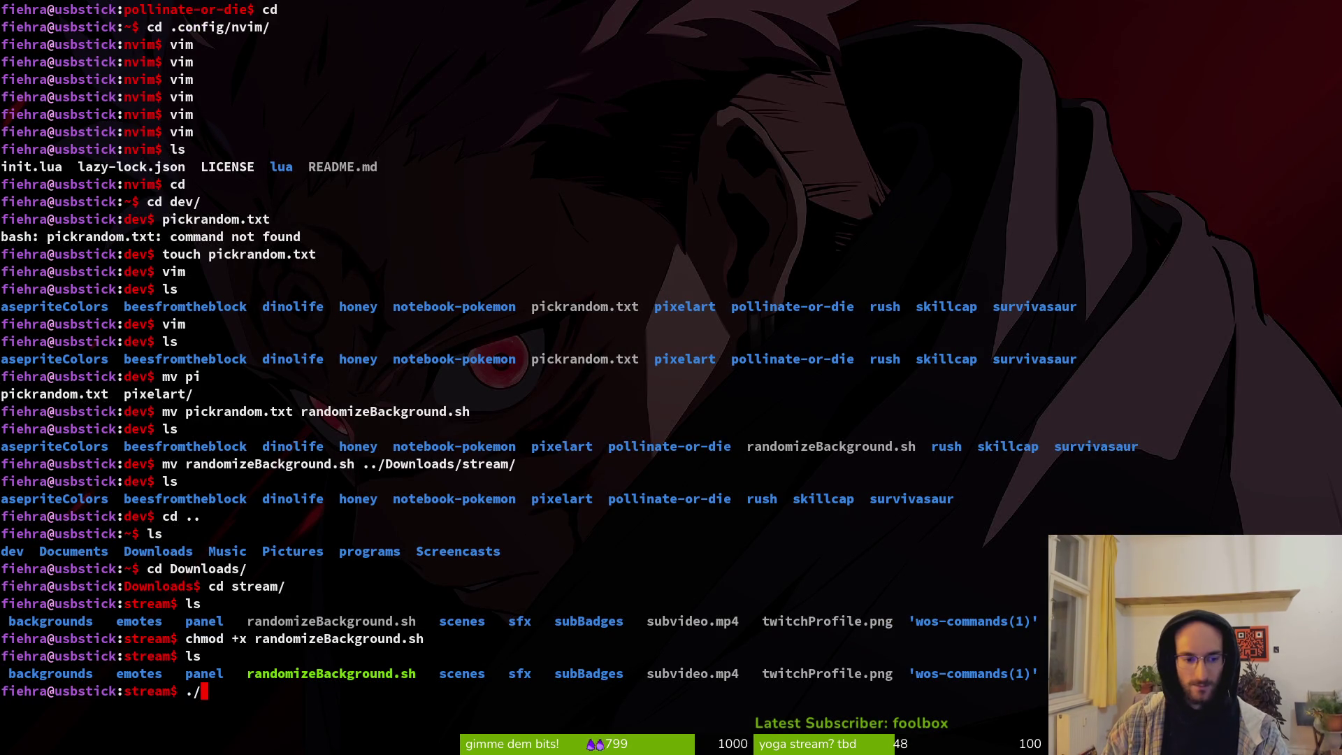
type("ra")
key("Tab")
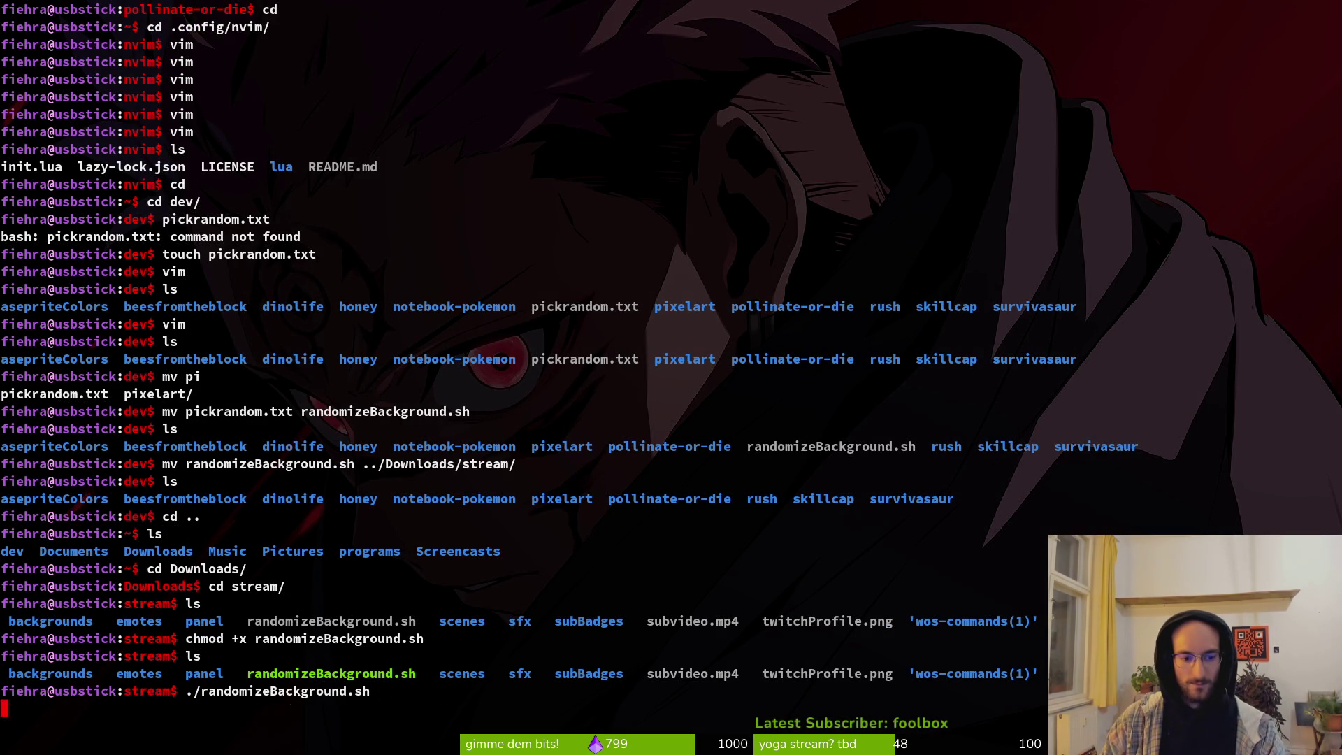
key("Return")
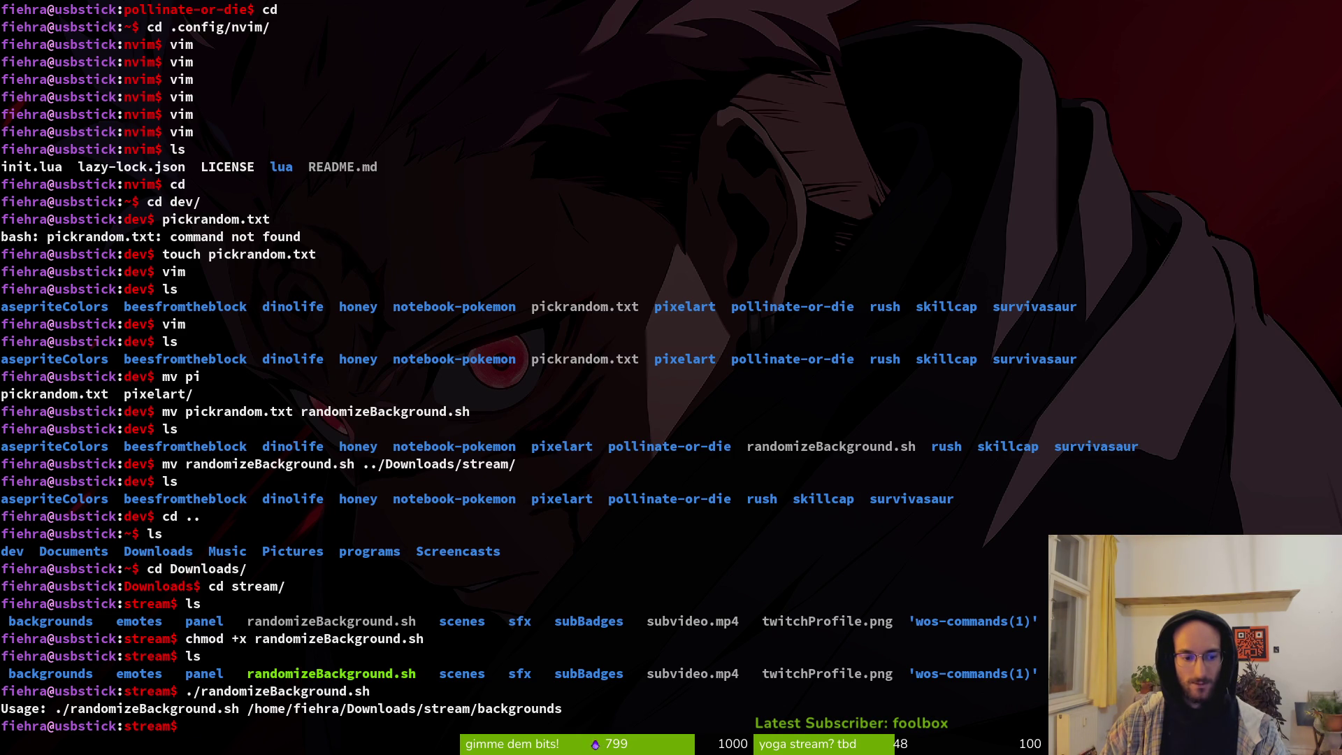
Step: Clear the terminal and open the stream folder in Vim with 'vim .'
key("alt+Tab")
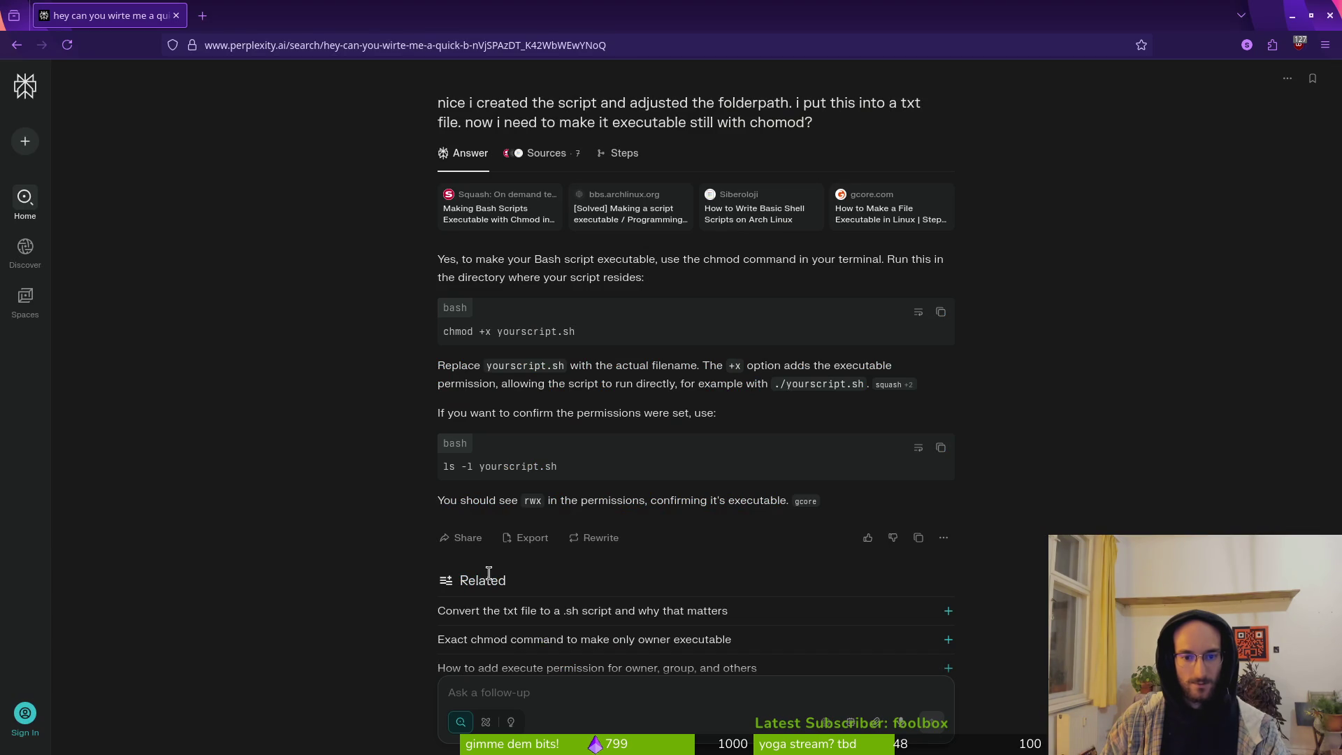
key("alt+Tab")
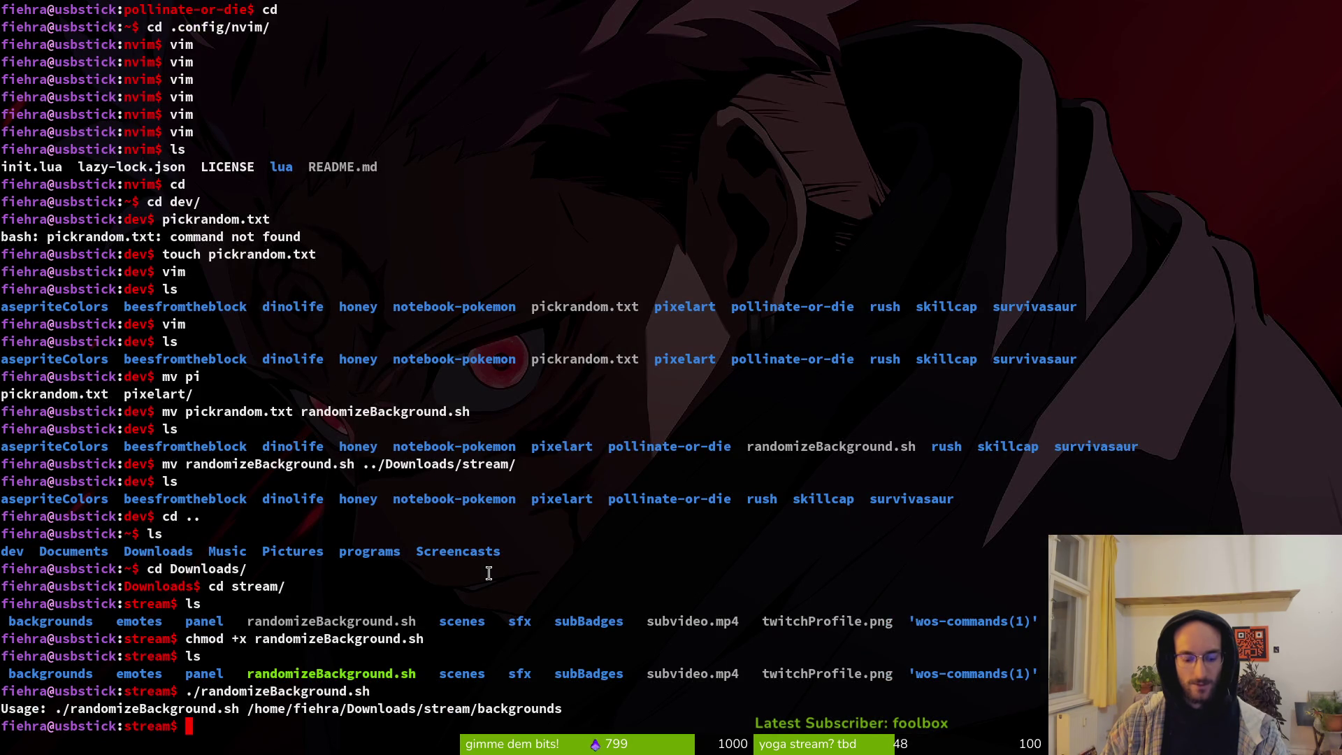
key("ctrl+l")
type("vim .")
key("Return")
Step: Open randomizeBackground.sh from netrw, review its usage, folder and images lines, and quit unchanged
key("j")
key("j")
key("j")
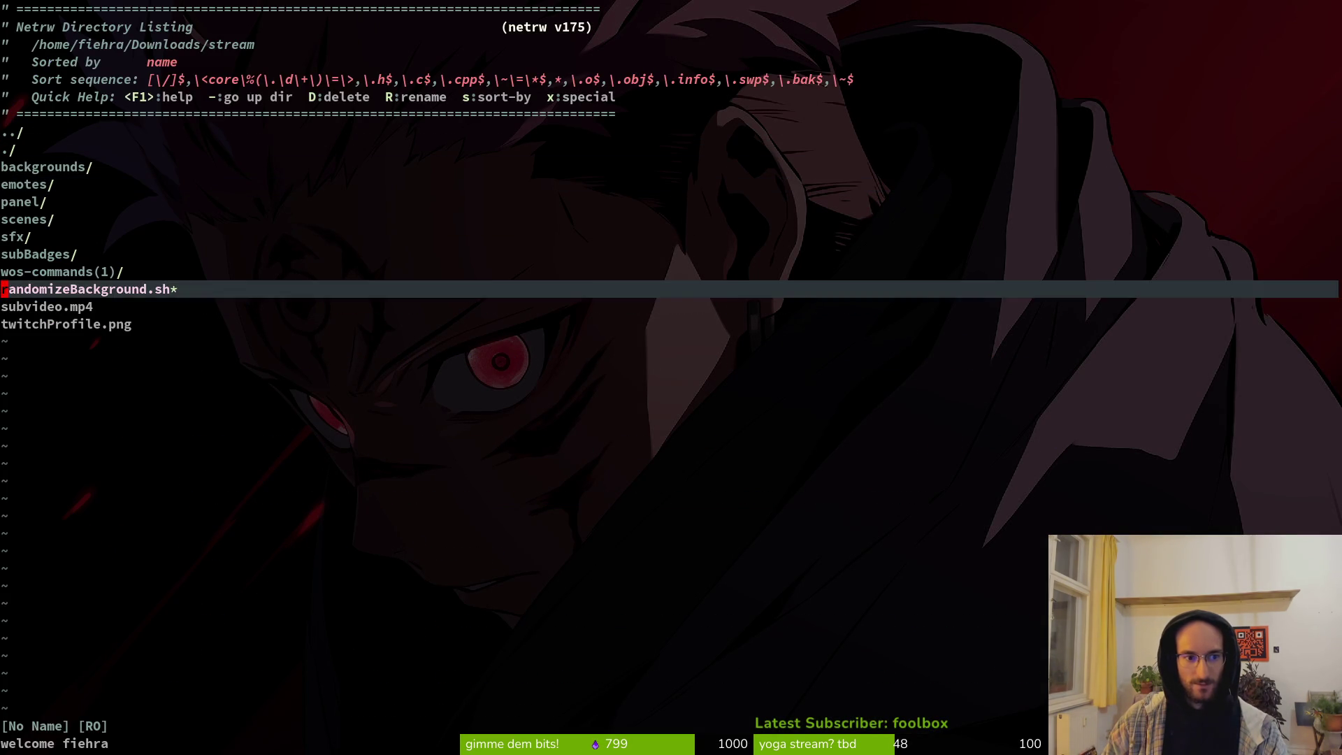
key("k")
key("Return")
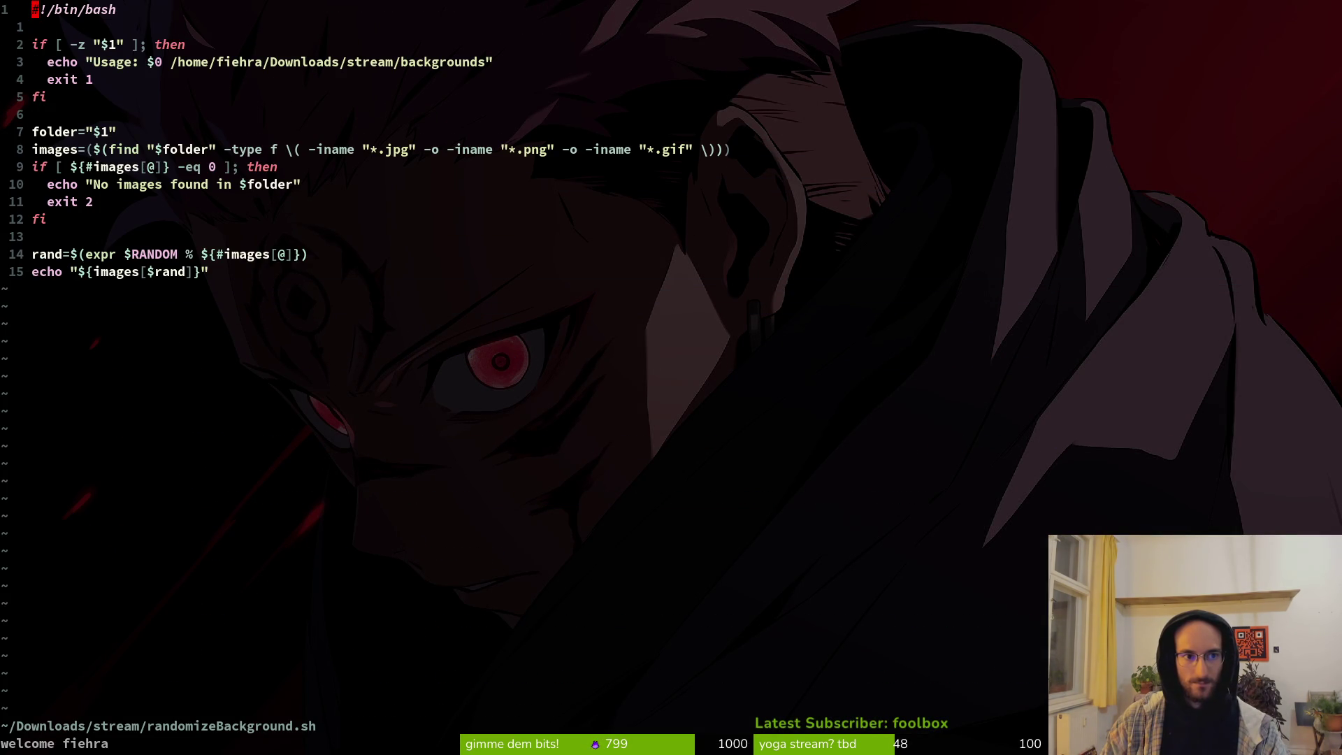
key("j")
key("j")
key("j")
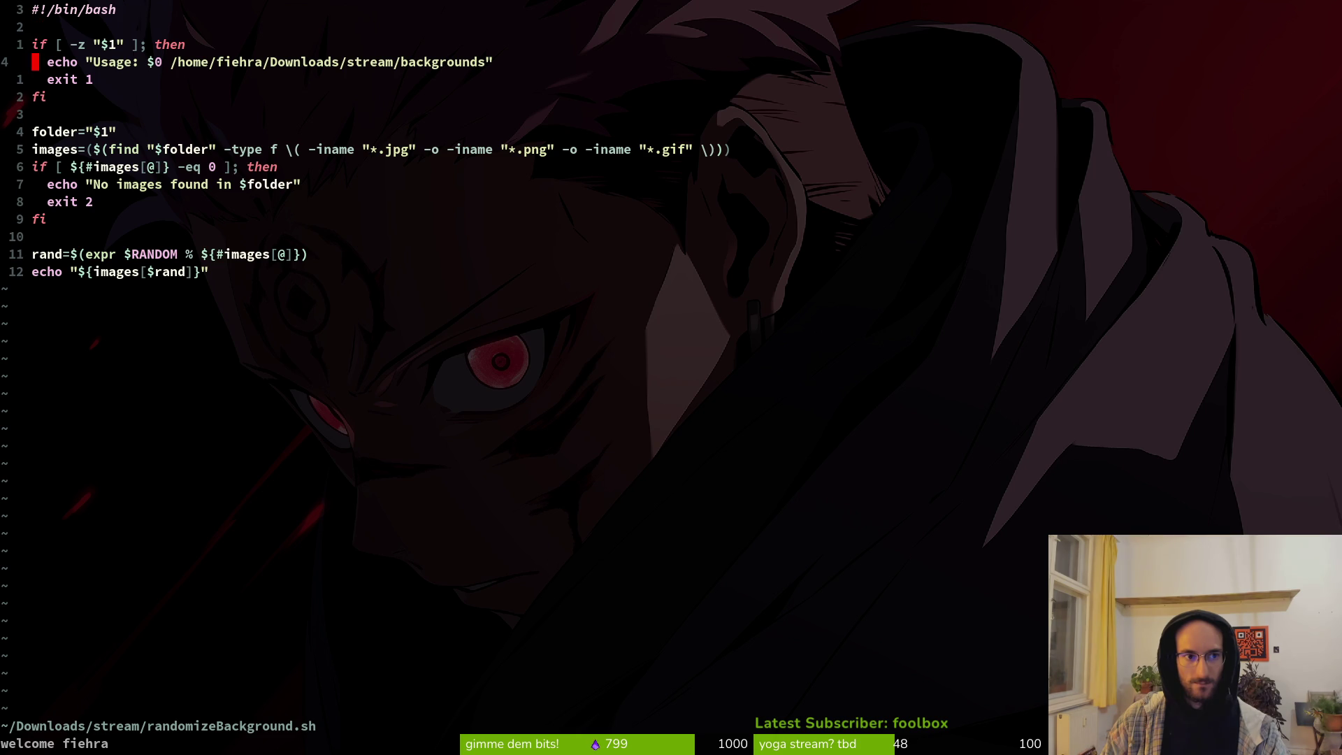
key("j")
key("j")
key("j")
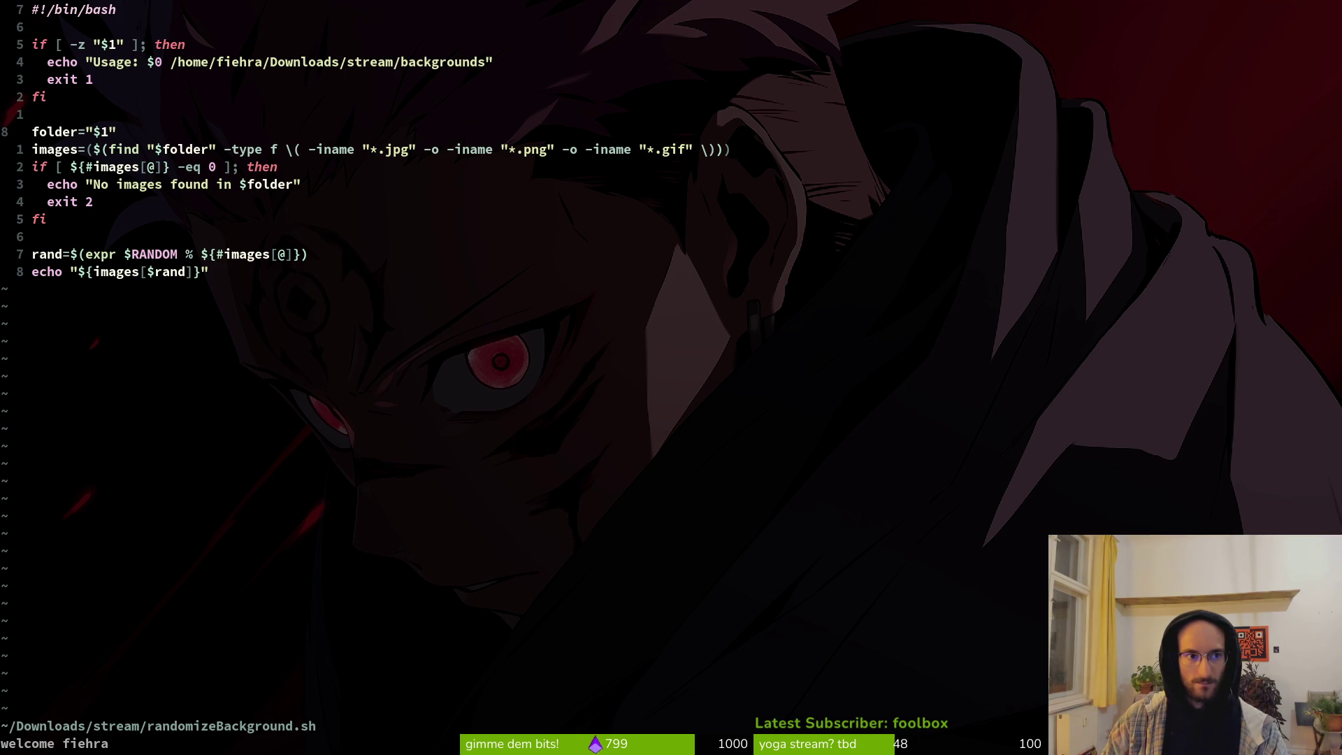
key("k")
key("k")
key("k")
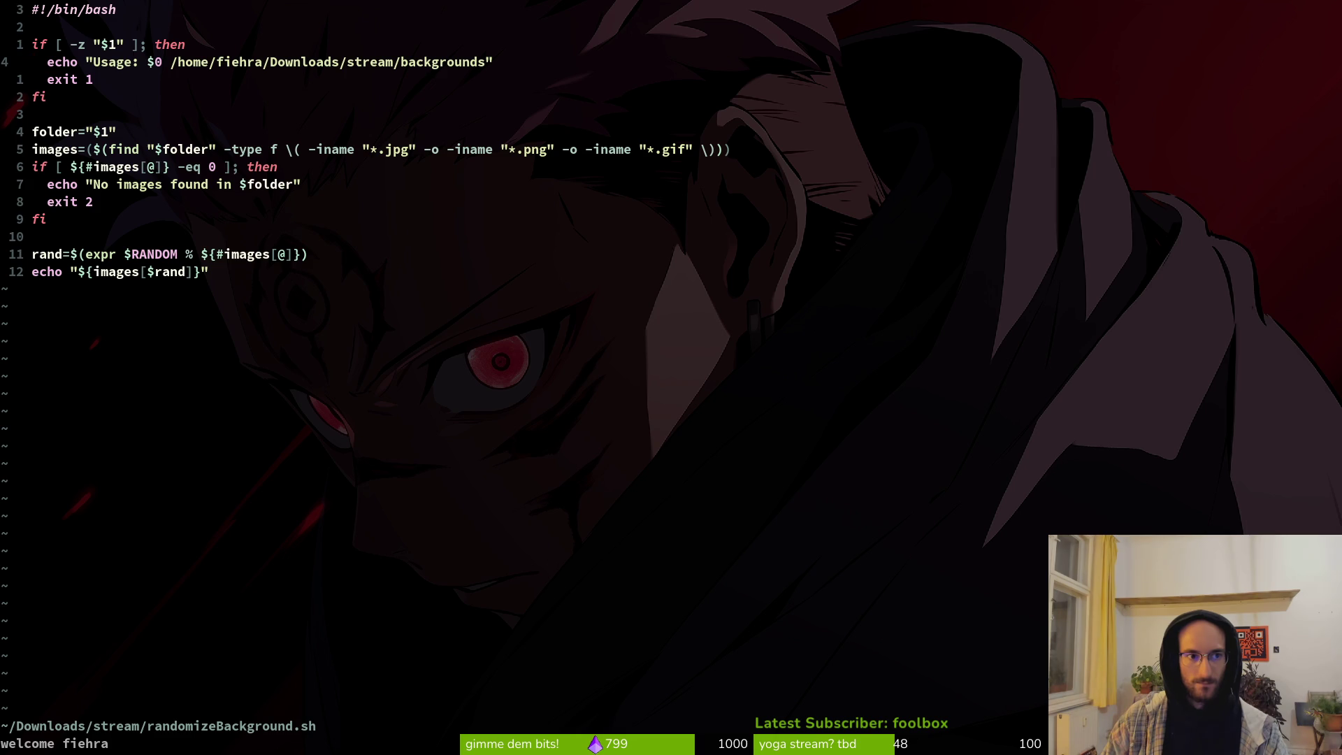
key("j")
key("j")
key("j")
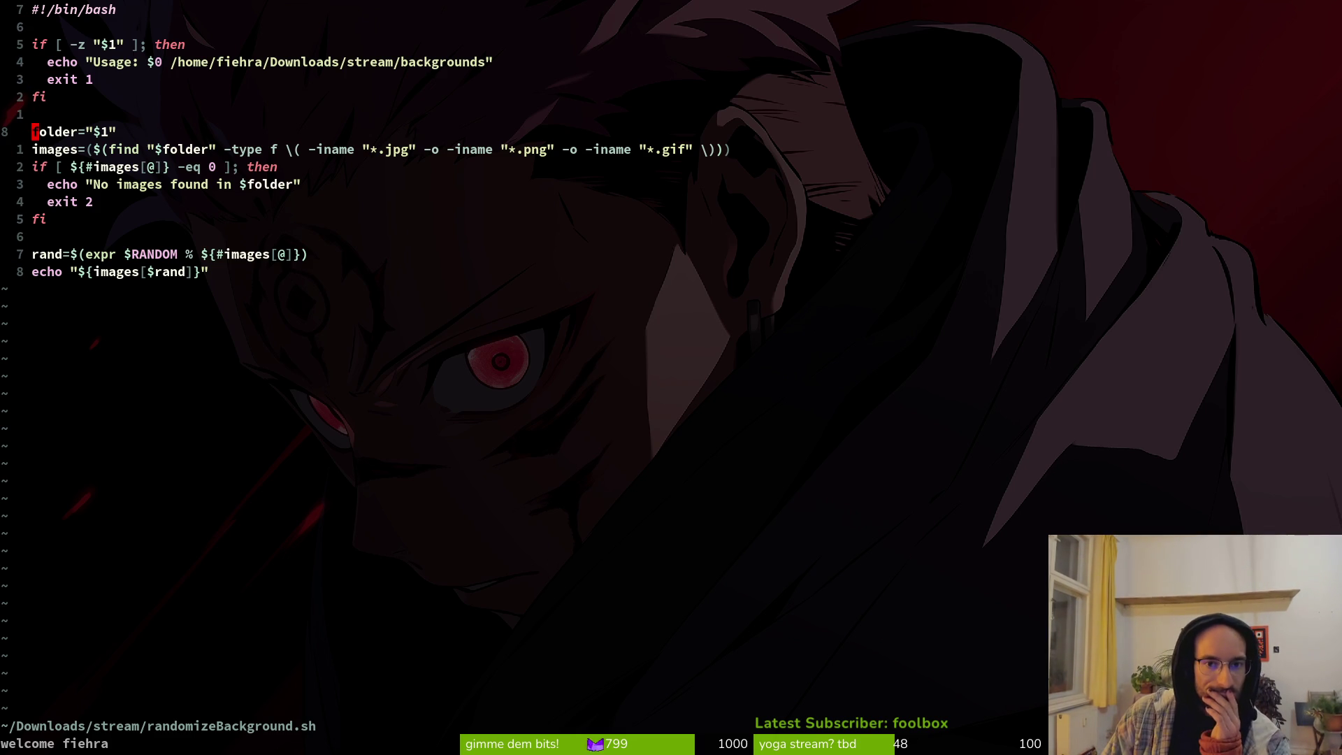
key("j")
key("j")
key("j")
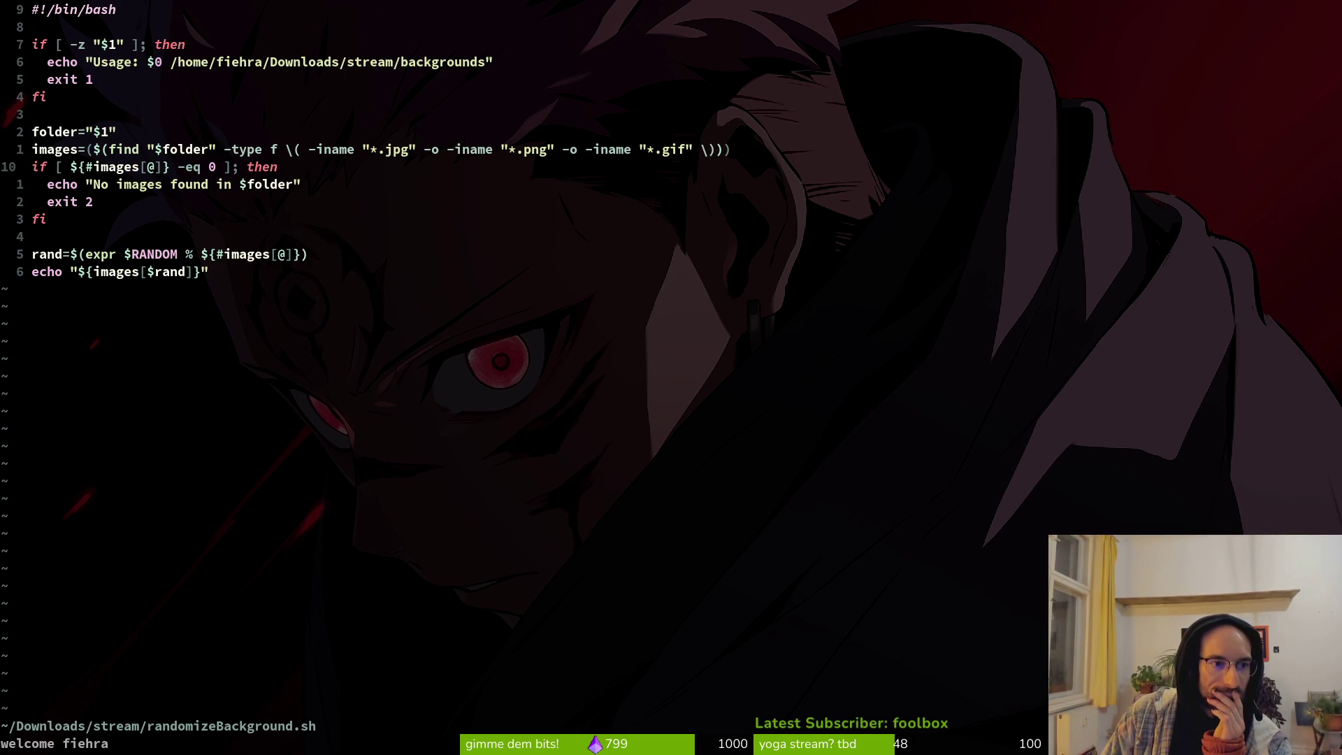
key("j")
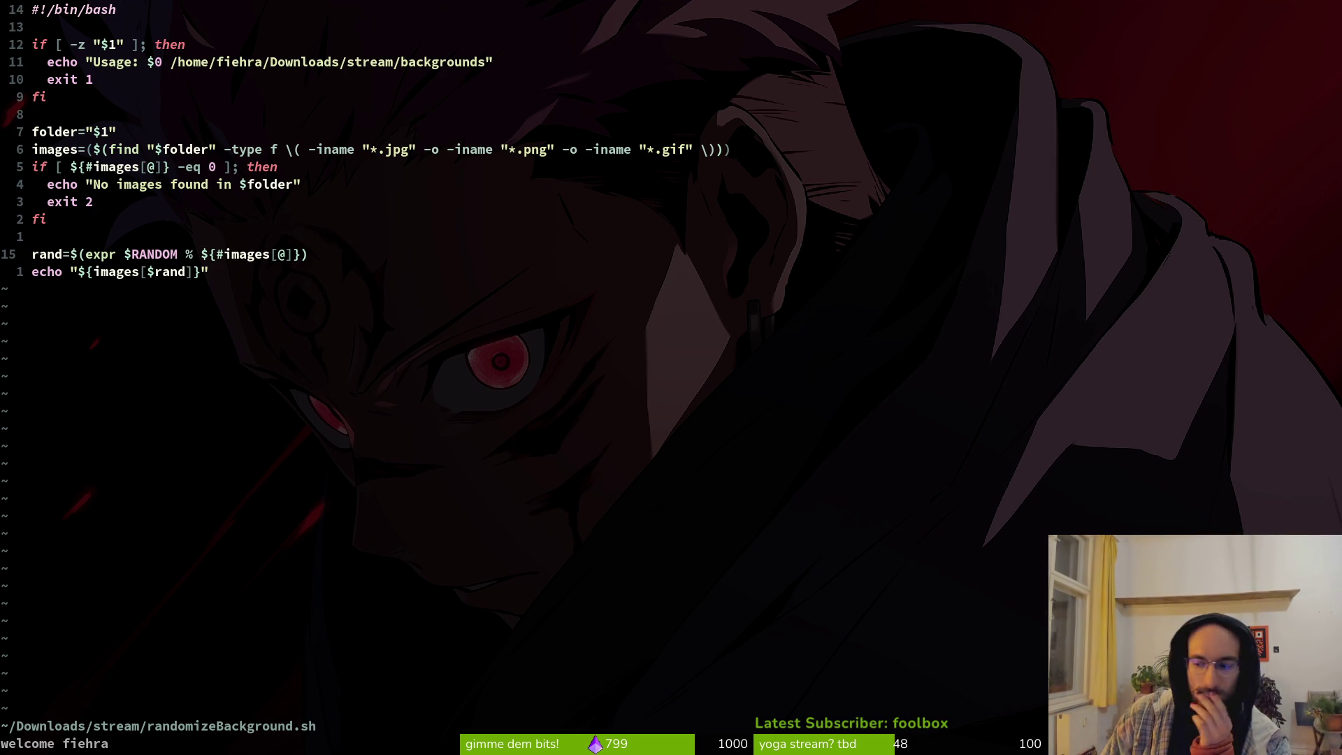
key("k")
key("k")
key("k")
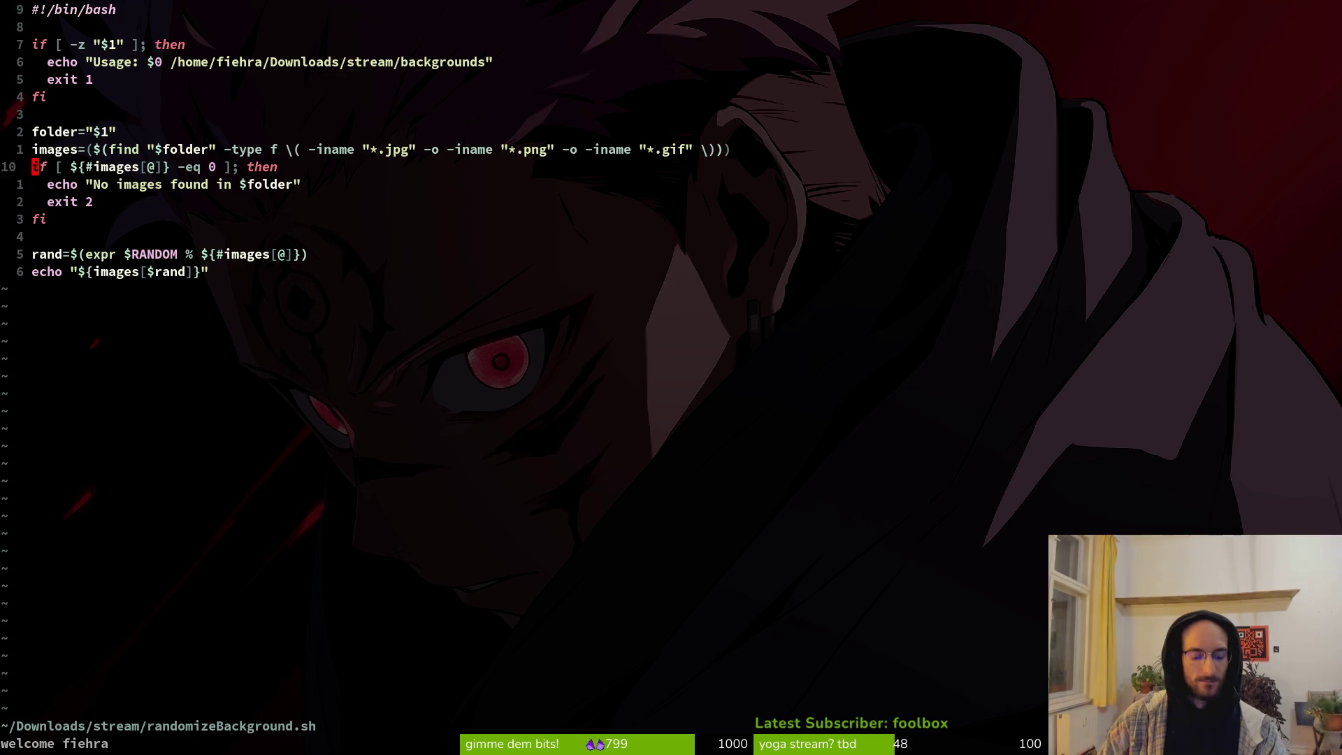
type(":q")
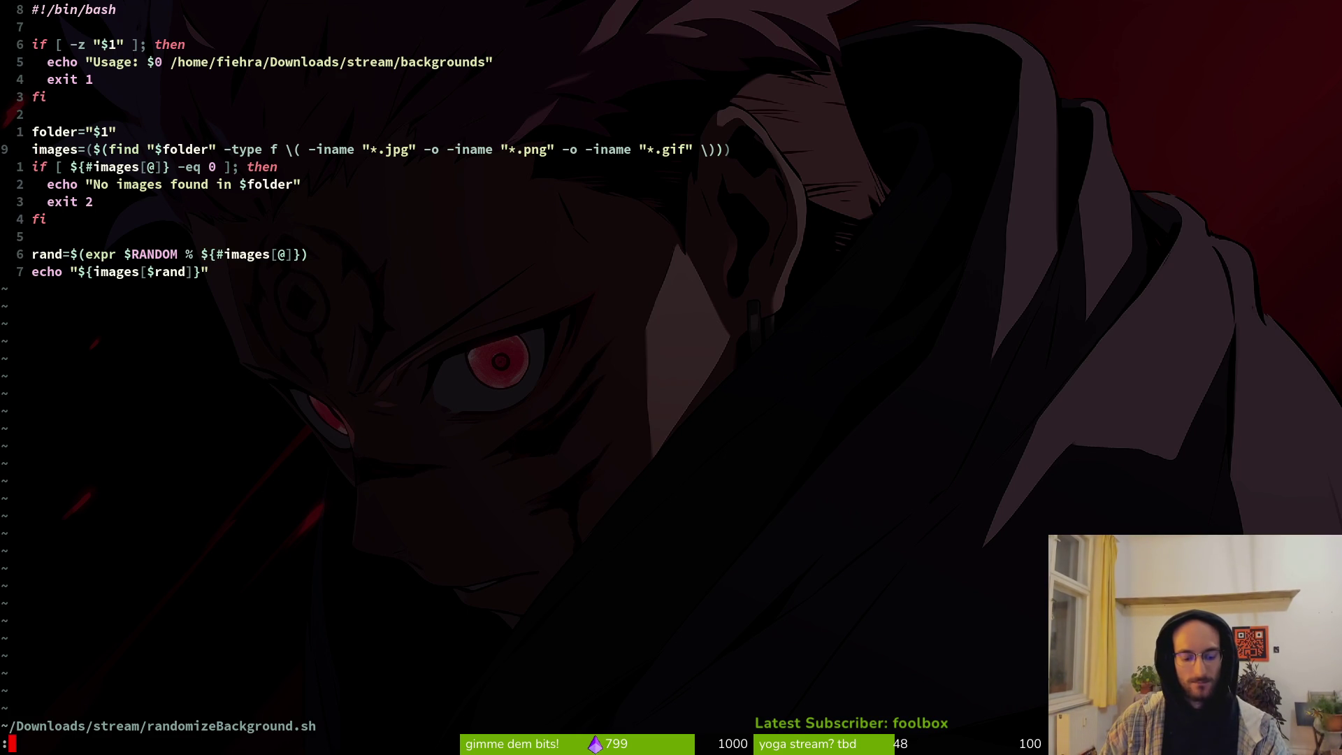
key("Return")
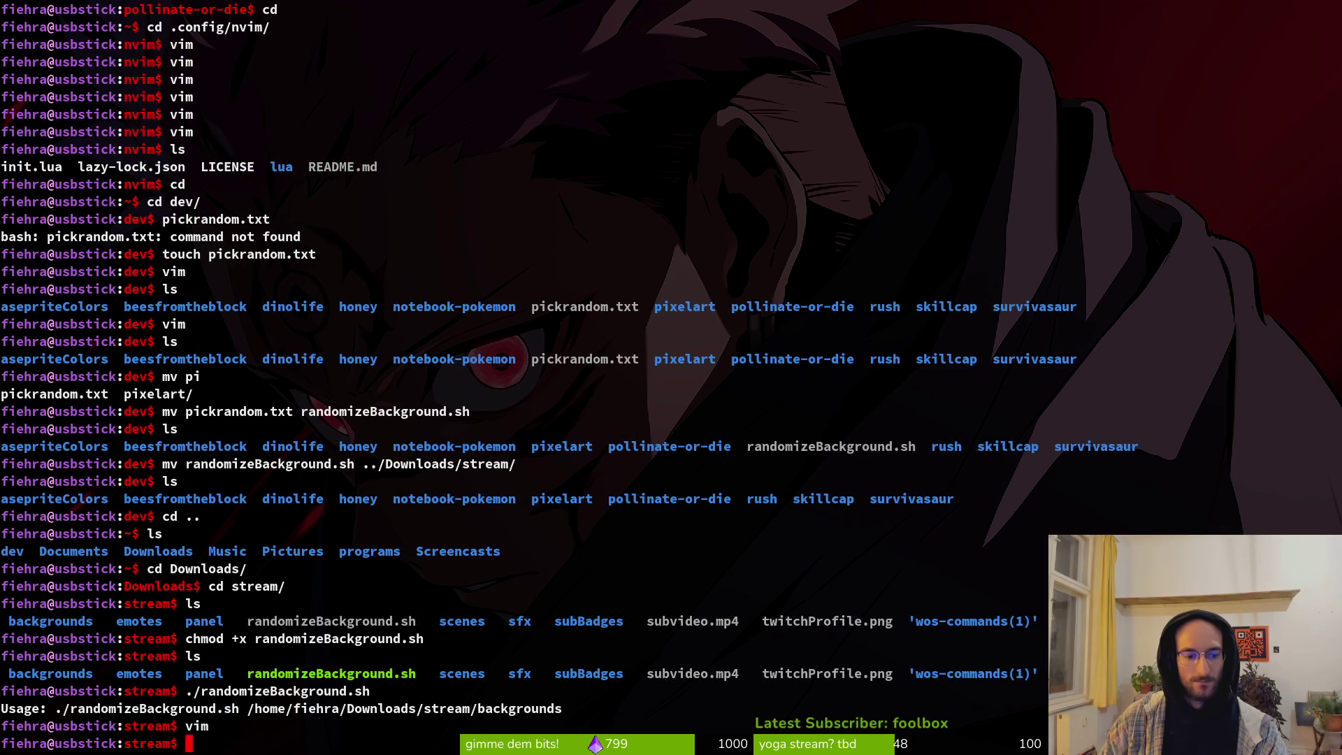
Step: List the stream folder and confirm randomizeBackground.sh is -rwxr-xr-x with ls -l
type("ls")
key("Return")
type("./")
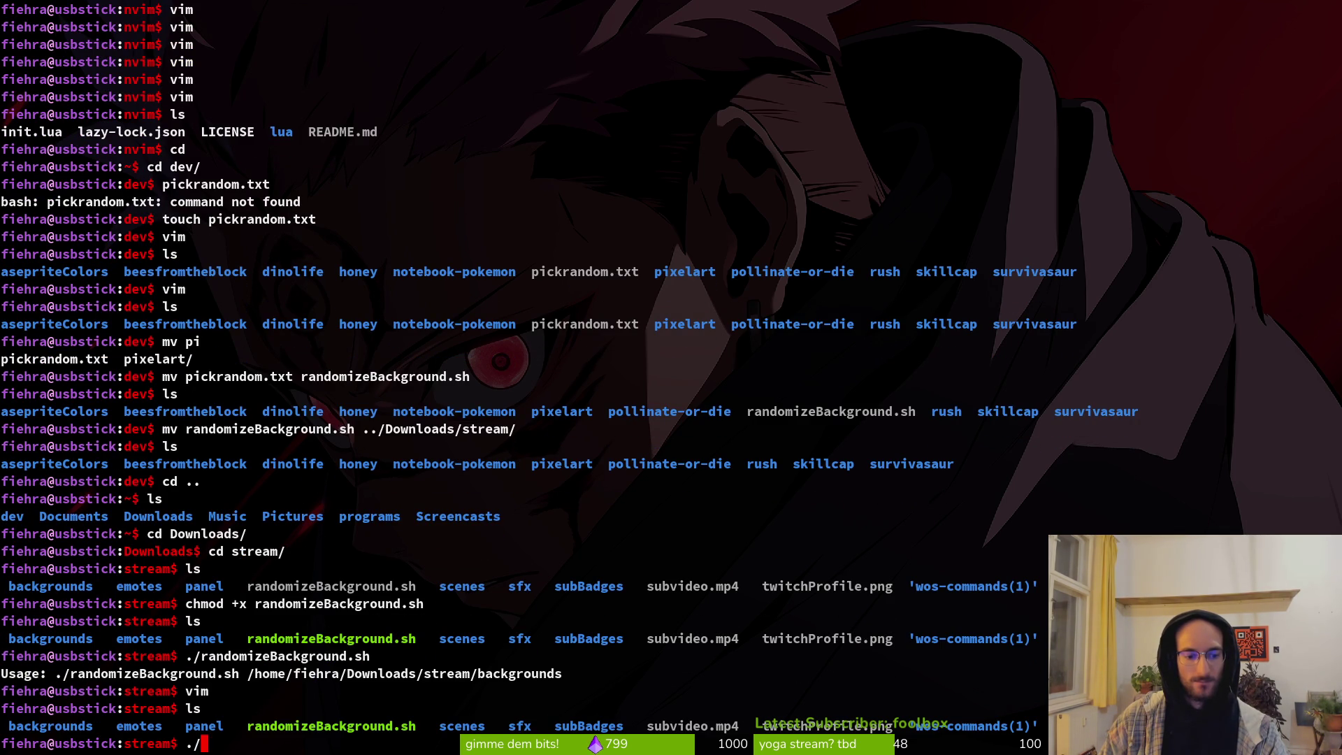
key("alt+Tab")
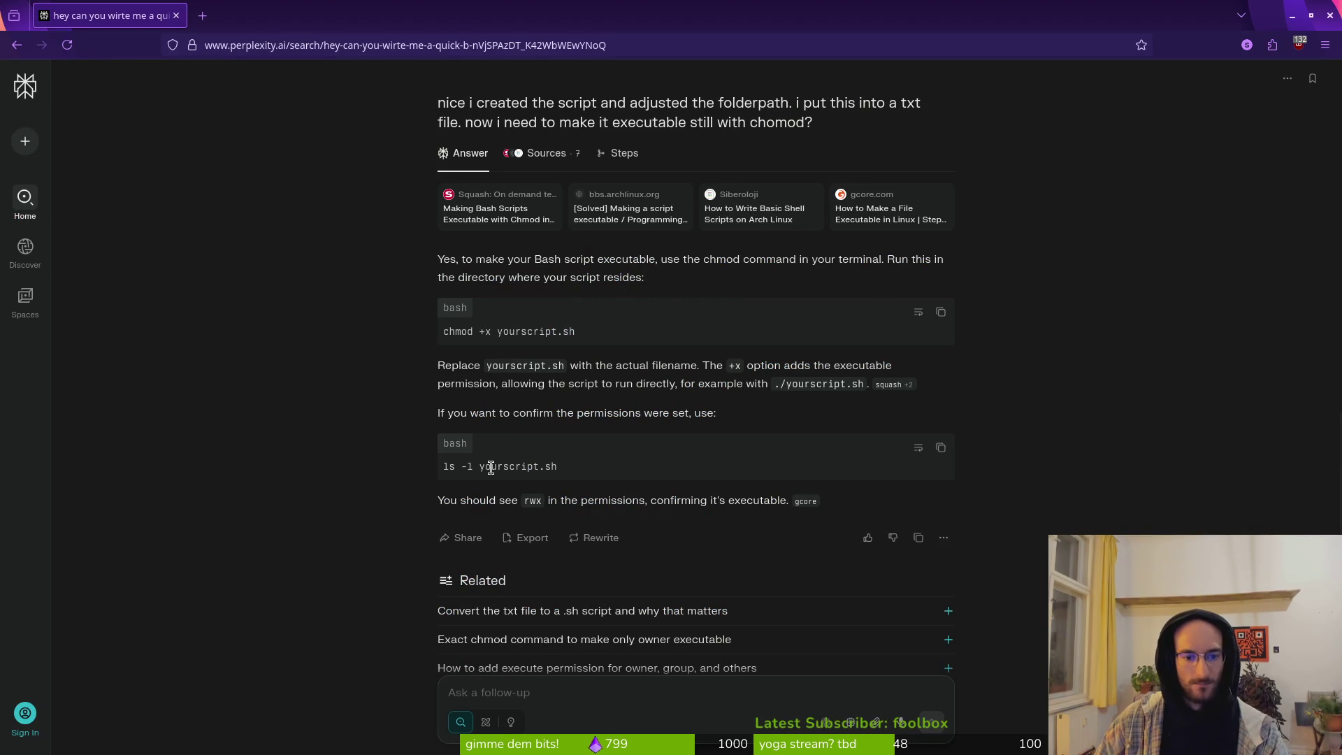
key("alt+Tab")
type("ls -l ran")
key("Tab")
key("Return")
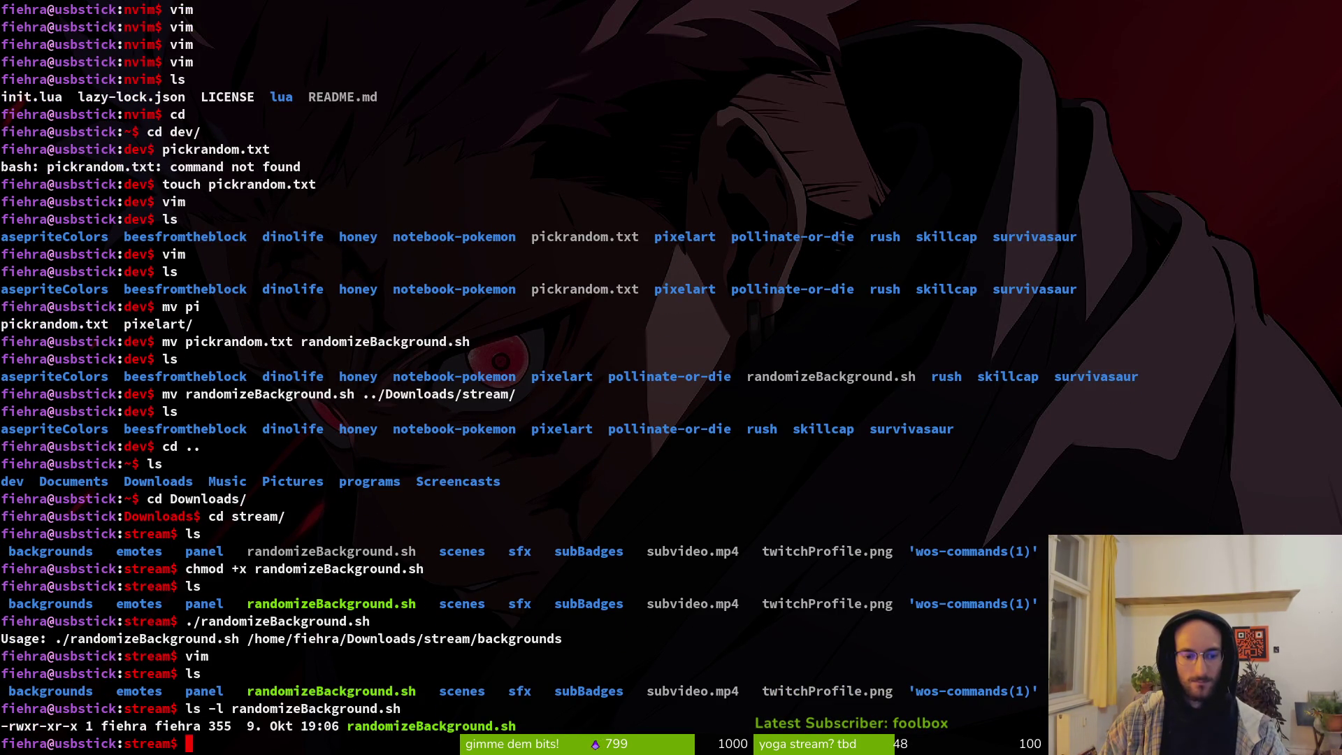
Step: Run ./randomizeBackground.sh again to see its Usage line, then open 'vim .'
type("/")
key("BackSpace")
type("./ra")
key("Tab")
key("Return")
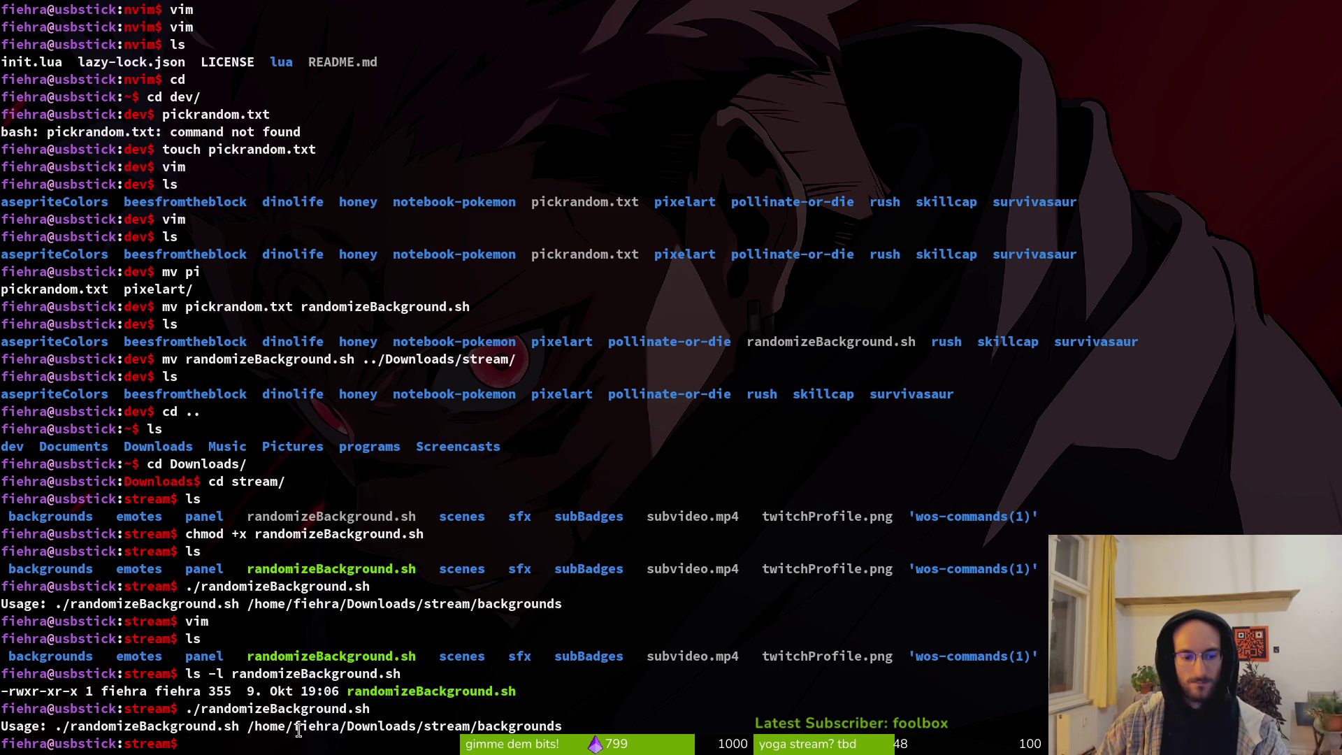
type("vim .")
key("Return")
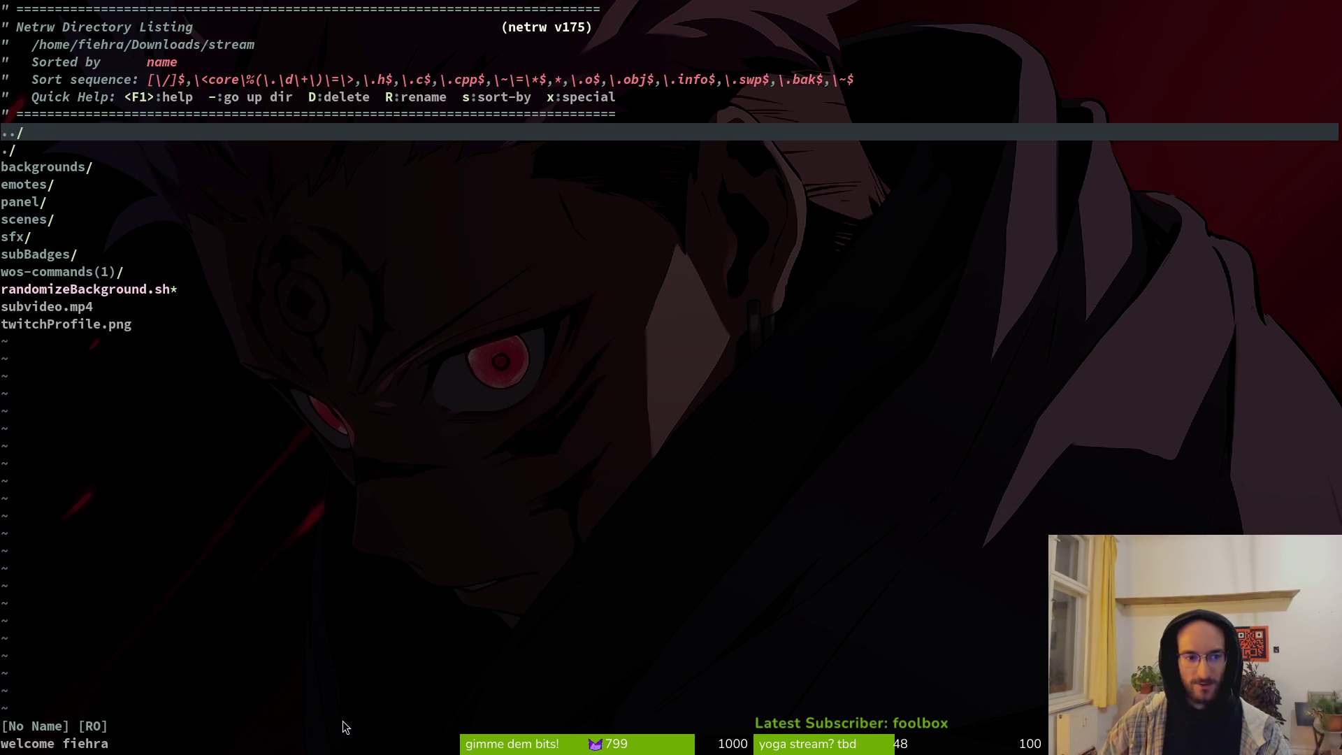
Step: Open randomizeBackground.sh from netrw, look it over, and exit Vim with :wq
key("j")
key("j")
key("j")
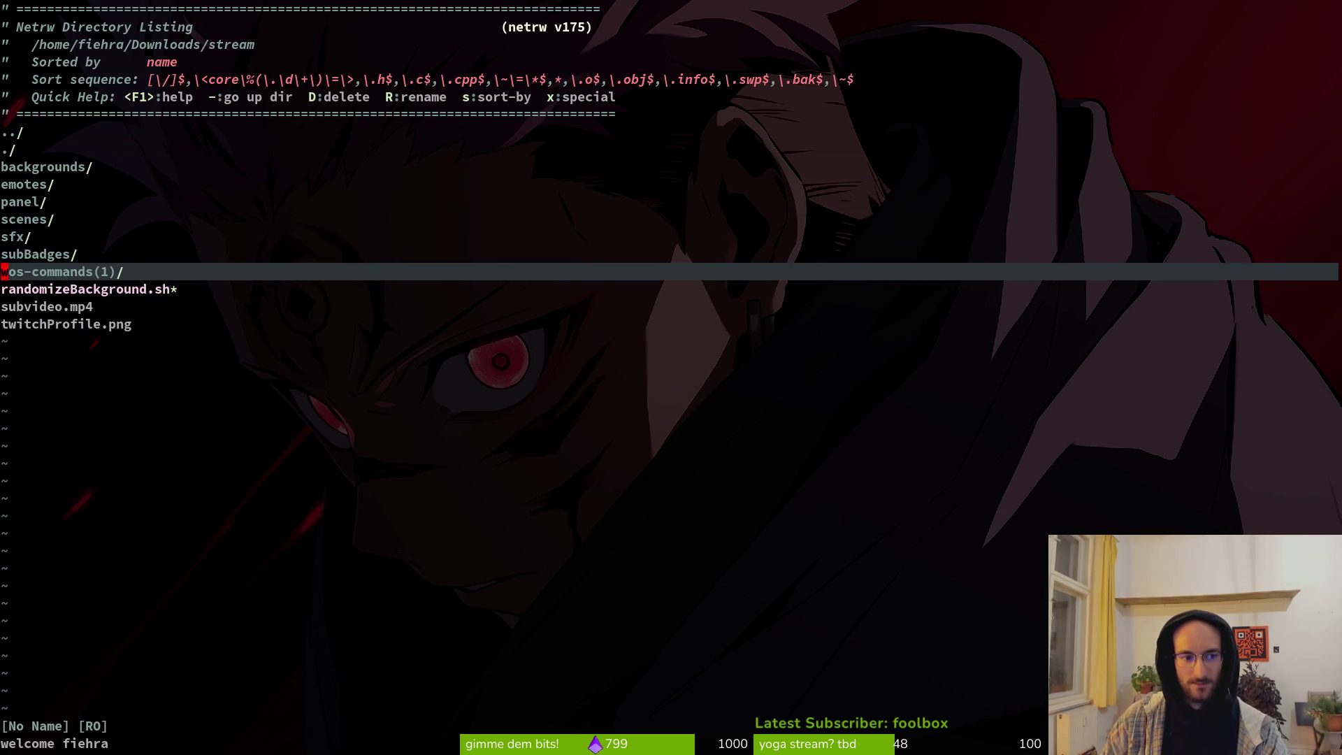
key("Return")
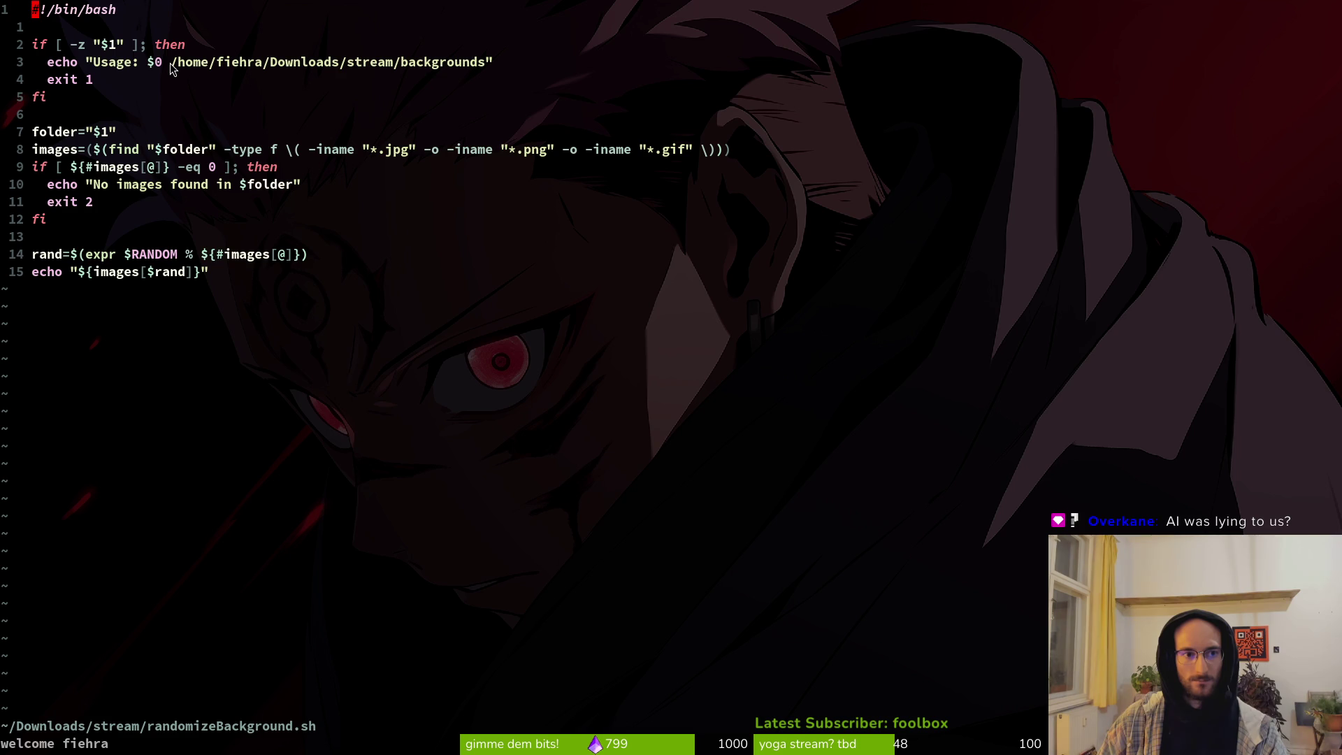
key("alt+Tab")
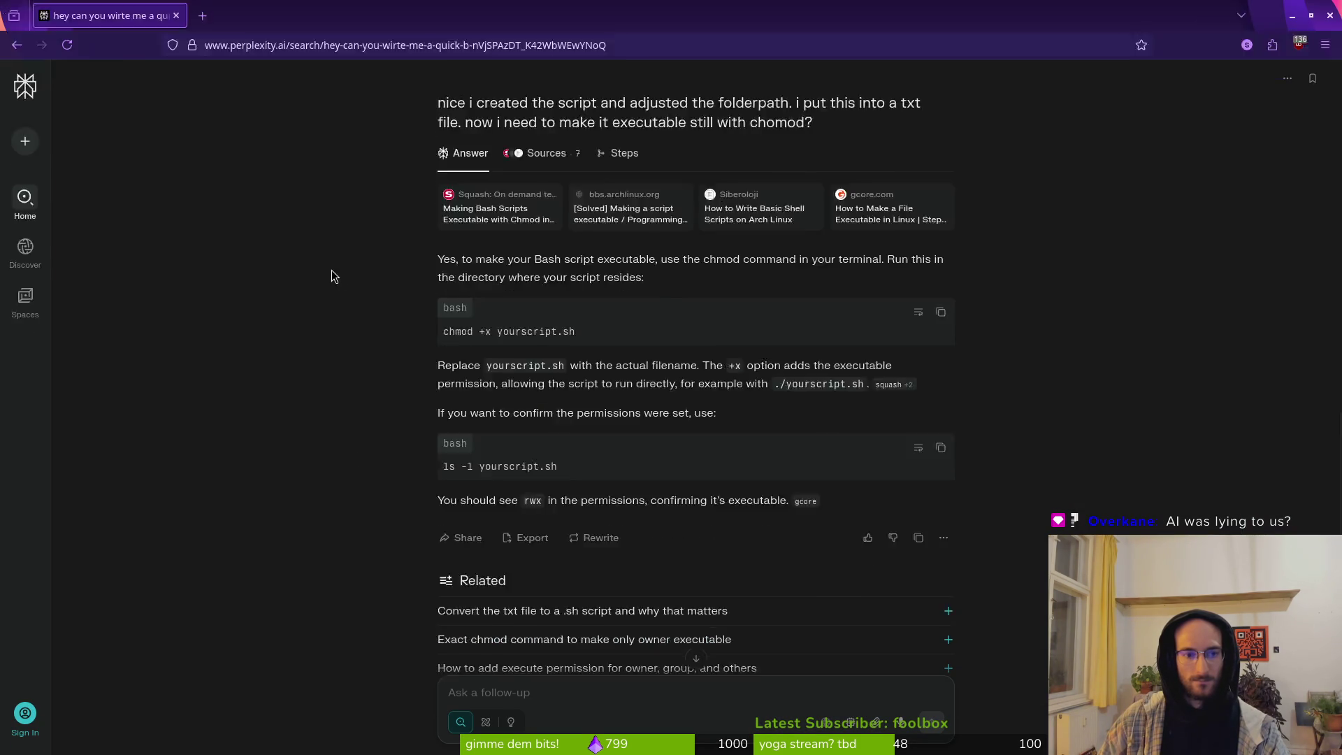
key("alt+Tab")
key("j")
key("j")
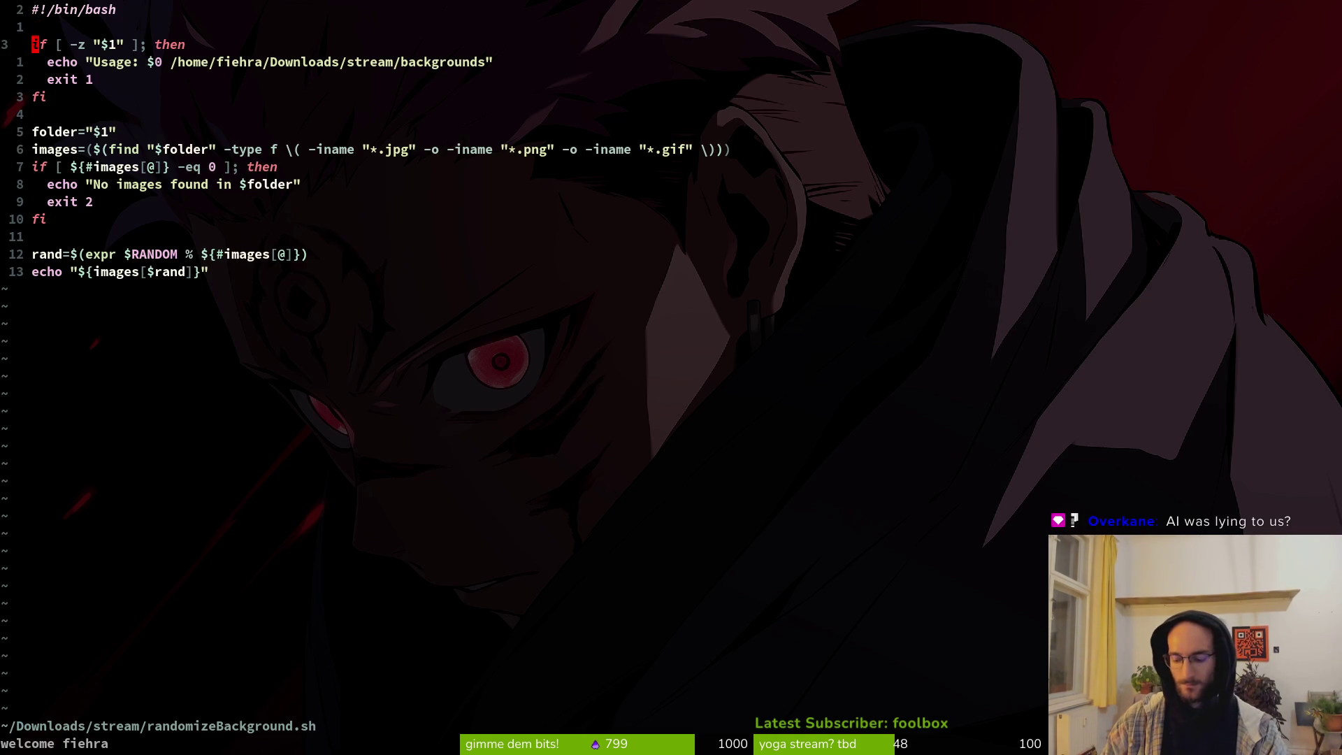
type(":wq")
key("Return")
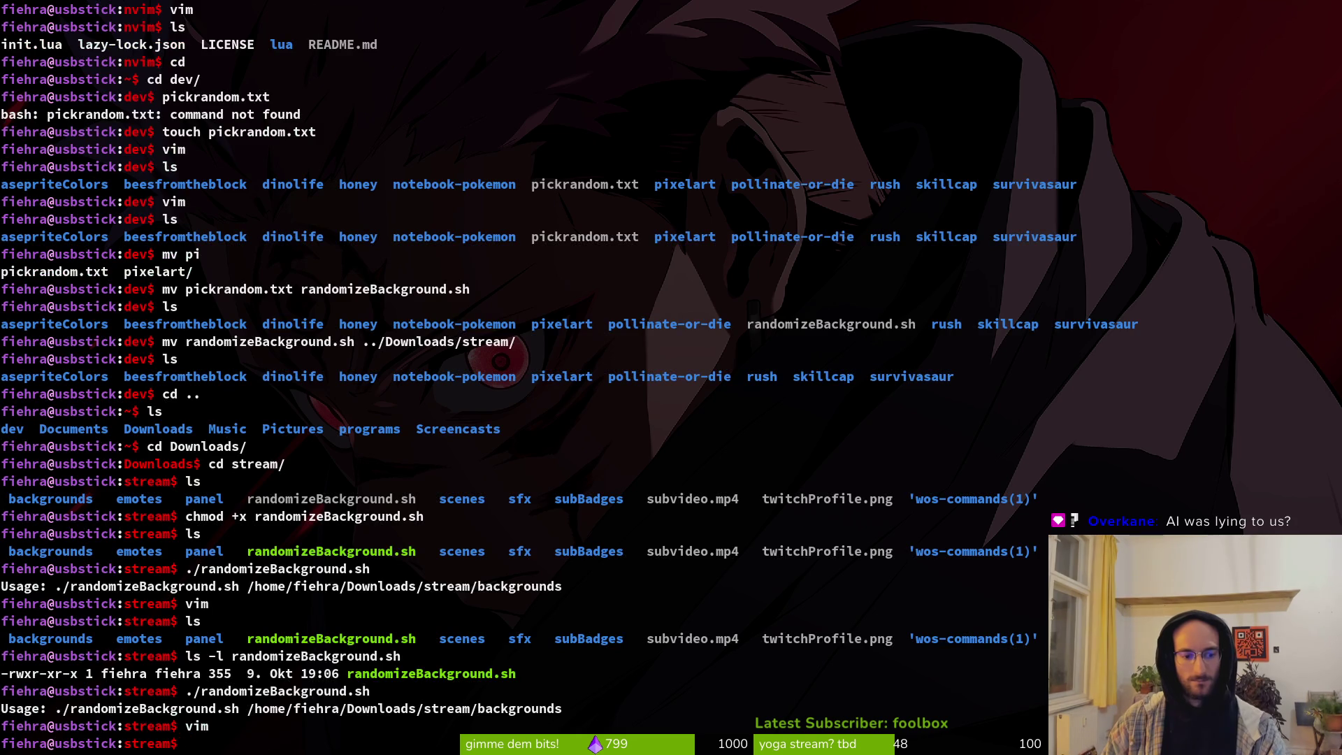
Step: Copy the script's run command and Usage output, then start a Perplexity follow-up
mouse_move(586, 707)
left_mouse_down()
mouse_move(140, 673)
mouse_move(1, 673)
mouse_move(2, 691)
left_mouse_up()
key("ctrl+c")
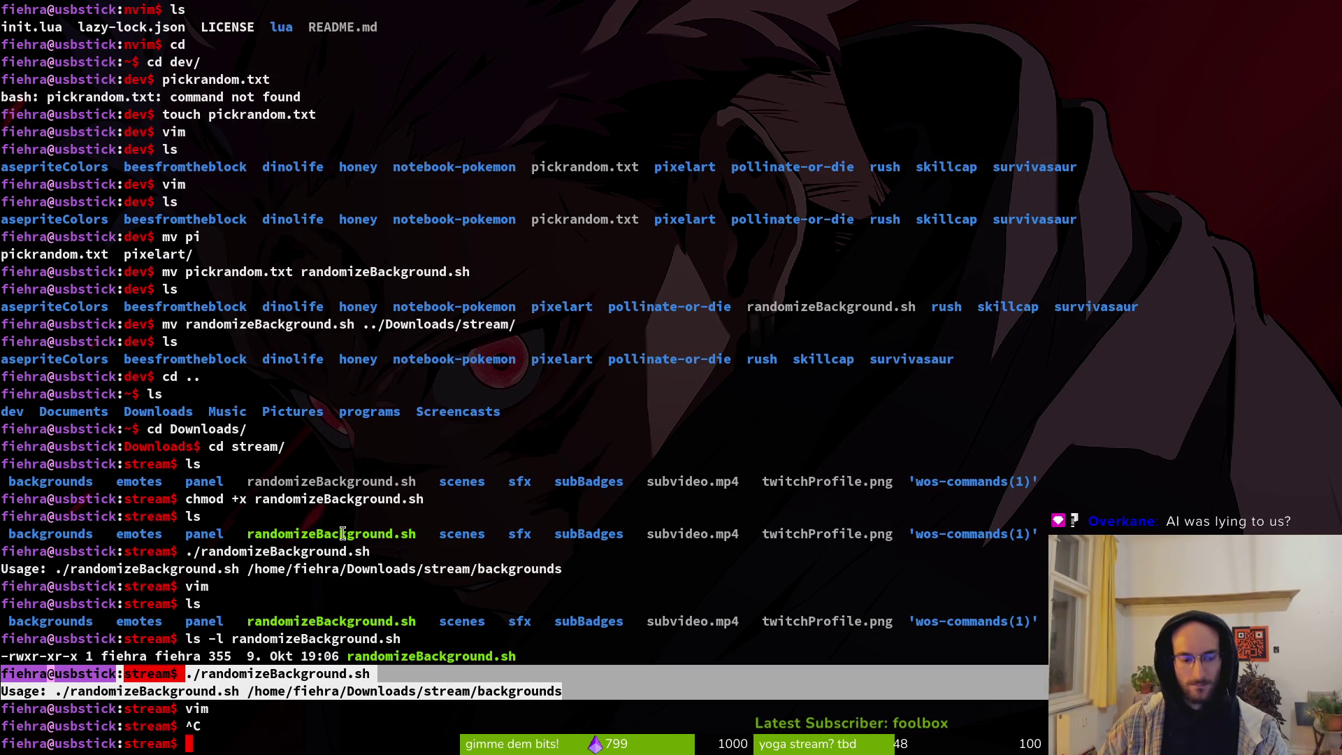
key("alt+Tab")
left_click(504, 689)
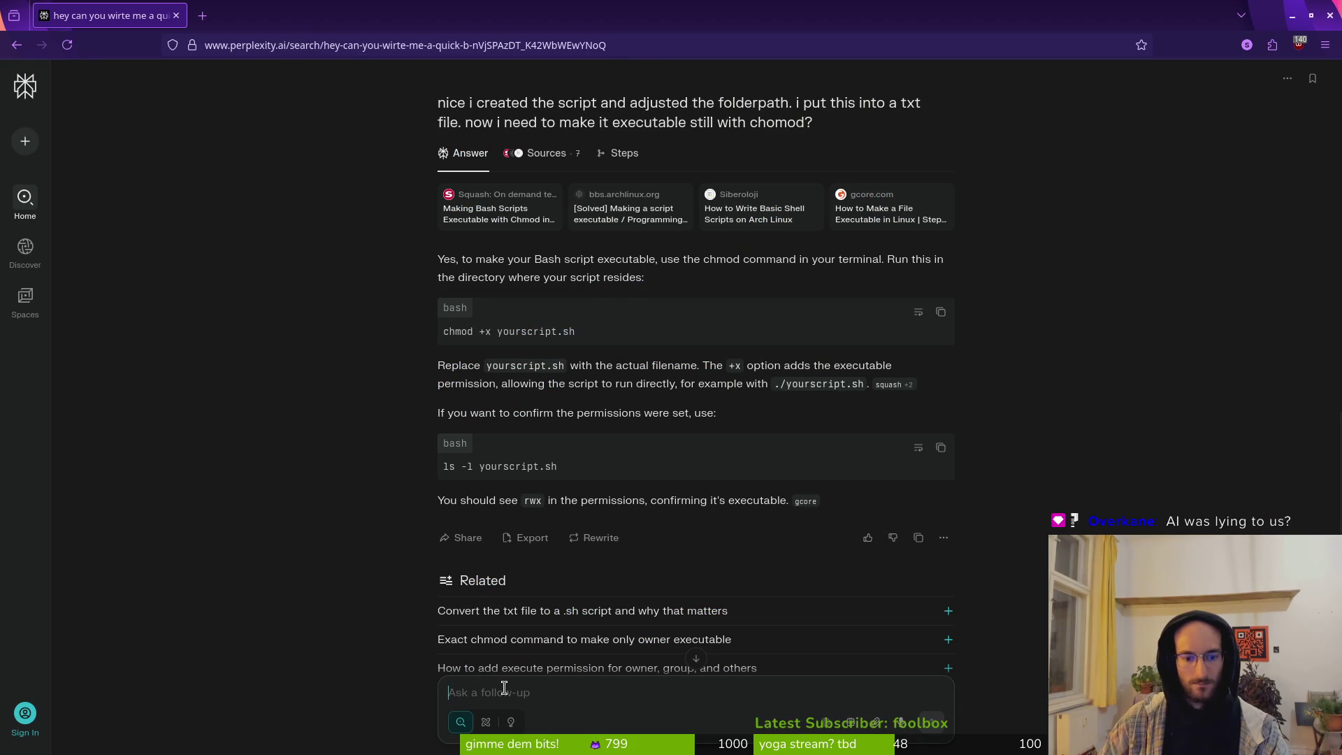
Step: Paste the terminal Usage output into Perplexity's follow-up box with a short note
key("ctrl+v")
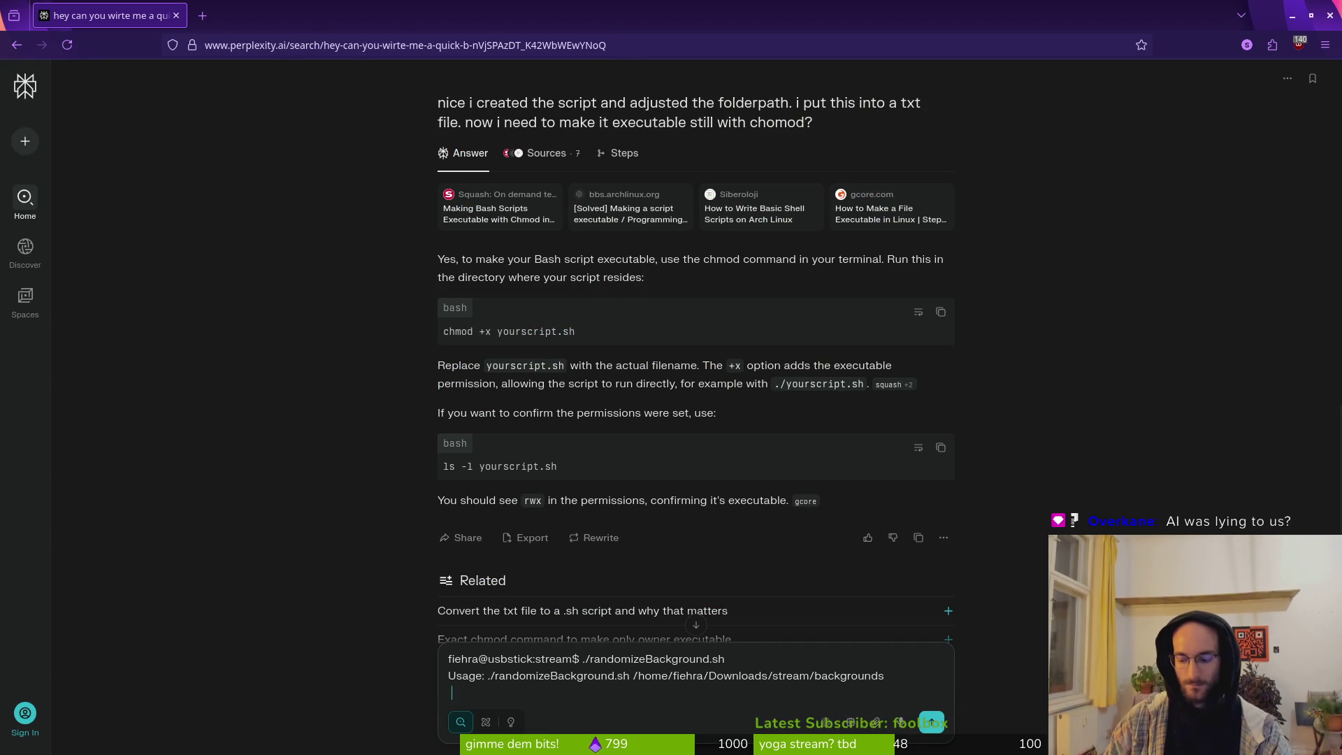
type("at i get when running the")
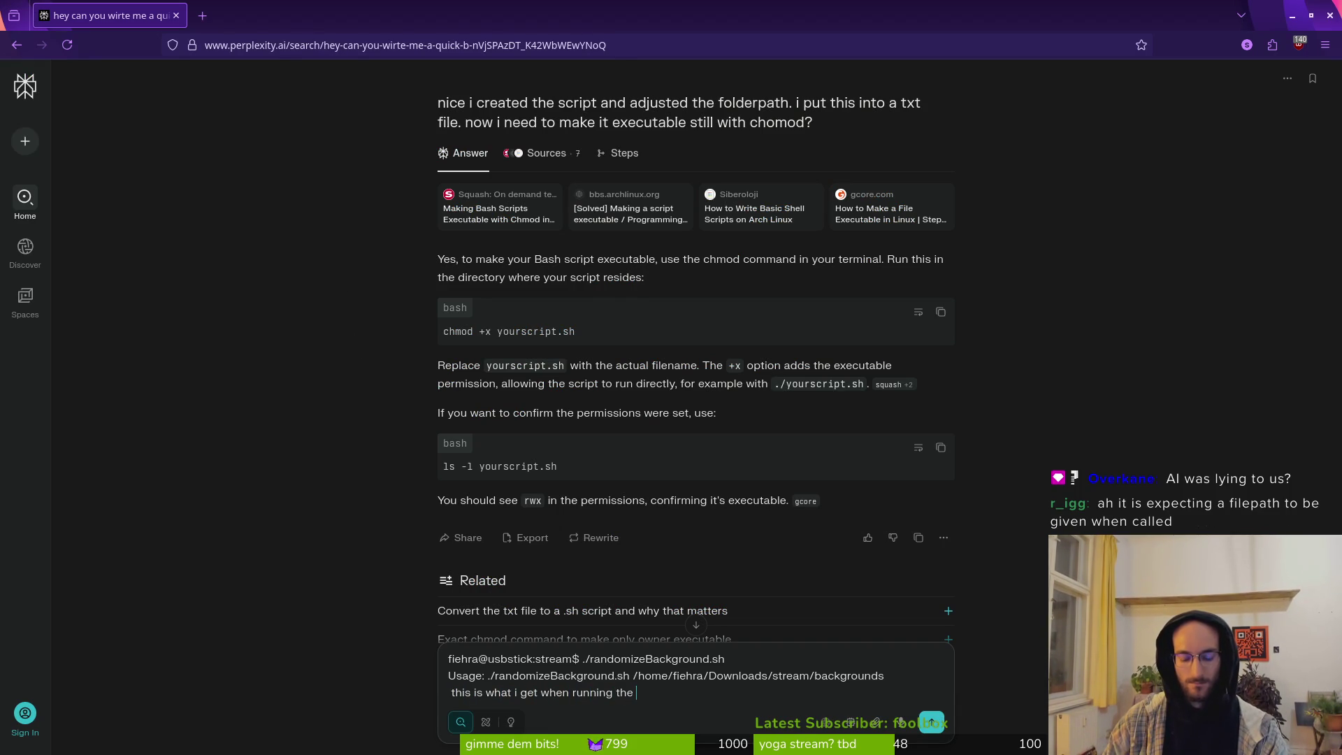
type("pt")
type(". there might ")
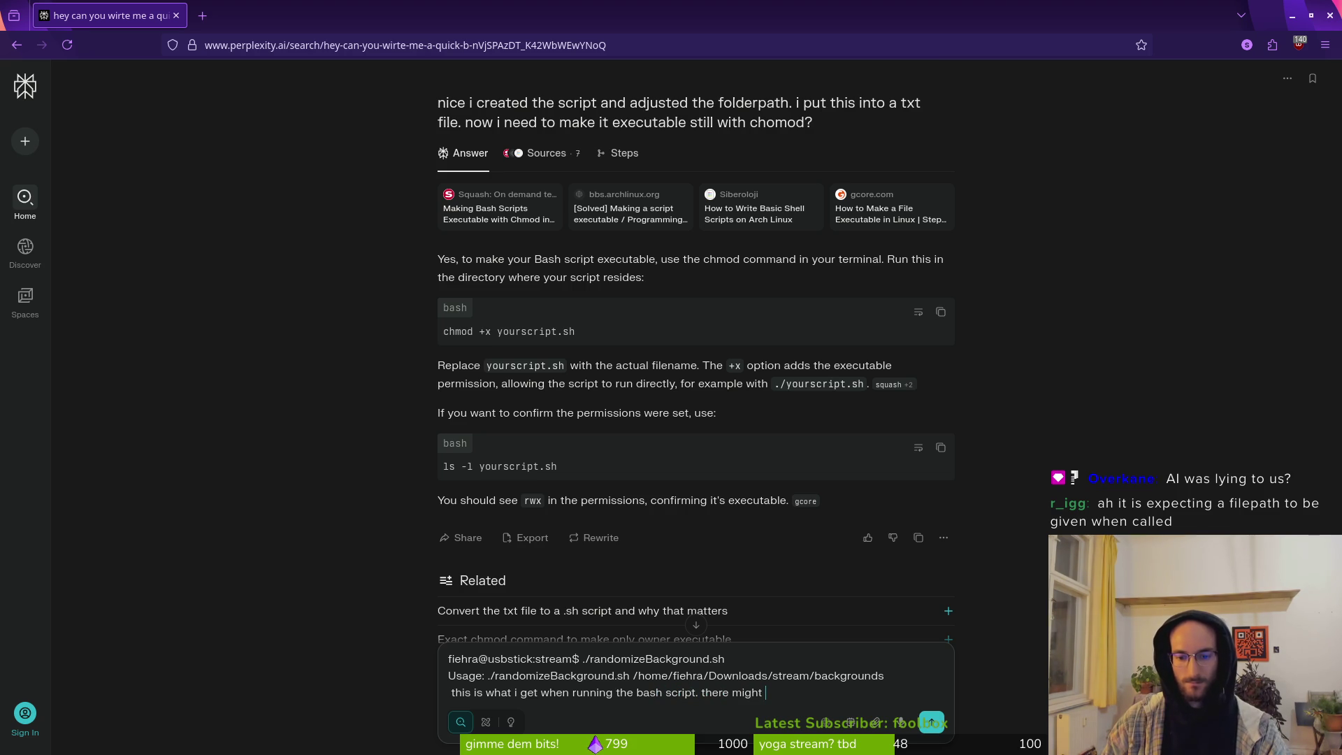
type("be someting wrong with the s")
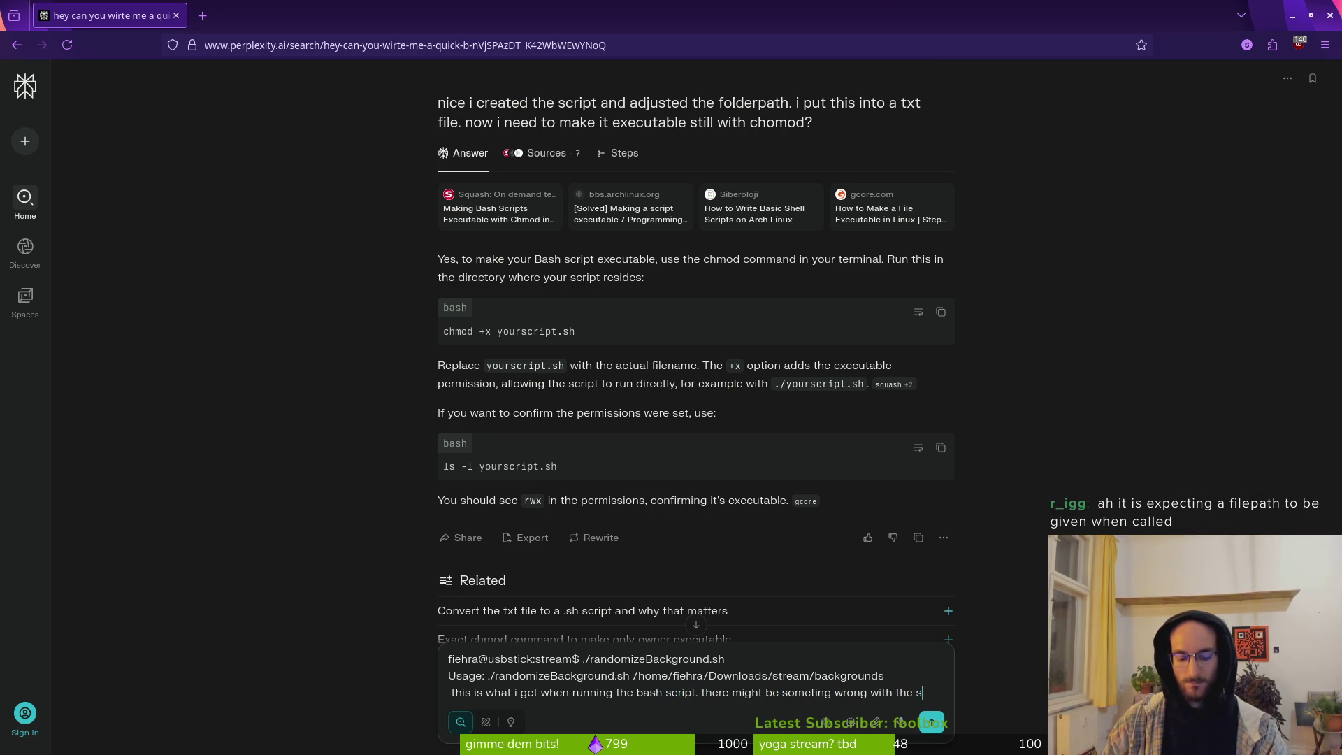
type("criuipt")
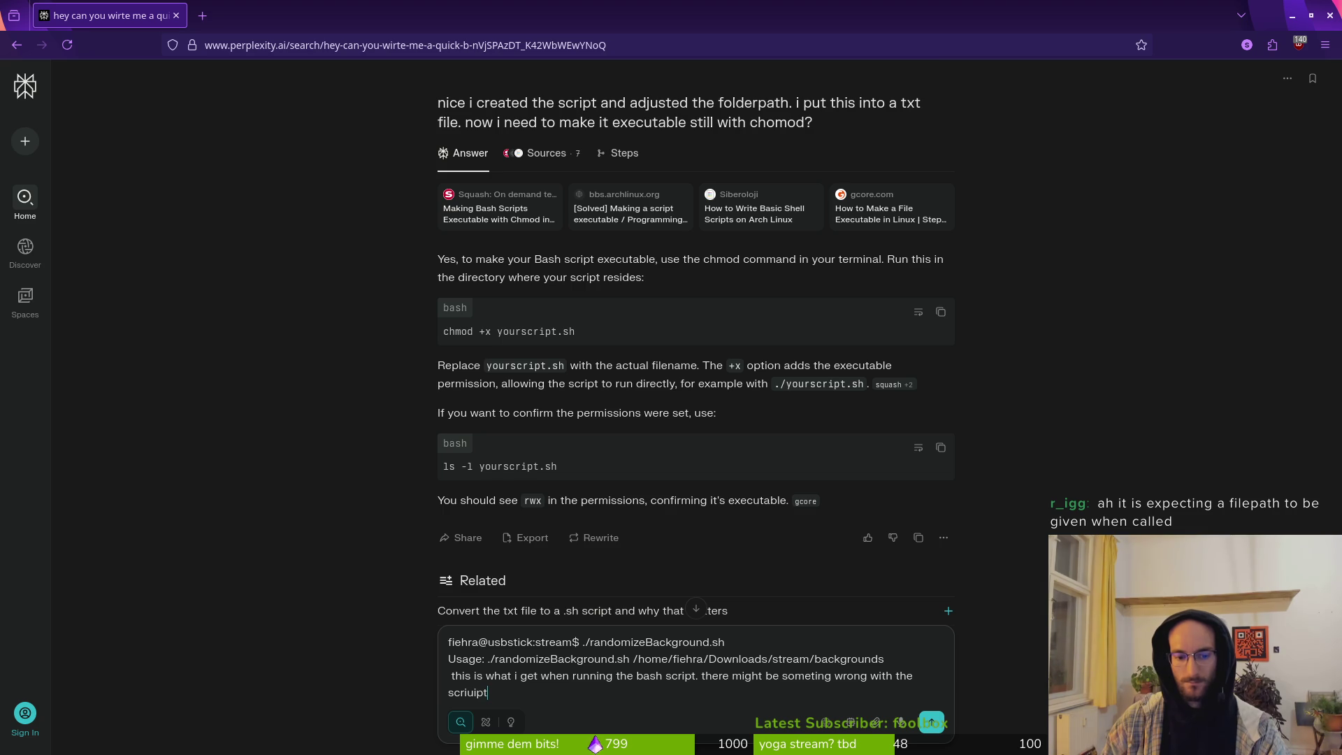
key("shift+Return")
key("shift+Return")
type("here is the full scri")
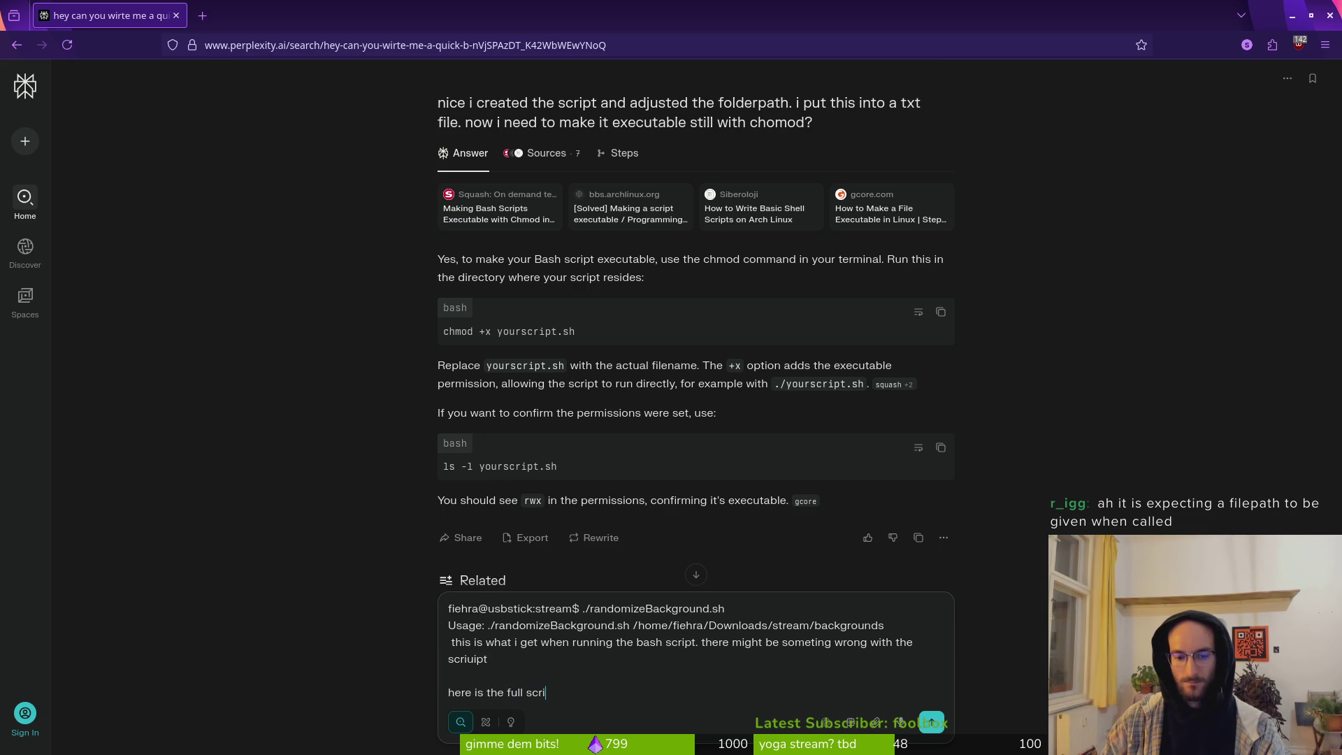
key("shift+Return")
key("shift+Return")
Step: Yank all of randomizeBackground.sh in Vim, paste it into the follow-up, and send it
key("alt+Tab")
type("vim")
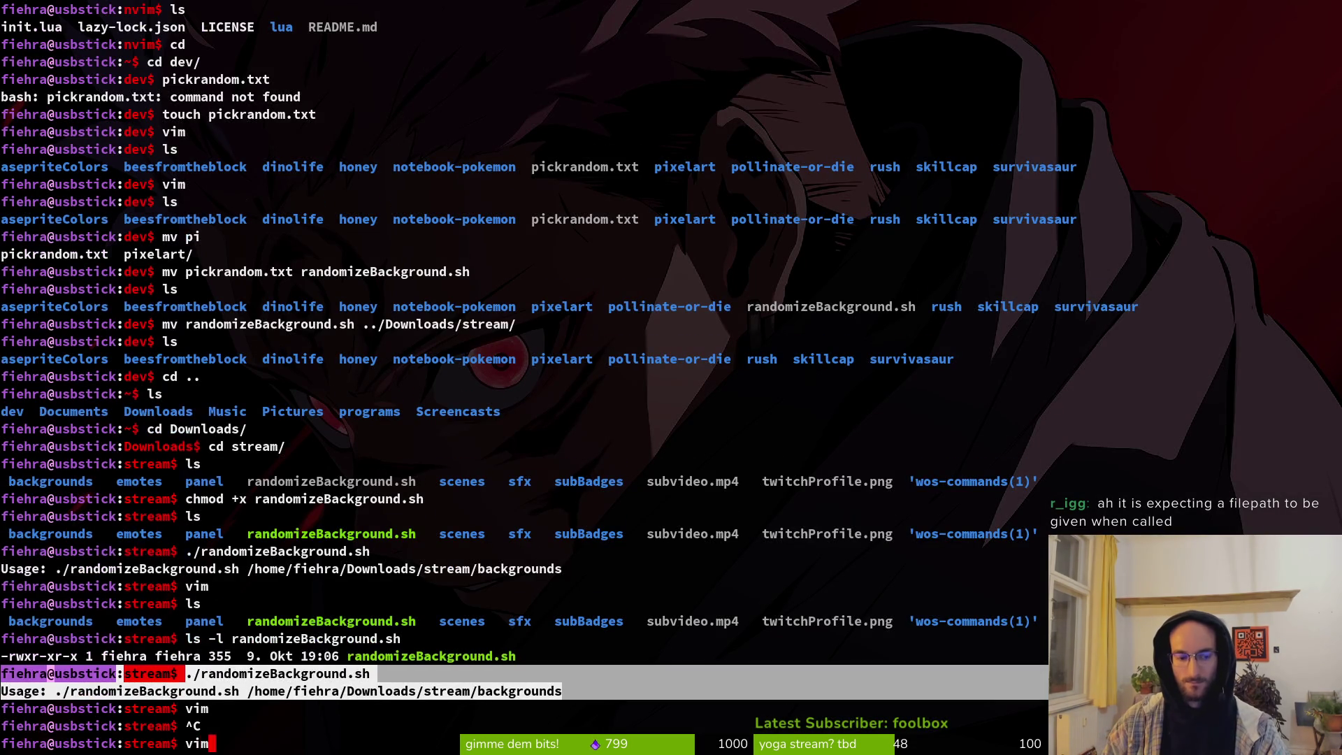
key("Return")
key("j")
key("j")
key("j")
key("Return")
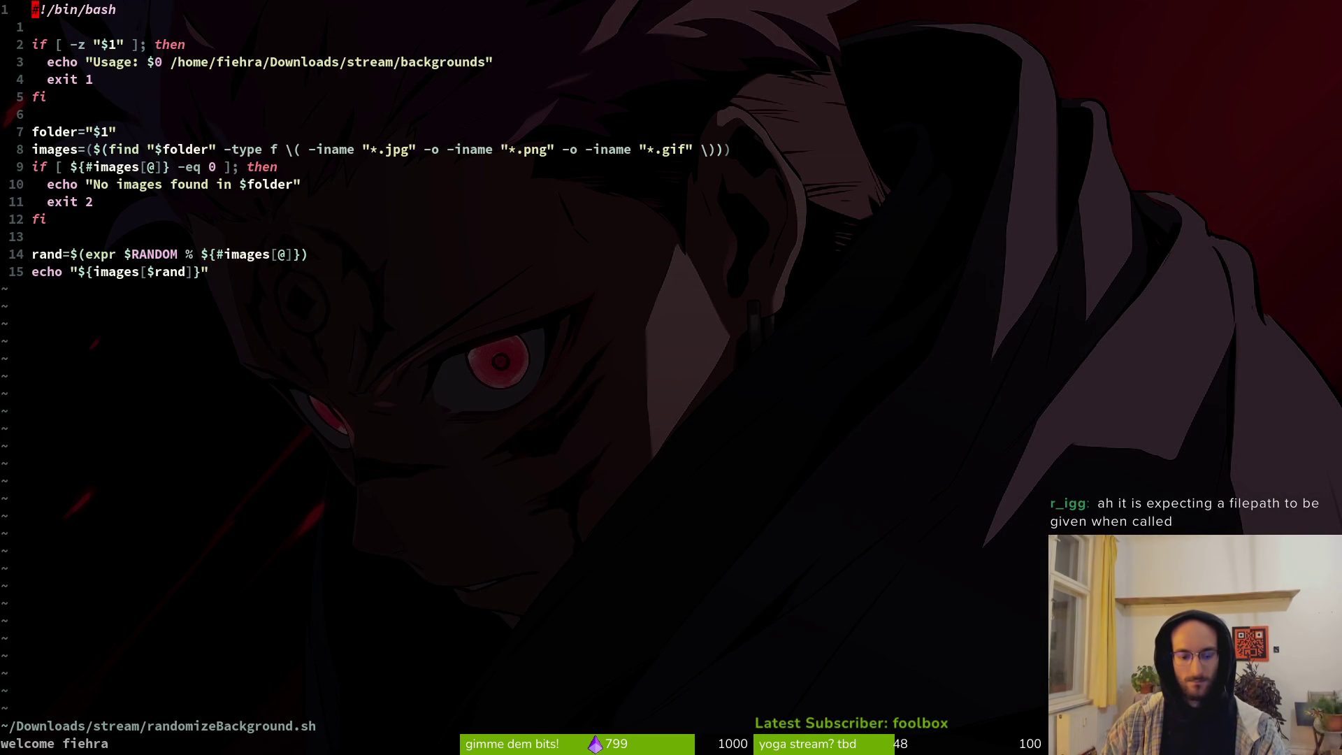
key("shift+v")
key("shift+g")
key("y")
key("alt+Tab")
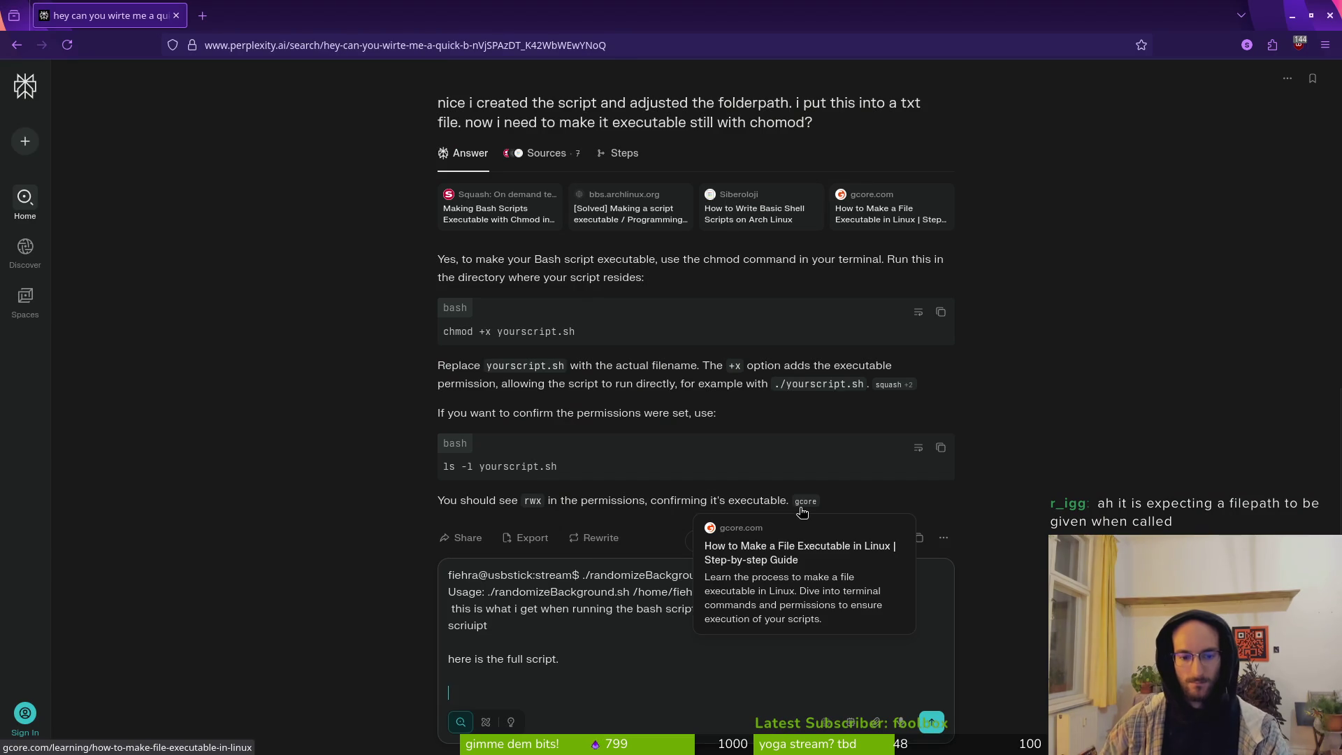
type("#!/bin/bash  if [ -z \"$1\" ]; then   echo \"Usage: $0 /home/fiehra/Downloads/stream/backgrounds\"   exit 1 fi  folder=\"$1\" images=($(find \"$folder\" -type f \\( -iname \"*.jpg\" -o -iname \"*.png\" -o -iname \"*.gif\" \\))) if [ ${#images[@]} -eq 0 ]; then   echo \"No images found in $folder\"   exit 2 fi  rand=$(expr $RANDOM % ${#images[@]}) echo \"${images[$rand]}\"")
key("Return")
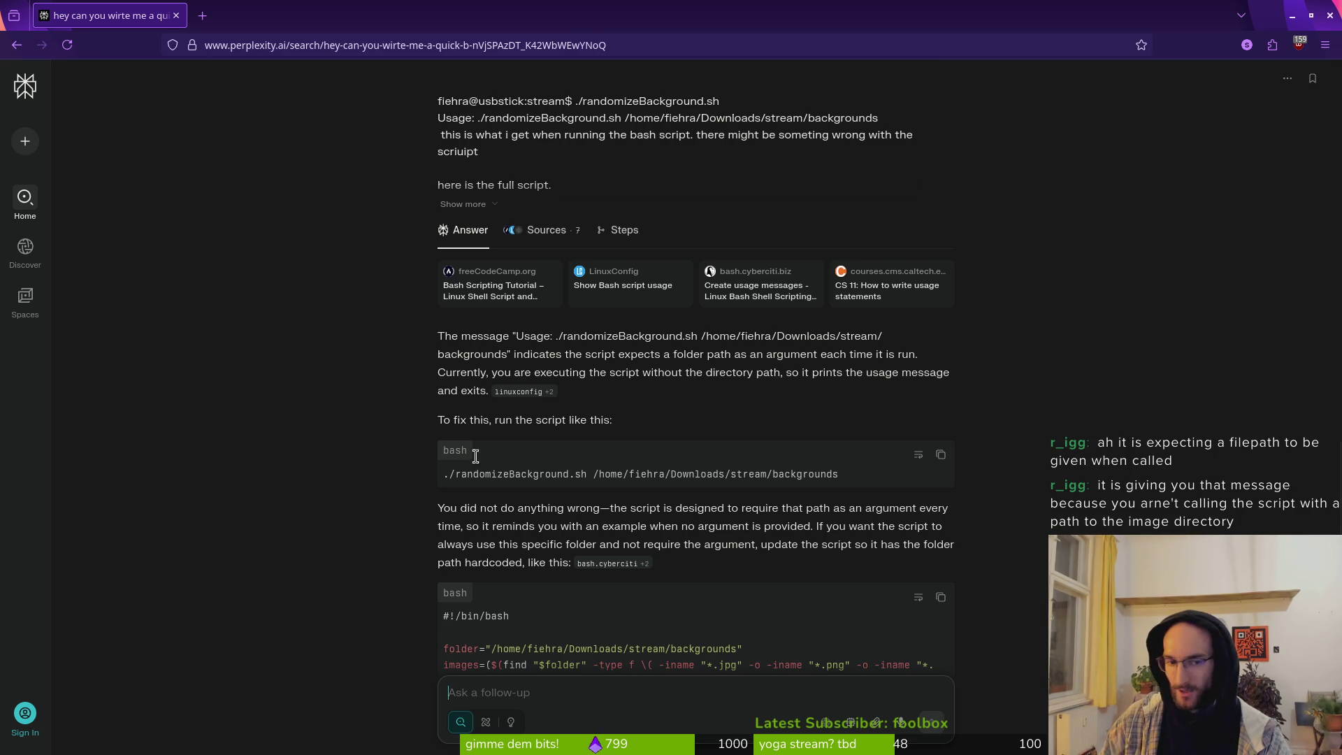
Step: Read Perplexity's hardcoded-folder answer and select the last two lines of its suggested script
scroll(716, 559, "down", 4)
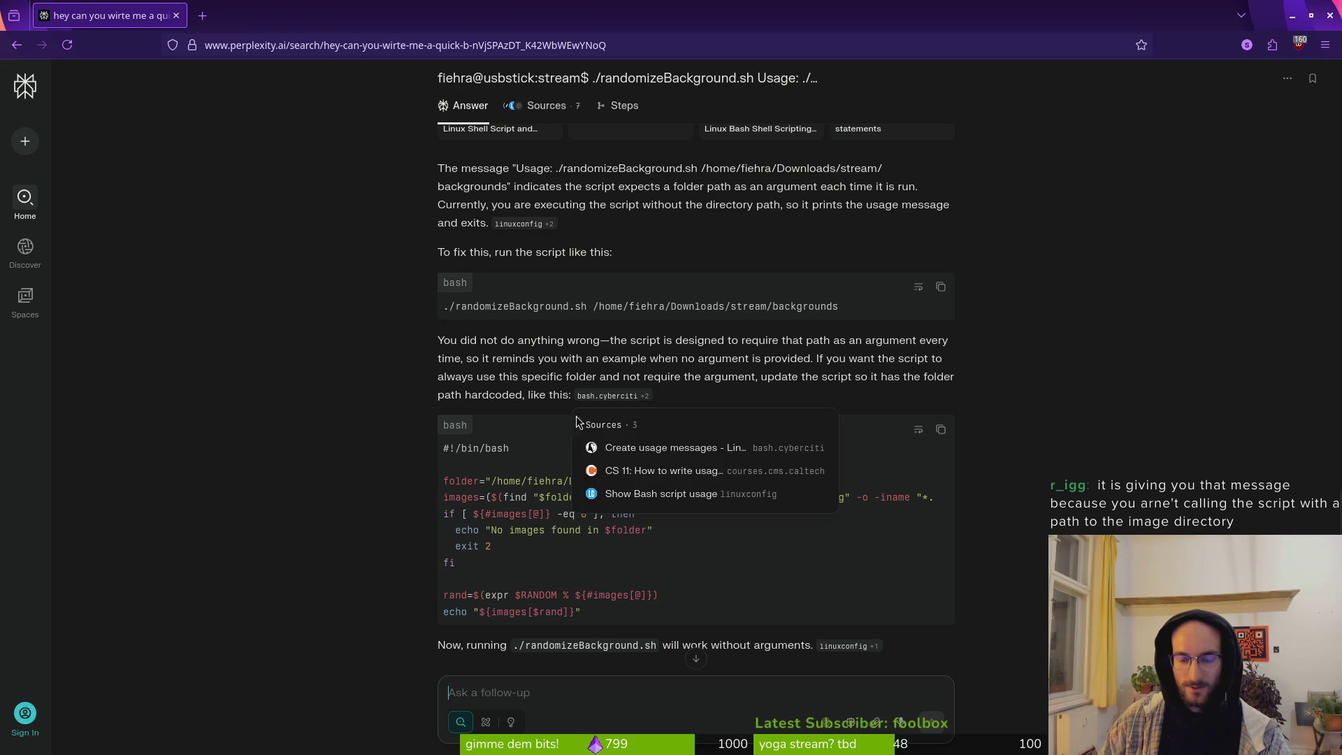
scroll(568, 476, "down", 4)
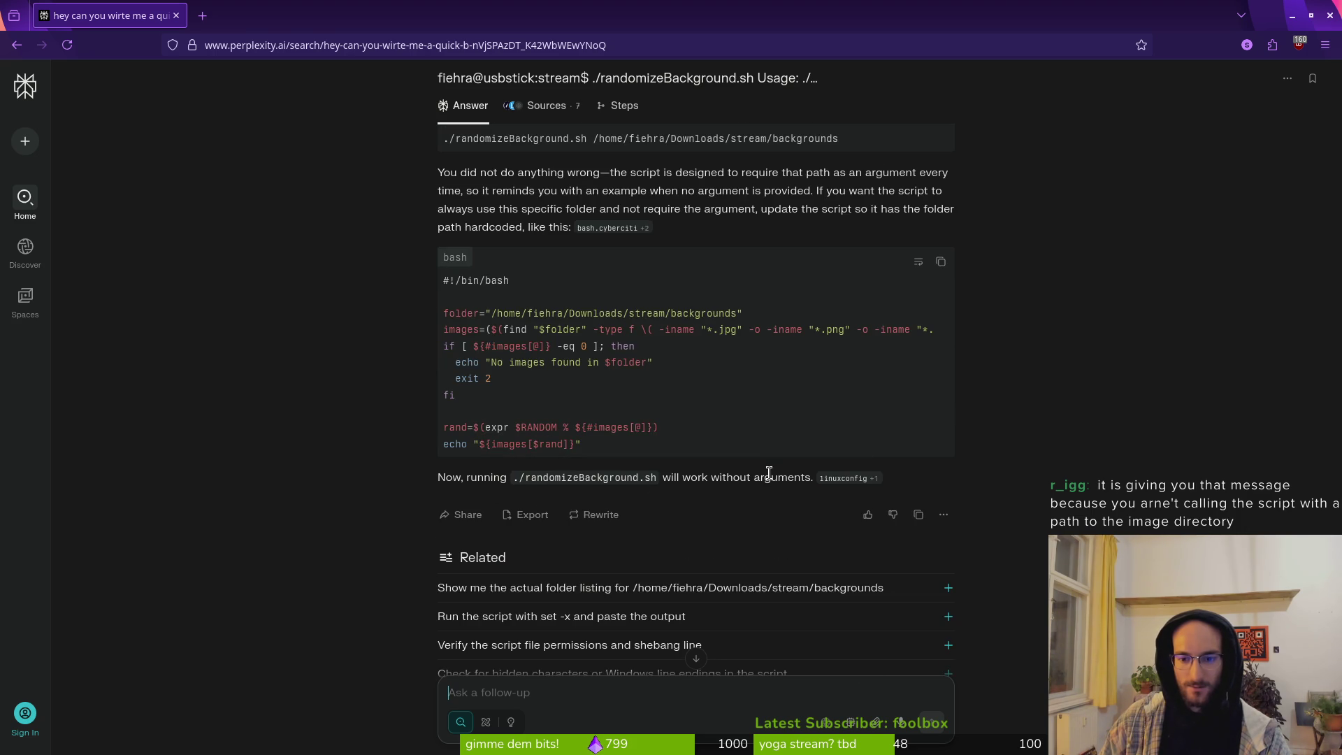
left_click_drag(443, 314, 773, 305)
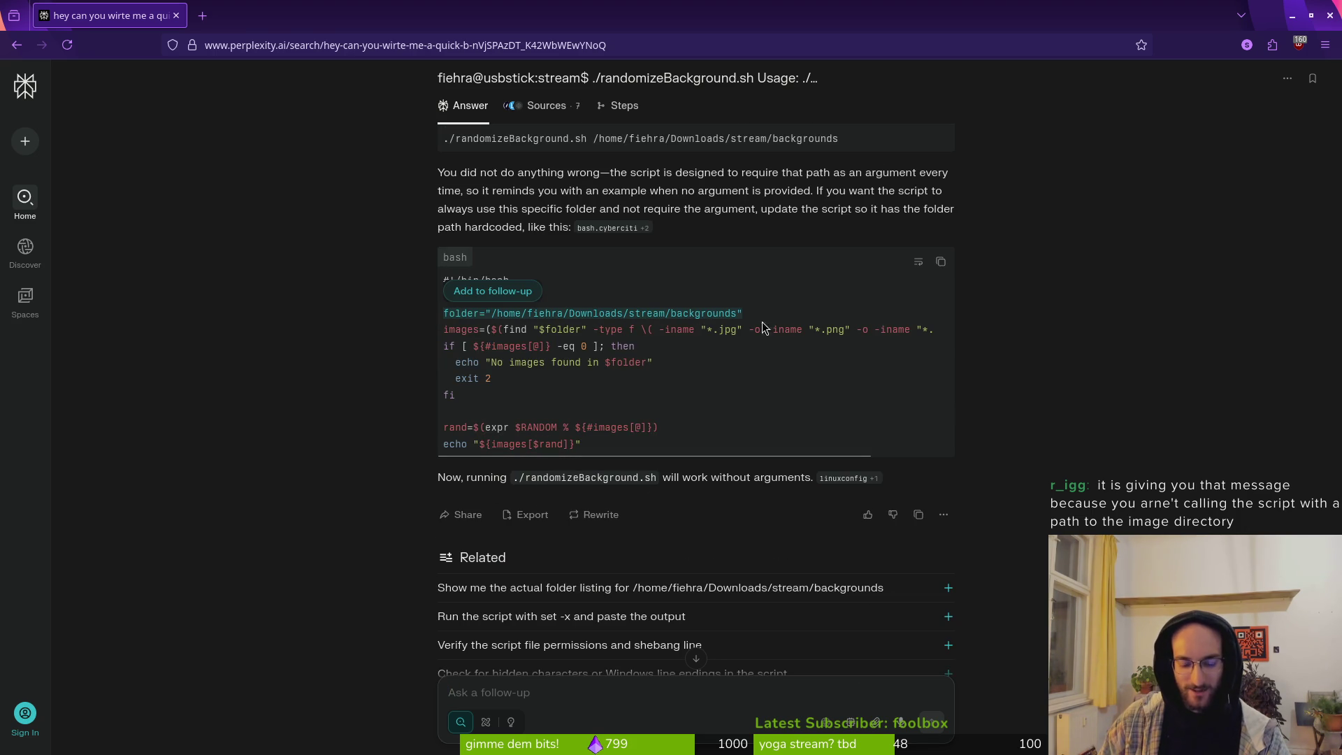
left_click(677, 413)
scroll(592, 411, "down", 1)
scroll(516, 406, "up", 2)
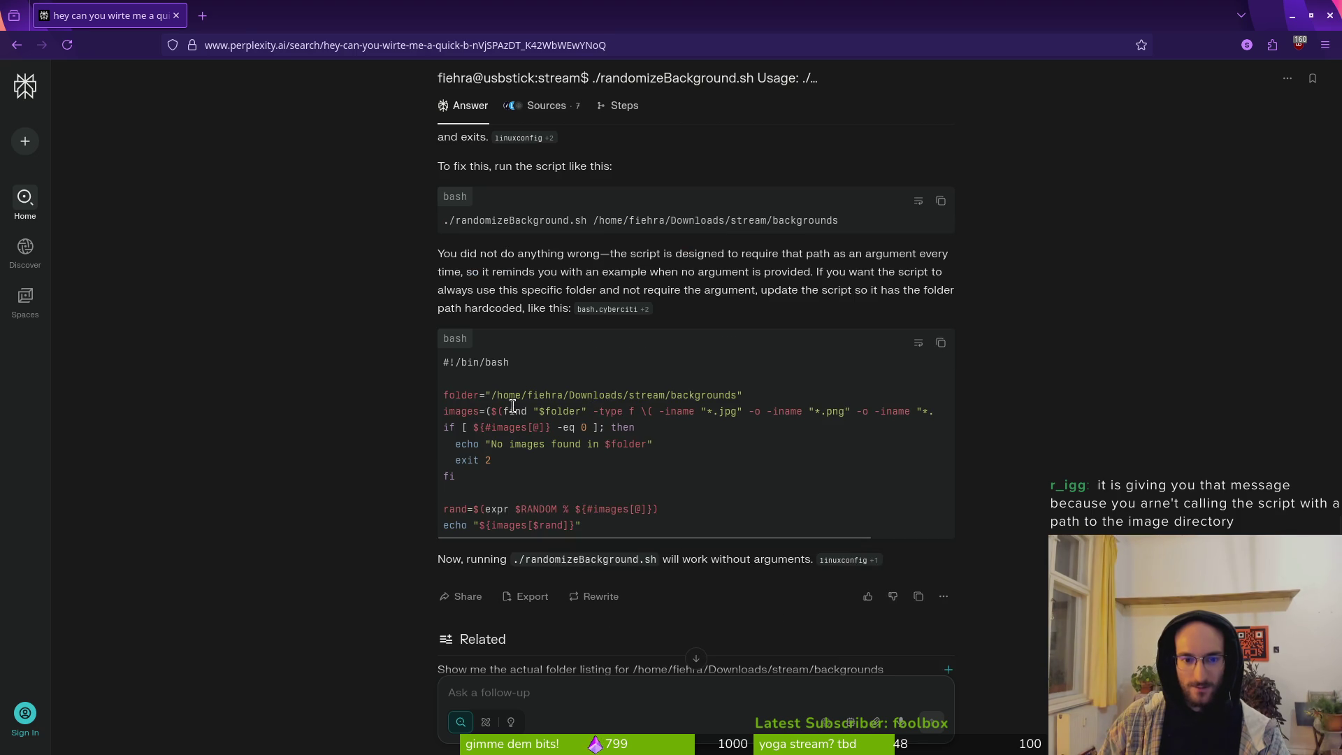
mouse_move(591, 526)
left_mouse_down()
mouse_move(428, 438)
mouse_move(371, 368)
mouse_move(372, 380)
left_mouse_up()
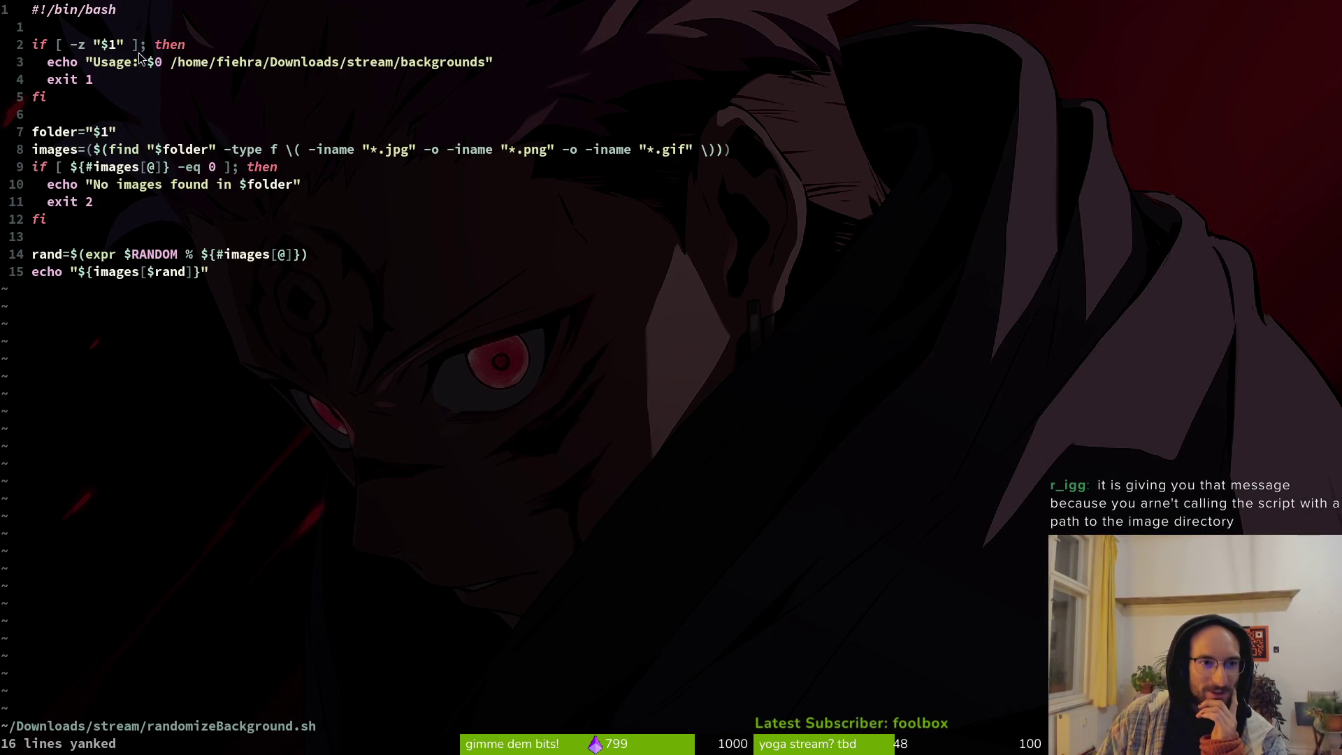
Step: Select the script from the argument check to the end in Vim, and copy Perplexity's hardcoded-folder script
left_click_drag(165, 78, 167, 49)
key("o")
mouse_move(34, 43)
left_mouse_down()
mouse_move(215, 114)
mouse_move(515, 310)
mouse_move(501, 313)
left_mouse_up()
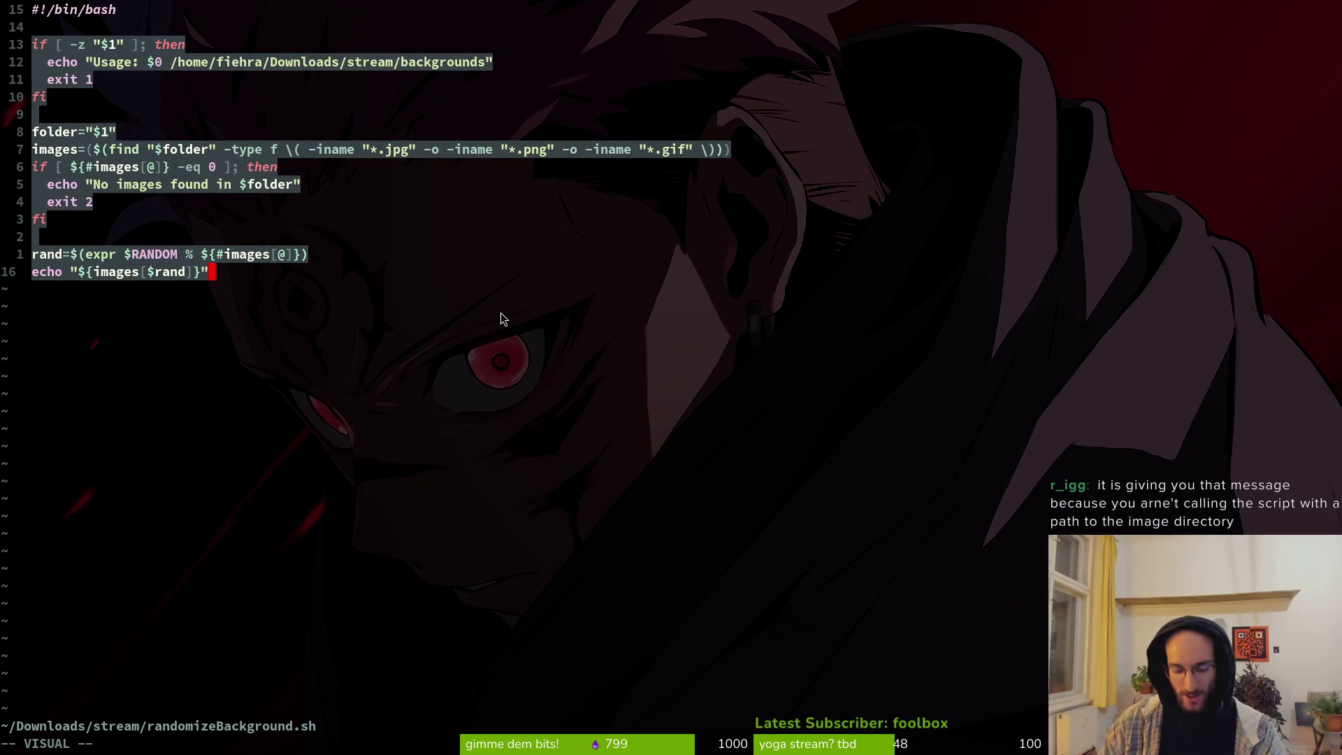
key("alt+Tab")
left_click(608, 450)
mouse_move(574, 318)
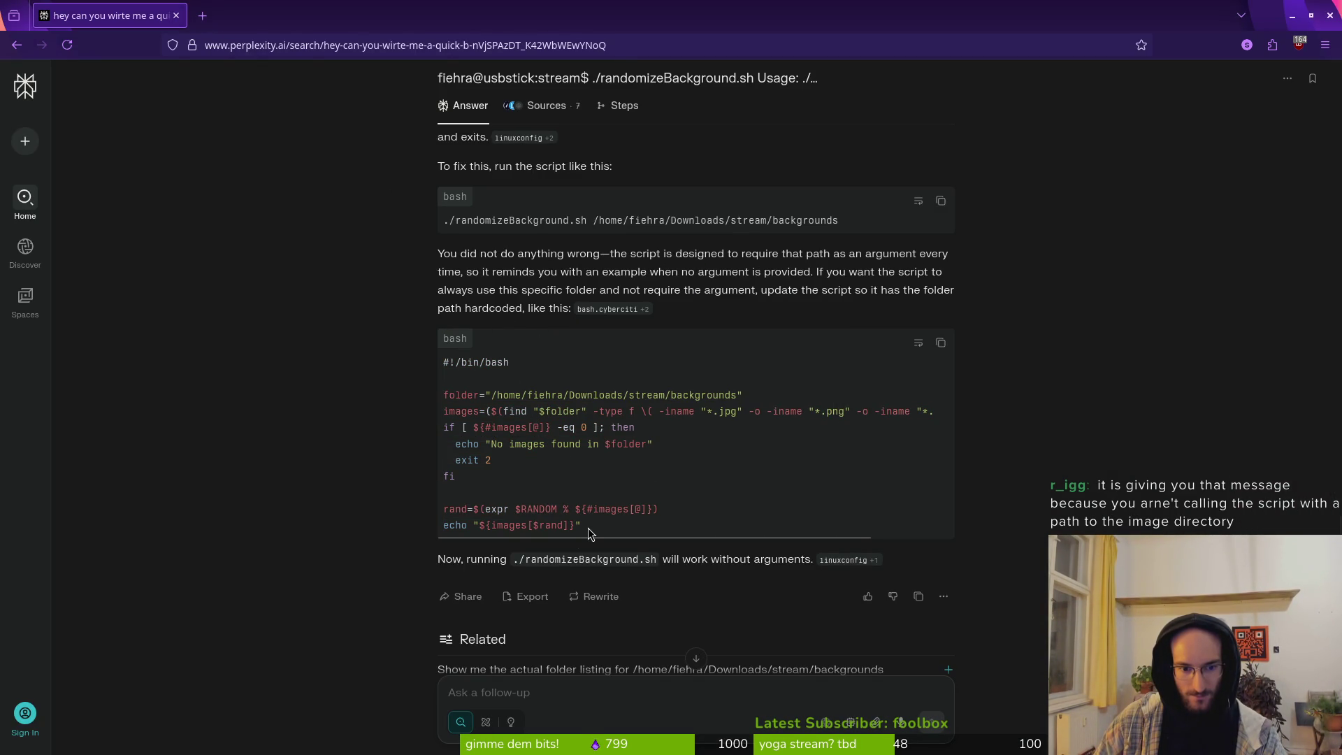
left_click_drag(590, 527, 329, 366)
mouse_move(615, 539)
left_mouse_down()
mouse_move(429, 421)
mouse_move(415, 371)
left_mouse_up()
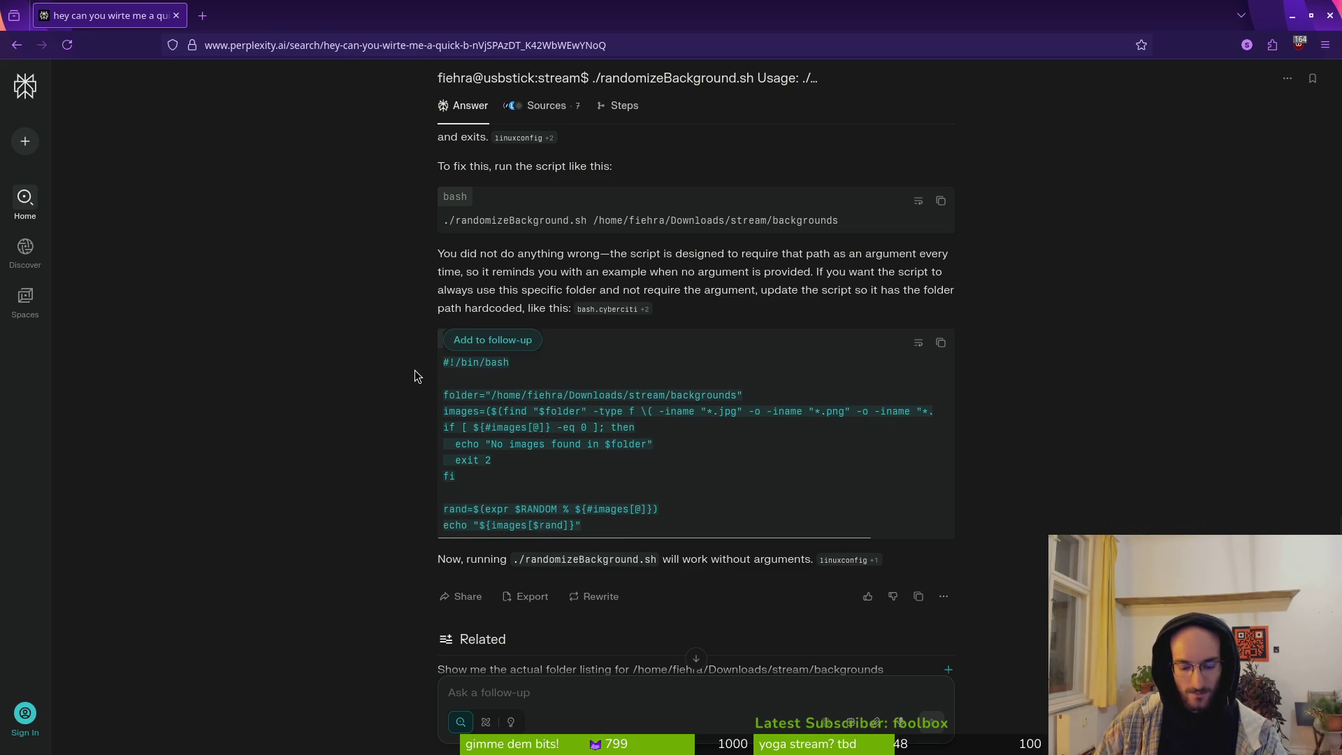
Step: Replace the argument-check code with the copied script, deleting the duplicate shebang and blank line
key("alt+Tab")
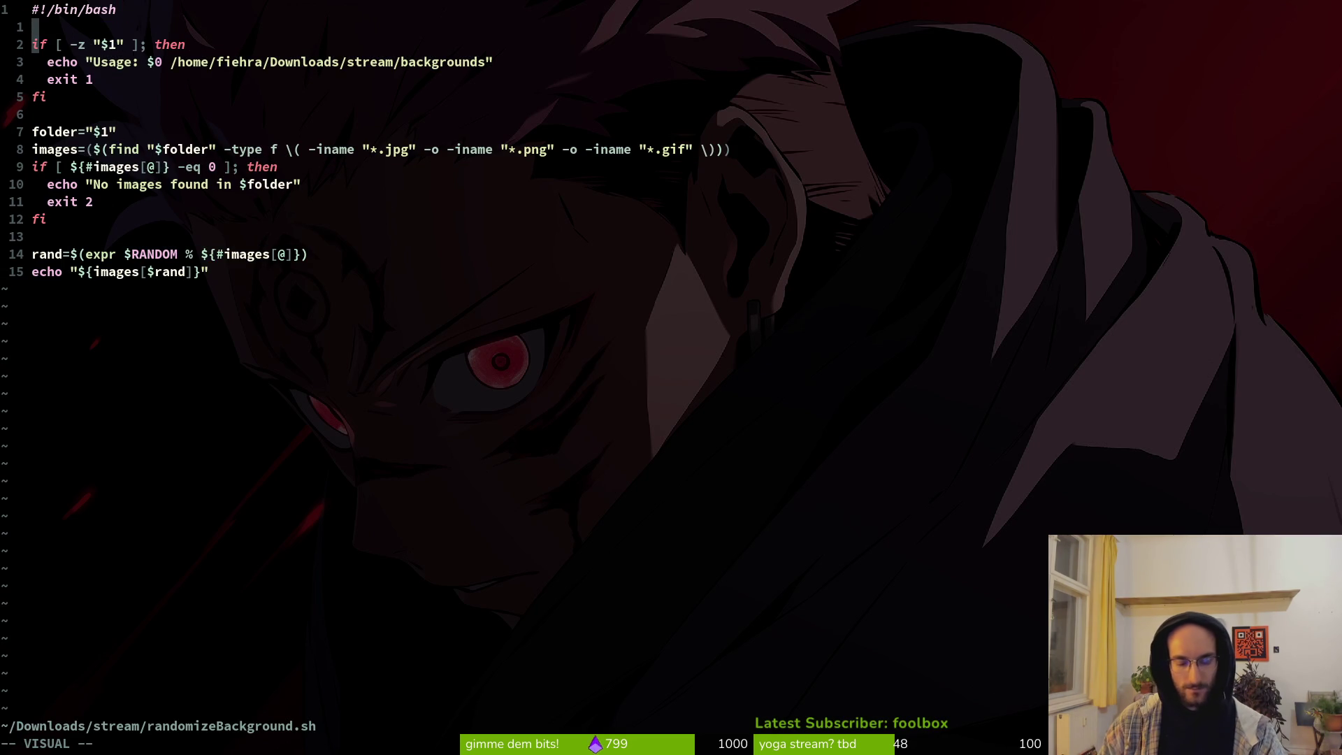
key("Escape")
key("j")
key("j")
key("V")
key("G")
key("p")
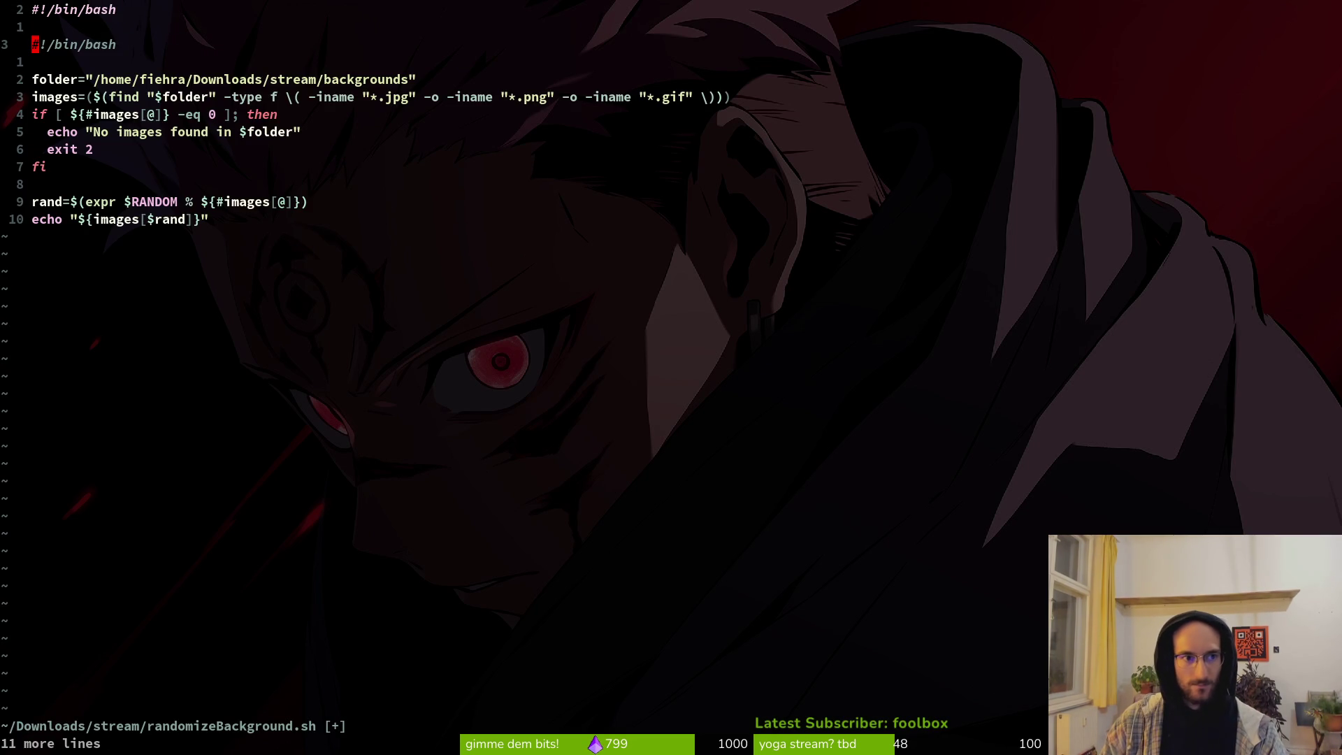
key("d")
key("d")
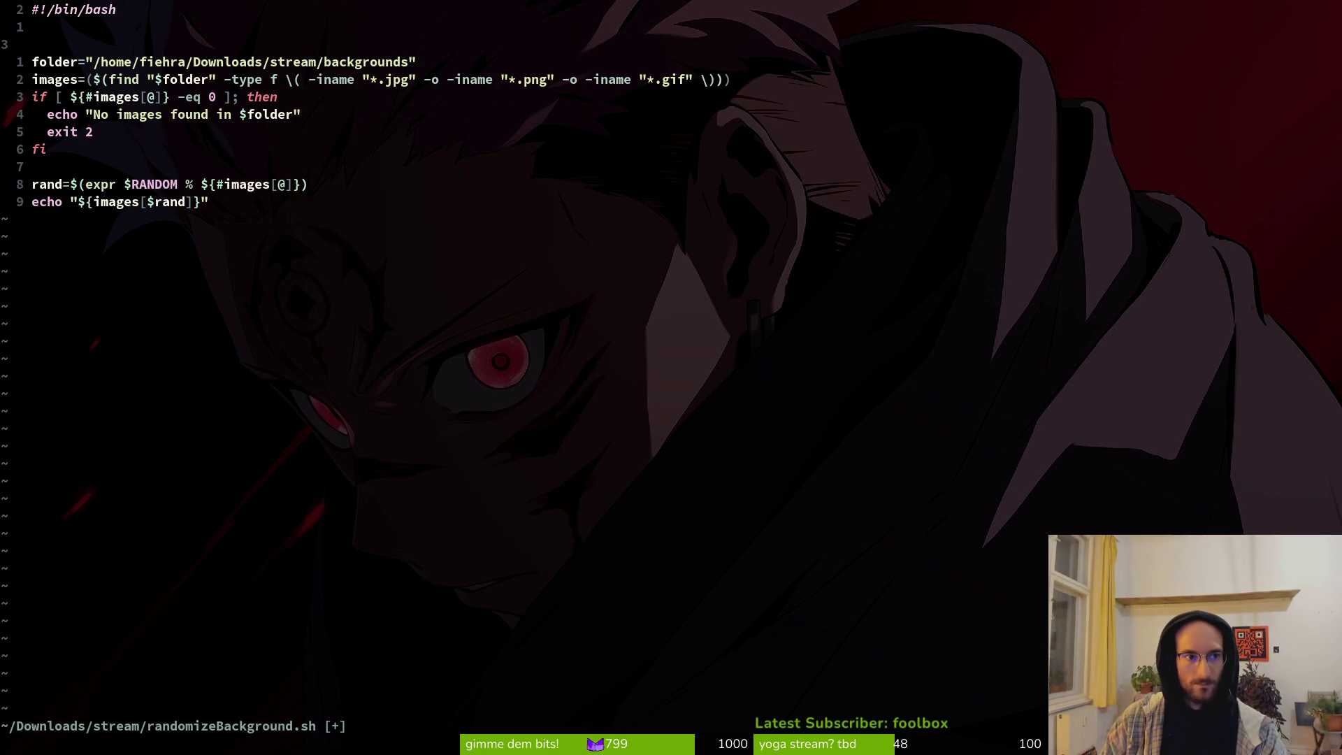
key("d")
key("d")
Step: Save randomizeBackground.sh with :w and quit Vim with :q
type(":w")
key("Return")
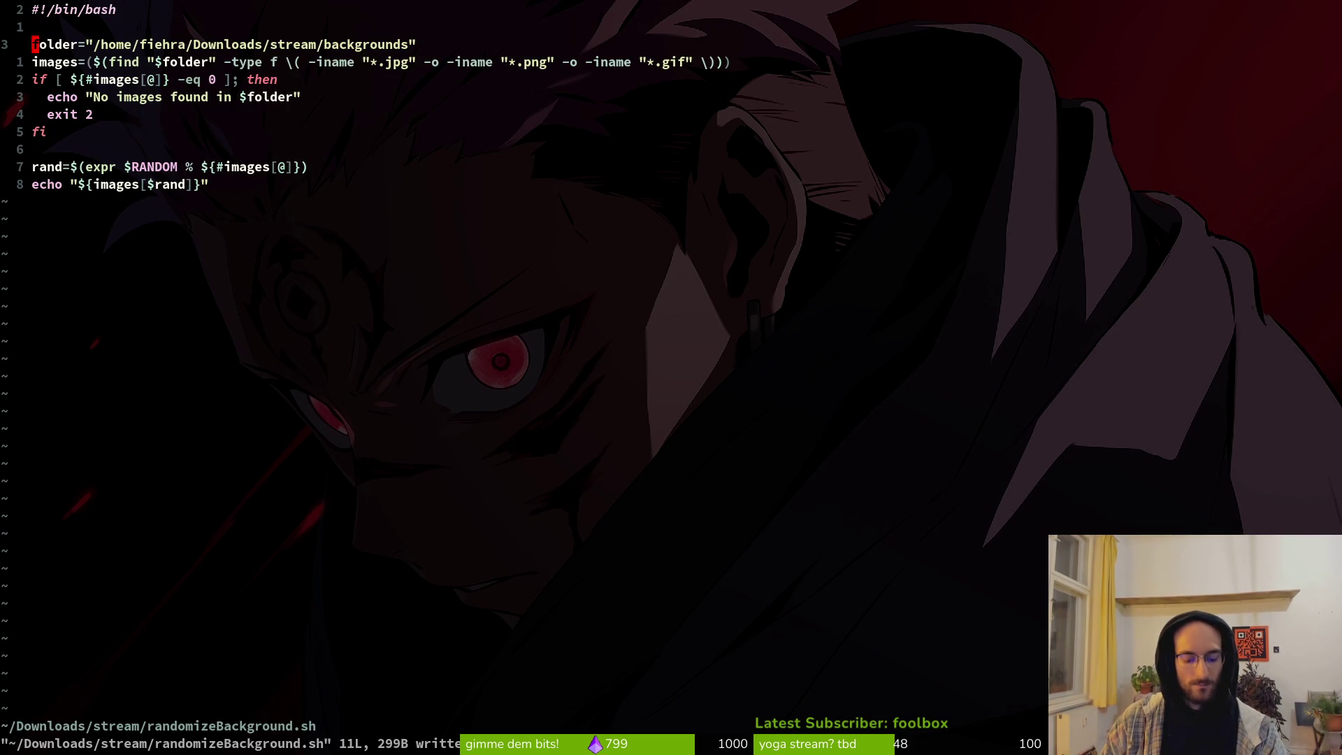
type(":q")
key("Return")
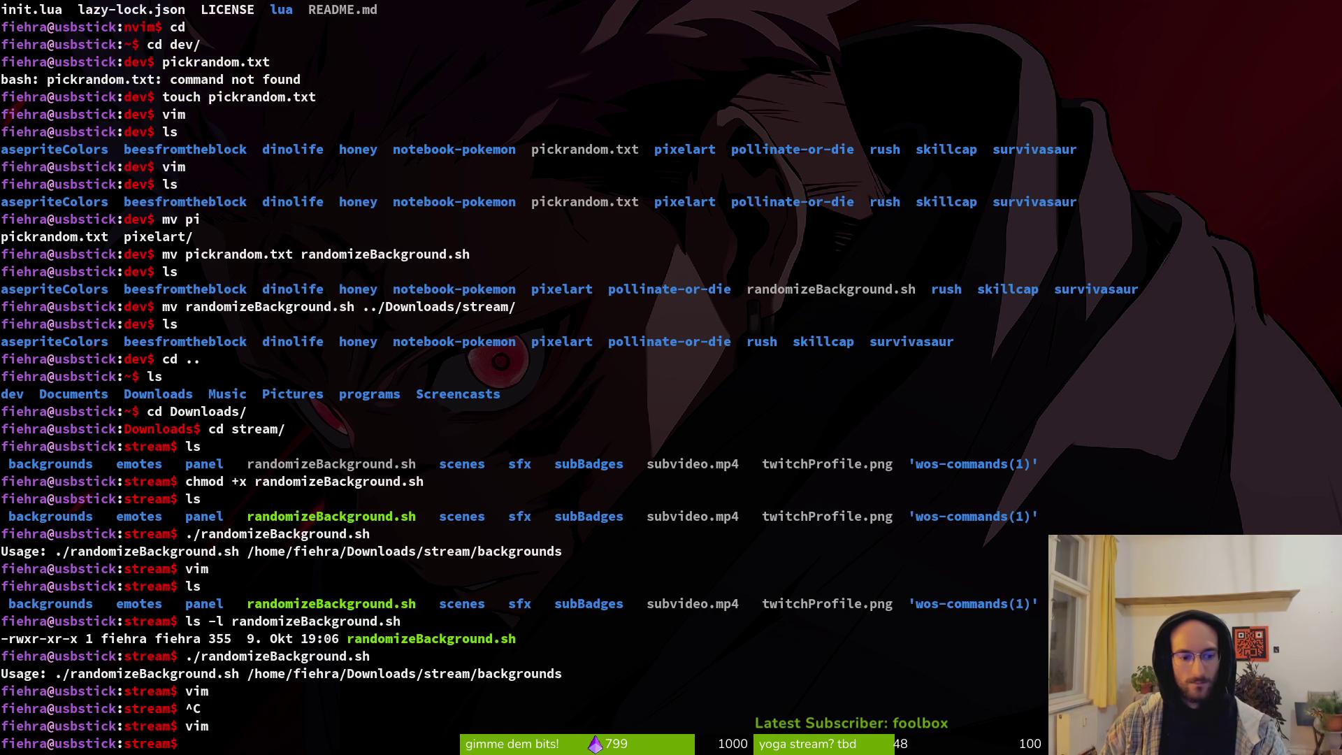
Step: List the stream folder, then run ./randomizeBackground.sh without arguments, printing the ReinerWall.png path
type("ls")
key("Return")
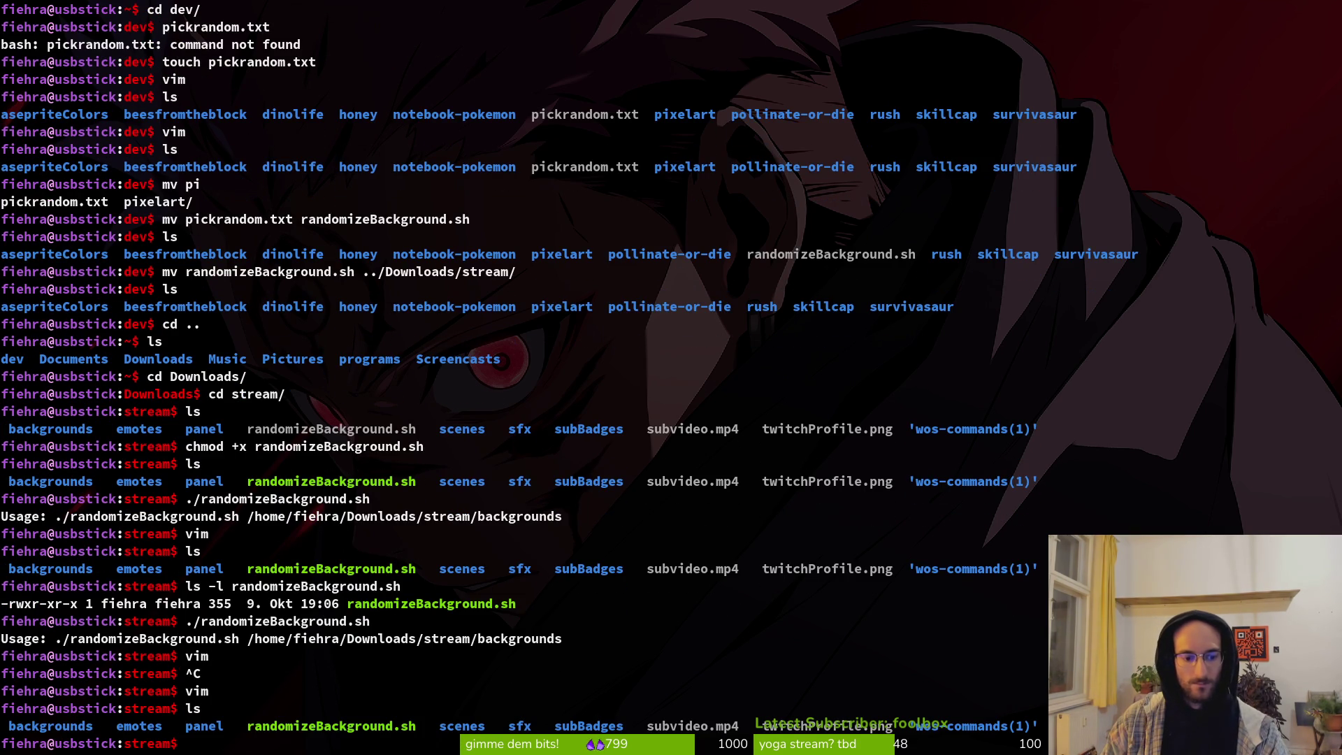
type("l")
key("BackSpace")
type("./ra")
key("Tab")
key("Return")
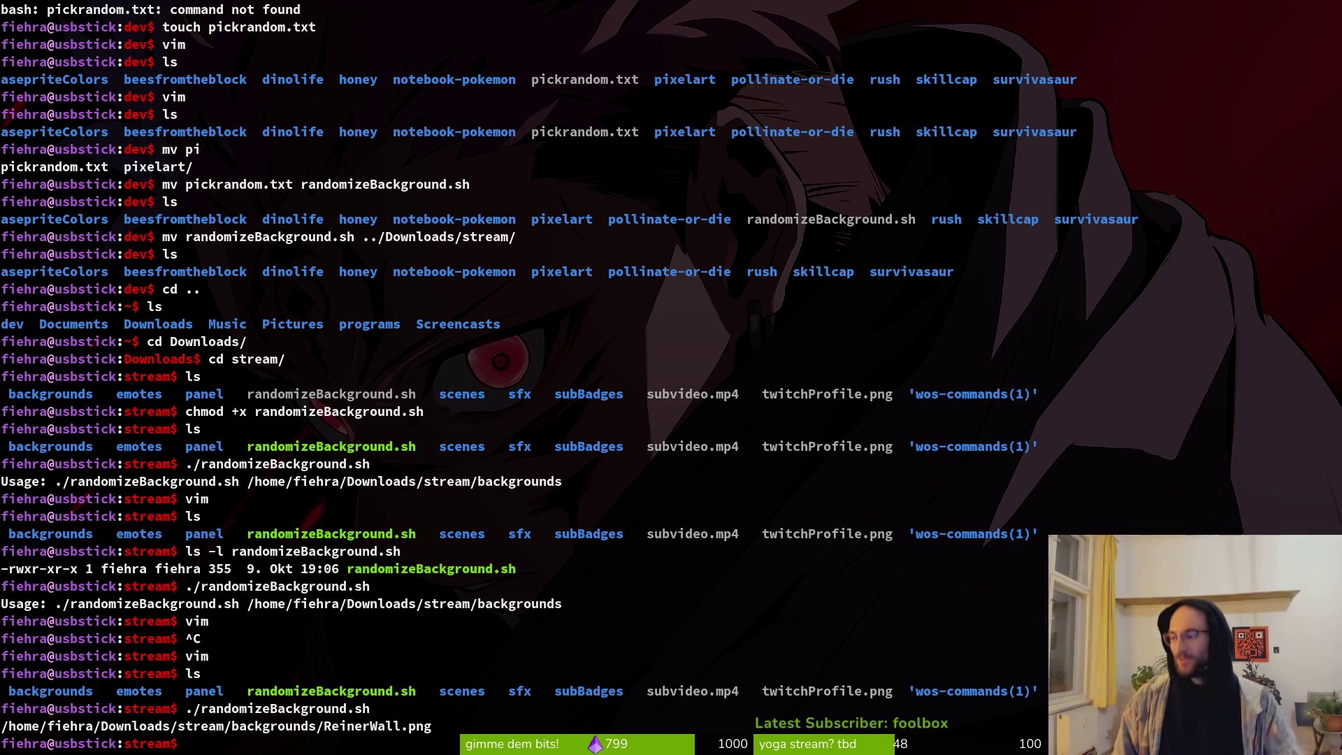
key("alt+Tab")
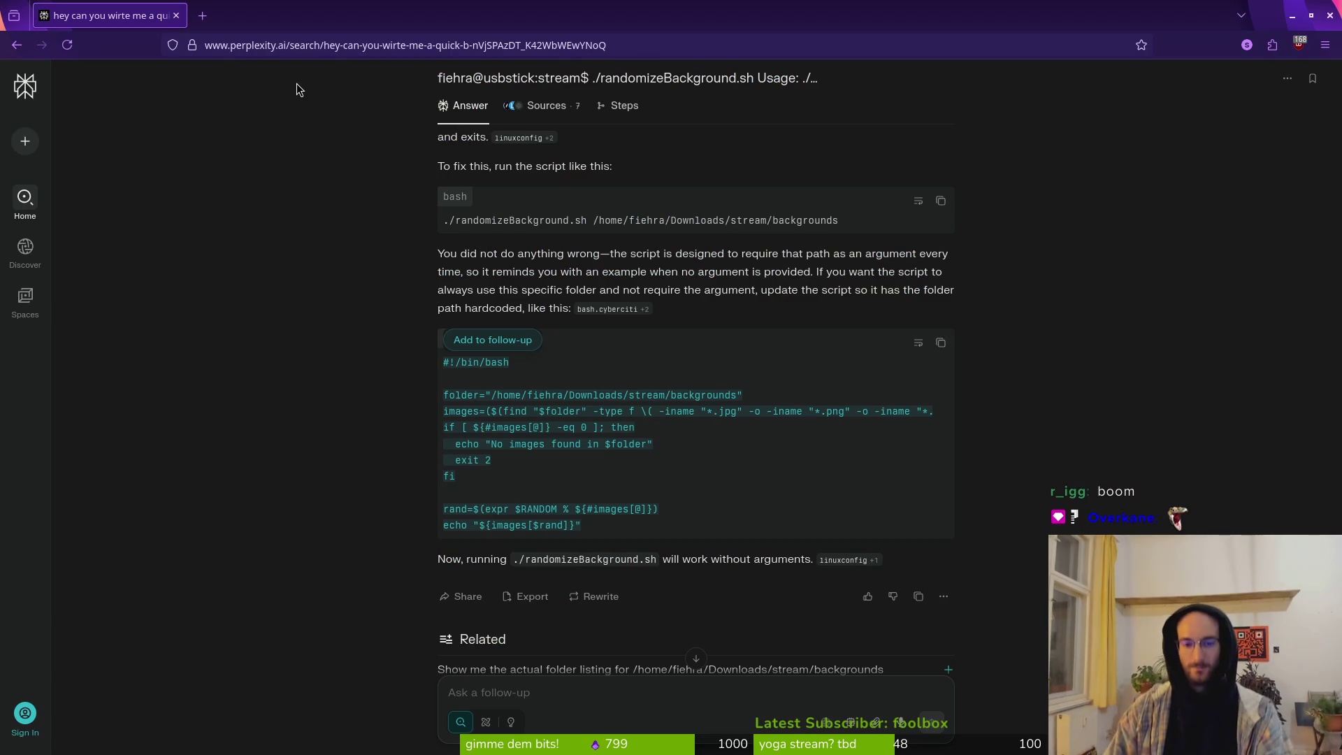
Step: Draft an unsent Perplexity follow-up, 'ok awesome thank you AI. you are so ama…', praising its bash scripts
left_click(664, 720)
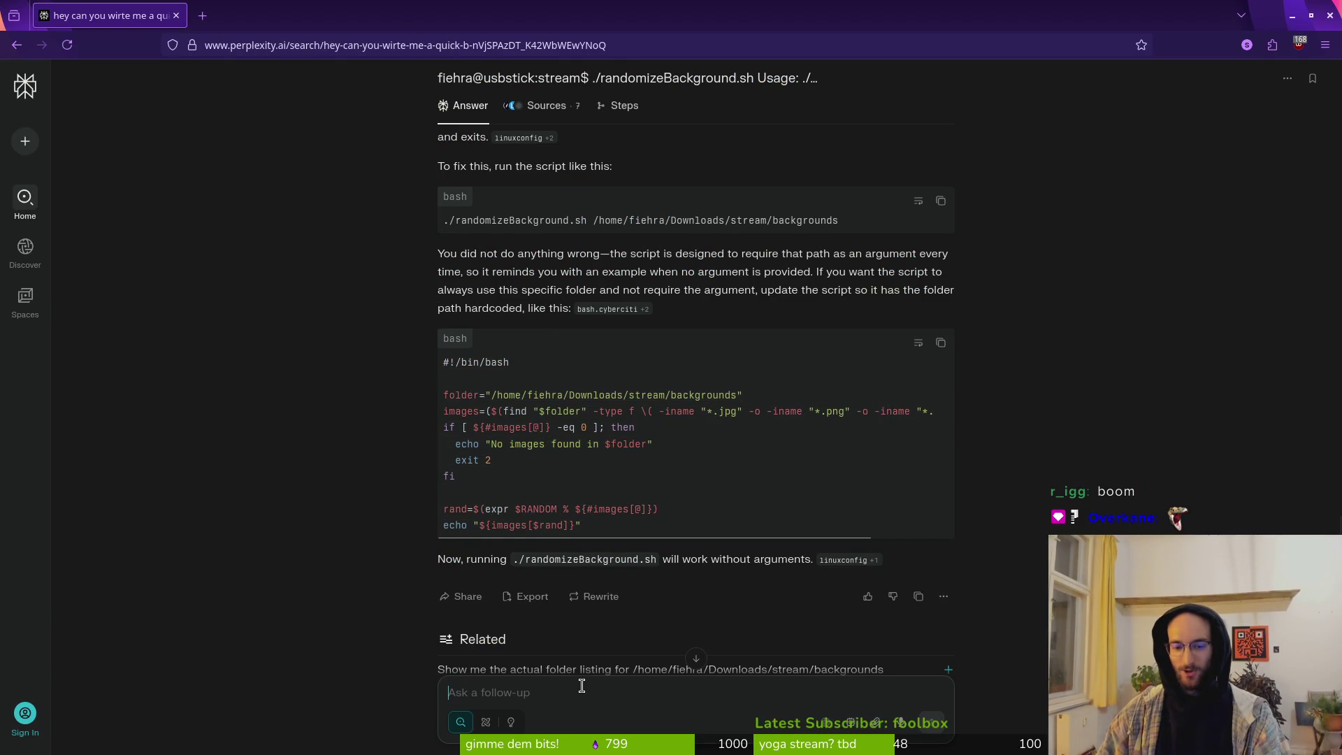
type("ok awesome thank")
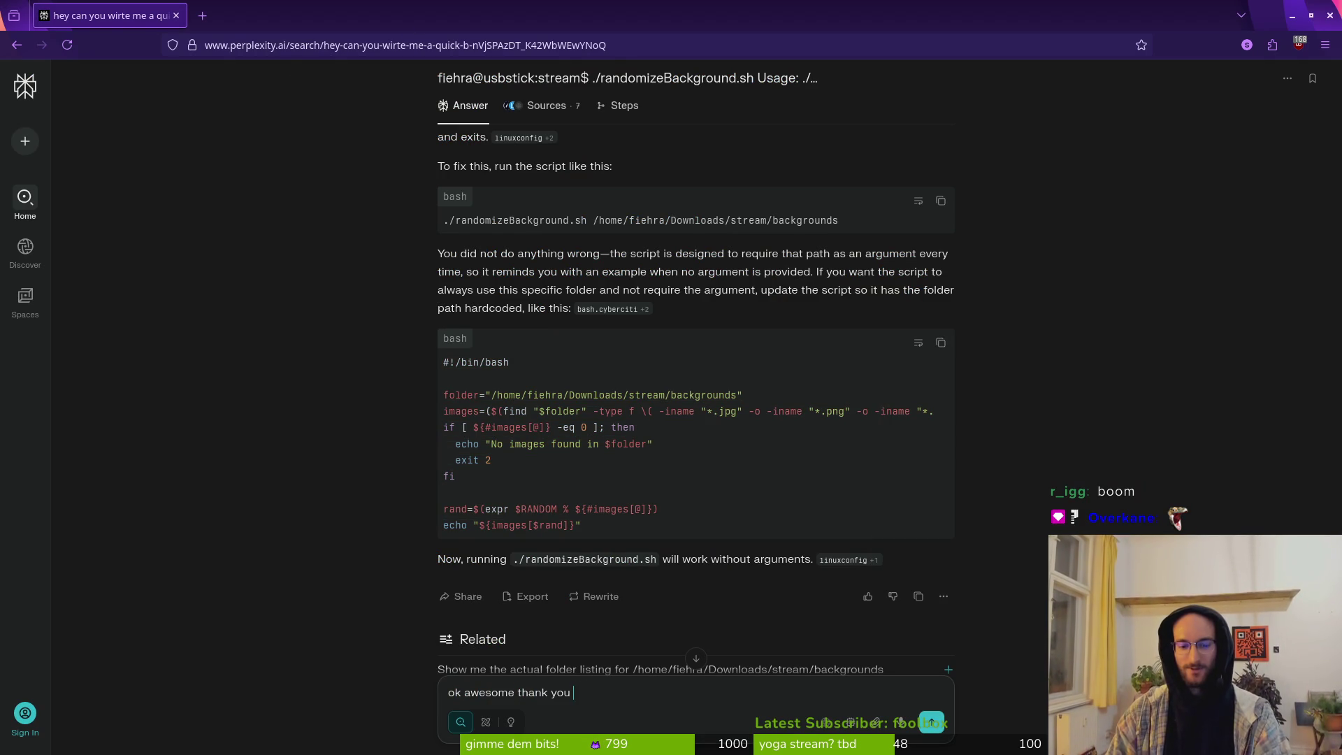
type(" you AI. you are so amain")
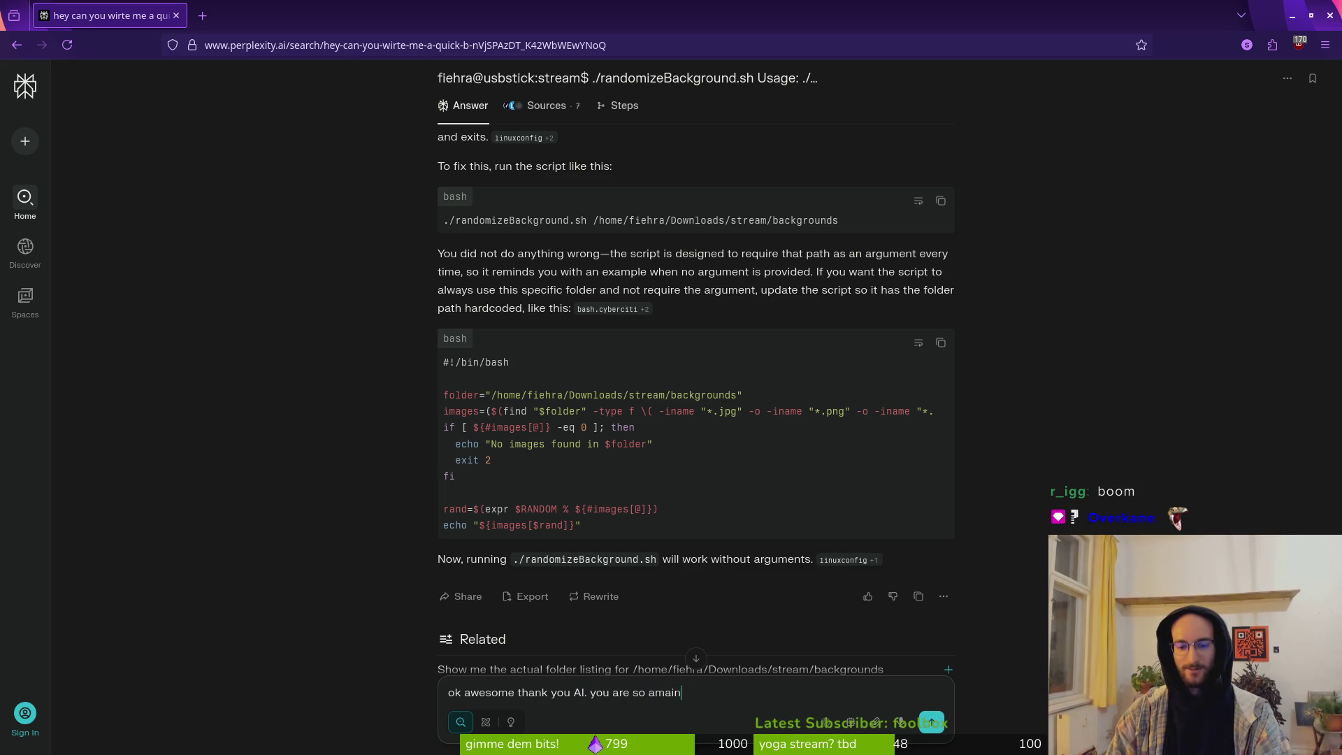
key("BackSpace")
key("BackSpace")
type("zing at ")
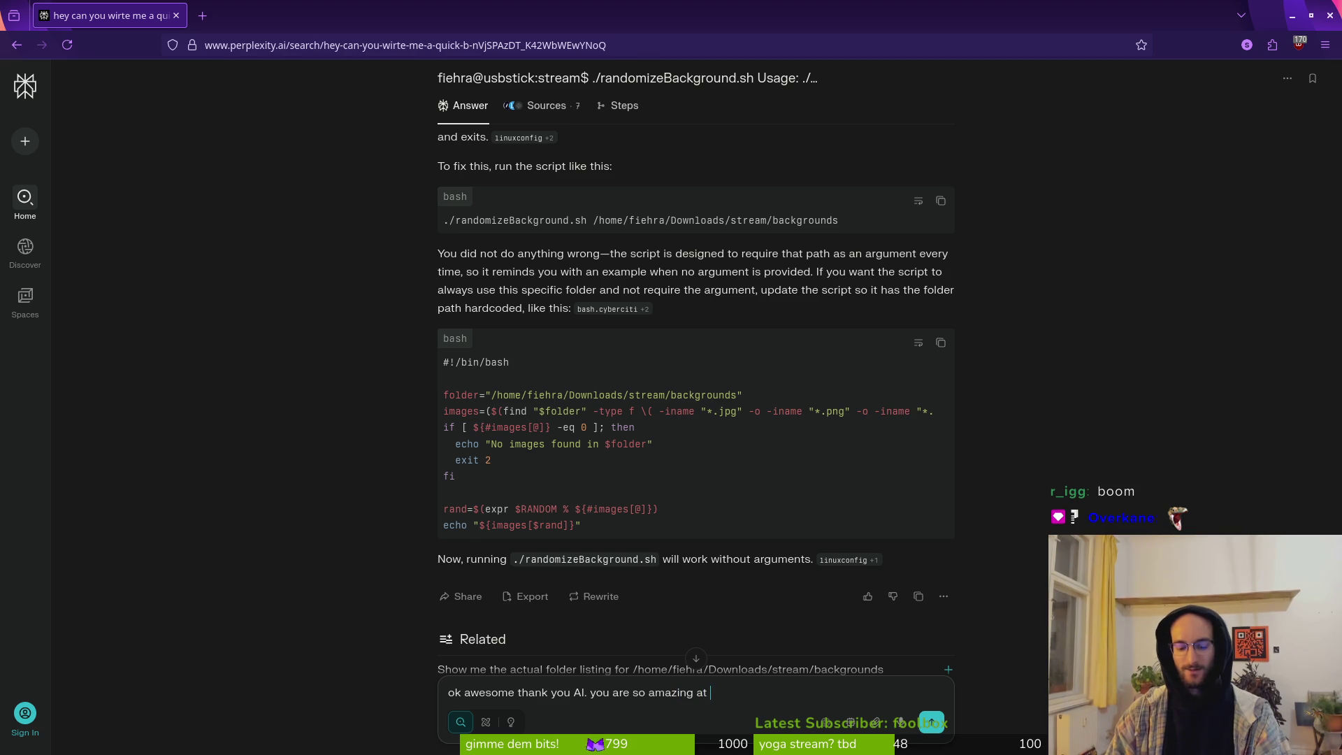
type("creating bash scripts.")
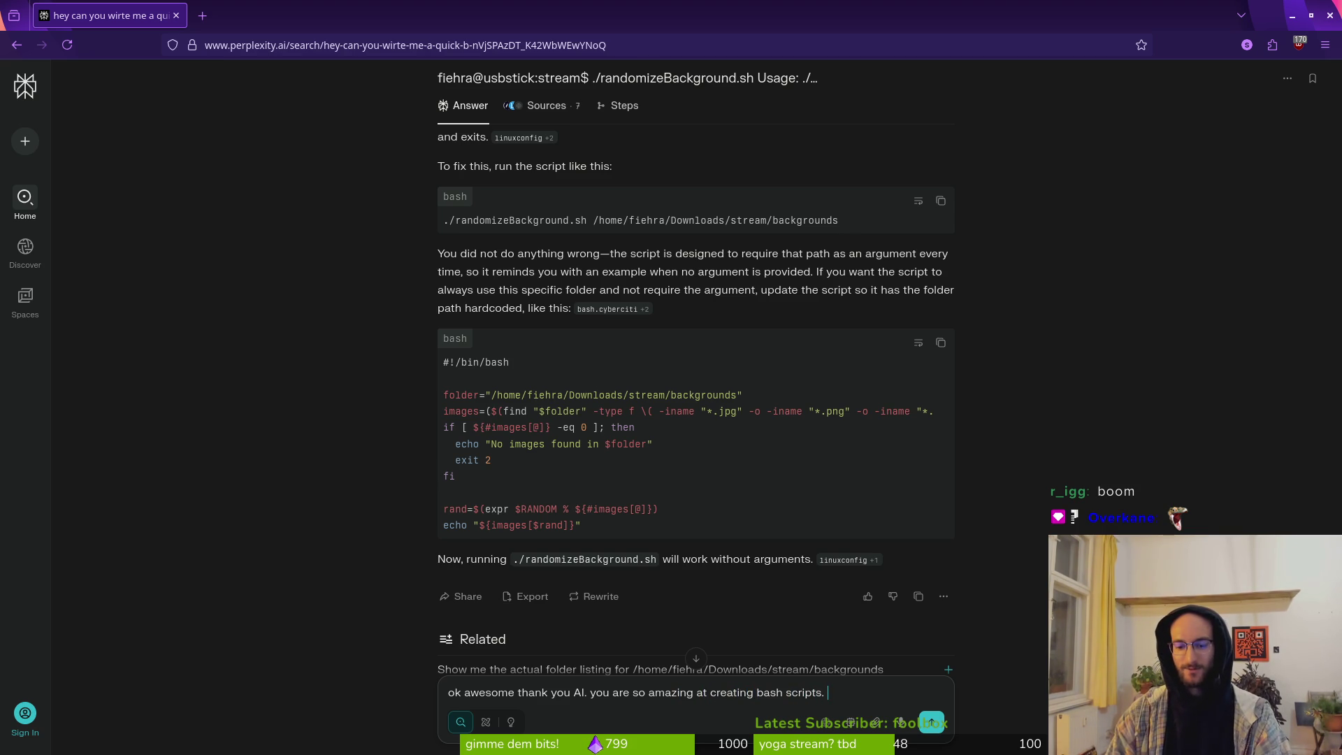
type(" i would ")
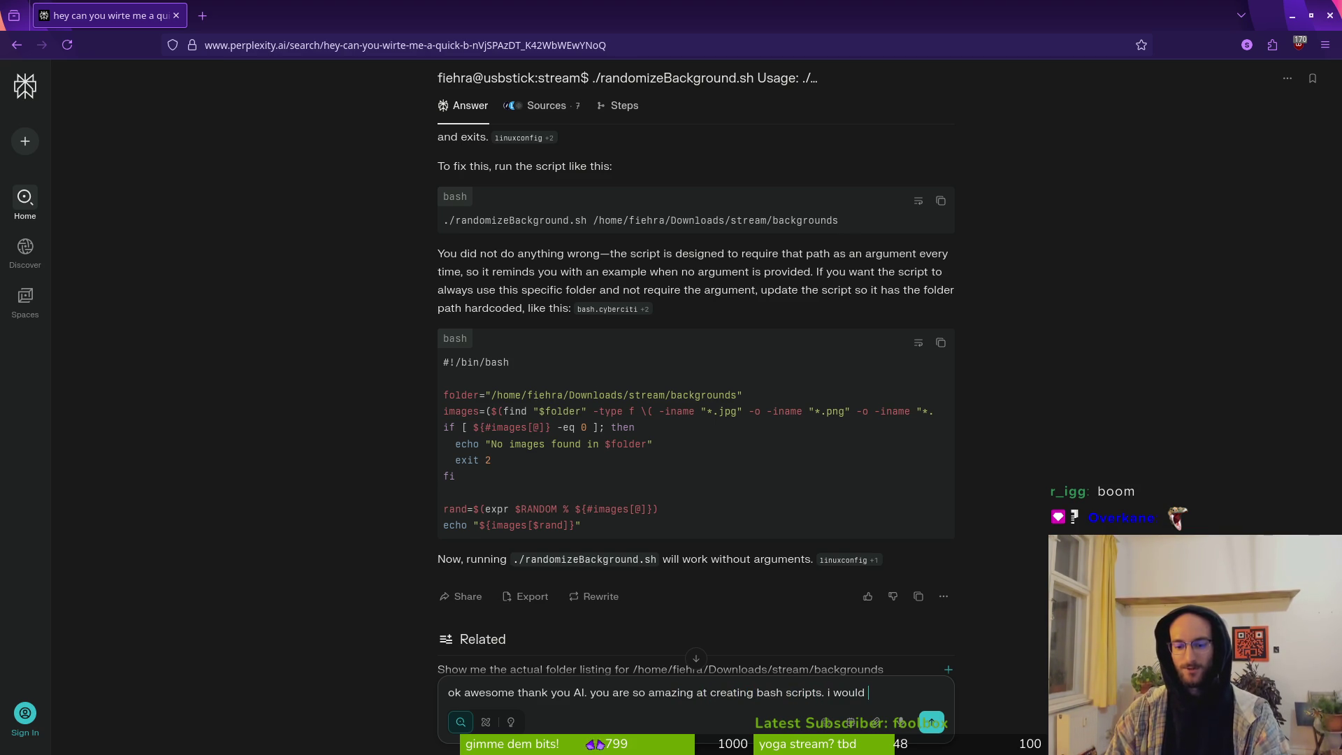
type("love if you")
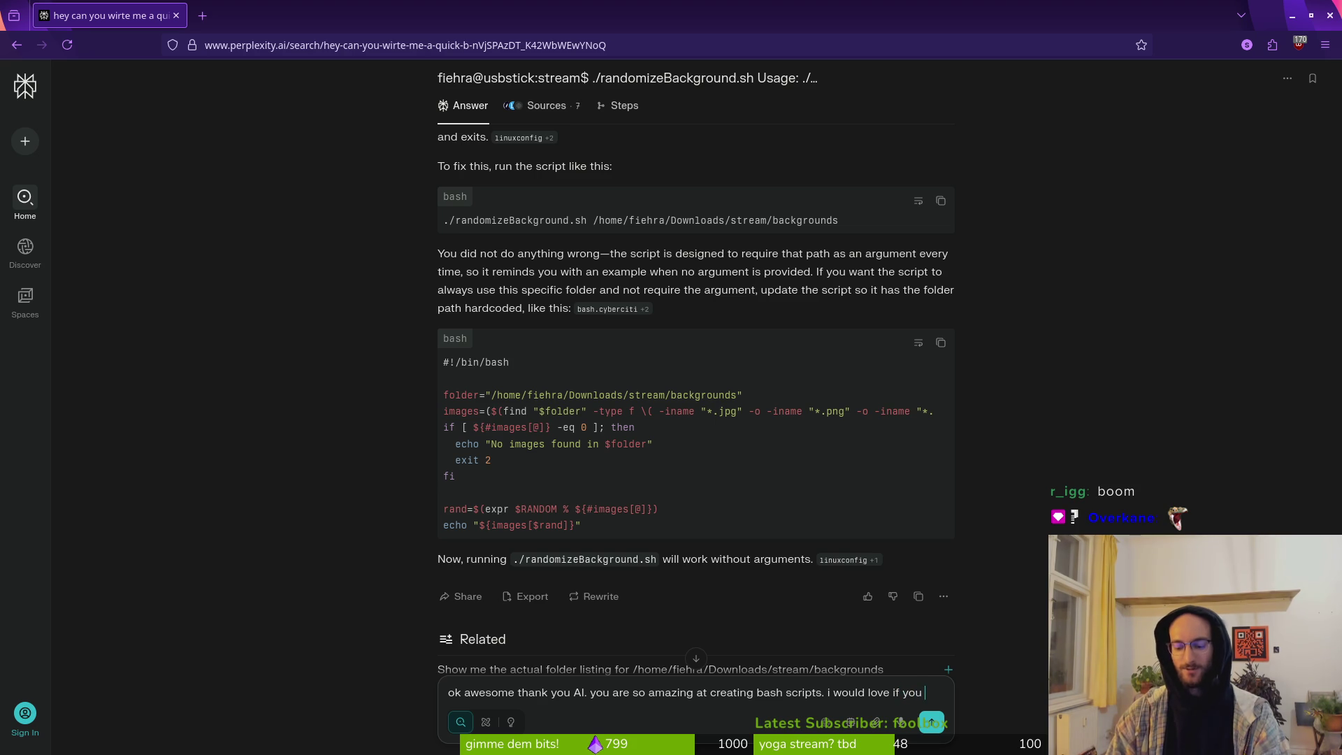
type("ld")
key("BackSpace")
key("BackSpace")
key("BackSpace")
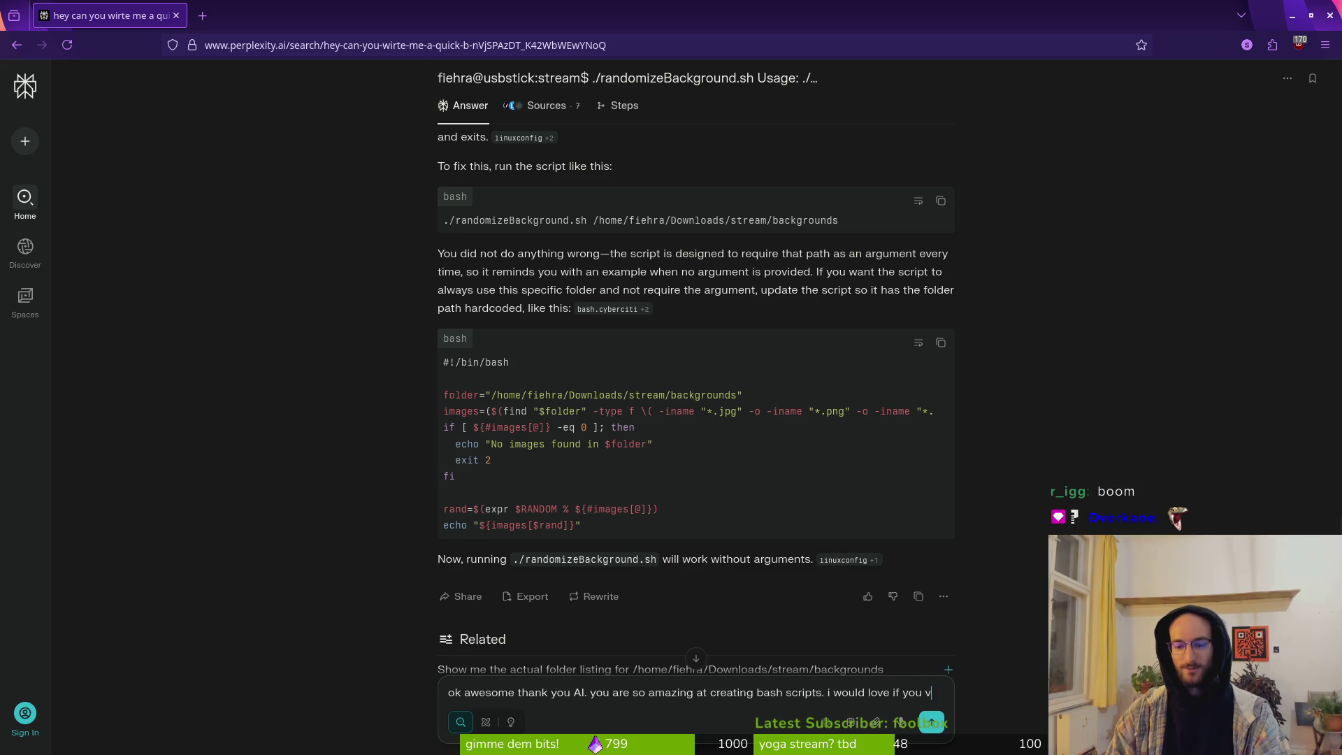
type("cv")
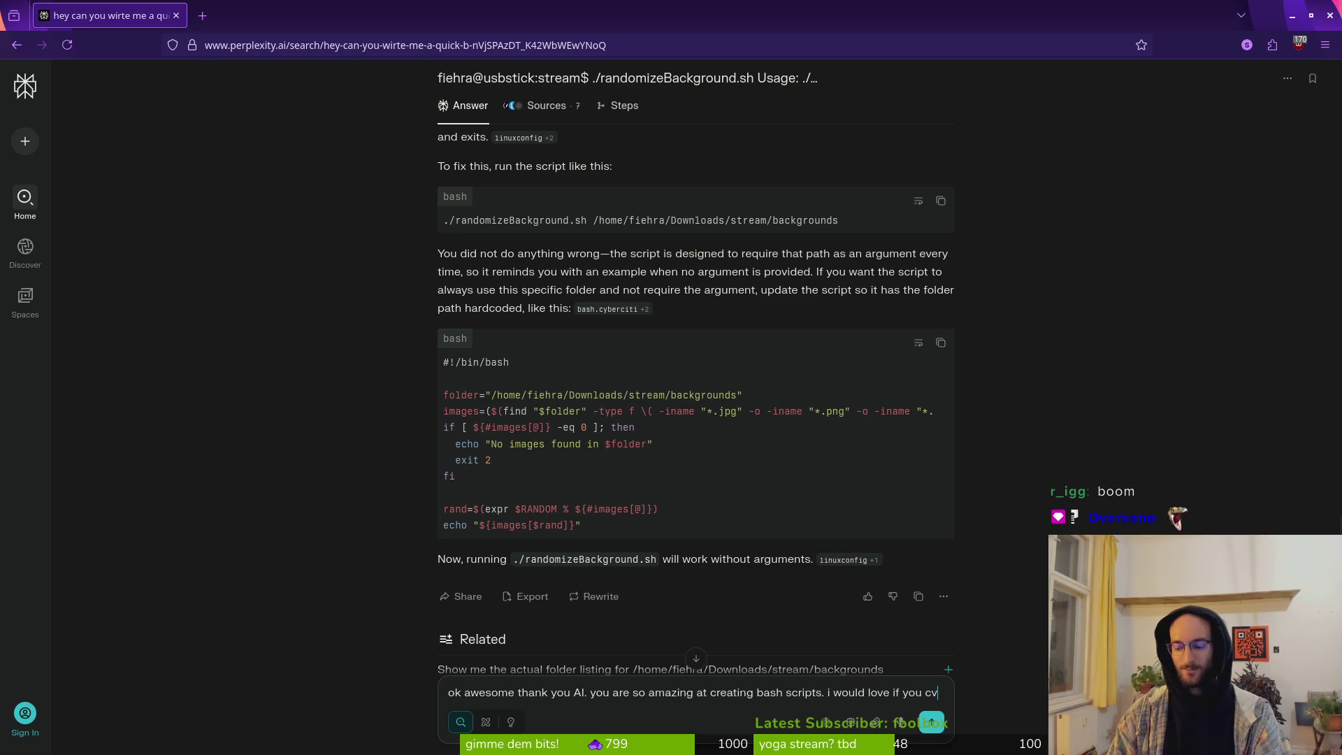